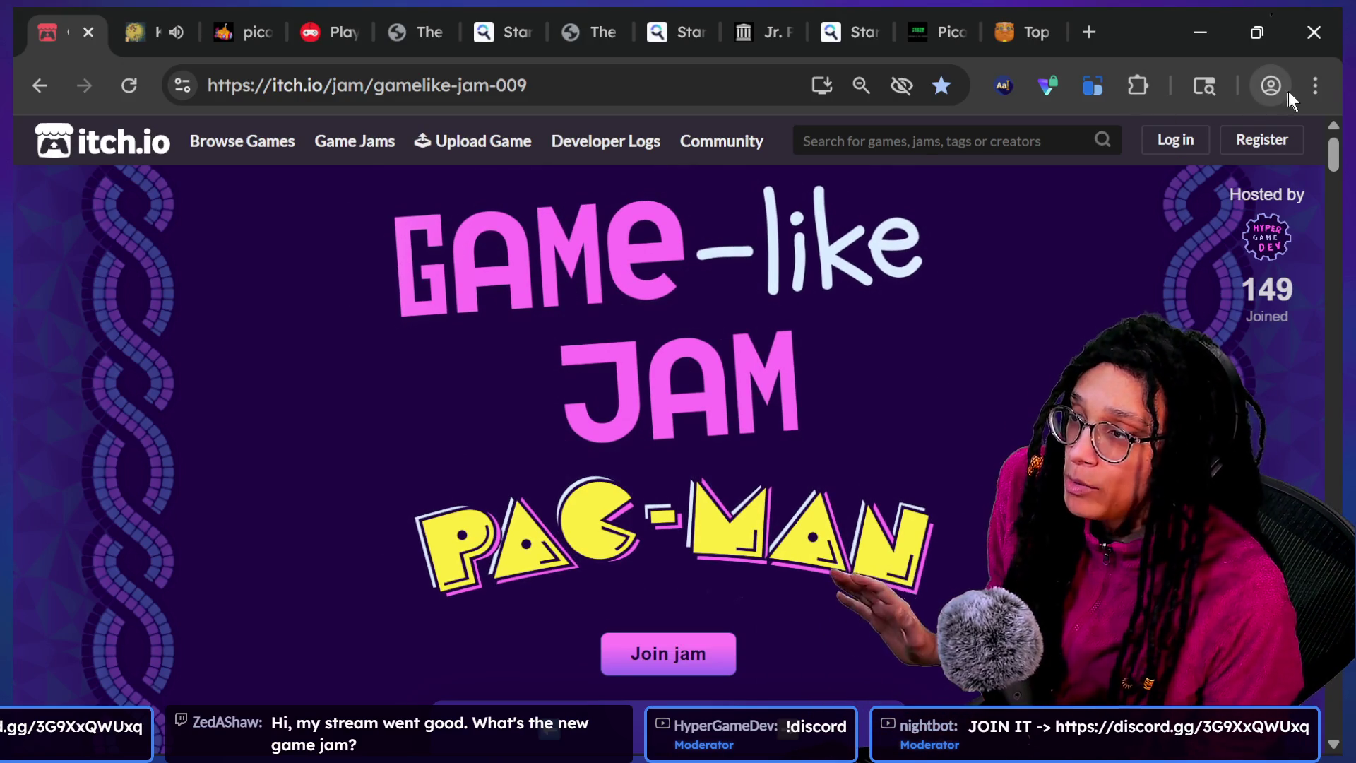
Put the Pac-Man Game-like Jam page into full screen with Full Screen Tabs and scroll to the game menu
click(1091, 106)
click(1070, 144)
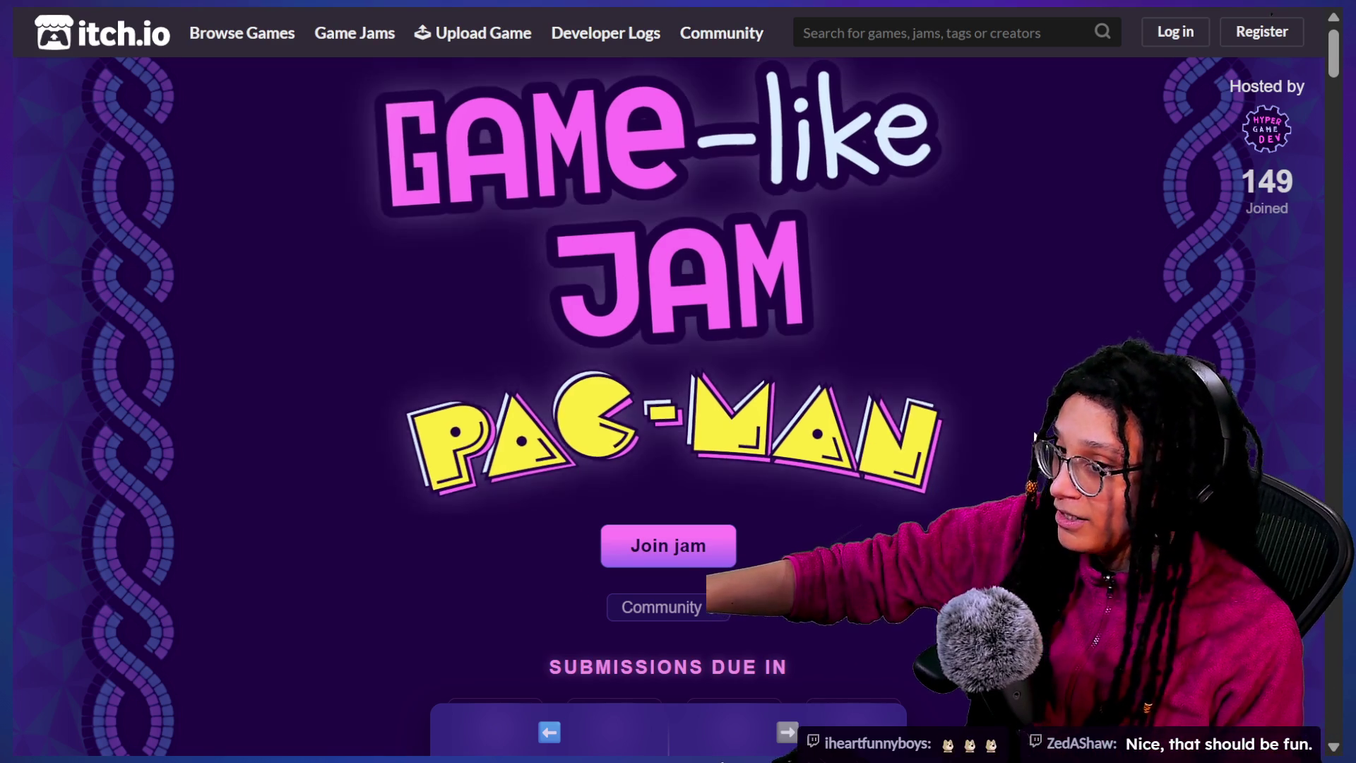
scroll(1034, 436, down, 5)
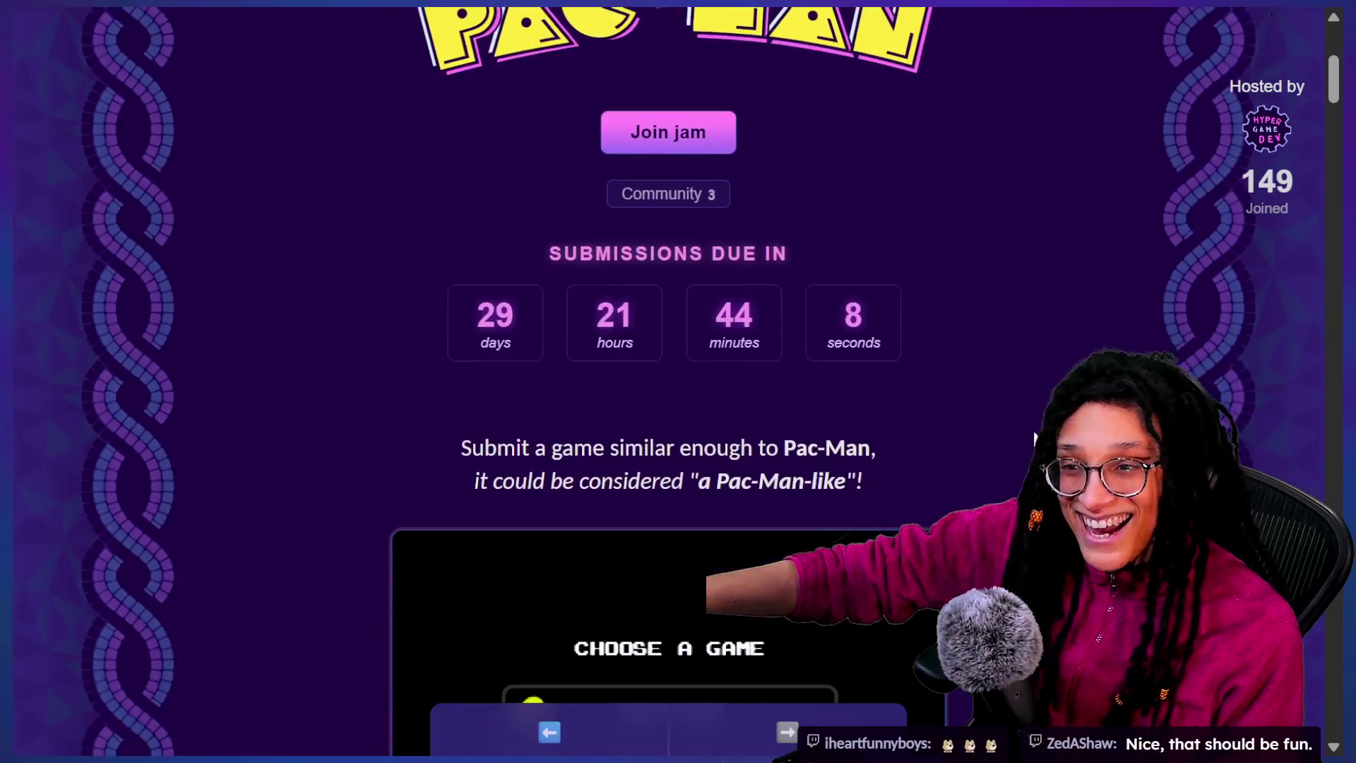
scroll(1032, 435, down, 5)
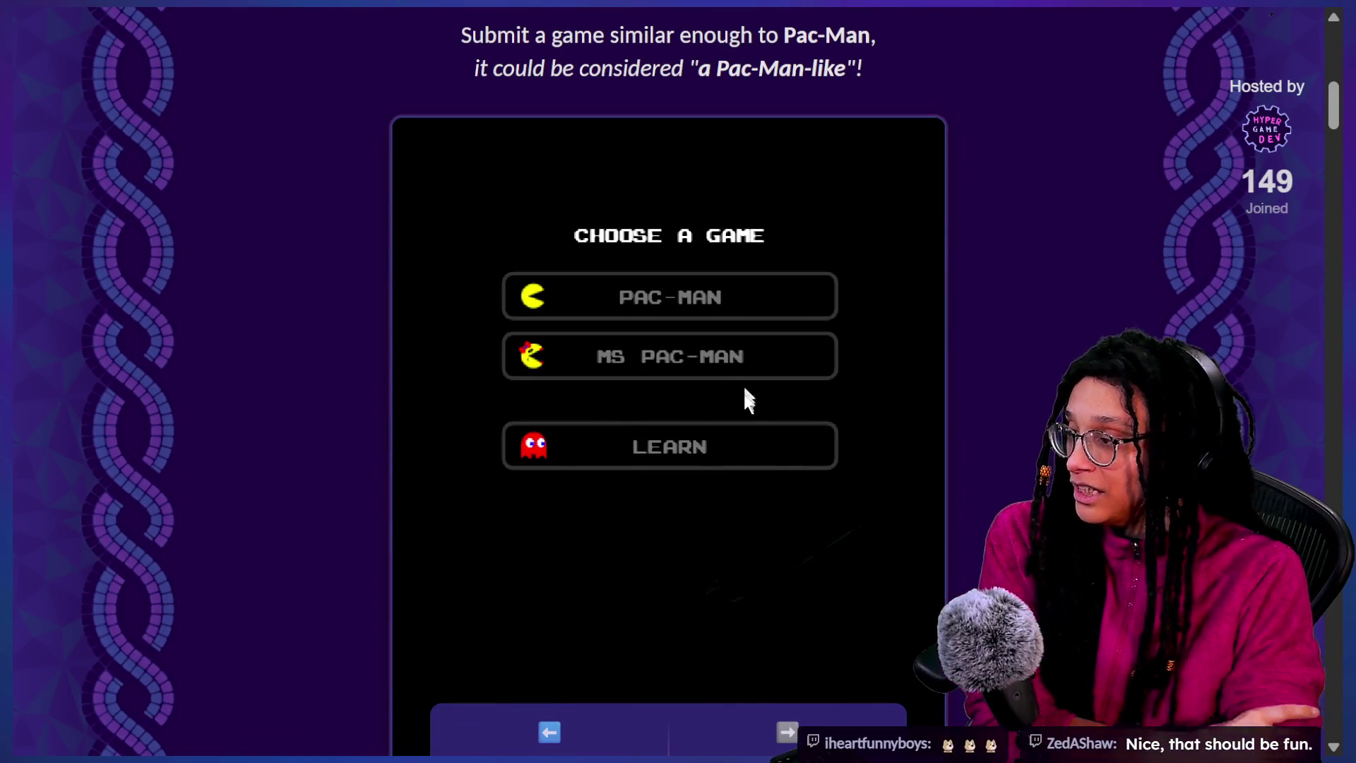
click(739, 466)
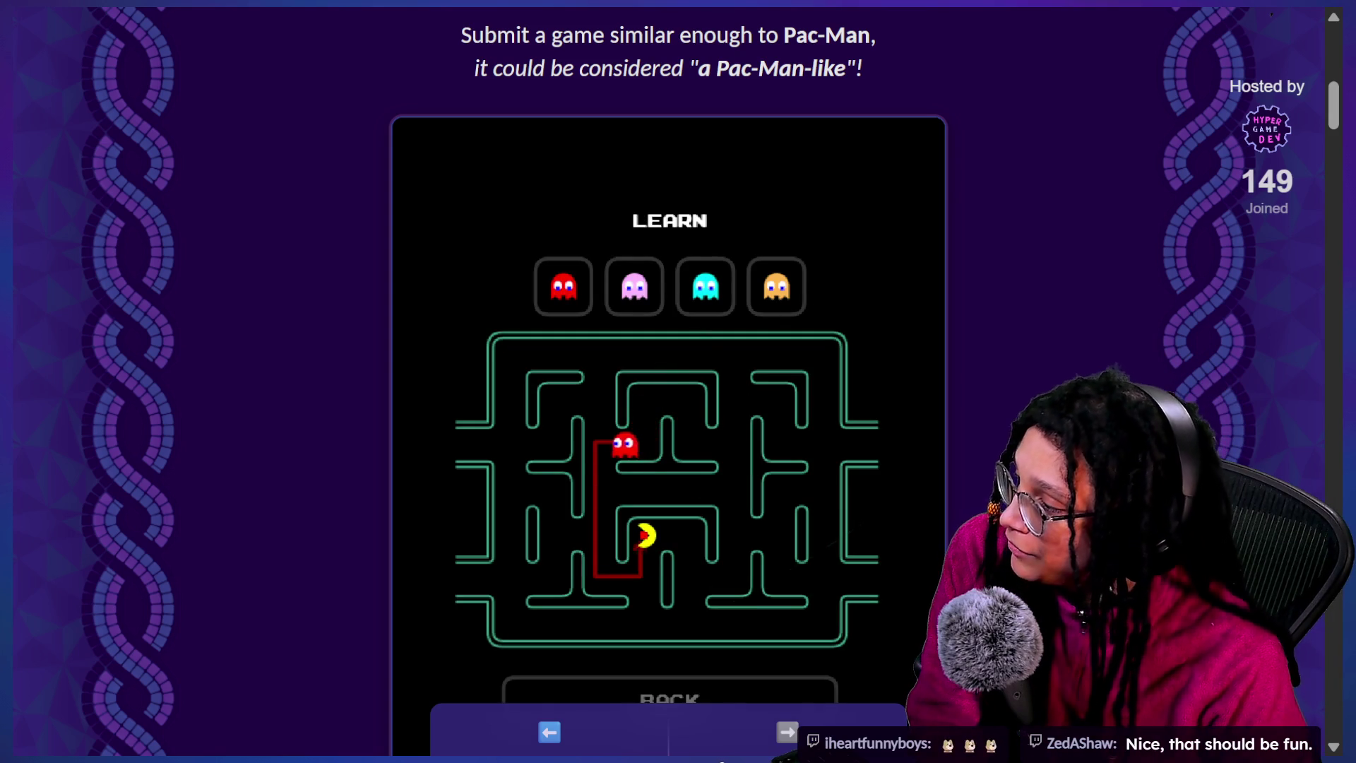
scroll(862, 535, down, 1)
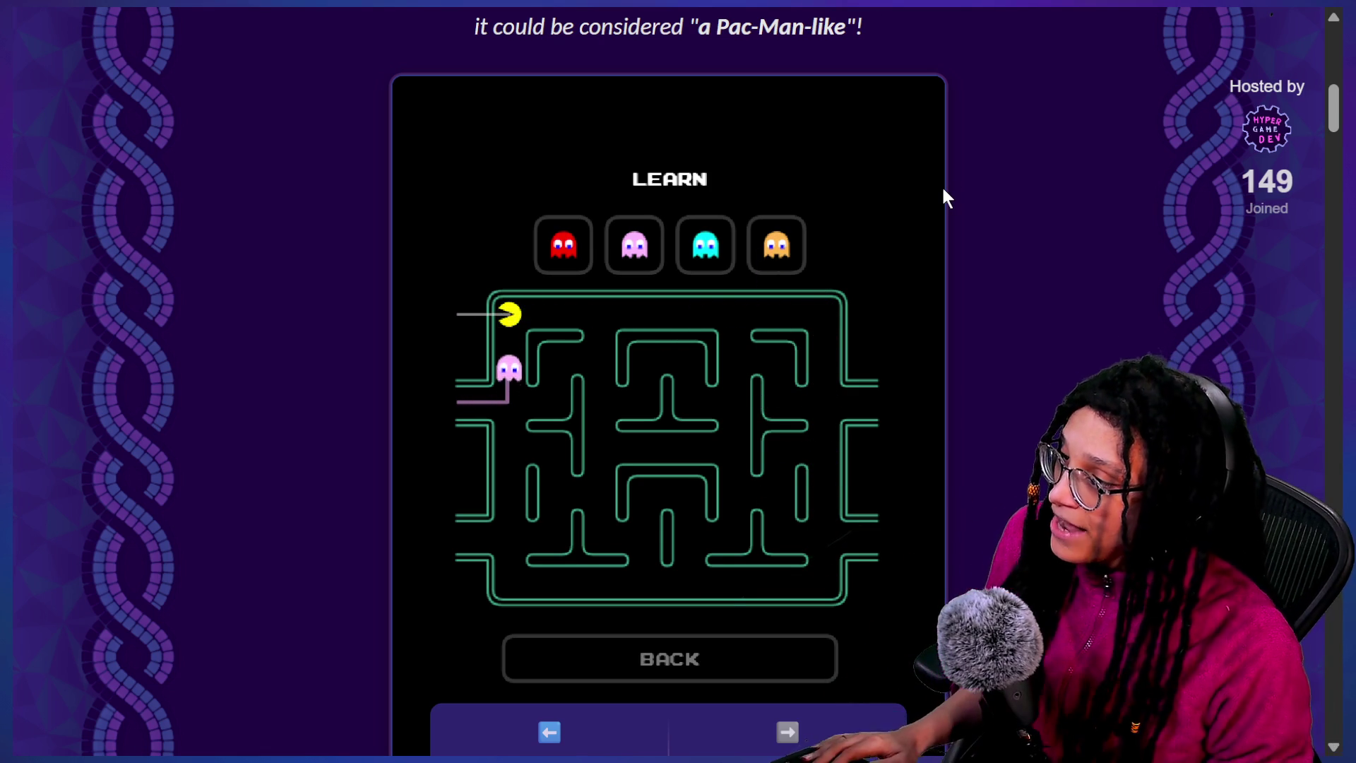
key(alt+Tab)
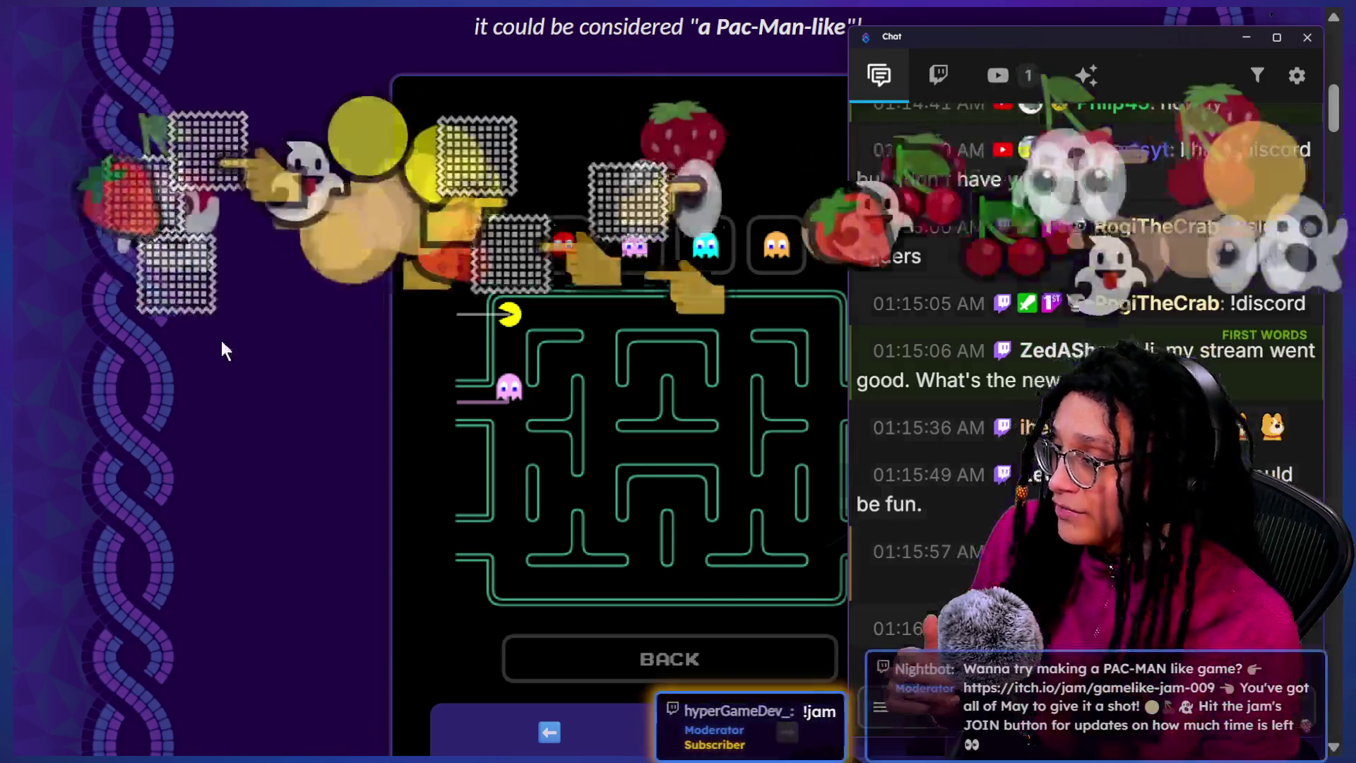
key(alt+Tab)
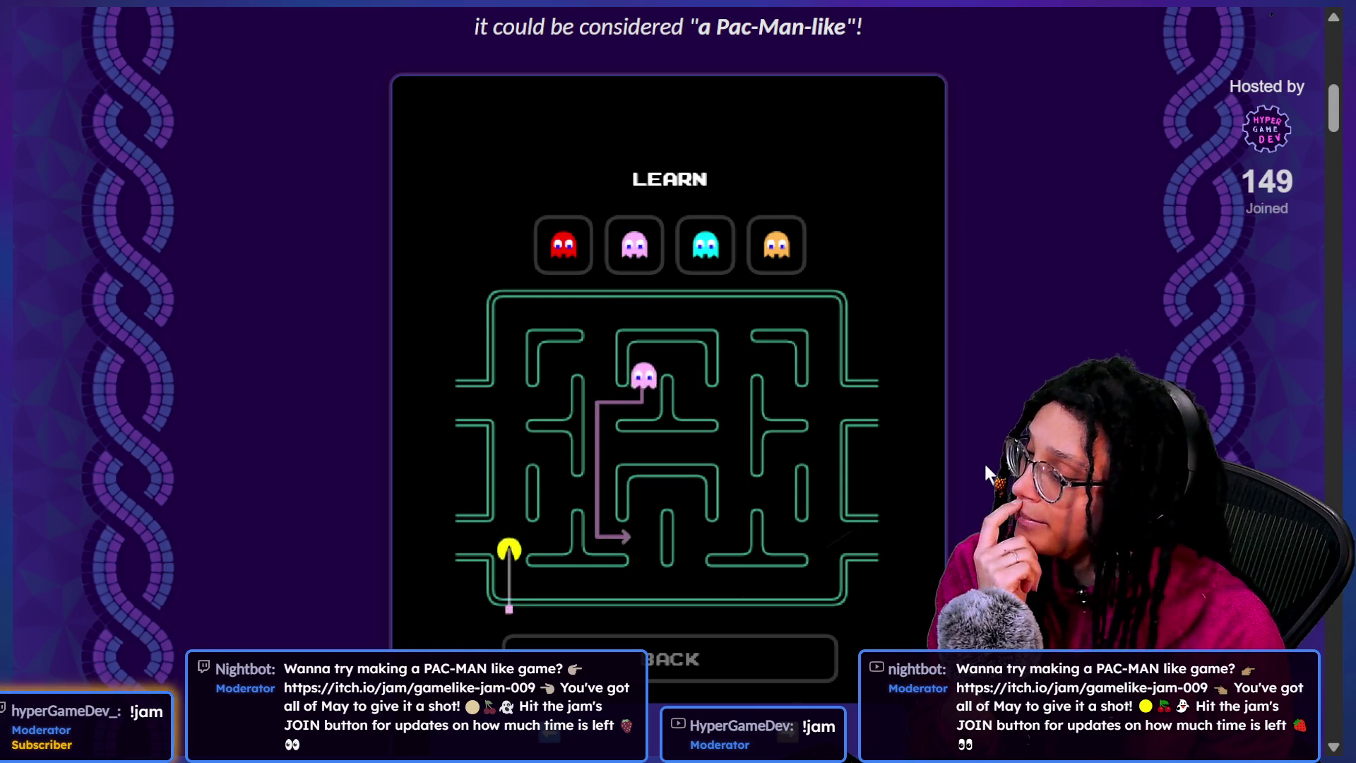
click(706, 244)
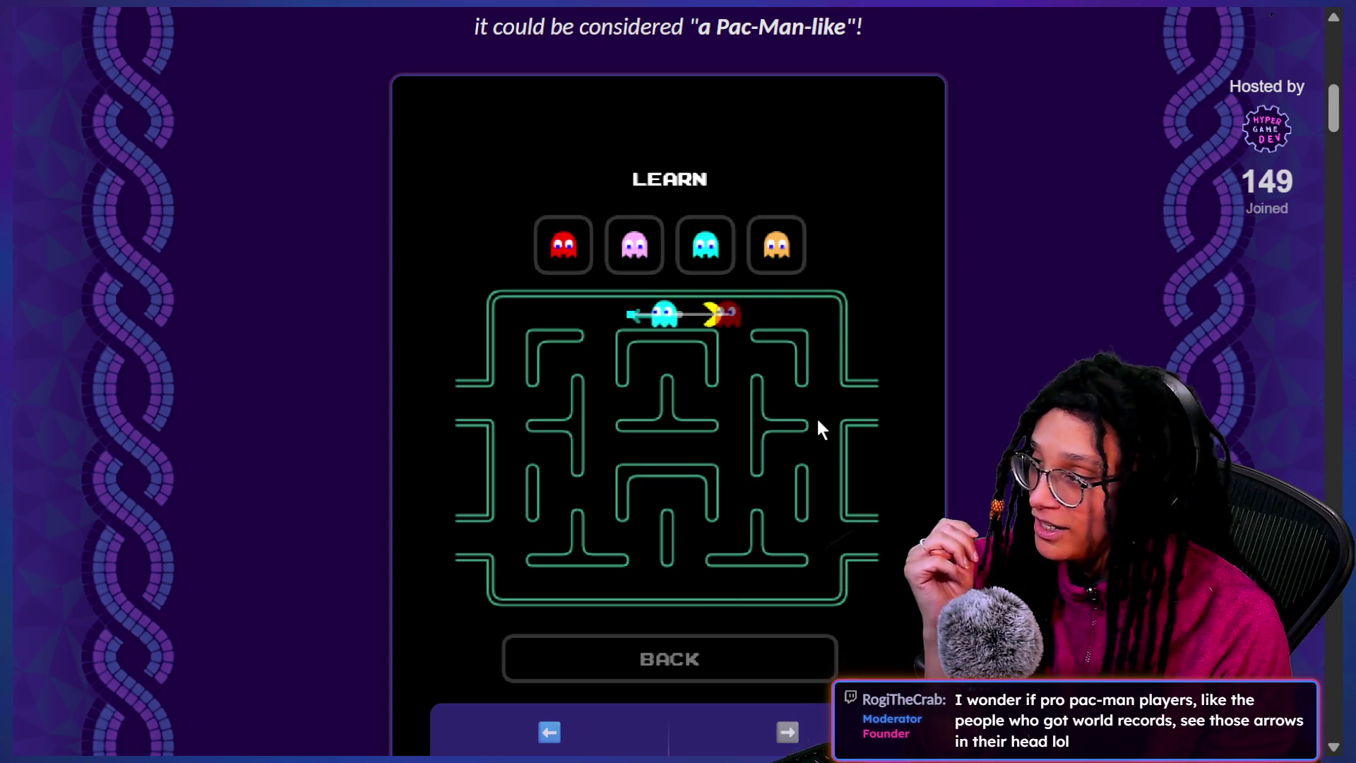
click(670, 658)
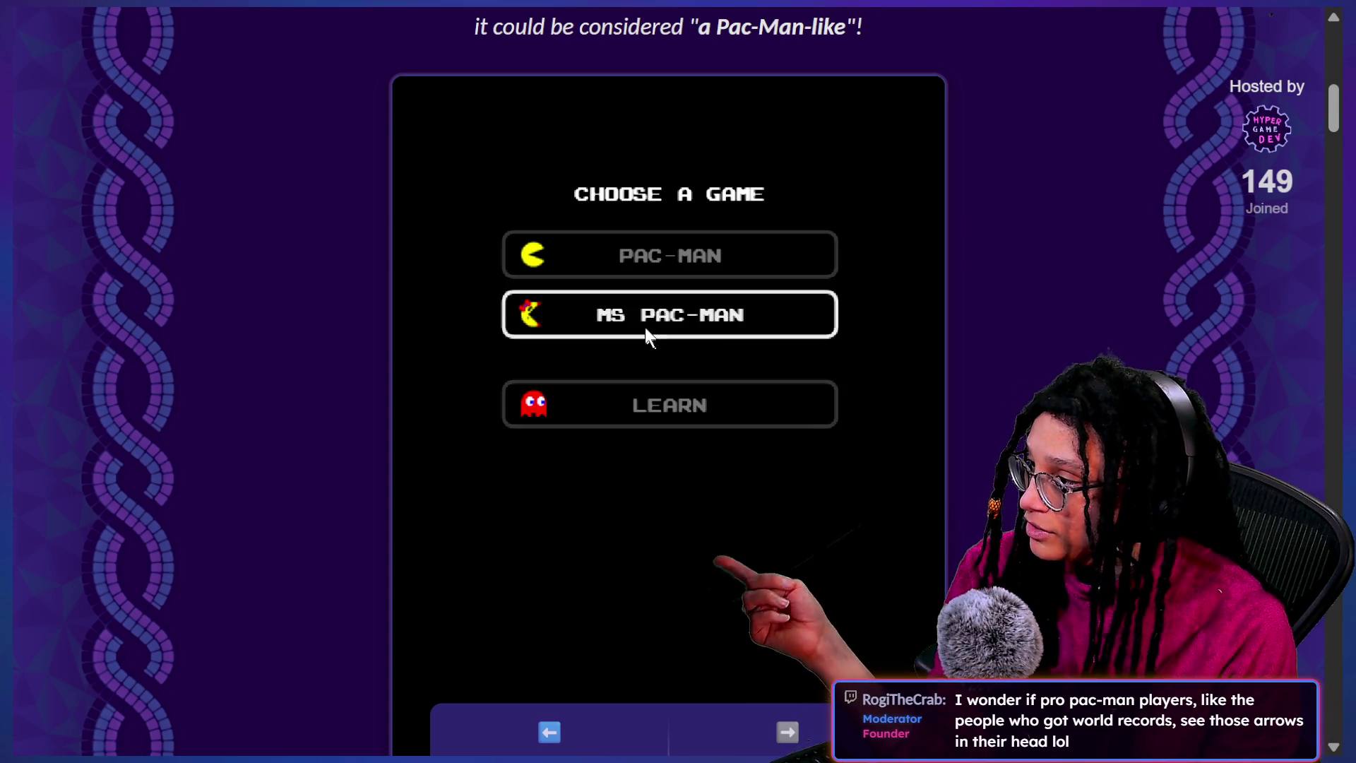
Start a Pac-Man practice run on Level 1 in the jam's embed
click(660, 271)
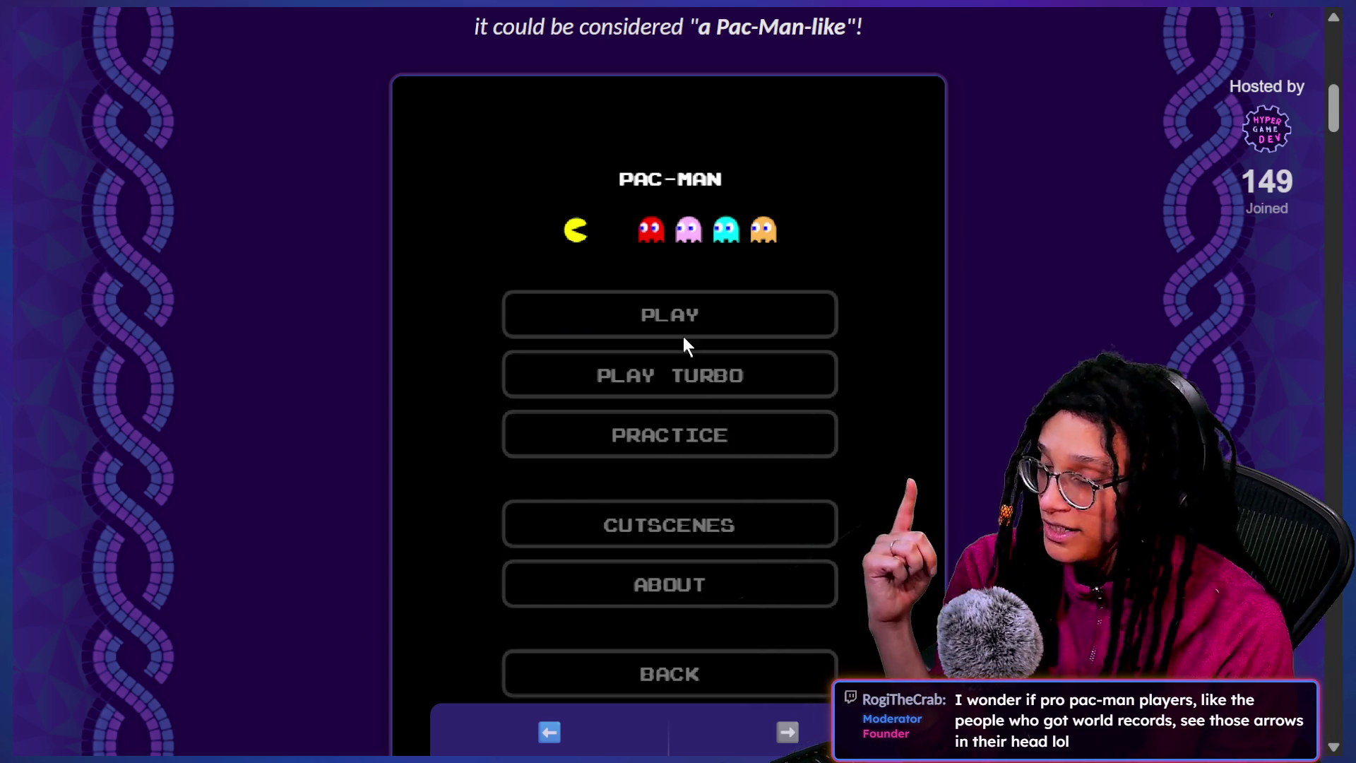
click(717, 428)
click(727, 368)
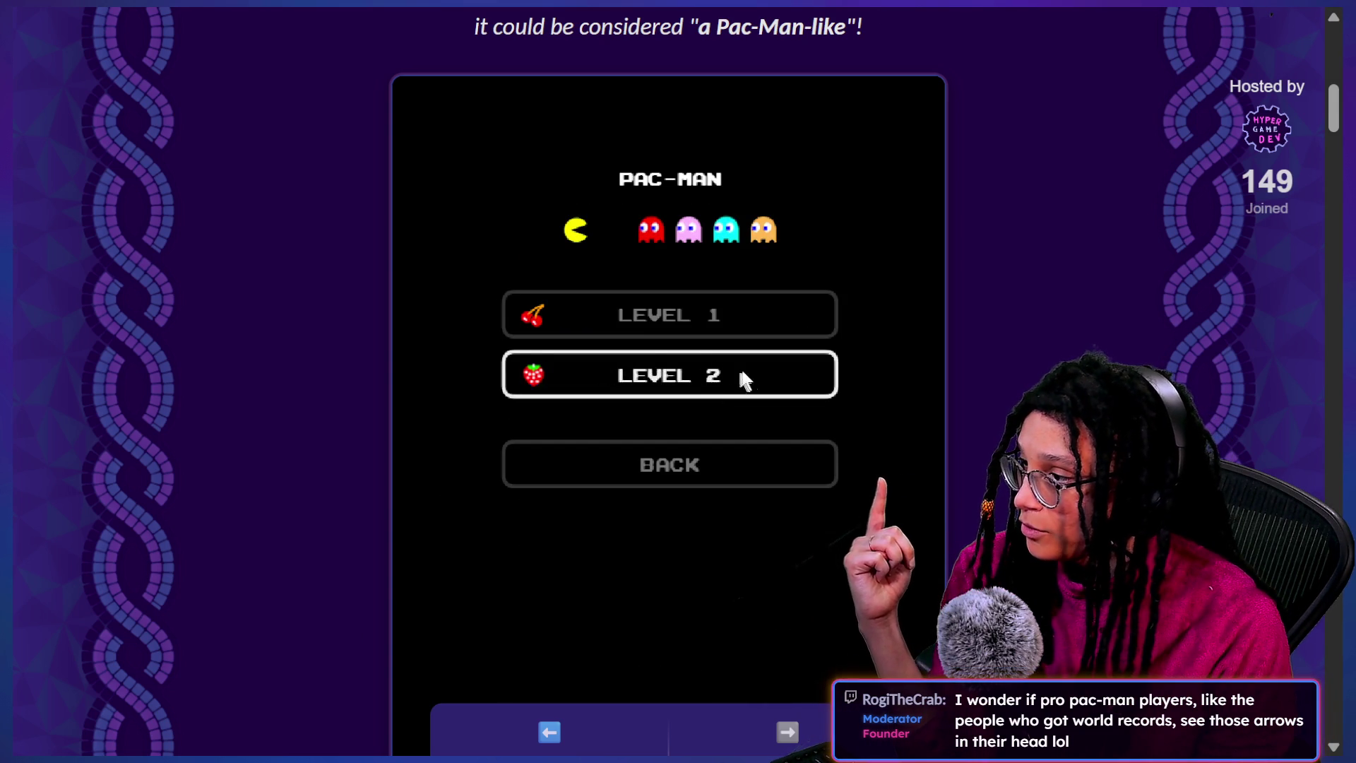
click(682, 315)
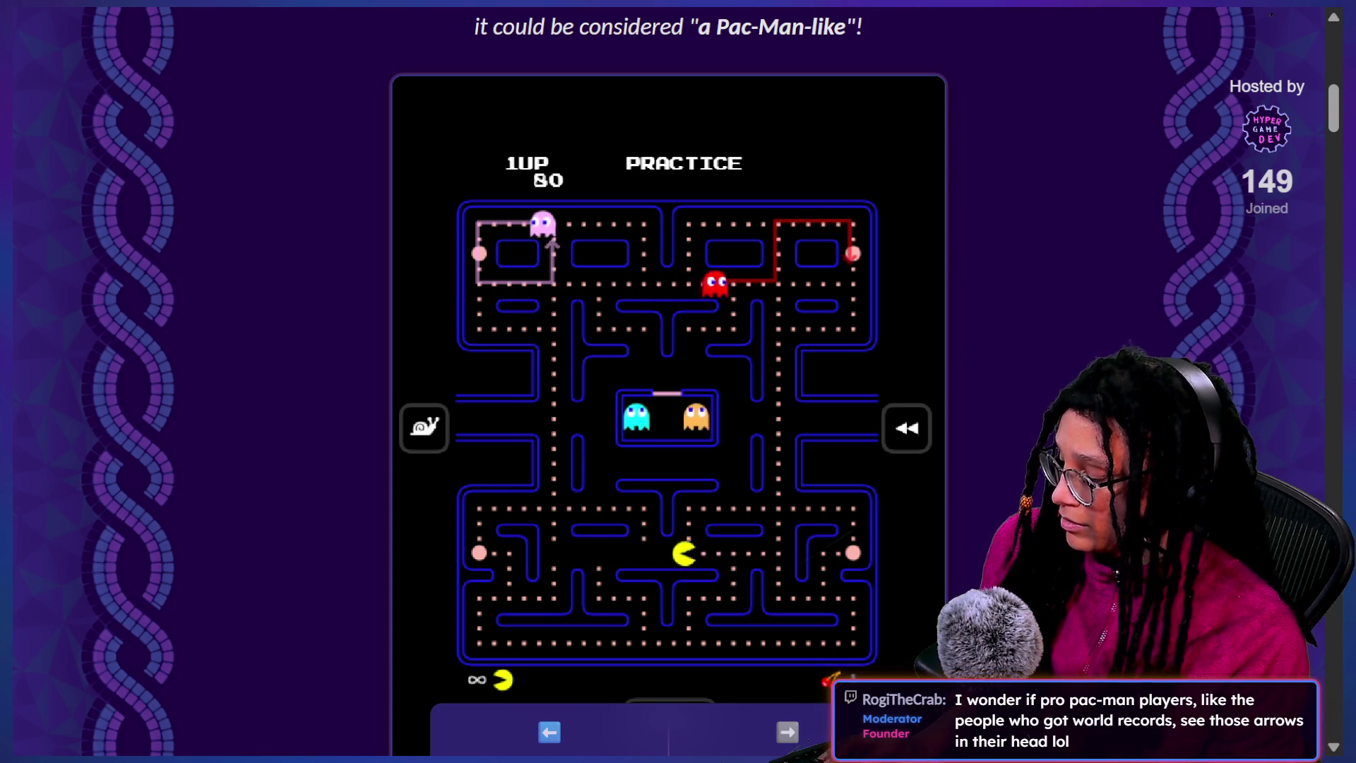
Steer Pac-Man through the maze, eating dots and a power pellet, up to a score of 1930
key(Left)
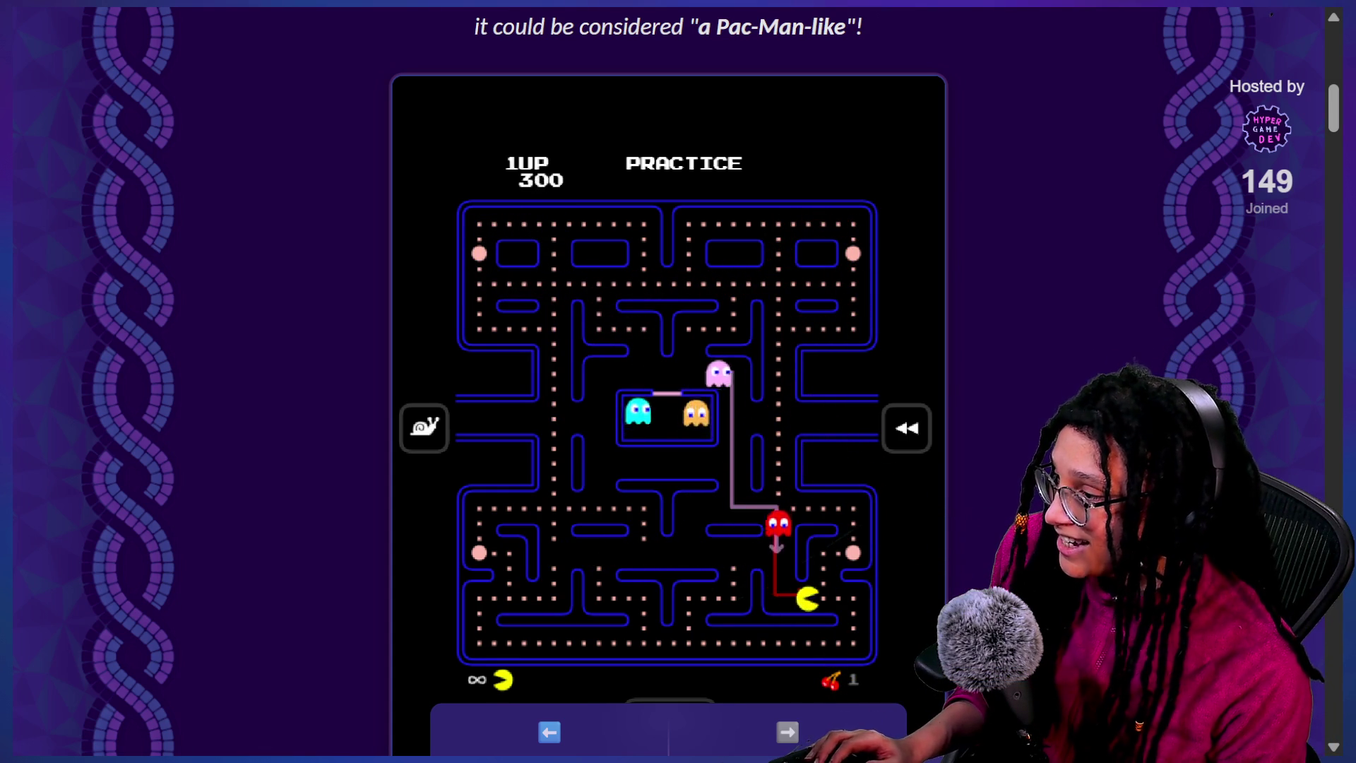
scroll(669, 381, down, 1)
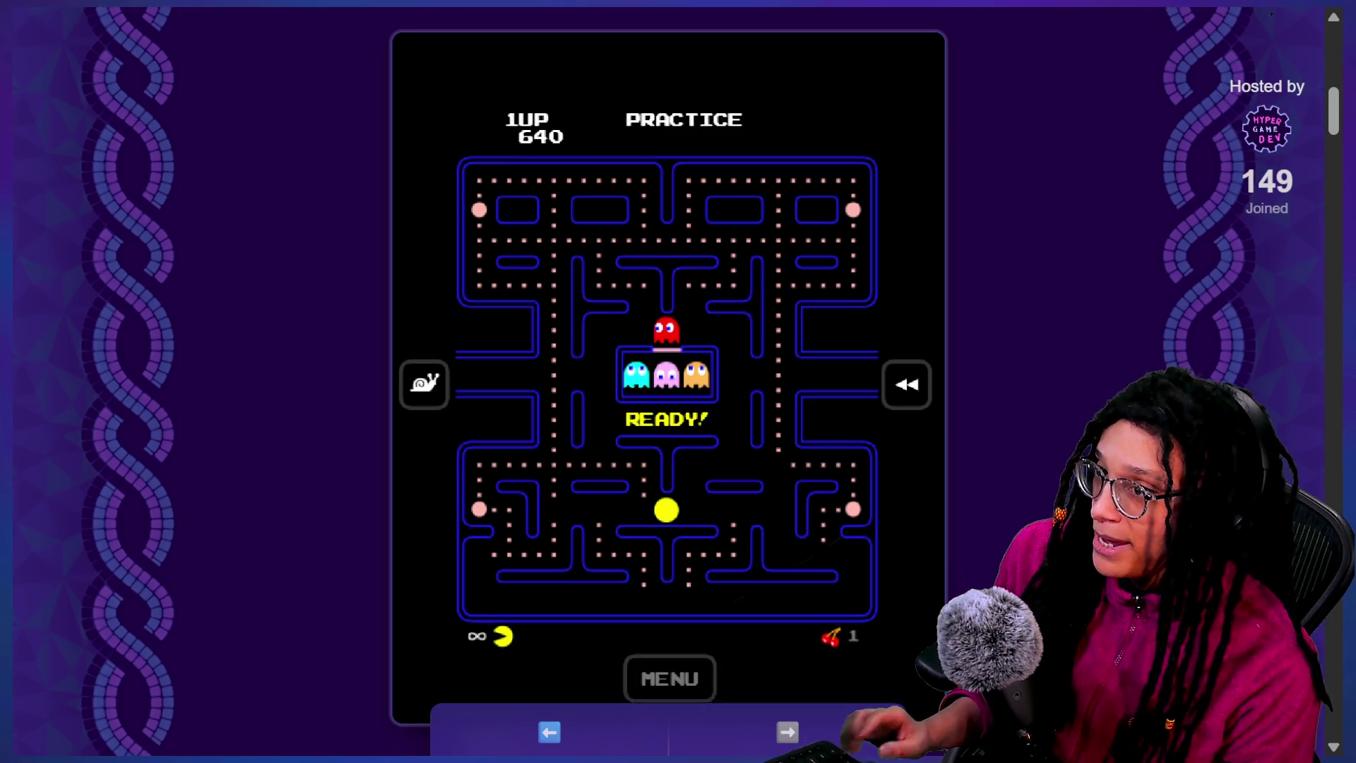
scroll(669, 381, down, 1)
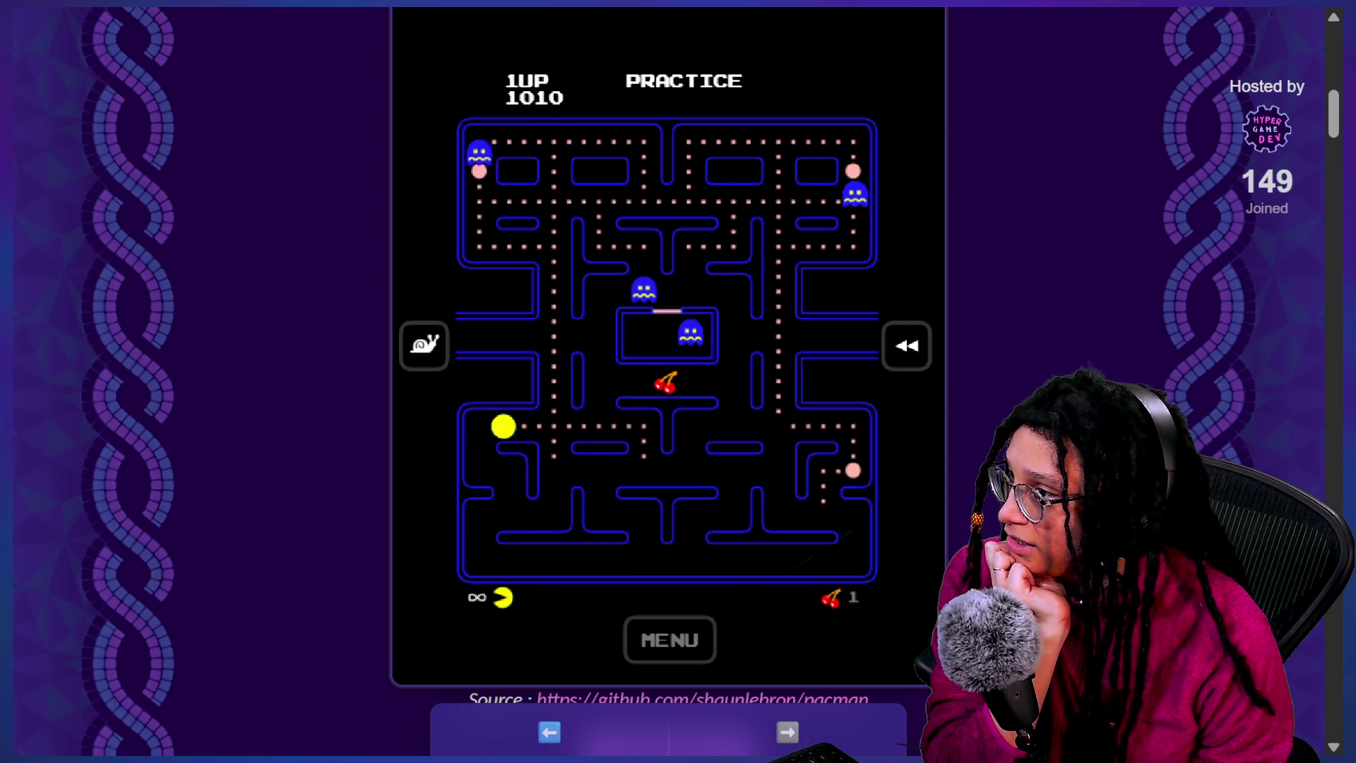
key(Down)
key(Right)
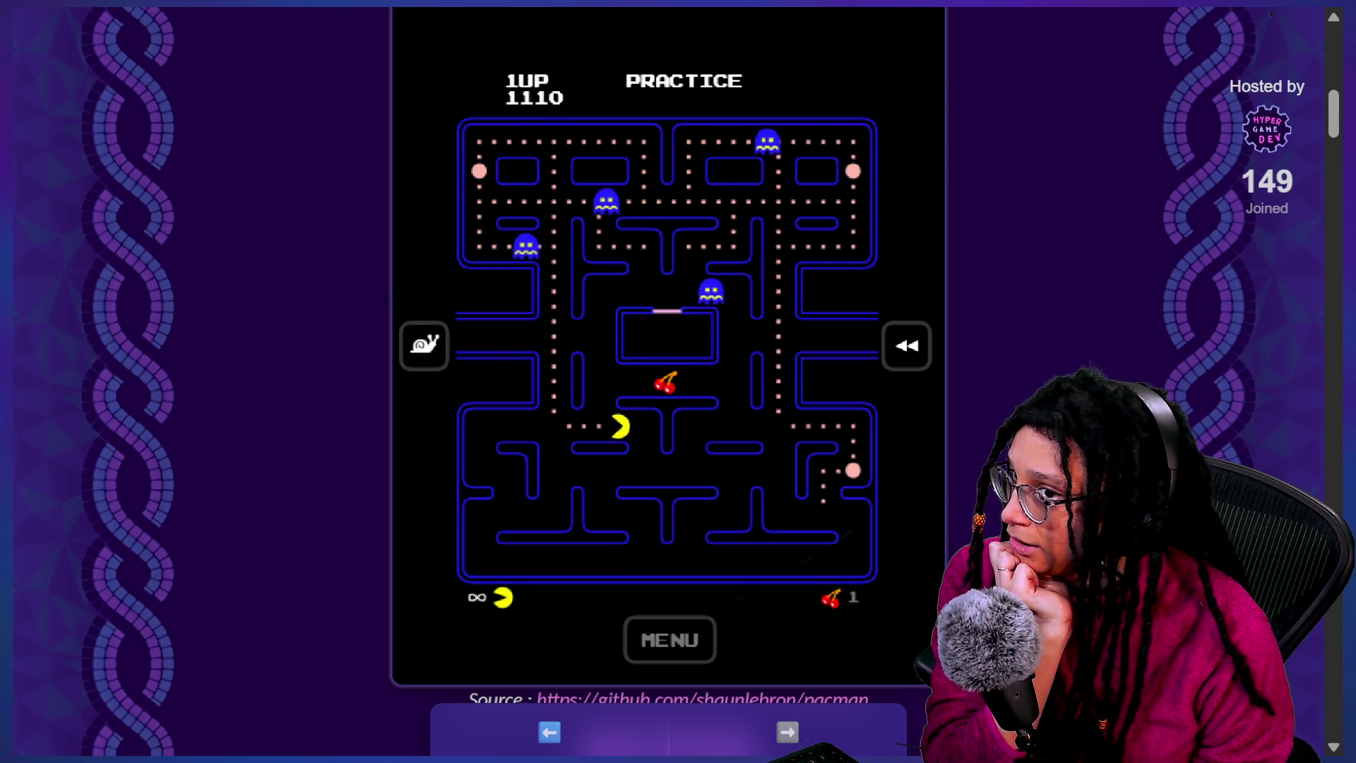
key(Right)
key(Up)
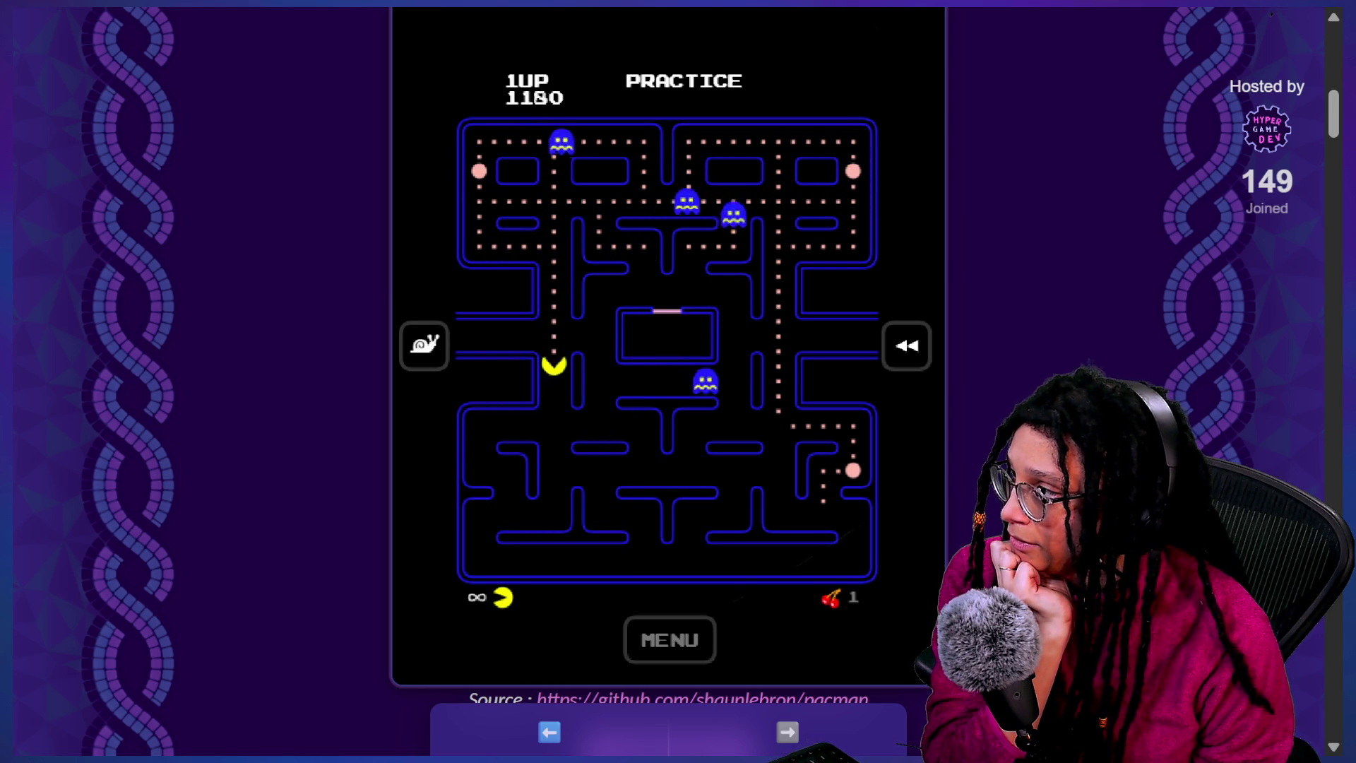
key(Up)
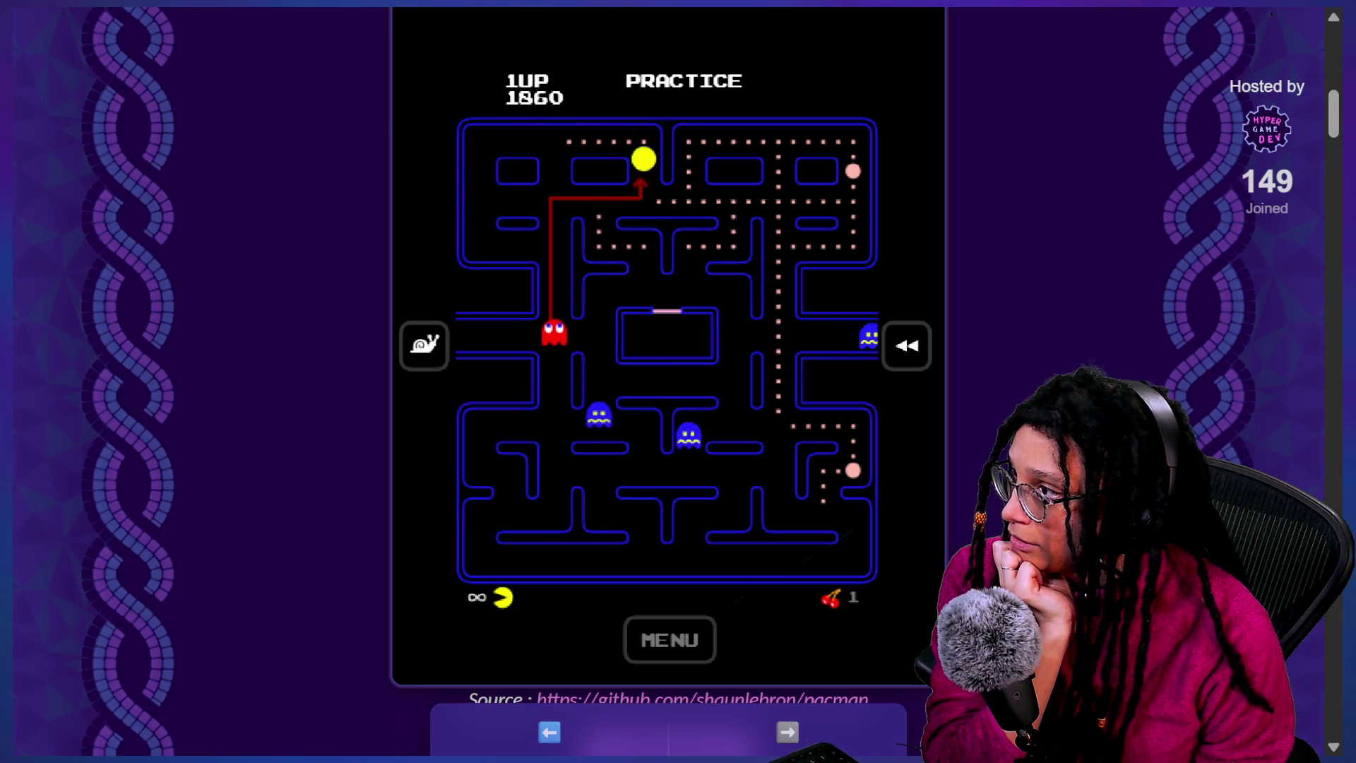
key(Down)
key(Up)
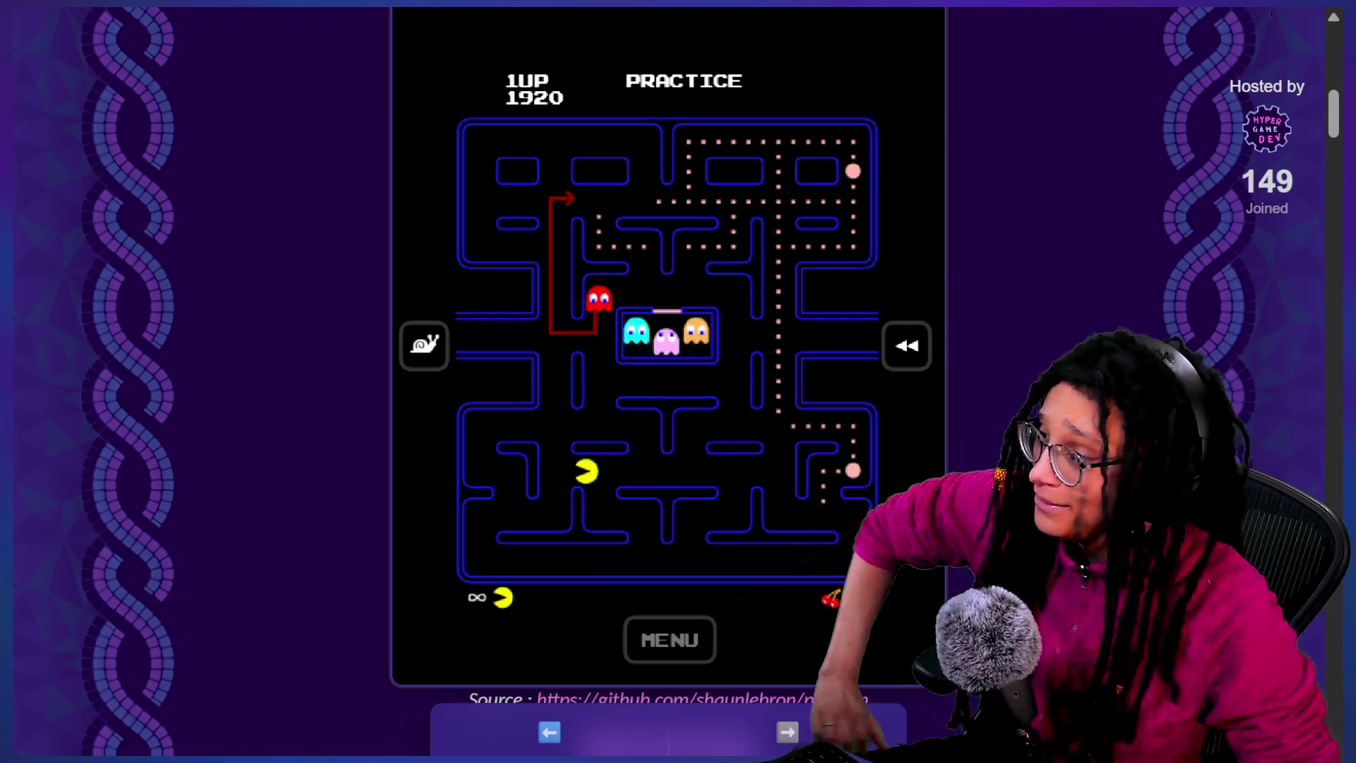
key(Right)
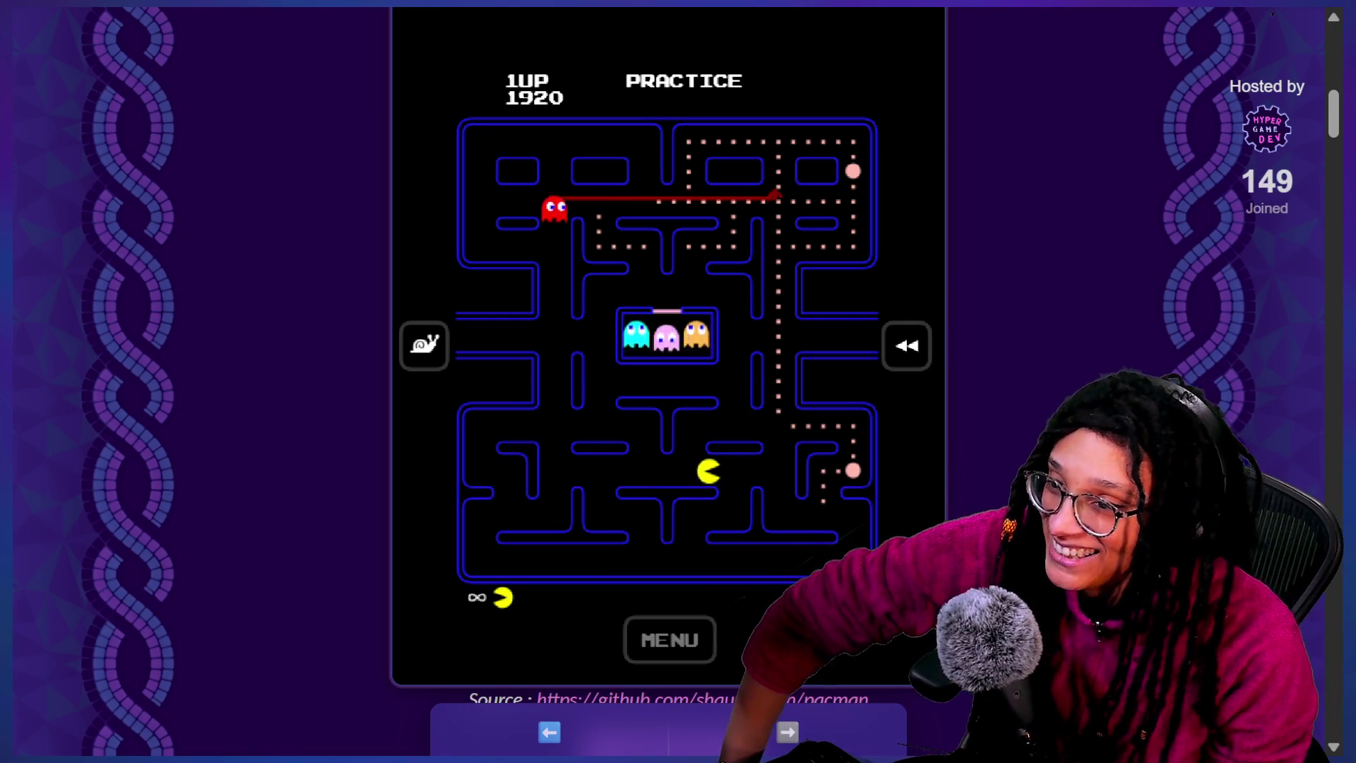
key(Up)
key(Down)
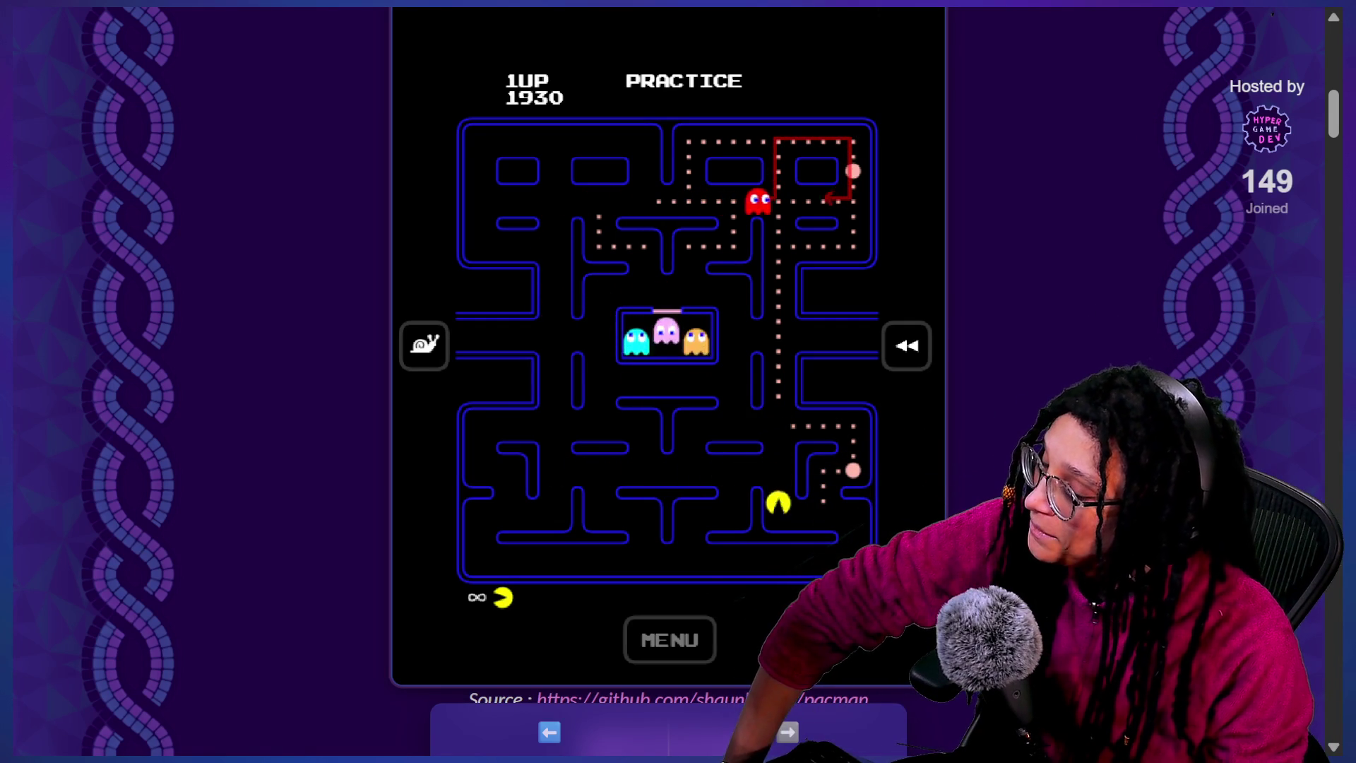
Steer Pac-Man up the right column to the power pellet and along the top row past the ghost house
key(Right)
key(Up)
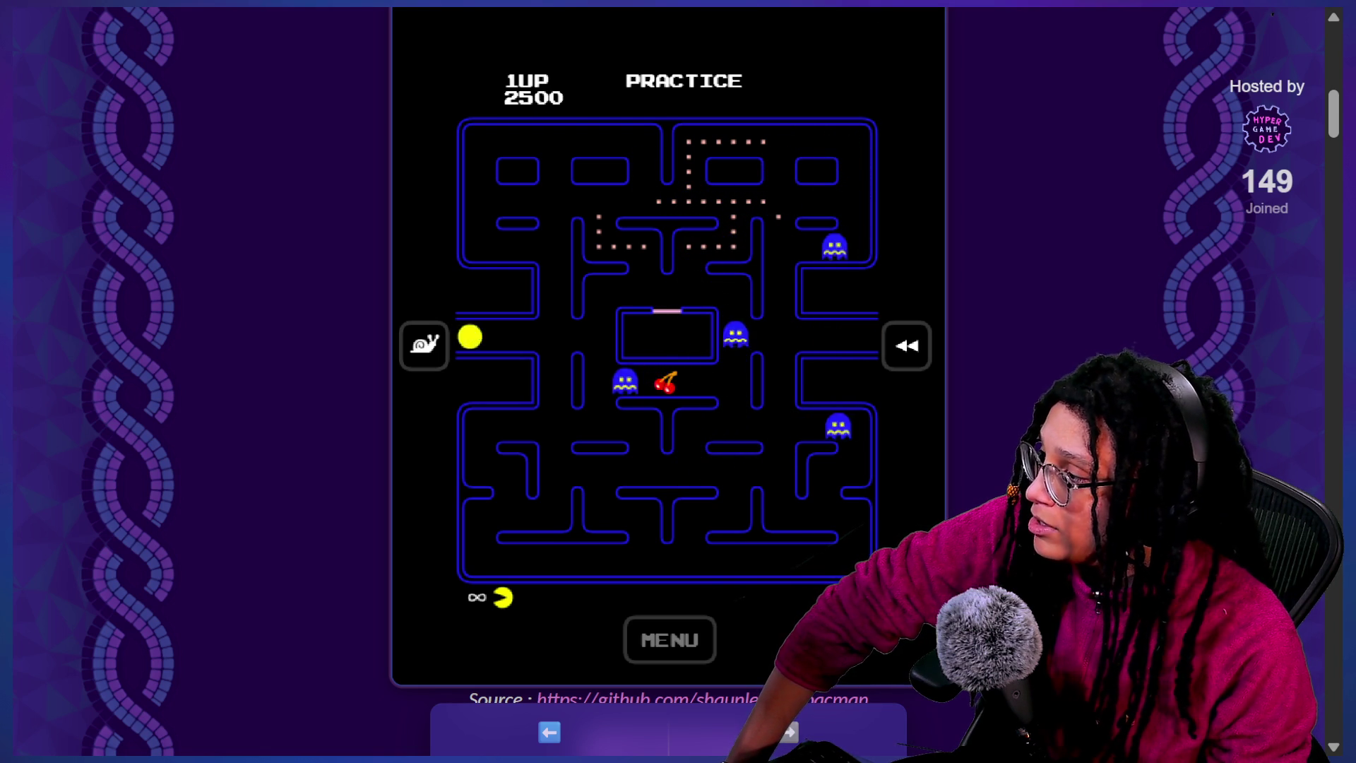
key(Up)
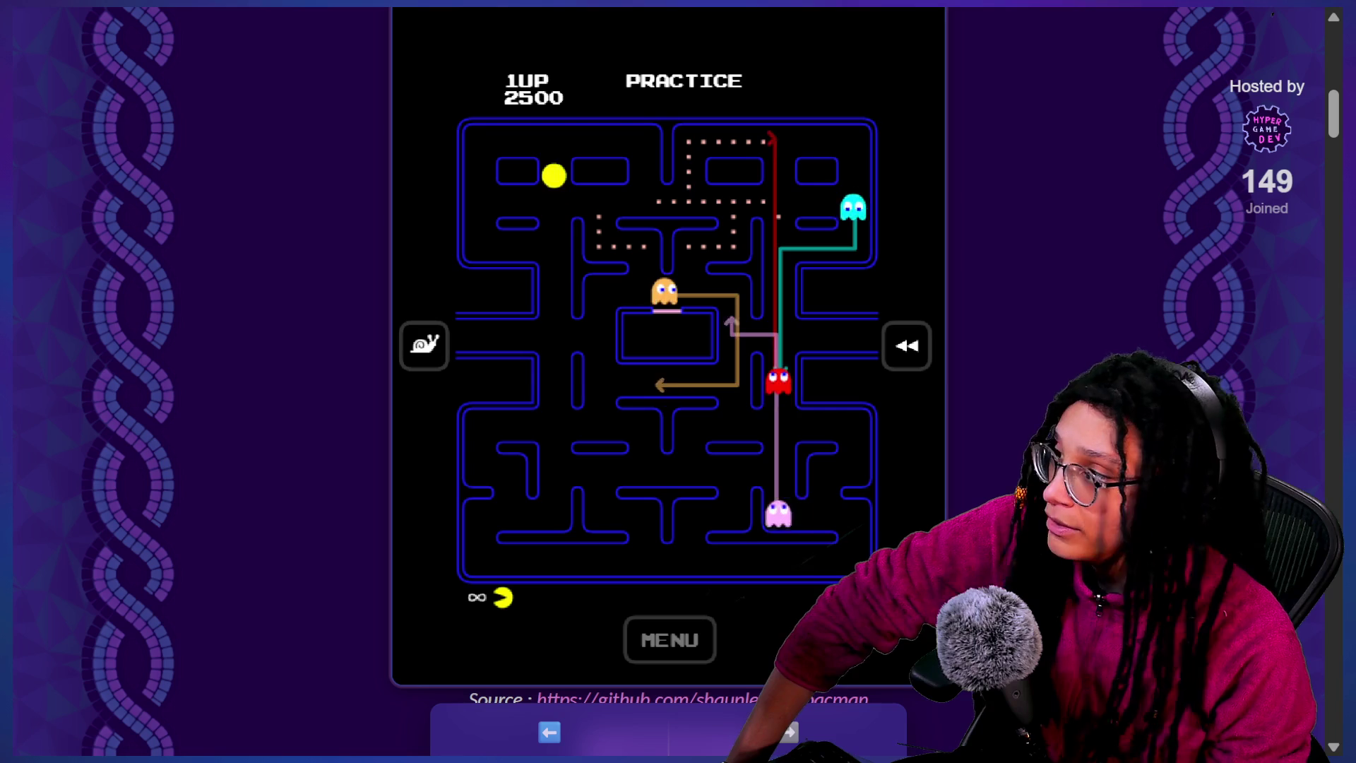
key(Right)
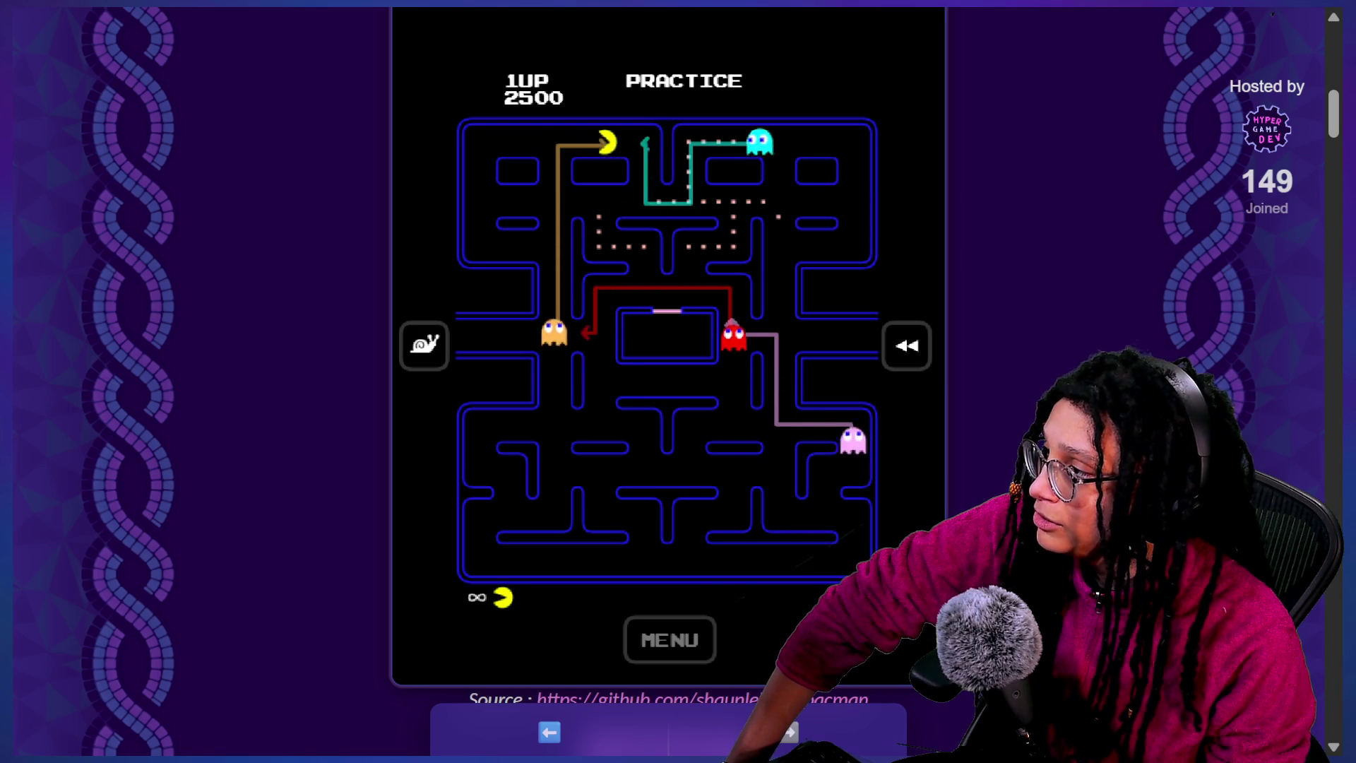
key(Left)
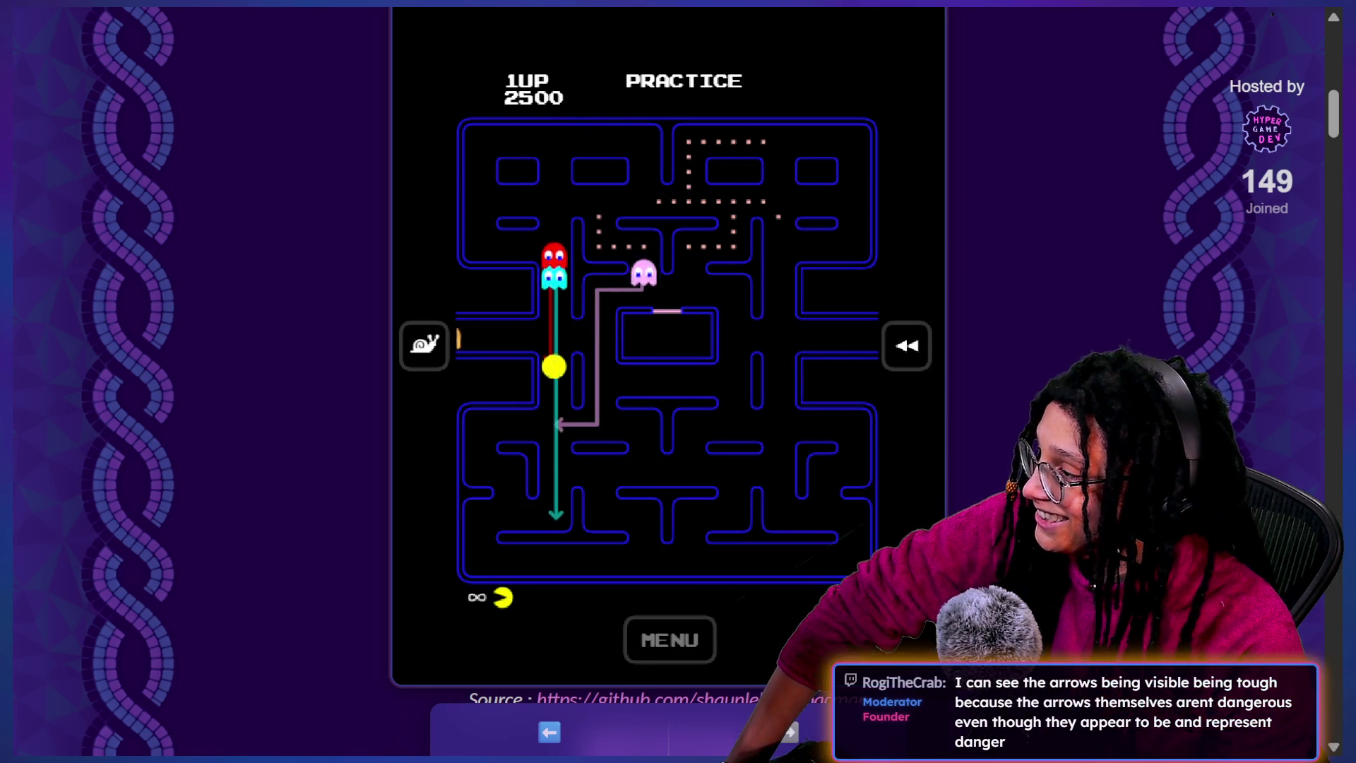
key(Down)
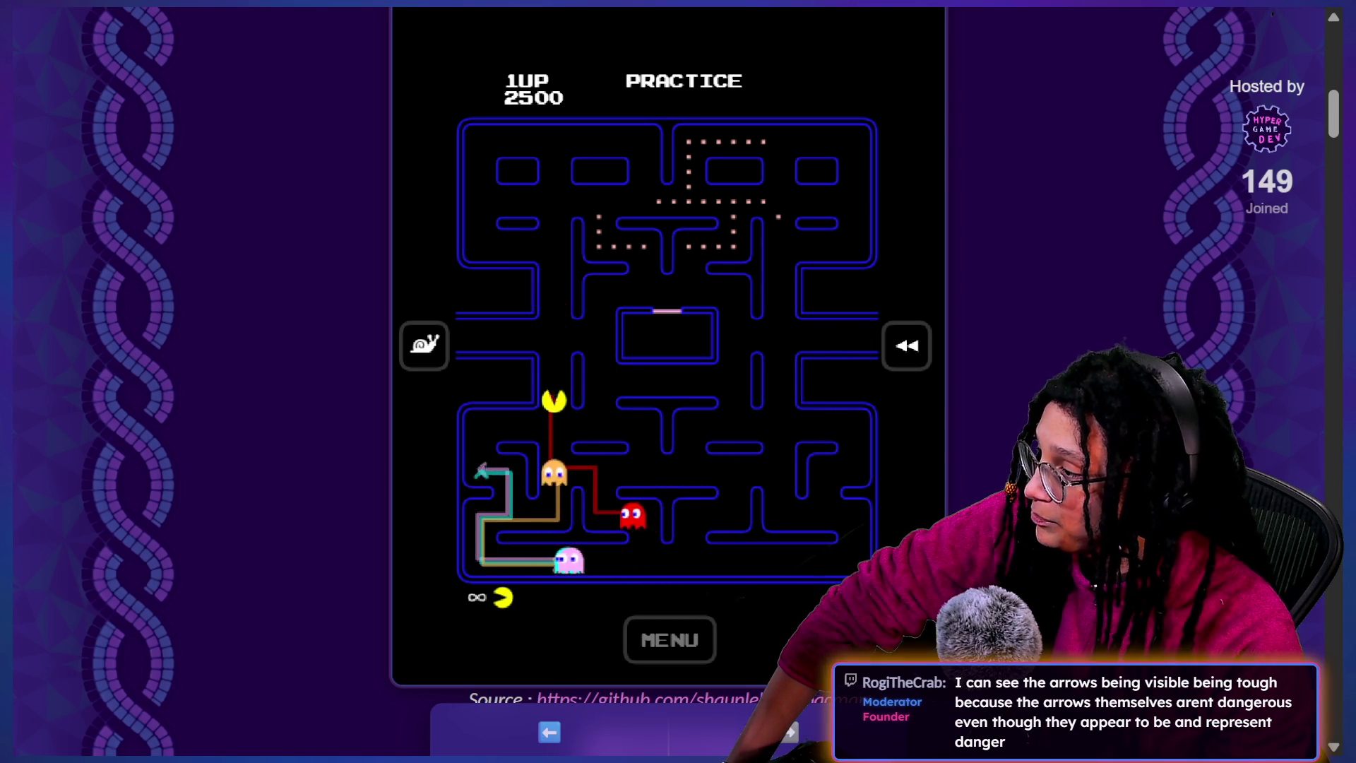
key(Right)
key(Up)
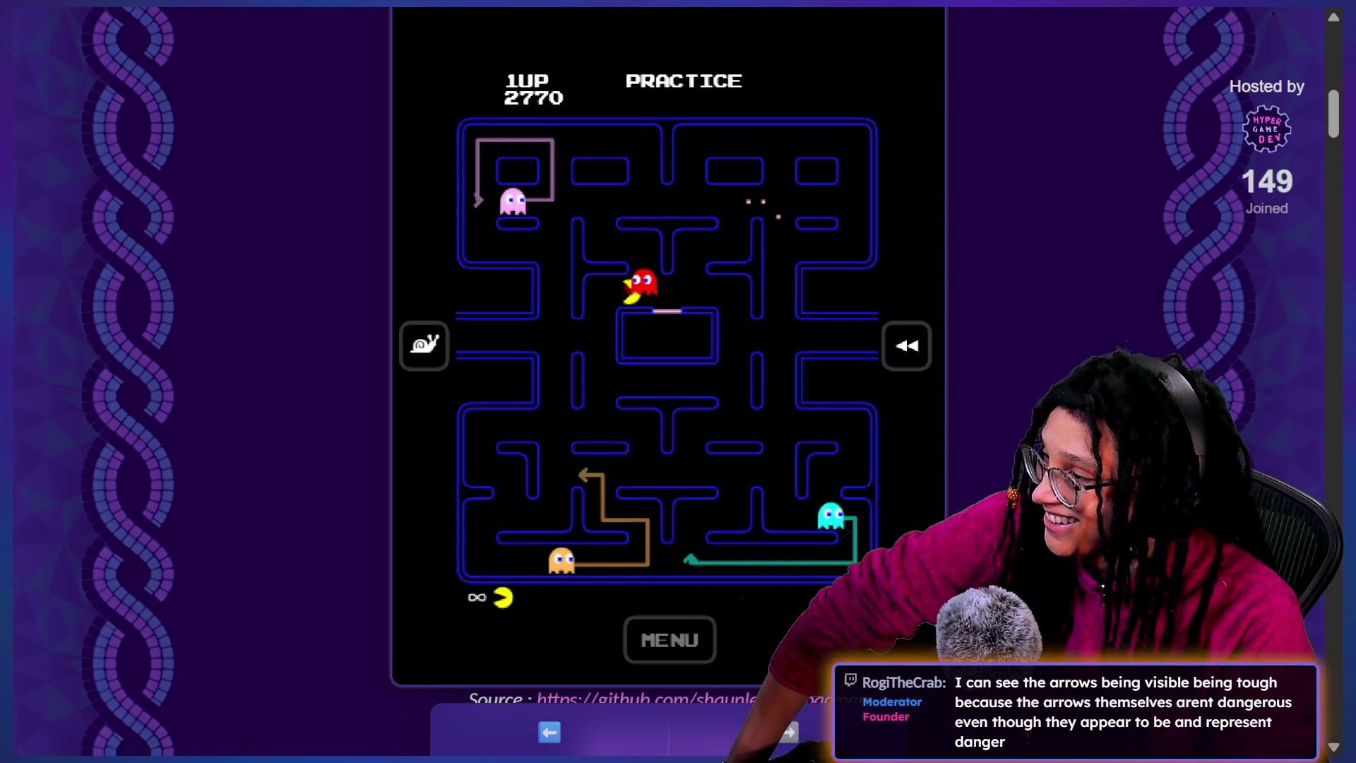
Keep steering Pac-Man through the lower and right corridors until a ghost catches him at 2780
key(Right)
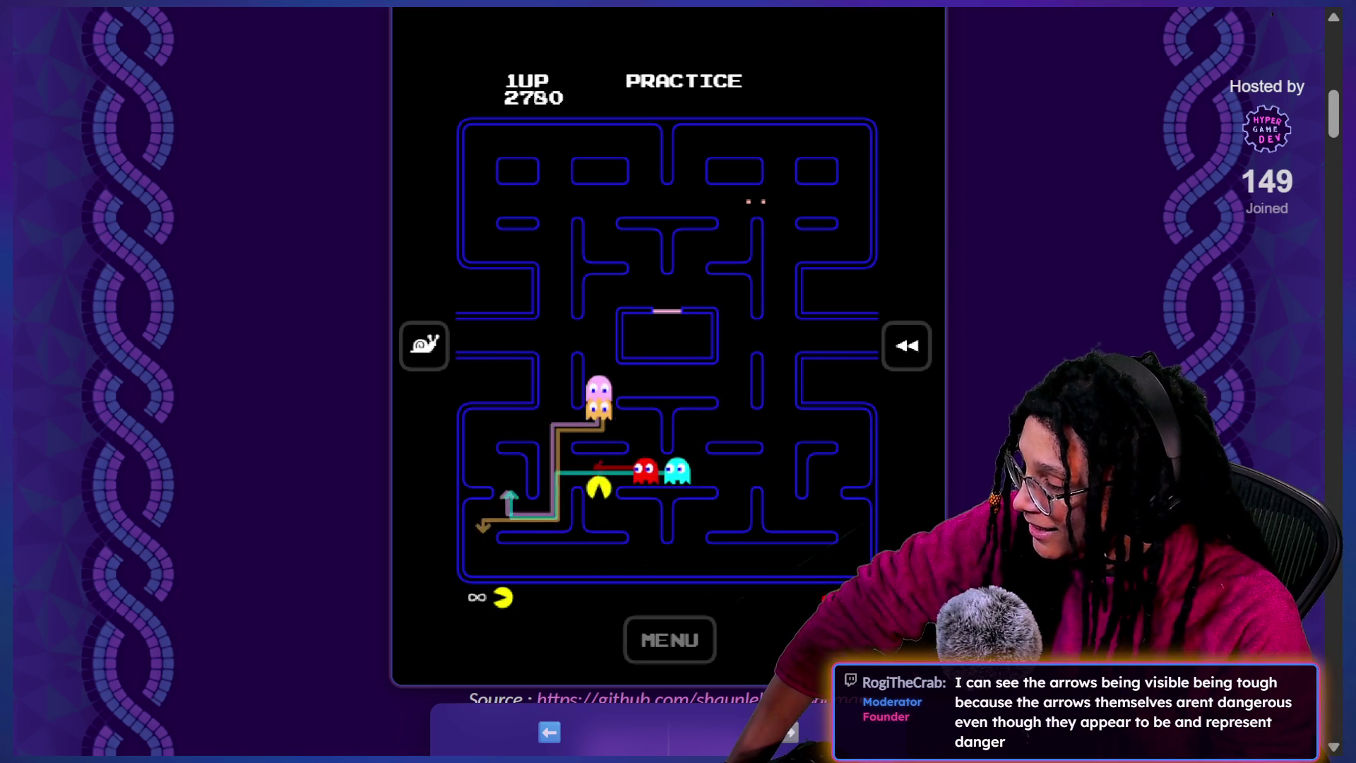
key(Down)
key(Right)
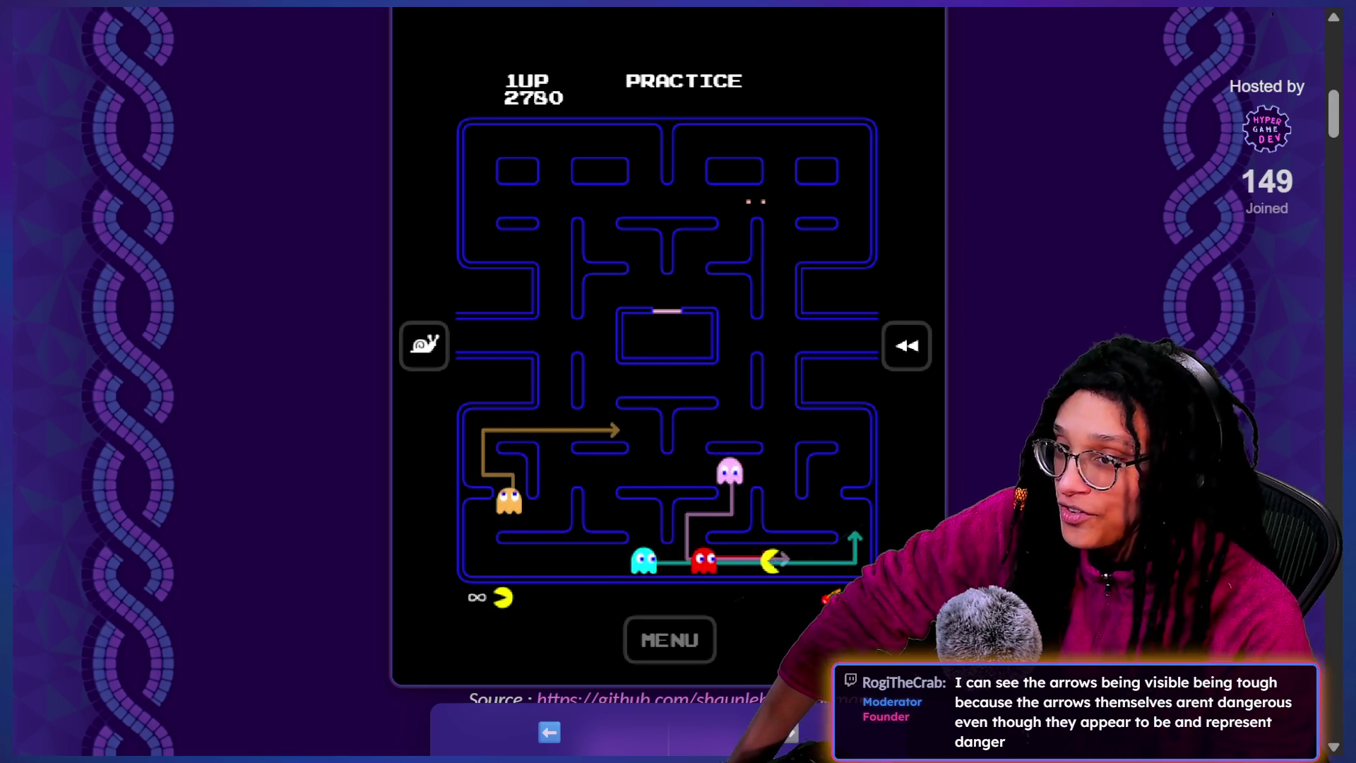
key(Up)
key(Left)
key(Up)
key(Left)
key(Up)
key(Left)
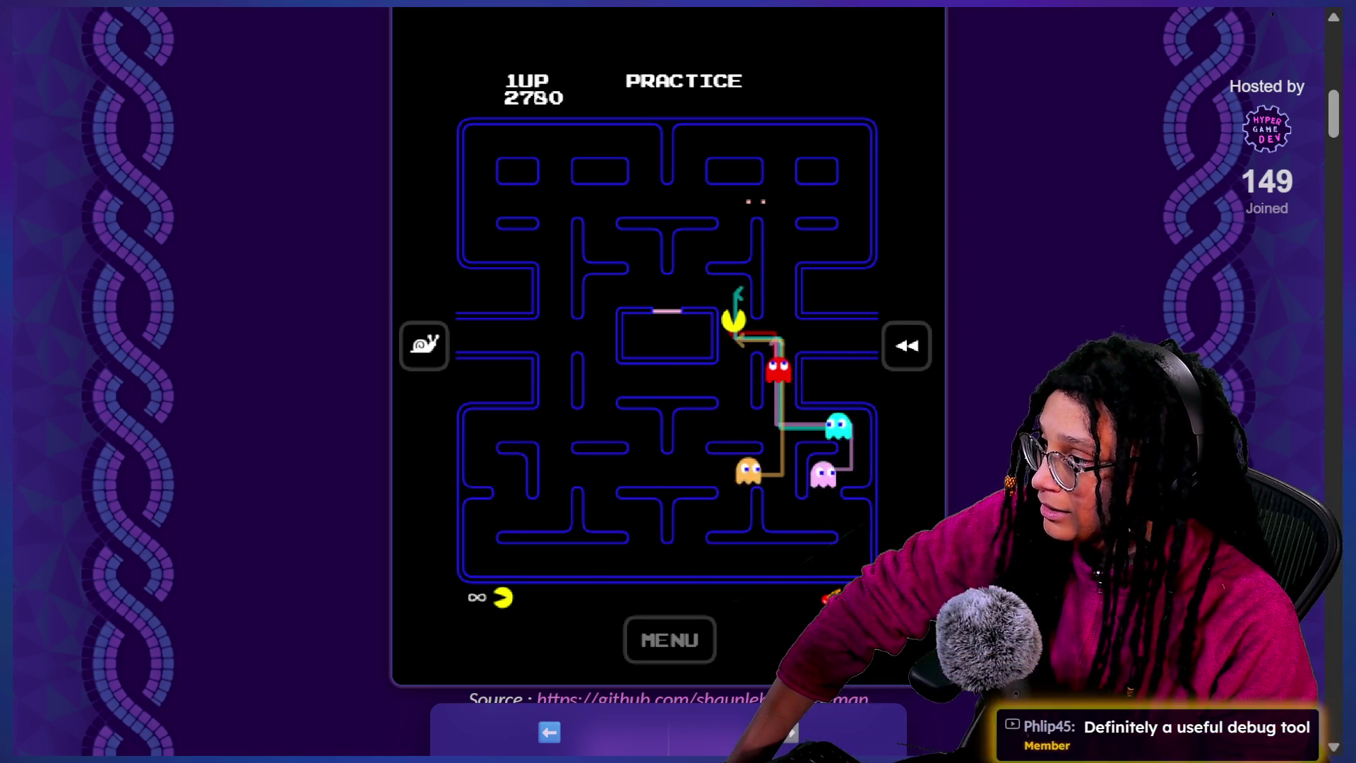
key(Down)
key(Up)
key(Left)
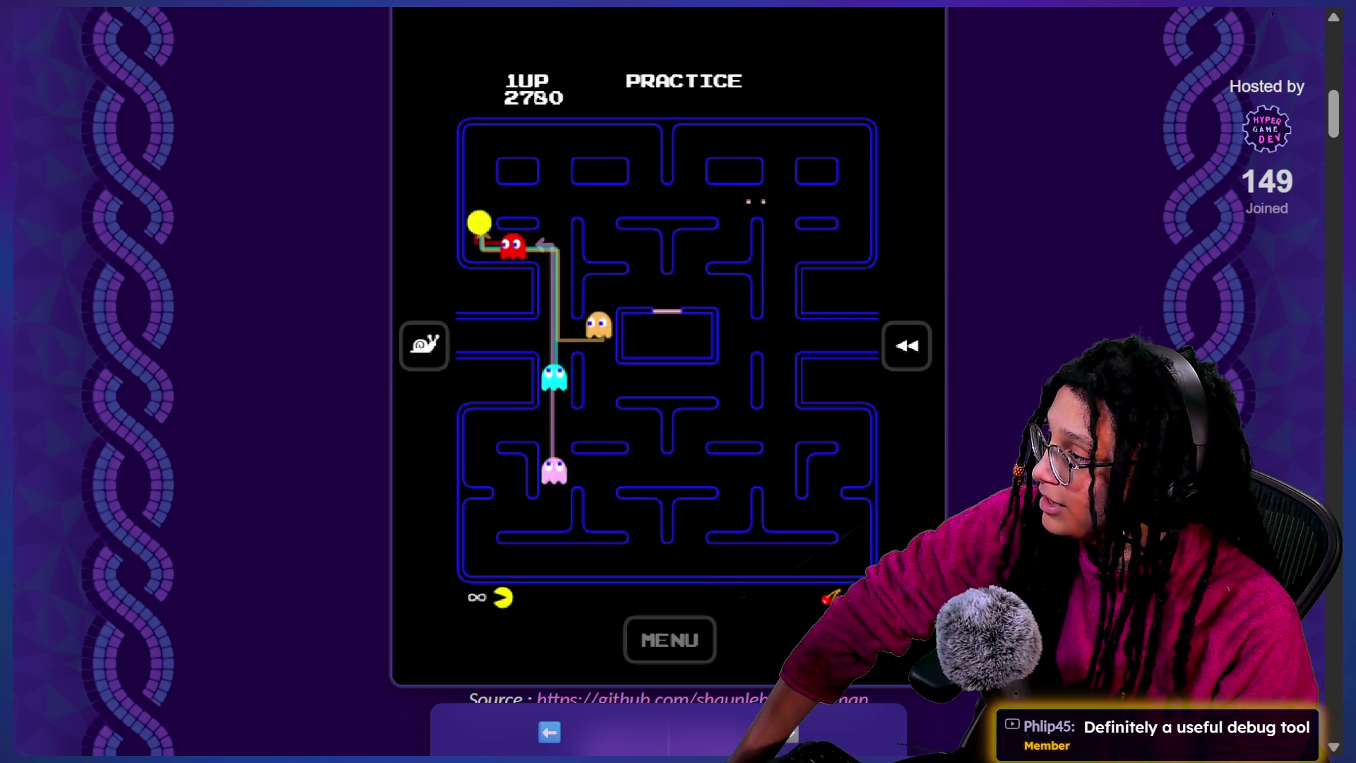
key(Down)
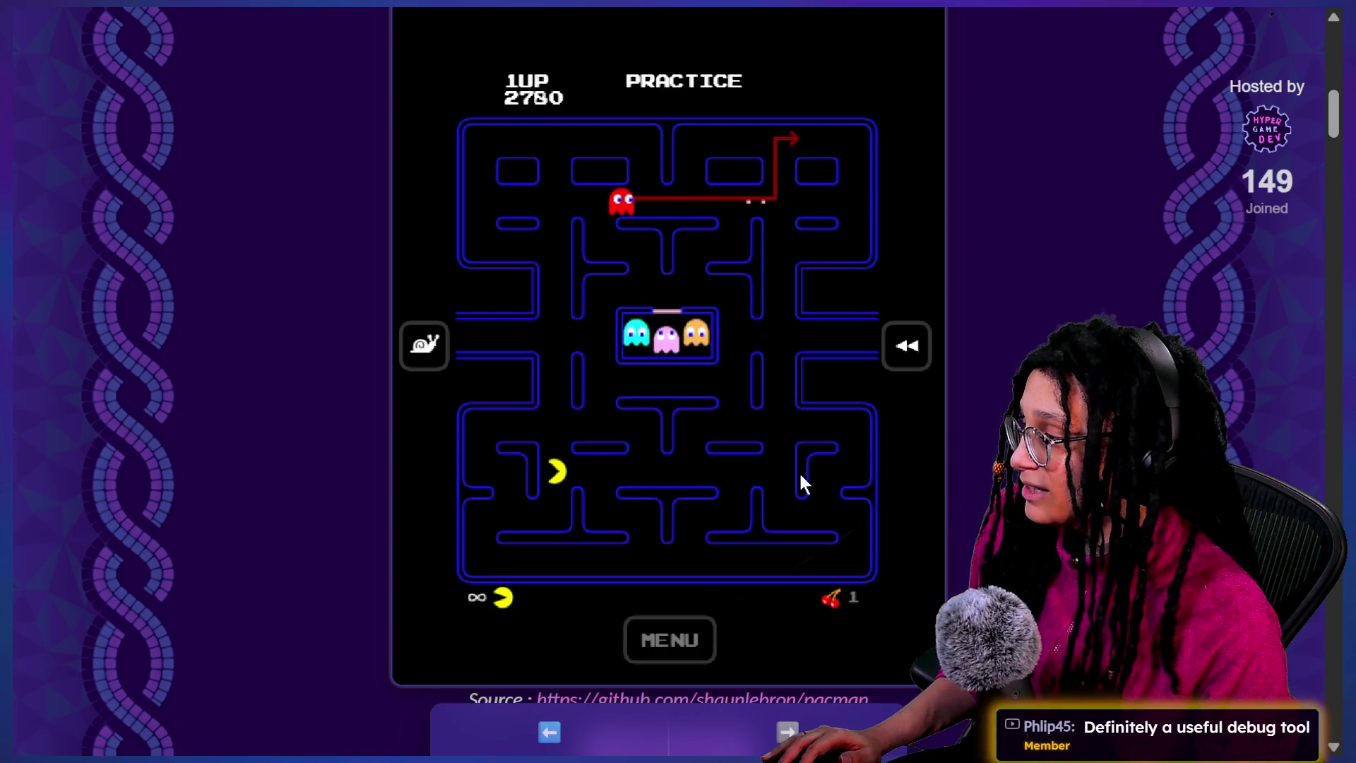
scroll(1104, 309, up, 2)
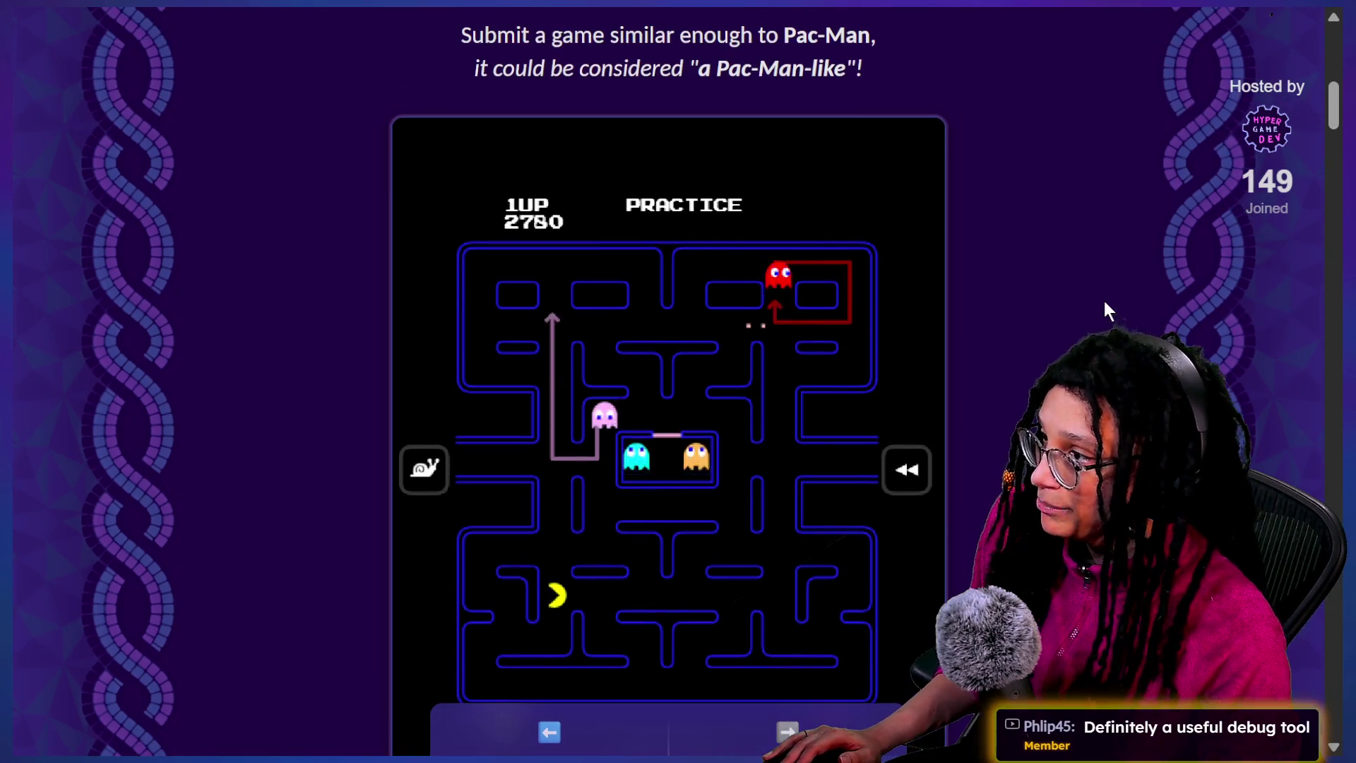
Scroll up to the jam's title banner, down to the 149-joined countdown, then back up
scroll(923, 367, up, 10)
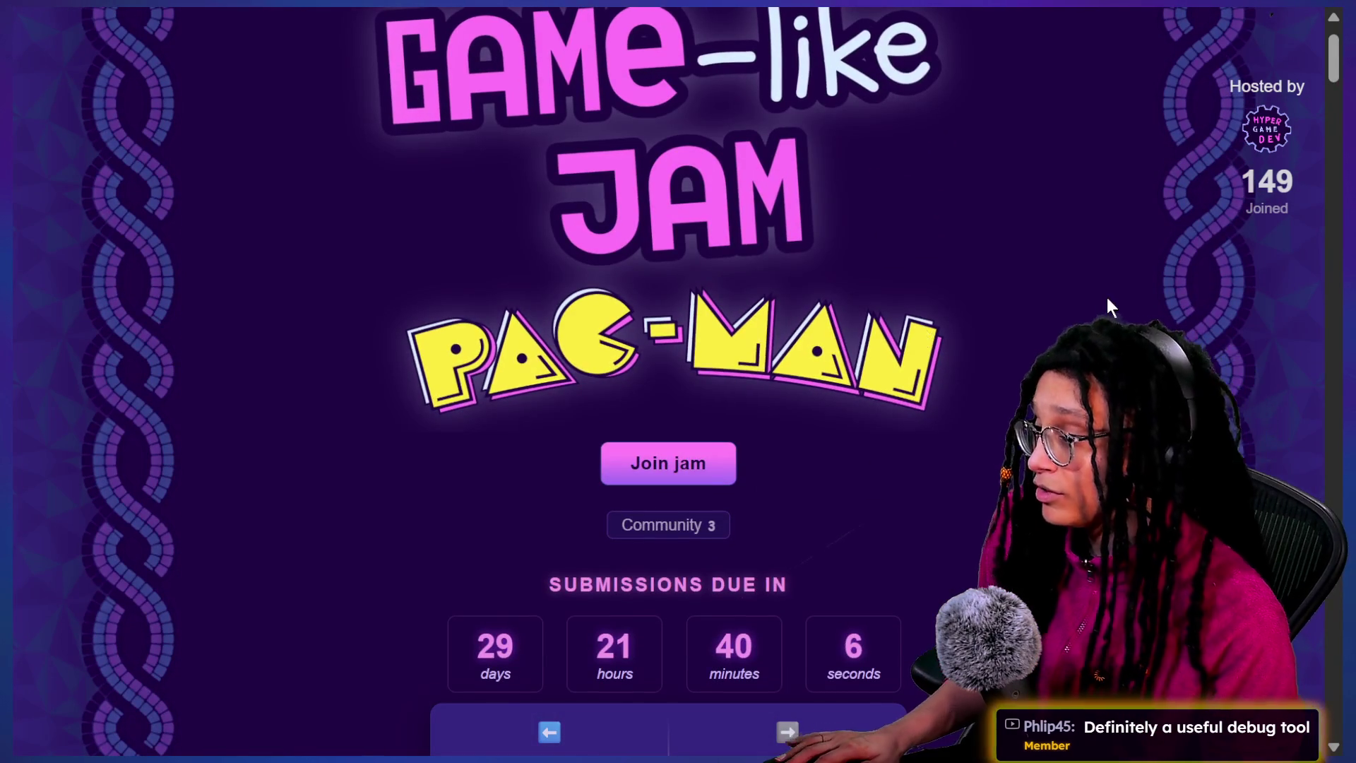
scroll(910, 243, up, 2)
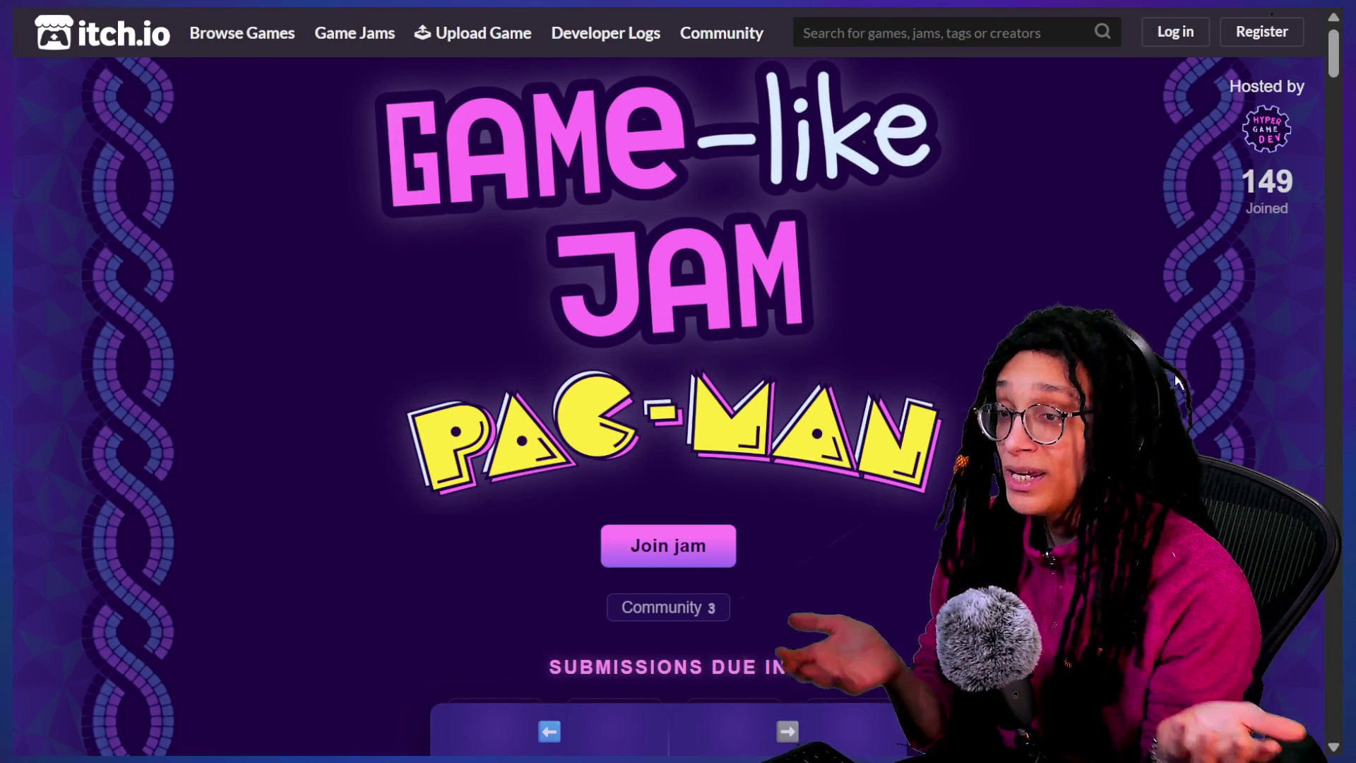
scroll(1175, 370, down, 2)
scroll(667, 381, down, 6)
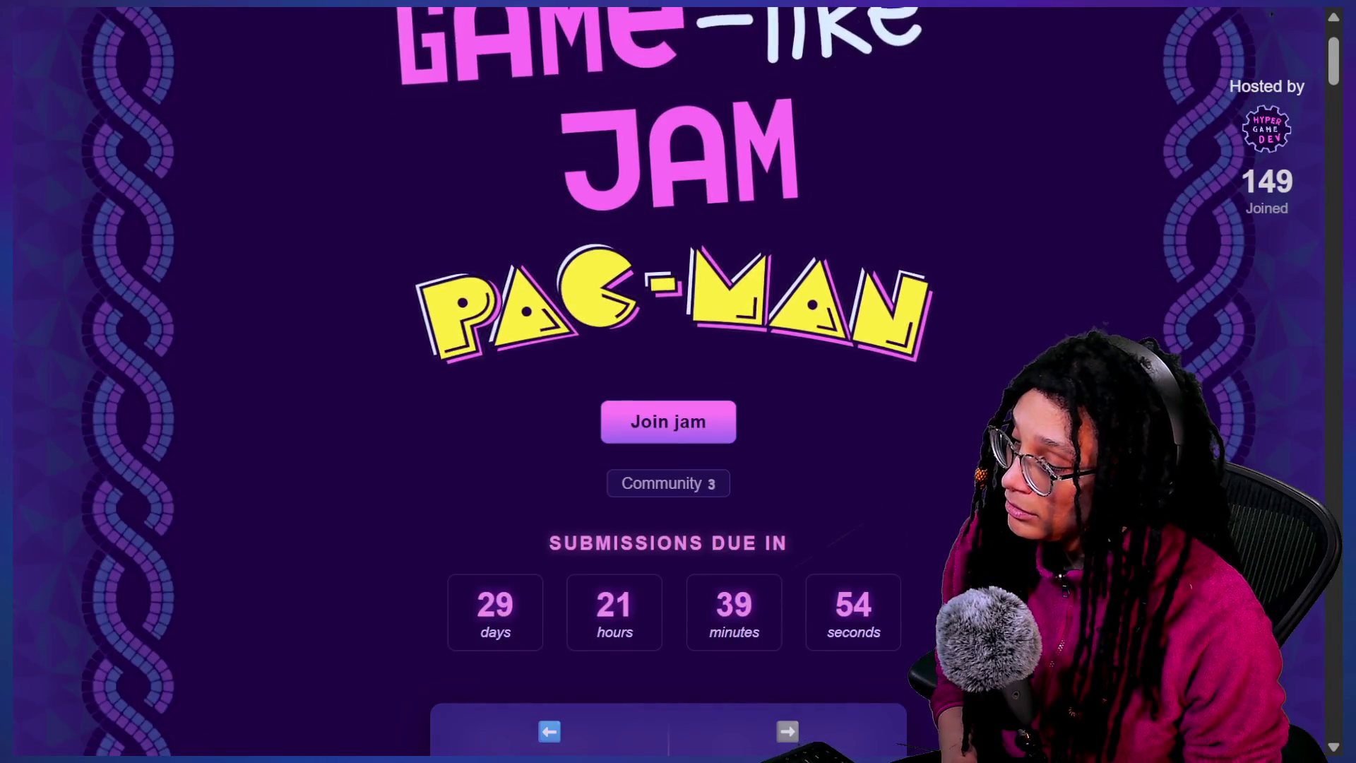
scroll(667, 381, up, 2)
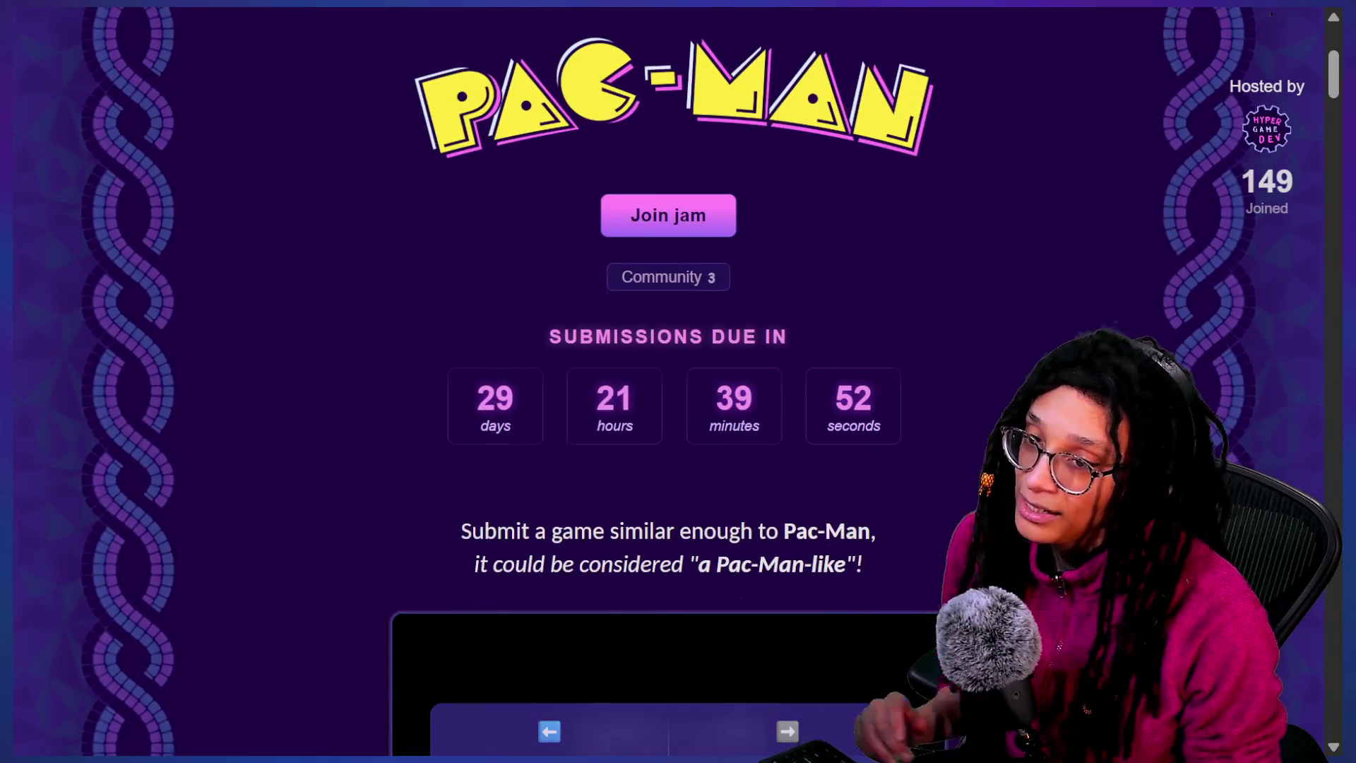
scroll(667, 382, up, 6)
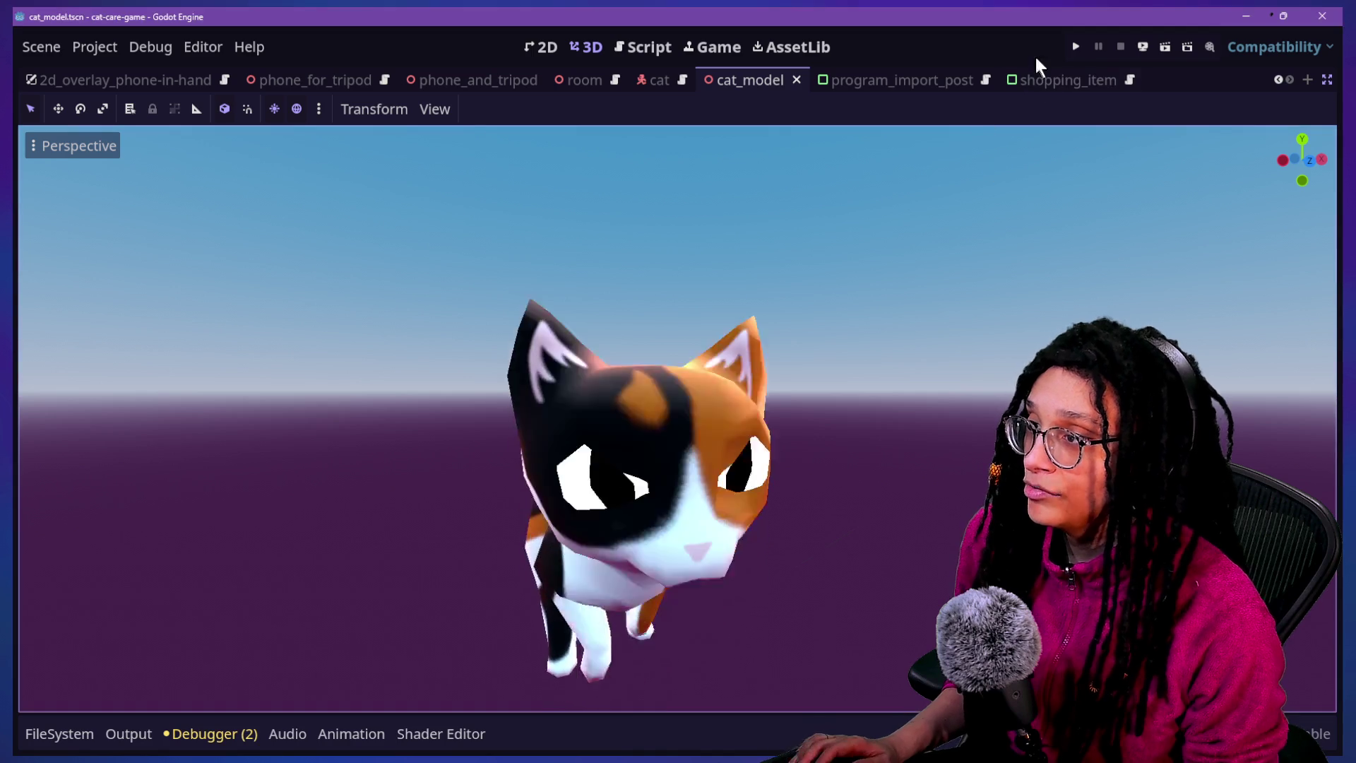
Run the cat-care game, zoom into the desk computer, and drag the Post Planner icon mid-screen
click(1075, 46)
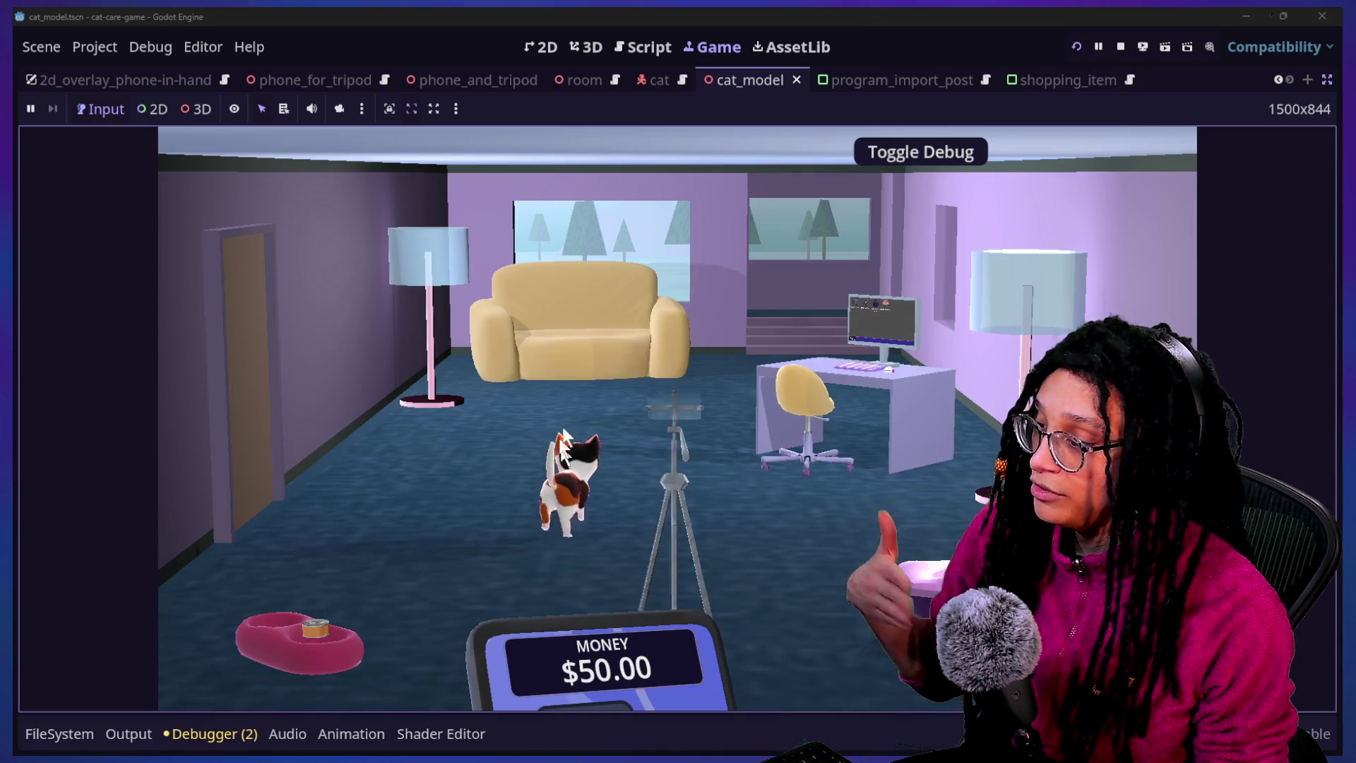
click(664, 446)
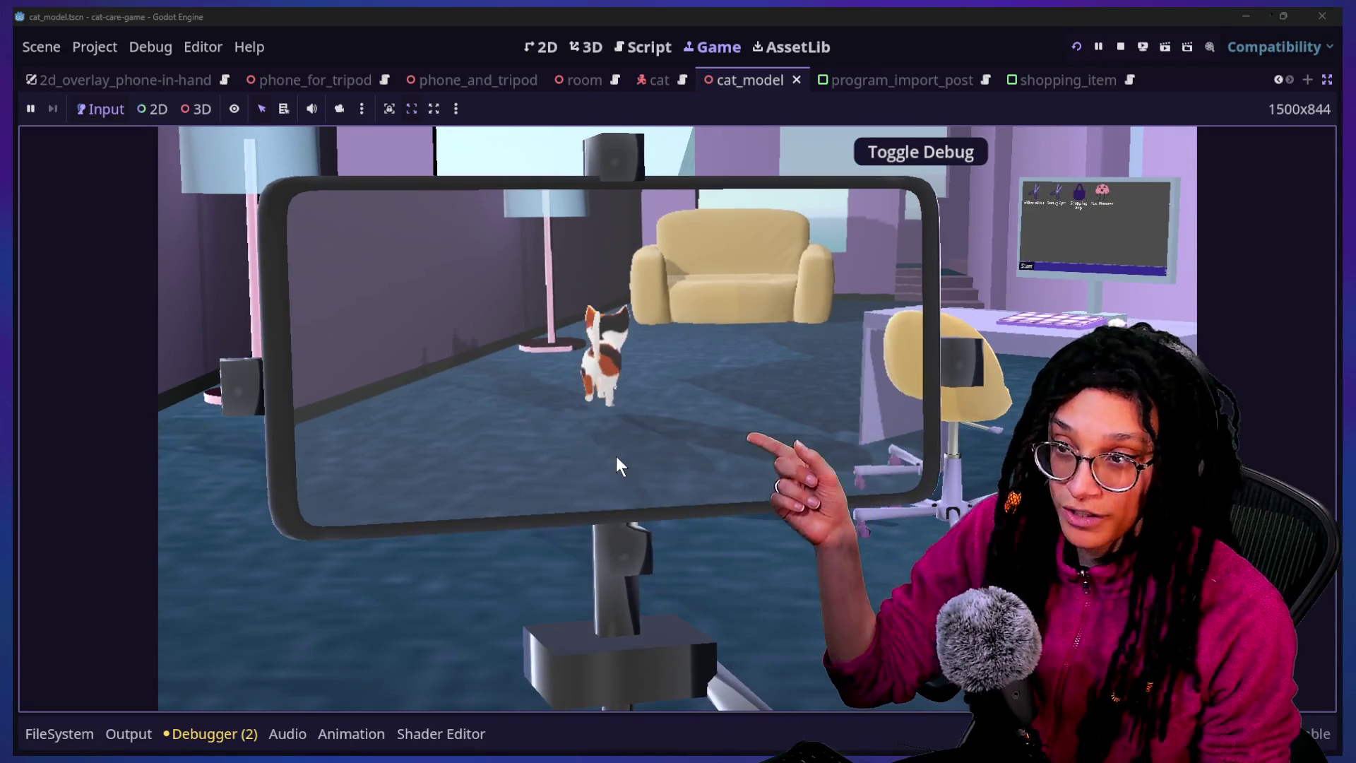
click(616, 456)
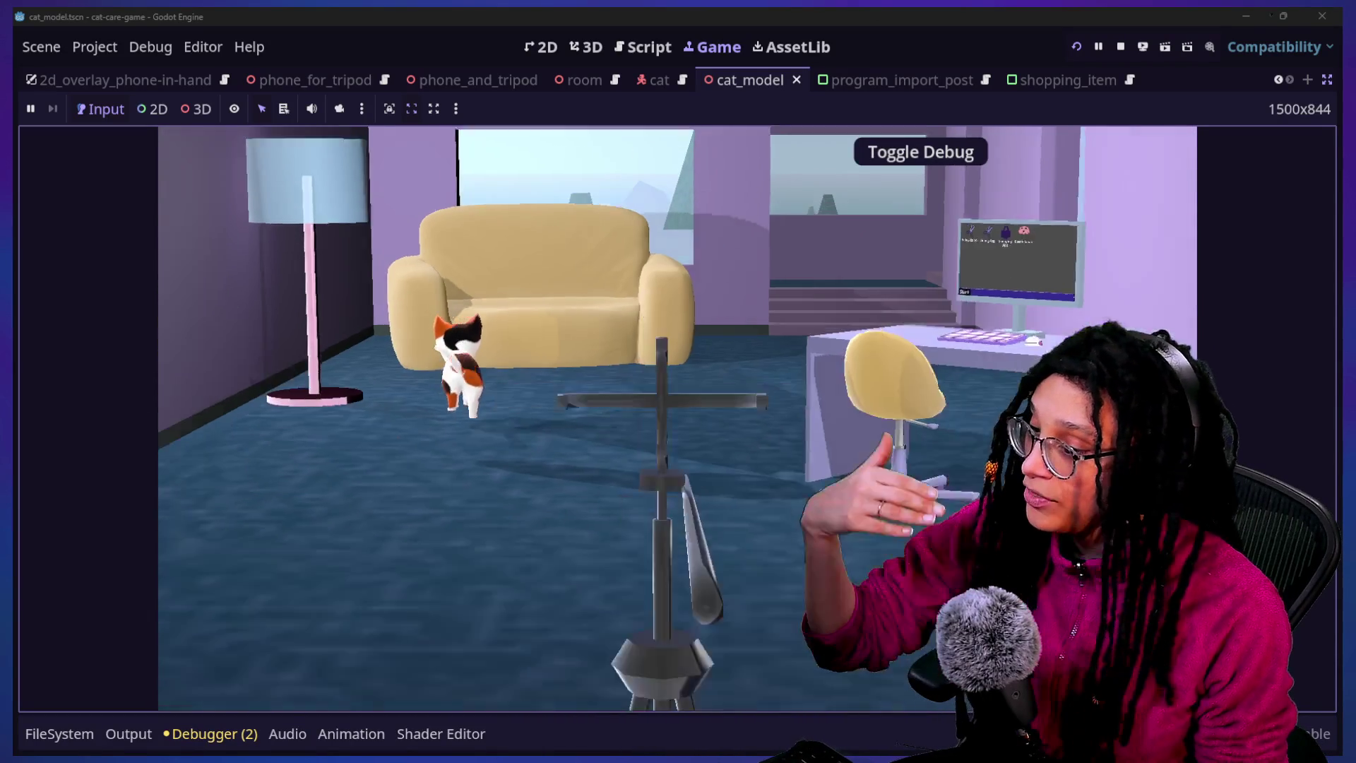
click(911, 338)
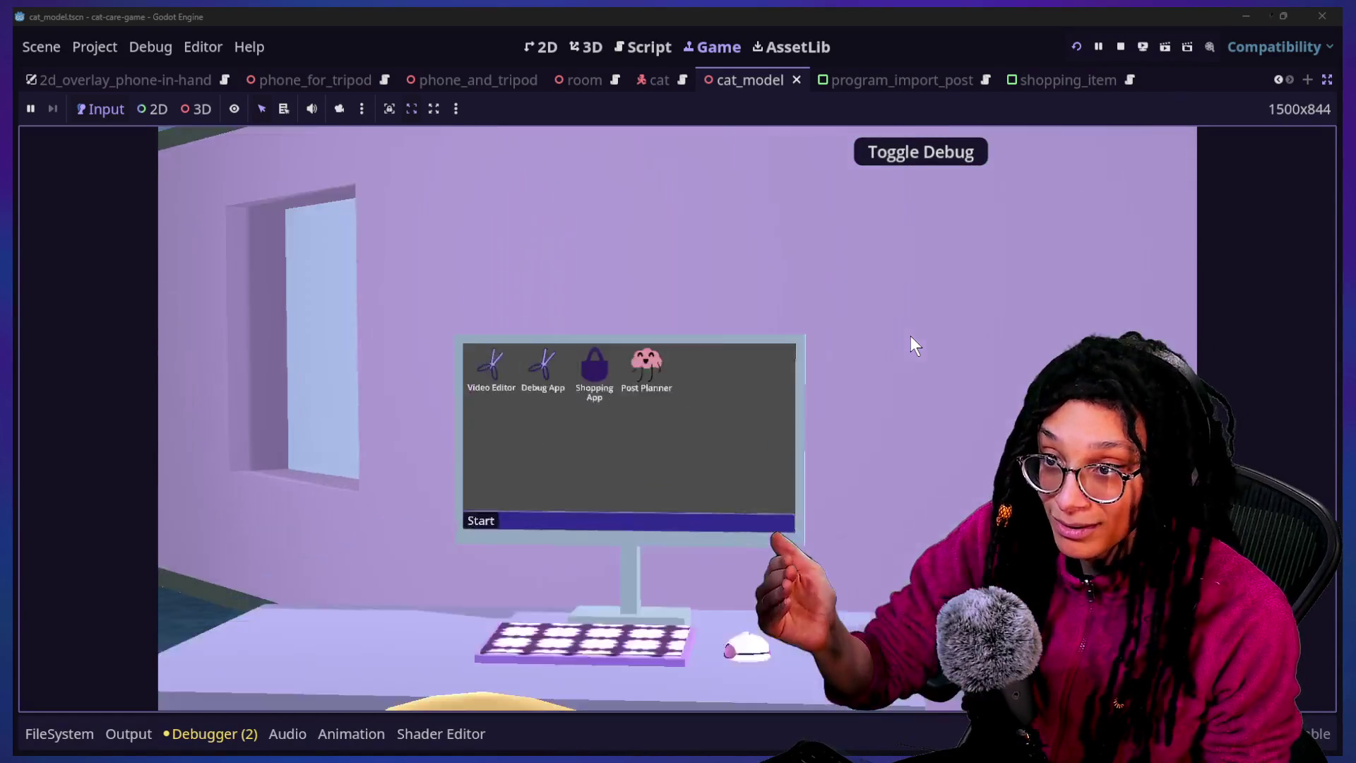
drag(712, 215, 757, 413)
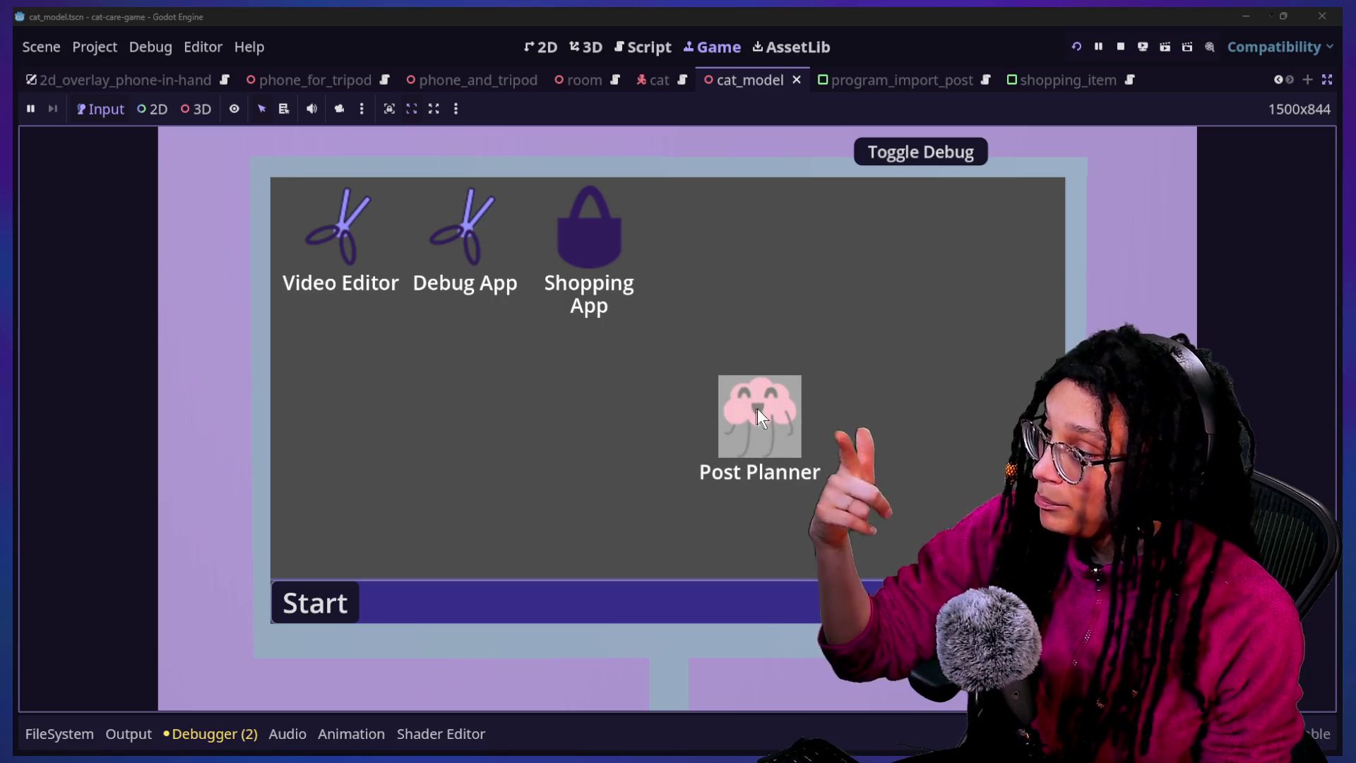
Open Post Planner, start planning, pick a platform and play the maze, then close the window
double_click(757, 413)
click(752, 401)
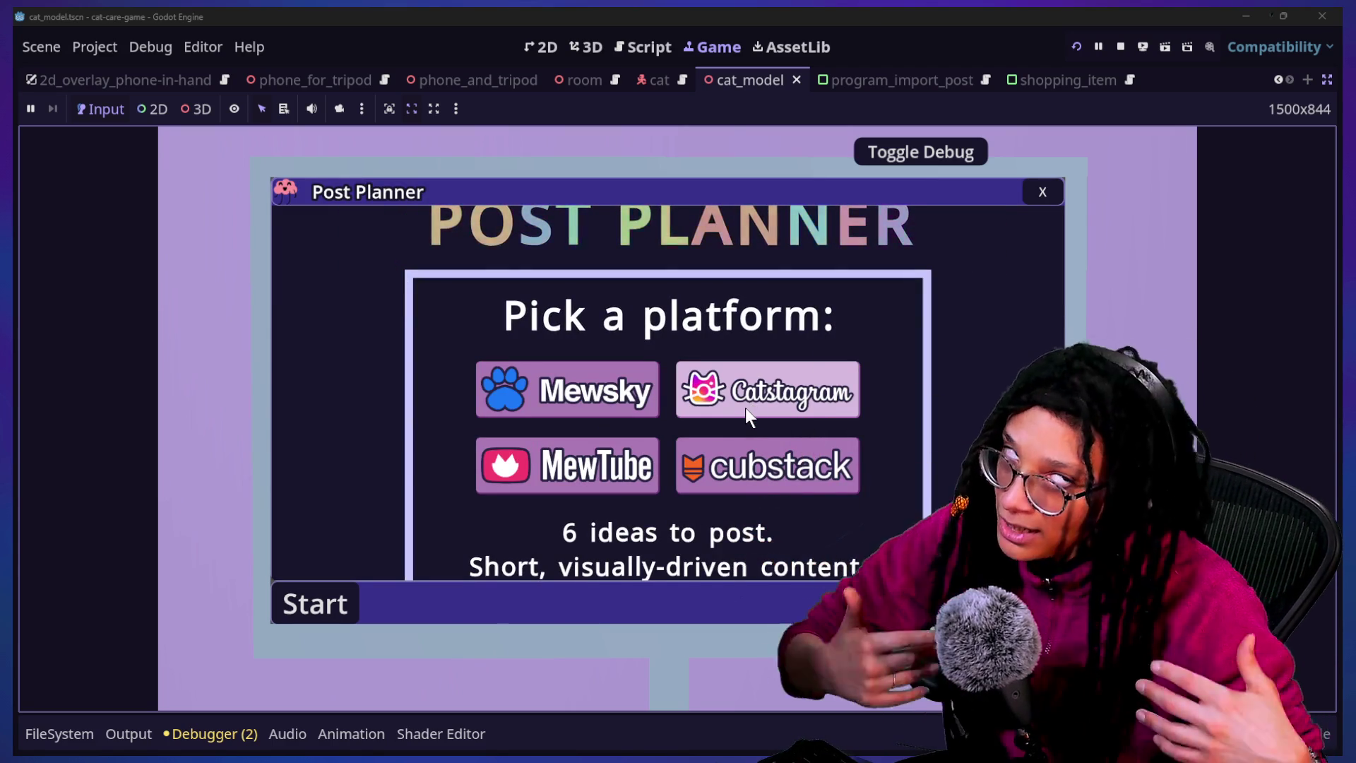
click(775, 382)
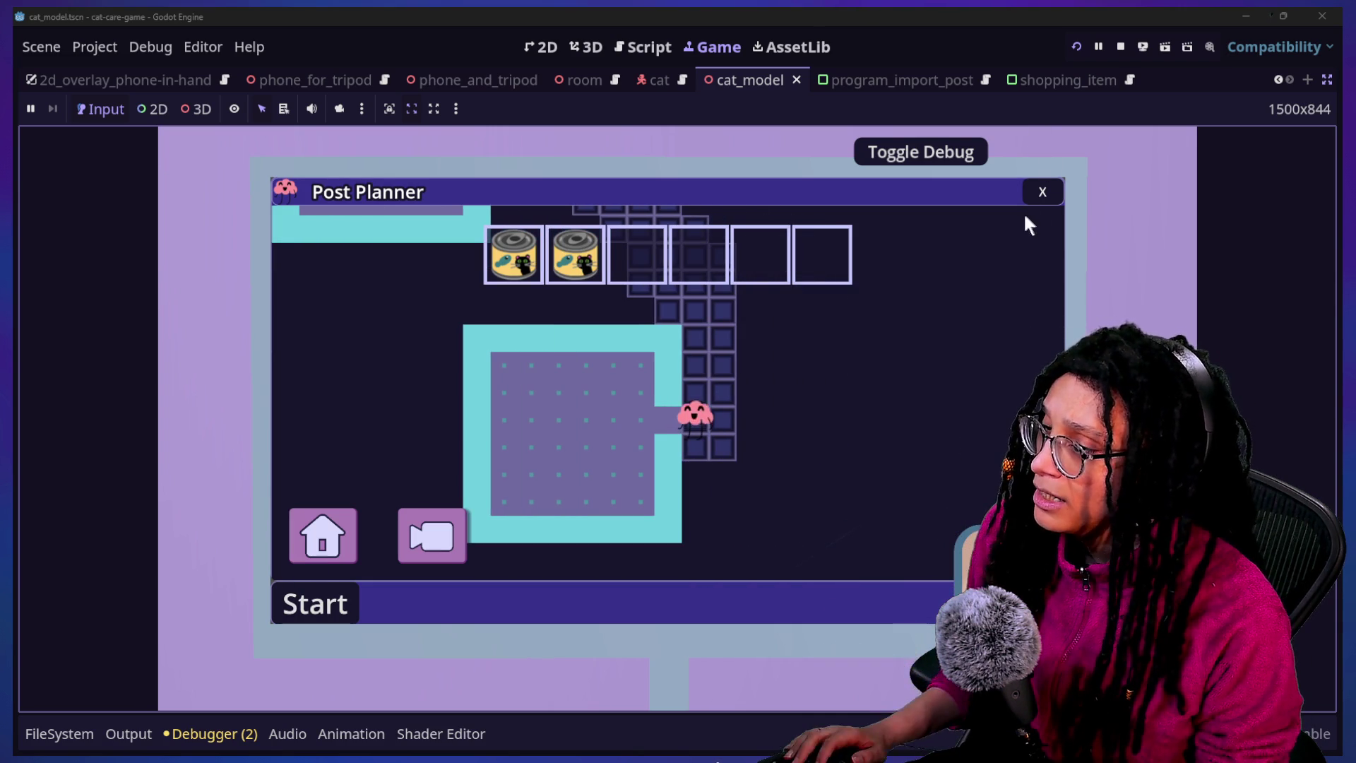
click(1037, 186)
Stop the cat-care game, pick Catstagram in thought_battle and move the brain up into the room above
click(1121, 47)
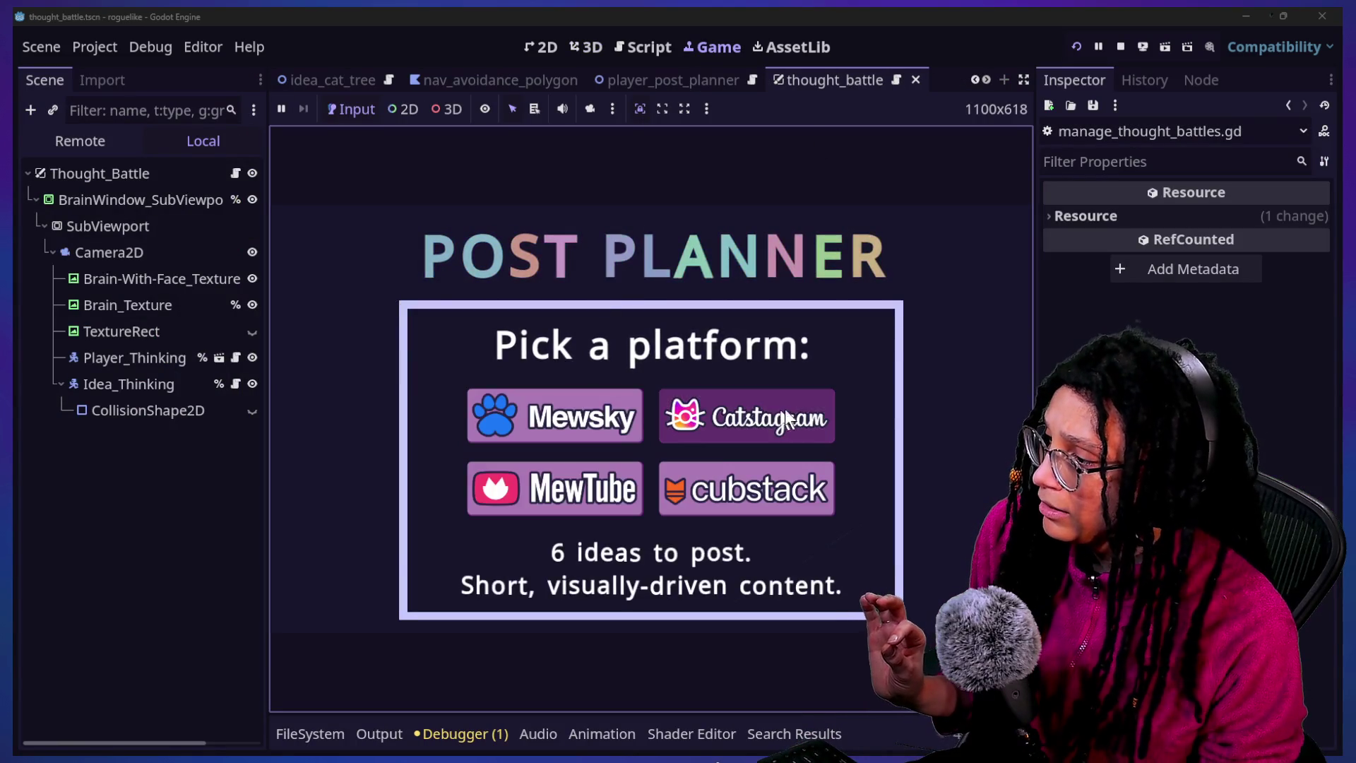
click(783, 417)
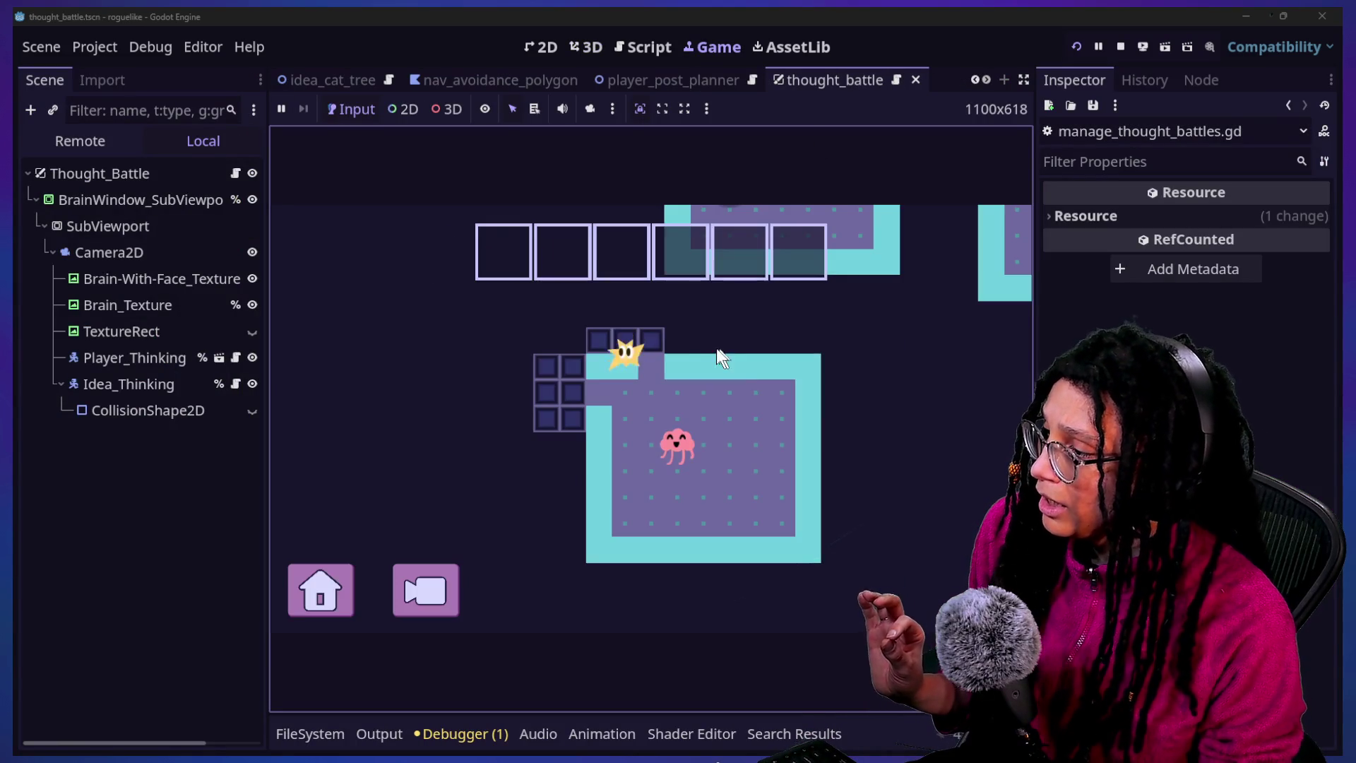
key(Up)
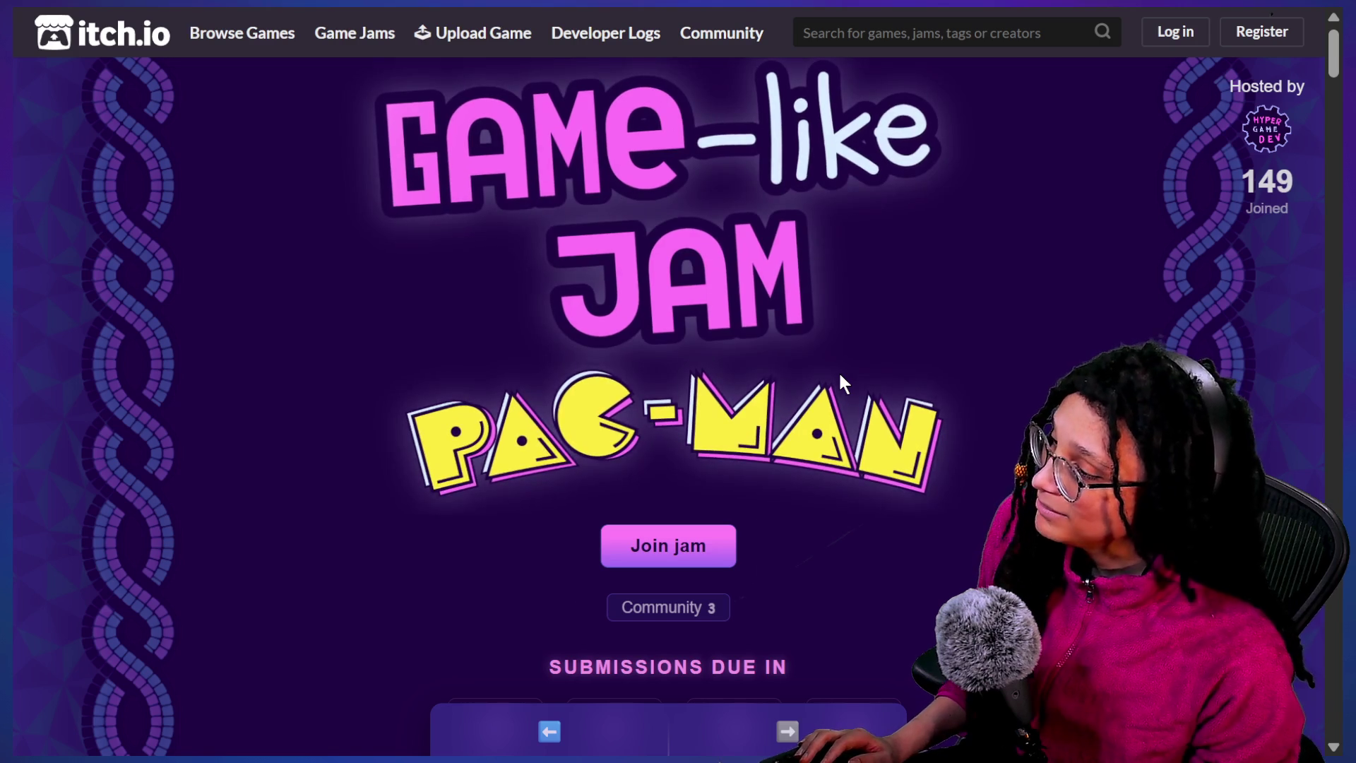
Launch a Ms. Pac-Man game from the jam's Choose a Game menu, then close its panel
scroll(840, 376, down, 5)
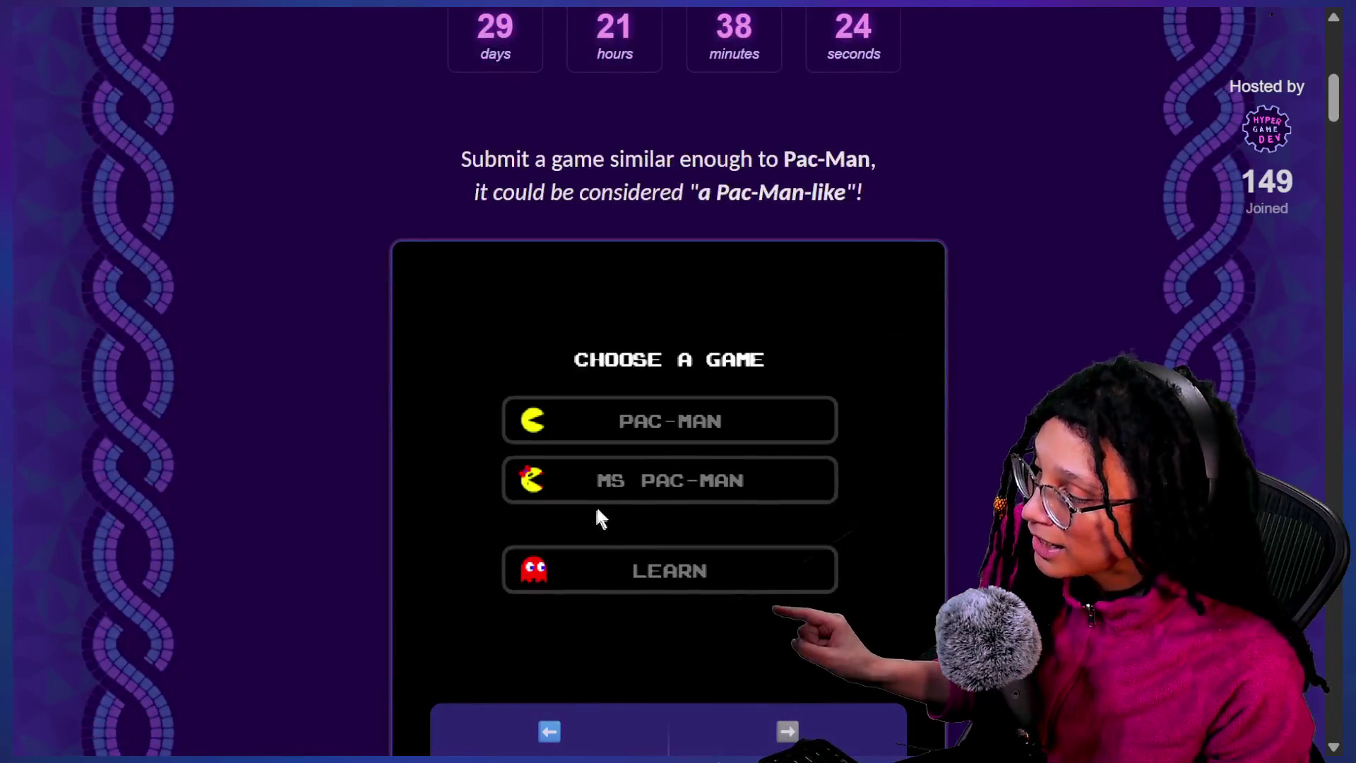
click(601, 487)
scroll(685, 353, down, 2)
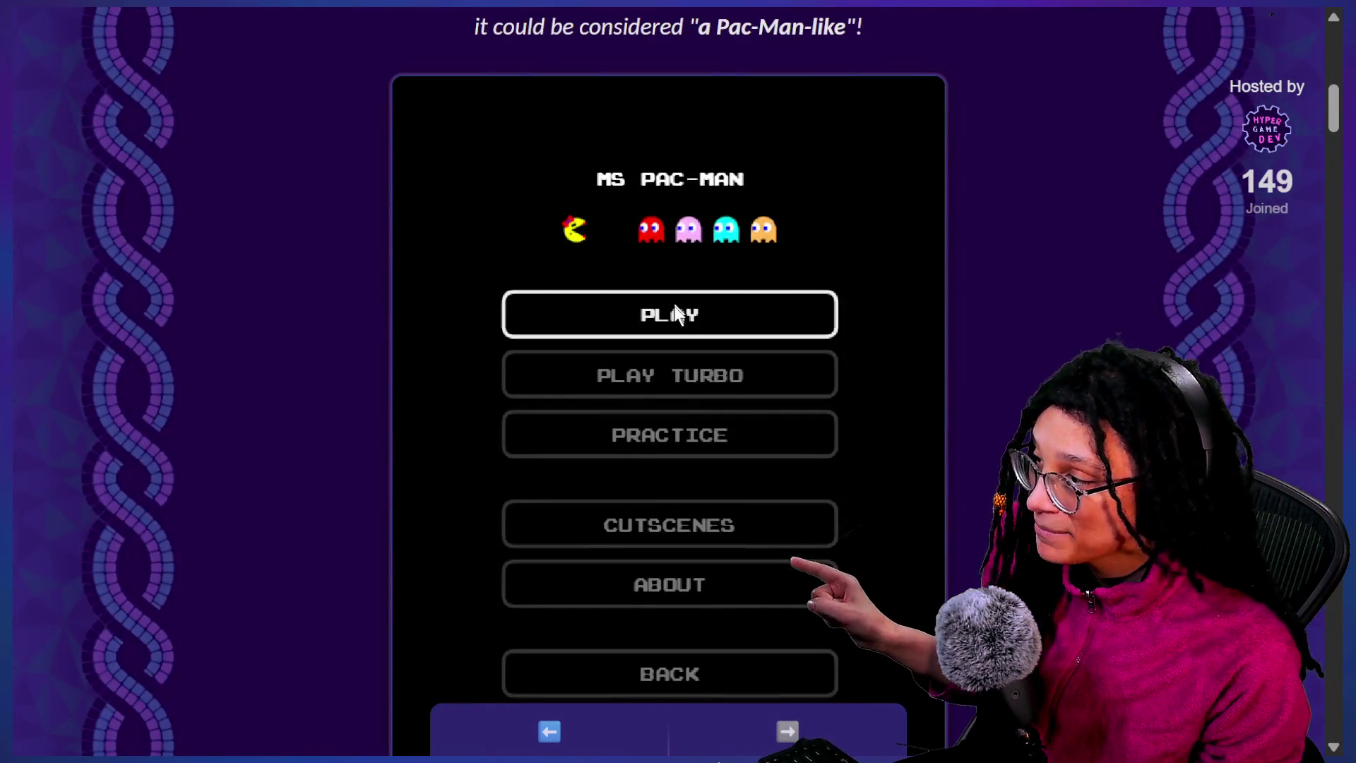
click(715, 317)
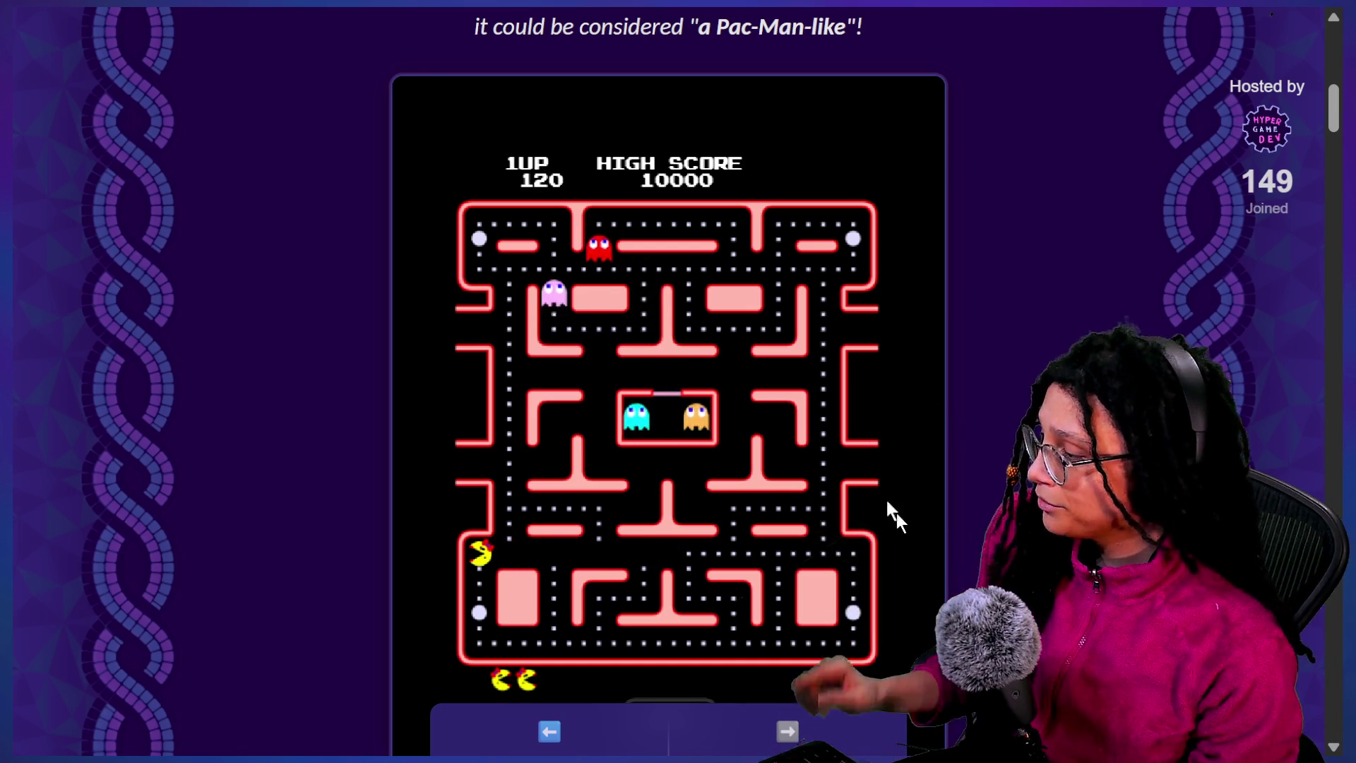
click(676, 95)
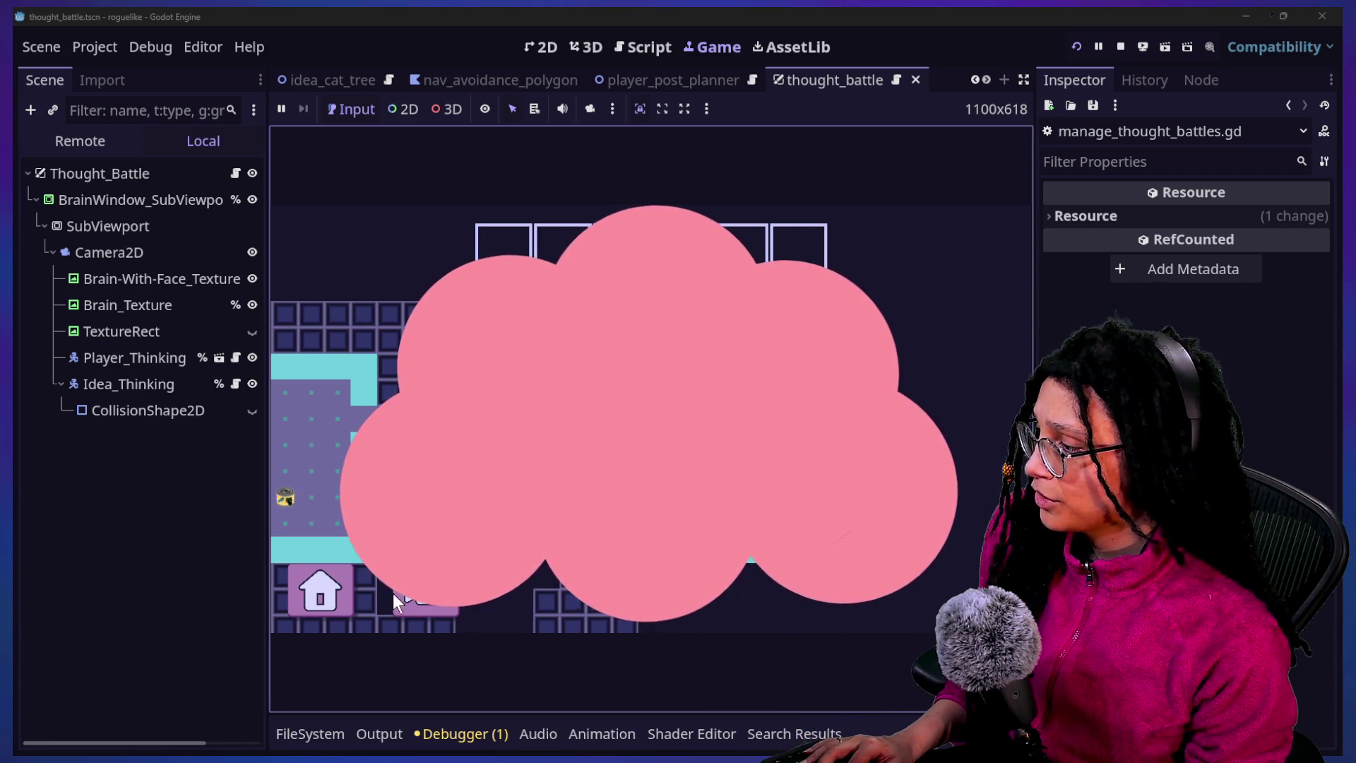
Restart Thought_Battle and enter the brain battle level via Start Planning and Catstagram
click(1075, 50)
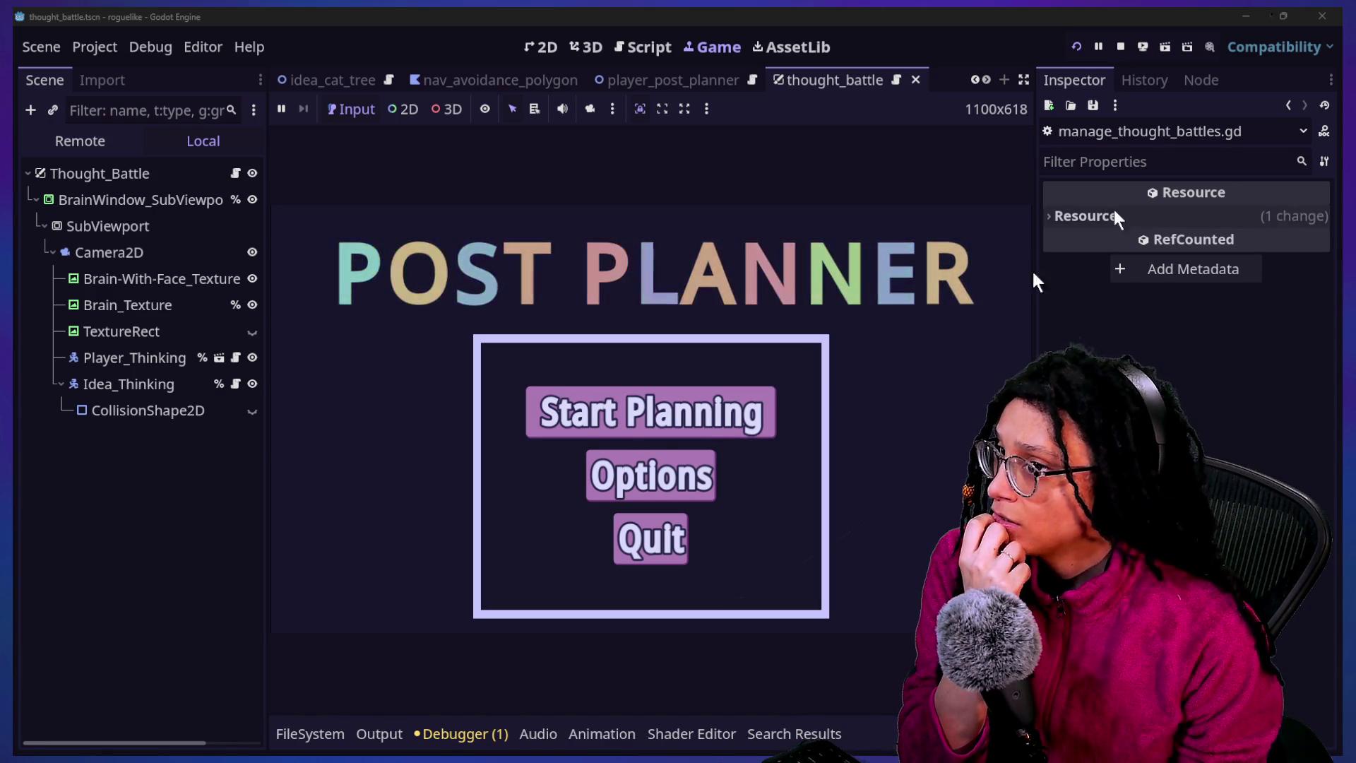
click(668, 423)
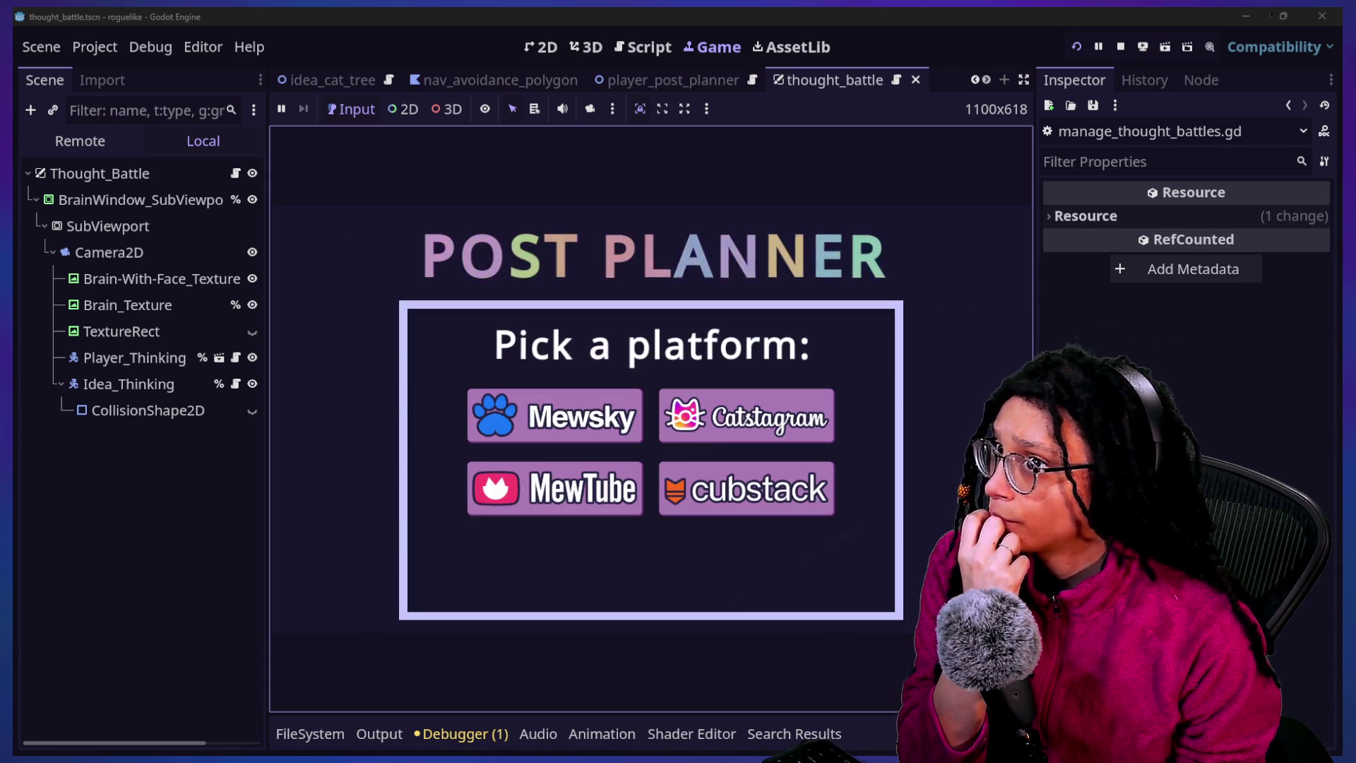
click(667, 417)
Guide the pink brain through the corridor to the cat-can, then stop and return to 2D
key(Right)
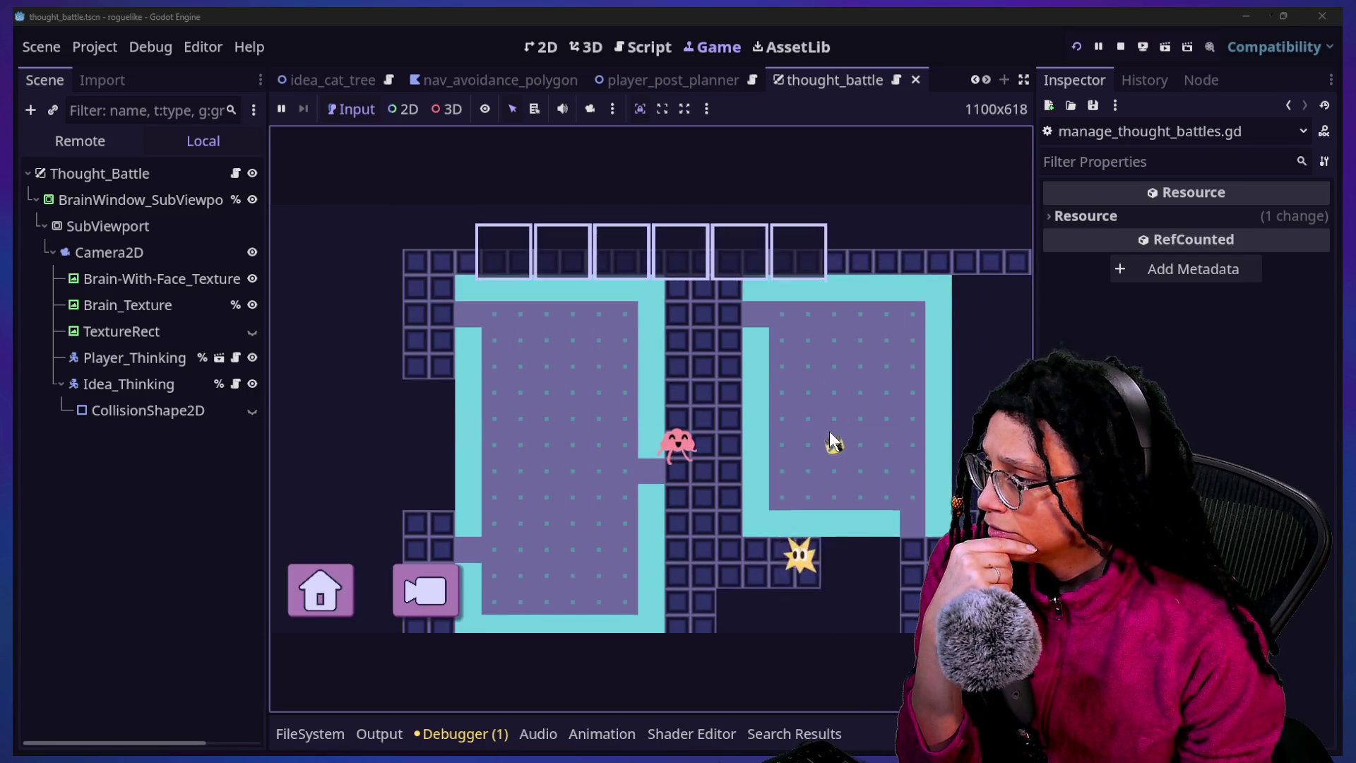
key(Up)
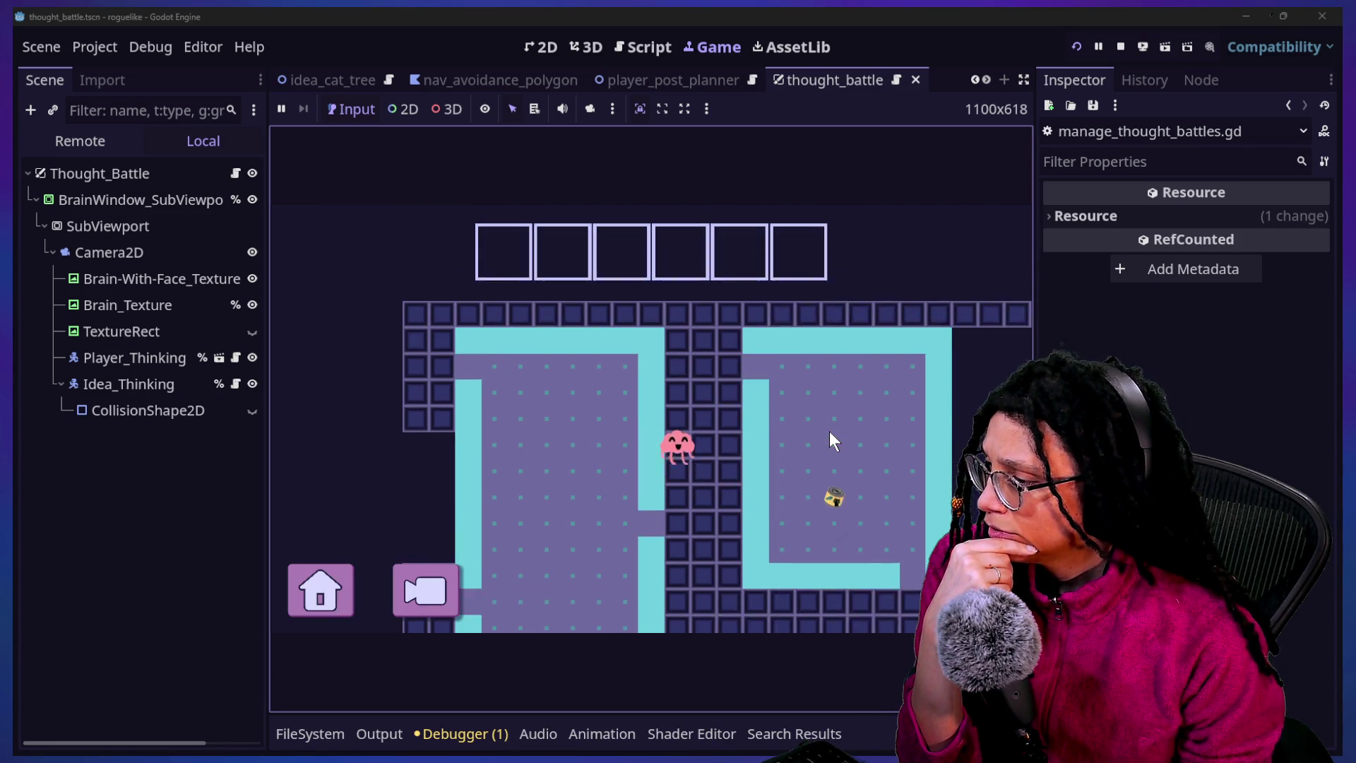
key(Down)
key(Right)
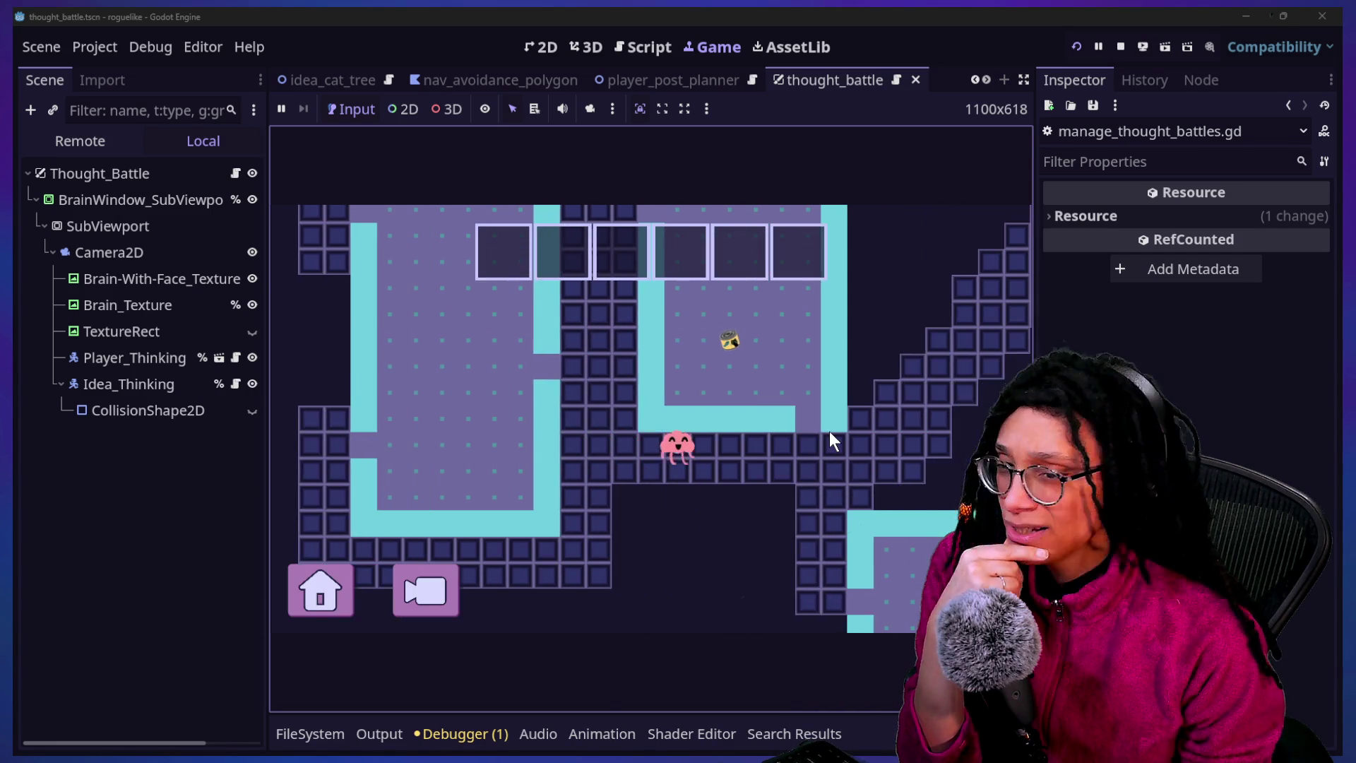
key(Right)
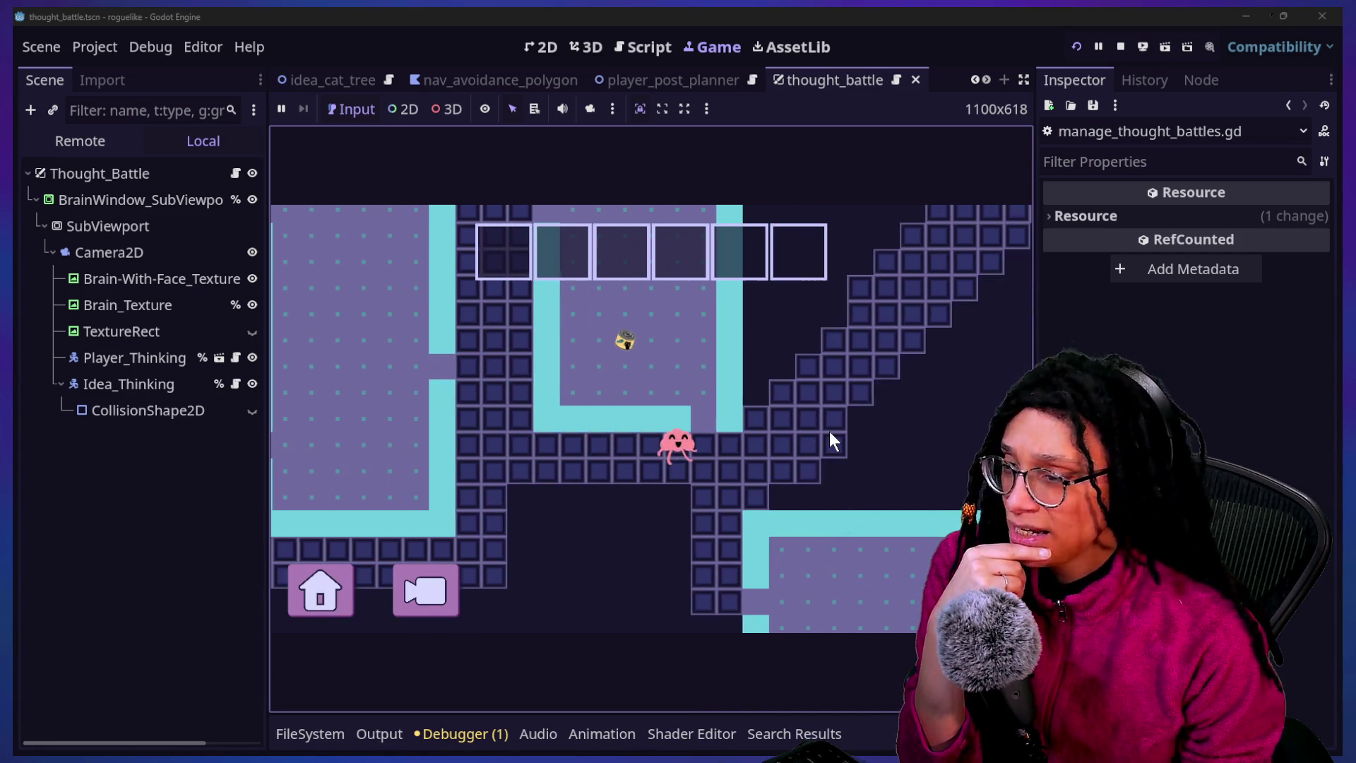
key(Up)
key(Left)
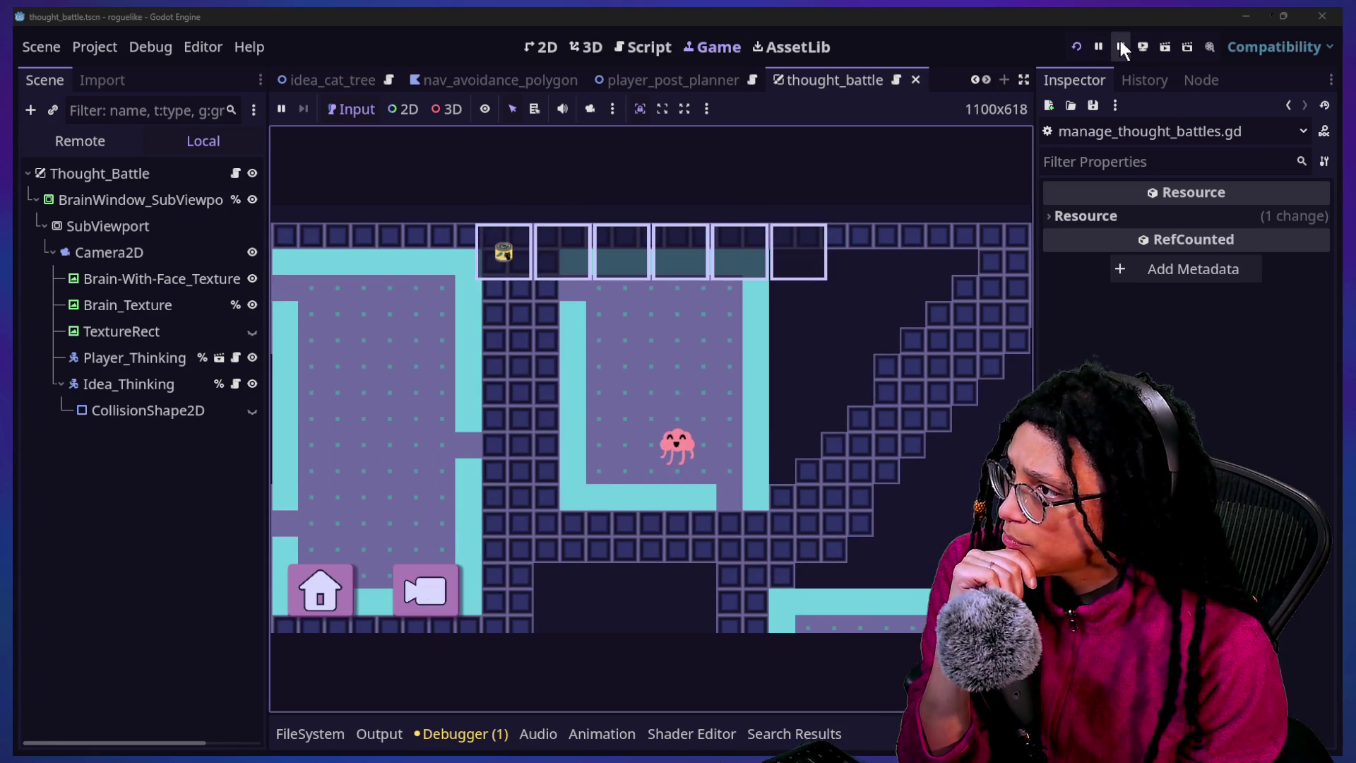
click(1121, 47)
click(538, 46)
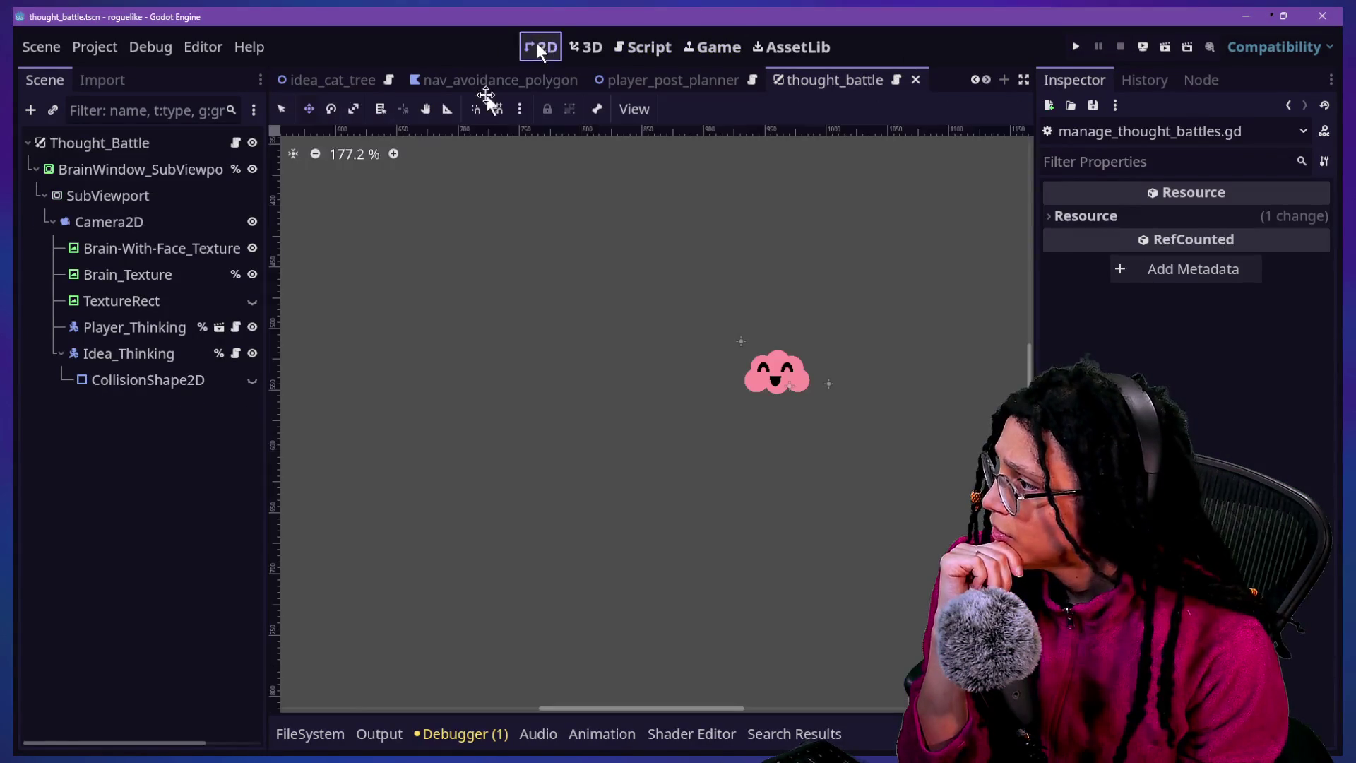
Select Idea_Thinking, shift its cloud left, then run the project to the Post Planner menu
click(116, 329)
click(146, 354)
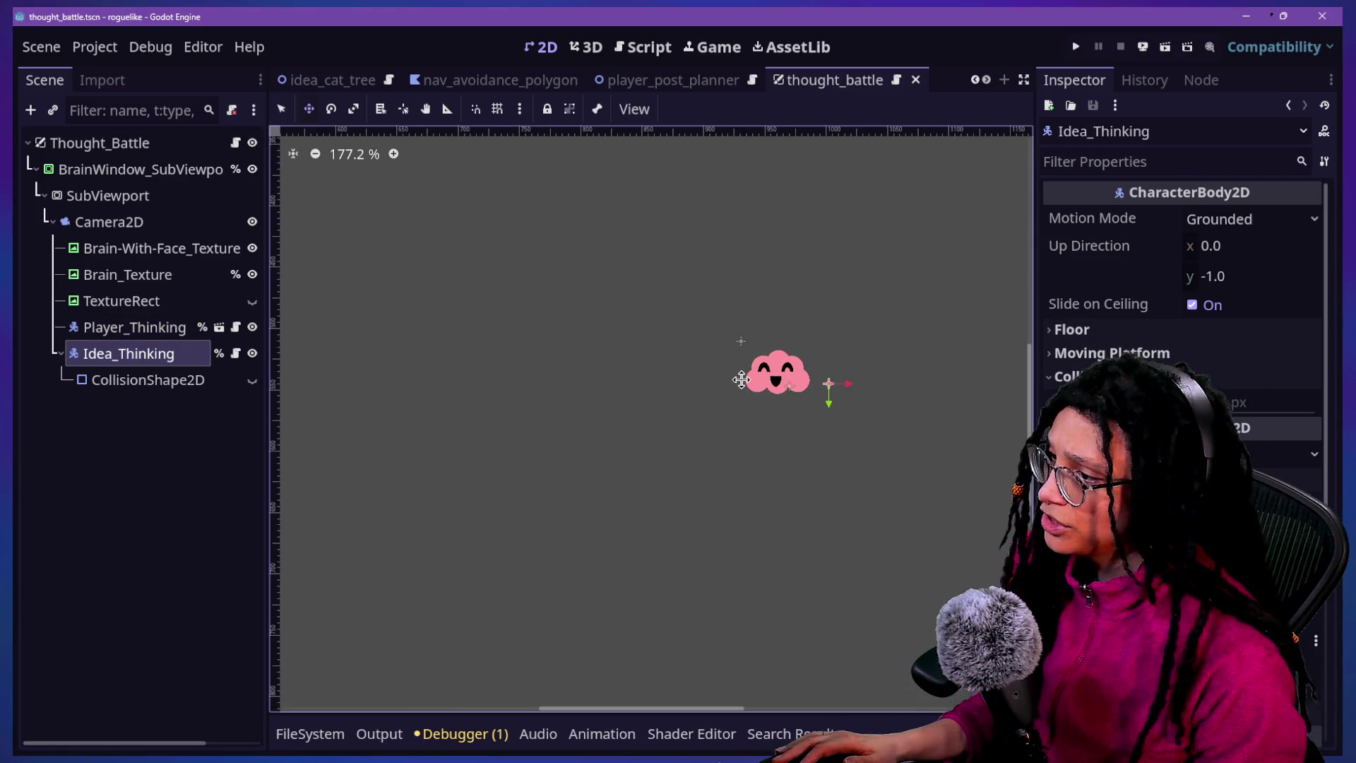
scroll(1008, 417, down, 3)
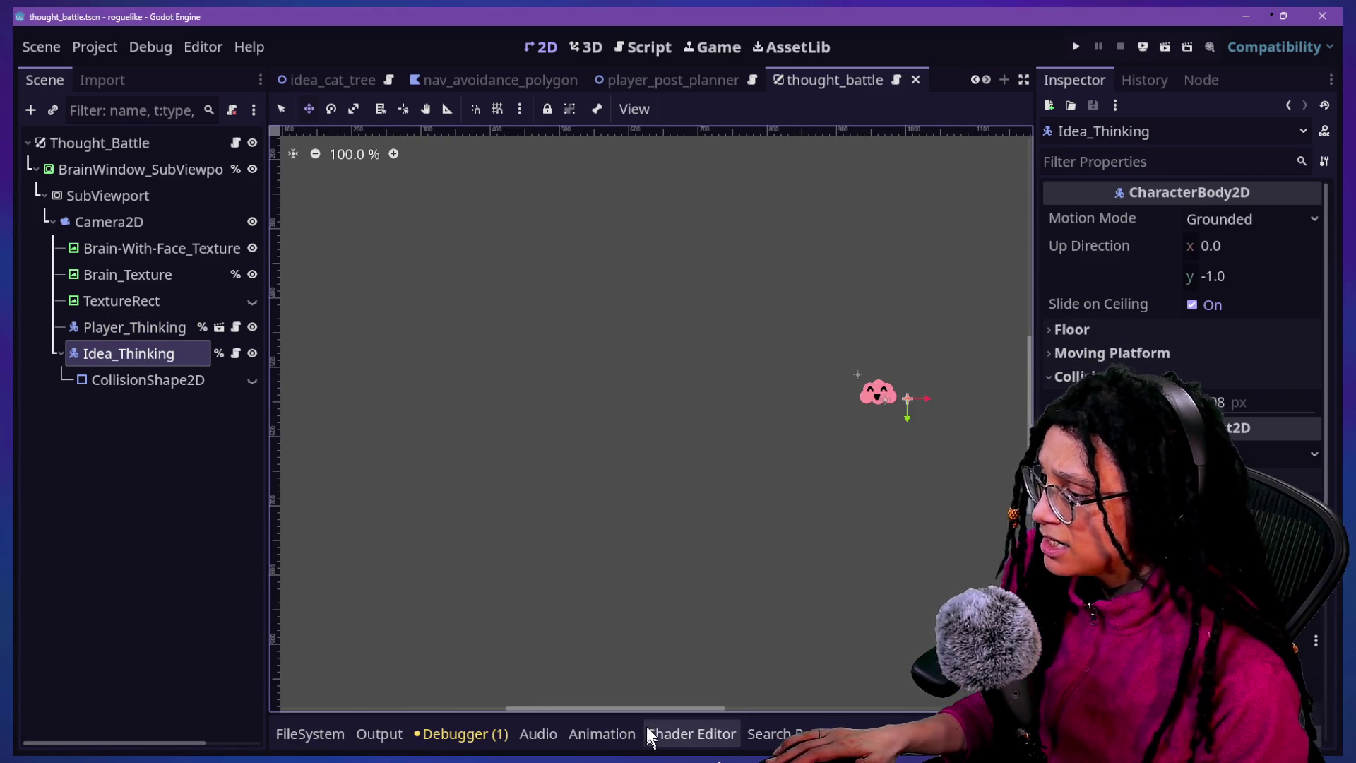
drag(645, 711, 693, 711)
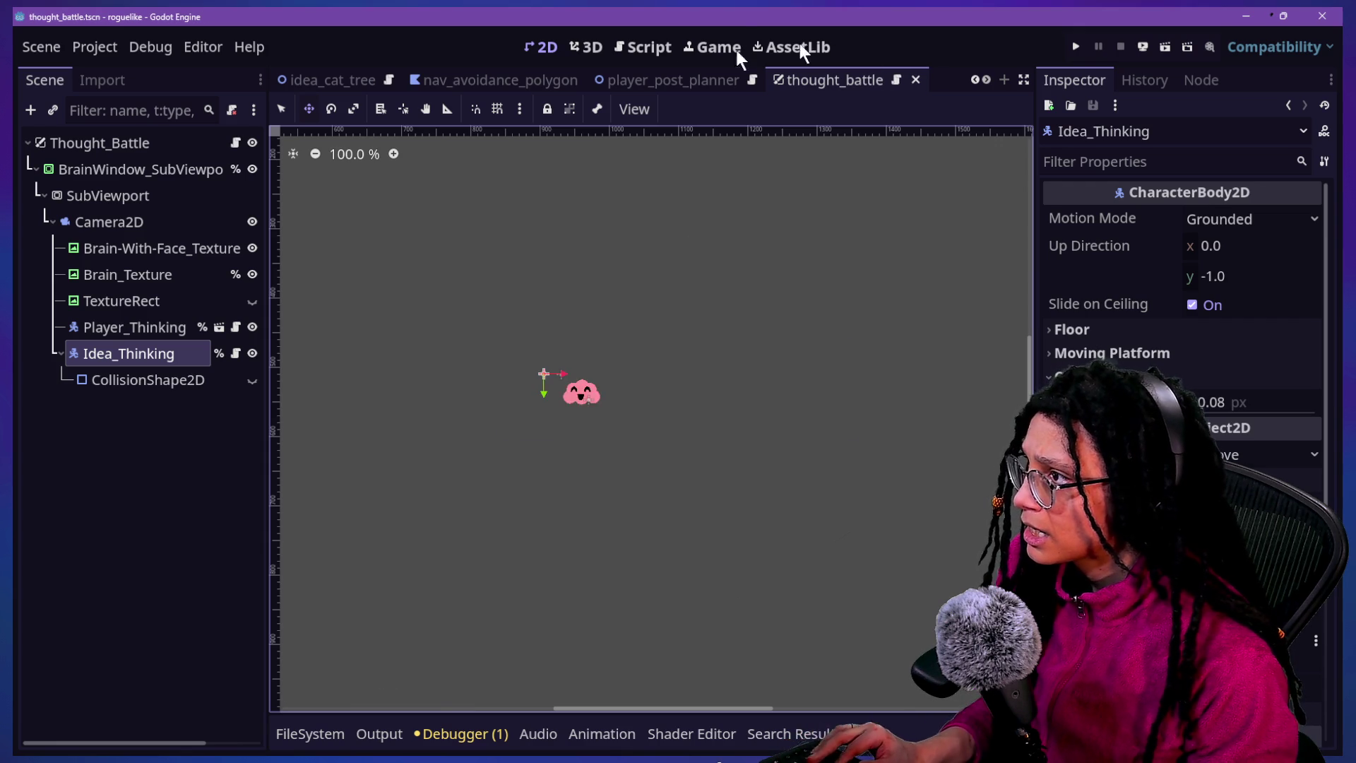
click(734, 48)
click(1076, 44)
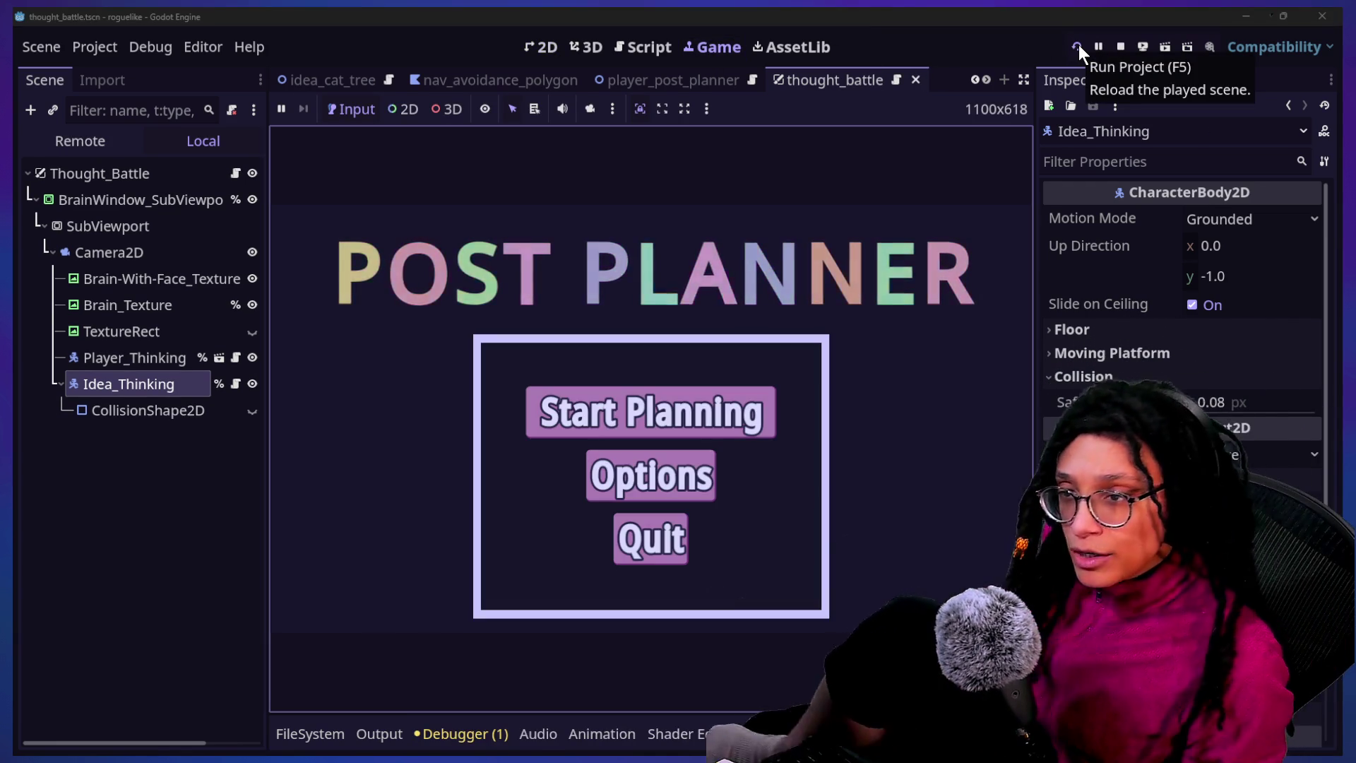
Start planning, pick a platform to enter the level, and stop the crashed run
click(760, 403)
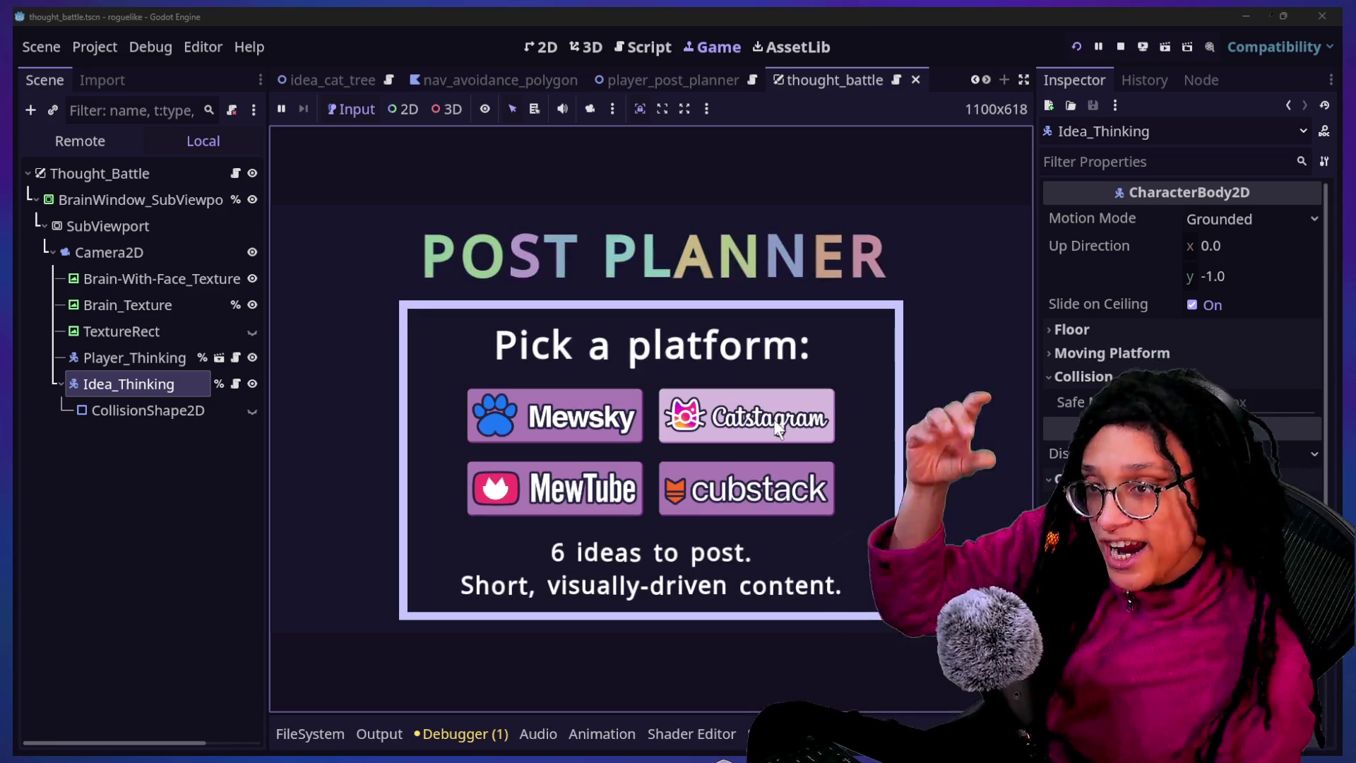
click(760, 425)
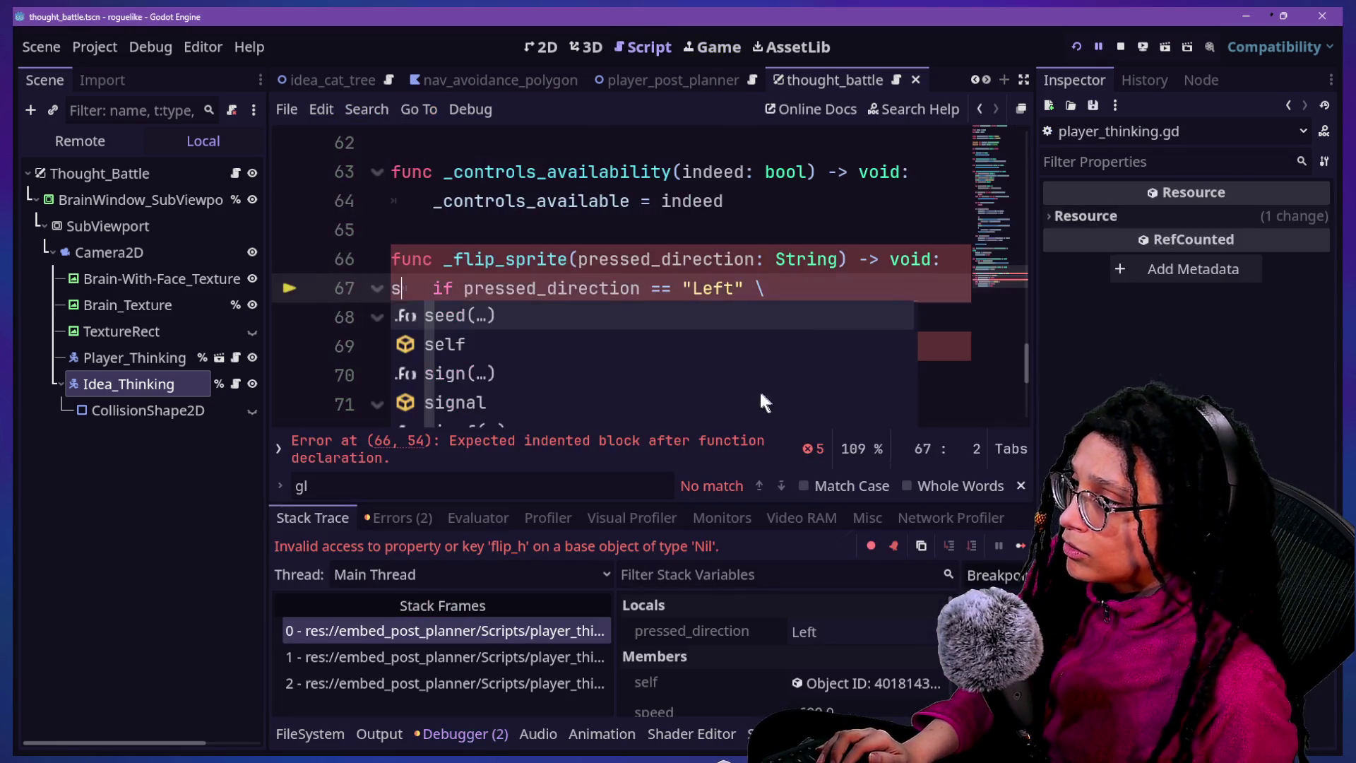
click(1117, 45)
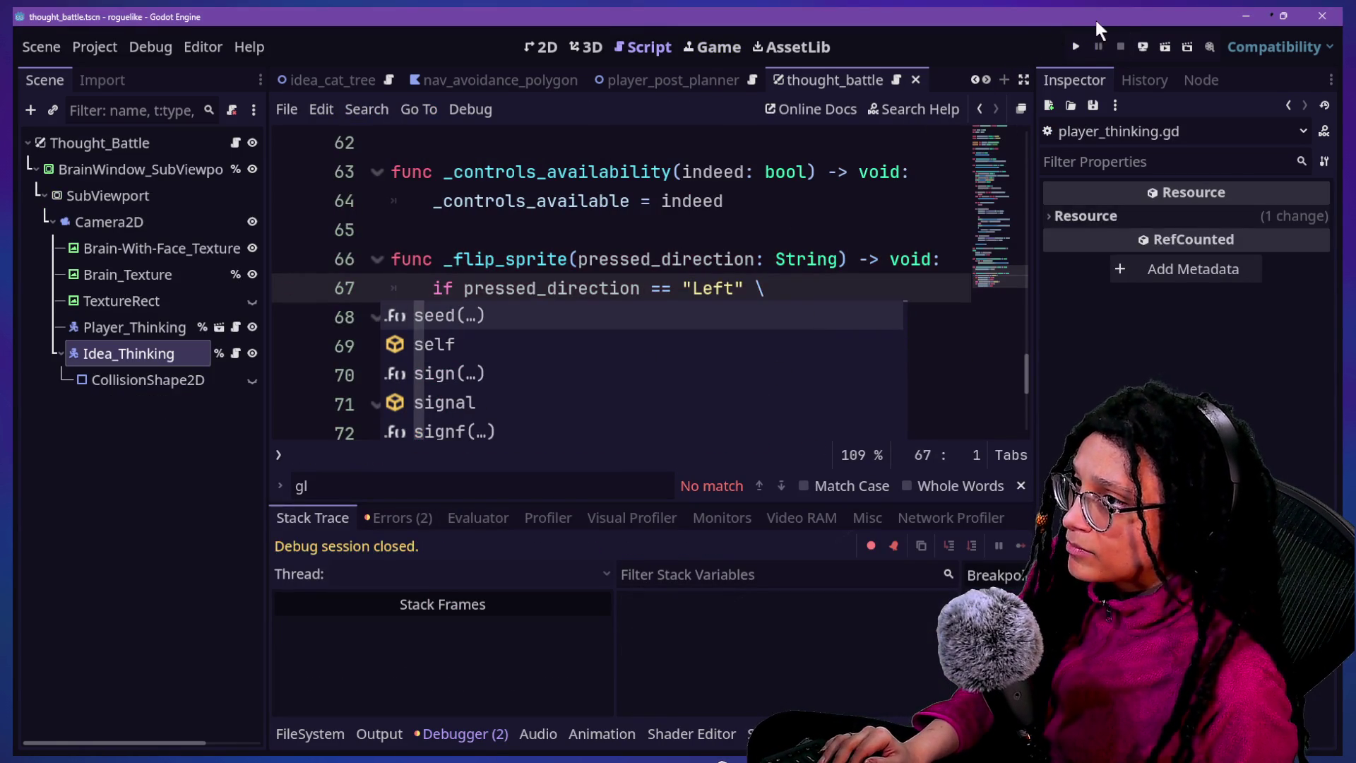
Rerun the game into the Catstagram maze, then return to the 2D editor
click(1074, 47)
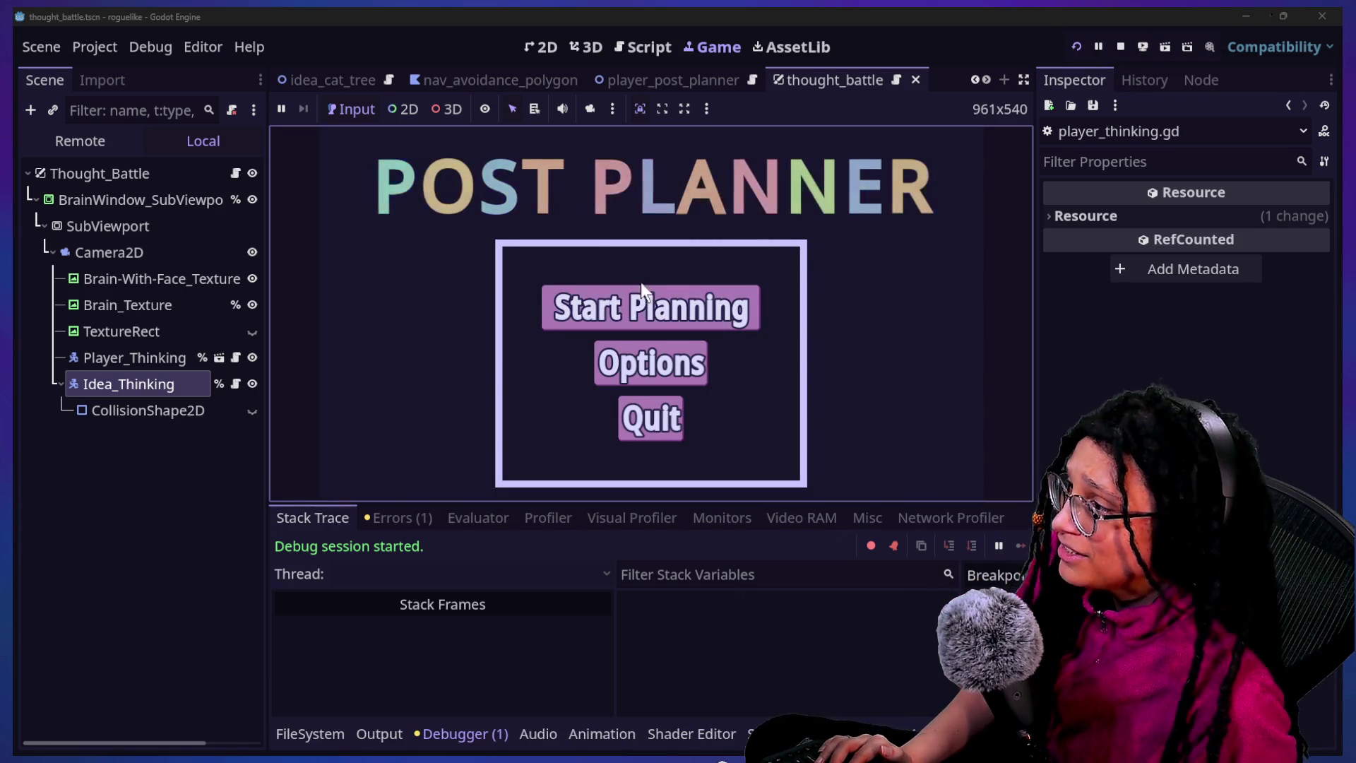
click(699, 311)
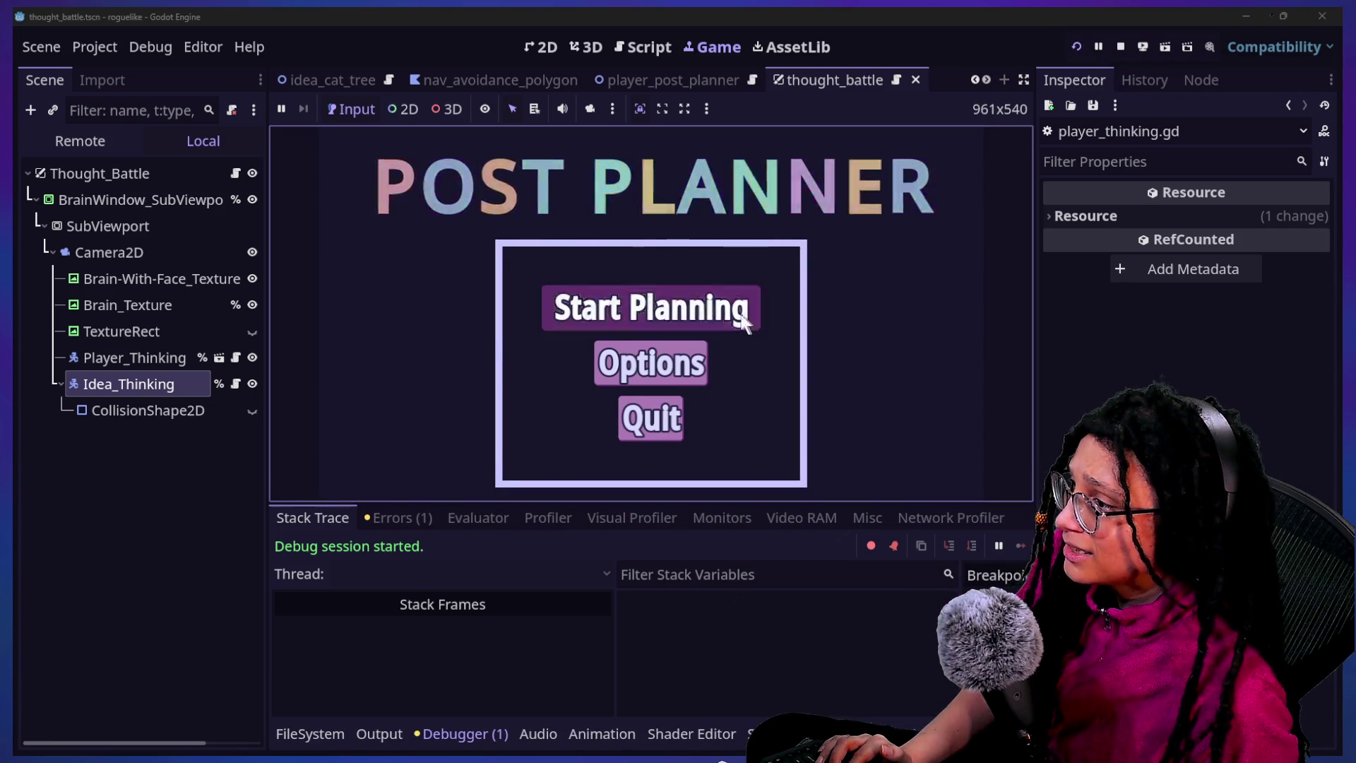
click(709, 320)
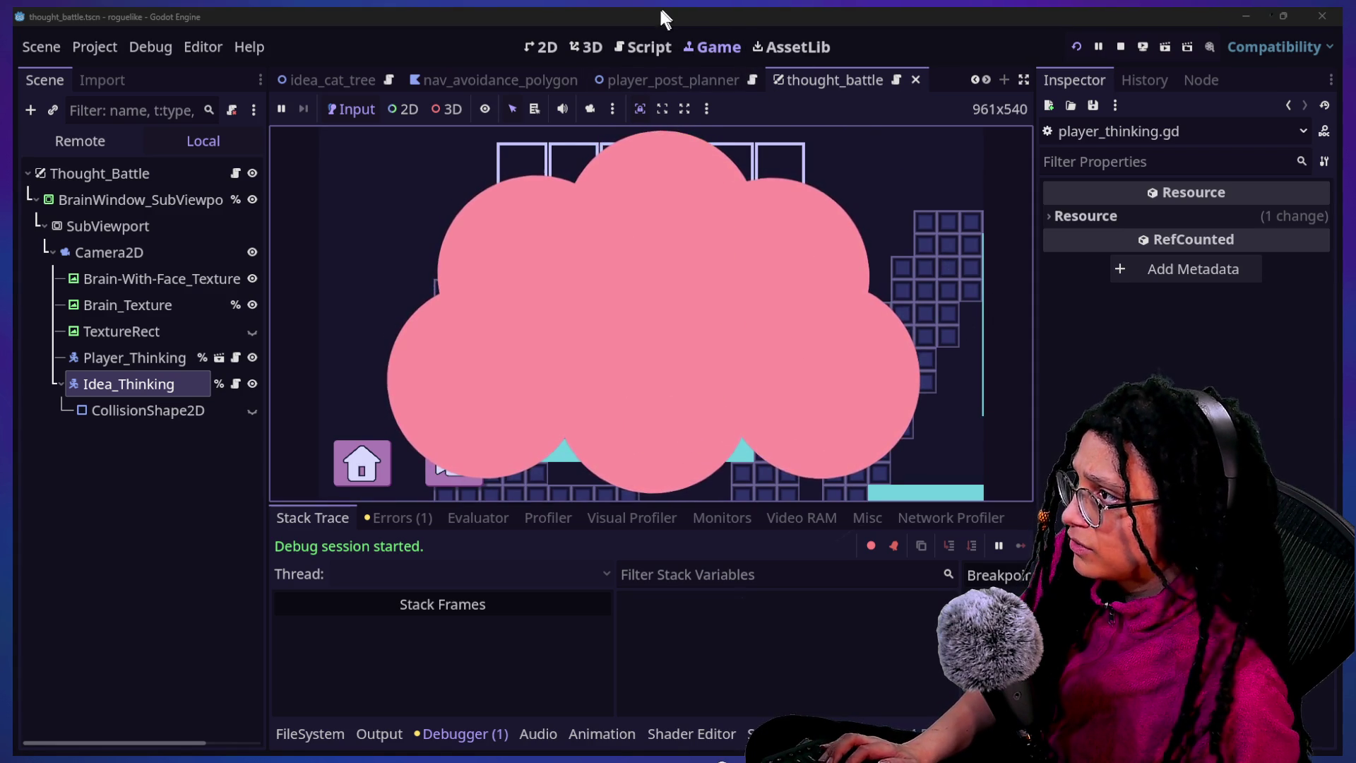
click(544, 56)
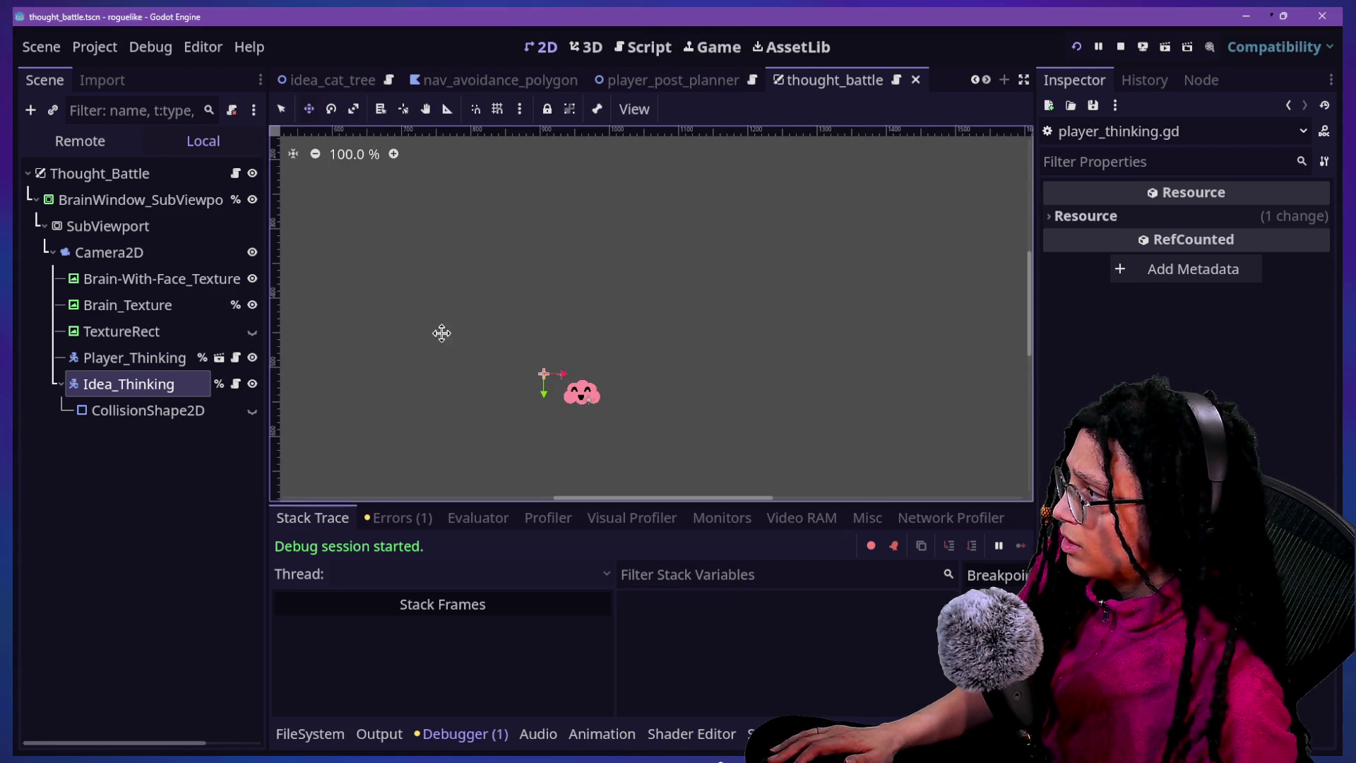
Make the noise TextureRect visible and enlarge the brain window container's scale
click(252, 332)
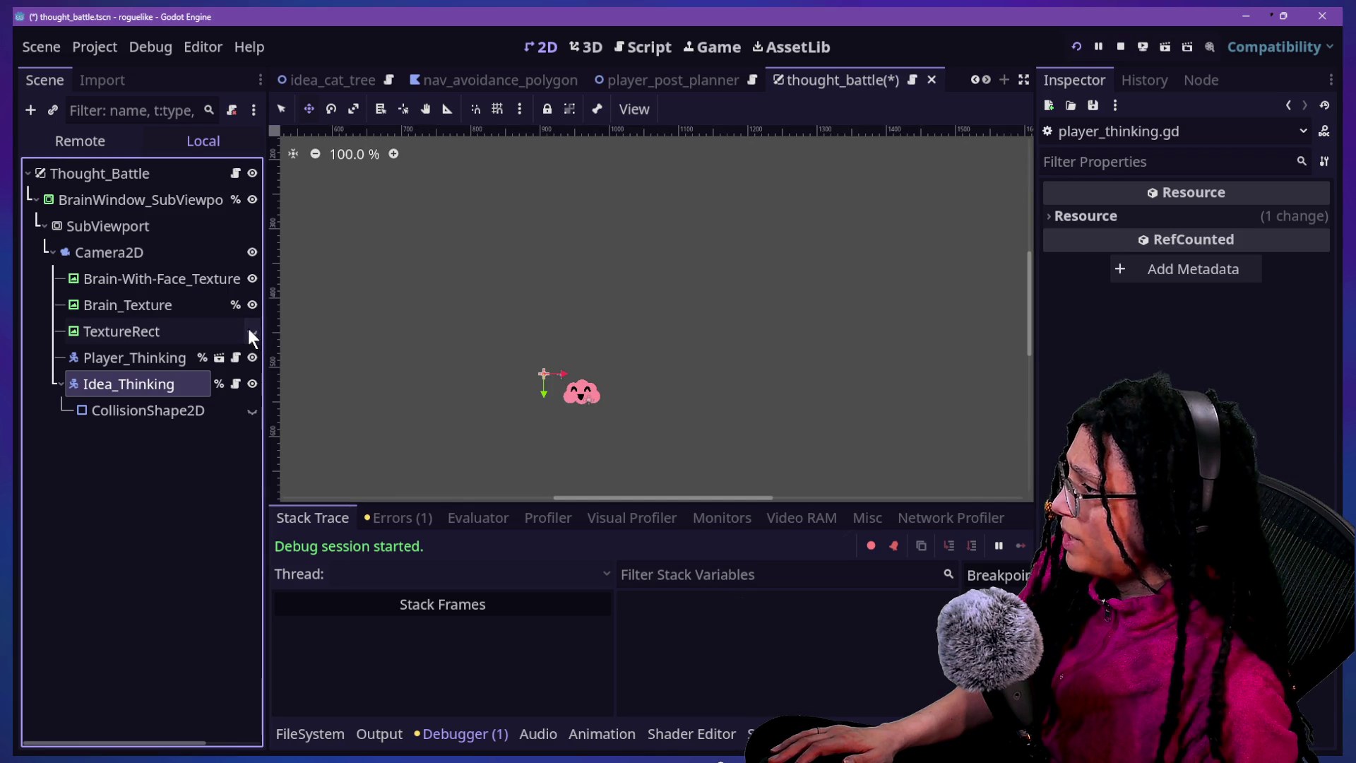
click(229, 333)
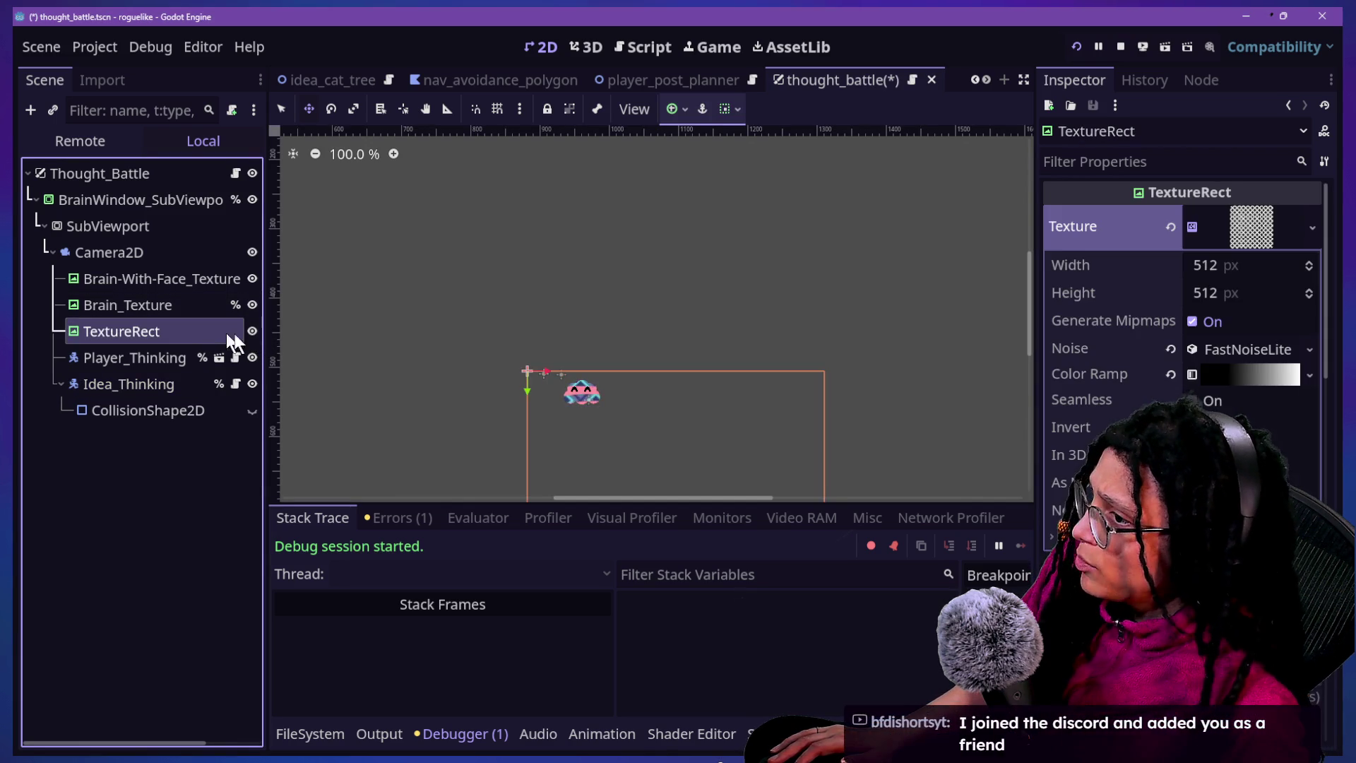
click(214, 197)
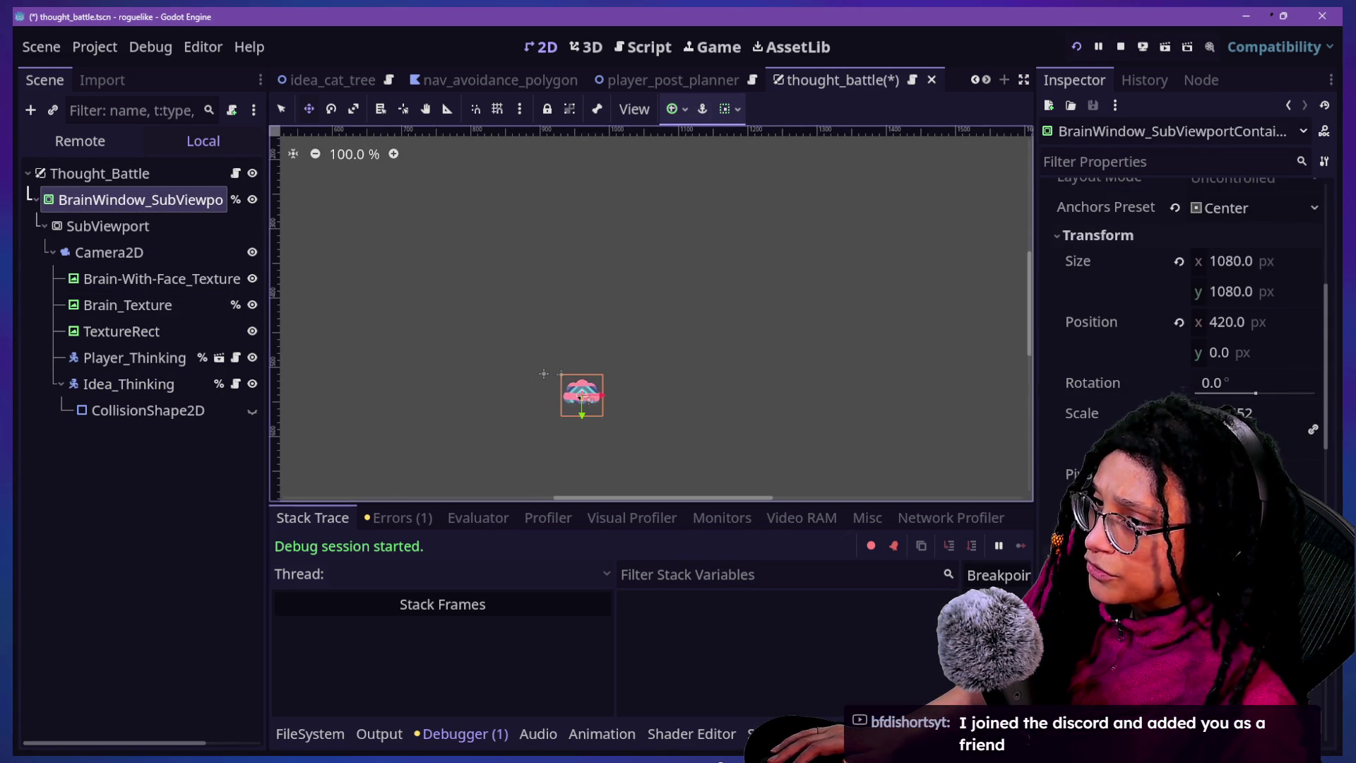
click(1246, 414)
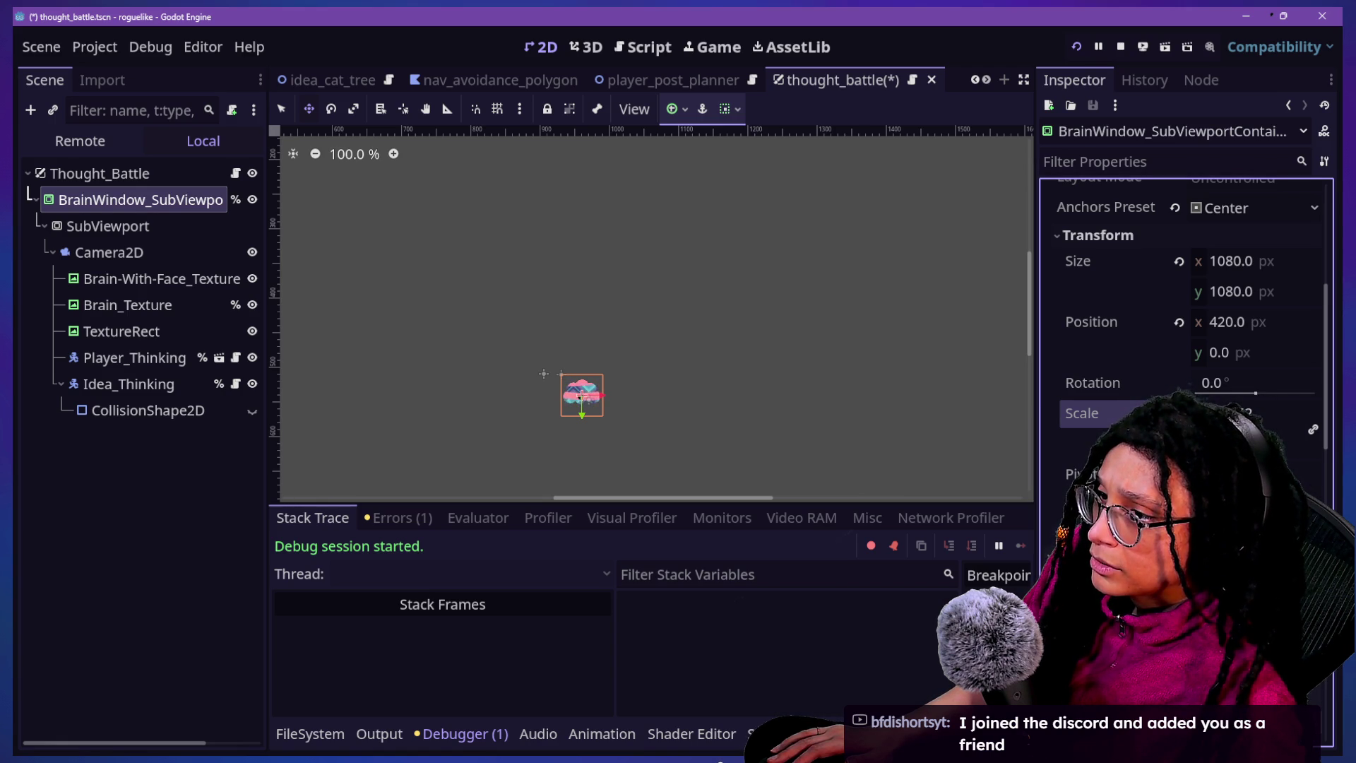
key(Return)
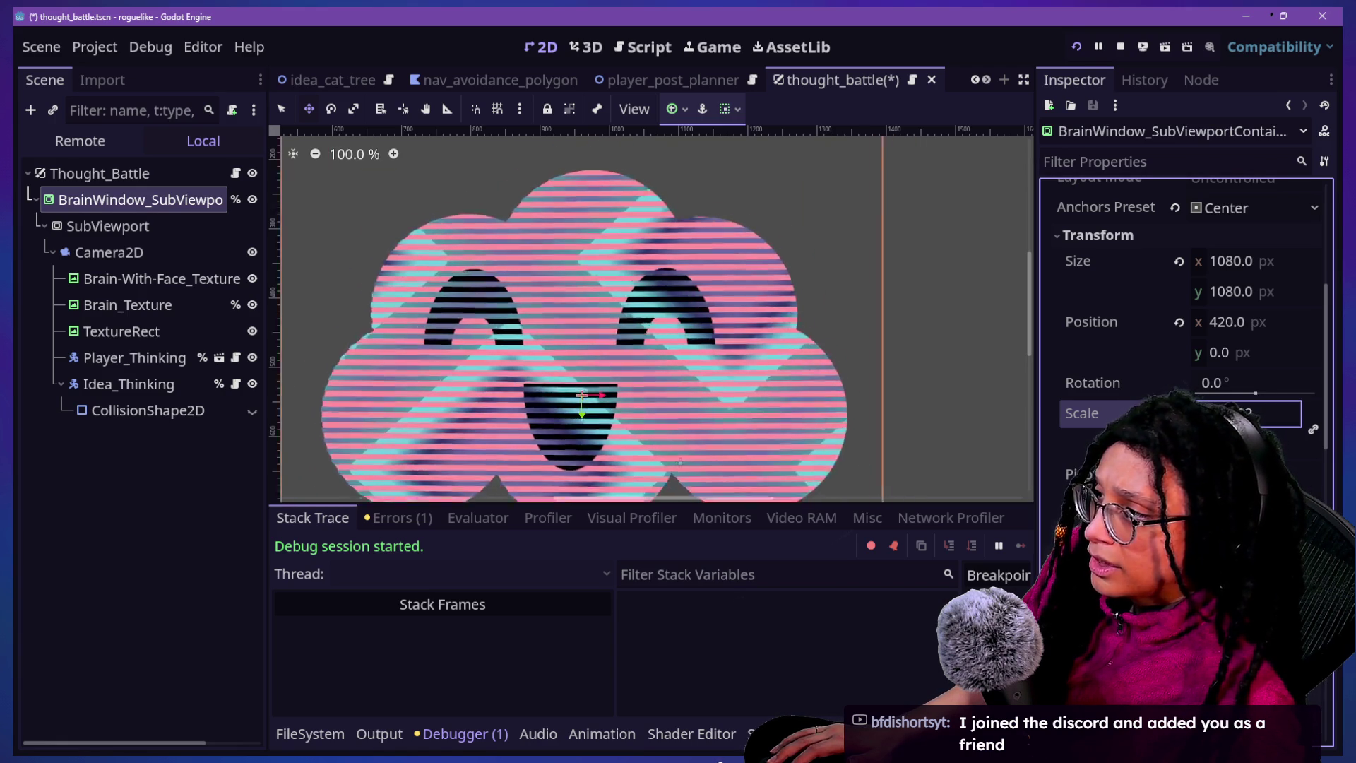
Nudge the Idea_Thinking cloud slightly left in the 2D view
click(75, 334)
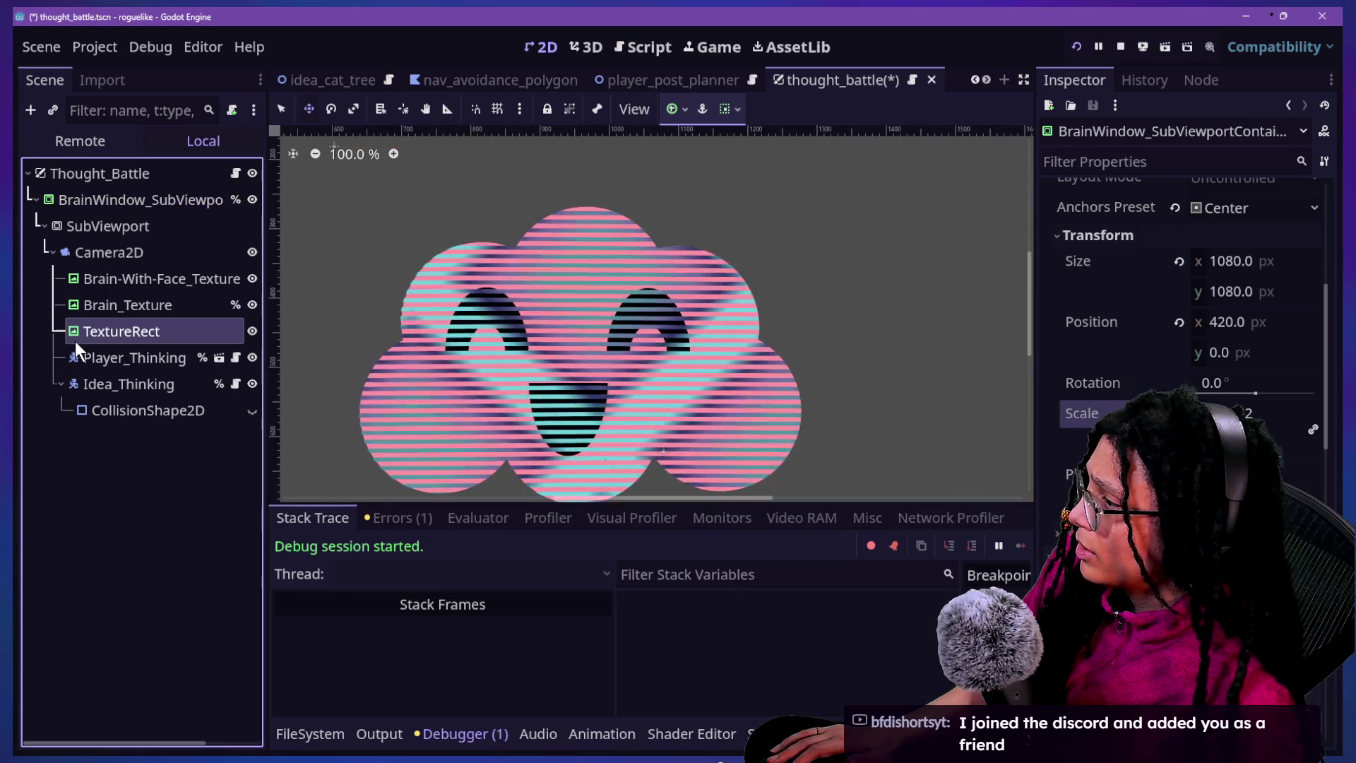
click(142, 409)
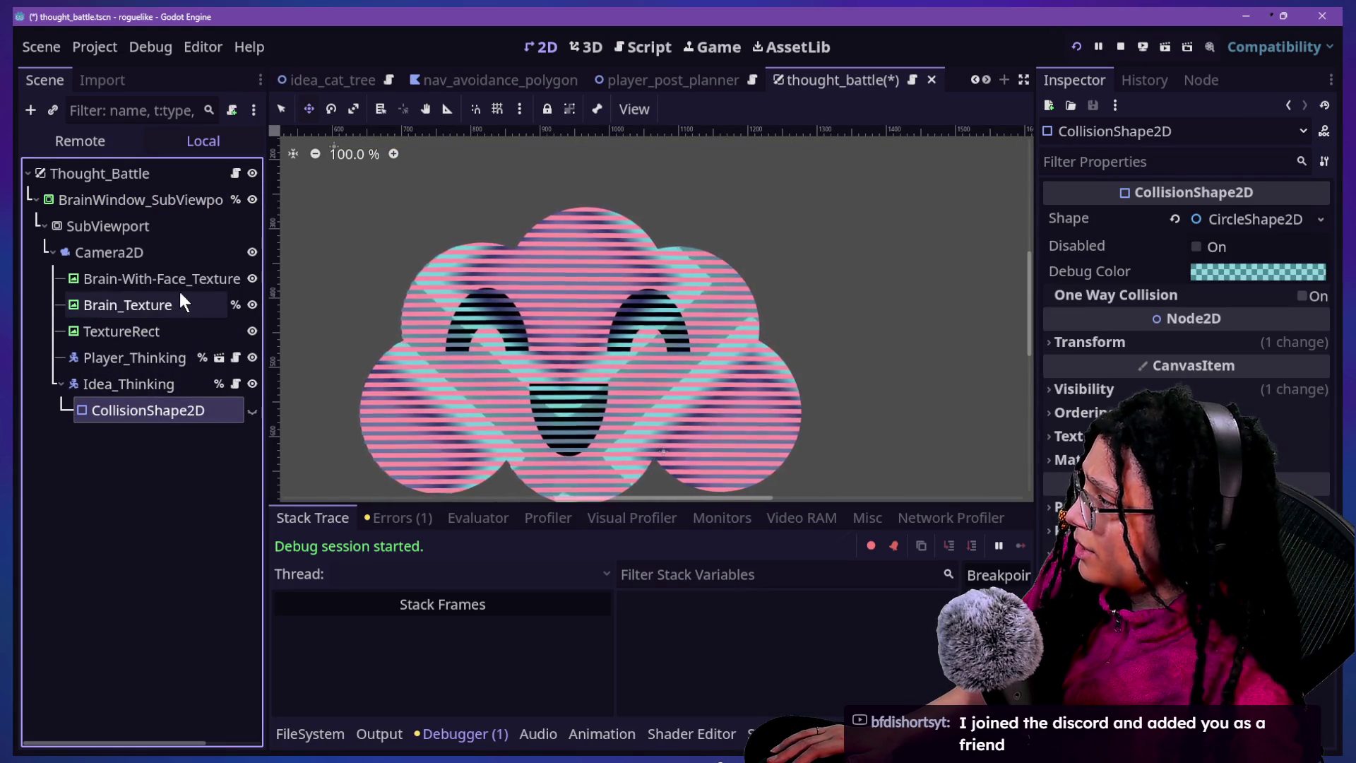
click(167, 386)
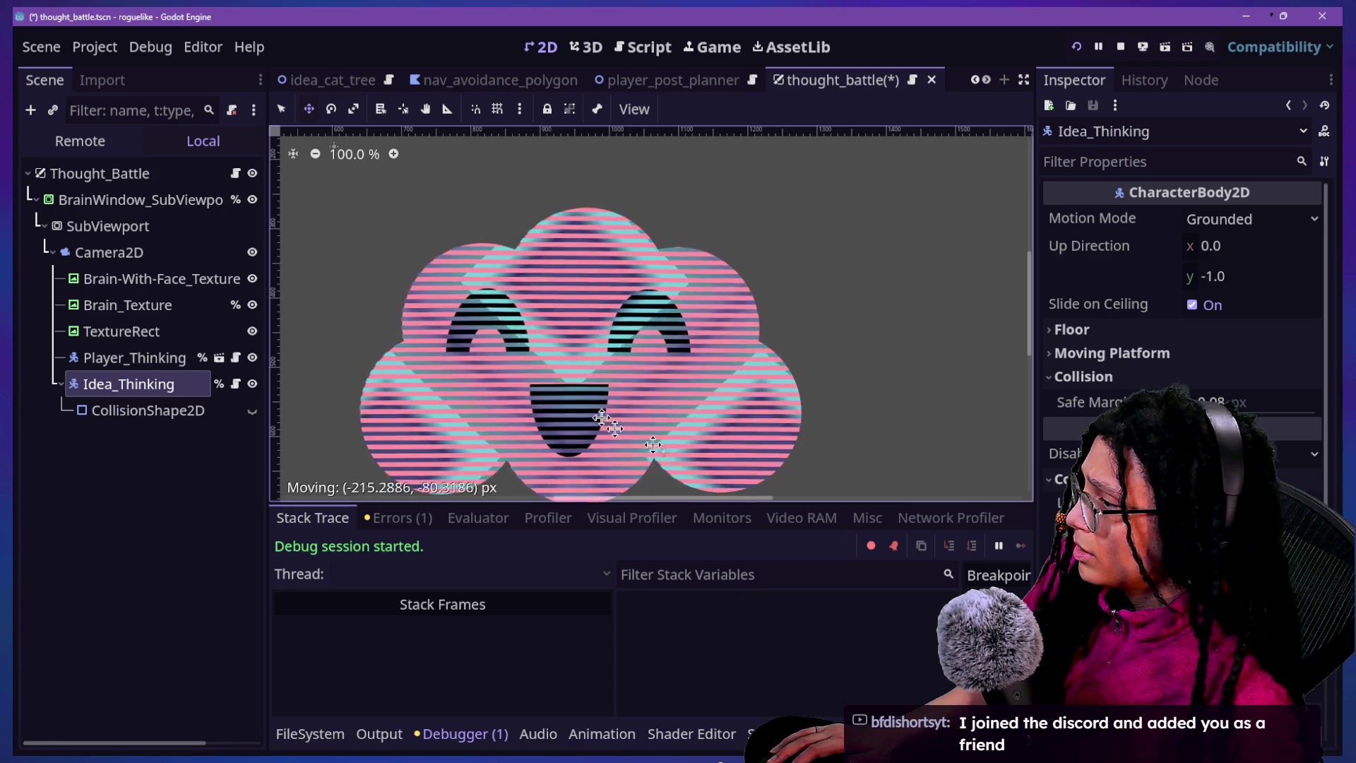
click(582, 324)
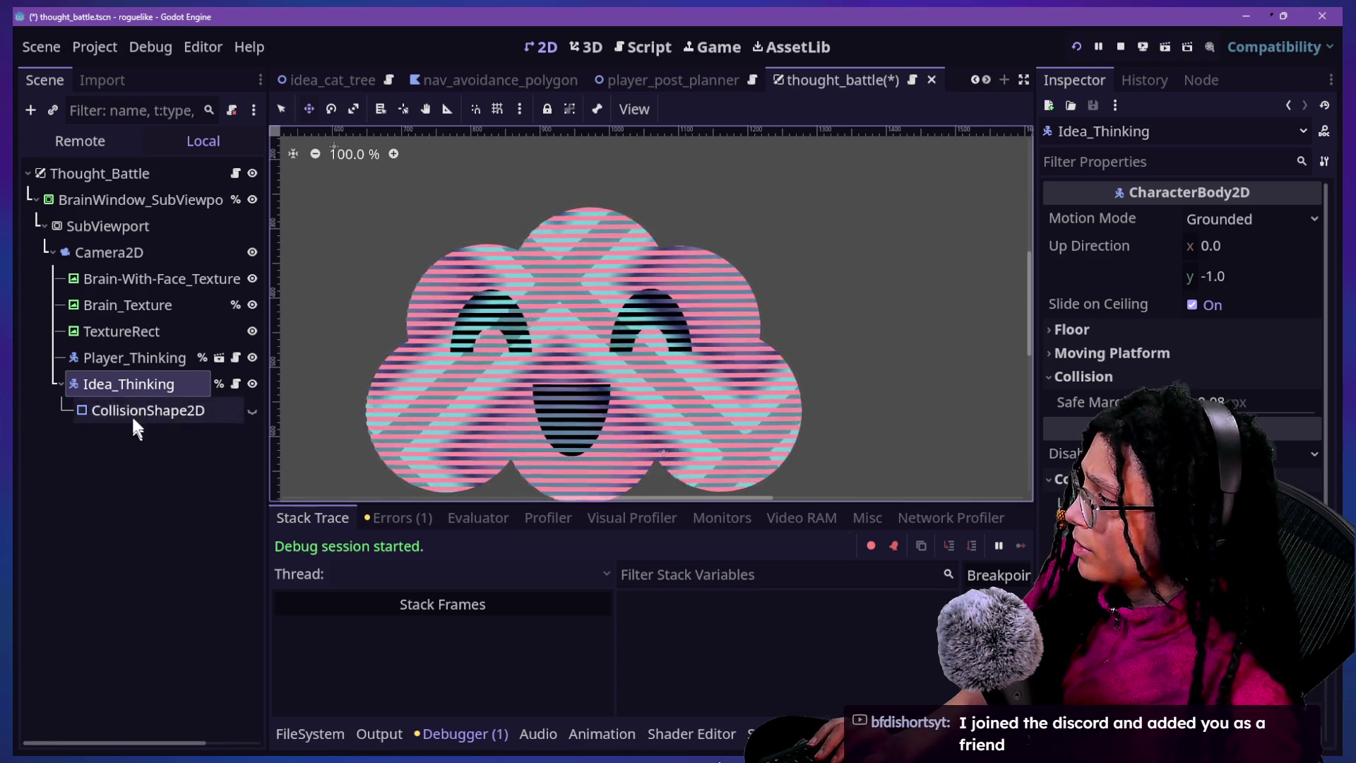
click(582, 324)
scroll(582, 324, down, 5)
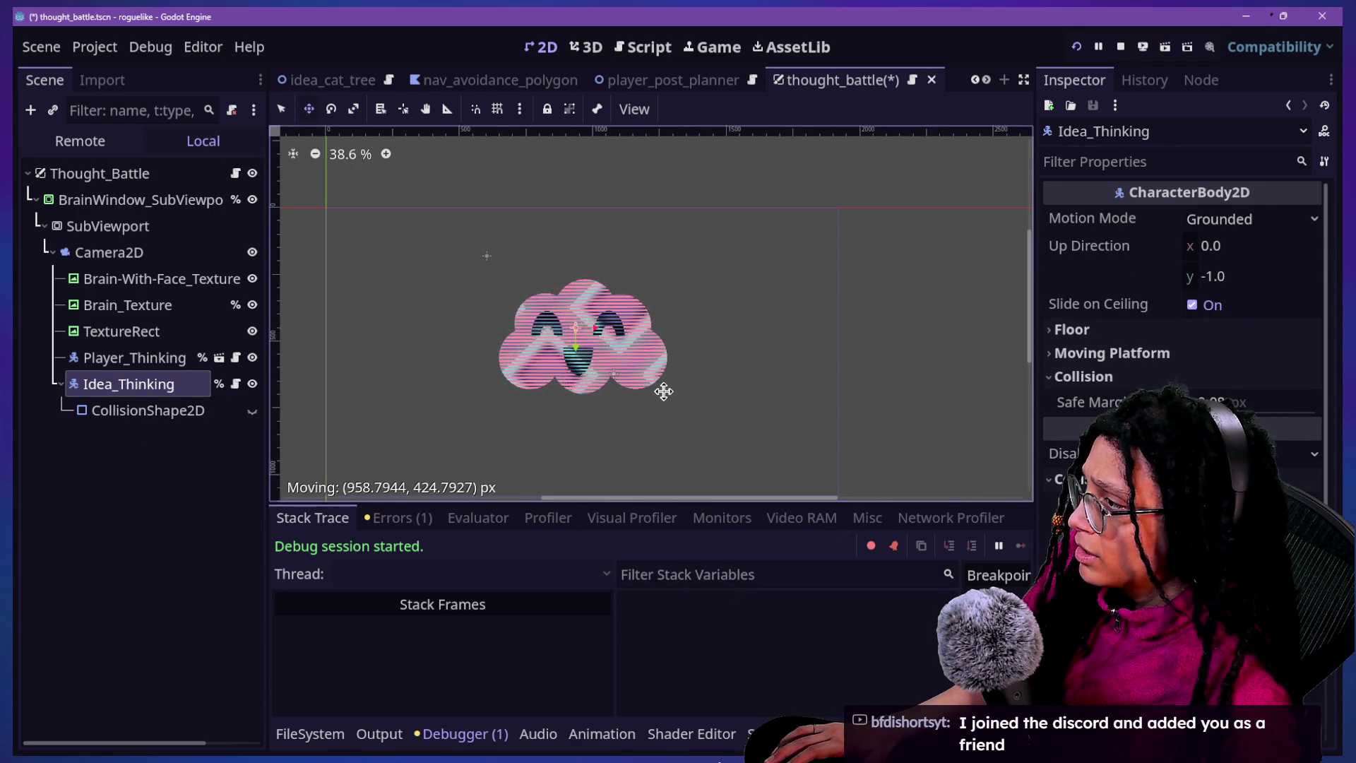
drag(706, 380, 705, 375)
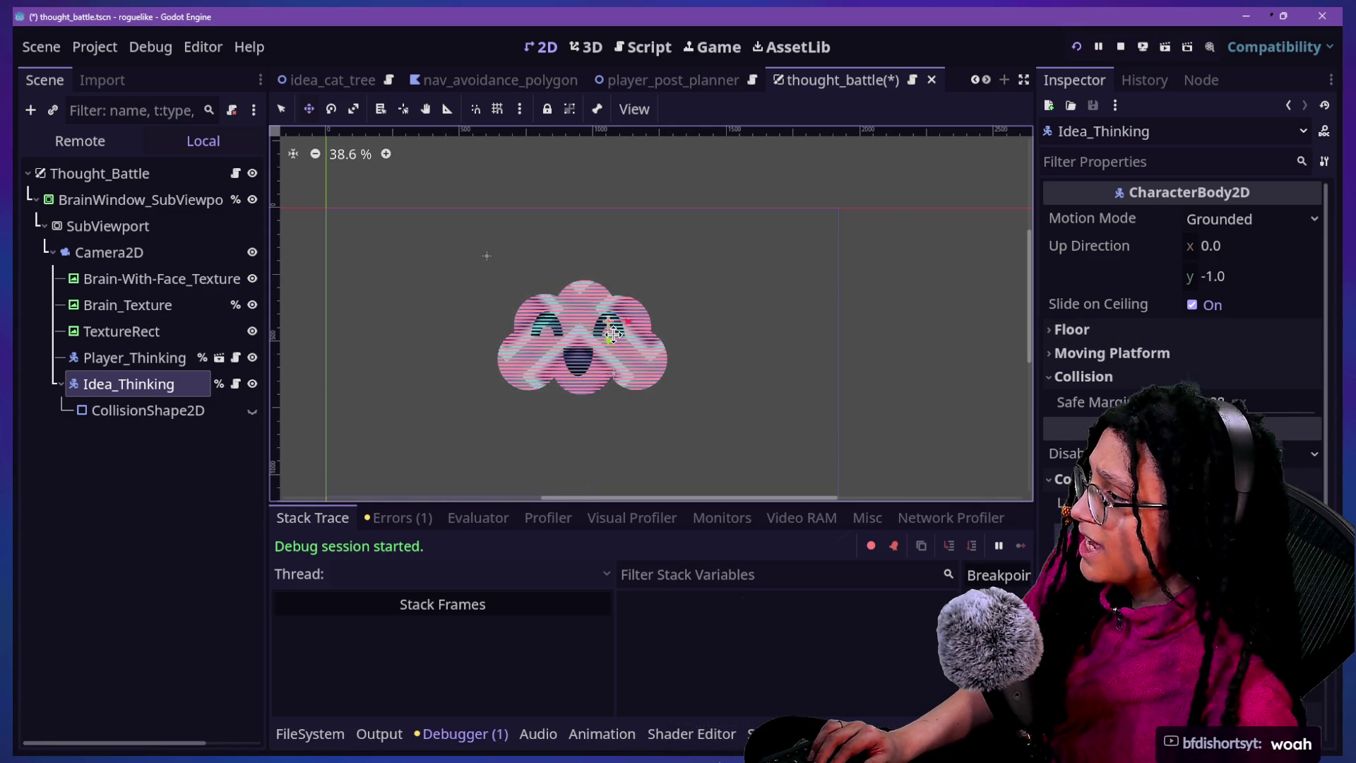
scroll(613, 335, up, 4)
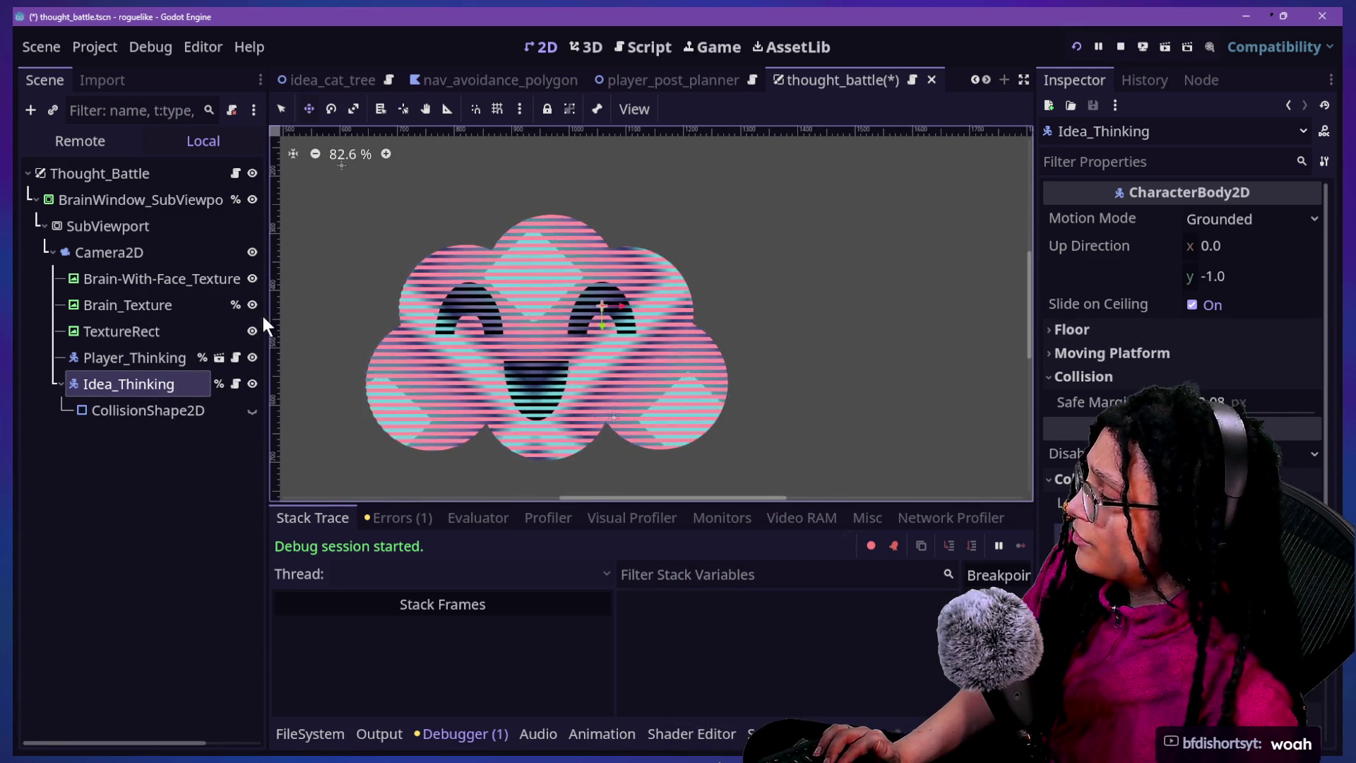
Shrink the brain window back to small and relaunch the game into the Catstagram maze
click(141, 201)
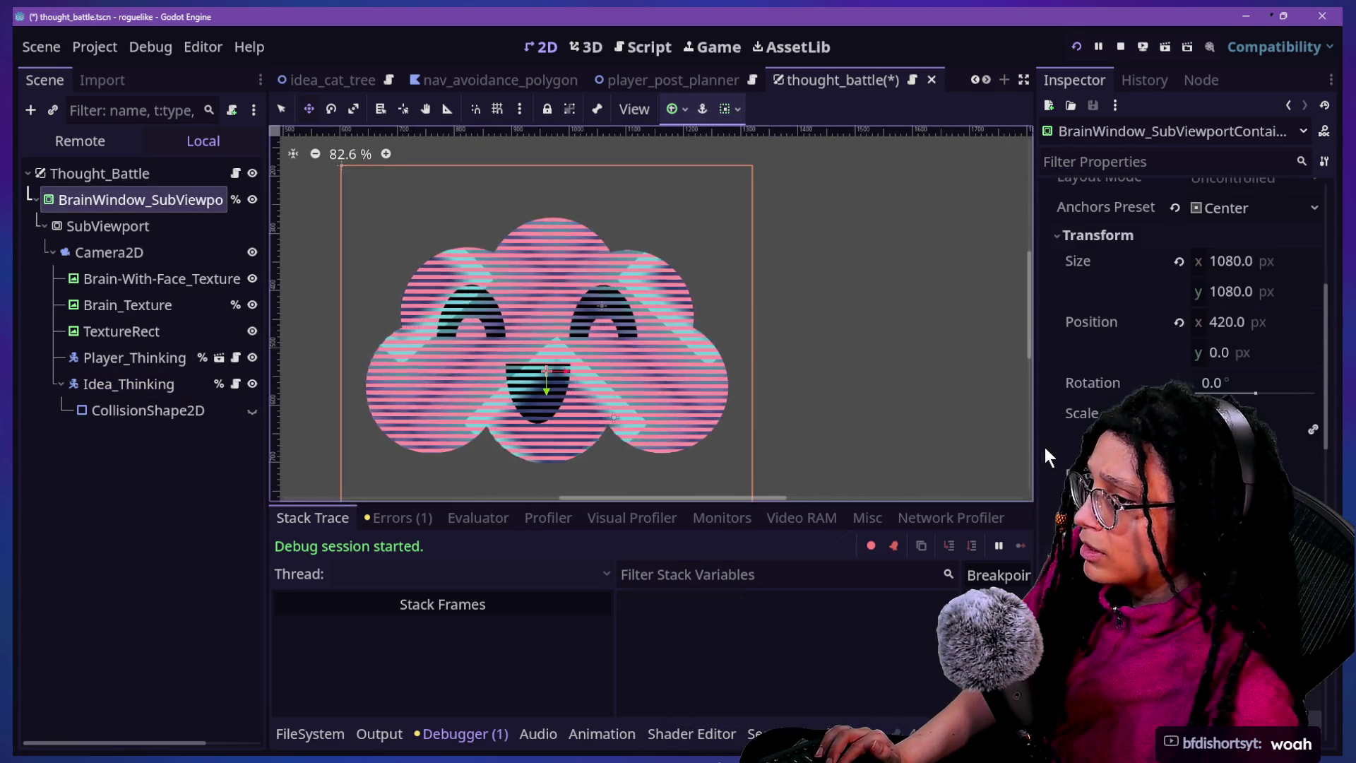
drag(1214, 413, 1165, 413)
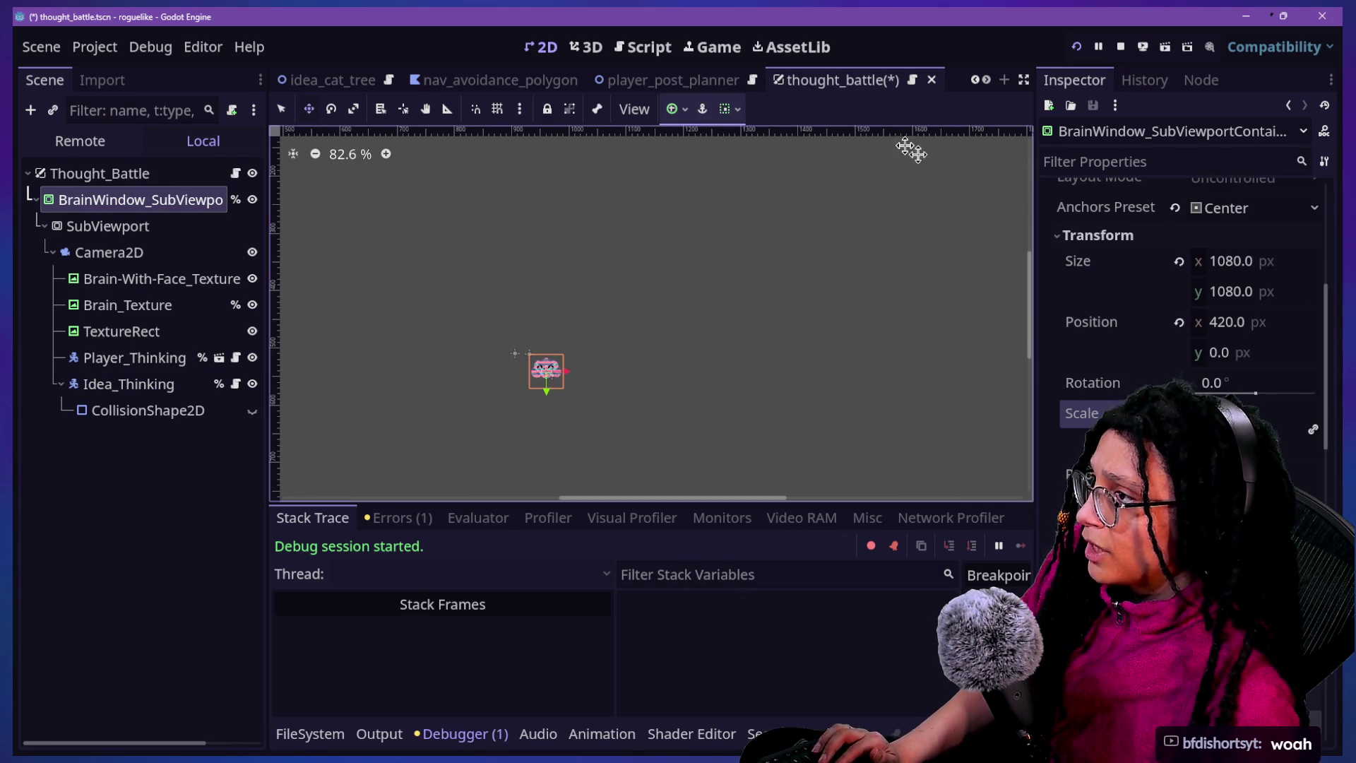
click(711, 58)
click(1072, 46)
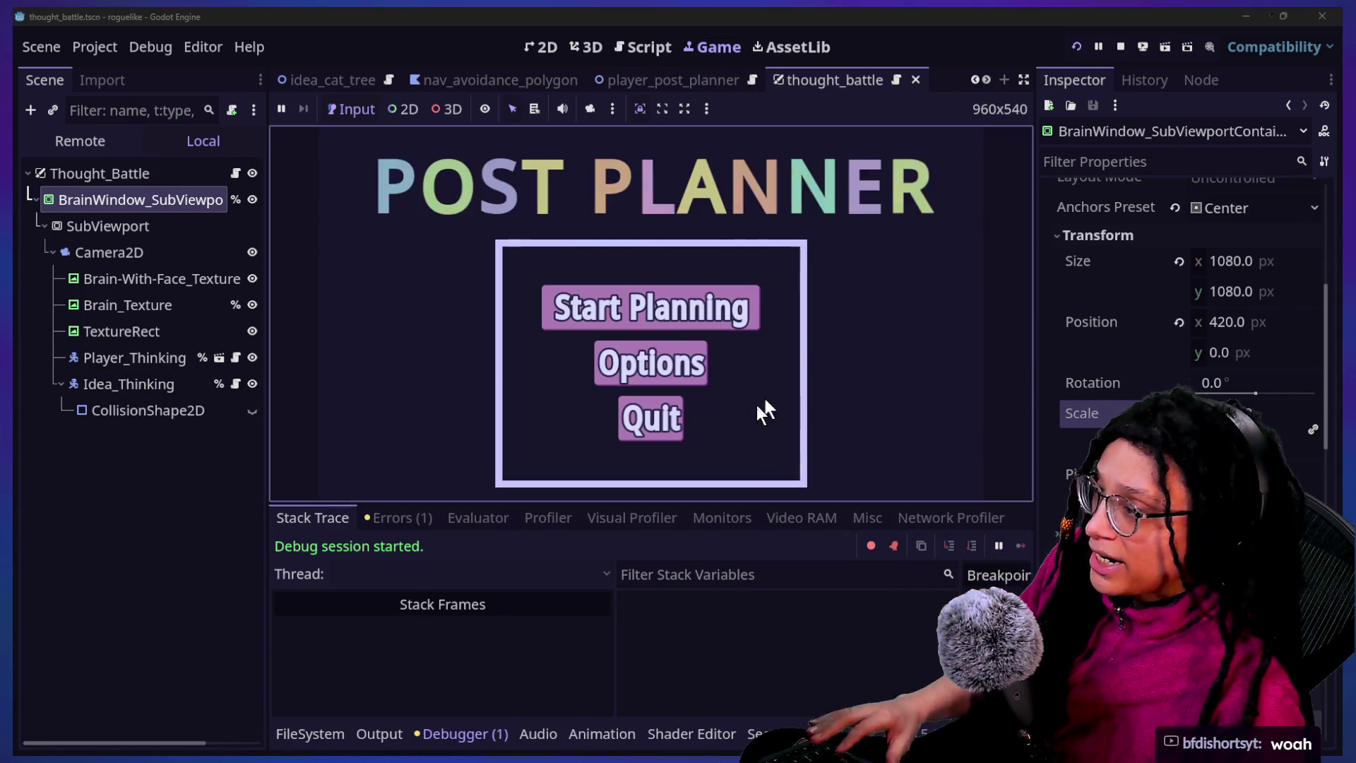
click(678, 323)
click(709, 323)
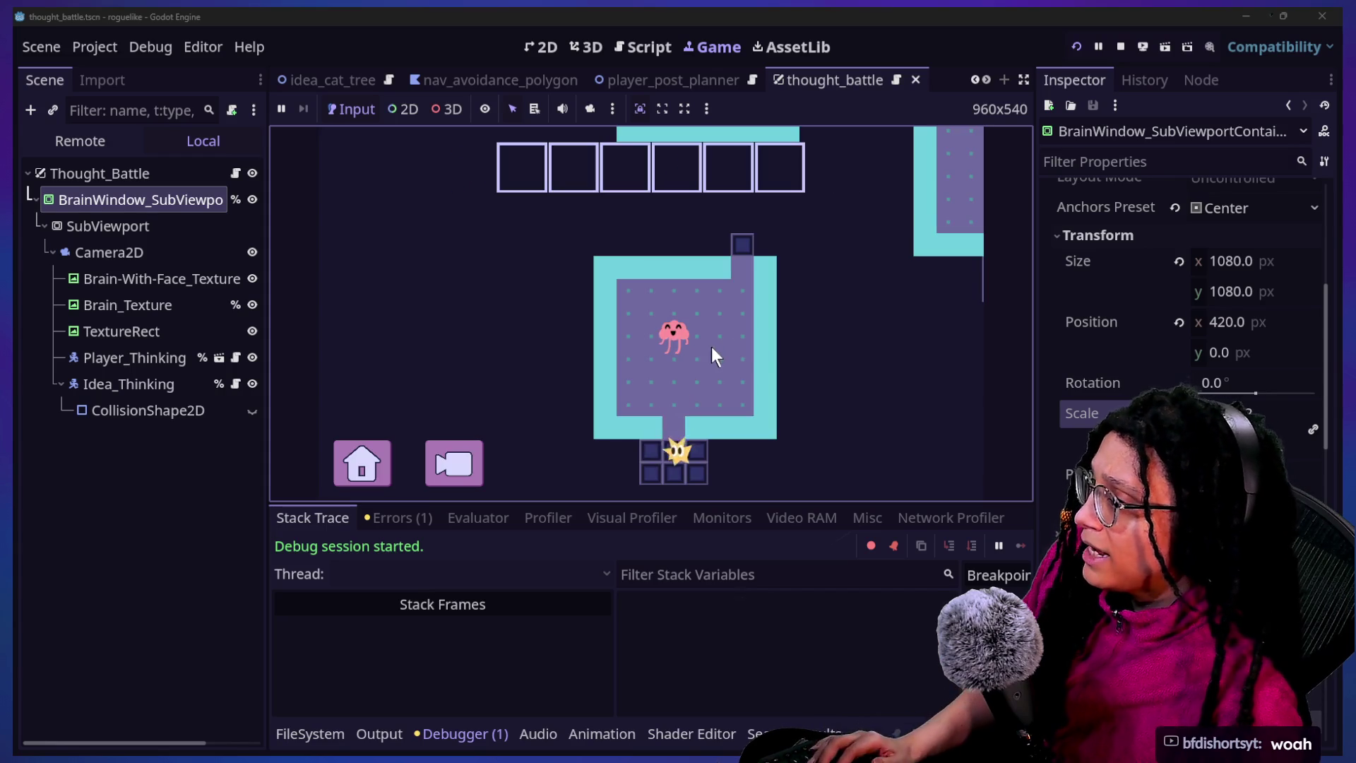
Walk the player through the corridor into a room, then zoom the brain window's Camera2D out
key(Down)
key(Left)
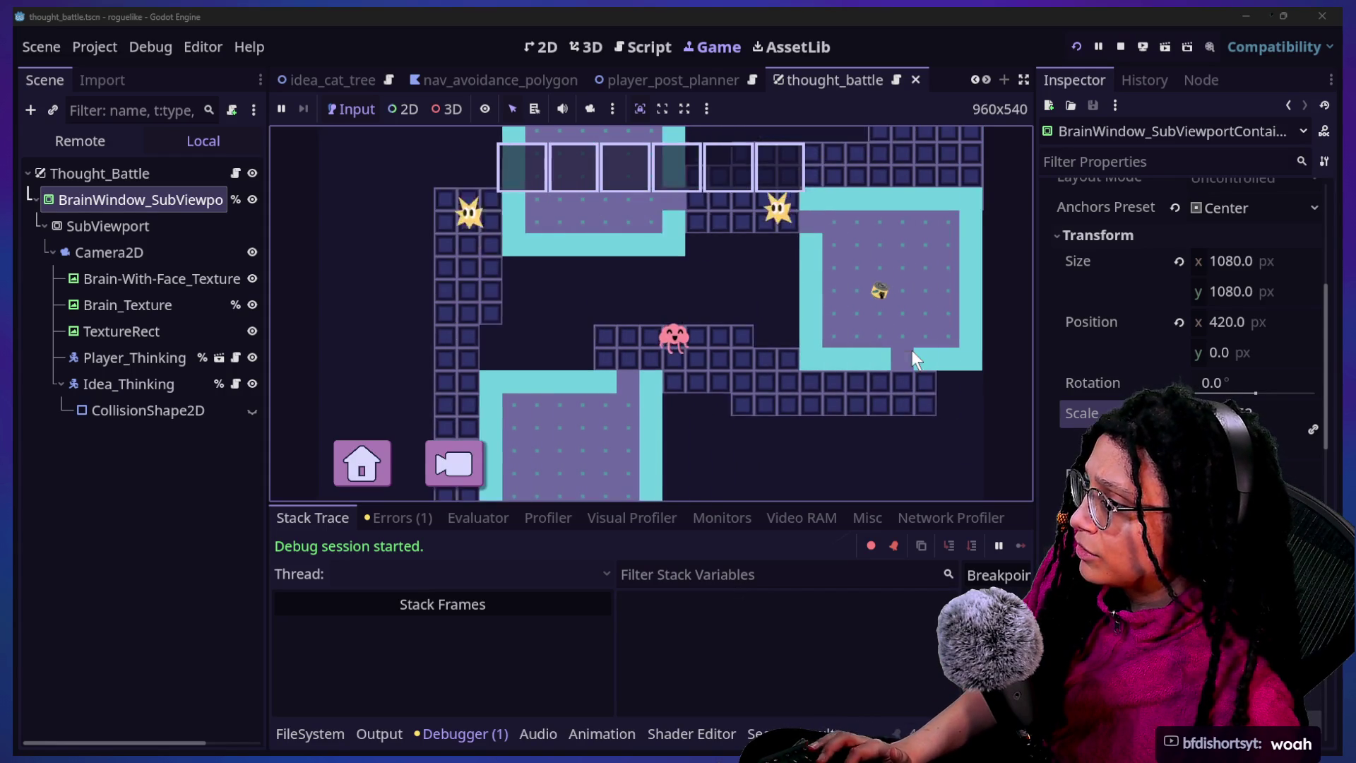
key(Right)
key(Up)
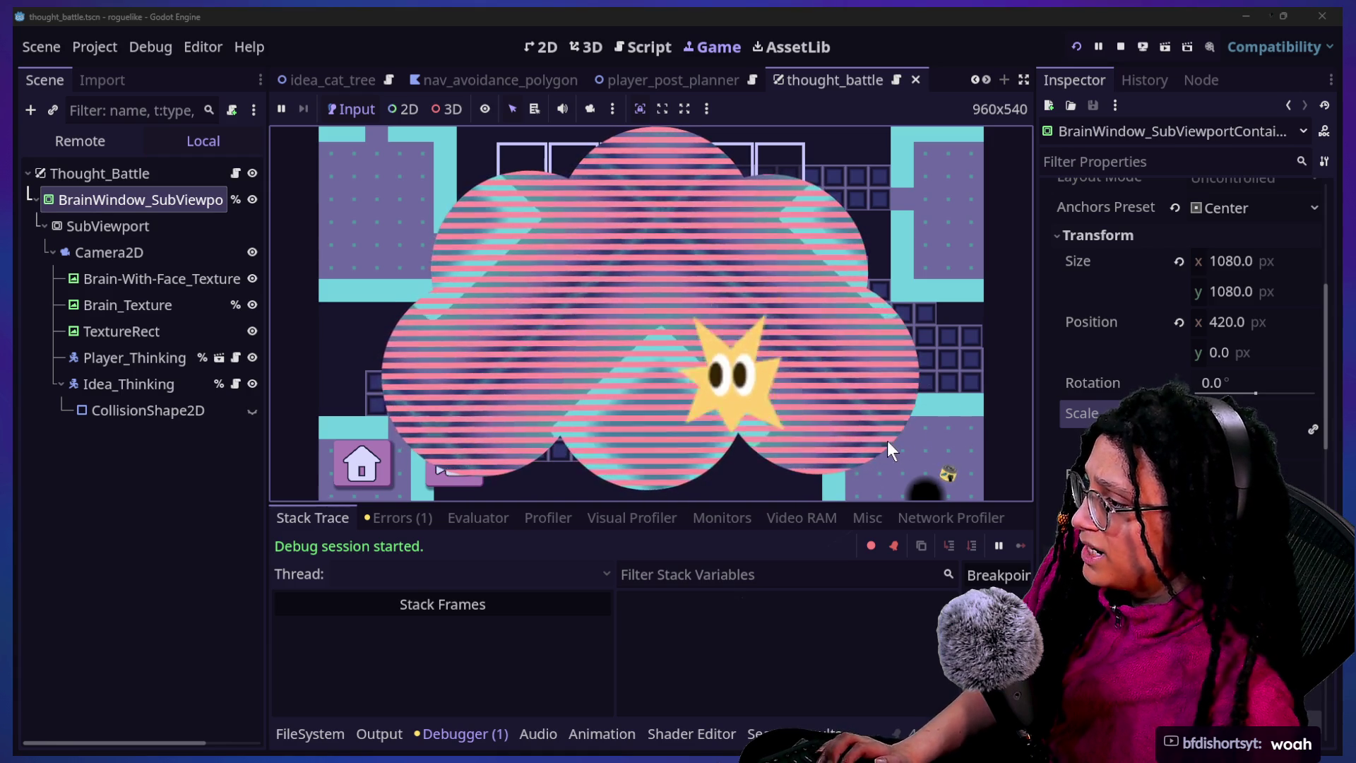
click(99, 254)
mouse_move(1271, 359)
mouse_down()
mouse_move(1150, 359)
mouse_move(1188, 358)
mouse_up()
Set the brain Camera2D offset to x -500 and y -400
drag(1235, 222, 1240, 223)
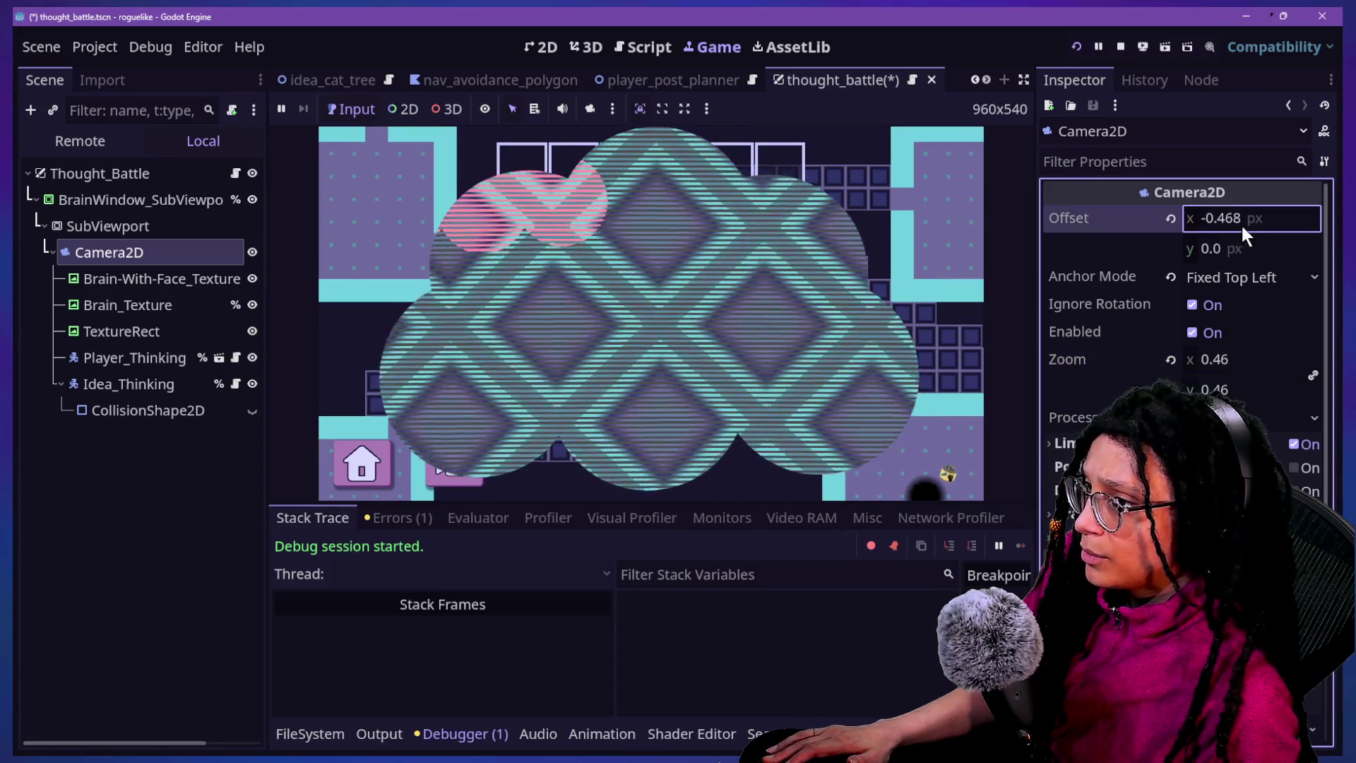
text(-100)
key(Return)
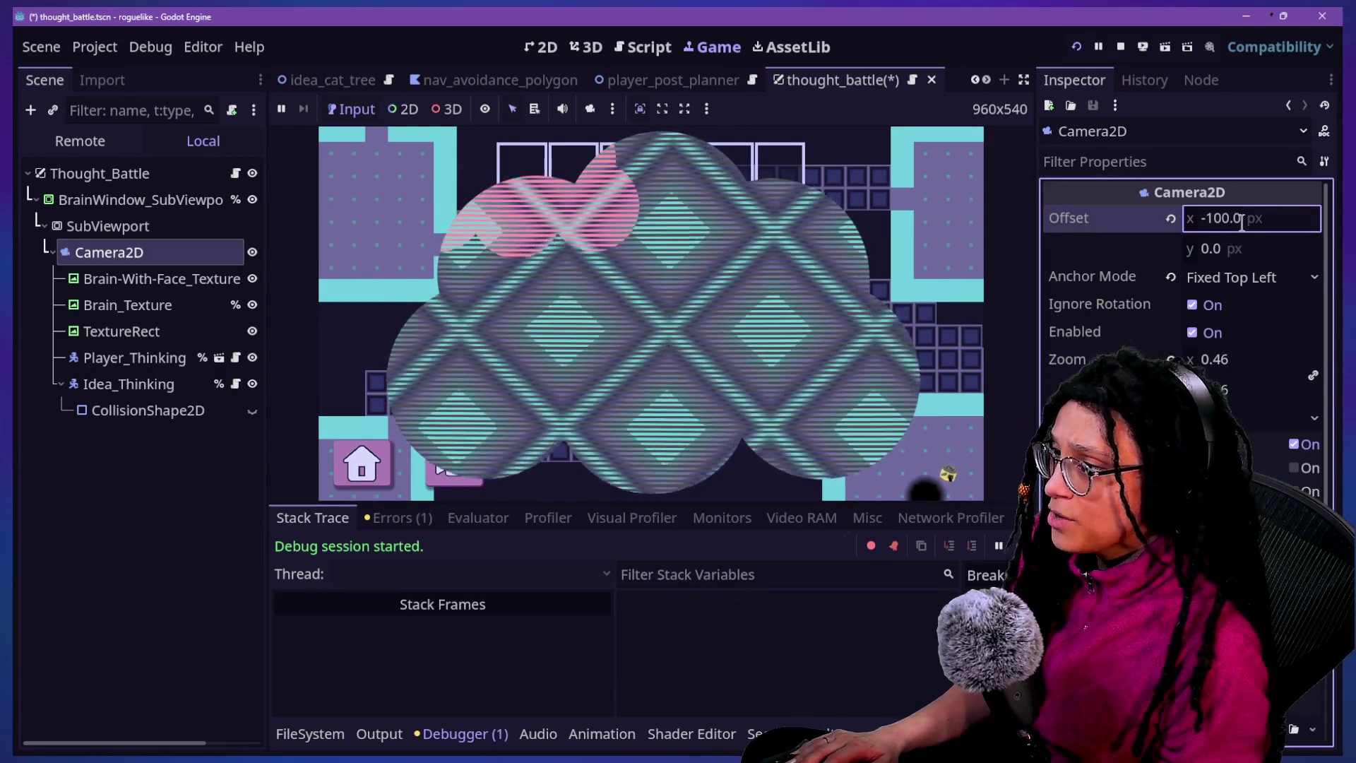
text(-400)
key(Return)
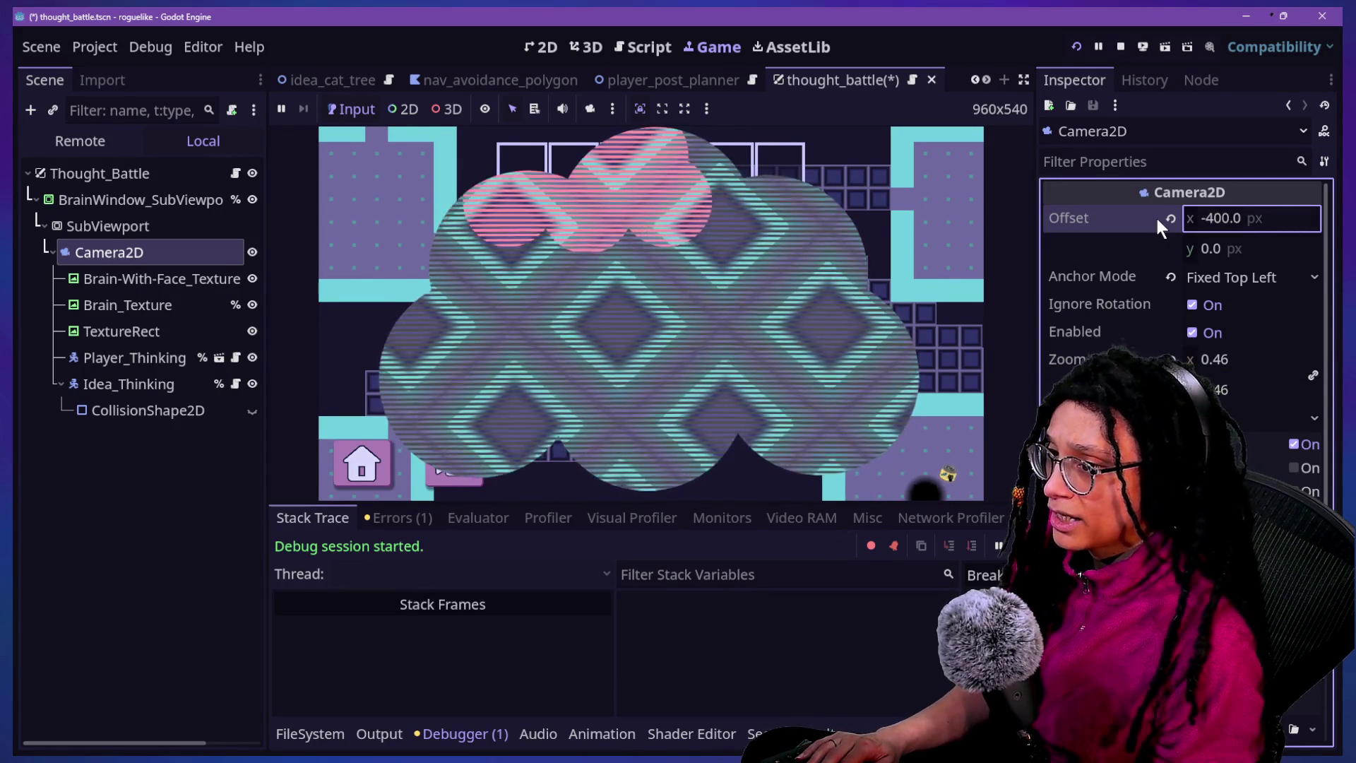
click(1197, 218)
text(-500)
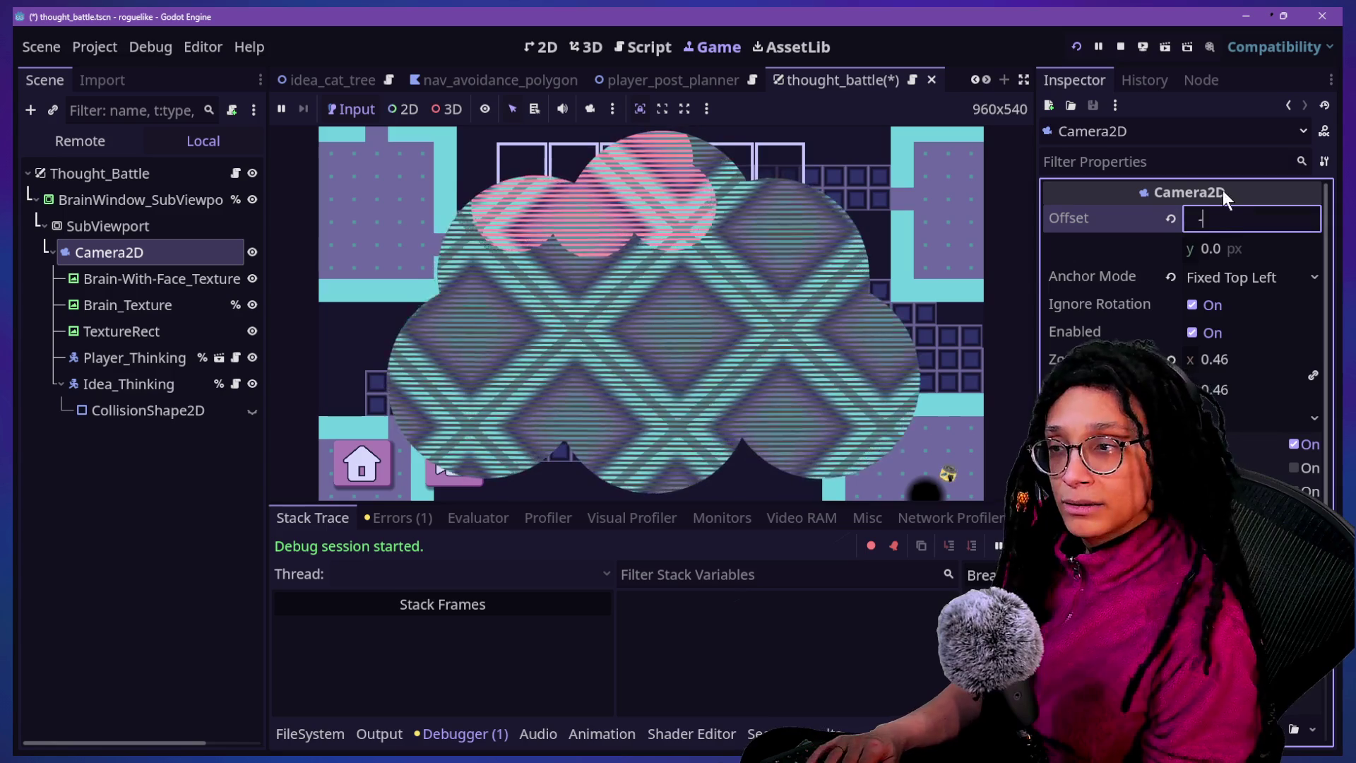
key(Return)
click(1244, 247)
text(-)
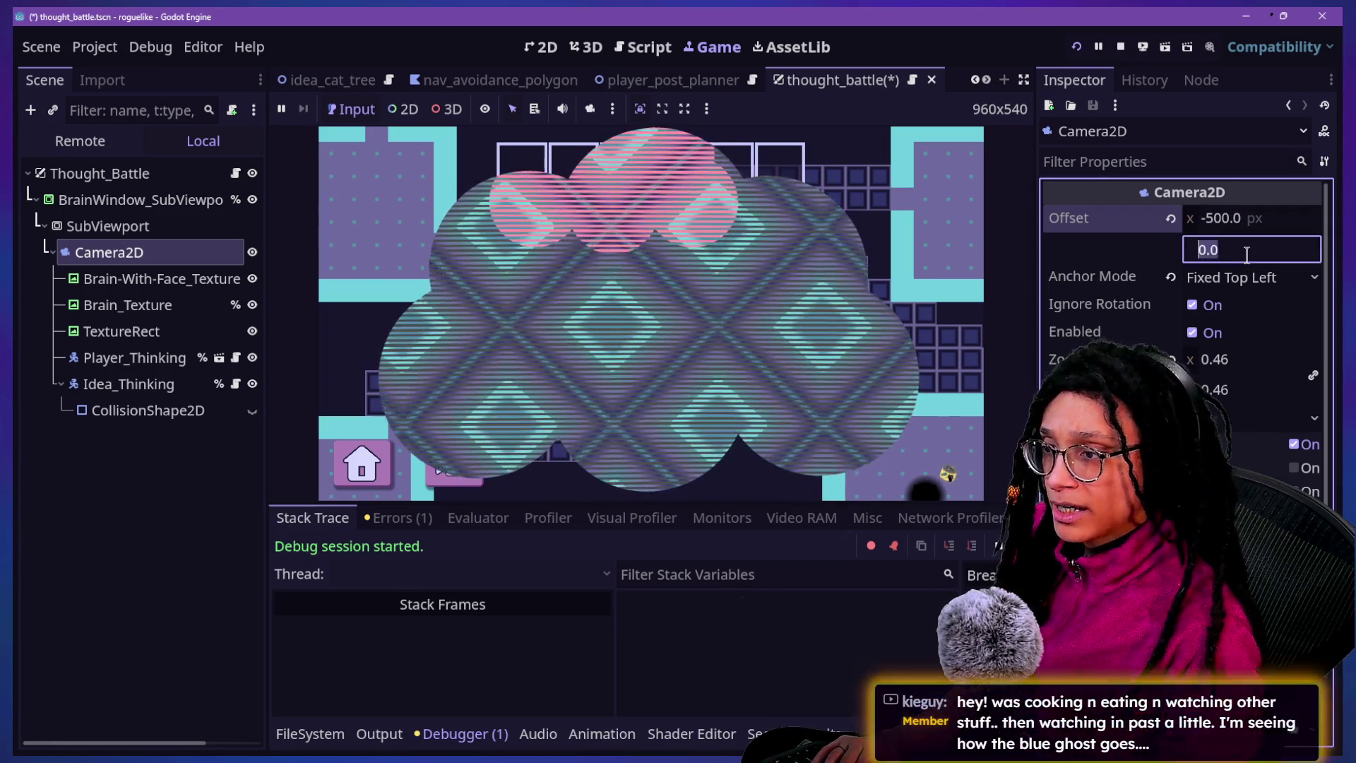
text(400)
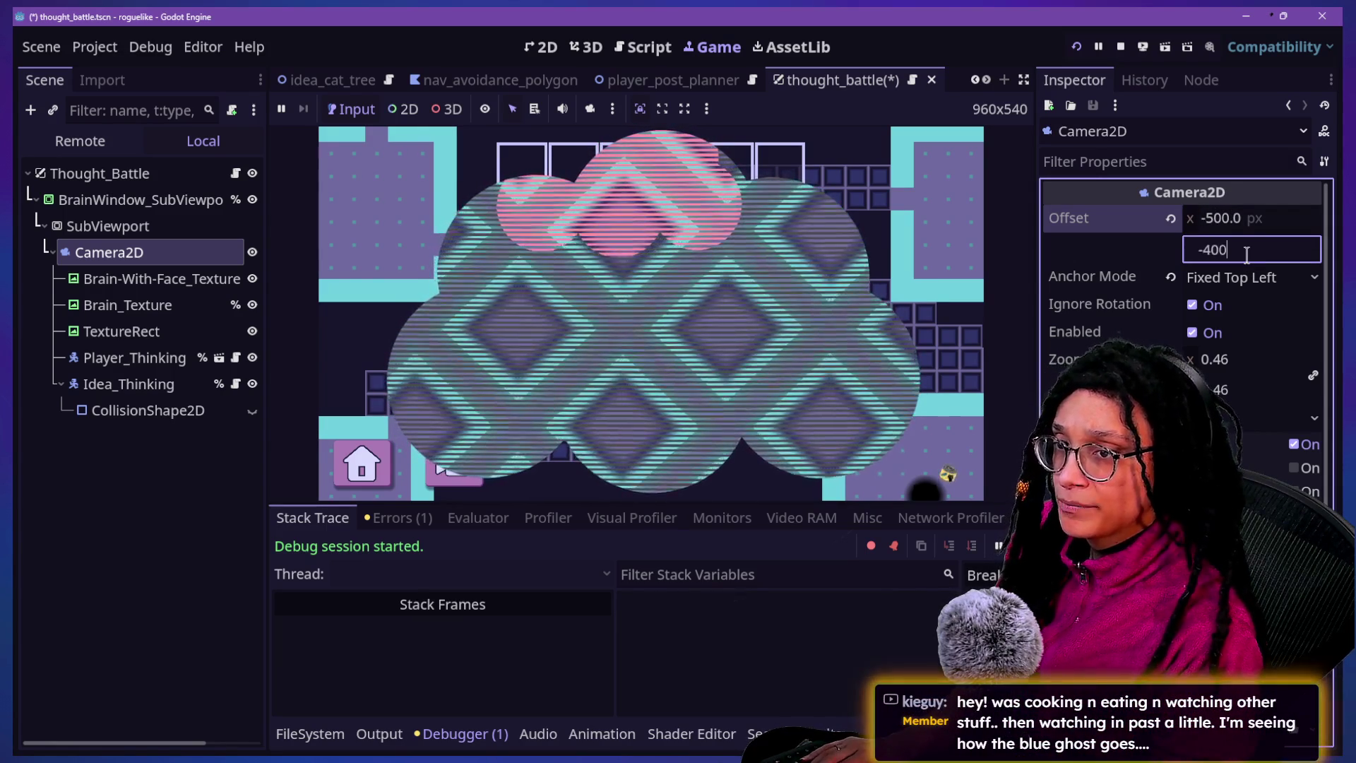
key(Return)
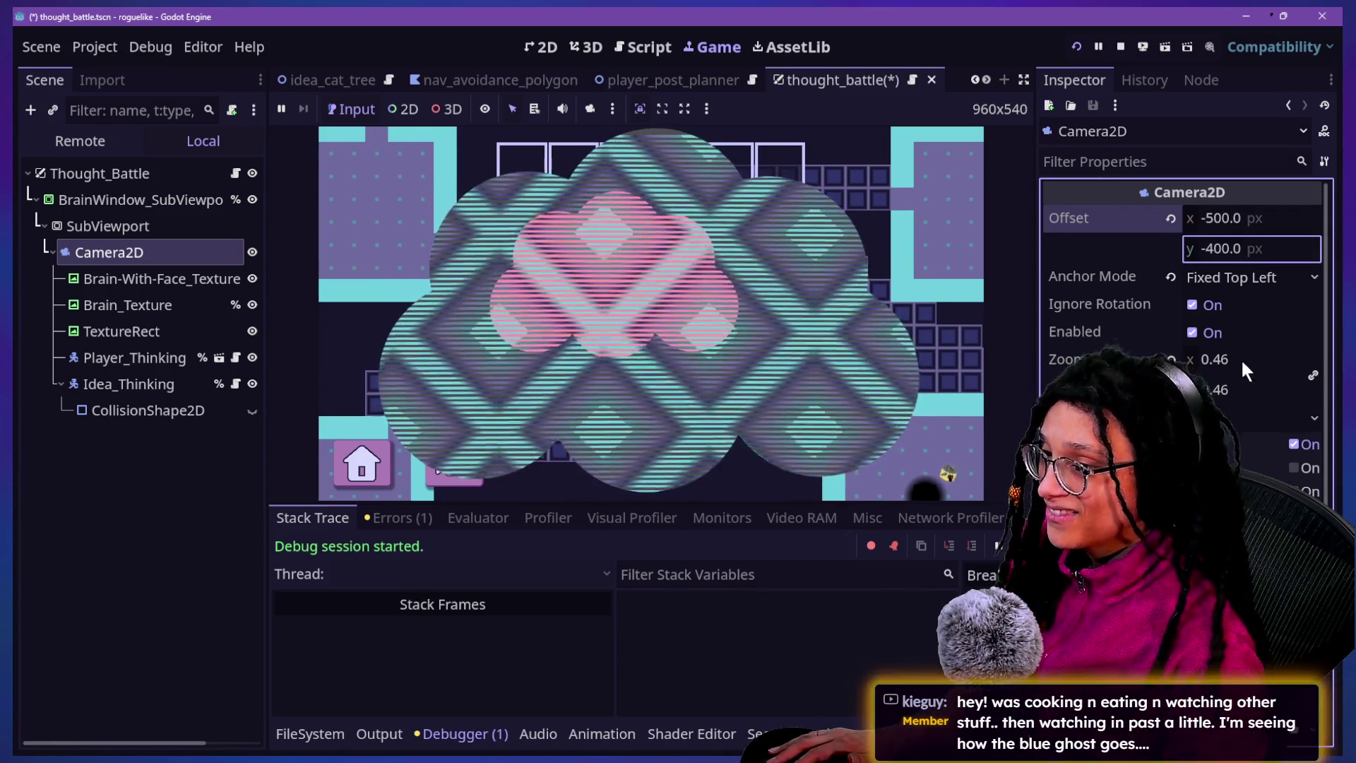
Drag the Camera2D zoom value up to 0.174
click(1240, 358)
text(0.046)
drag(1240, 358, 1285, 358)
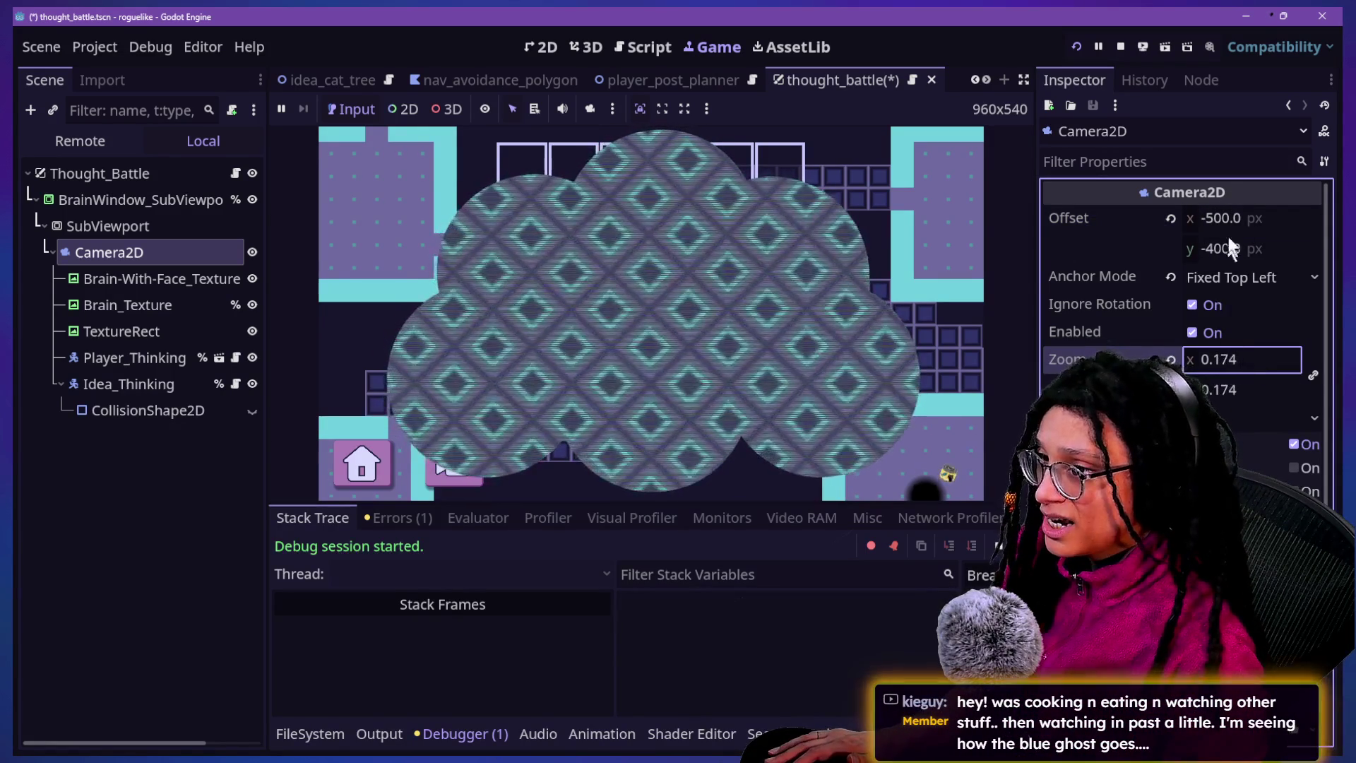
click(469, 366)
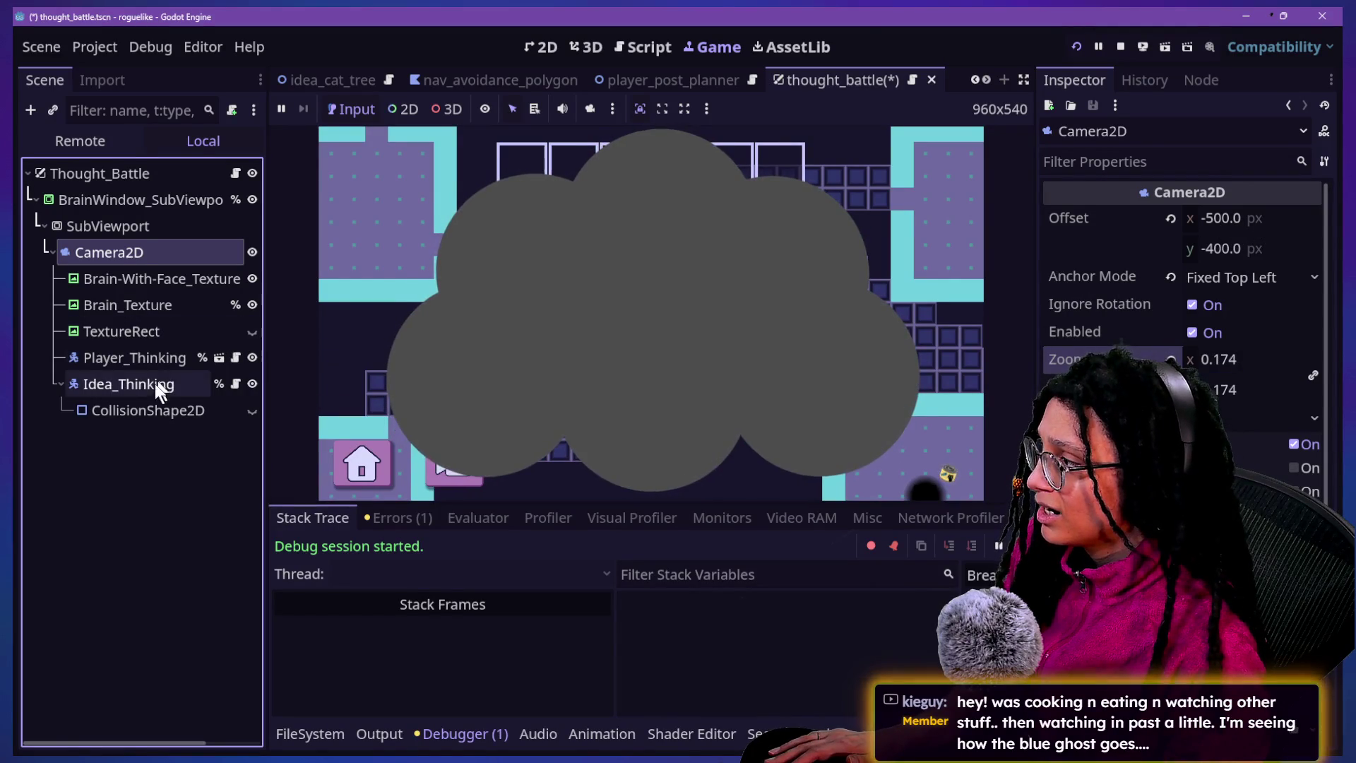
Inspect the live Idea_CatFood node under Main > LevelElements in the Remote tree, then restart the game
click(155, 383)
scroll(1112, 352, down, 2)
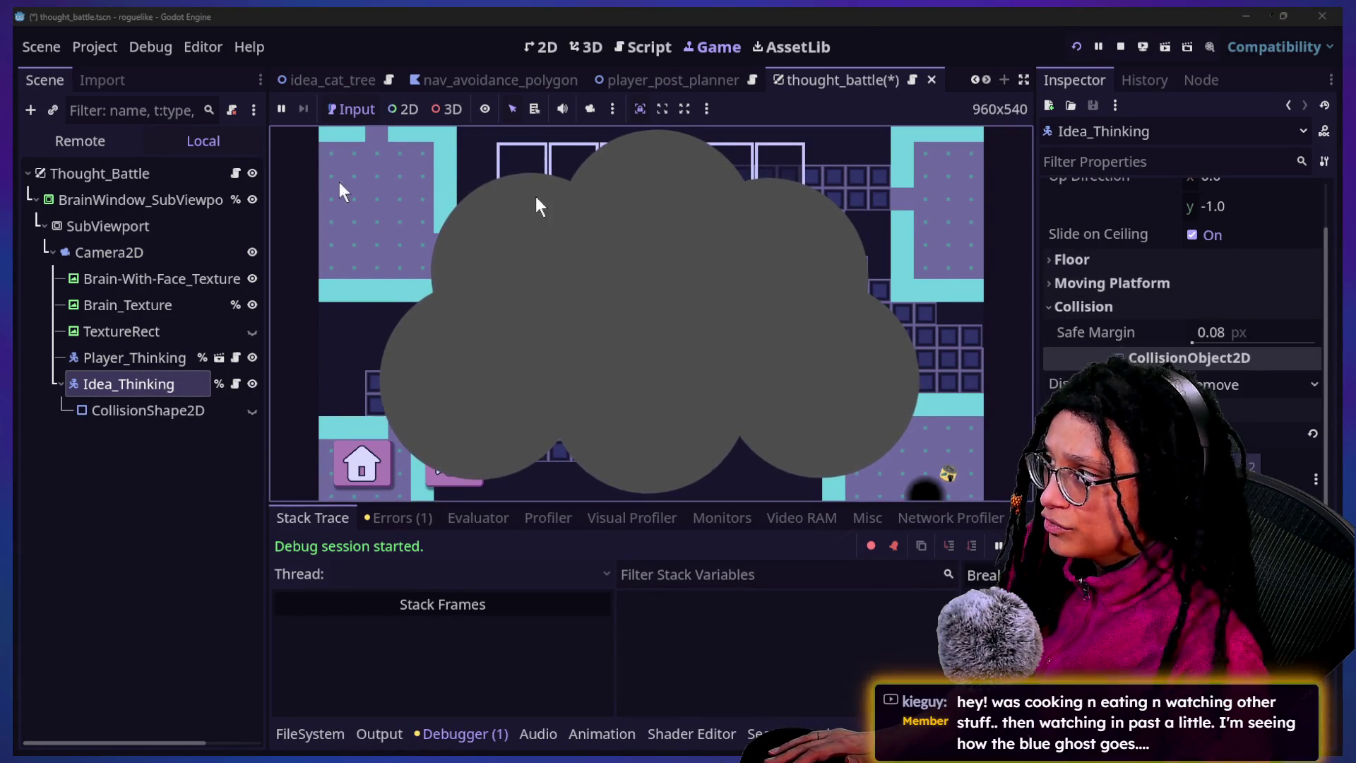
click(106, 145)
click(36, 252)
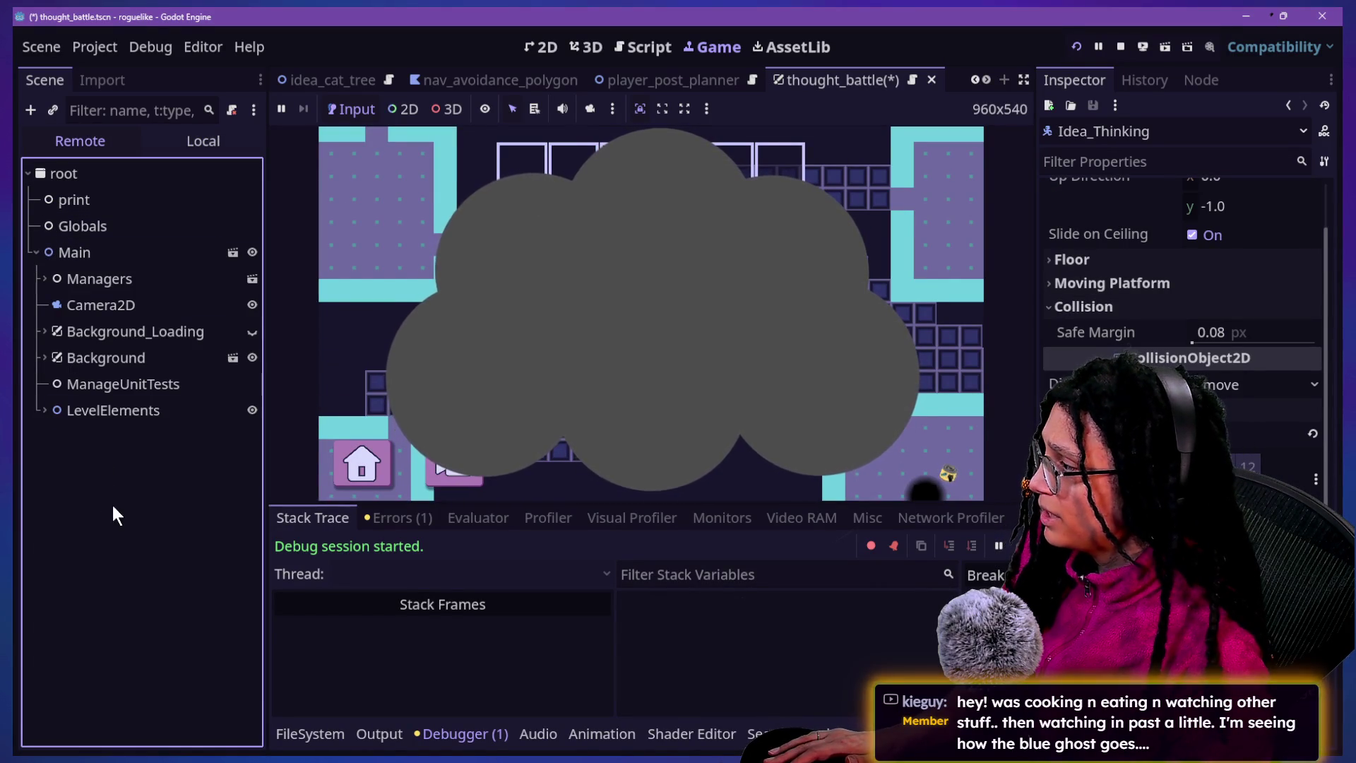
click(43, 409)
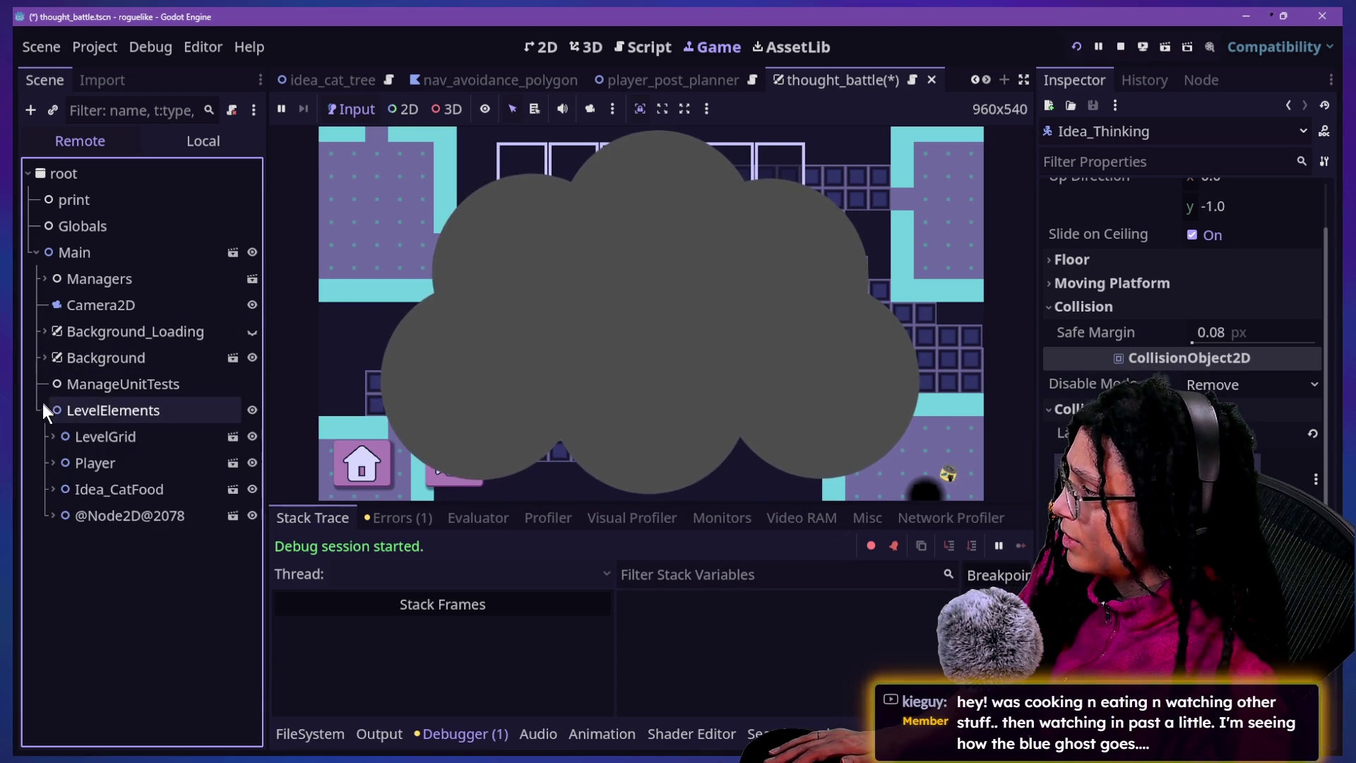
click(69, 499)
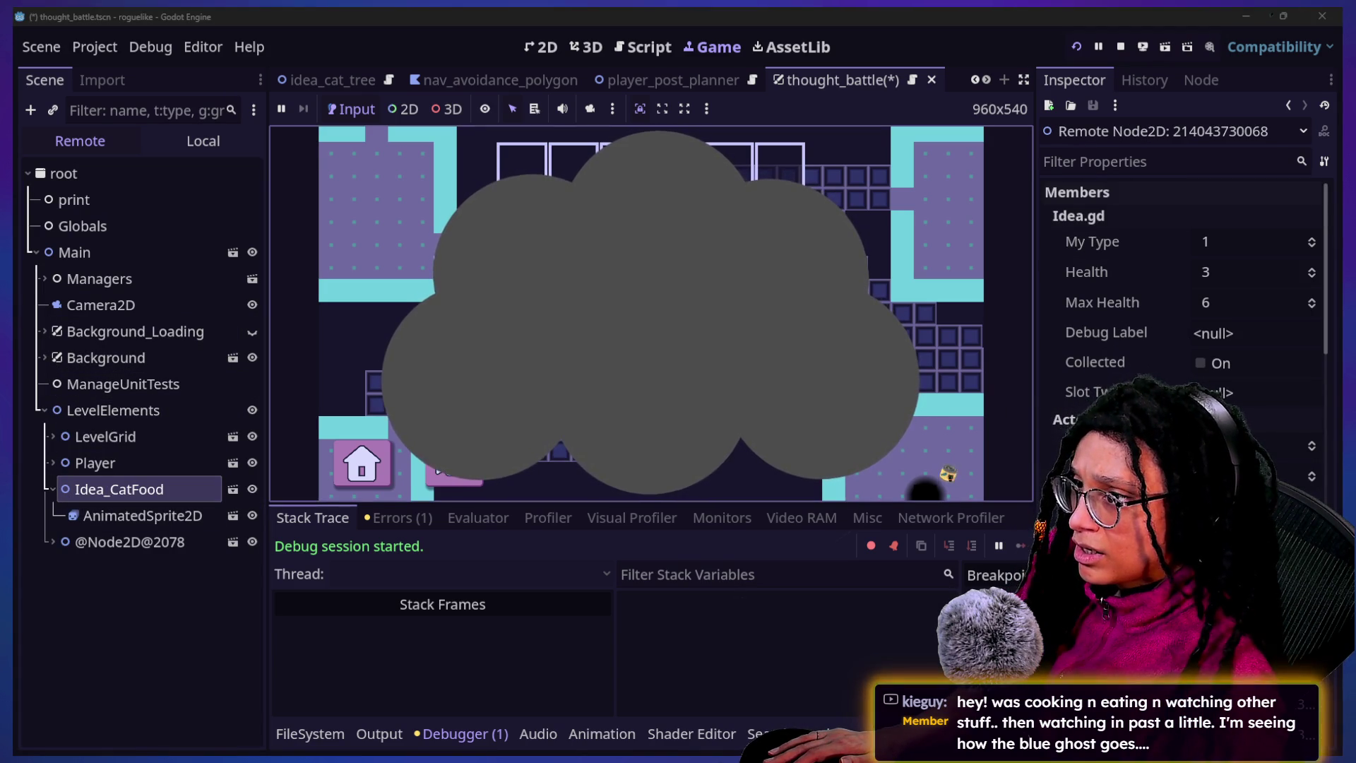
scroll(1186, 318, down, 5)
scroll(1187, 318, down, 4)
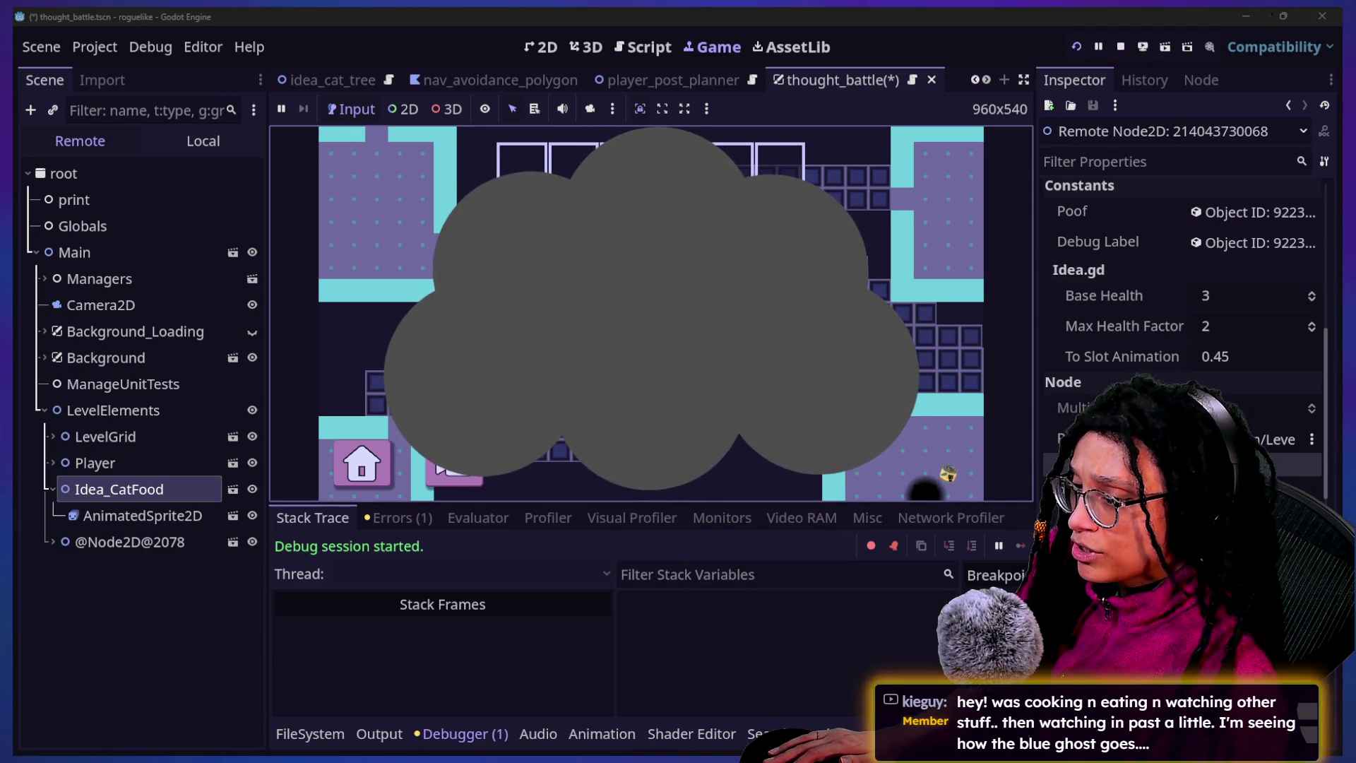
click(1187, 495)
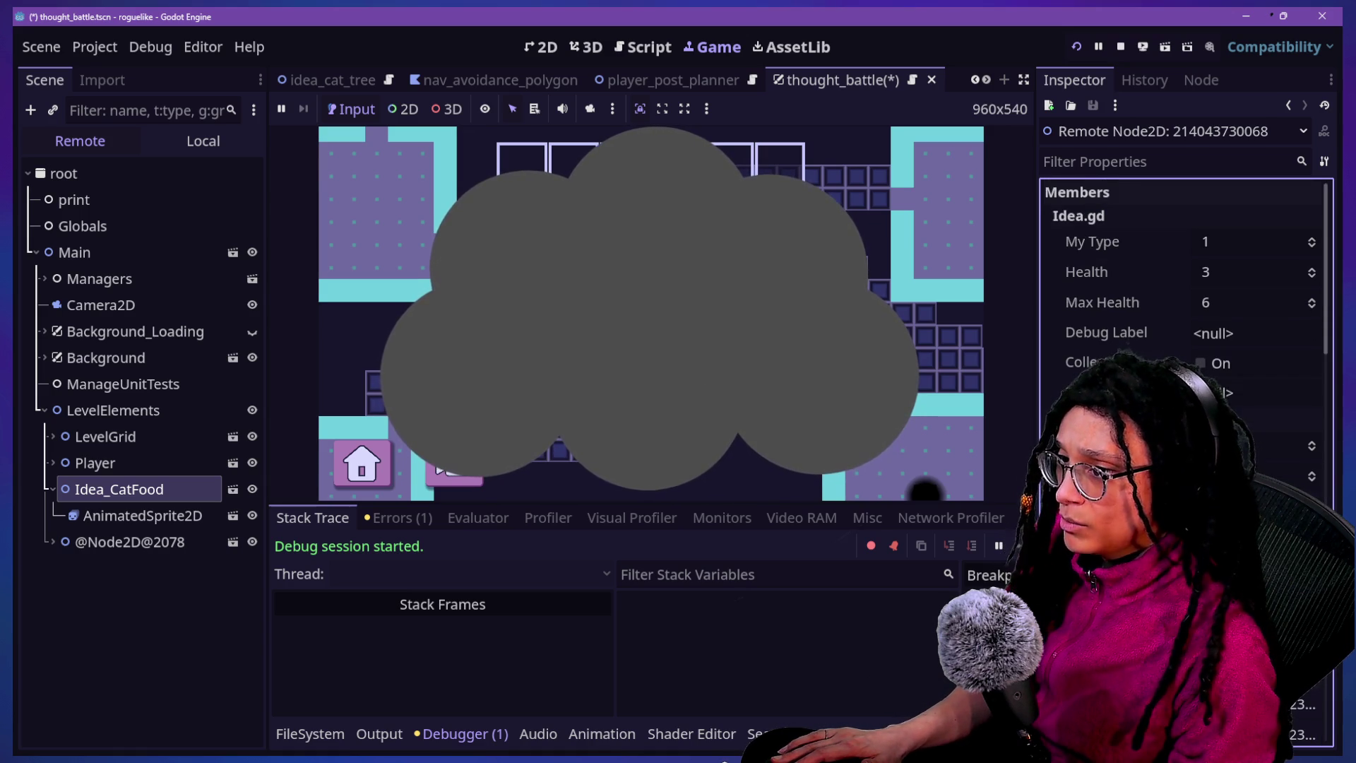
click(1076, 47)
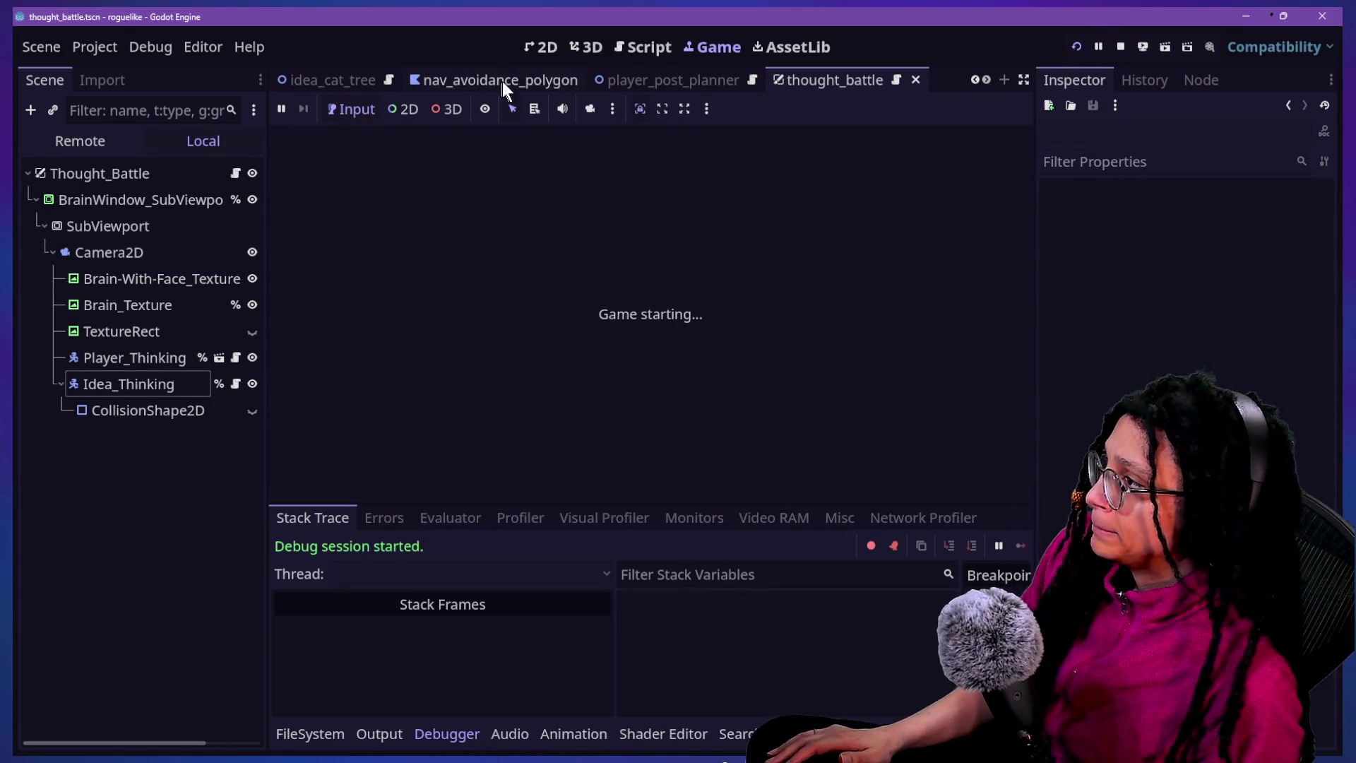
Move Idea_Thinking slightly higher and make its collision shape visible
click(542, 46)
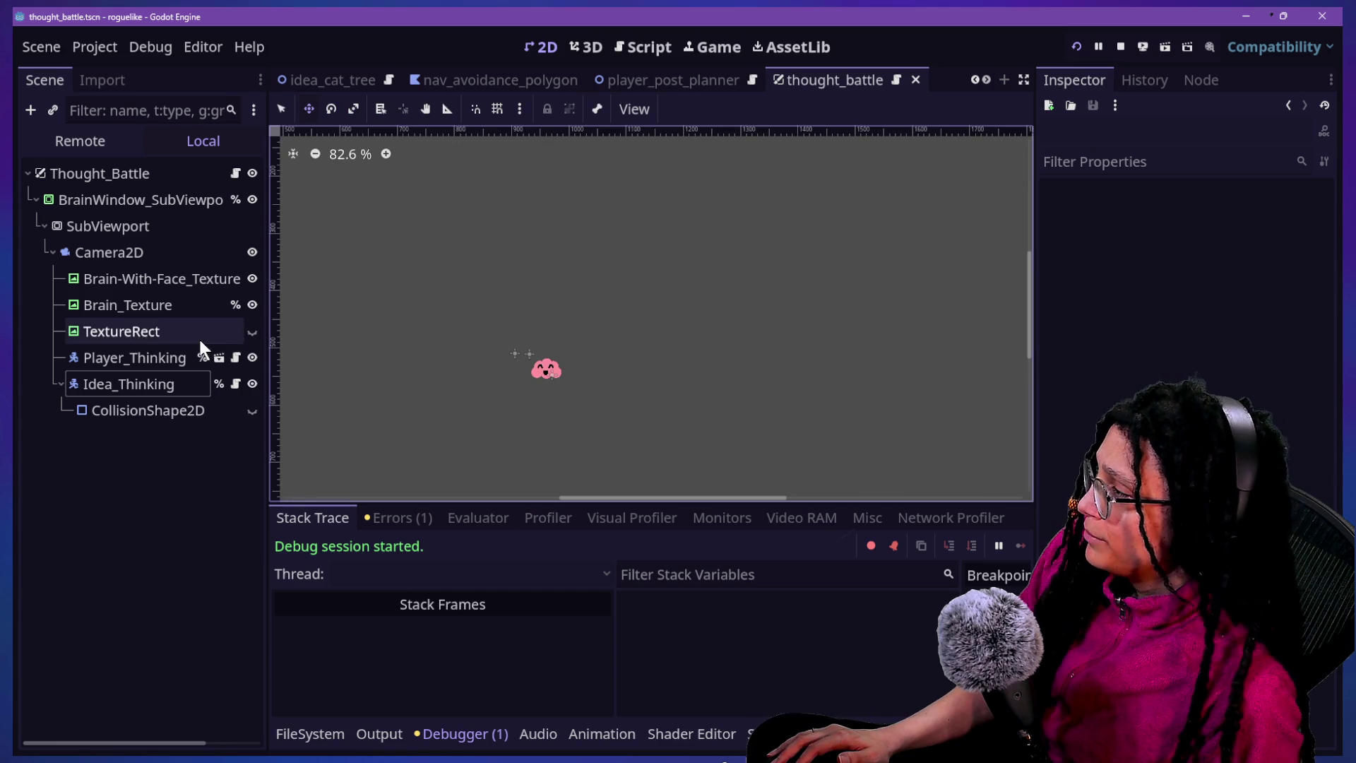
click(148, 386)
scroll(674, 231, down, 4)
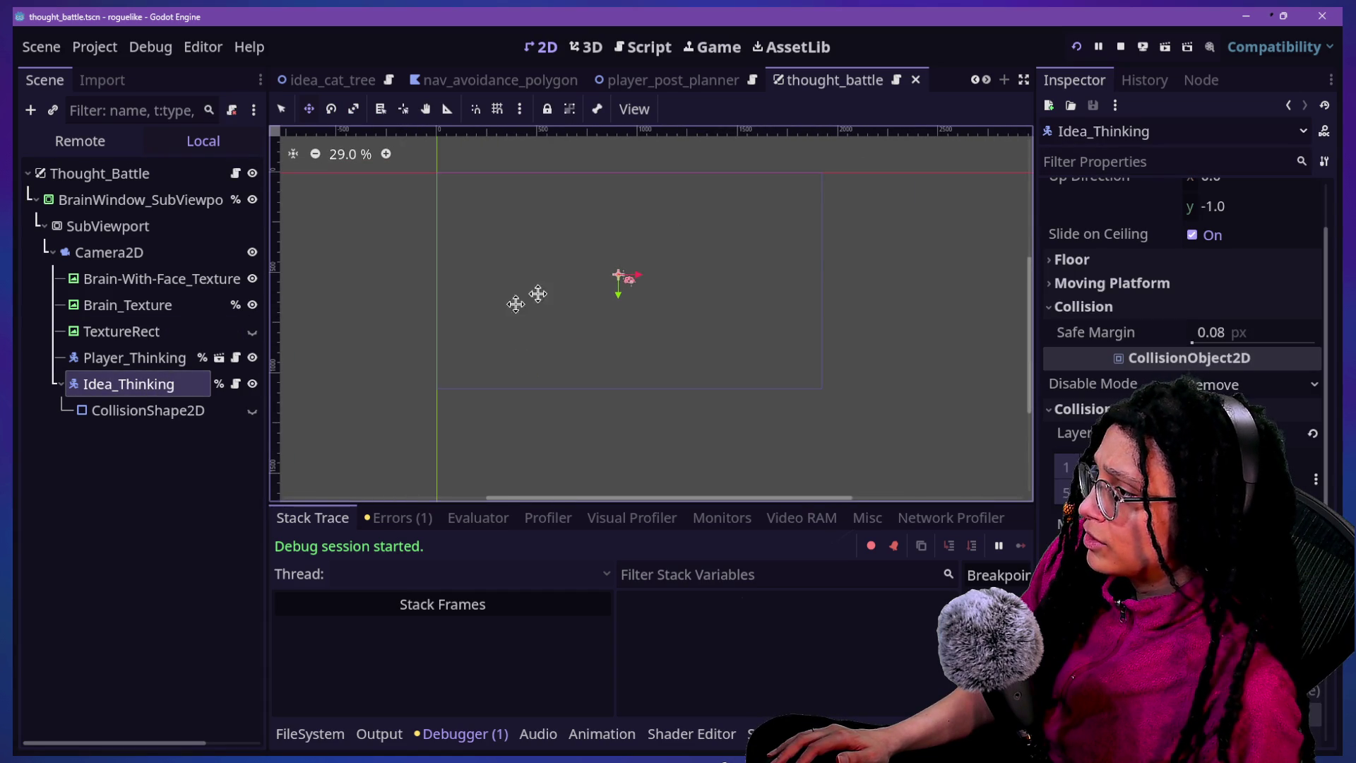
drag(572, 332, 587, 304)
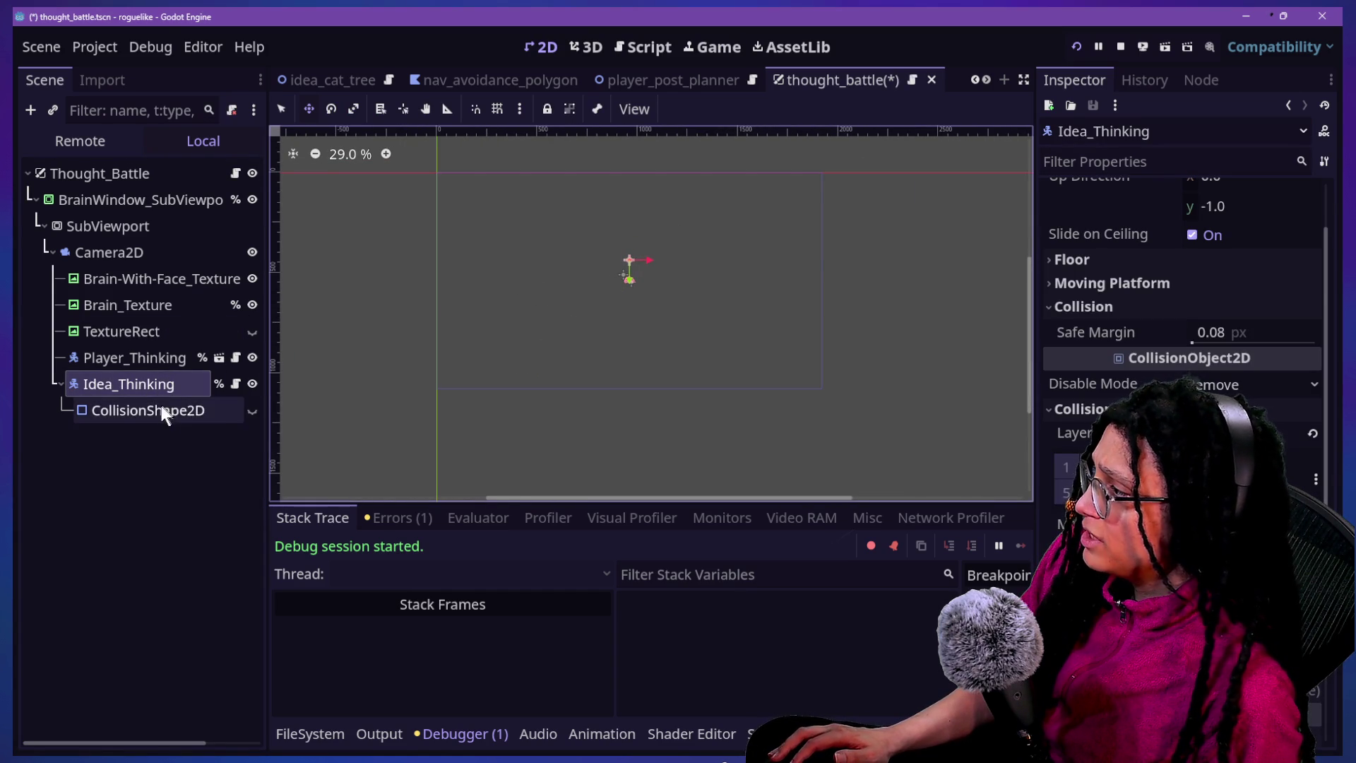
click(253, 410)
Give Idea_Thinking a Z Index of 4096 (12345 clamped) and save the scene
scroll(741, 263, up, 4)
scroll(429, 263, up, 10)
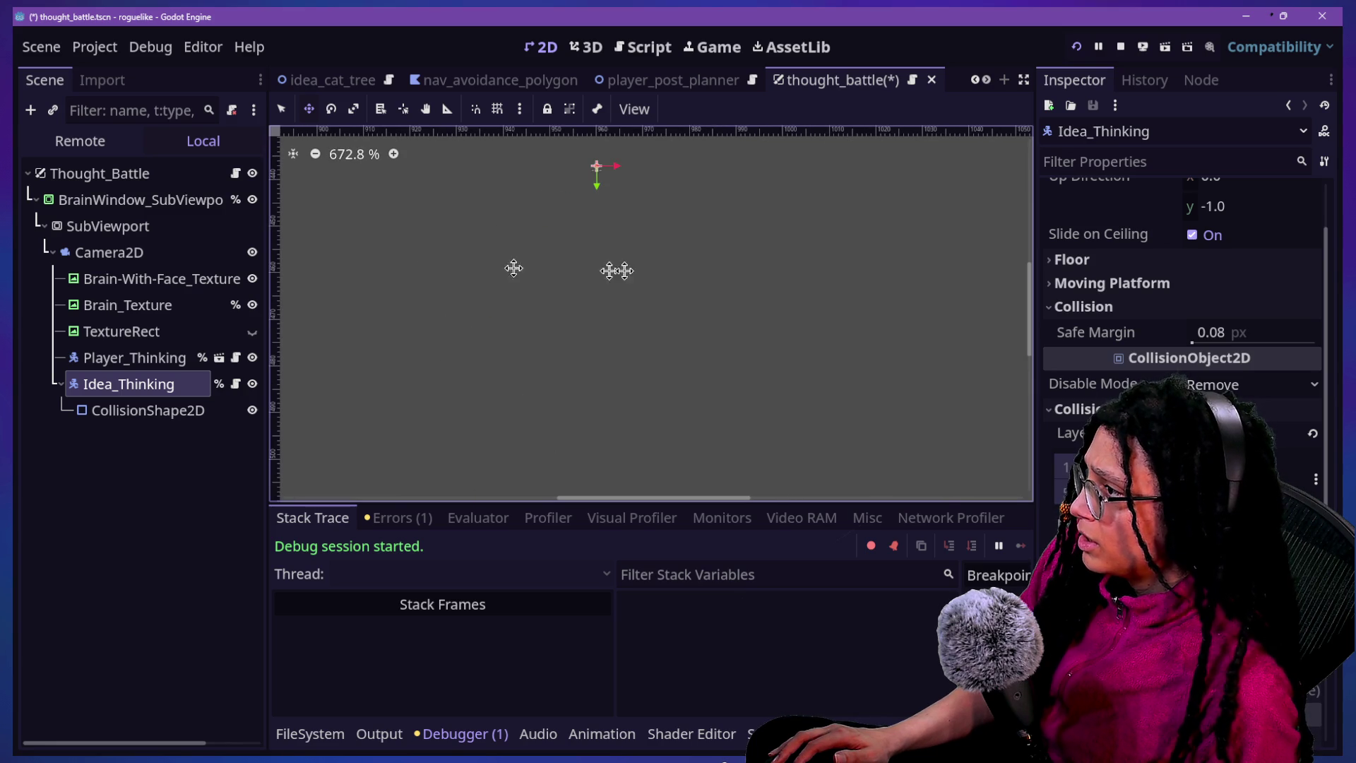
scroll(600, 161, up, 4)
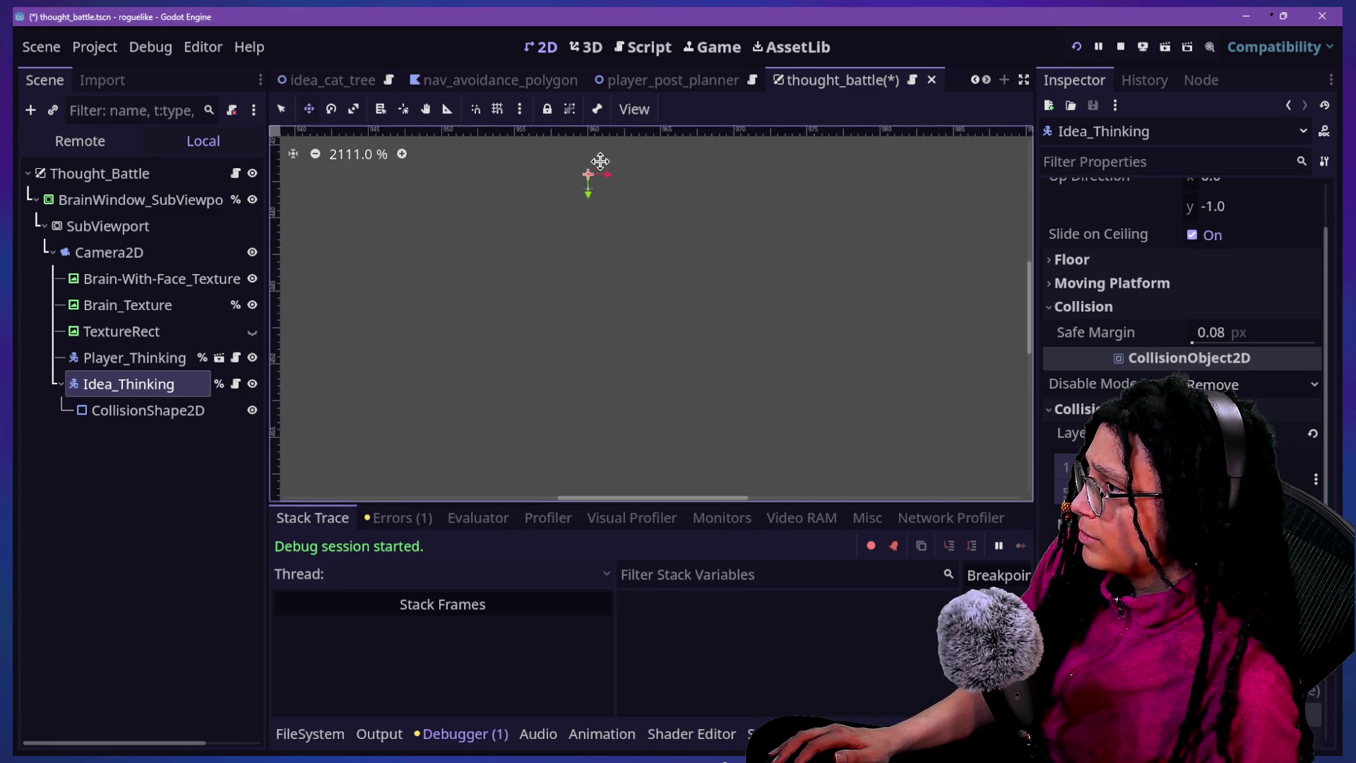
scroll(599, 161, up, 4)
scroll(599, 162, down, 9)
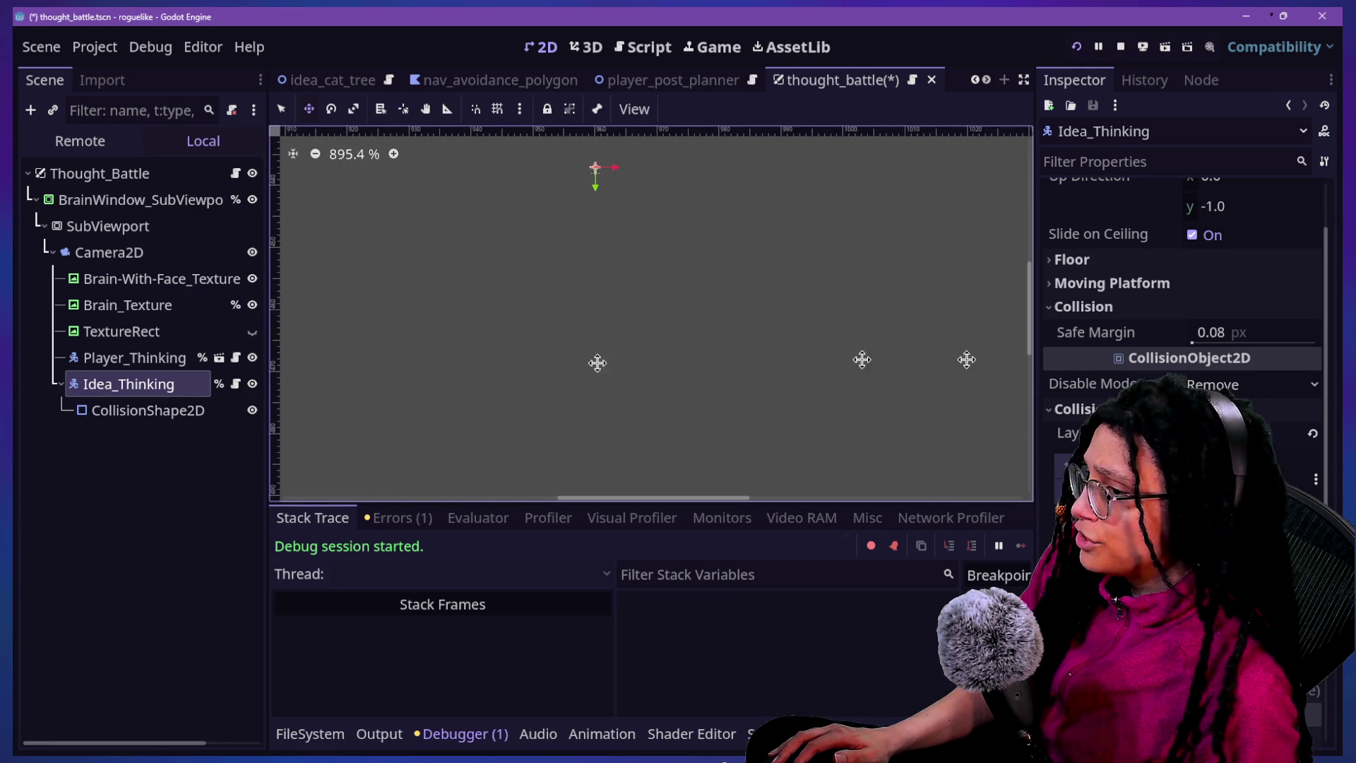
scroll(1186, 318, down, 5)
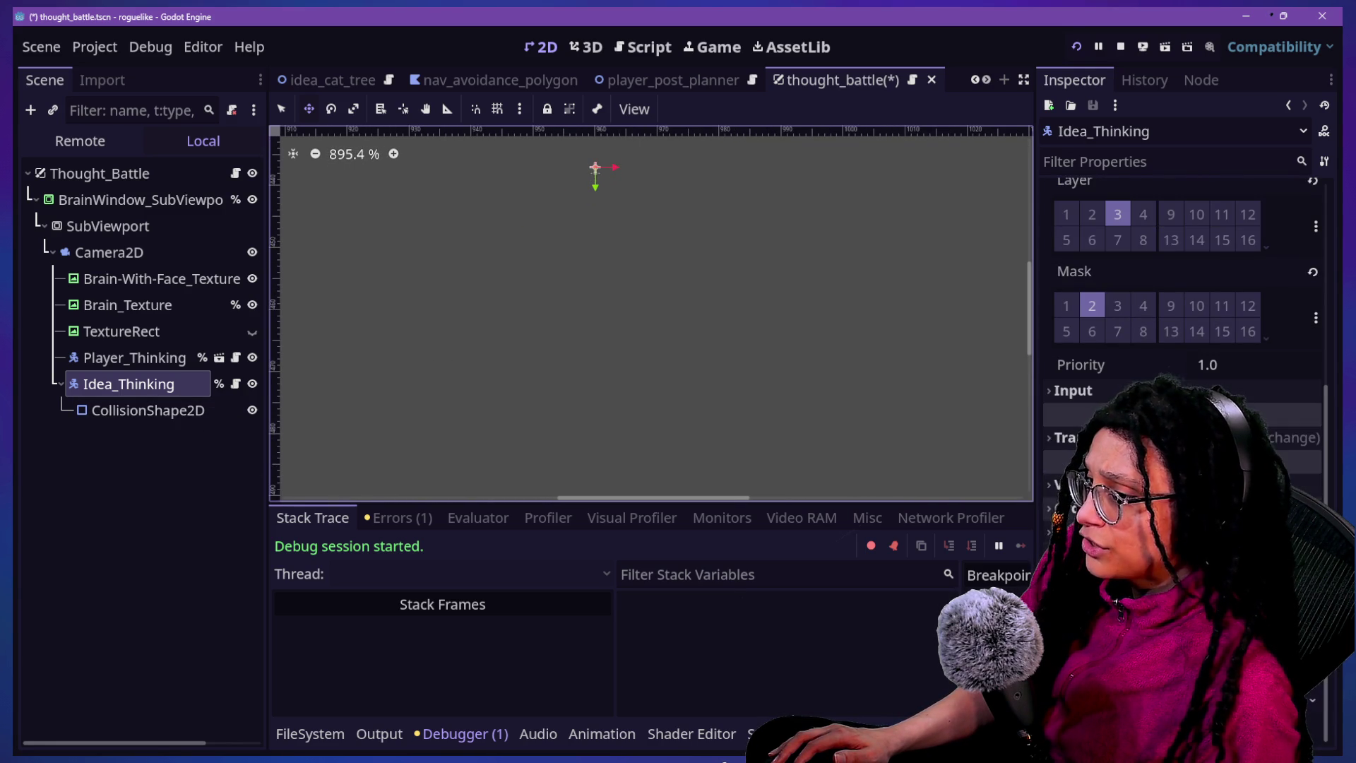
scroll(1187, 317, down, 5)
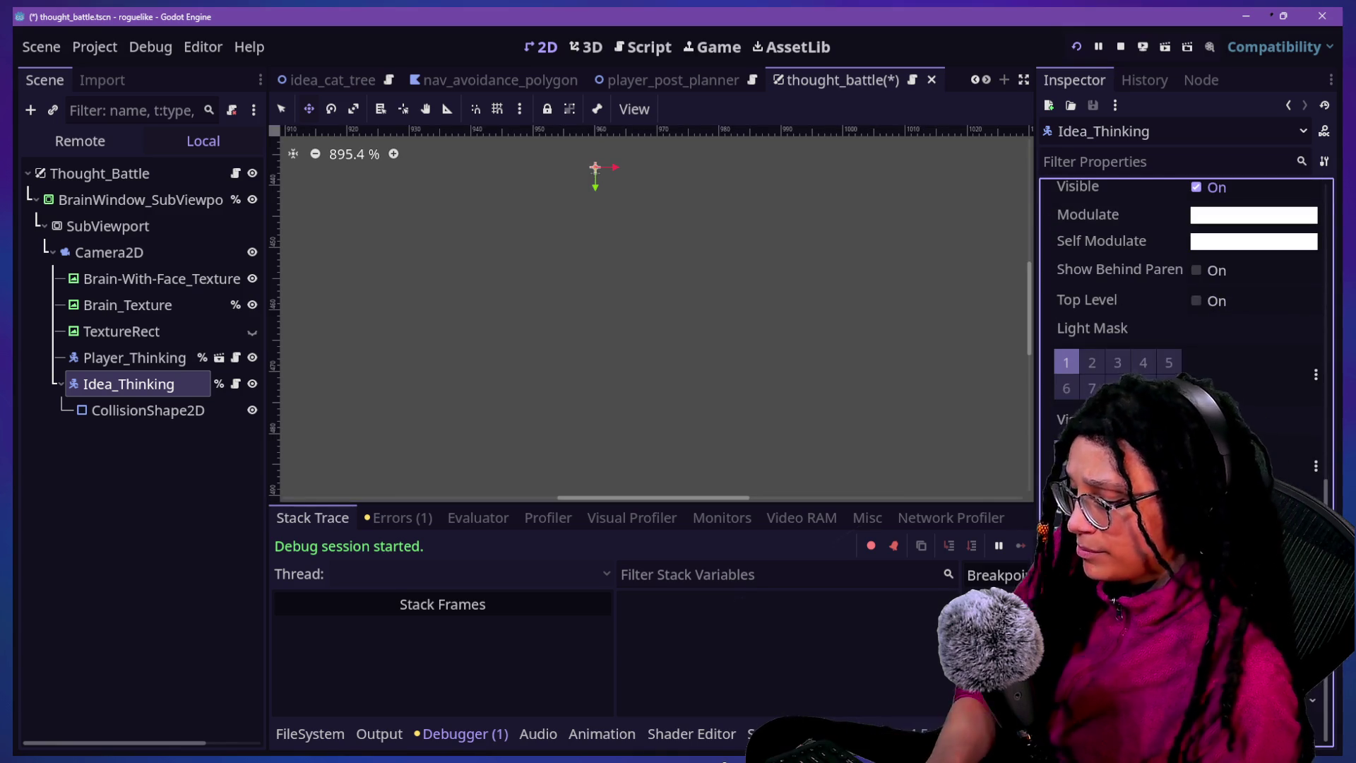
click(1125, 510)
click(1228, 535)
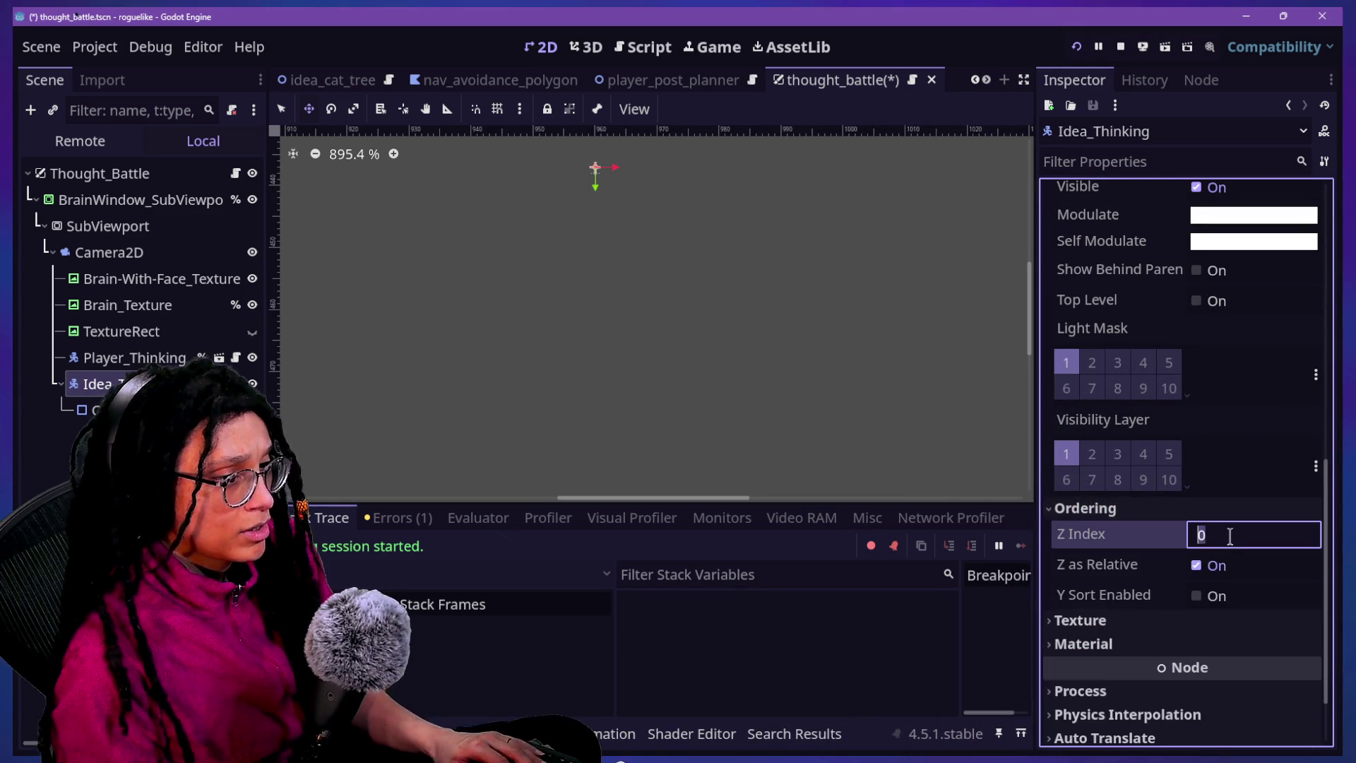
text(12345)
key(Return)
key(ctrl+s)
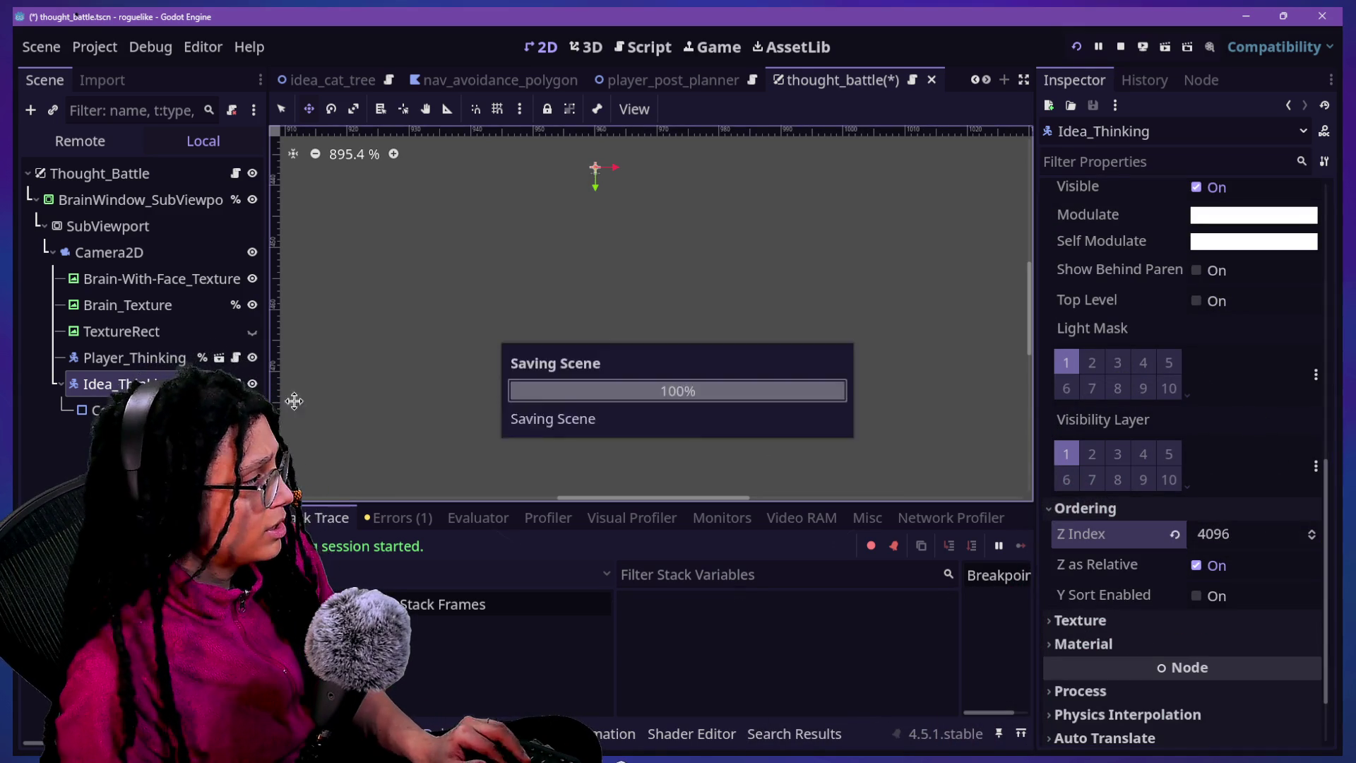
Select the brain window viewport container
scroll(558, 211, down, 8)
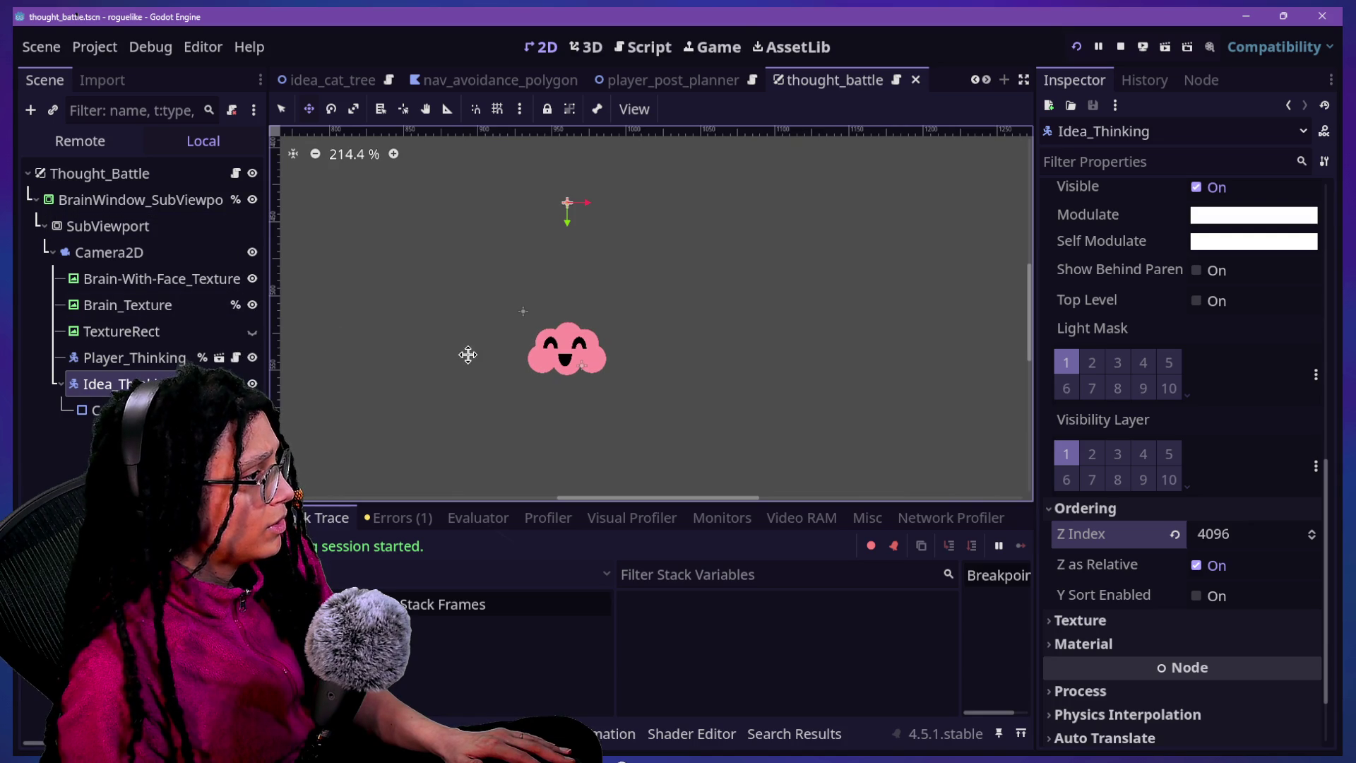
click(145, 222)
click(158, 200)
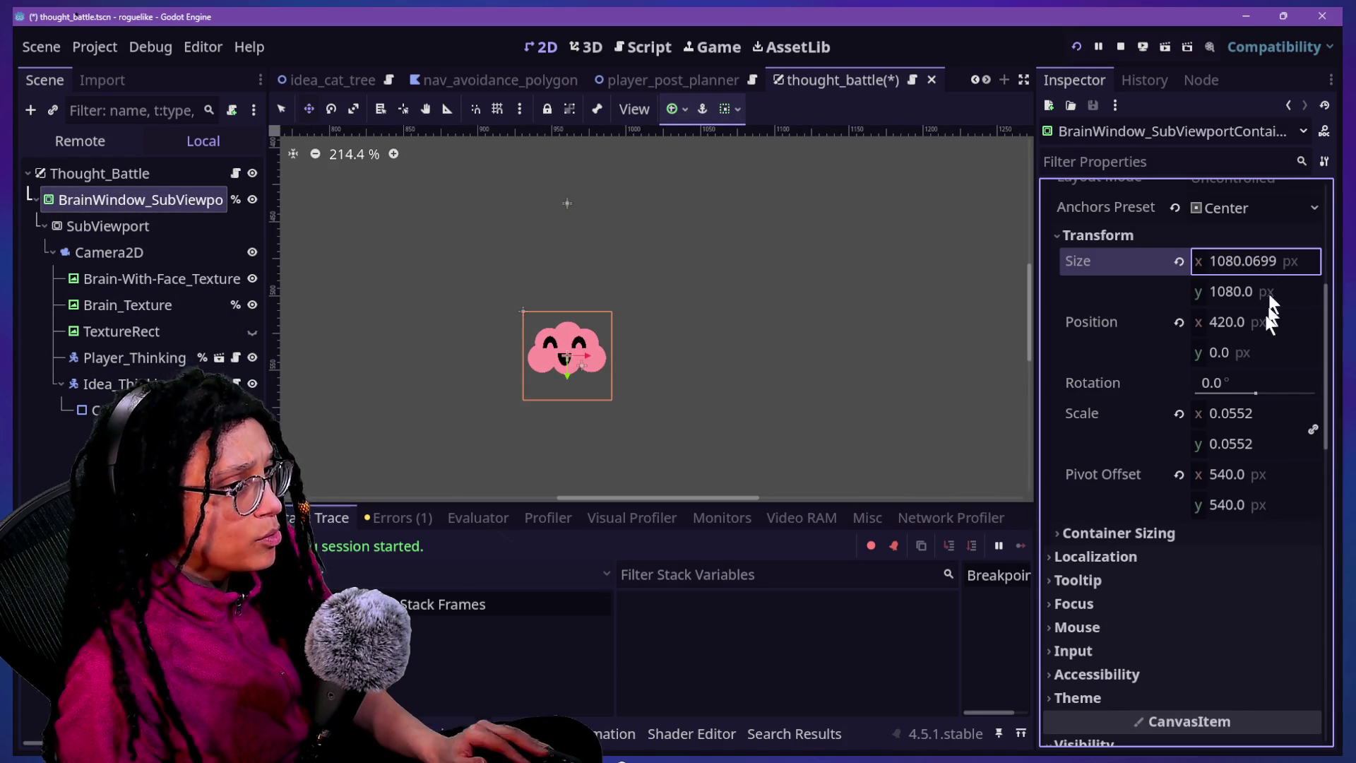
Enlarge the brain window's scale and move the idea's collision shape down onto the cloud
drag(1233, 413, 1300, 413)
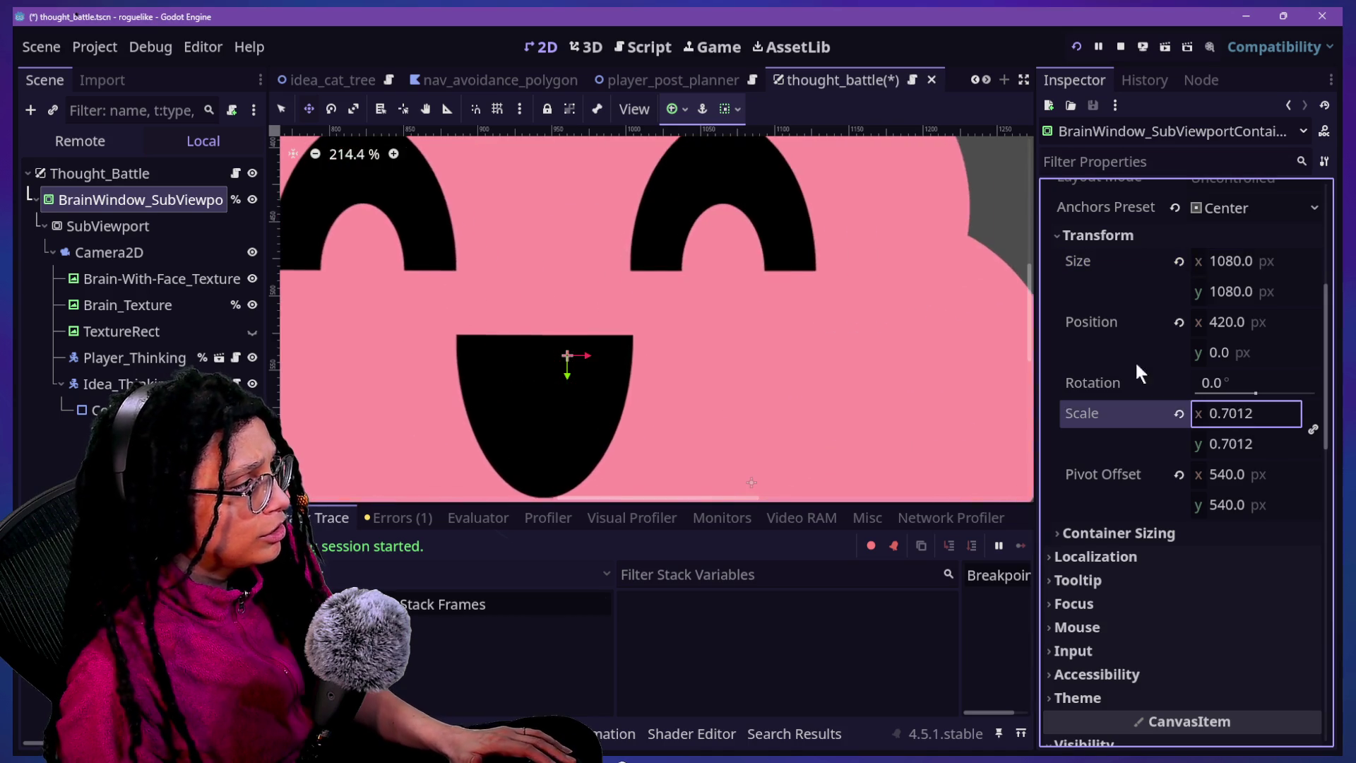
scroll(537, 283, down, 5)
scroll(536, 283, down, 2)
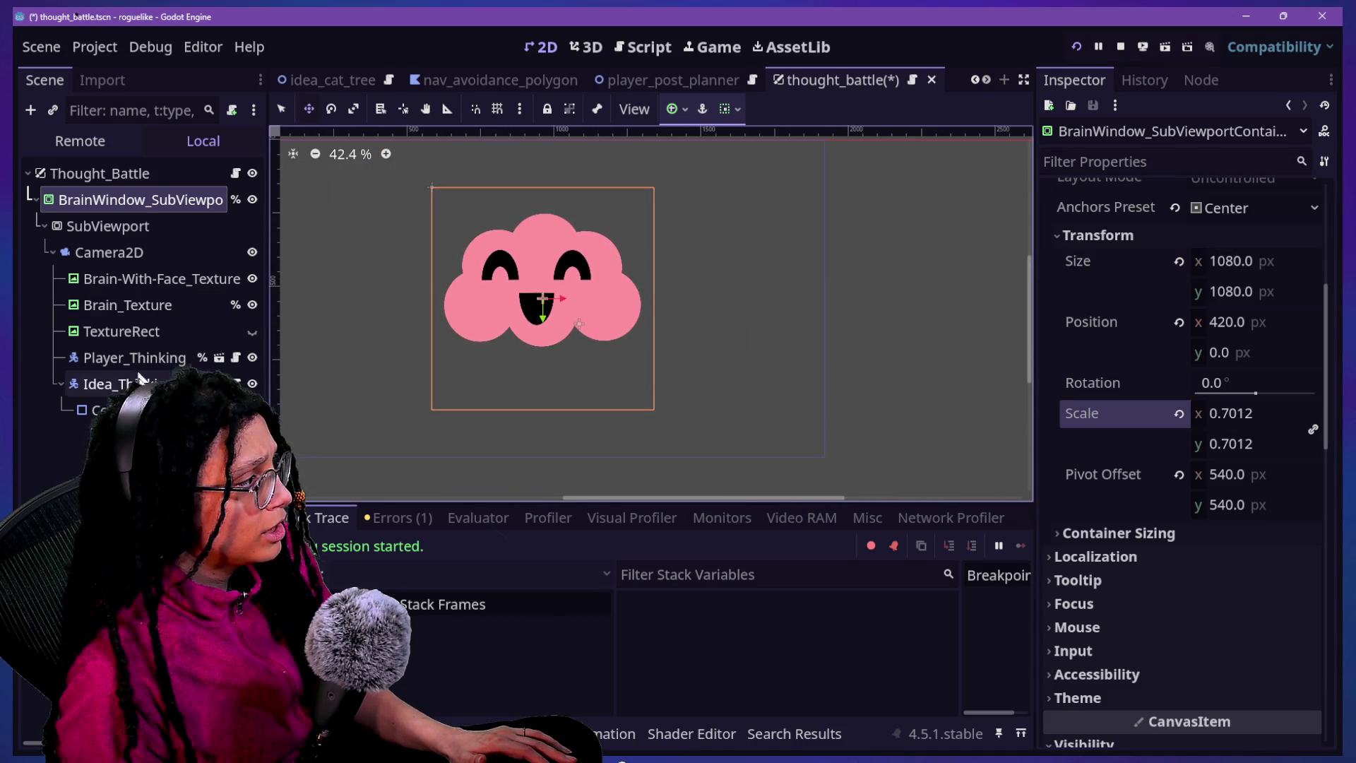
click(99, 410)
drag(533, 393, 532, 416)
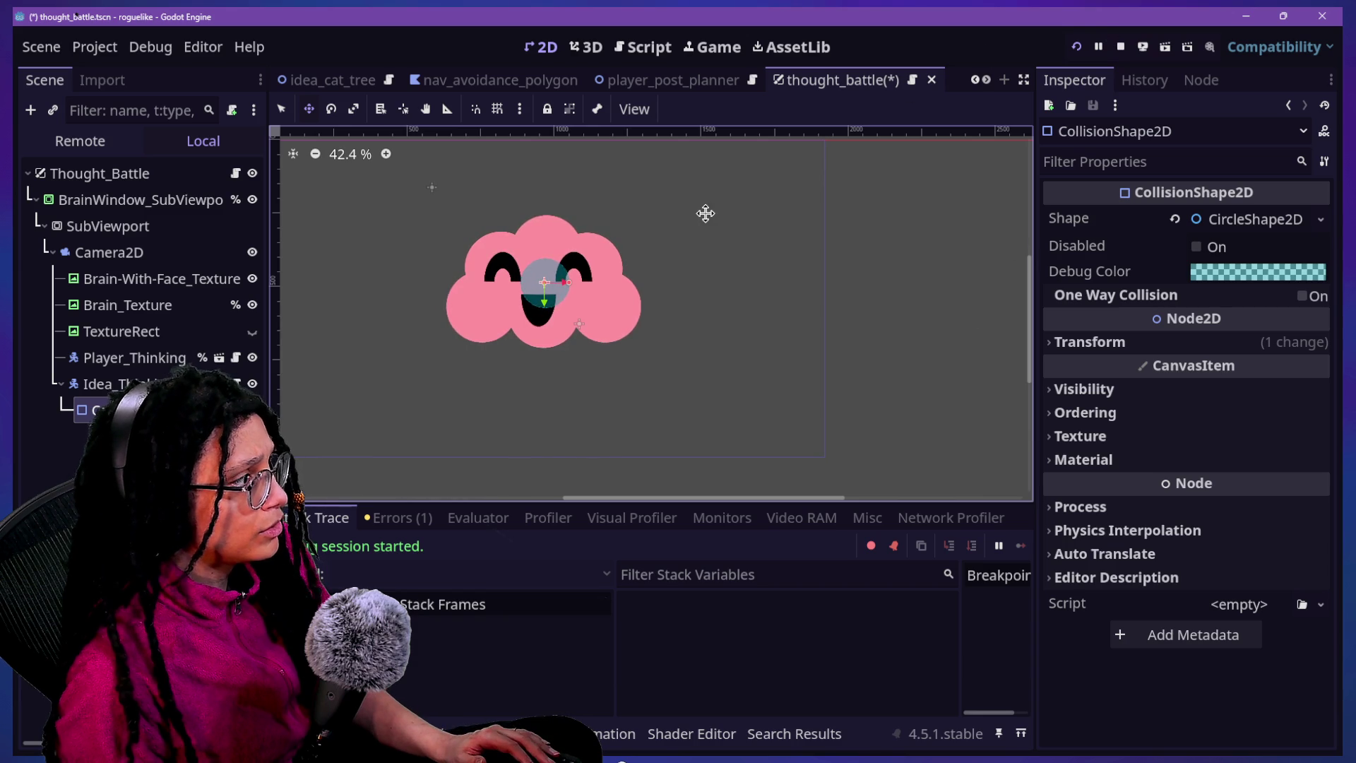
Set the brain window container's scale to 0.0552 and save the scene
click(76, 196)
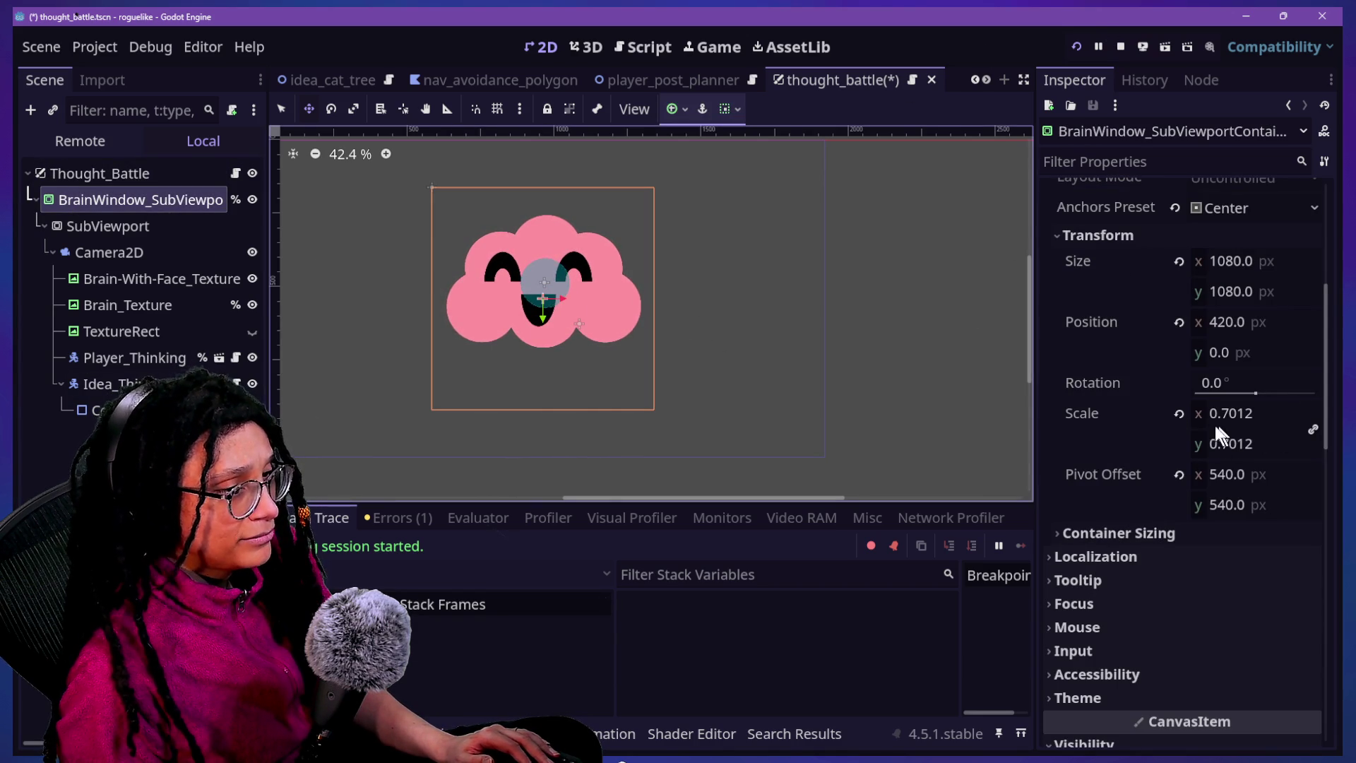
click(1234, 413)
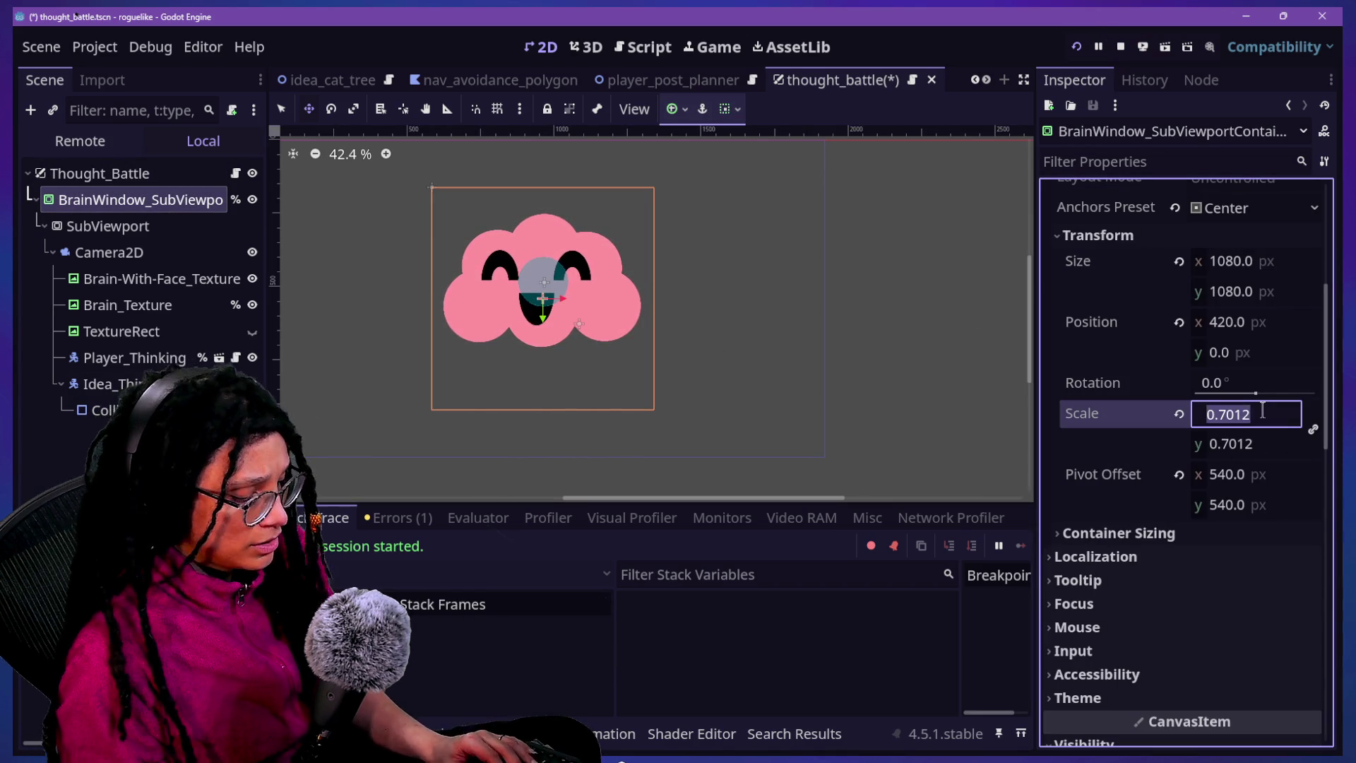
key(BackSpace)
text(.0552)
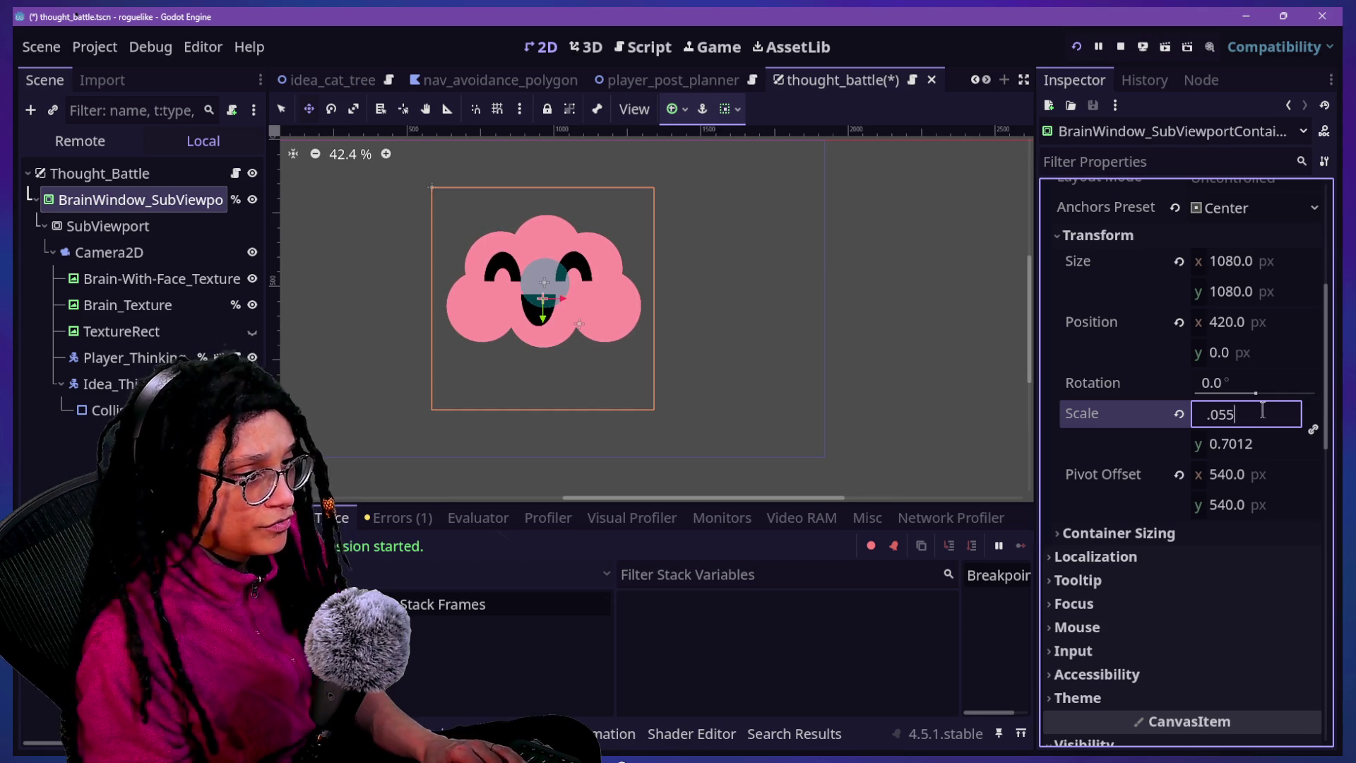
key(Return)
key(ctrl+s)
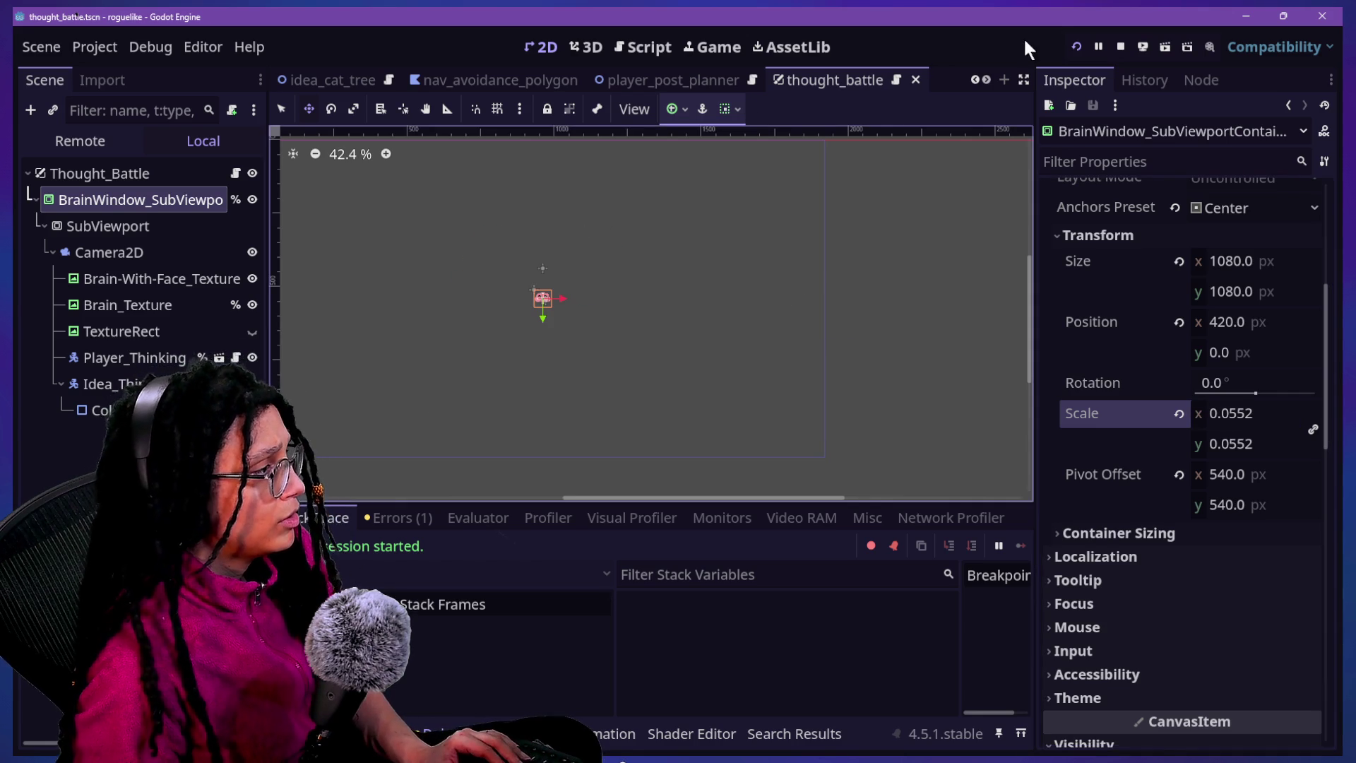
Launch the game and load the maze via Start Planning and a platform
click(1078, 46)
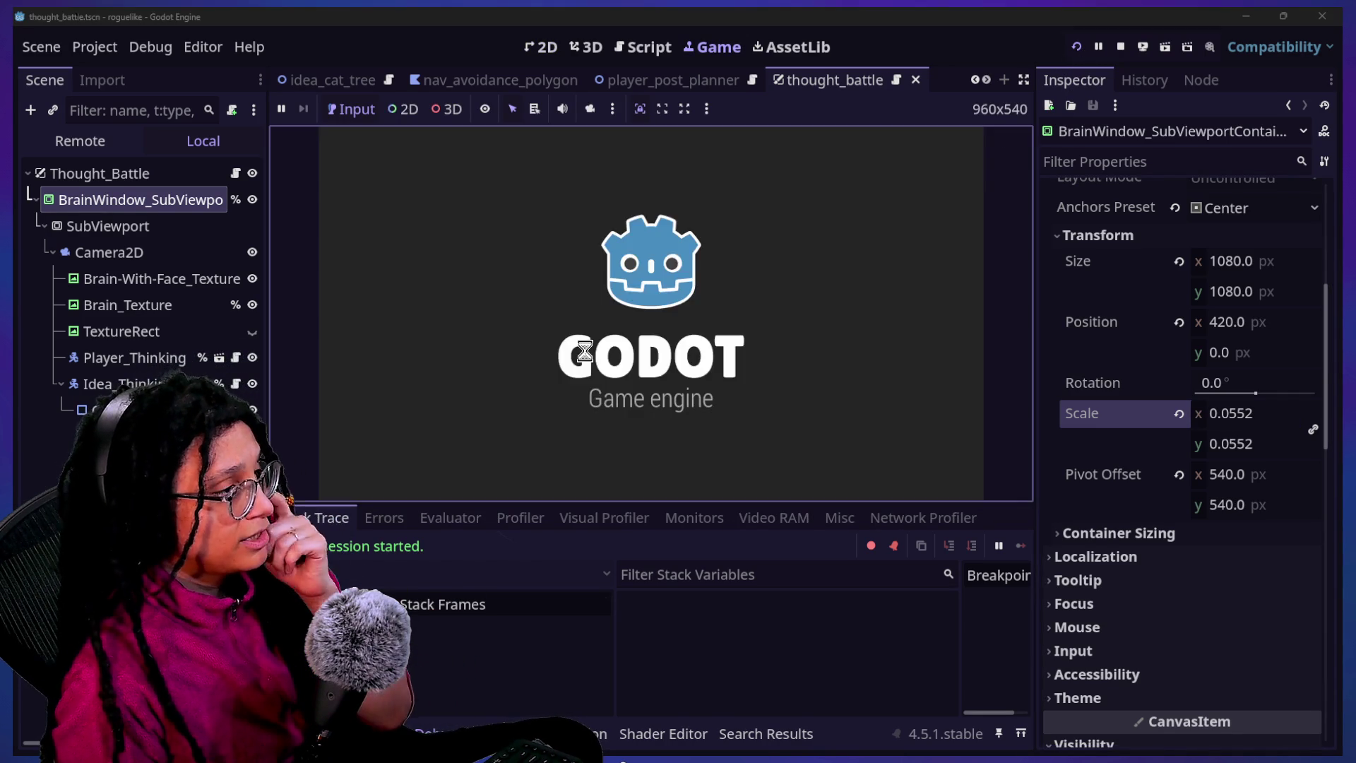
click(701, 327)
click(688, 322)
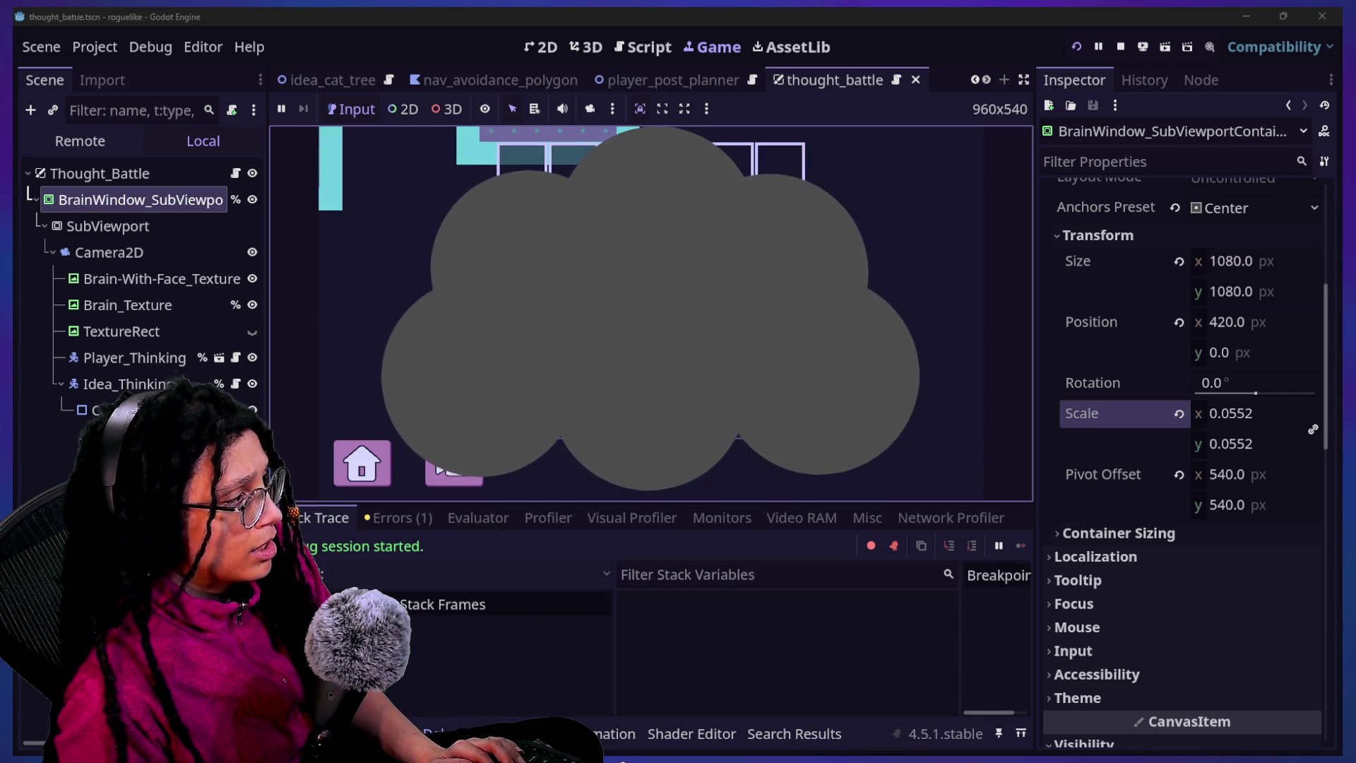
Toggle the TextureRect and inspect the SubViewport, Brain_Texture, TextureRect and Brain-With-Face_Texture nodes
click(253, 332)
click(253, 332)
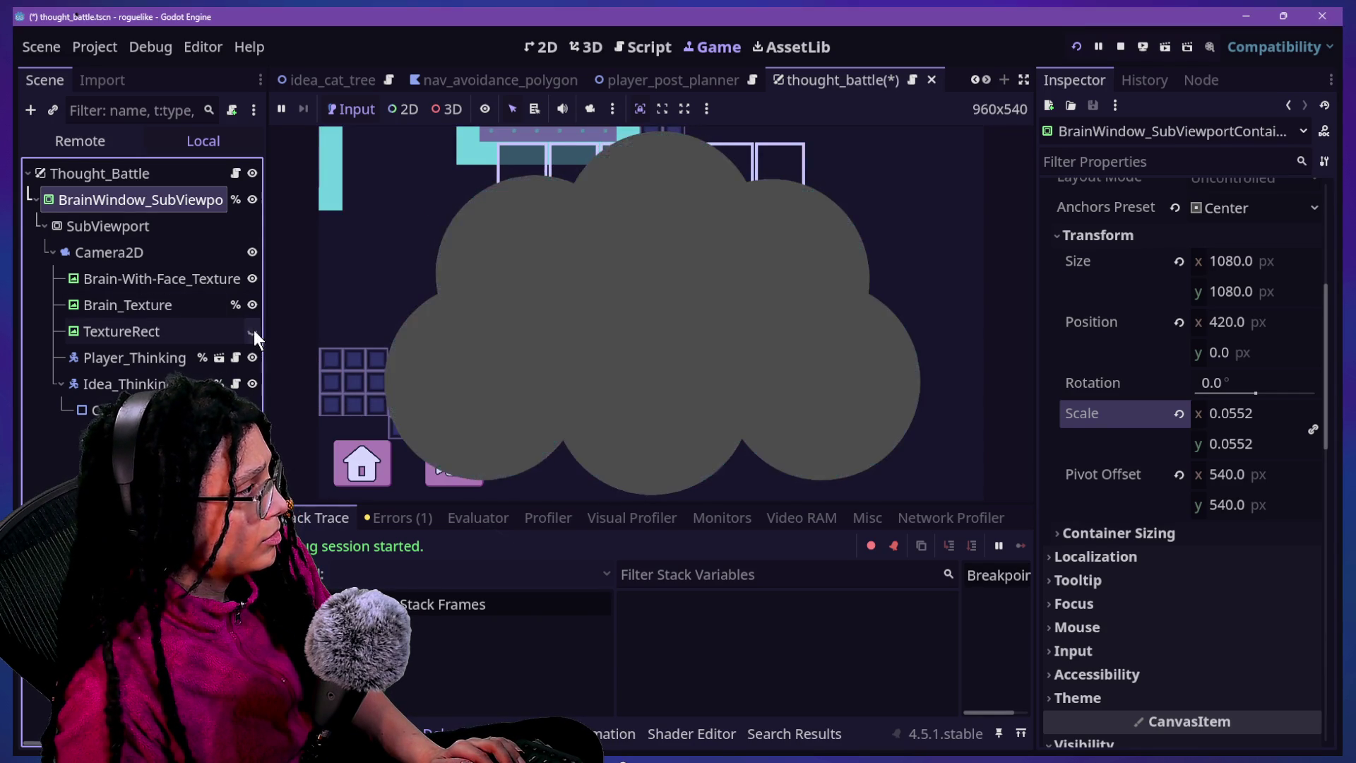
click(225, 226)
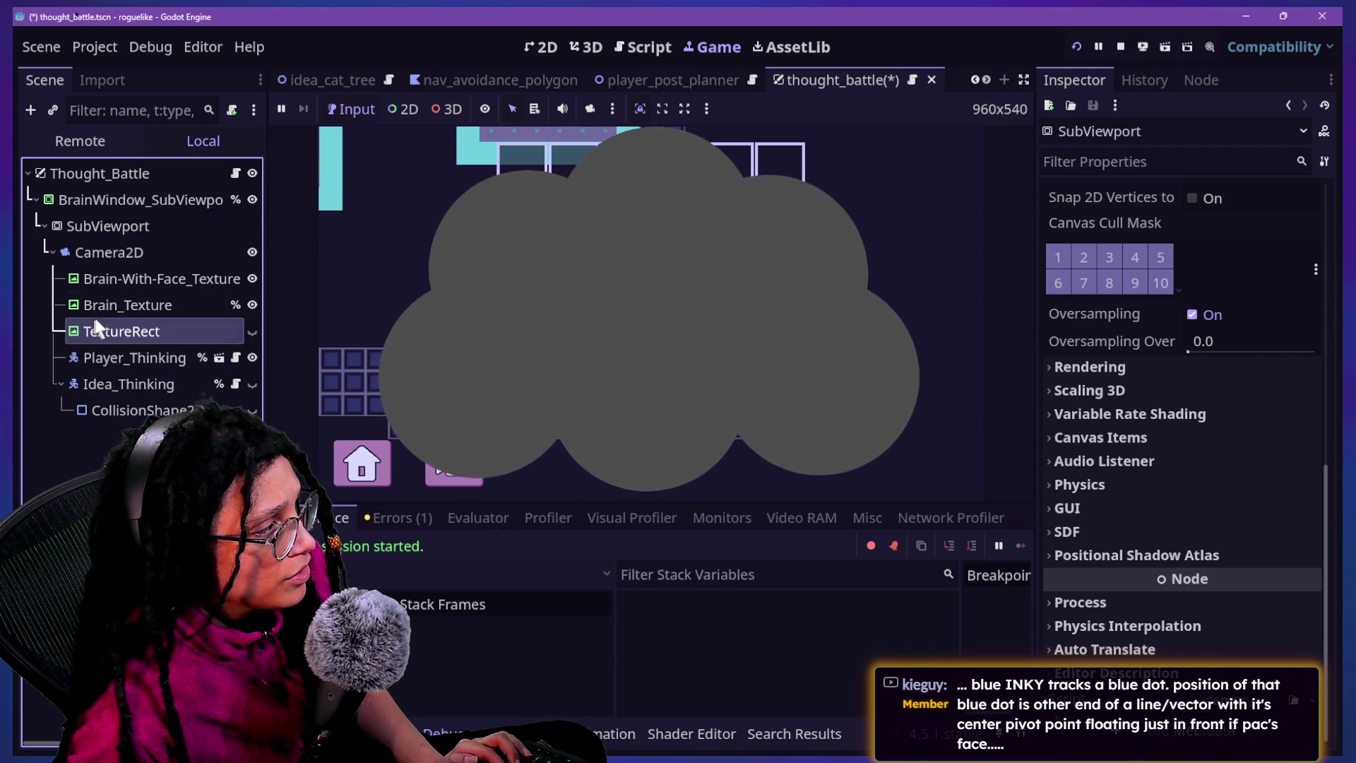
click(183, 304)
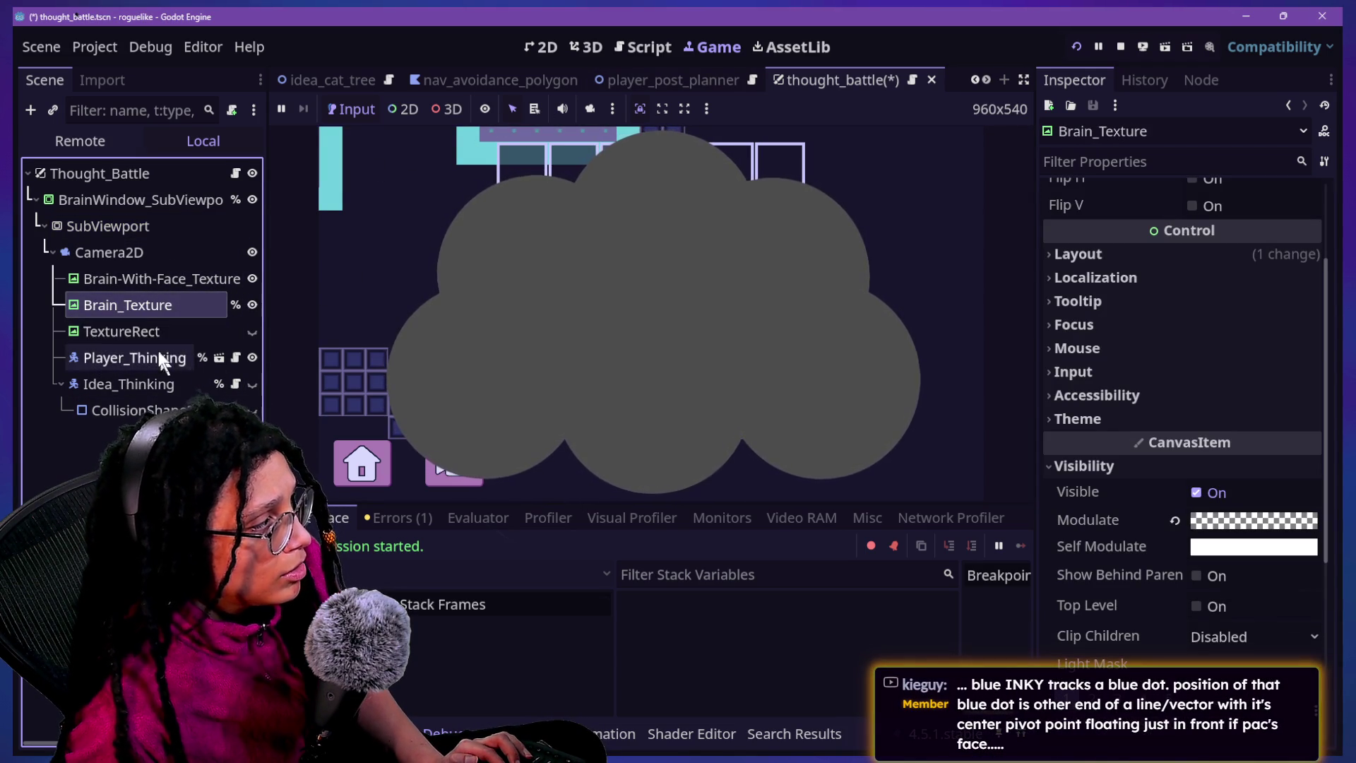
click(151, 329)
scroll(1172, 432, down, 10)
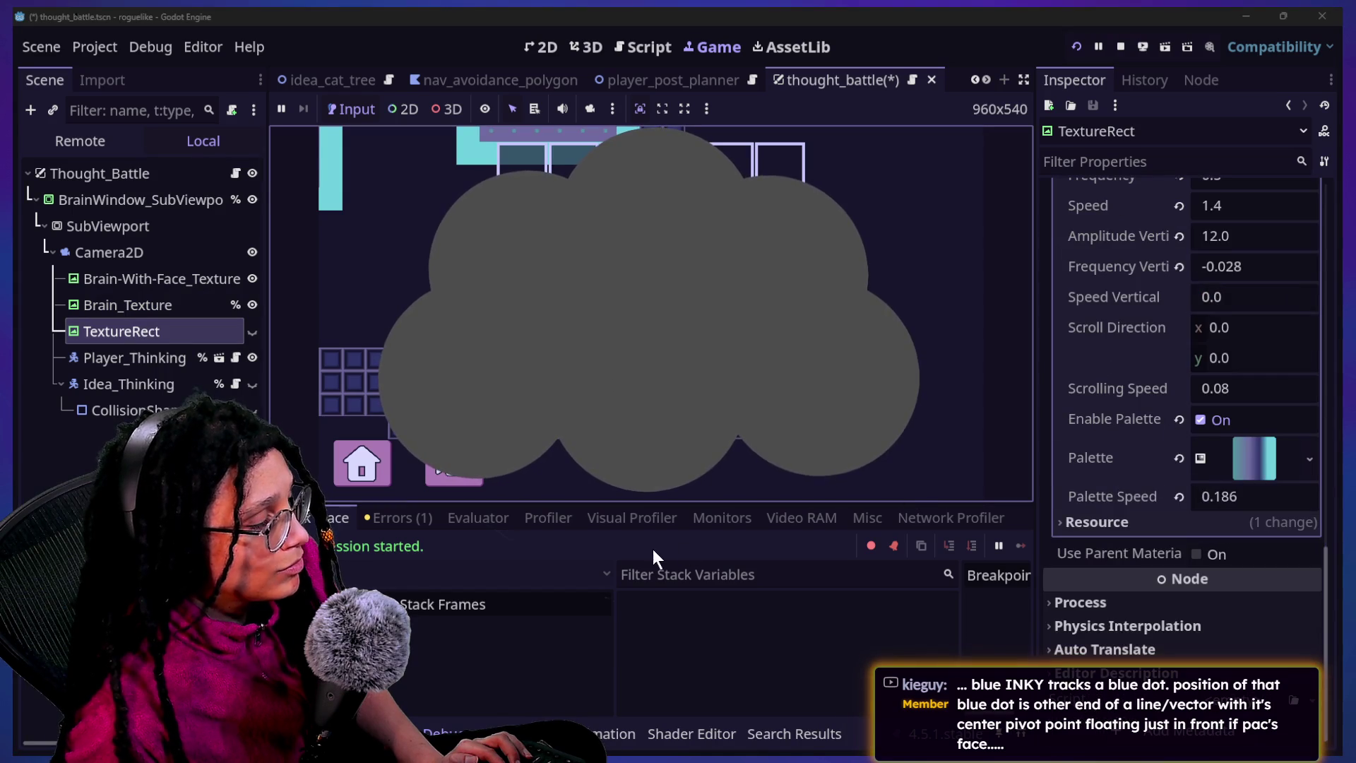
click(160, 280)
click(141, 452)
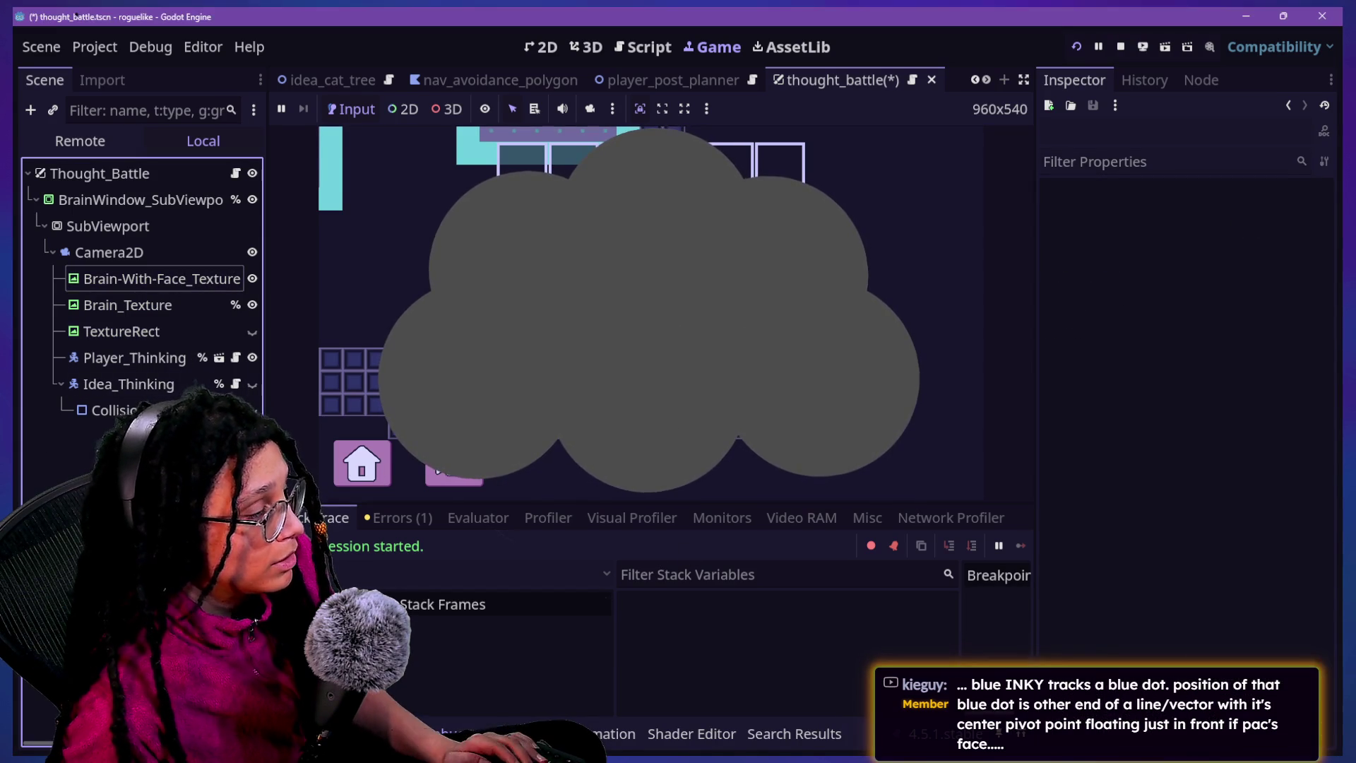
Check changes in GitHub Desktop, stop the game, and quit to the project list without saving
key(alt+Tab)
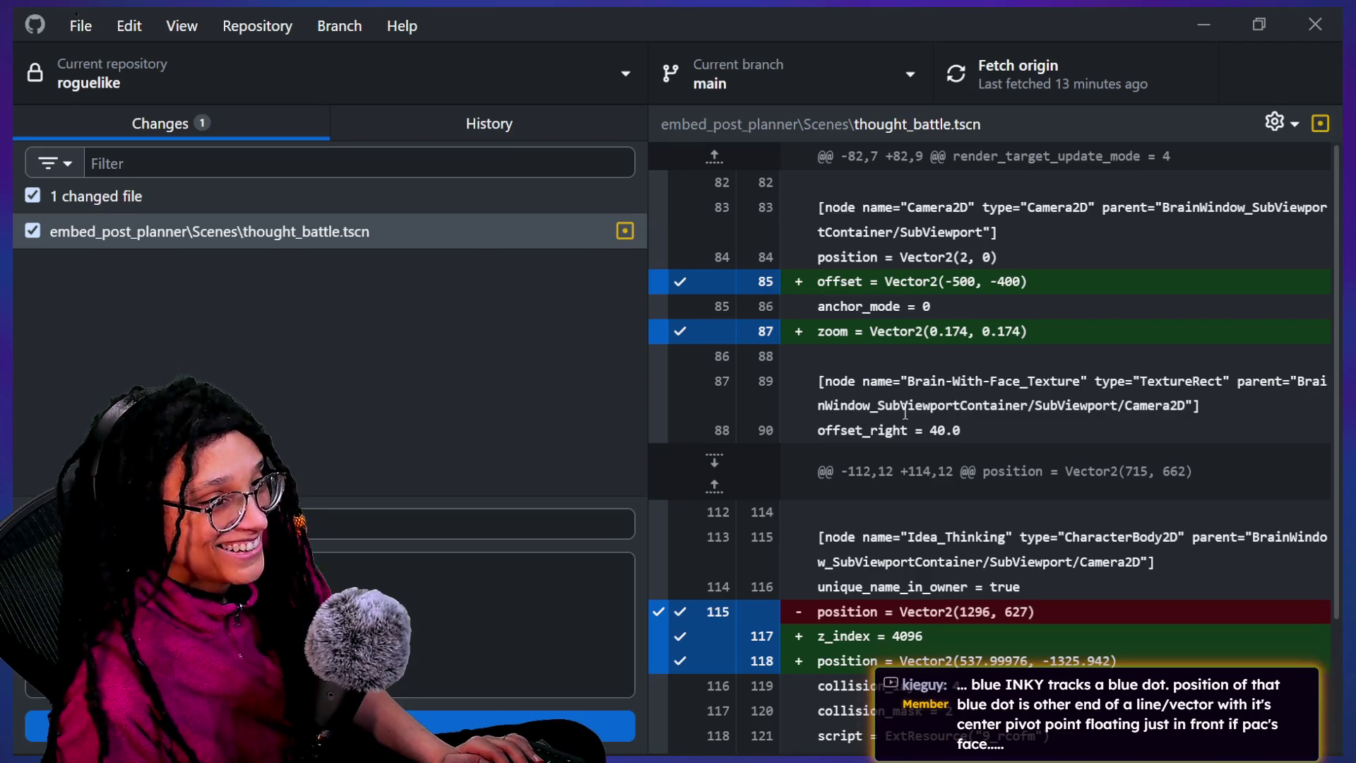
key(alt+Tab)
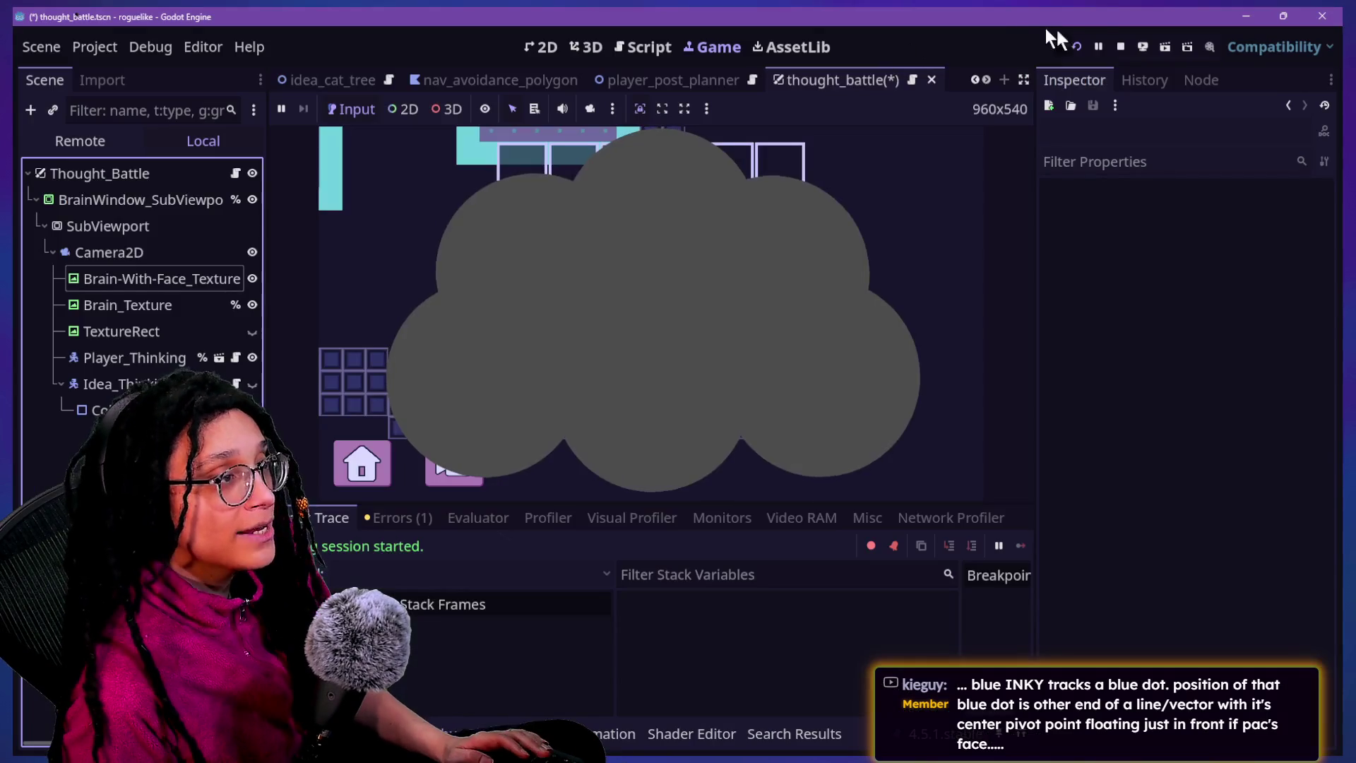
click(1120, 46)
click(92, 46)
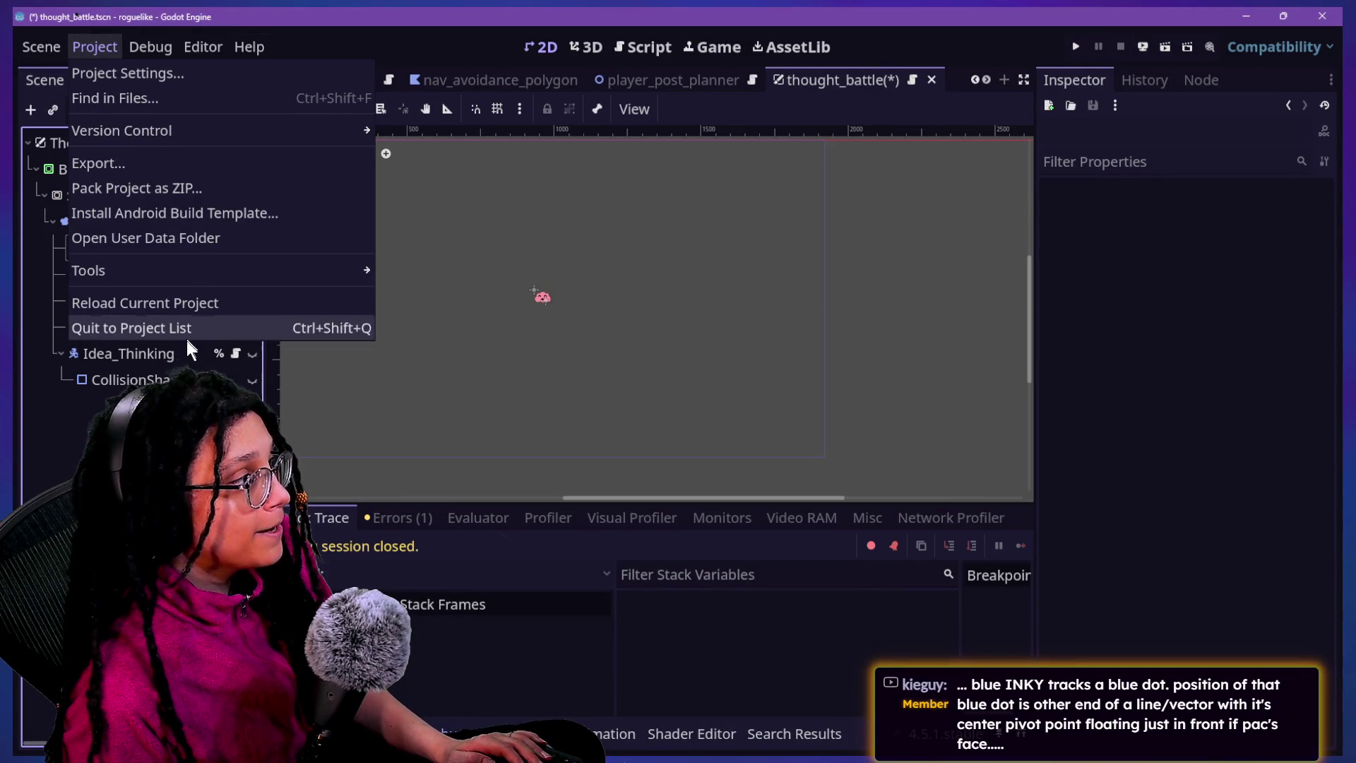
click(183, 327)
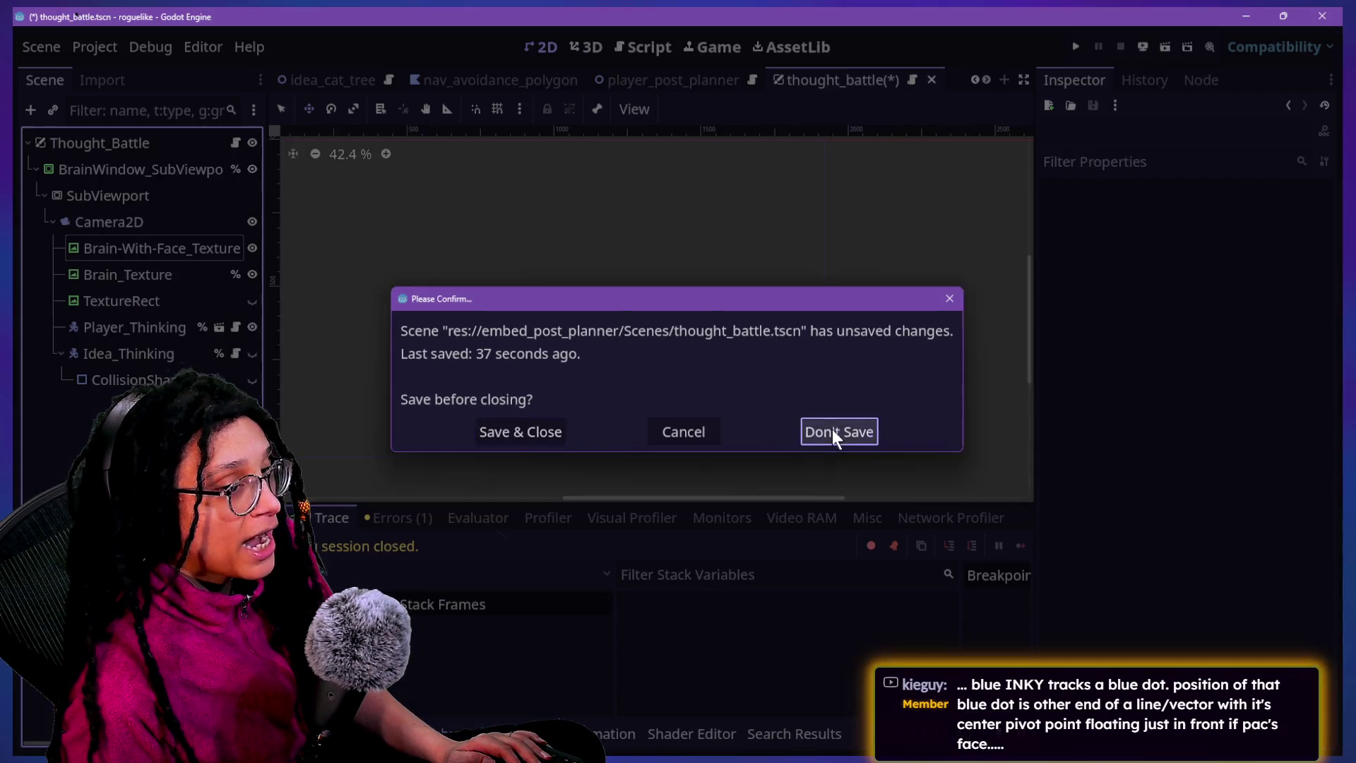
click(832, 429)
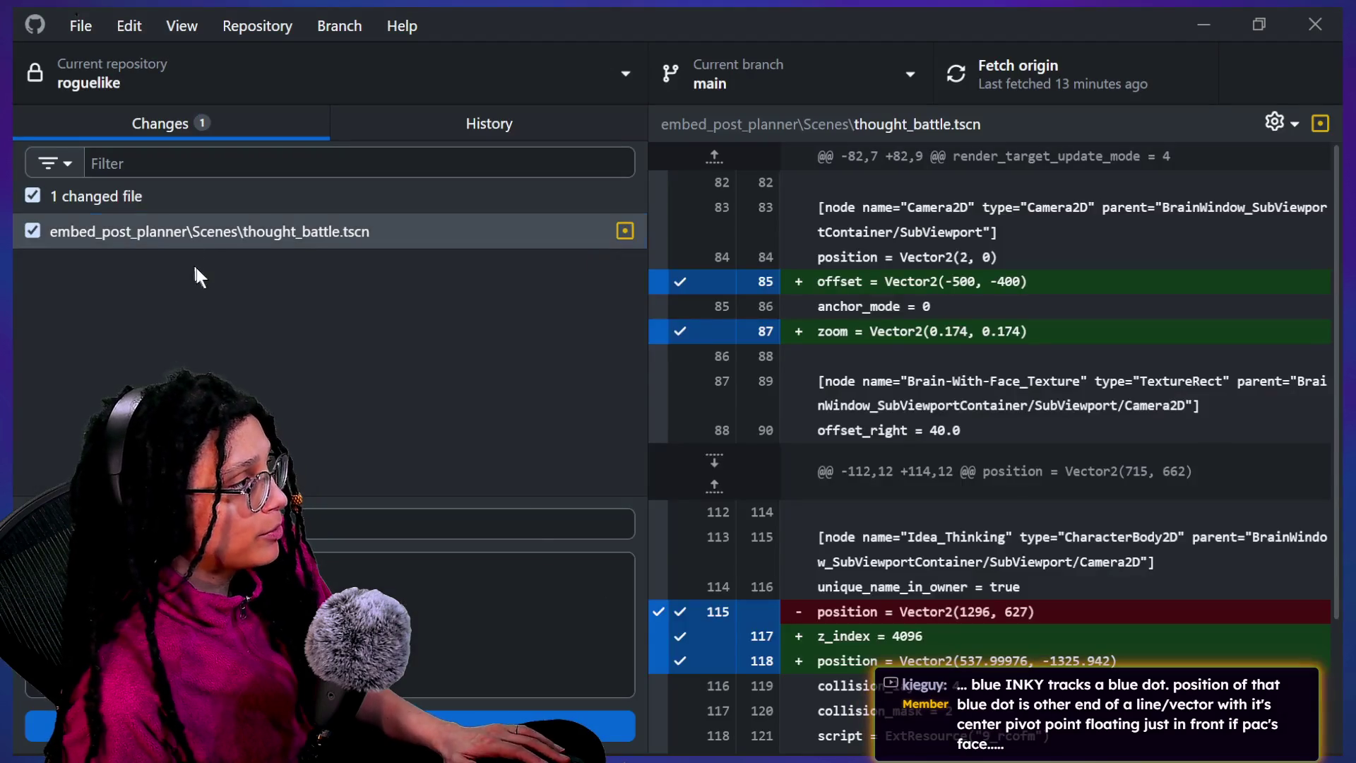
Discard the uncommitted thought_battle.tscn changes from the Changes list
right_click(192, 240)
click(240, 268)
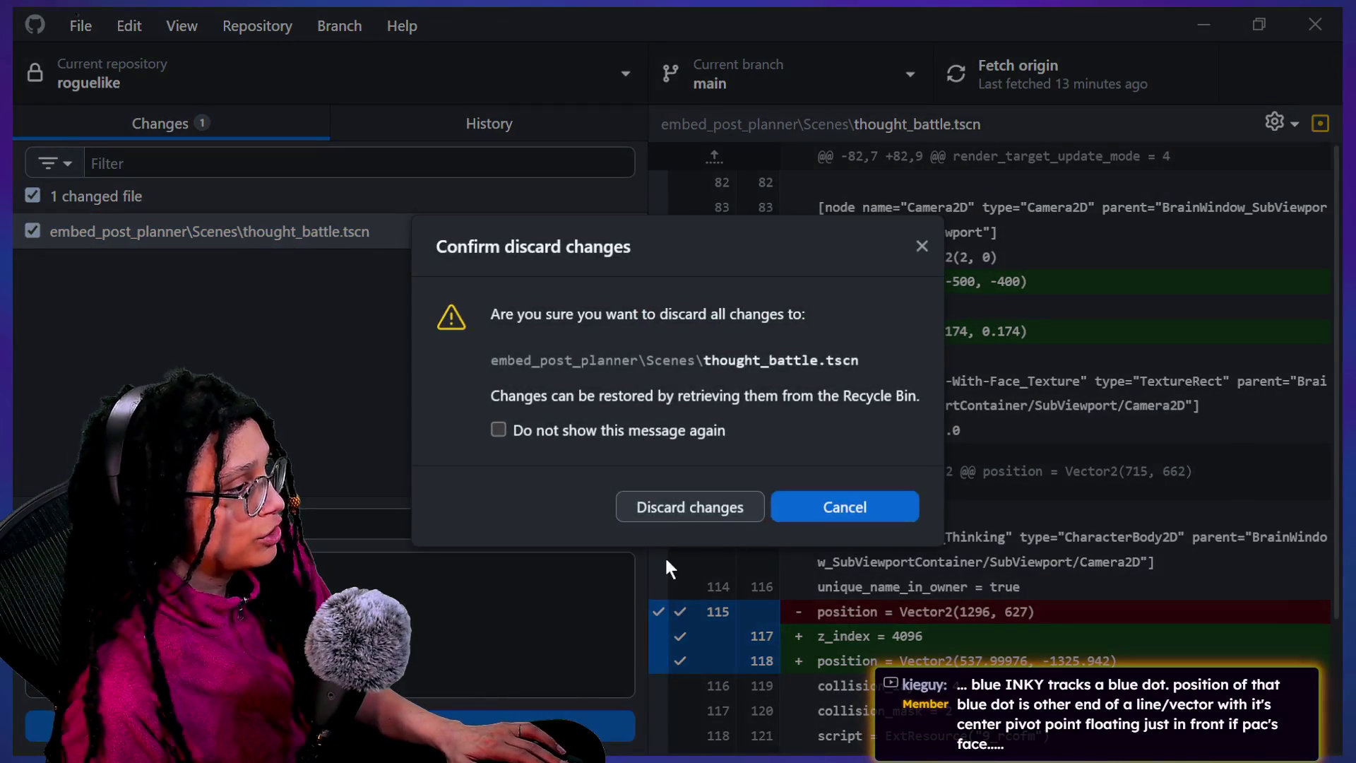
click(656, 506)
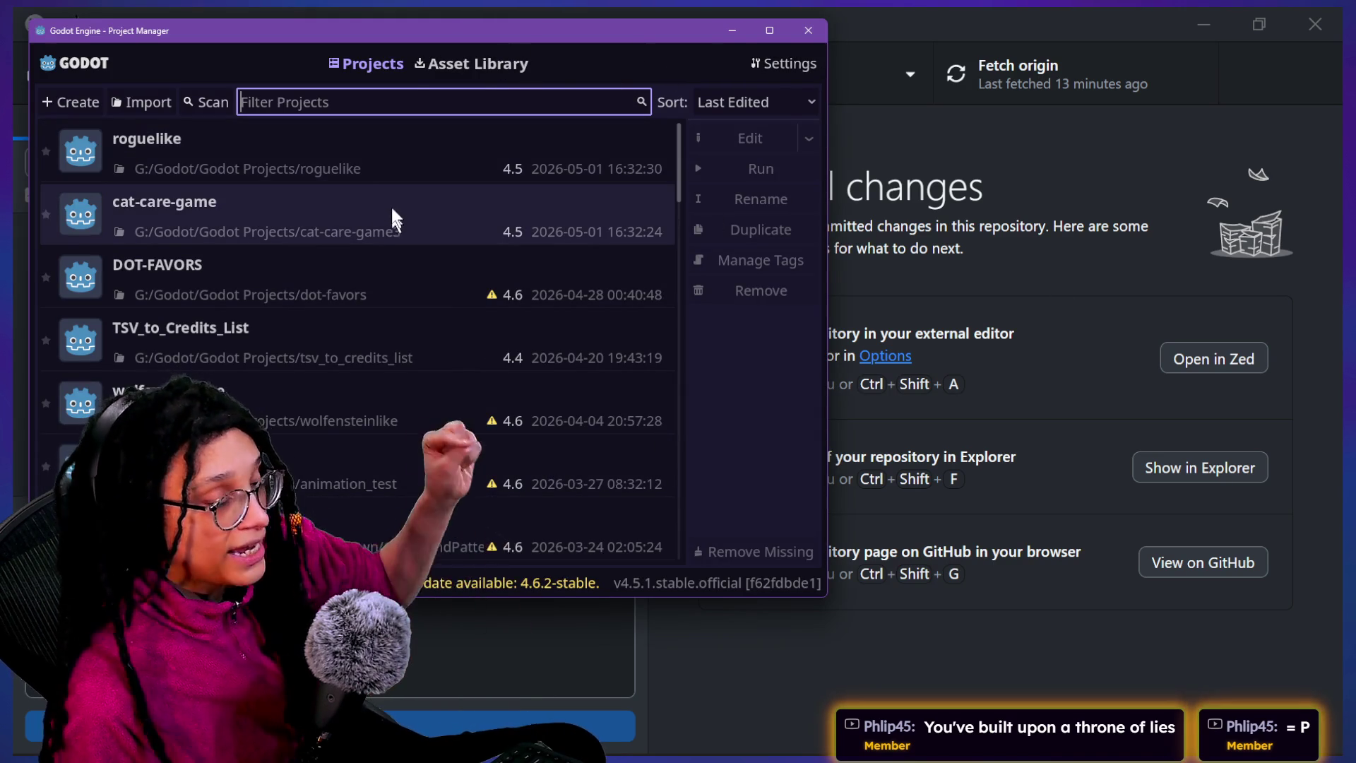
Open the roguelike project from the Project Manager and run the game
click(379, 168)
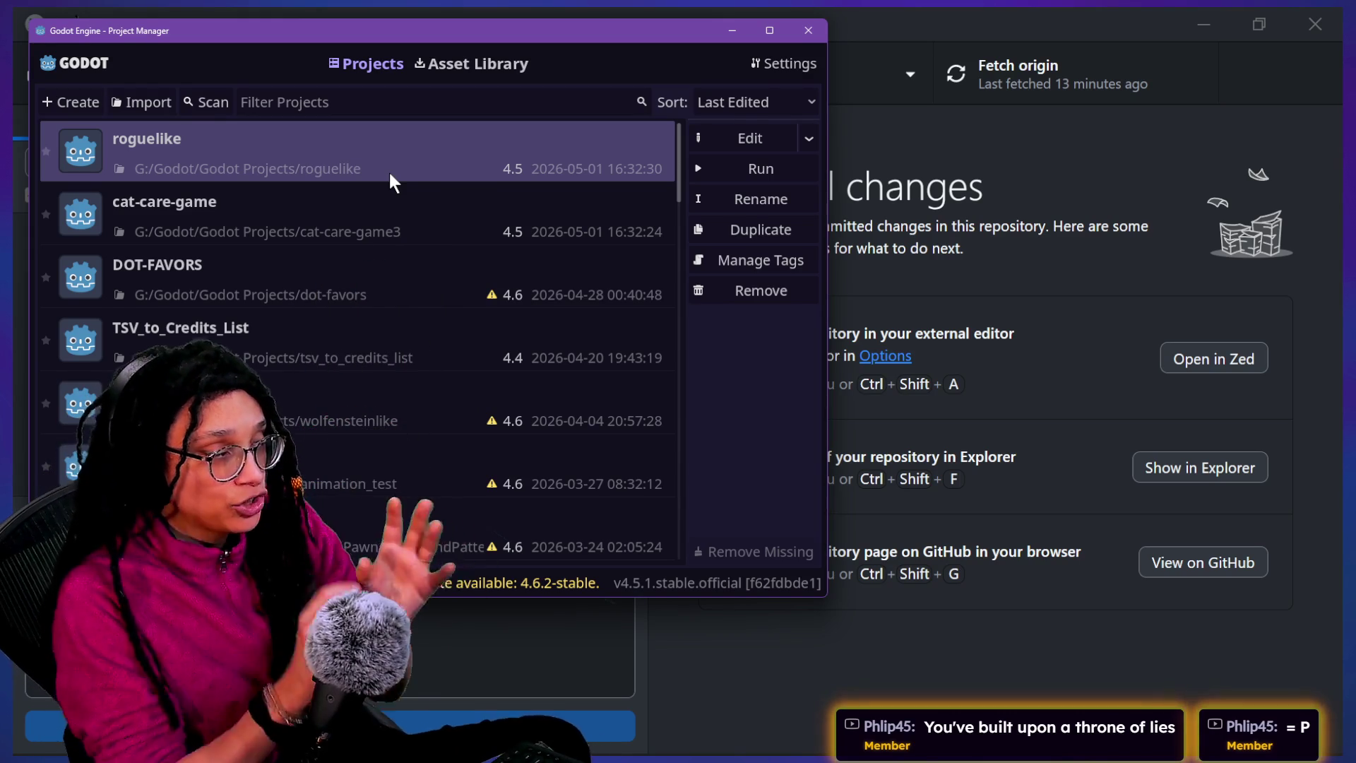
double_click(390, 181)
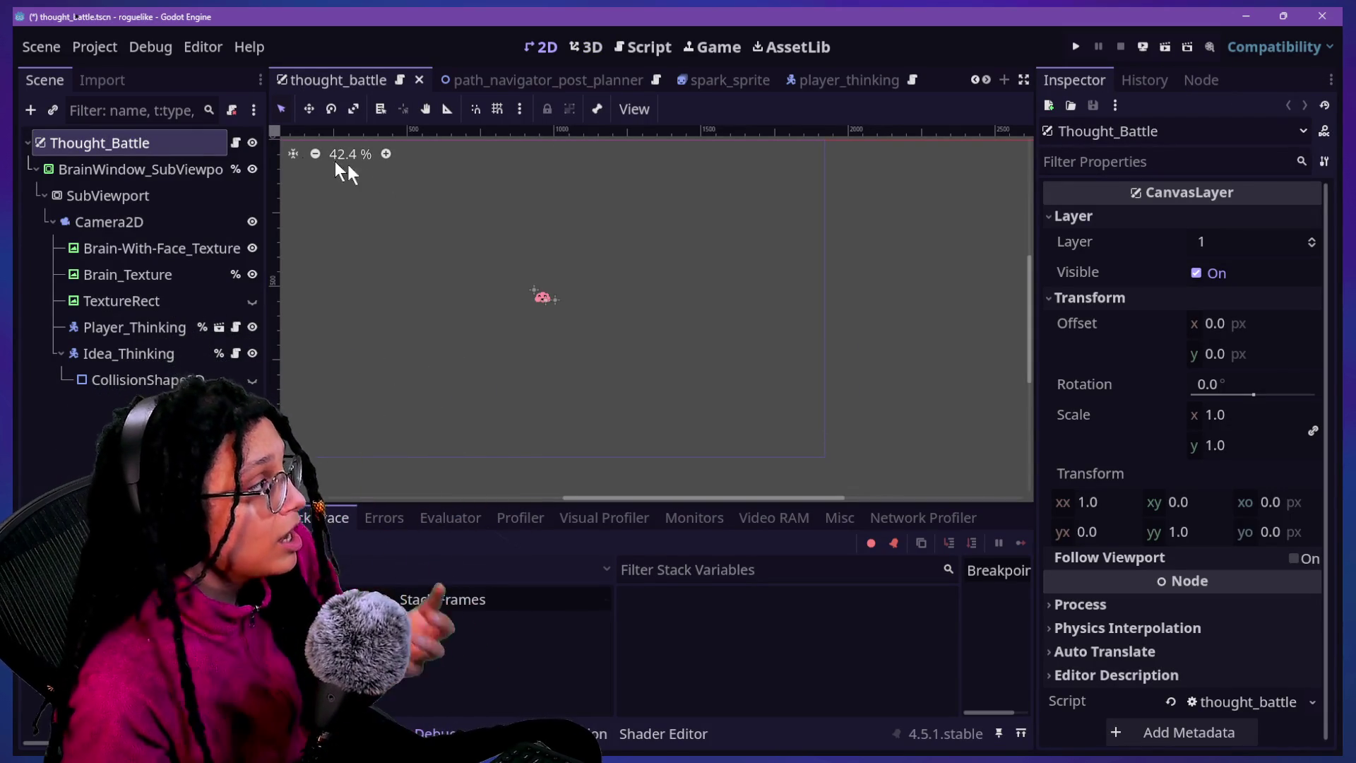
click(1071, 54)
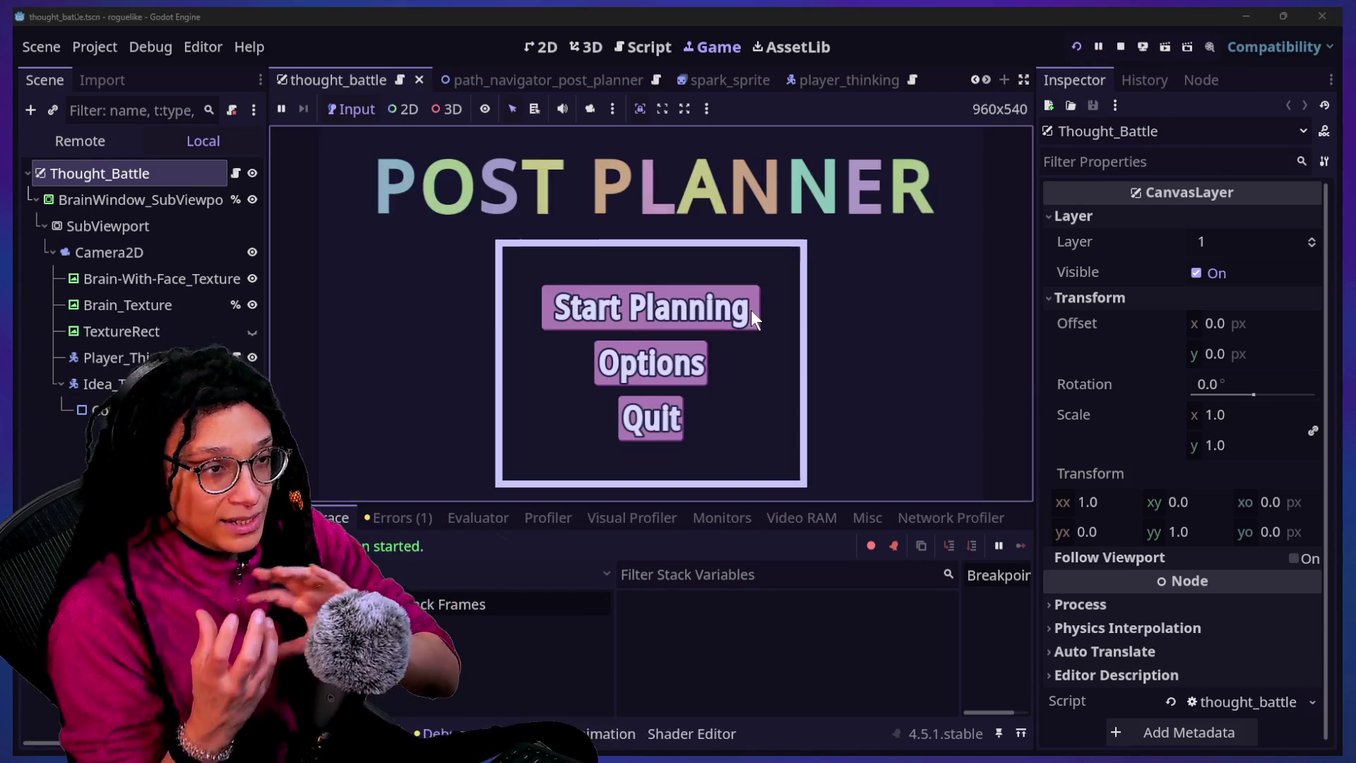
Play through Start Planning and a platform to see the pink cloud over the maze, then stop the game
click(751, 311)
click(751, 316)
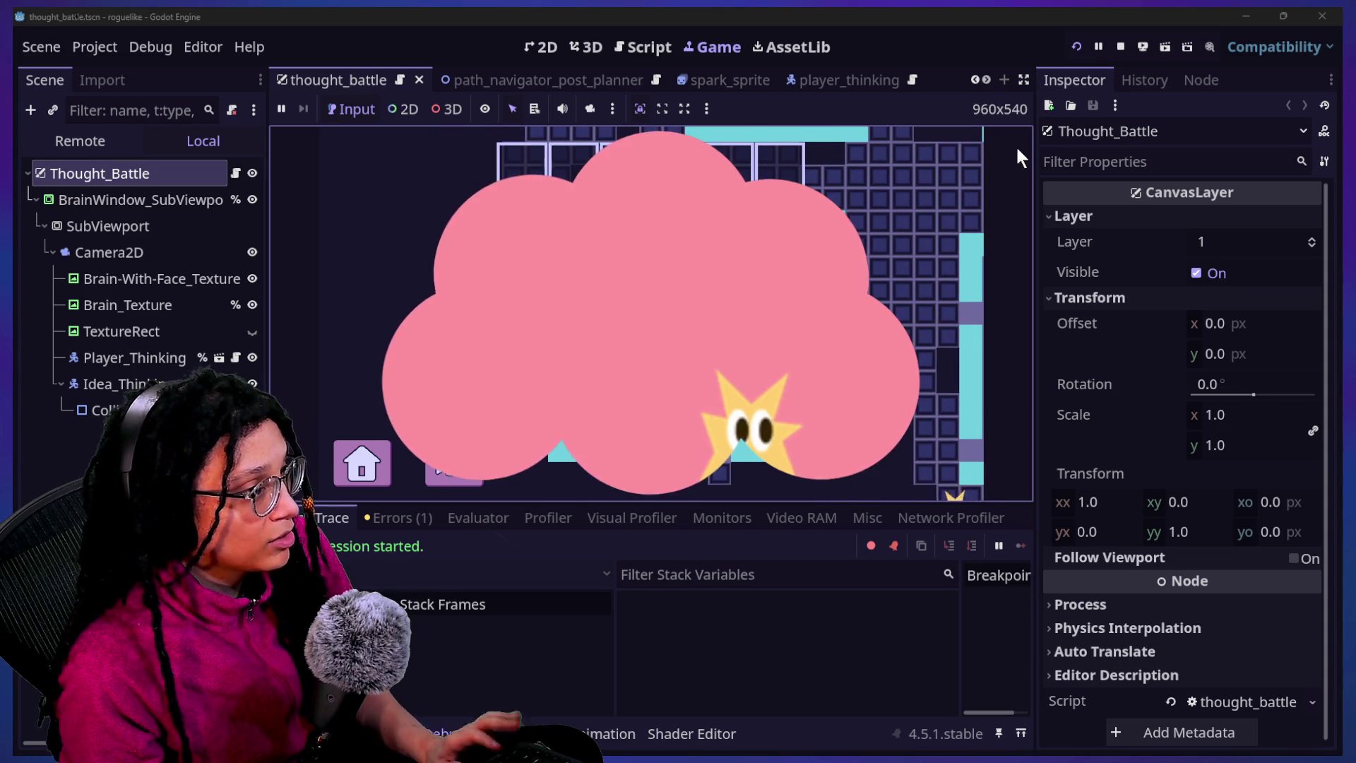
click(1118, 46)
Select BrainWindow_SubViewportContainer and check its current Scale value in the Inspector
click(88, 355)
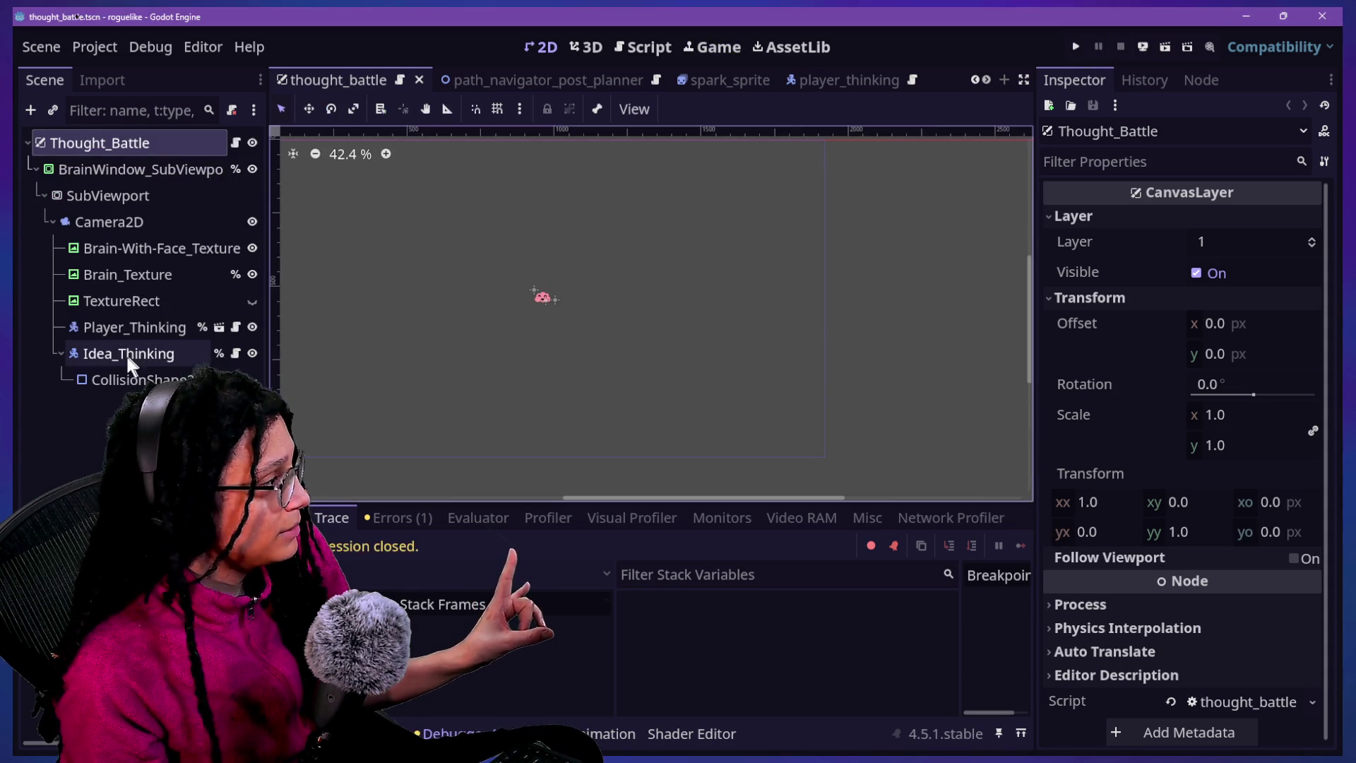
click(198, 191)
click(192, 171)
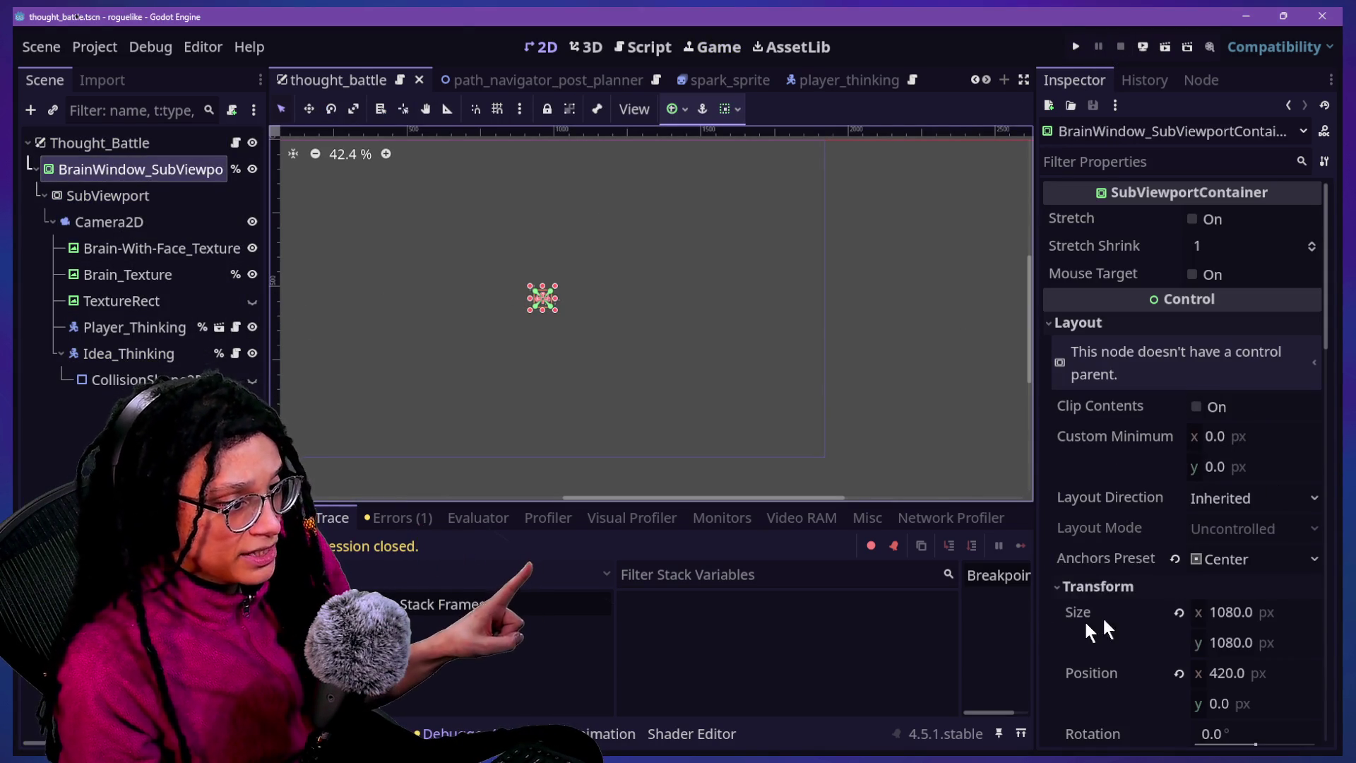
scroll(1084, 621, down, 5)
click(1226, 422)
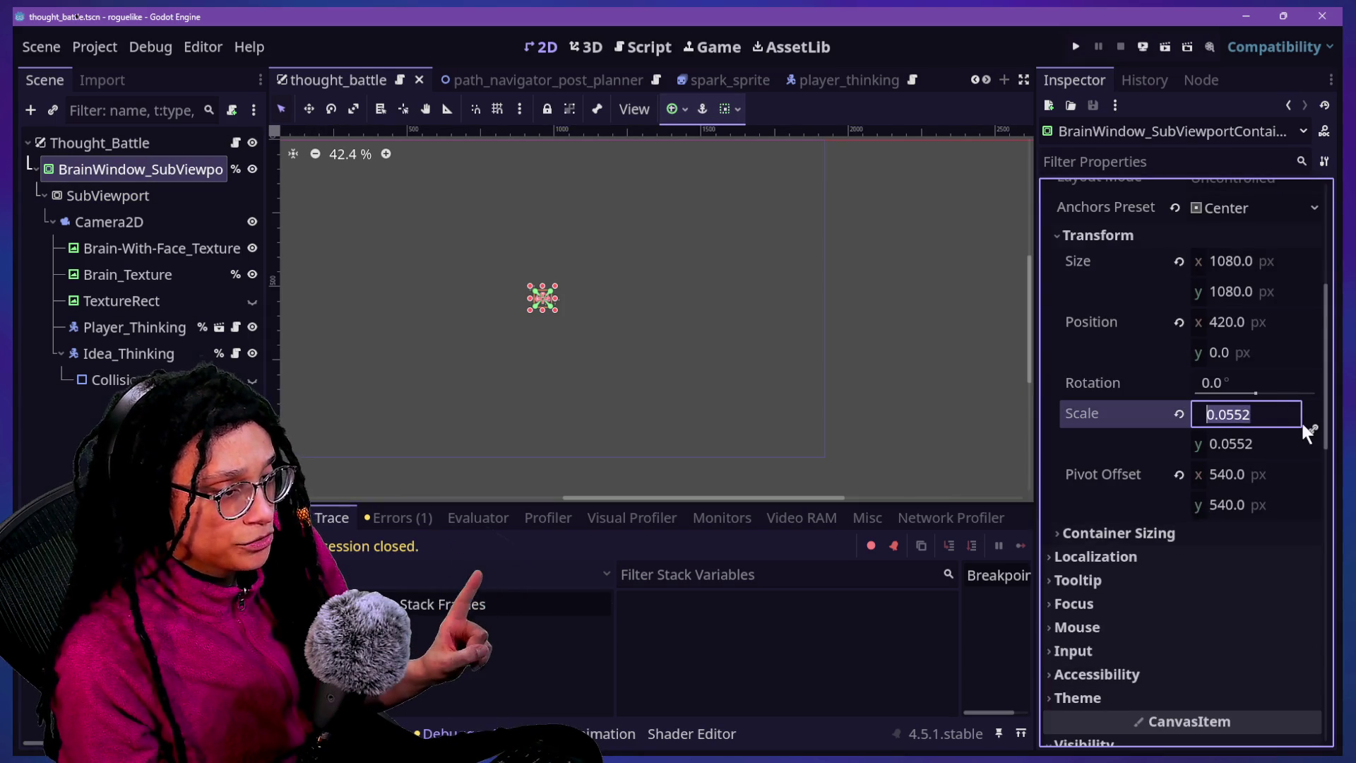
click(613, 50)
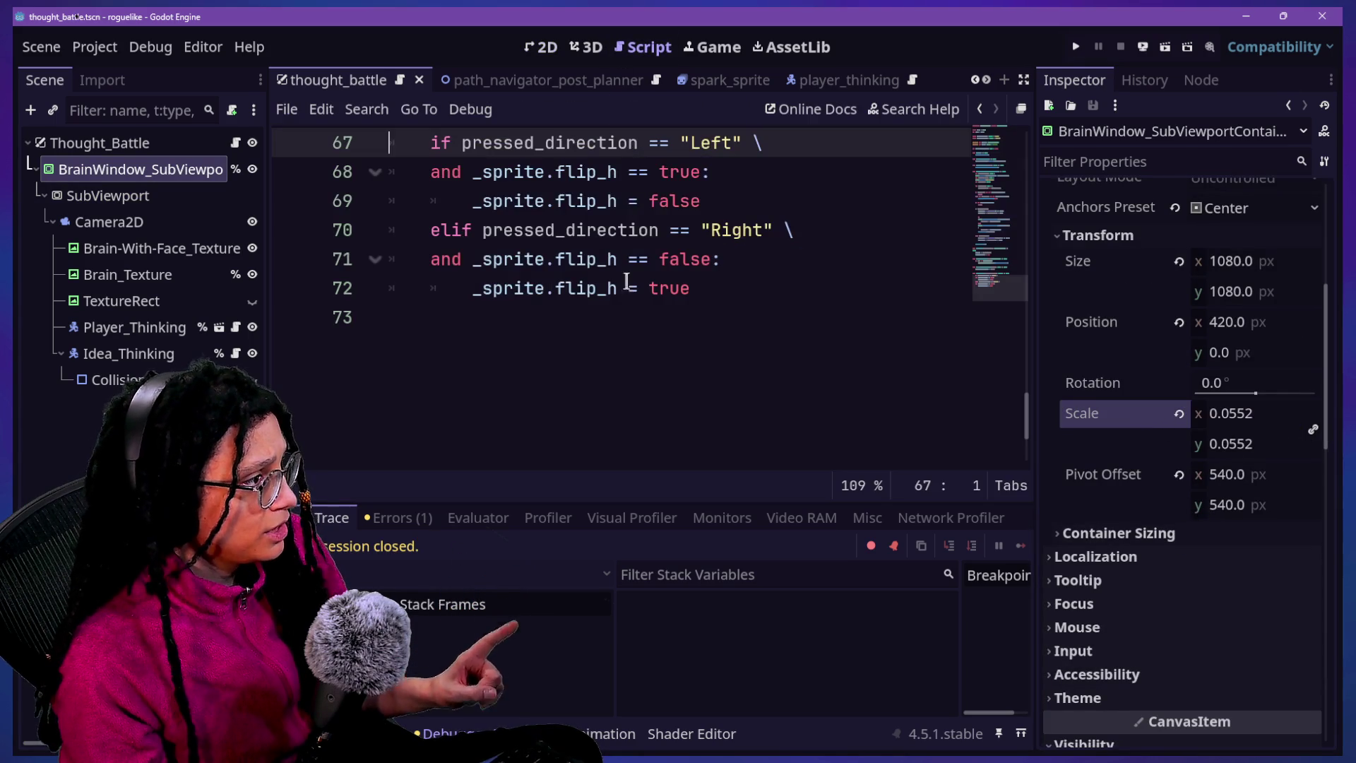
Open manage_thought_battles.gd through quick open and skim through its code
key(ctrl+alt+o)
text(manage)
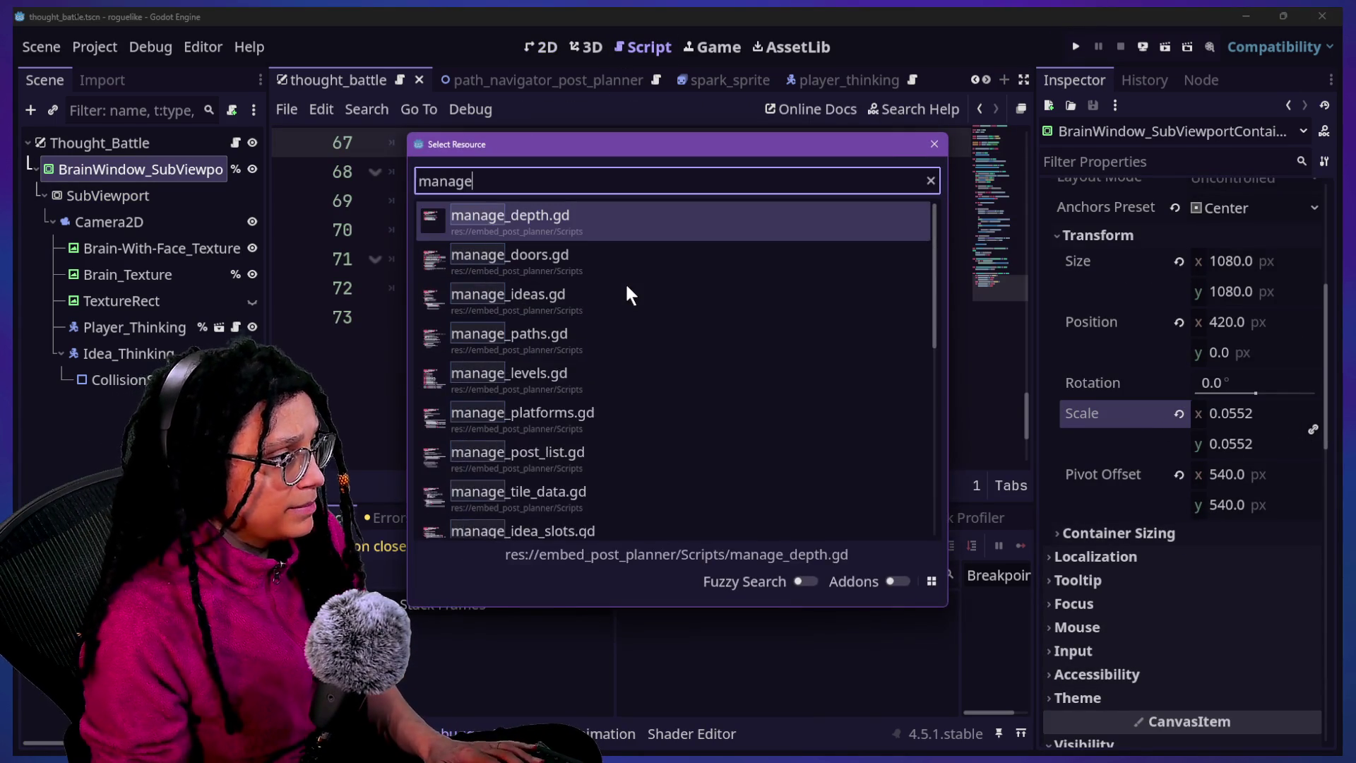
text(_thou)
key(Return)
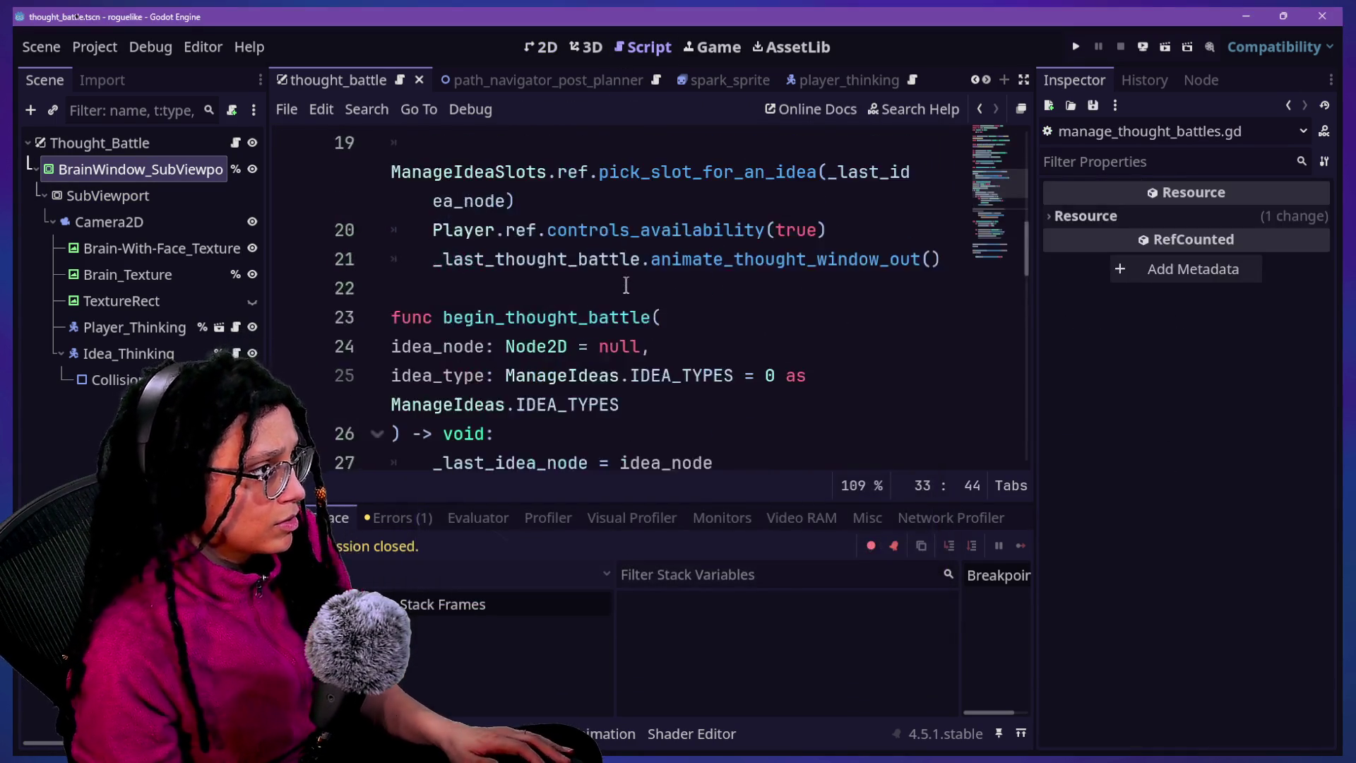
scroll(625, 285, up, 10)
scroll(713, 270, down, 2)
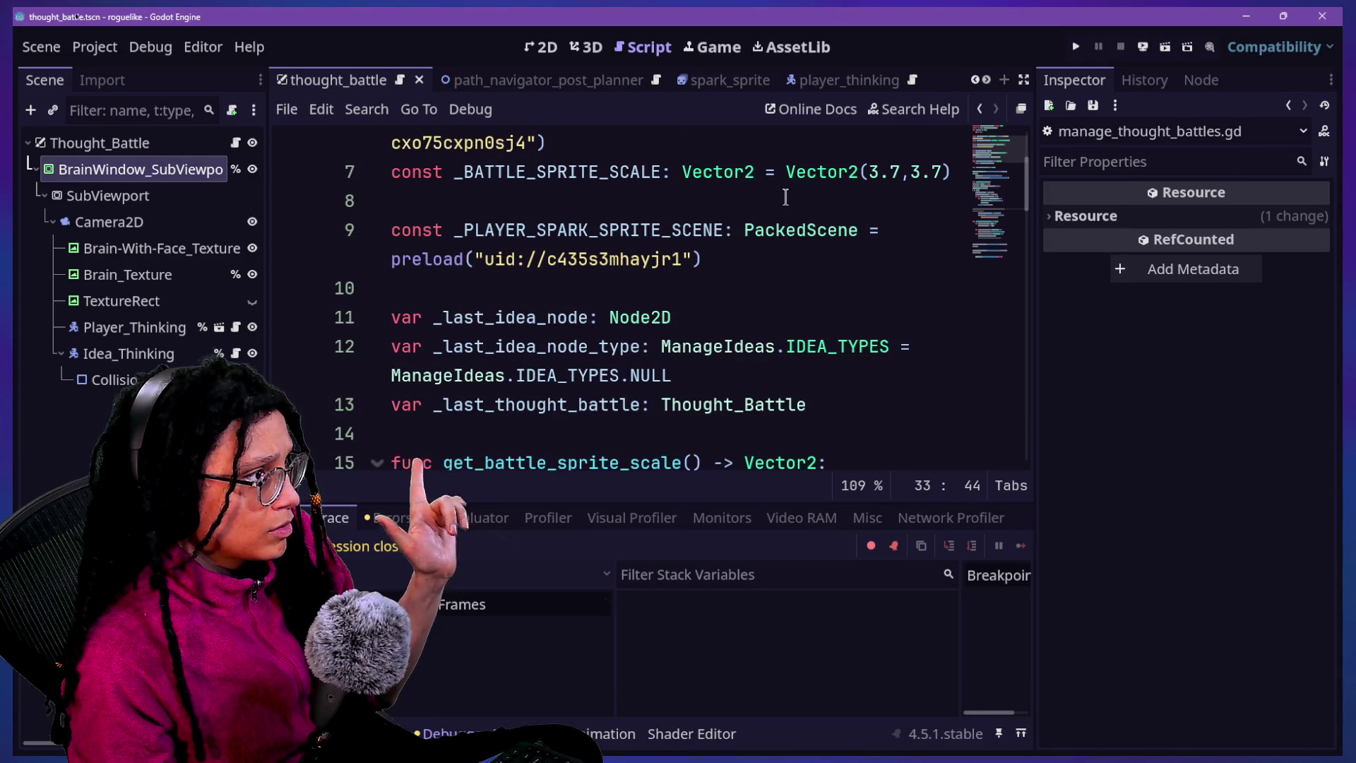
scroll(573, 278, down, 2)
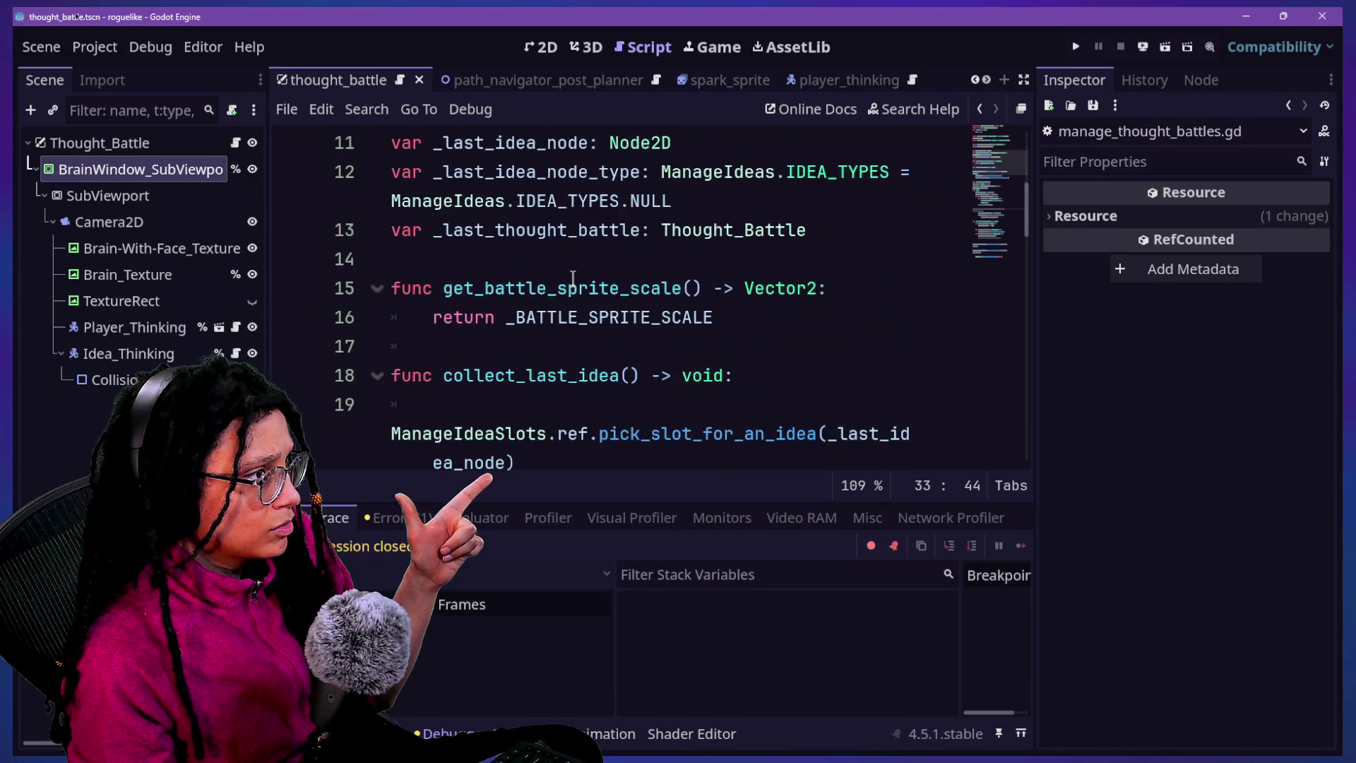
scroll(573, 278, up, 4)
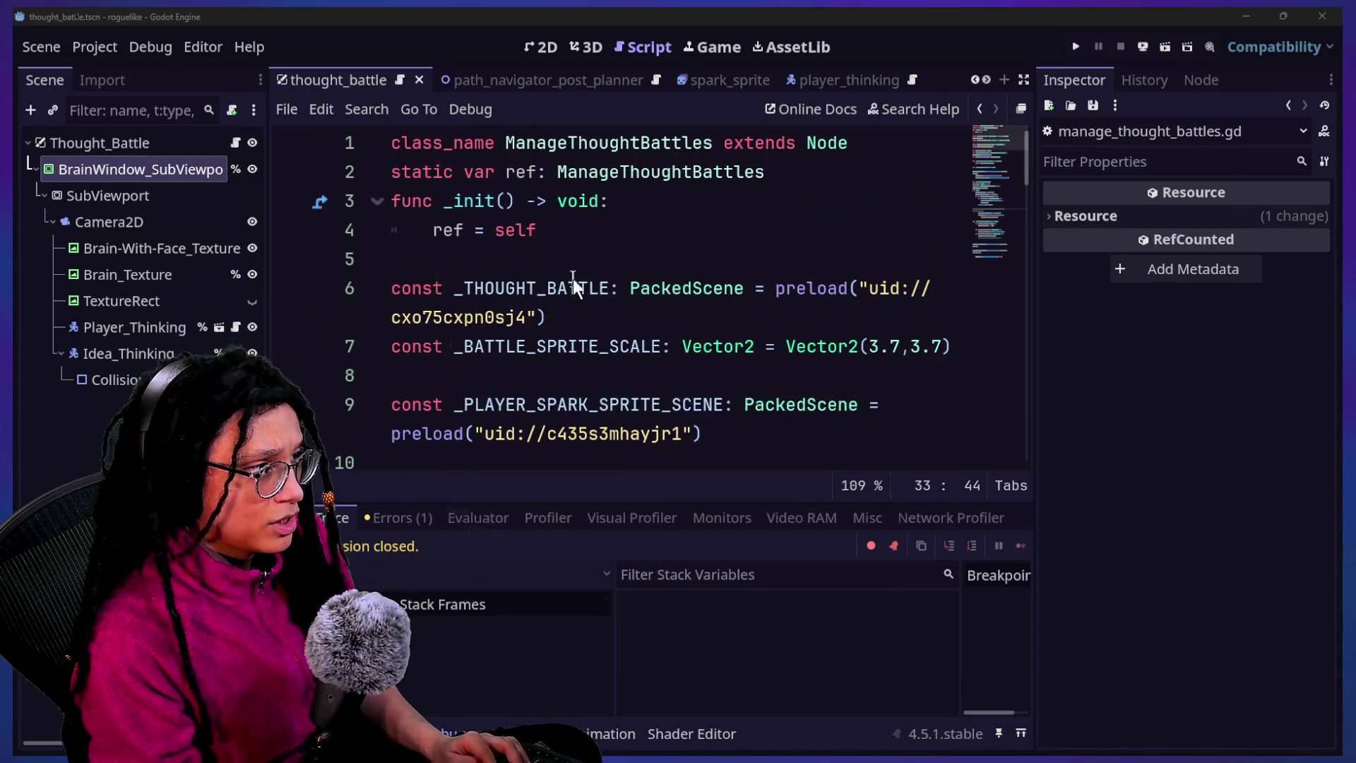
Open thought_battle.gd and review the thought window's target and starting scale constants
key(shift+alt+o)
text(thought)
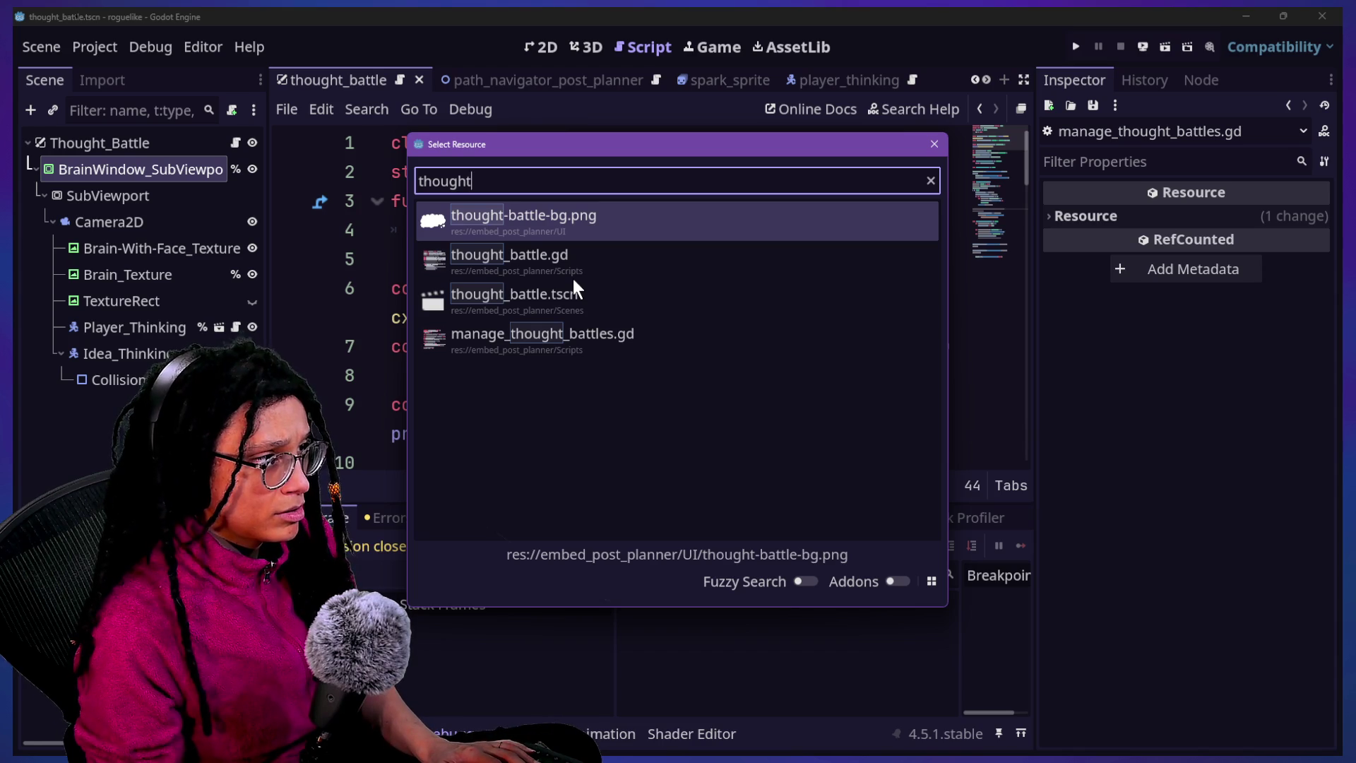
key(Down)
key(Return)
scroll(664, 366, up, 5)
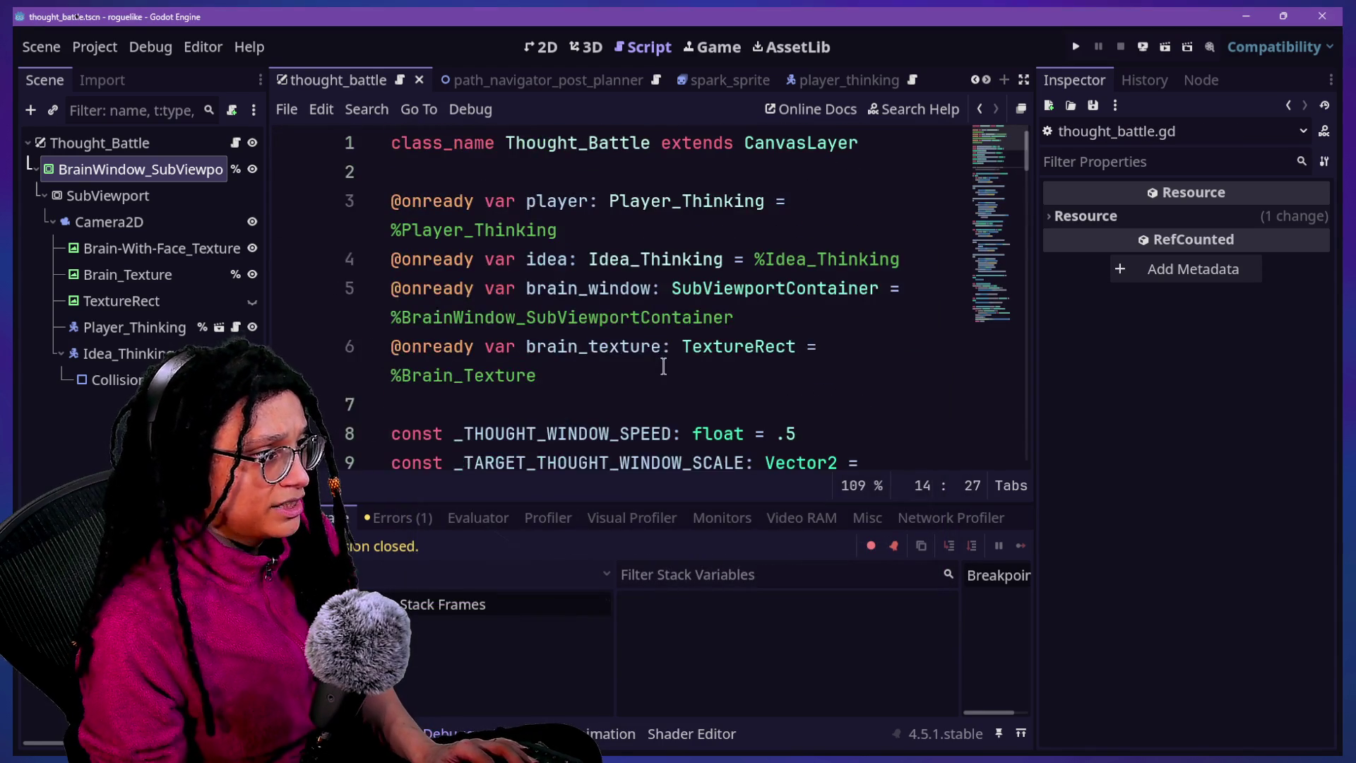
scroll(663, 366, down, 1)
scroll(663, 366, down, 1)
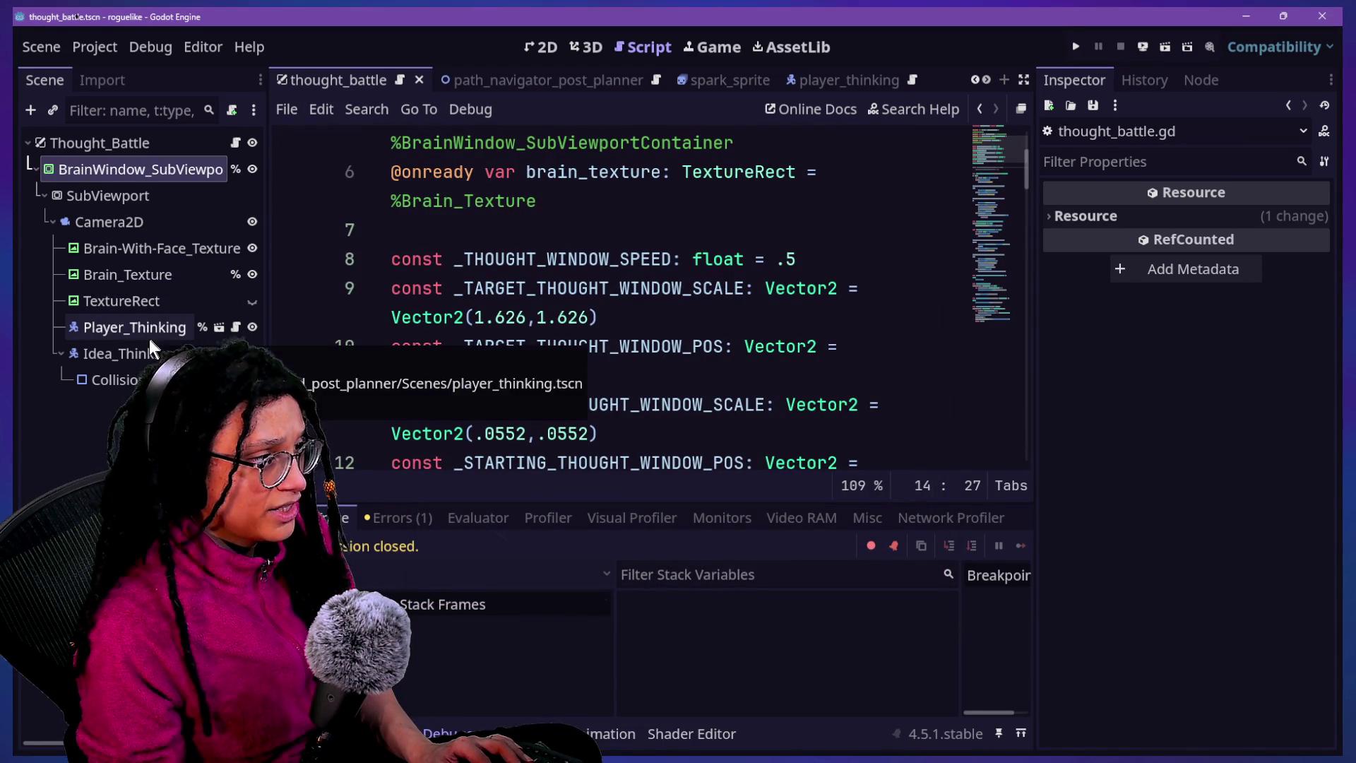
click(535, 48)
click(578, 49)
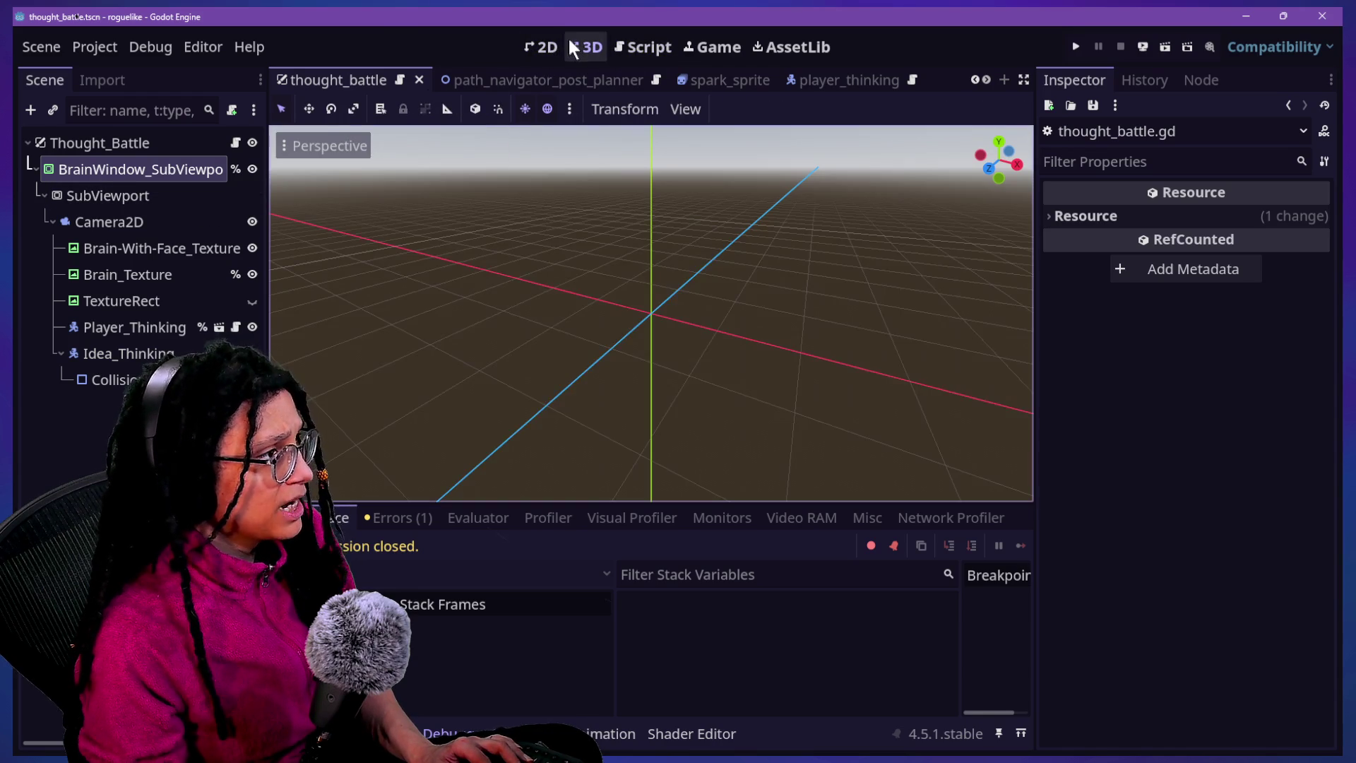
Set the BrainWindow_SubViewportContainer scale to 1.62 to preview the full cloud
key(ctrl+F1)
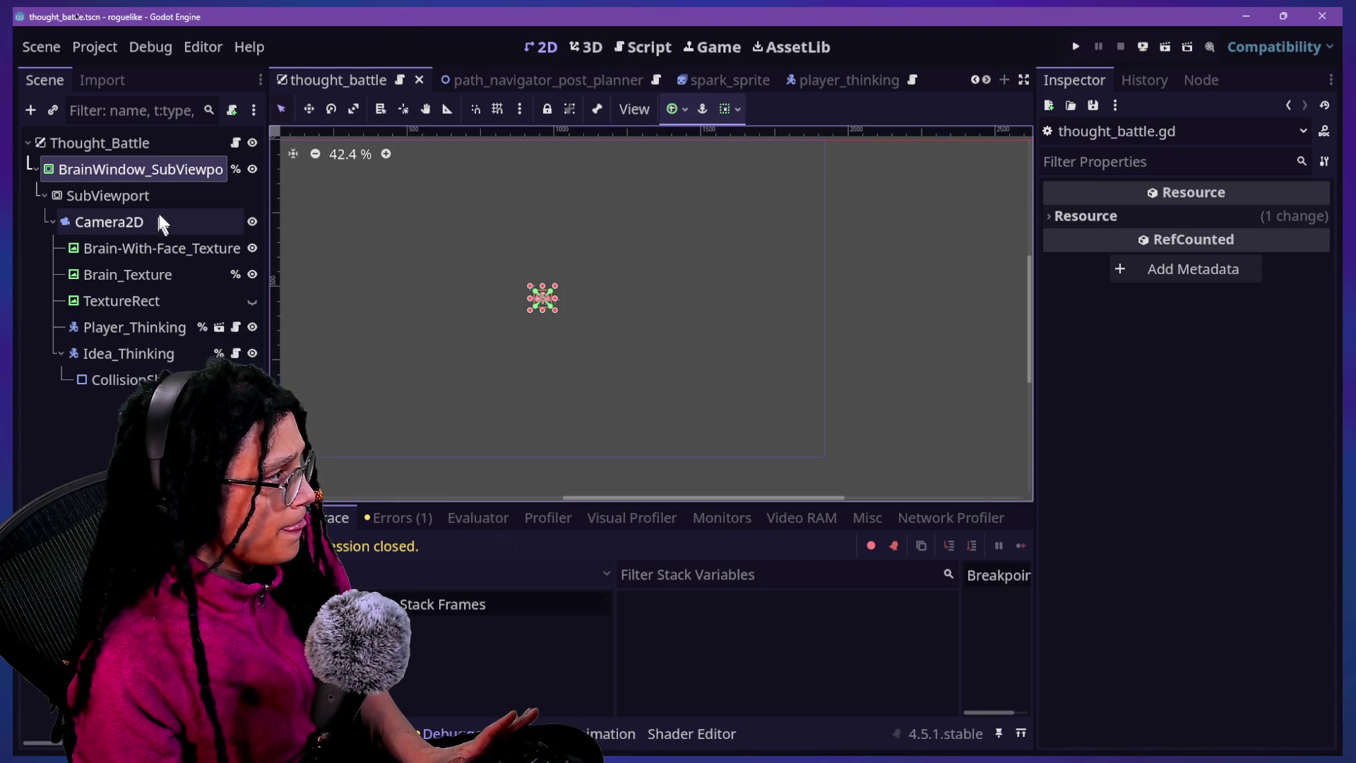
click(176, 169)
click(1239, 410)
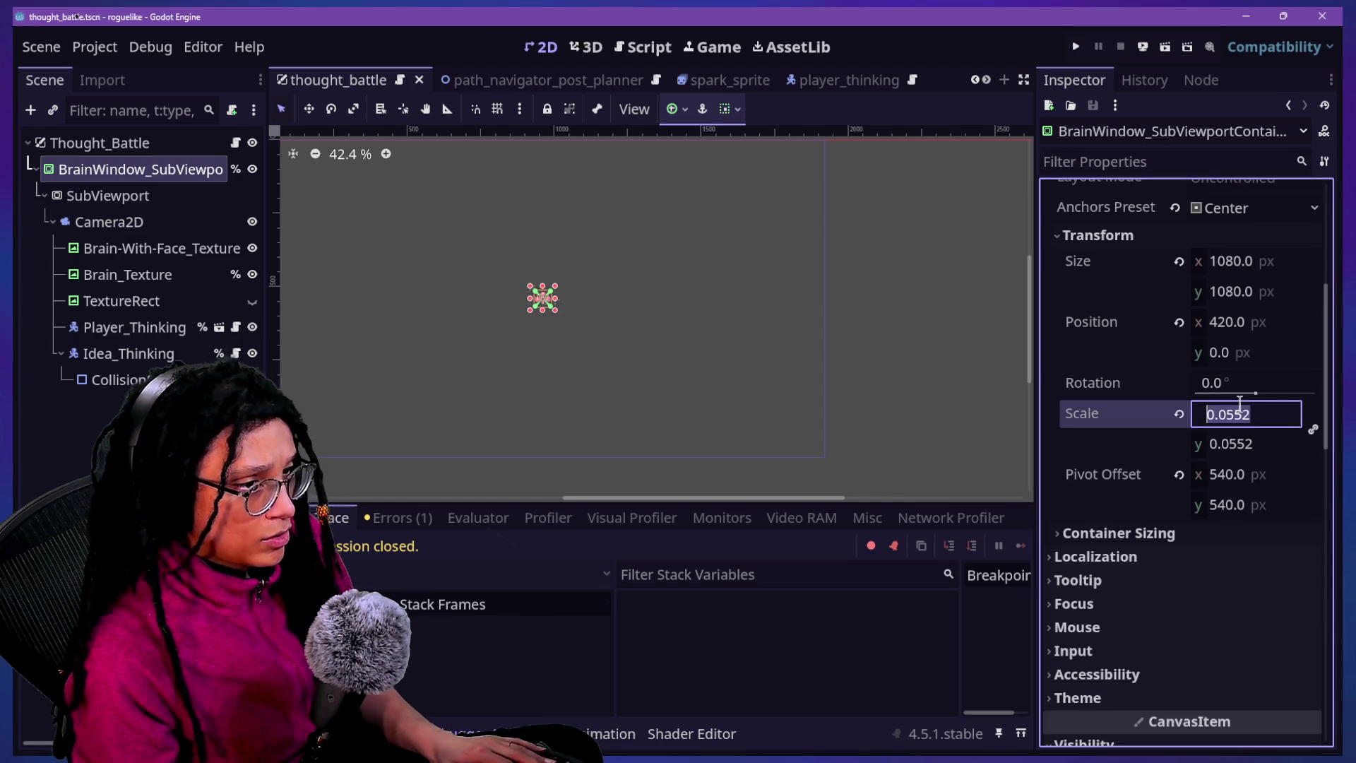
text(1.62)
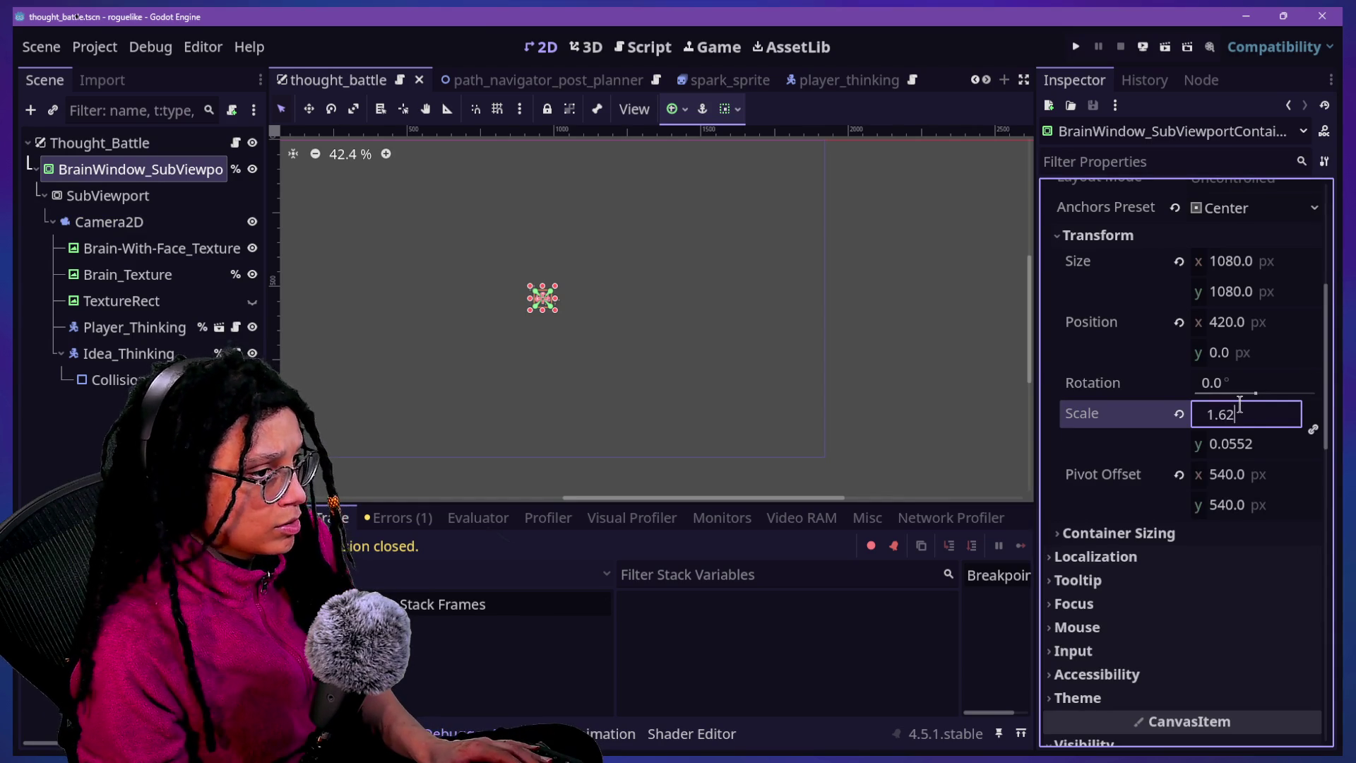
key(Return)
Move the Idea_Thinking node to a new spot inside the cloud and save the scene
click(127, 353)
scroll(458, 295, down, 5)
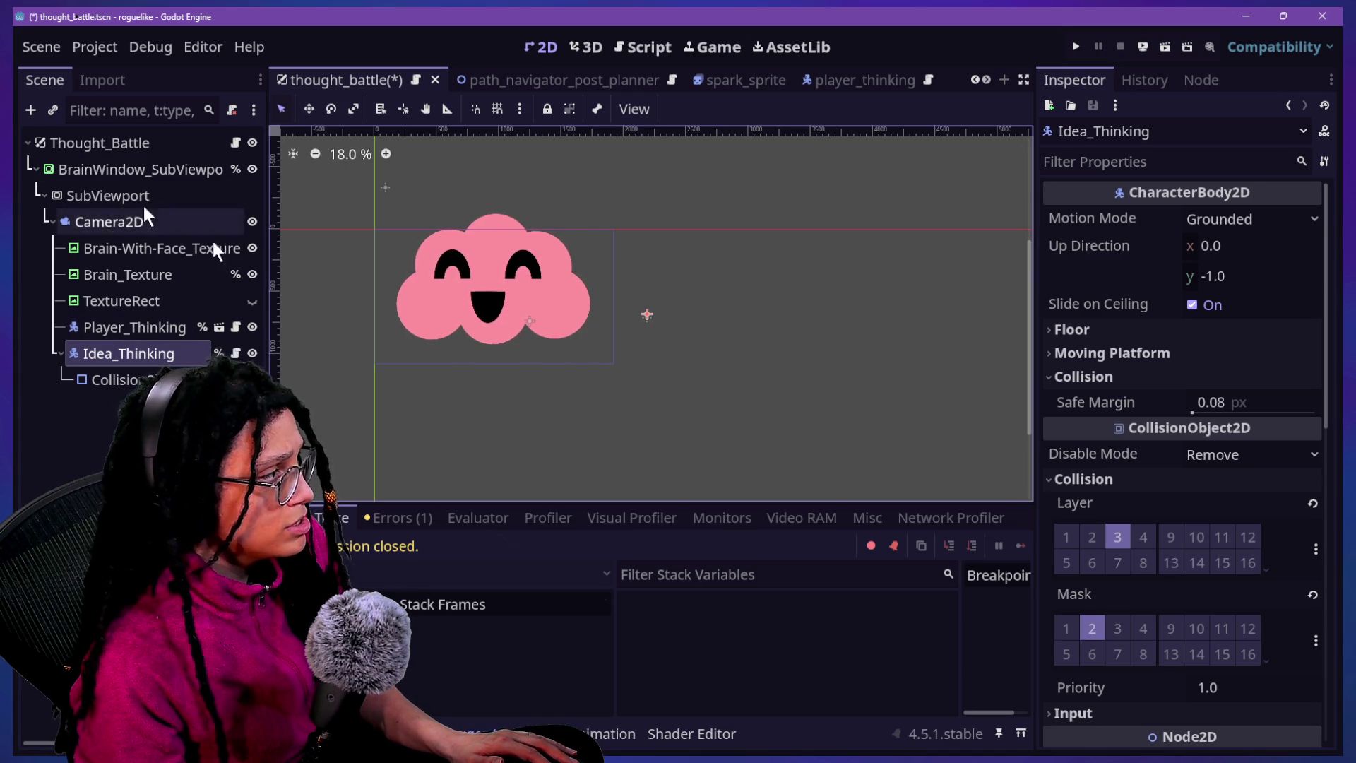
click(309, 107)
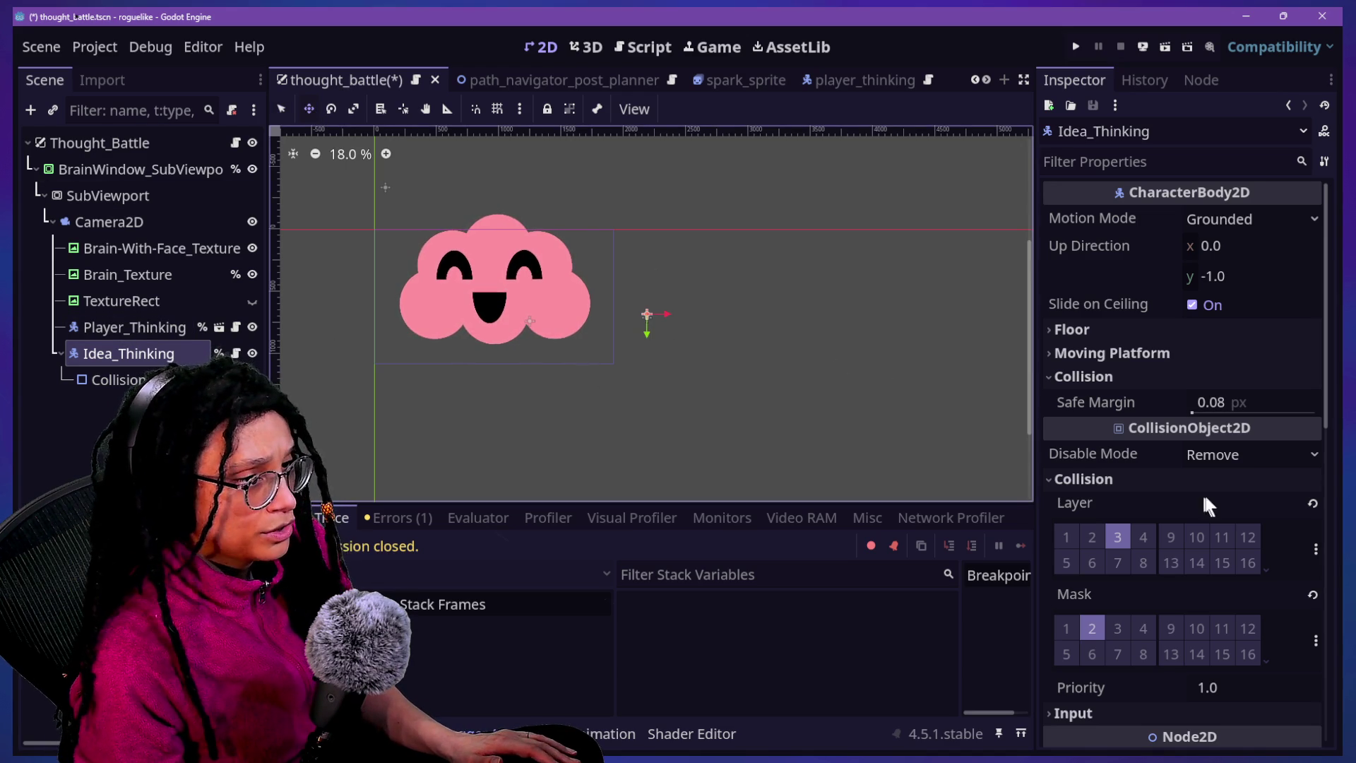
scroll(1167, 493, down, 3)
drag(727, 388, 602, 369)
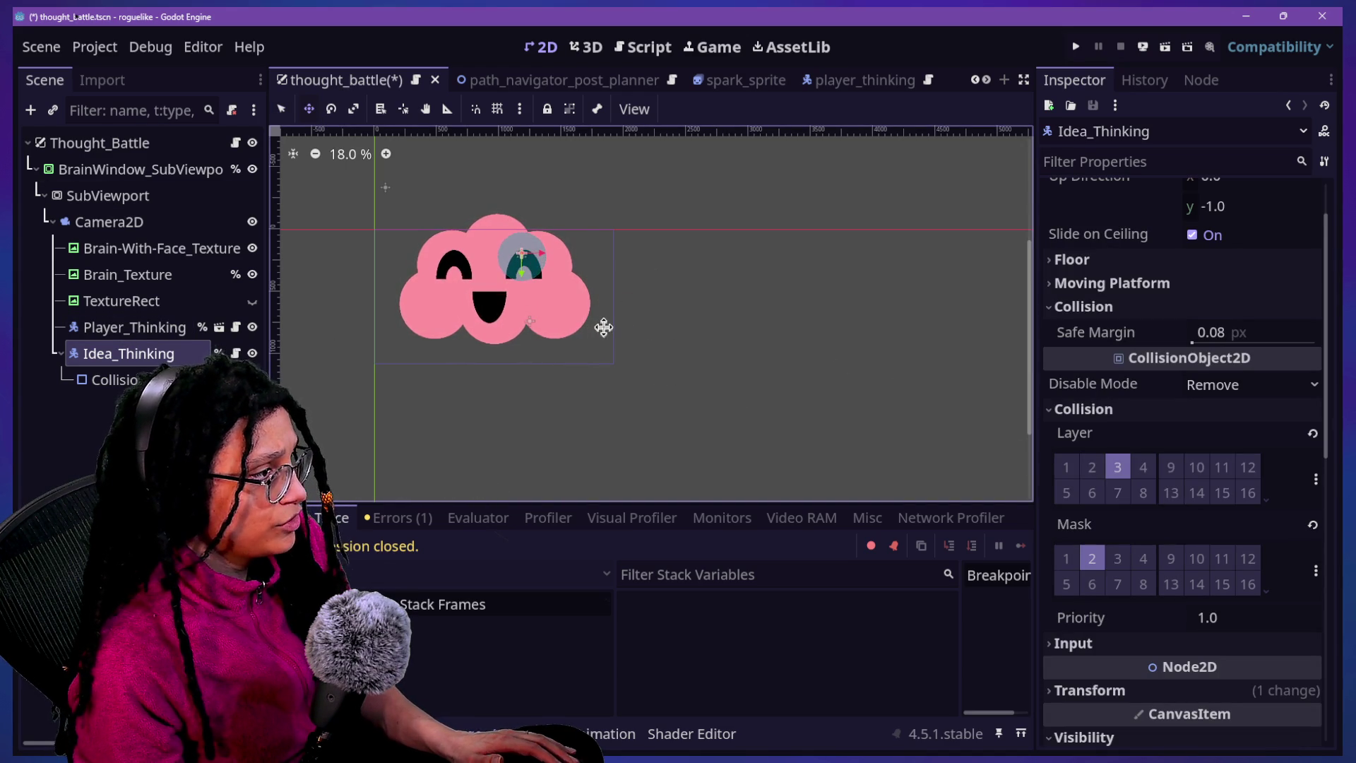
click(1078, 48)
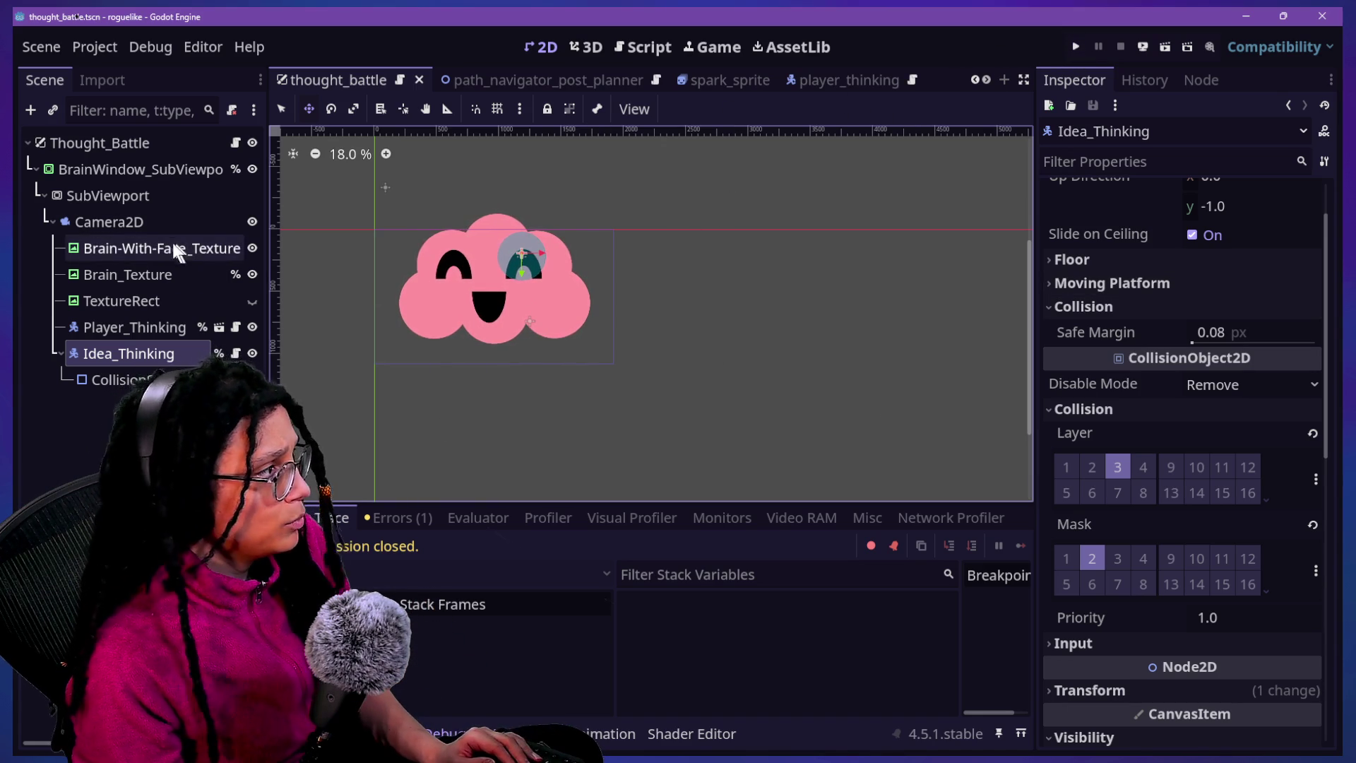
Restore the container's scale to 0.0552 on both axes and run the project
click(140, 169)
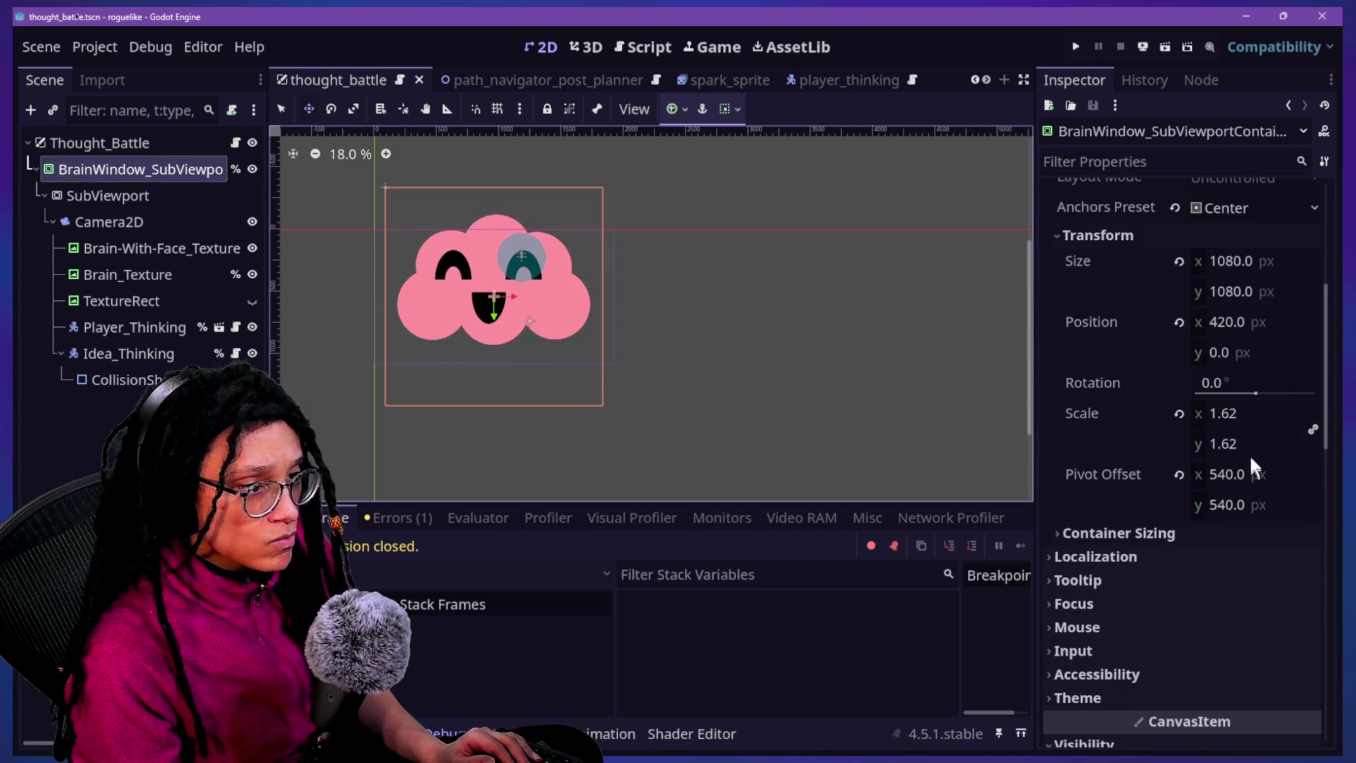
click(1246, 415)
text(.0552)
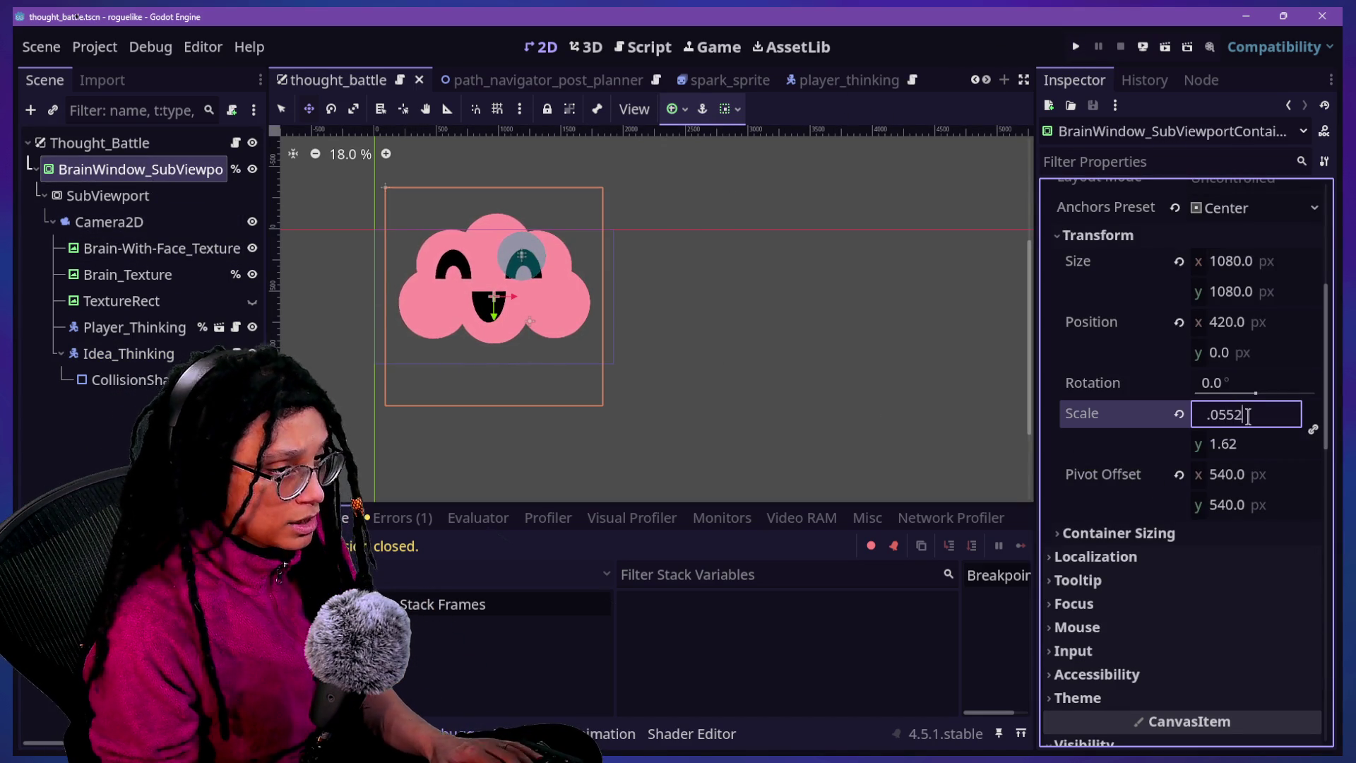
key(Return)
click(1075, 46)
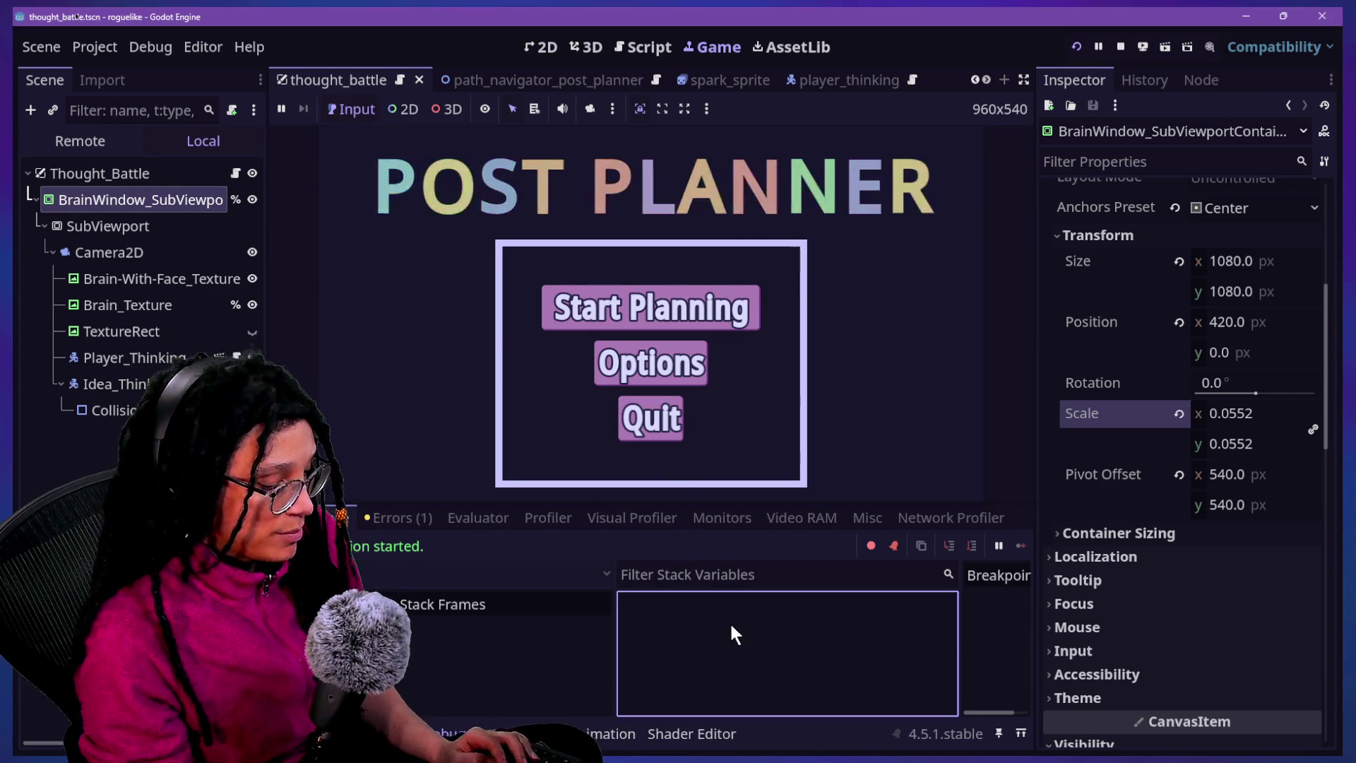
Hide the bottom panel and start a Catstagram planning run to view the cloud over the maze
key(ctrl+j)
click(697, 419)
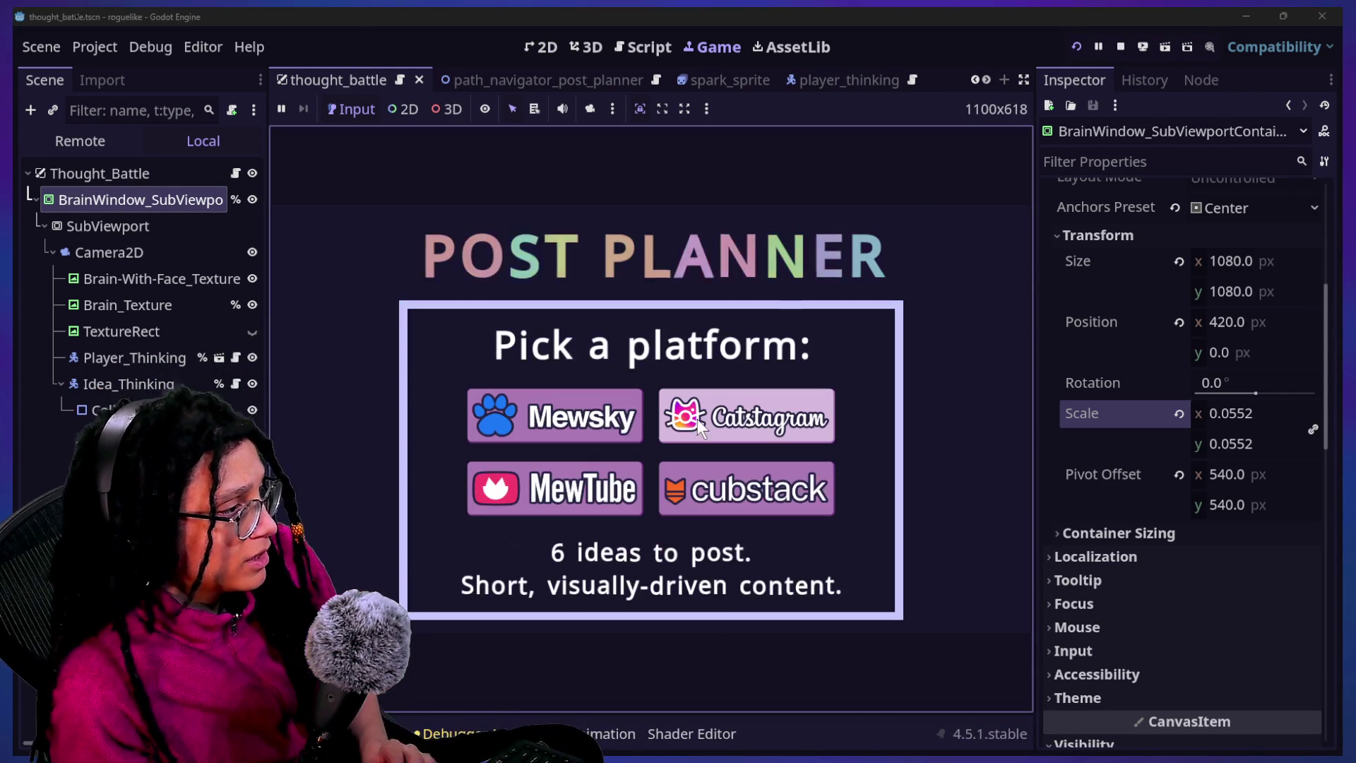
click(697, 418)
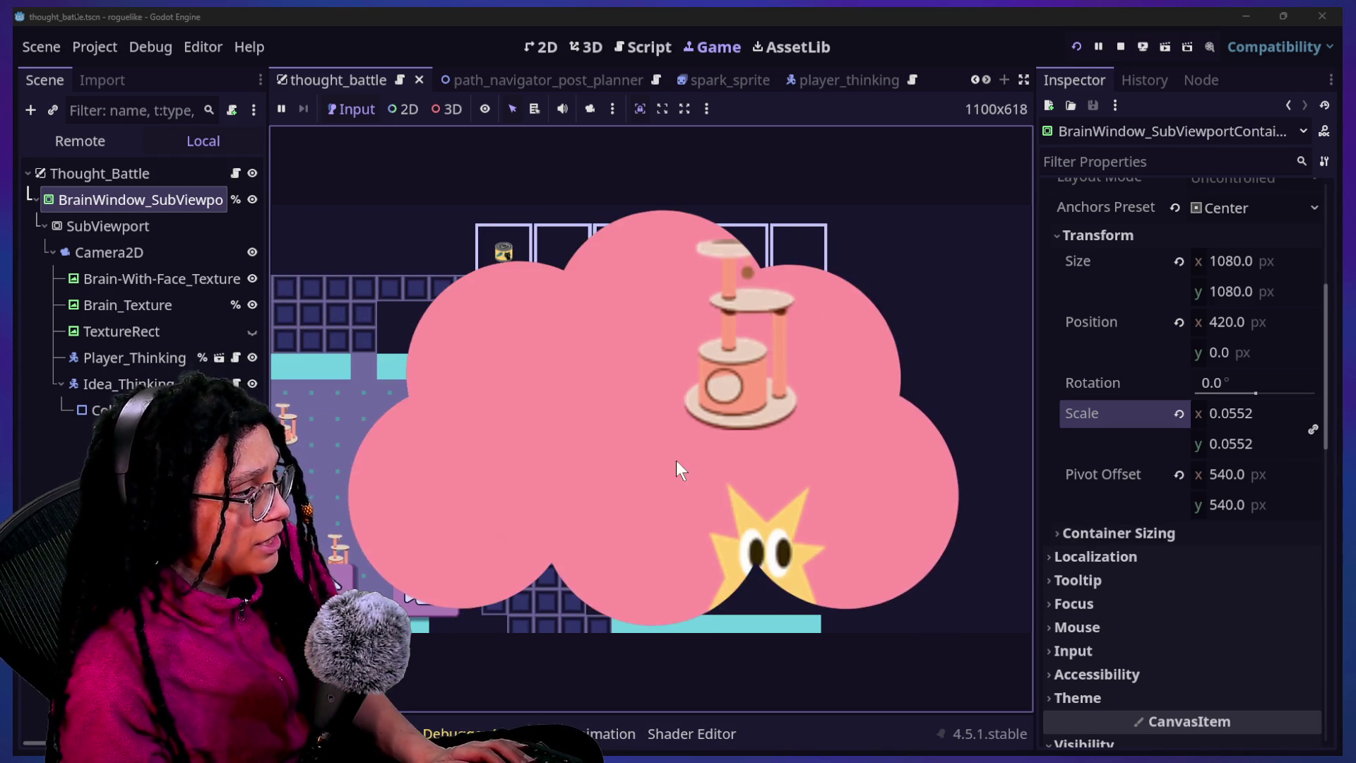
click(92, 410)
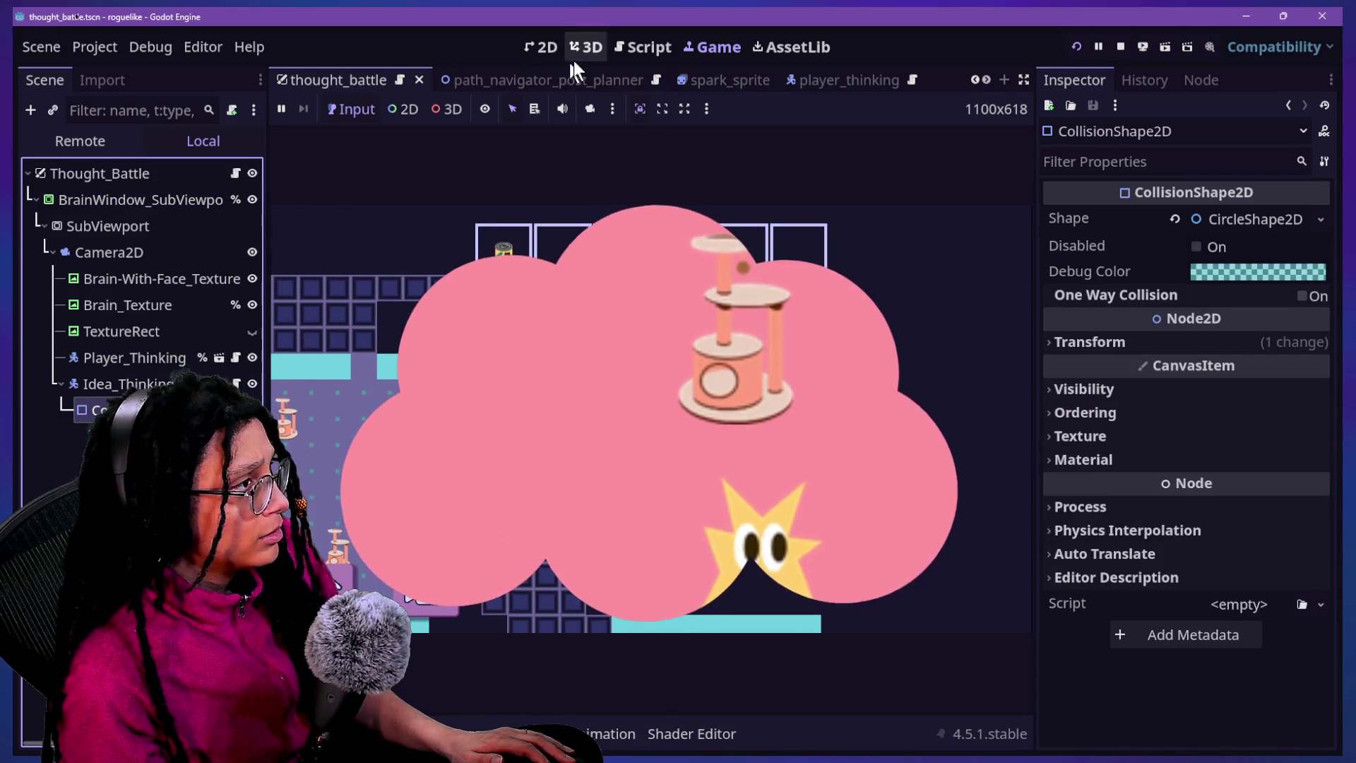
Make the idea's CircleShape2D unique, reduce its radius from 120 to 33.2 px, and save
click(557, 50)
scroll(452, 321, up, 4)
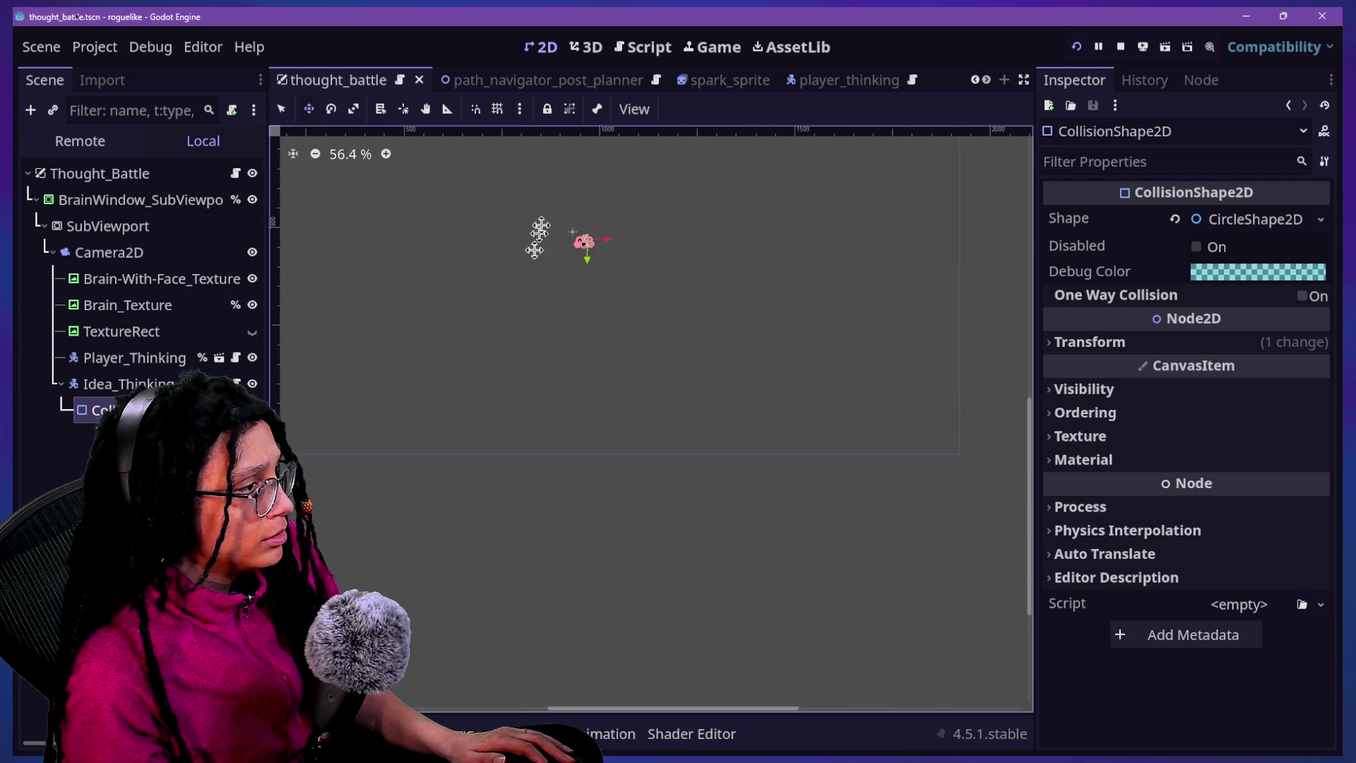
scroll(537, 202, up, 4)
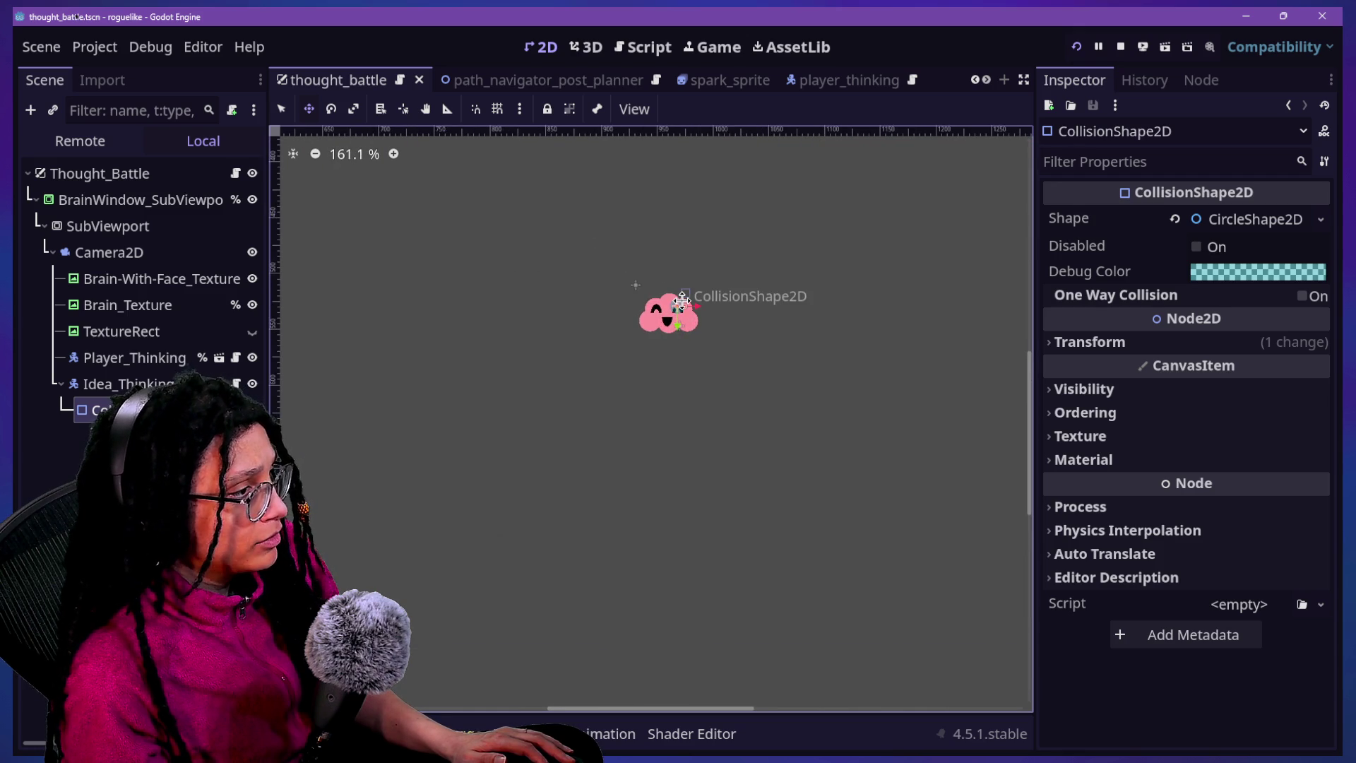
scroll(683, 301, up, 14)
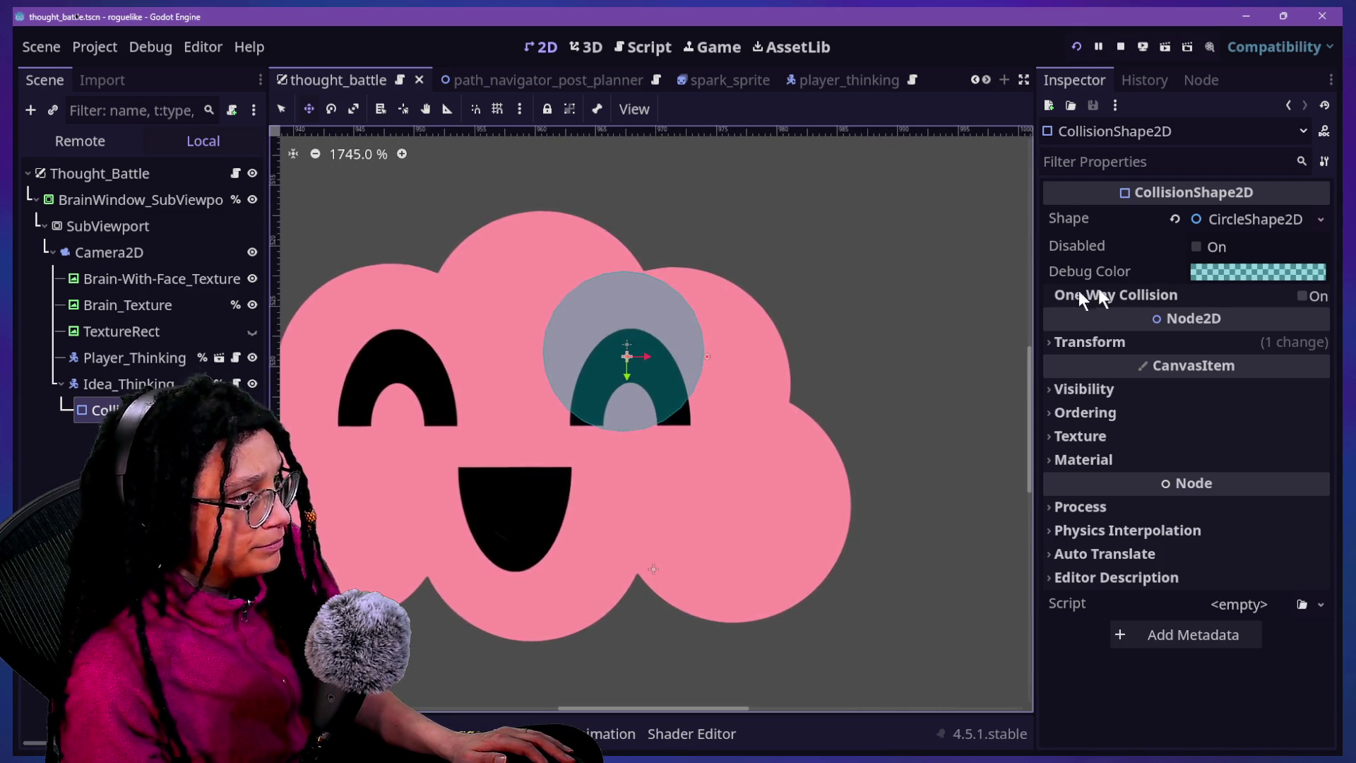
click(1216, 221)
right_click(1215, 221)
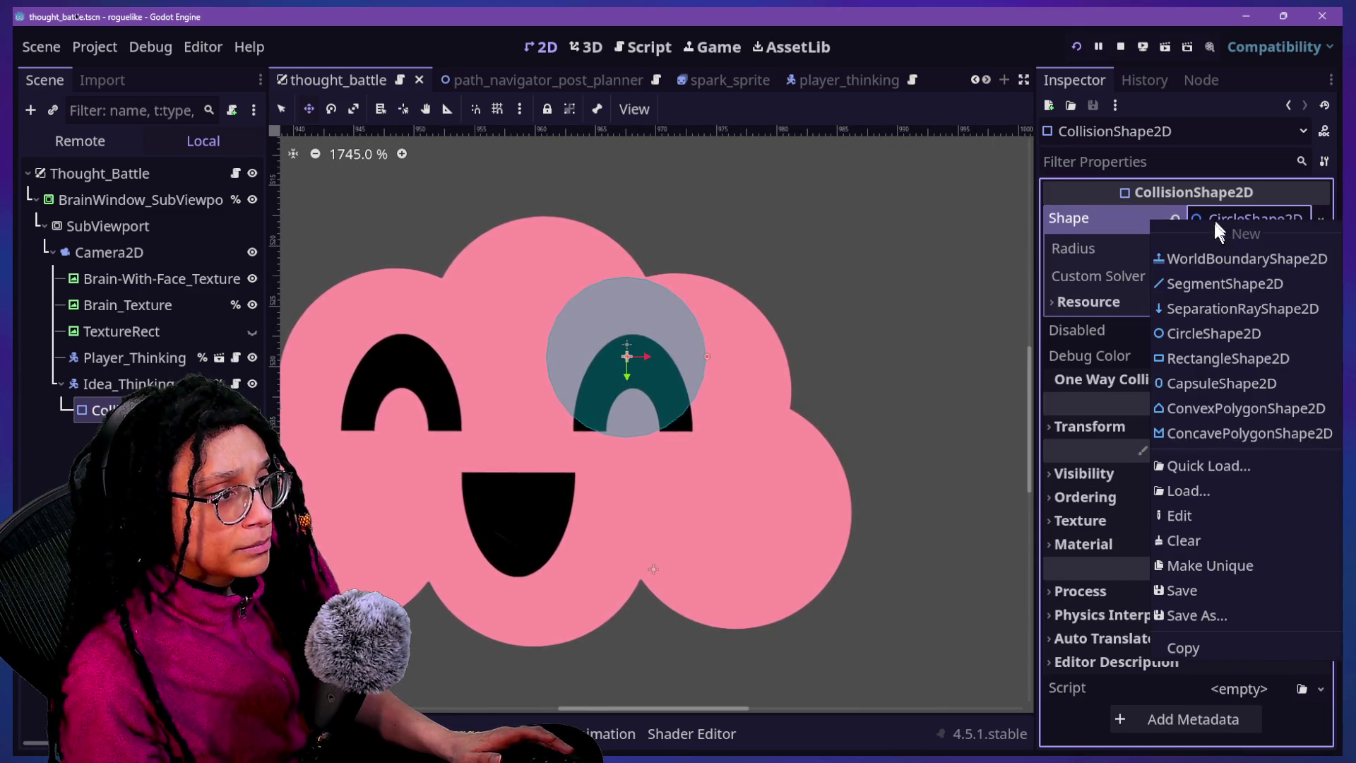
click(1213, 565)
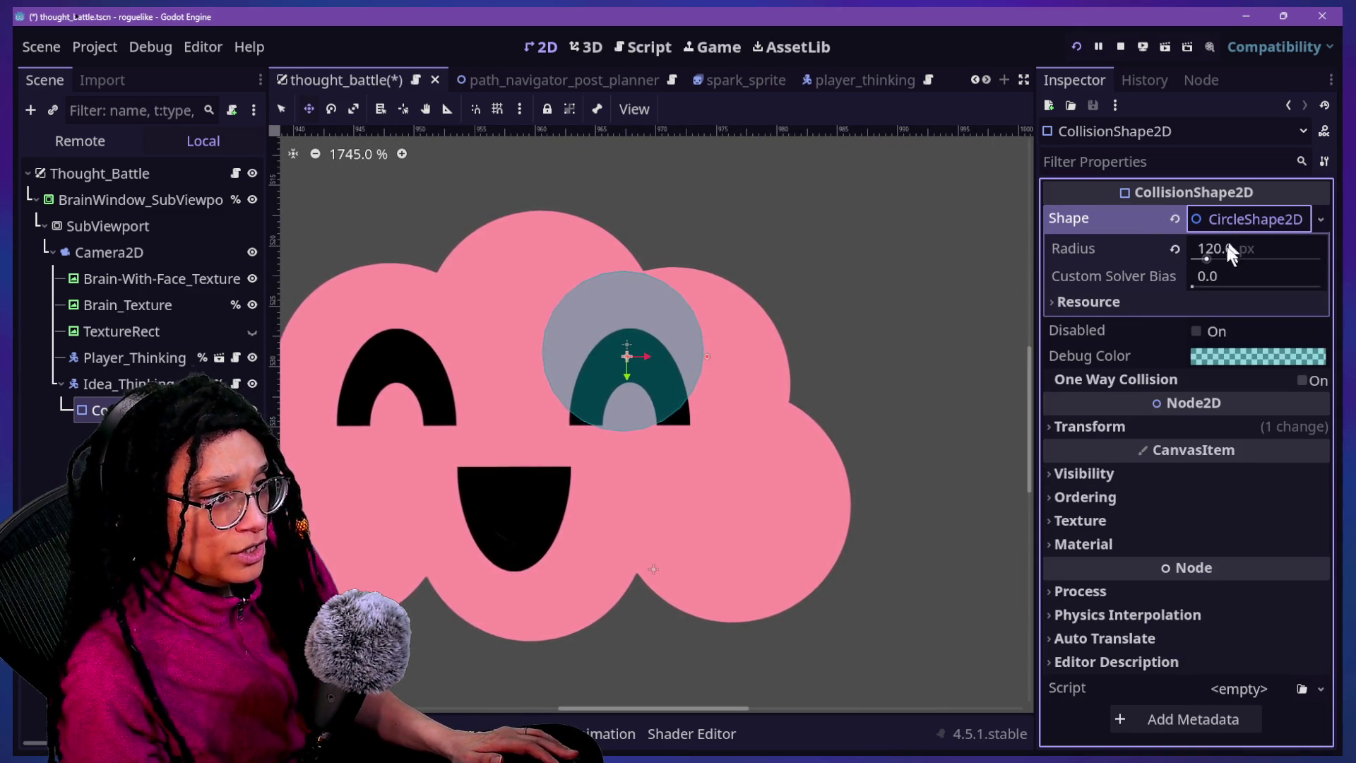
drag(1222, 252, 1173, 252)
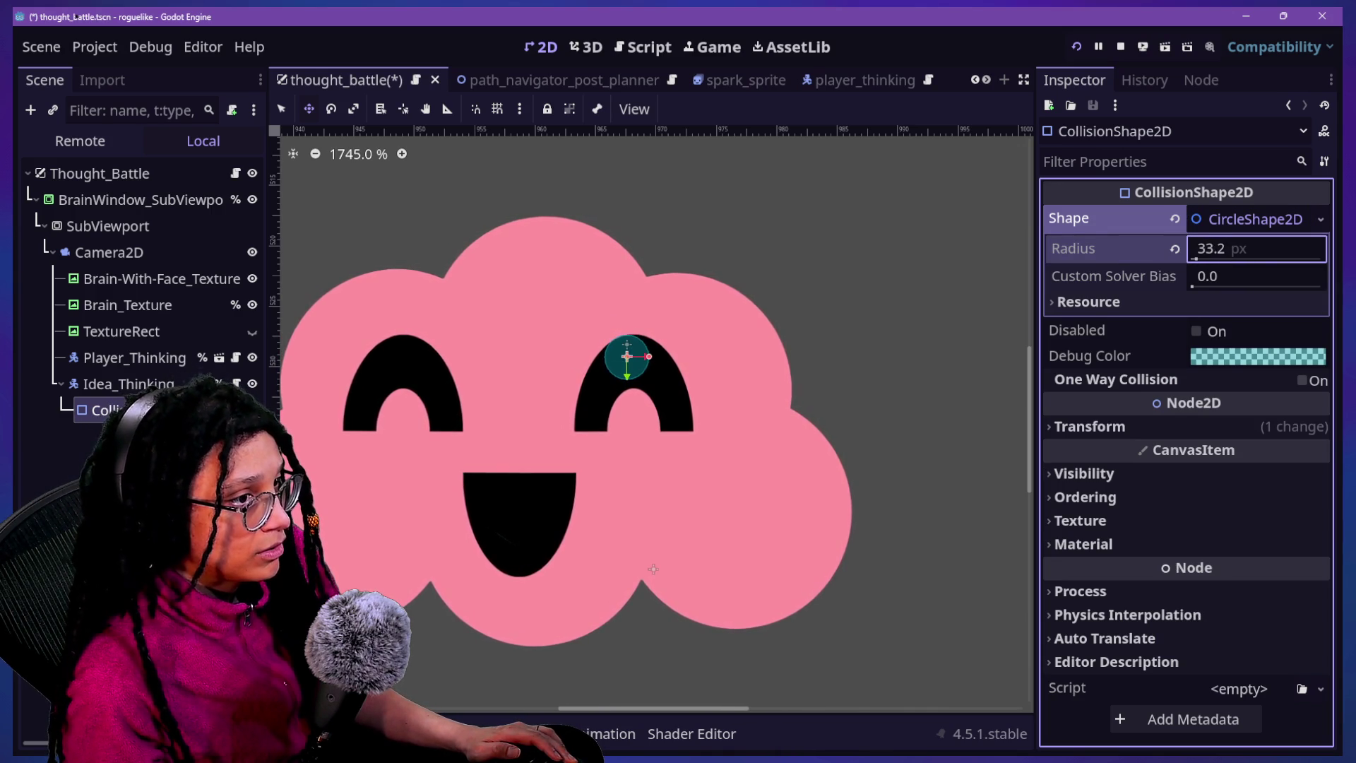
key(ctrl+s)
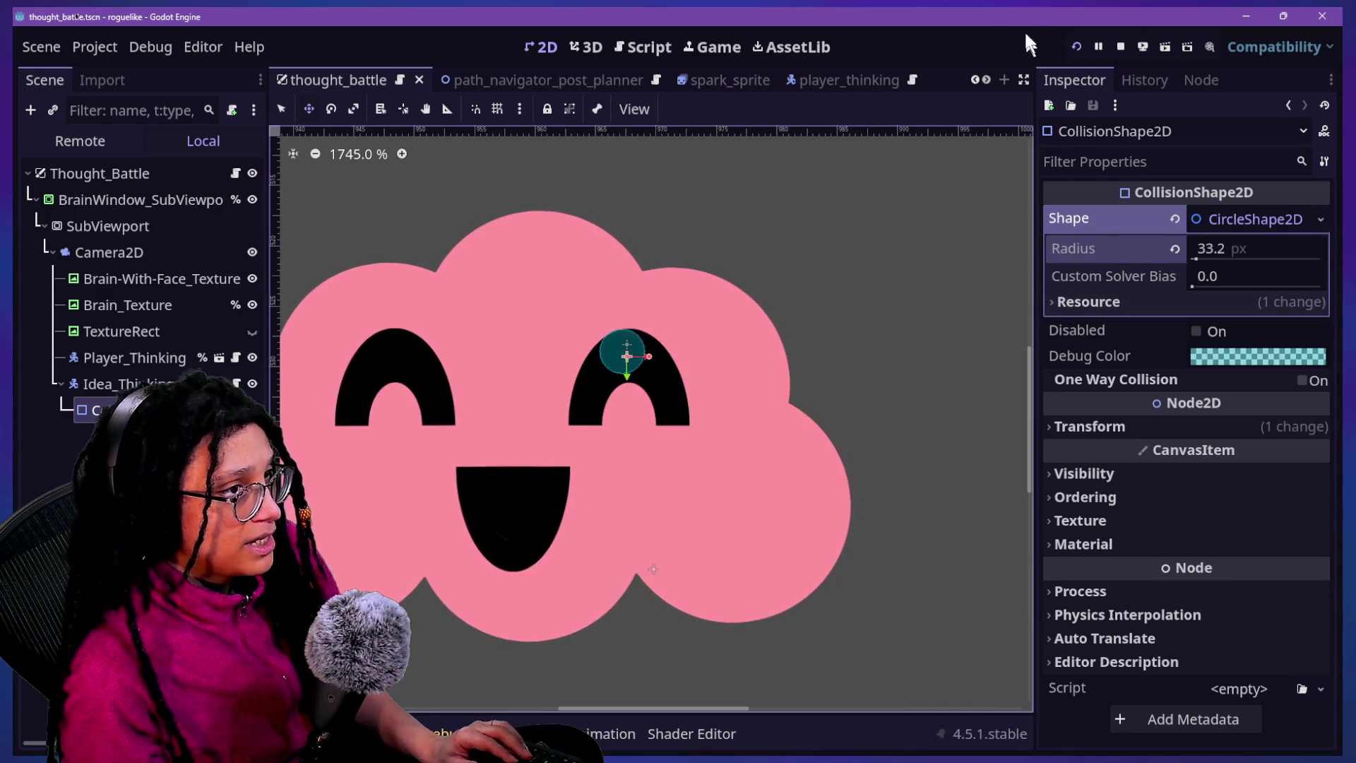
click(1068, 46)
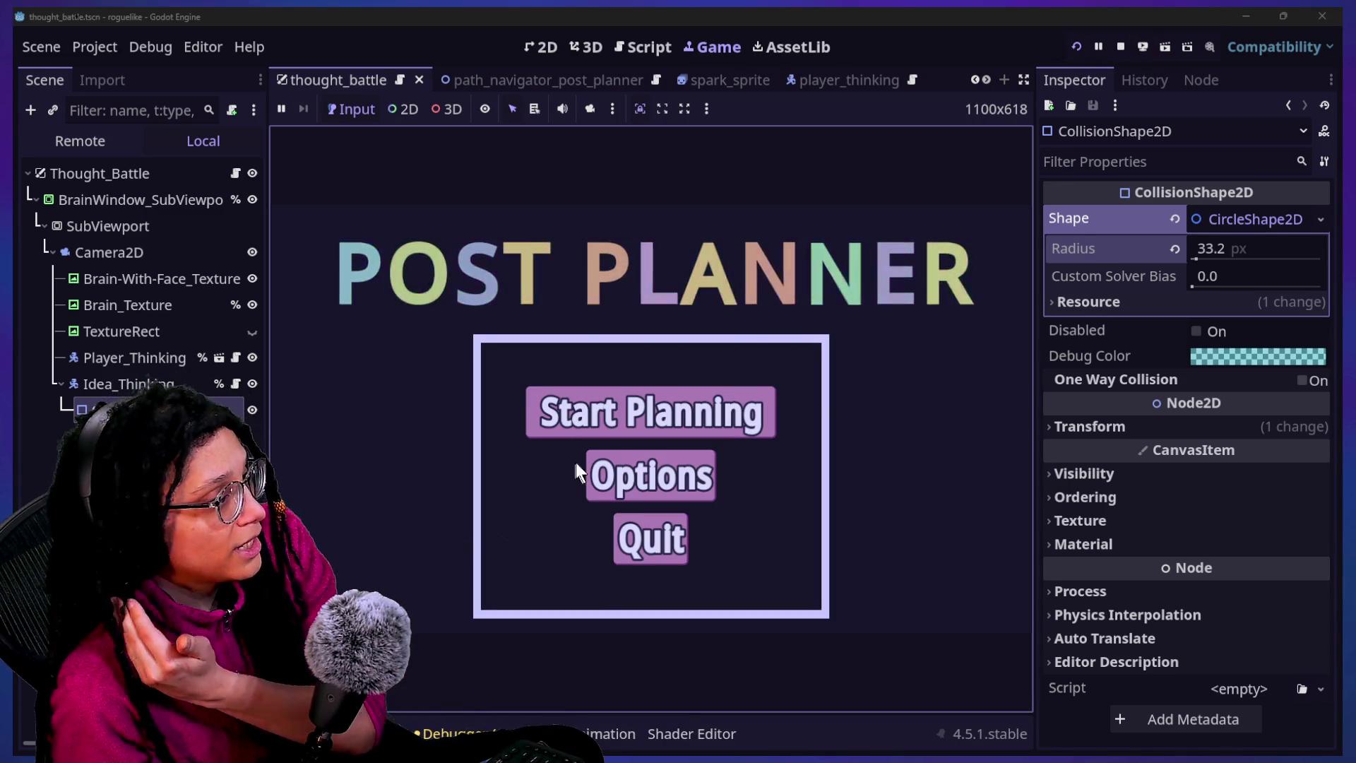
click(604, 418)
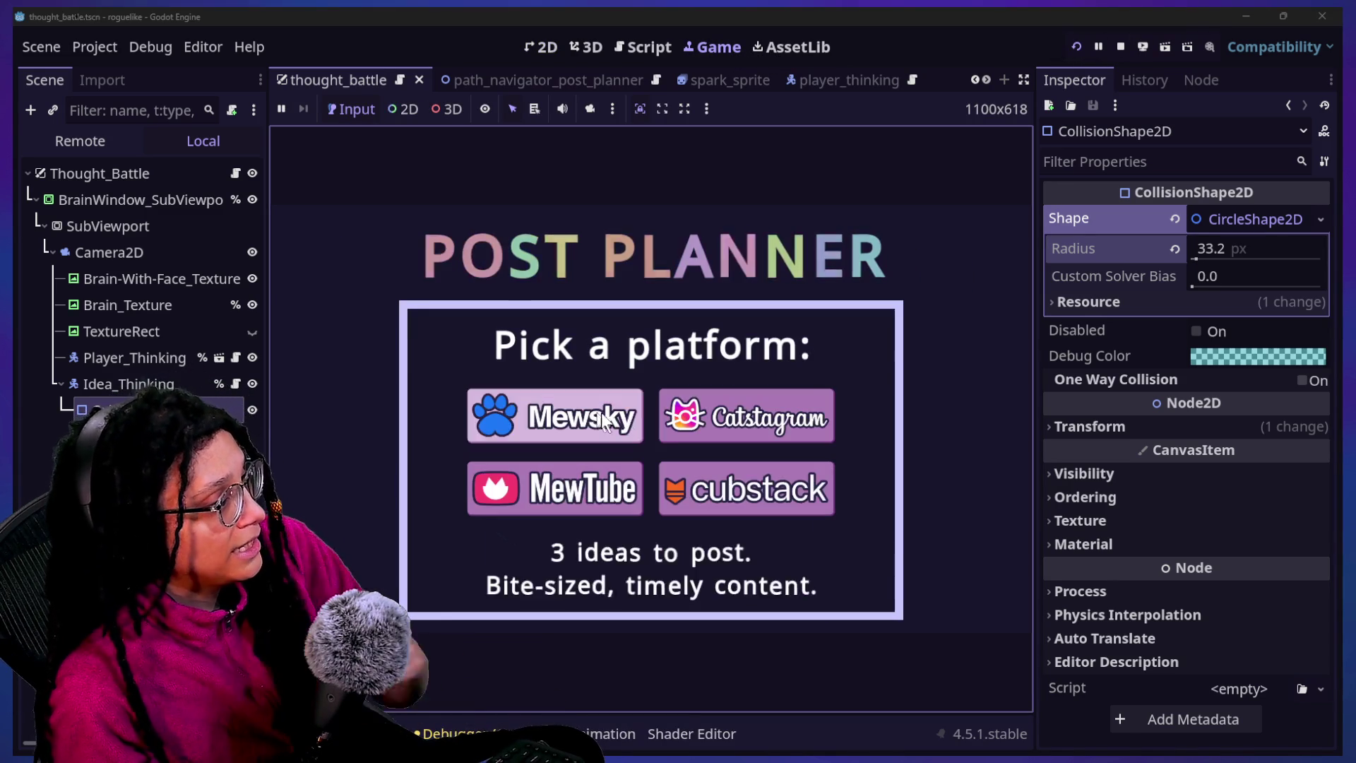
click(713, 430)
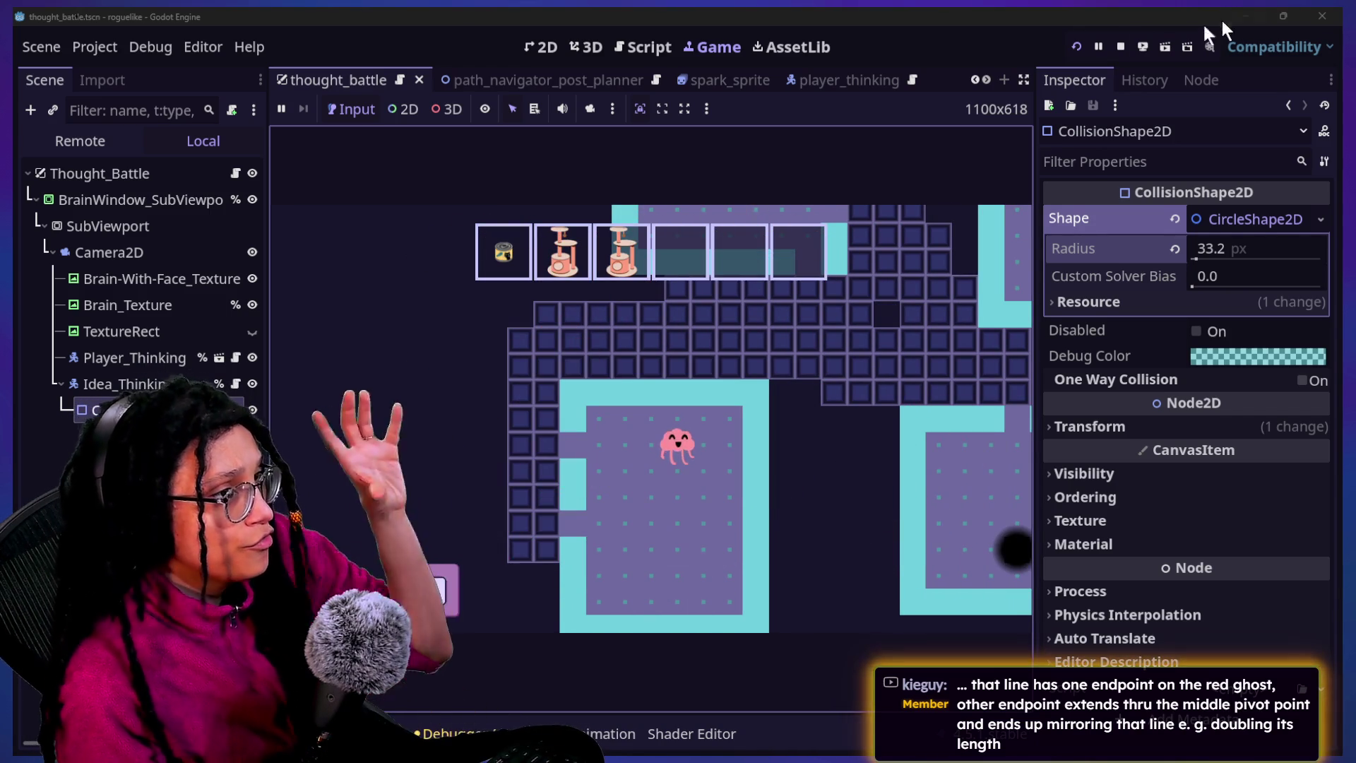
click(1120, 46)
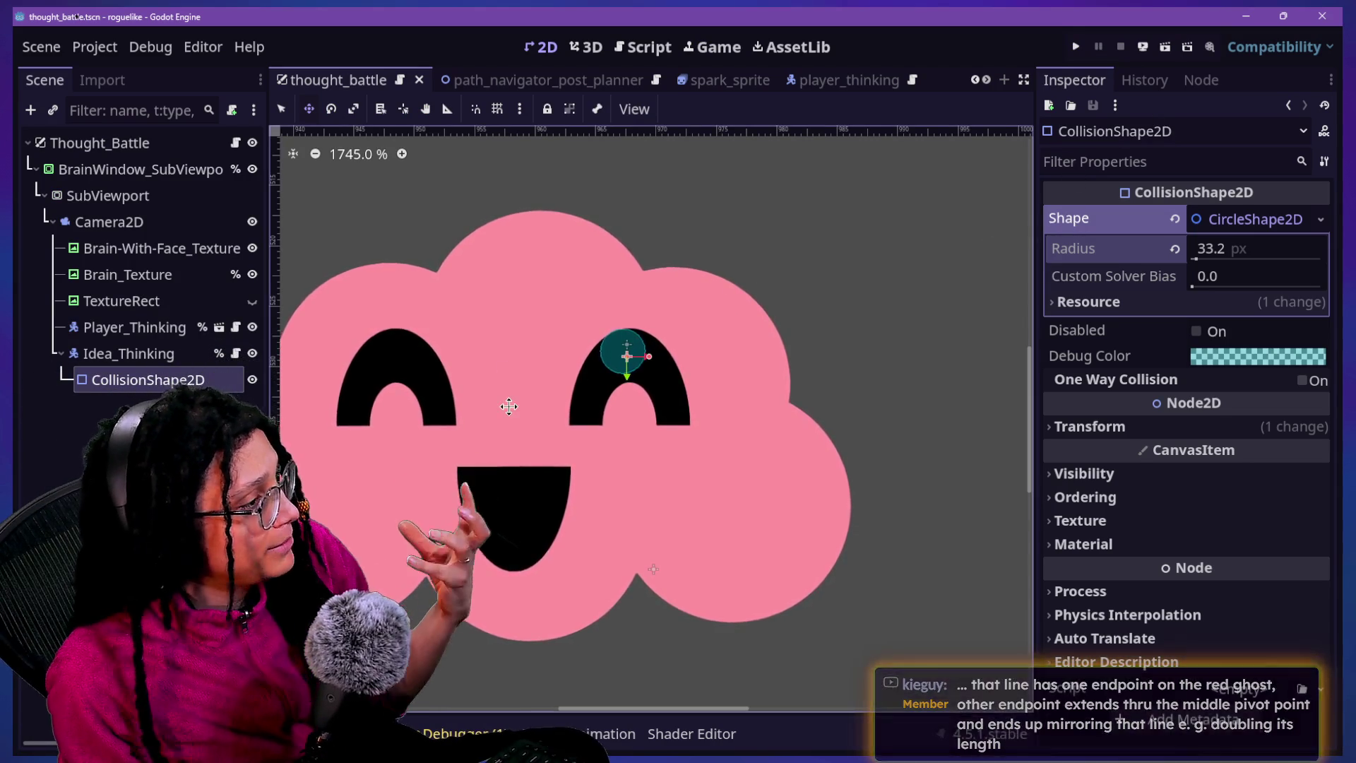
Inspect Camera2D, Player_Thinking and BrainWindow_SubViewportContainer, ending with Camera2D's settings shown
scroll(508, 407, down, 3)
click(94, 225)
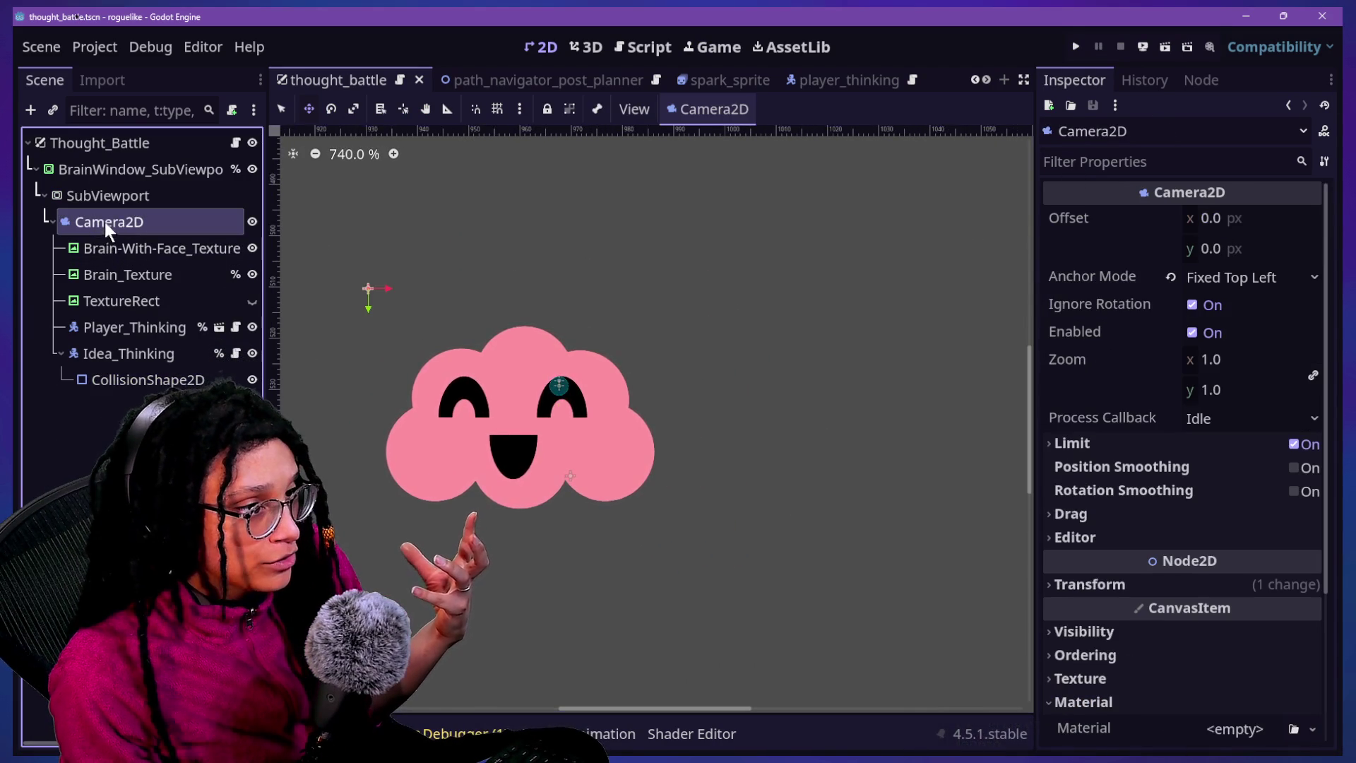
click(134, 327)
scroll(1162, 432, down, 3)
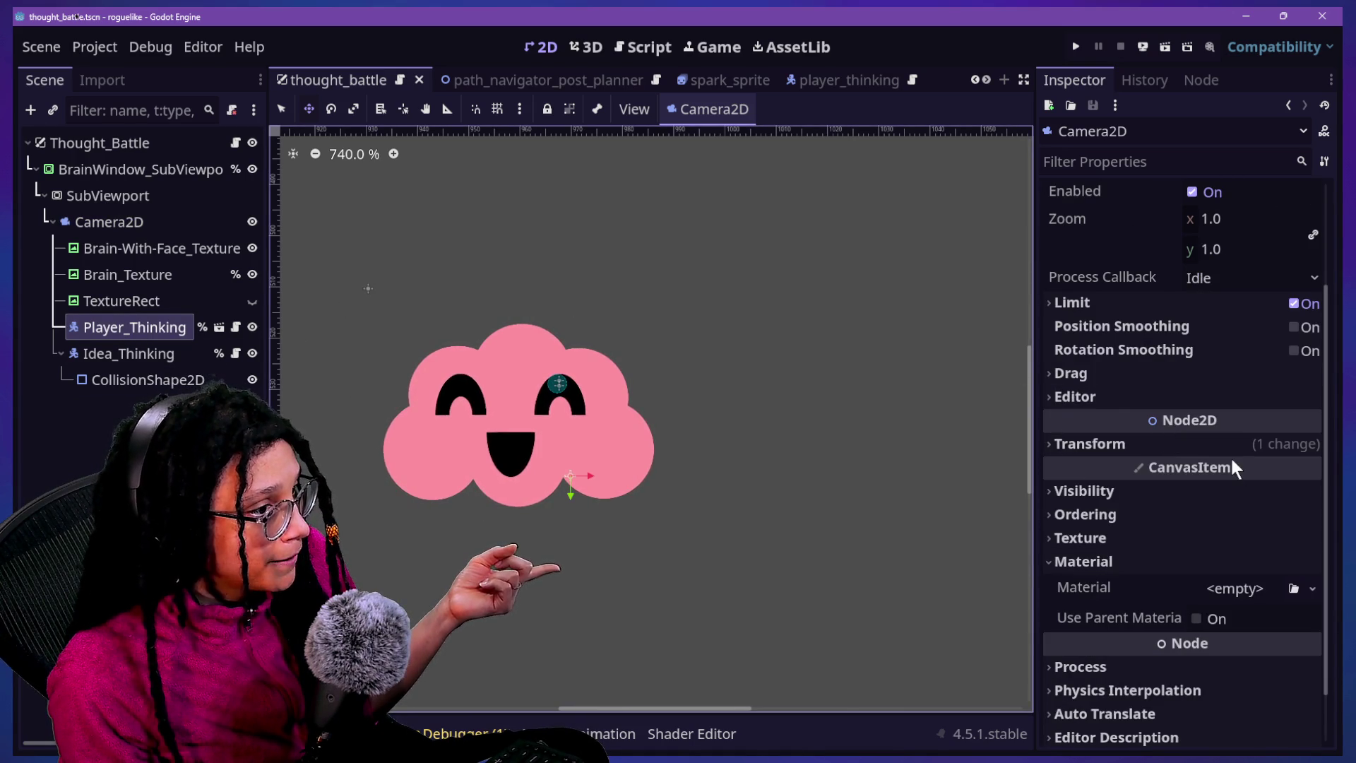
click(1206, 445)
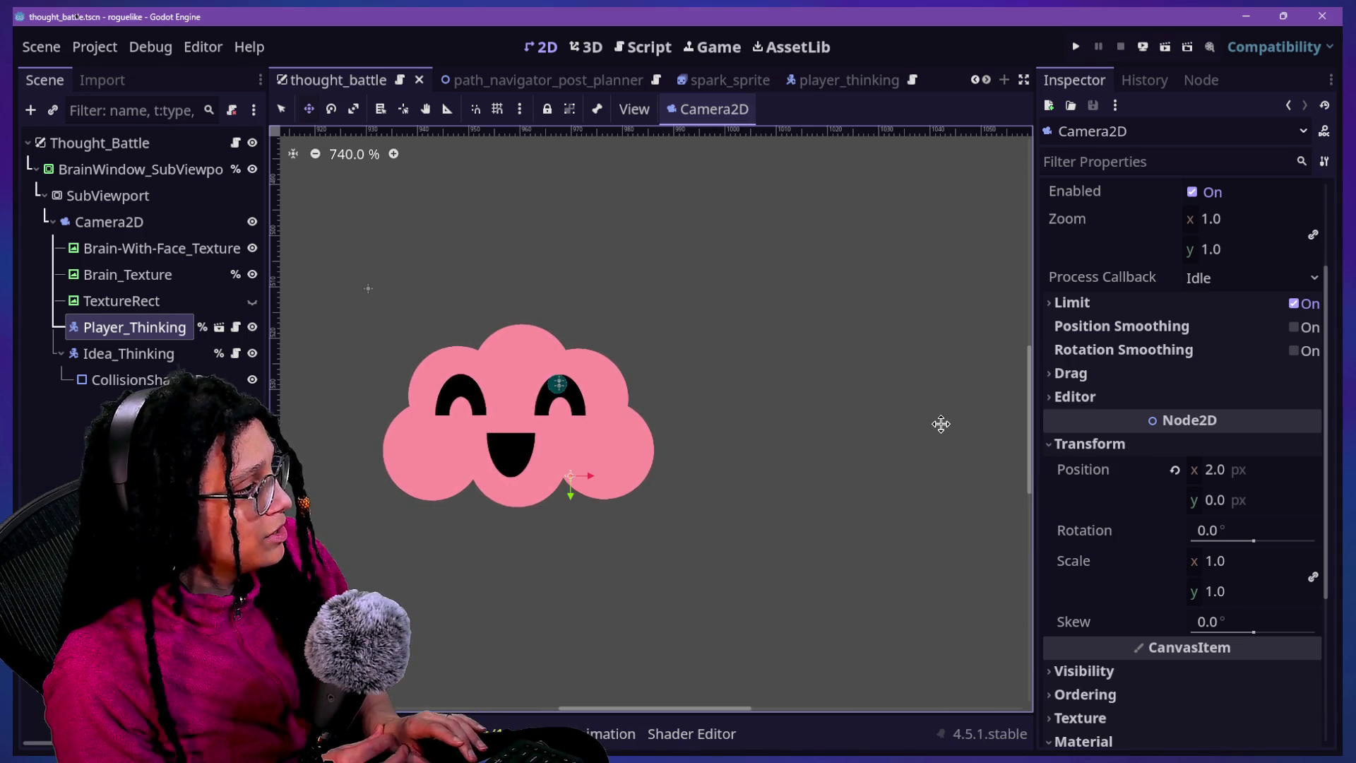
click(65, 172)
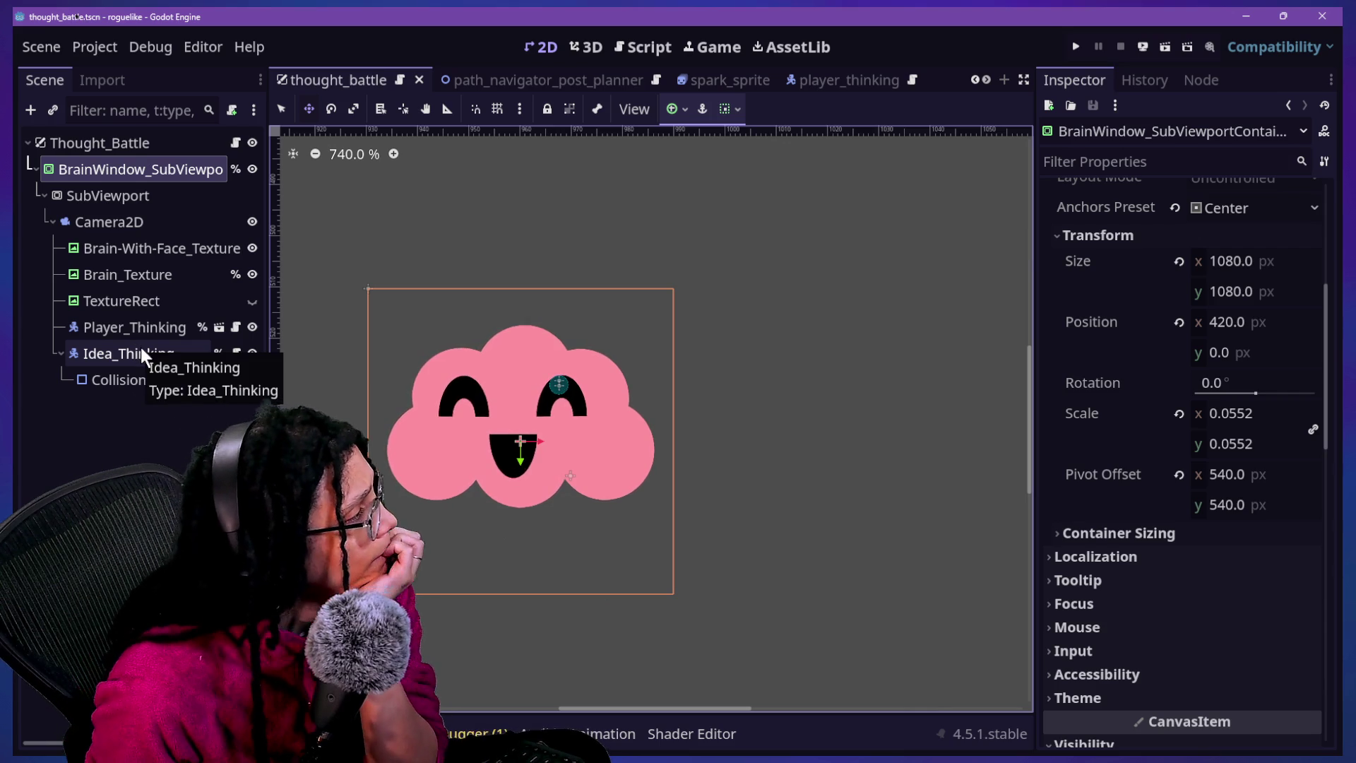
click(151, 328)
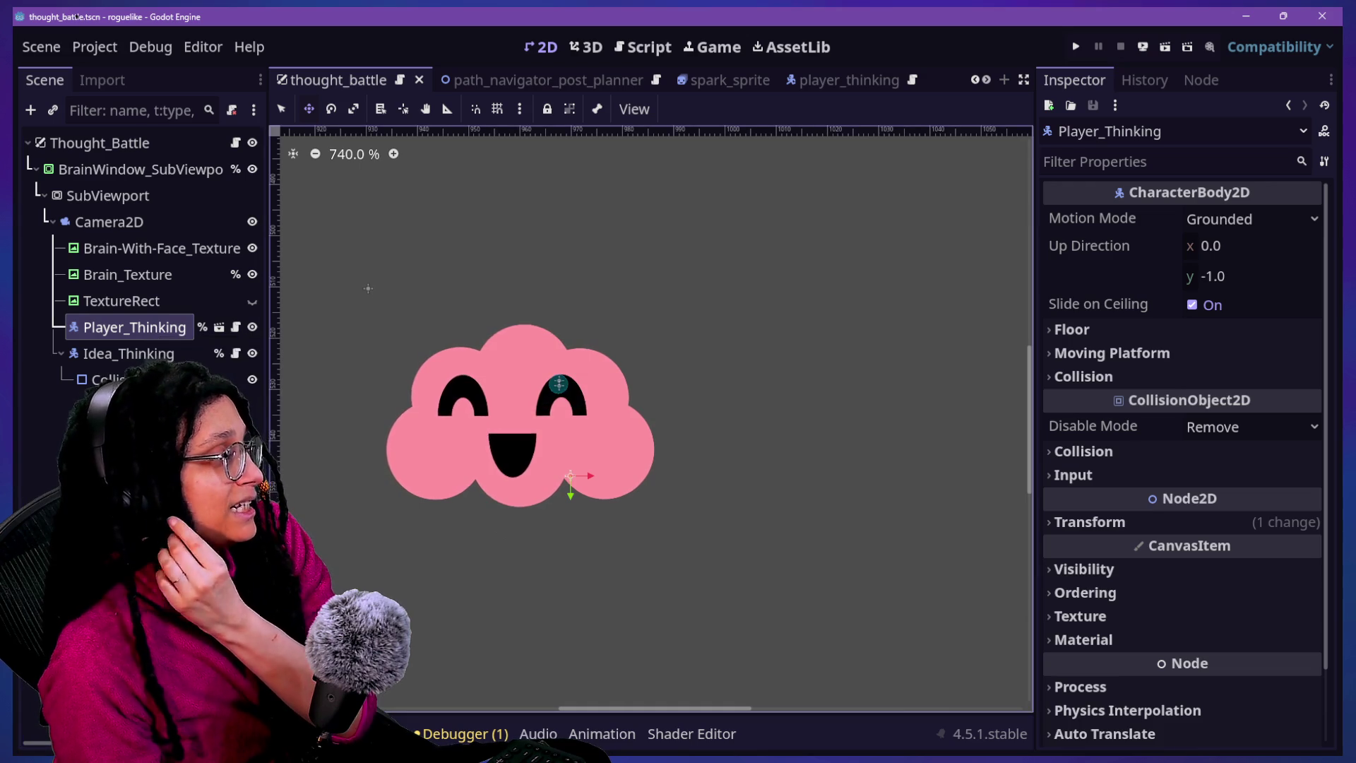
click(139, 224)
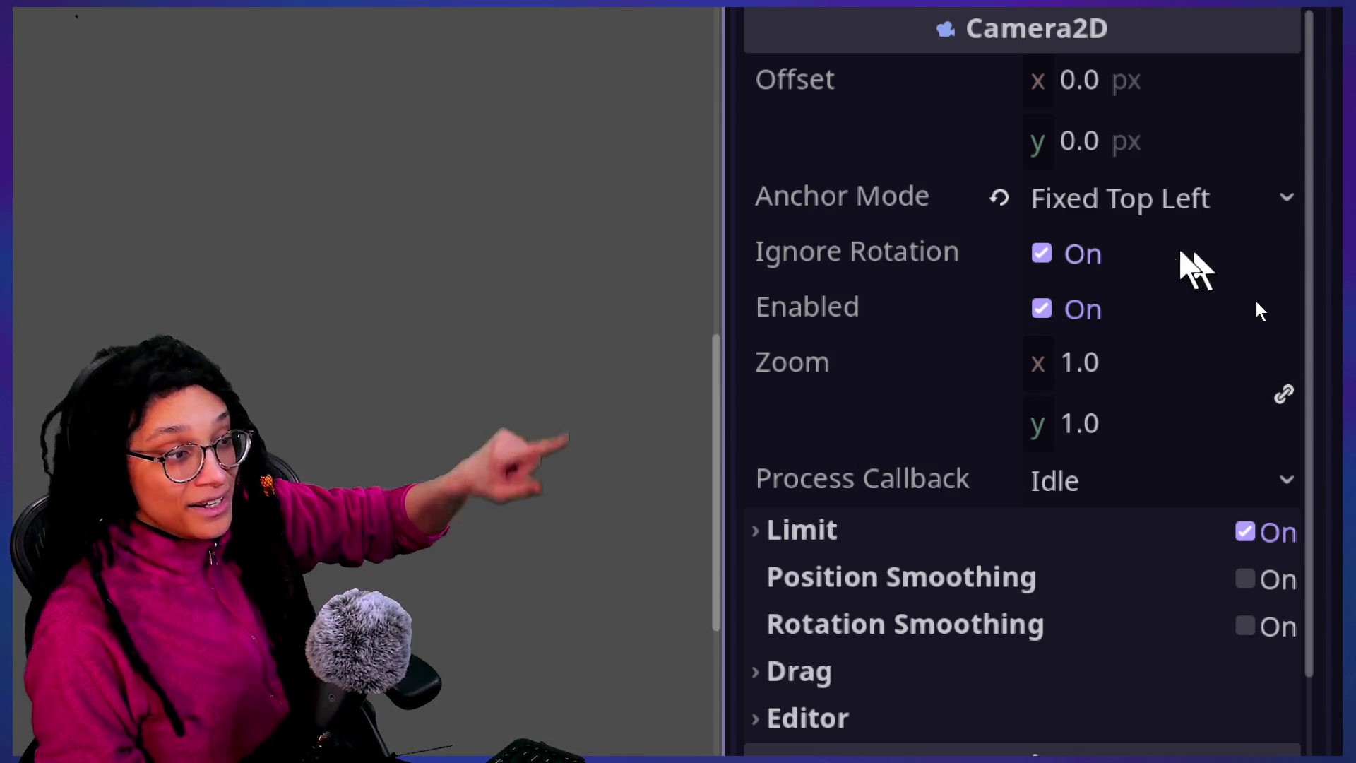
mouse_move(1177, 362)
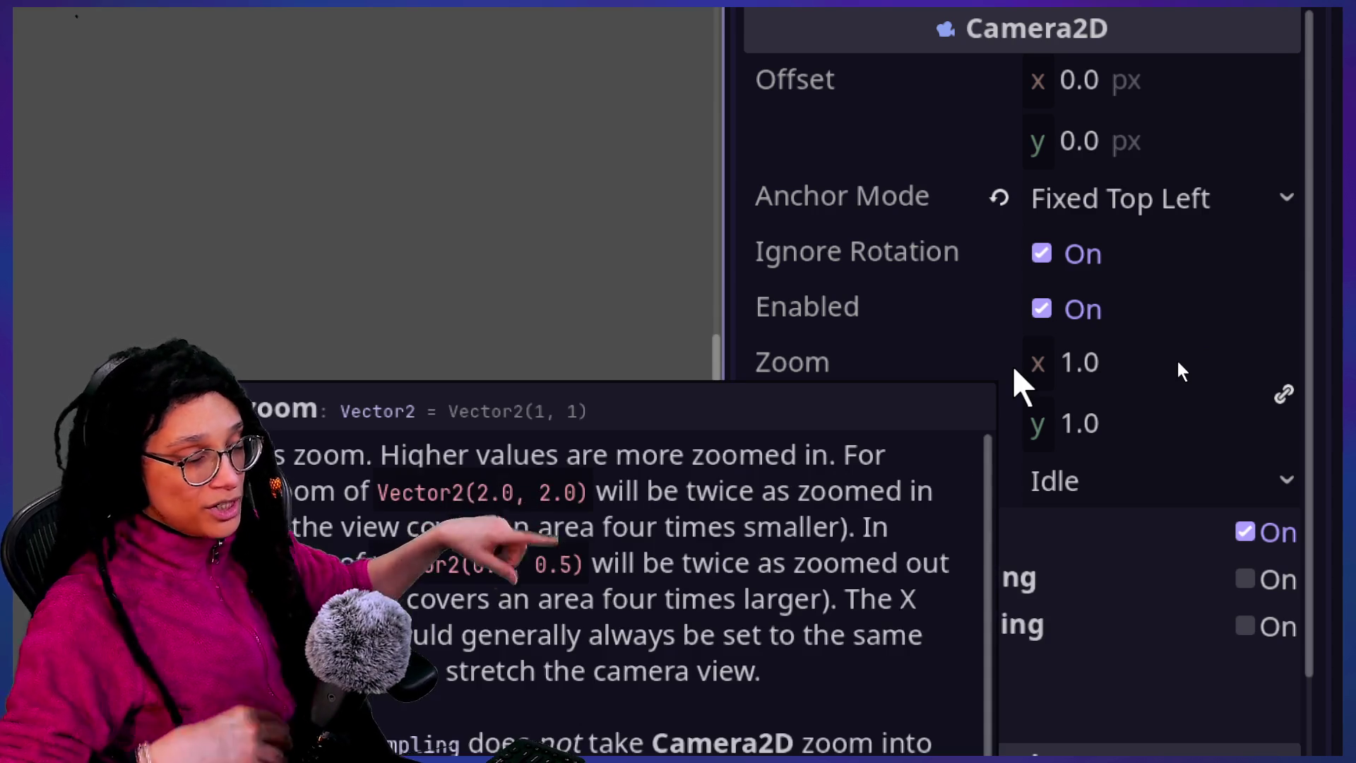
scroll(1158, 480, down, 2)
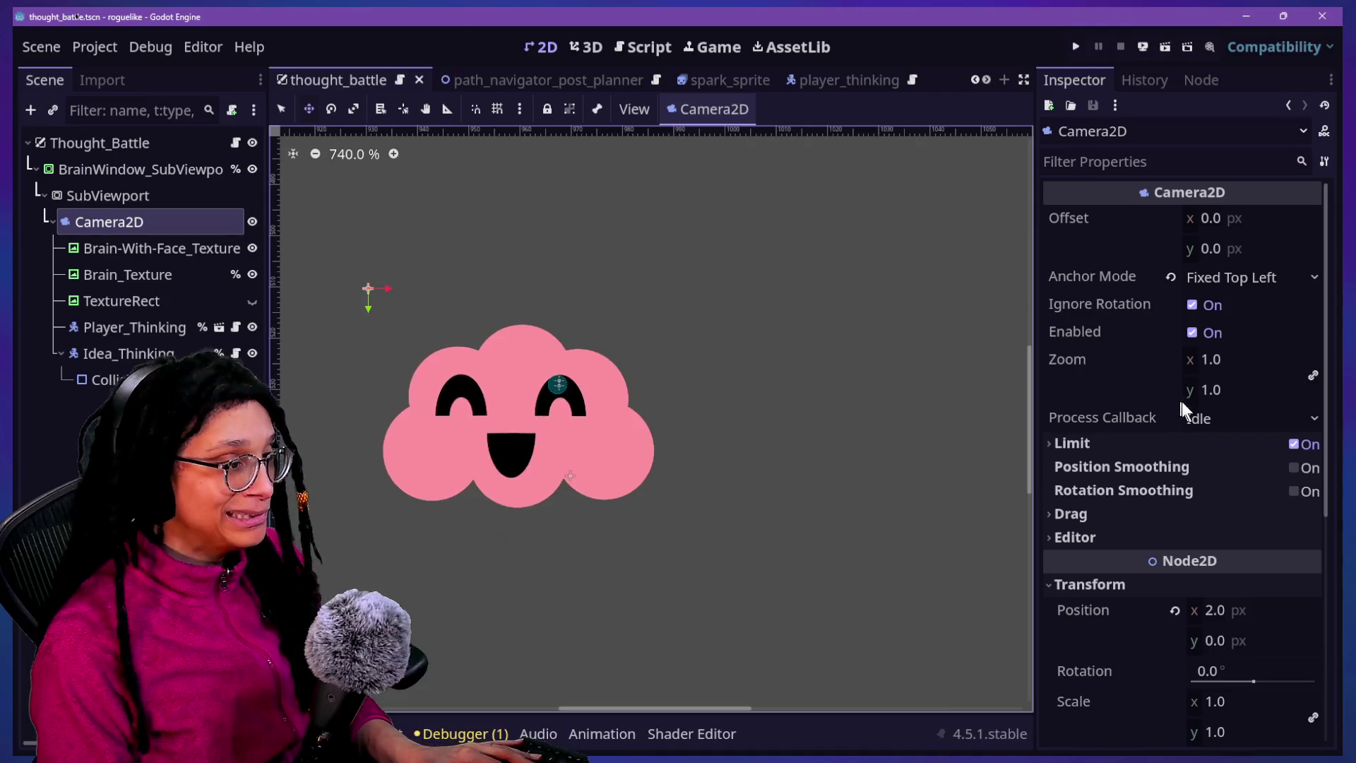
Run the game into a maze level and drag the Camera2D zoom down to 0.362 while playing
mouse_move(1230, 362)
mouse_down()
mouse_move(1272, 359)
mouse_move(1209, 361)
mouse_up()
key(ctrl+z)
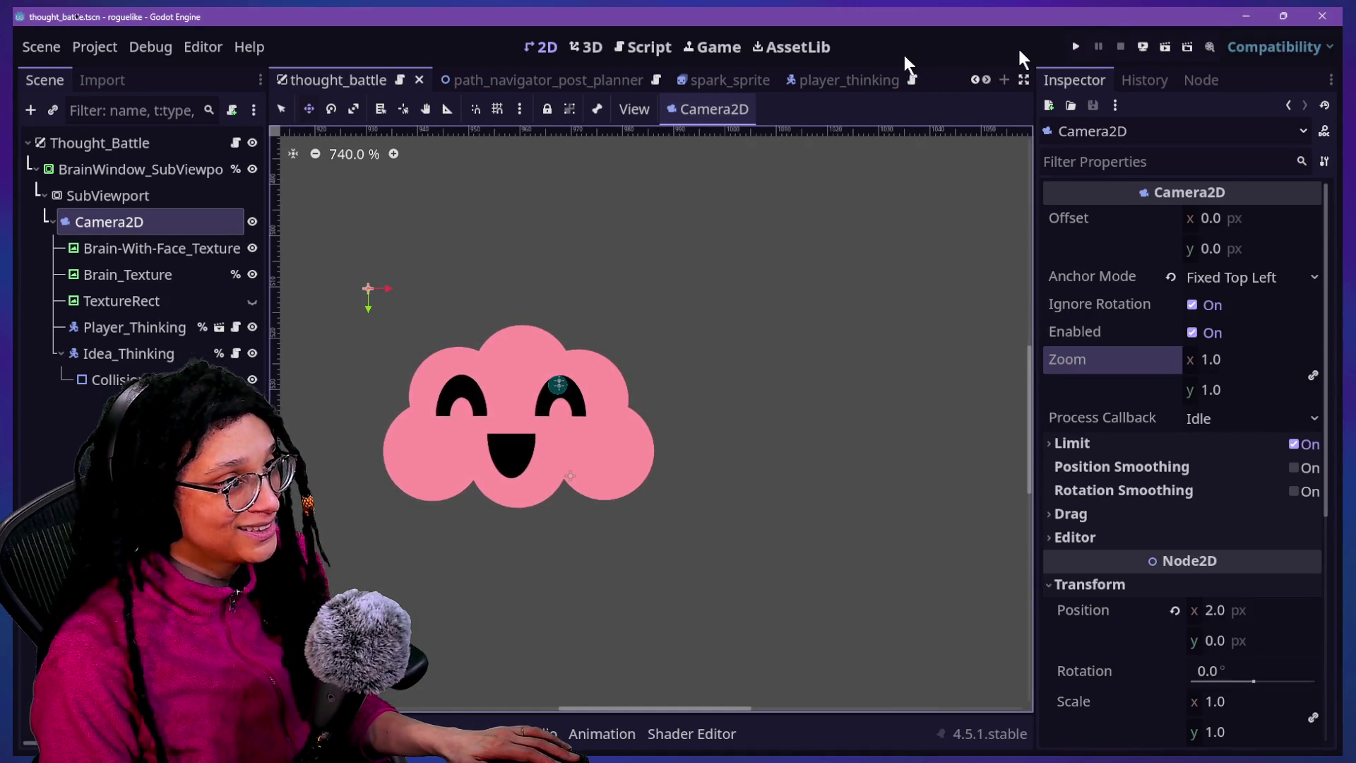
click(1081, 46)
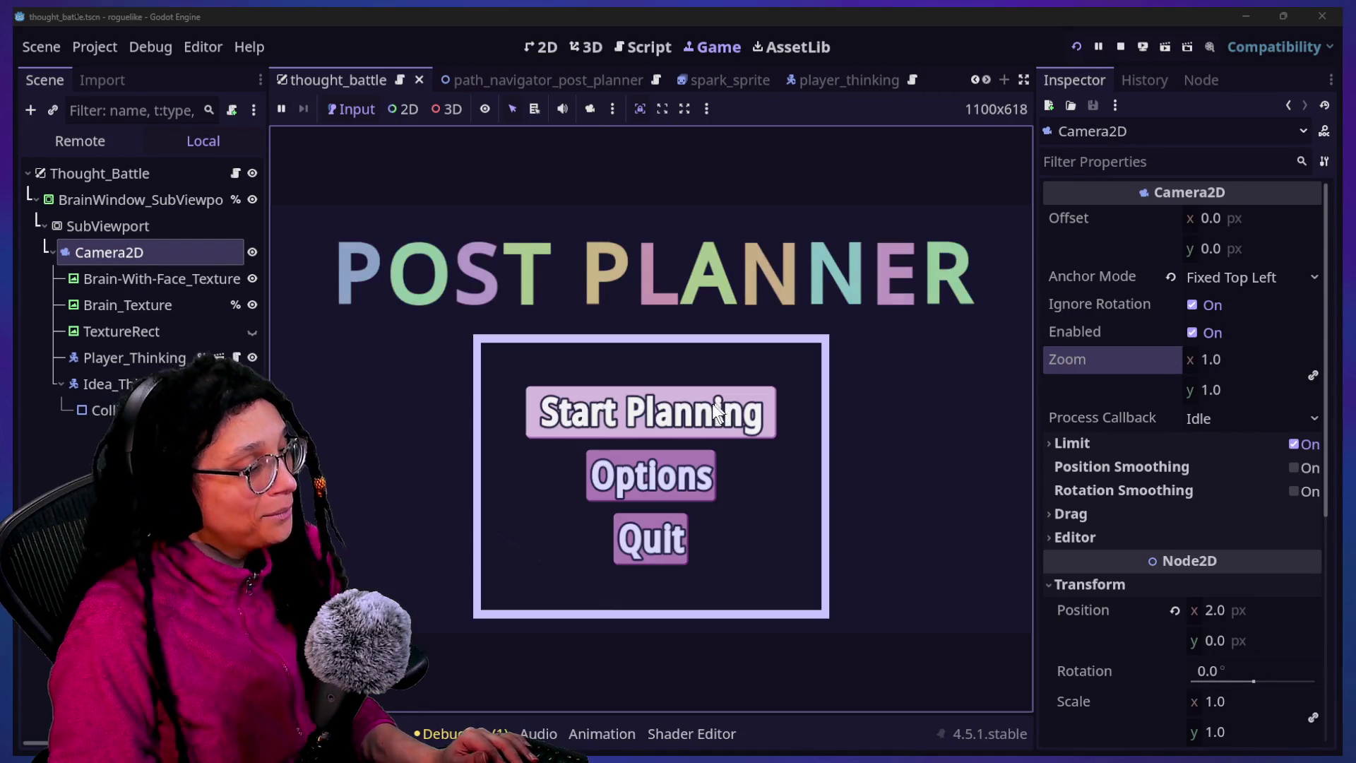
click(707, 410)
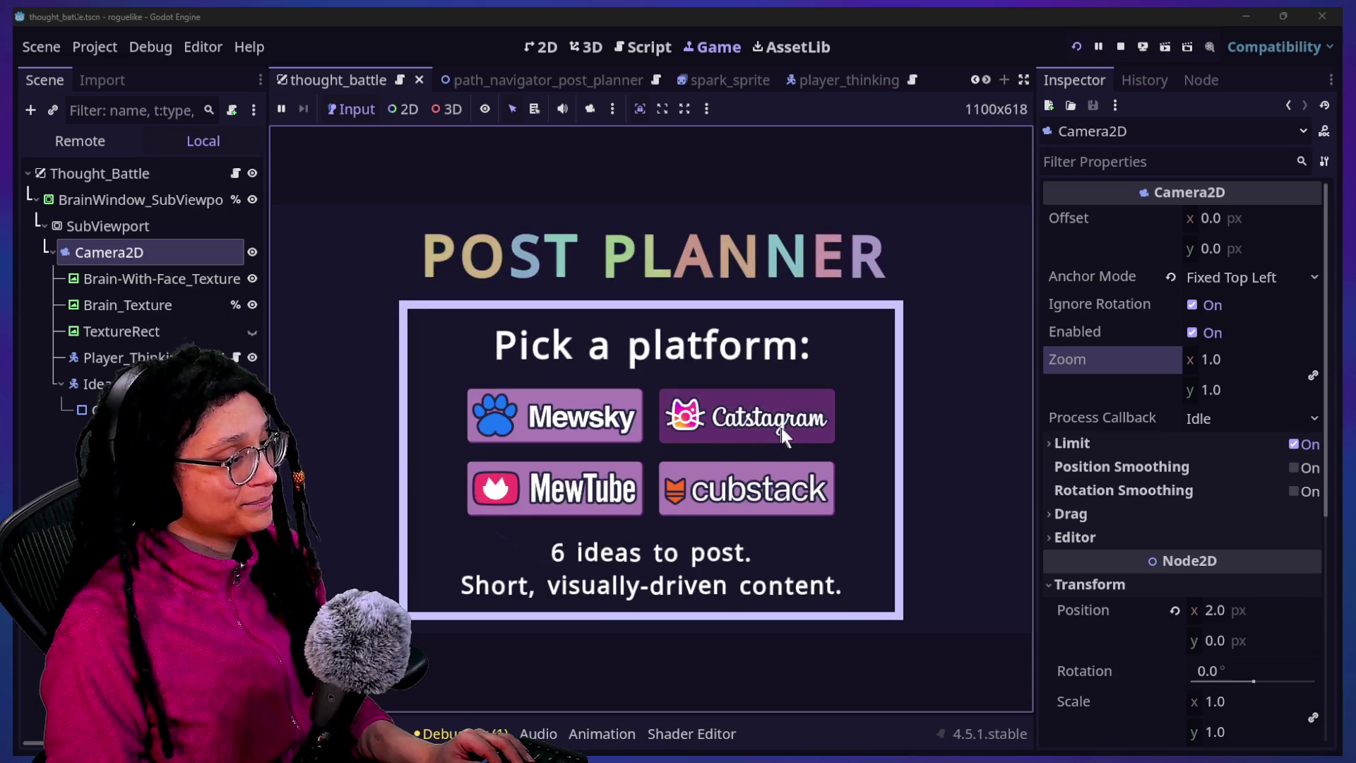
click(780, 427)
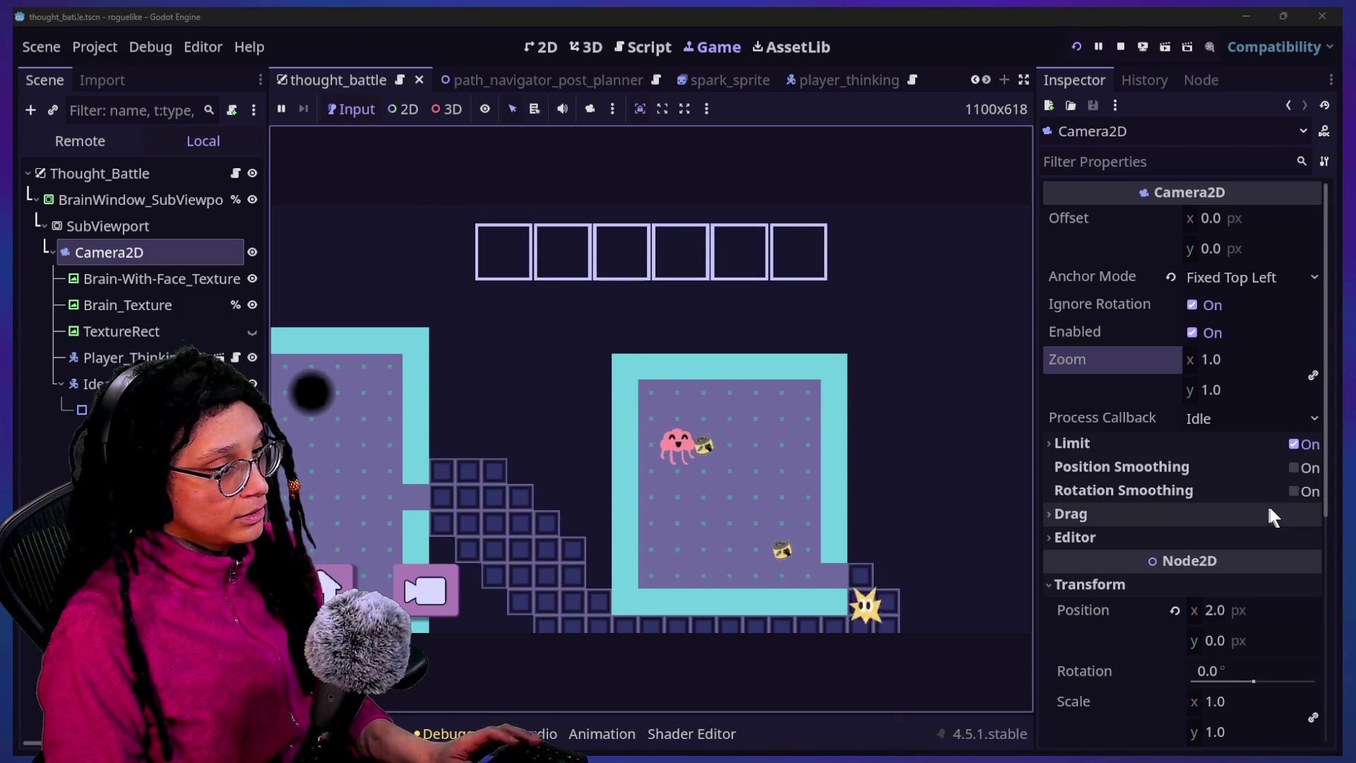
mouse_move(1240, 353)
mouse_down()
mouse_move(1200, 353)
mouse_move(1250, 359)
mouse_move(1184, 359)
mouse_move(1264, 359)
mouse_move(1193, 359)
mouse_move(1251, 359)
mouse_up()
drag(1243, 360, 1200, 359)
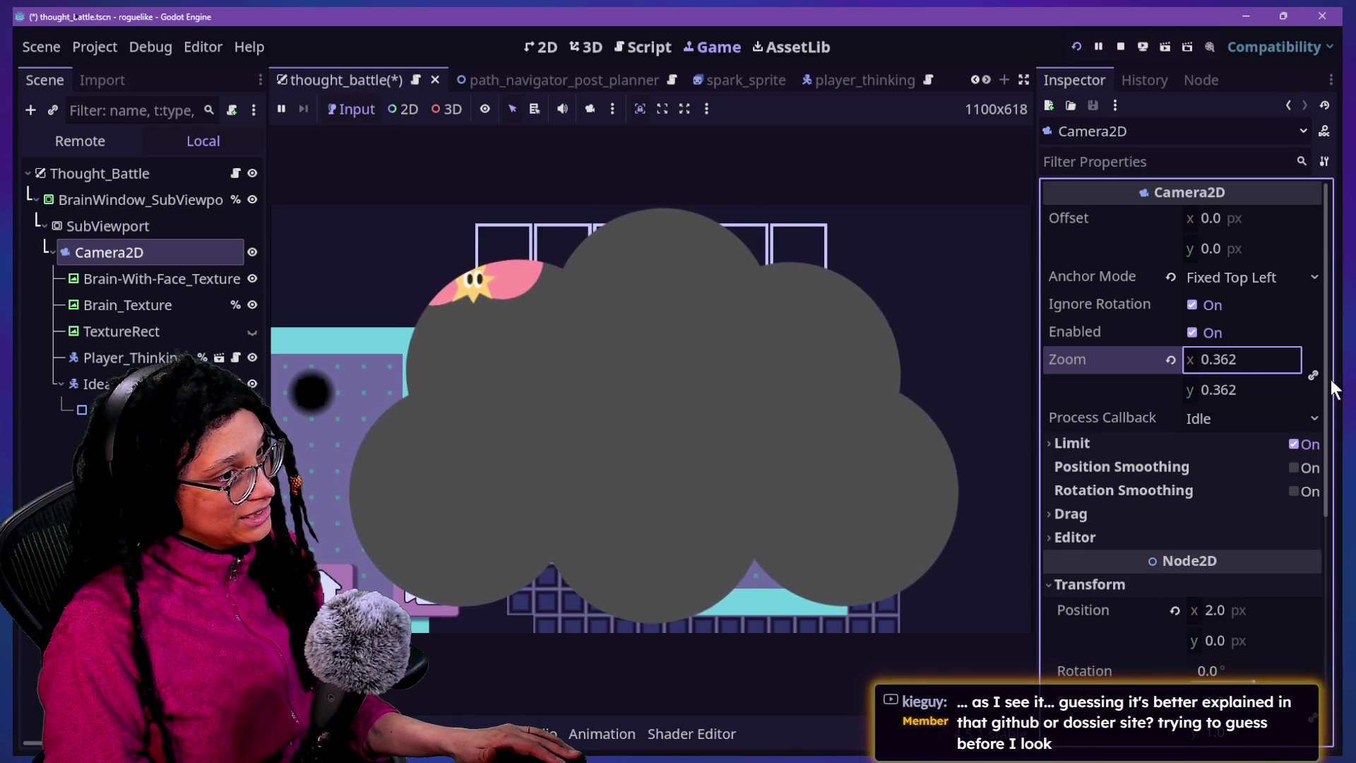
Enter a Camera2D horizontal offset of -1000
click(1252, 220)
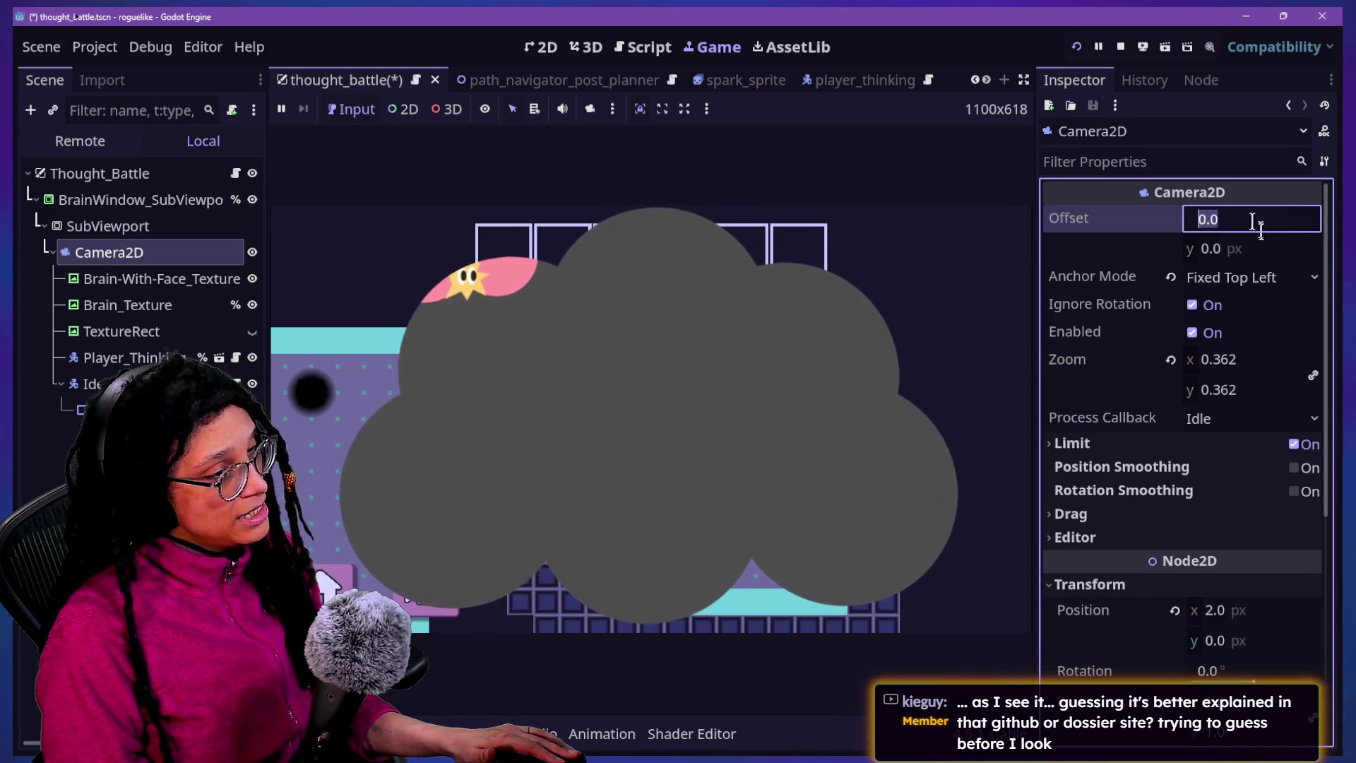
click(1264, 365)
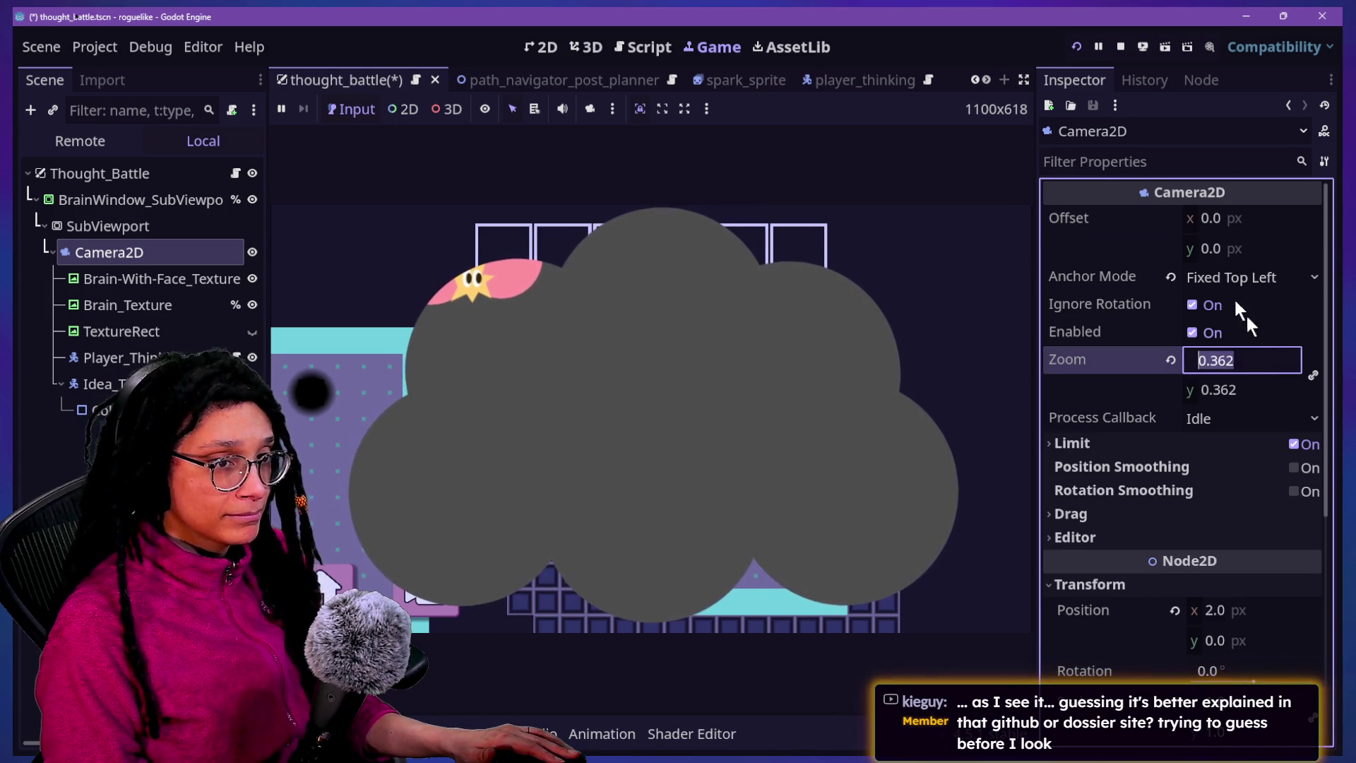
drag(1230, 214, 1234, 214)
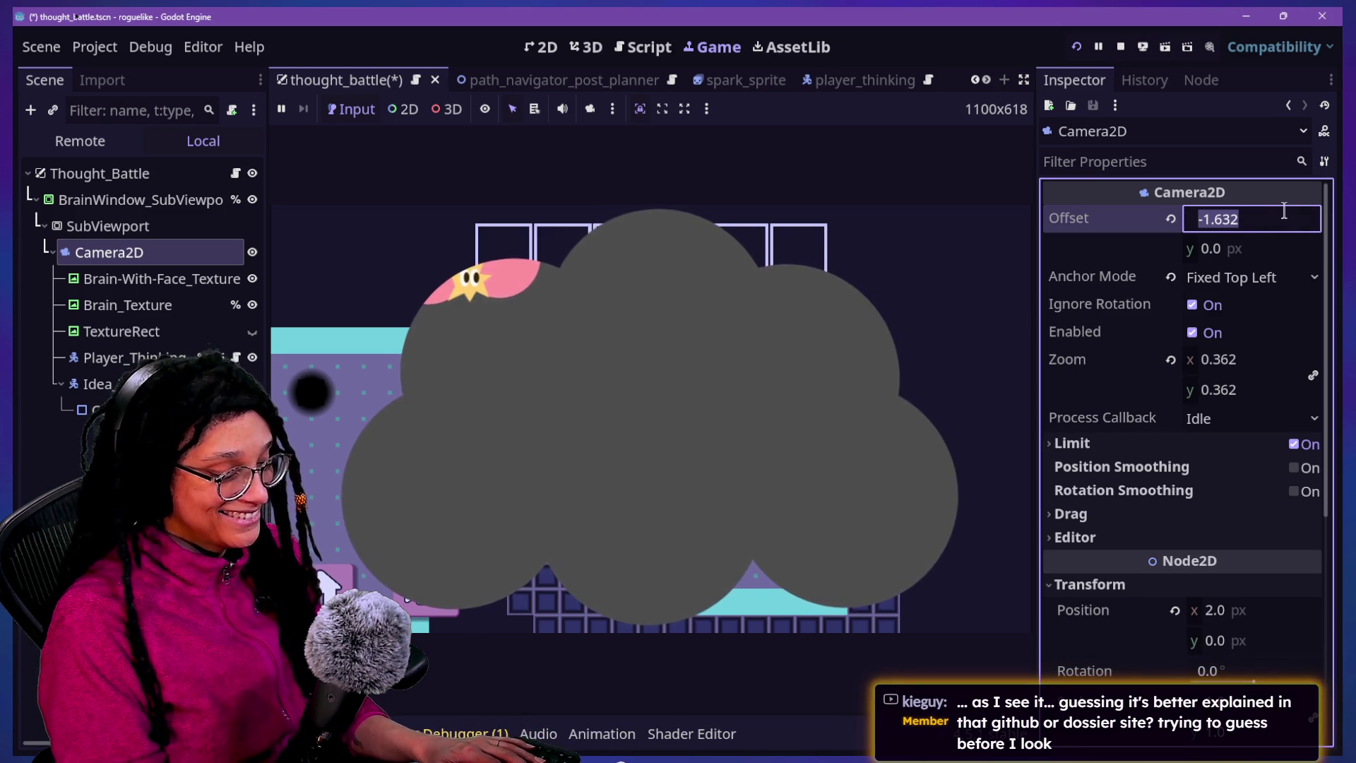
text(-100)
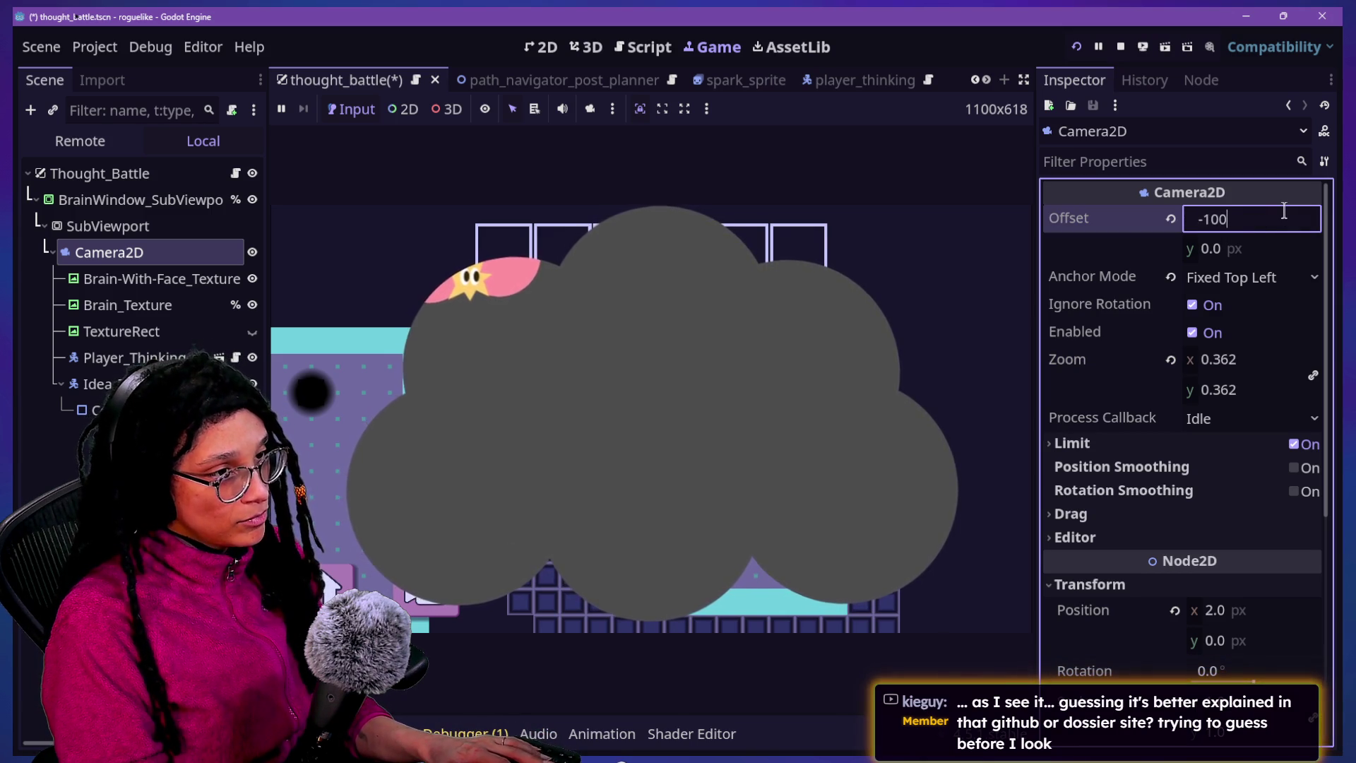
click(1202, 216)
text(-1000)
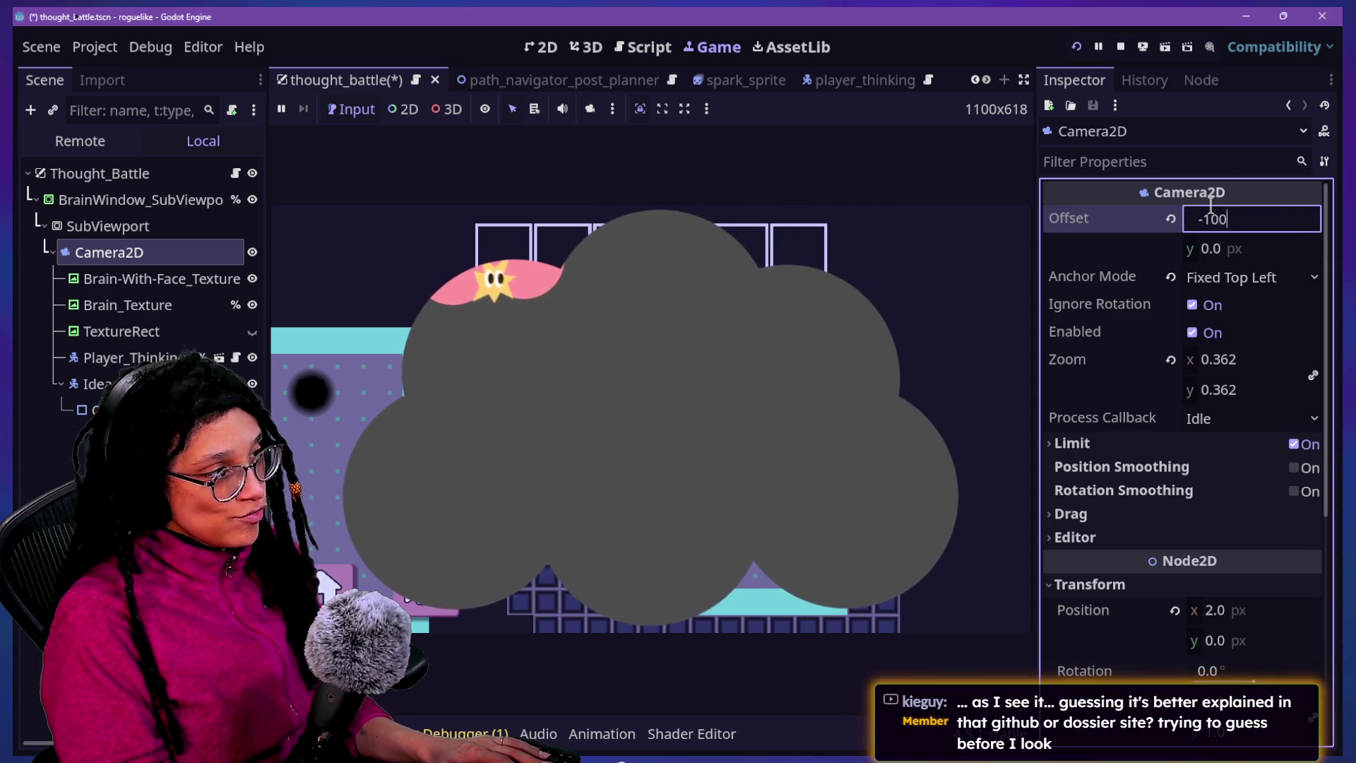
key(Return)
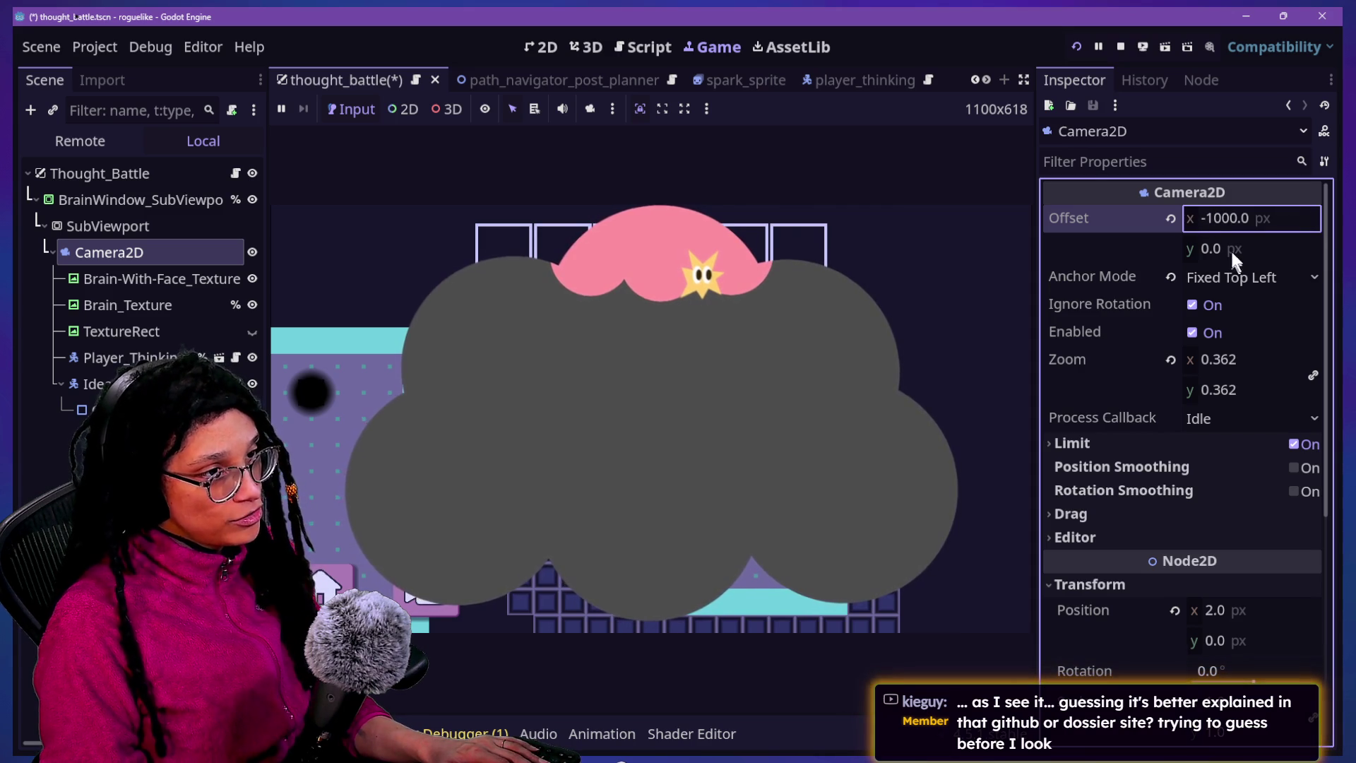
Try vertical offsets -1000, -600 and -700, settle on -800, and fine-tune zoom to about 0.352
click(1226, 248)
text(-1000)
key(Return)
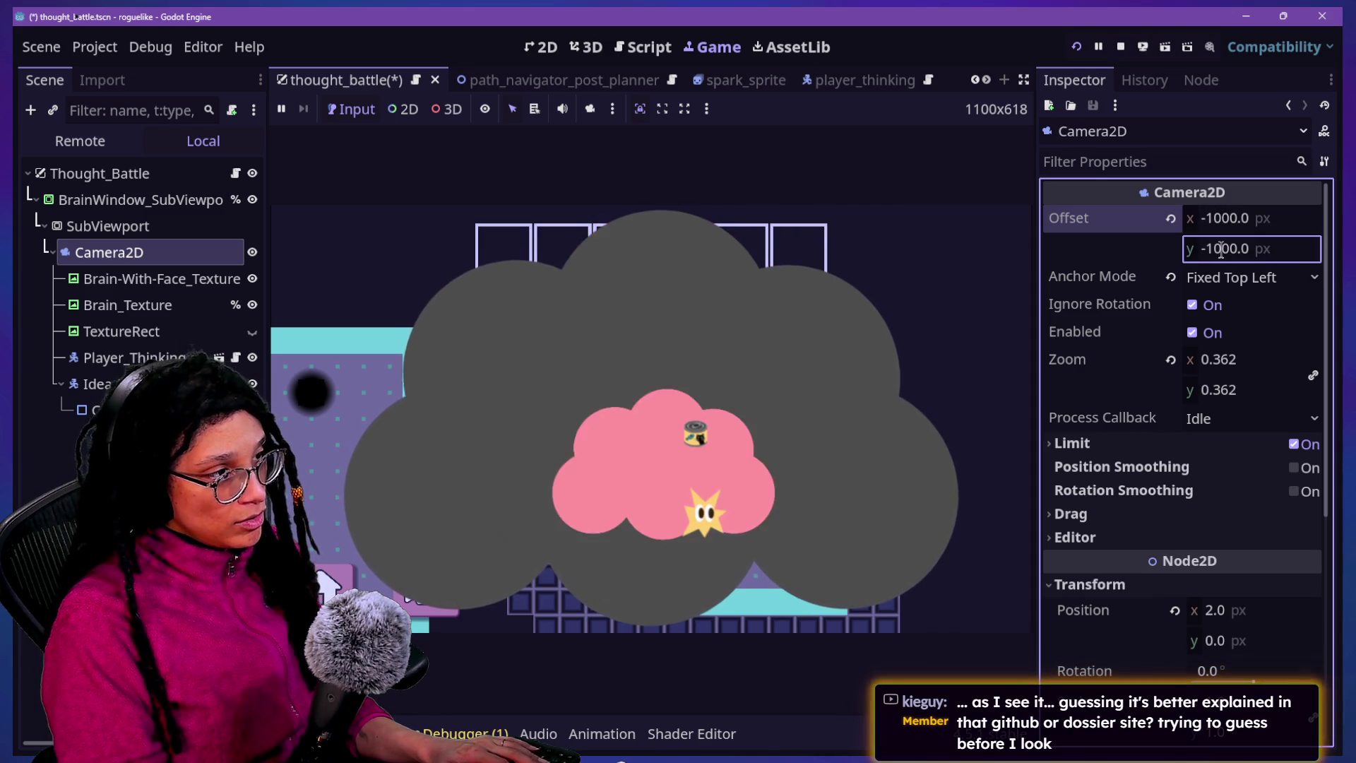
click(1220, 248)
text(-600)
key(Return)
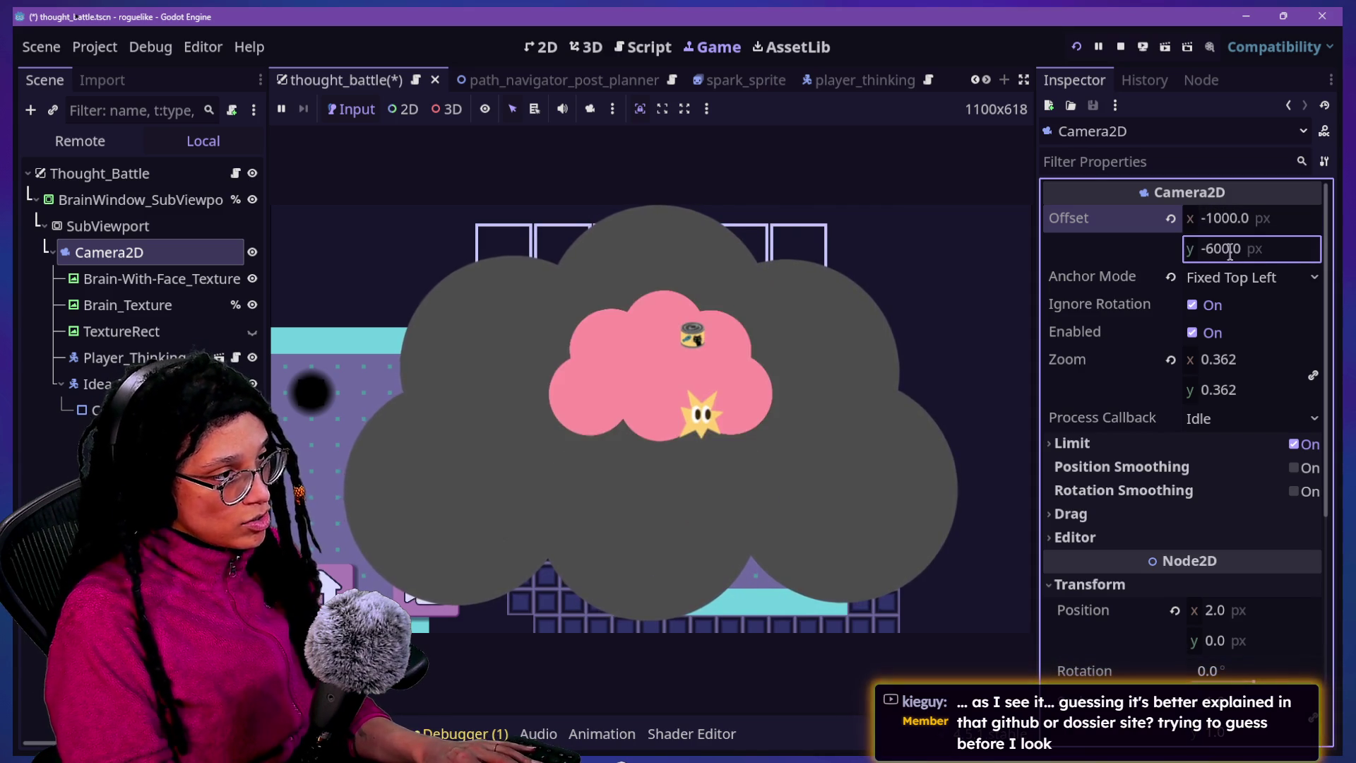
click(1230, 252)
text(-7)
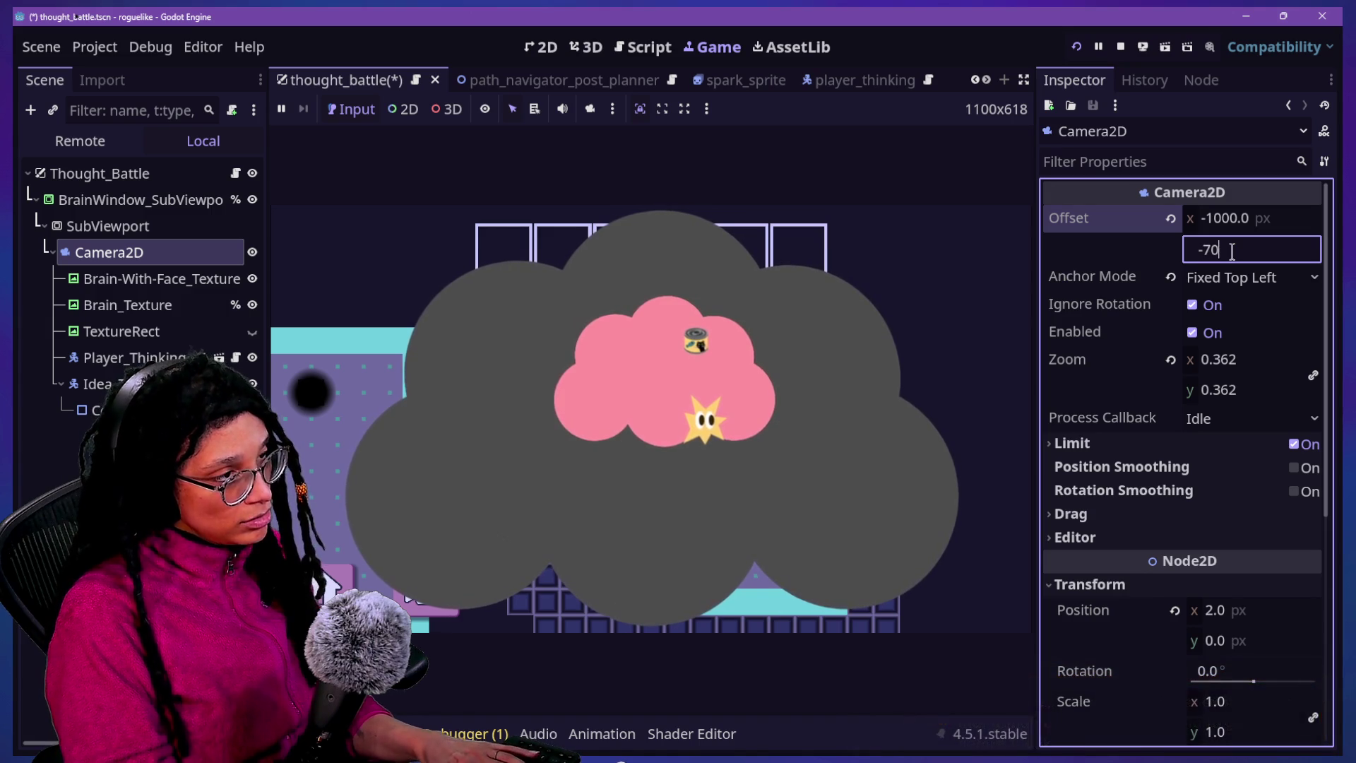
text(0)
key(Return)
text(800)
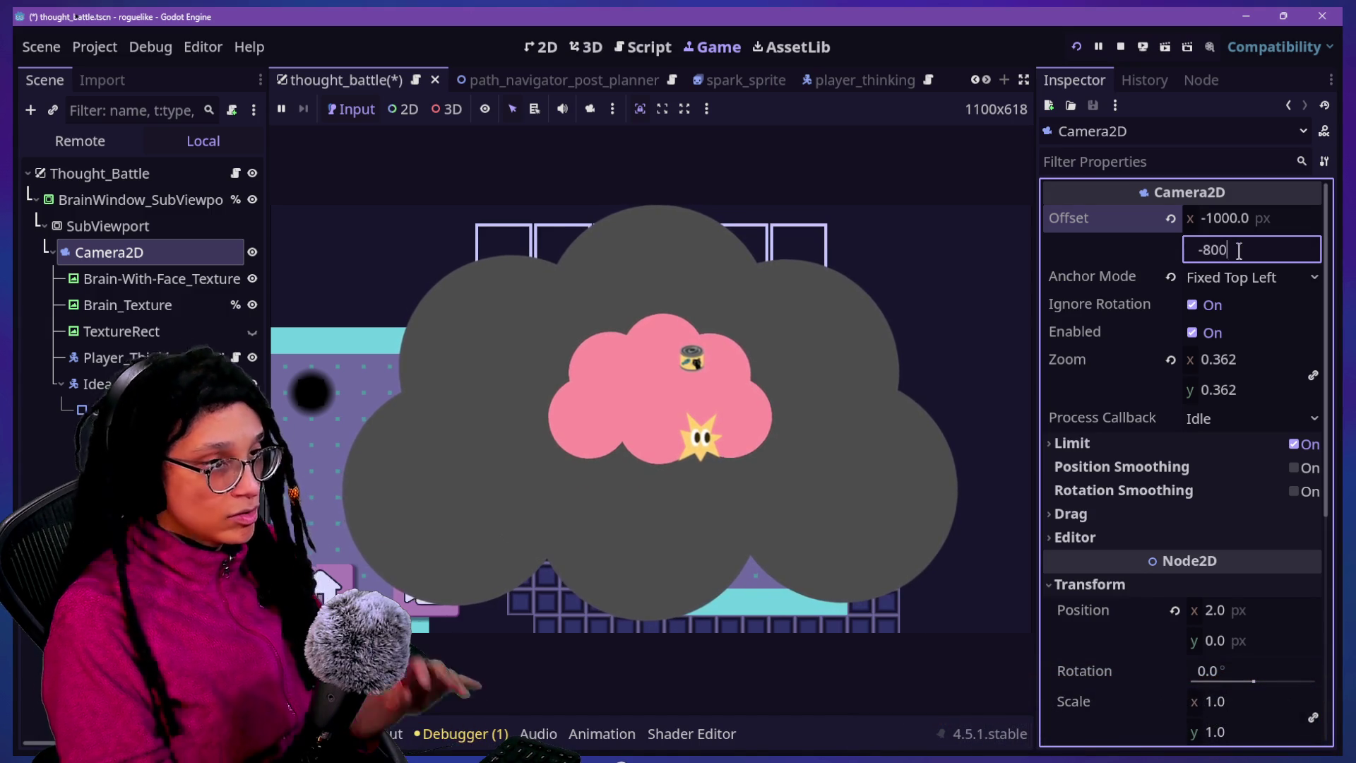
key(Return)
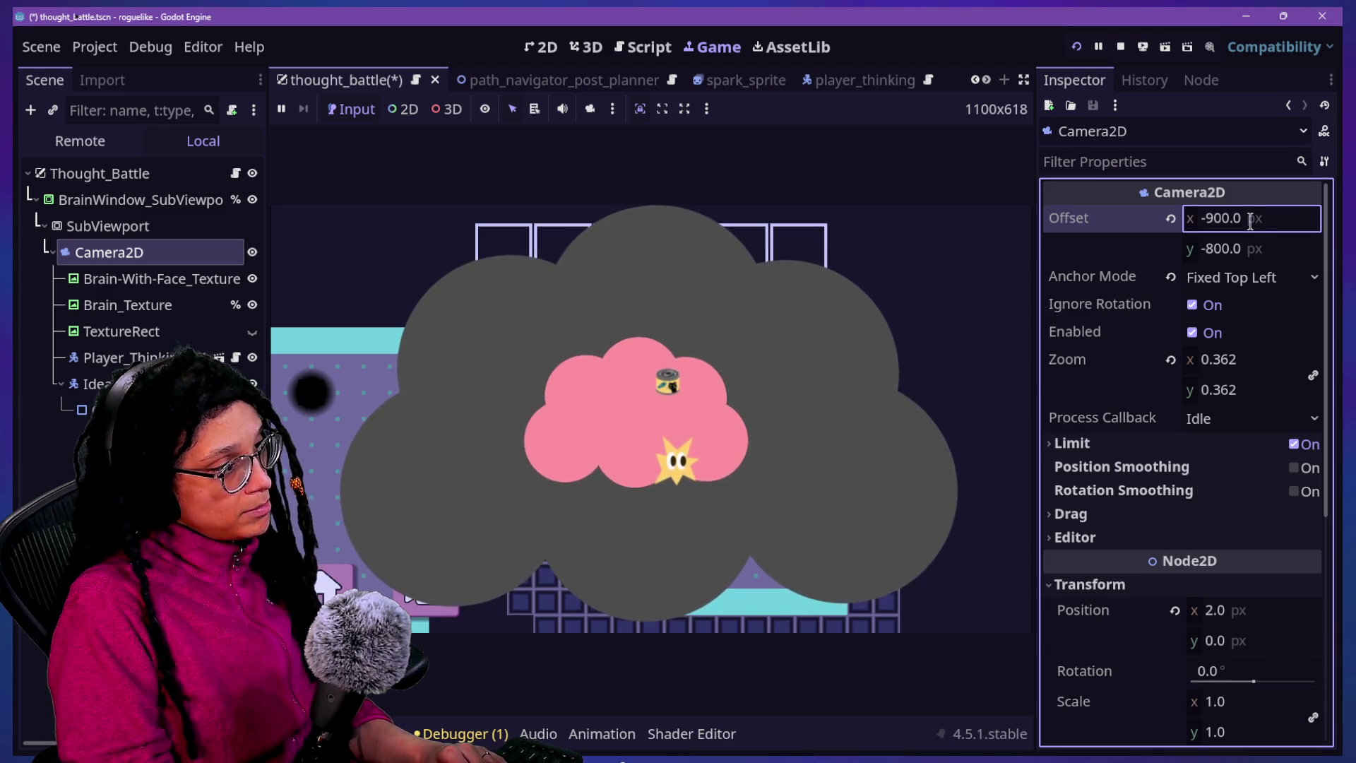
drag(1232, 359, 1200, 359)
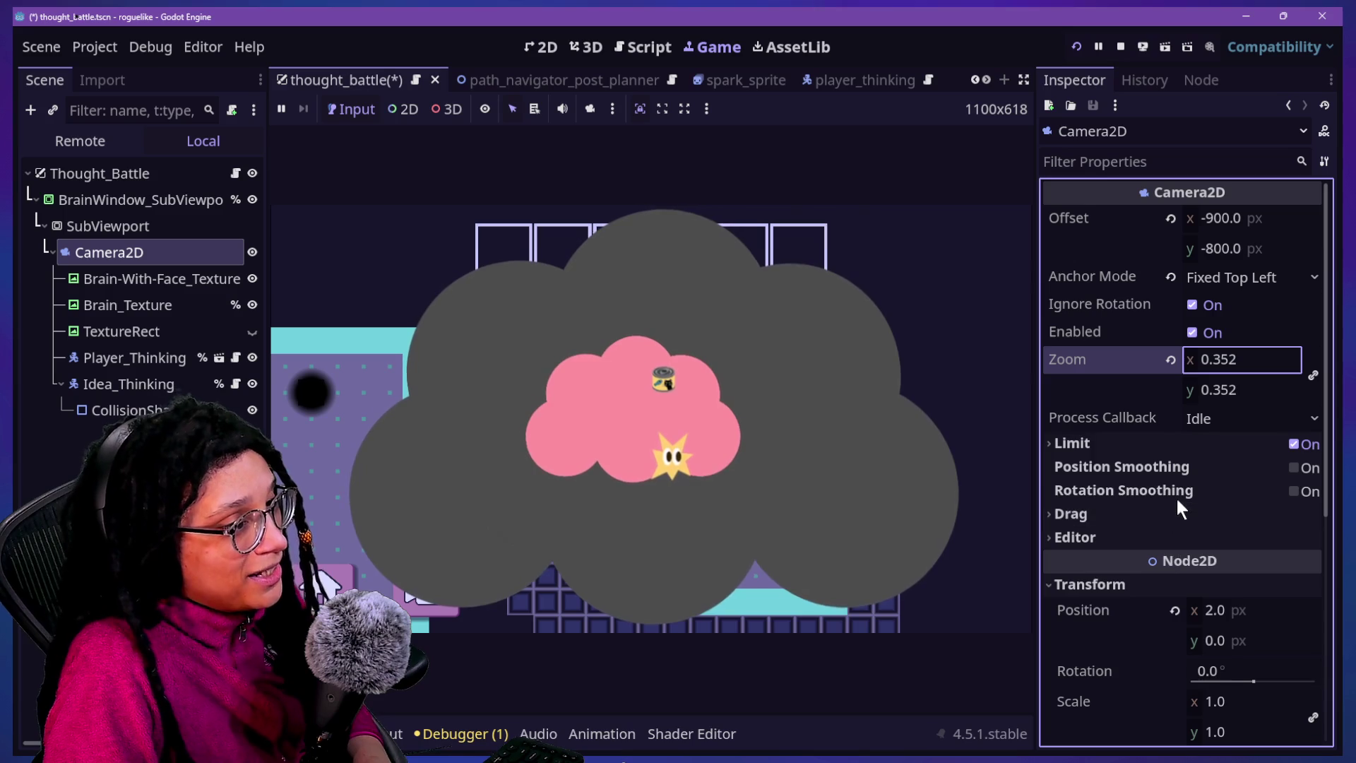
Keep the Camera2D anchor mode at Fixed Top Left and review its drag and editor settings
click(1208, 275)
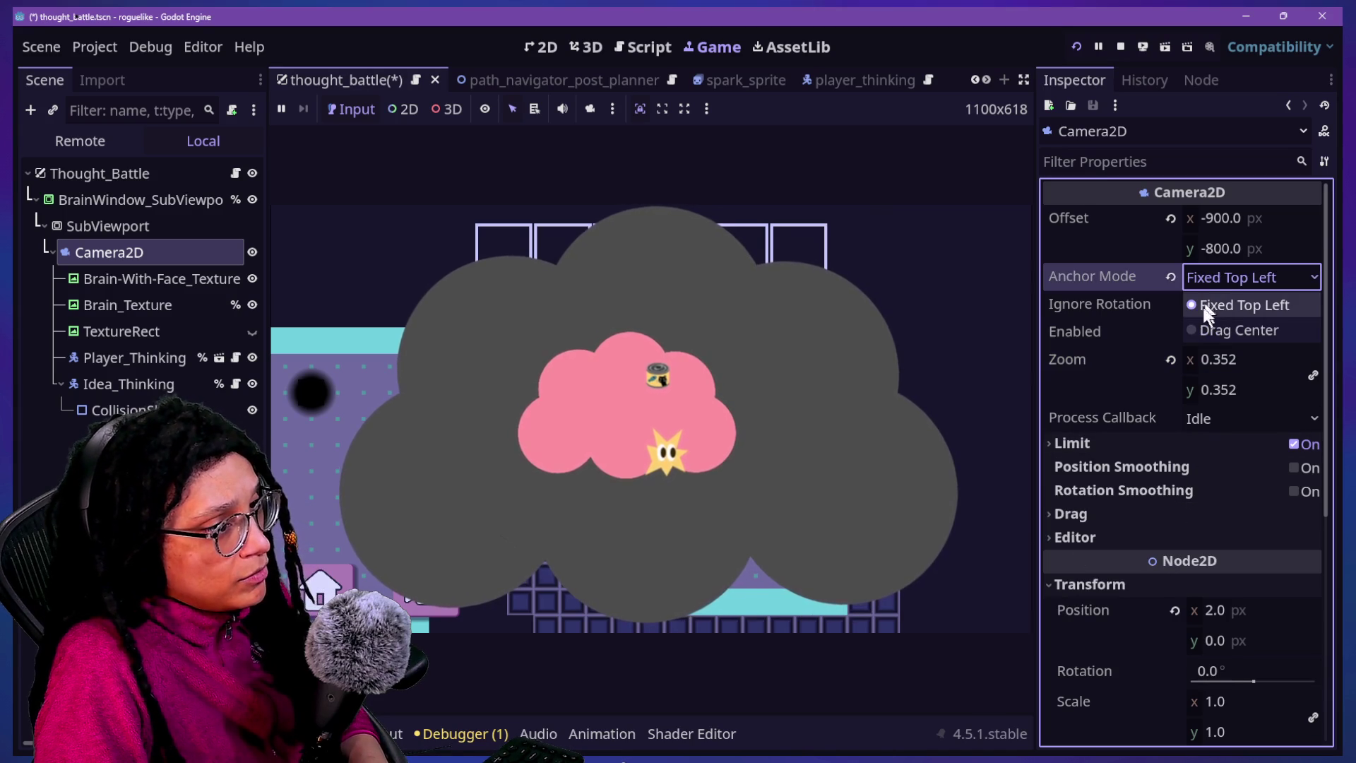
click(1205, 278)
click(1205, 303)
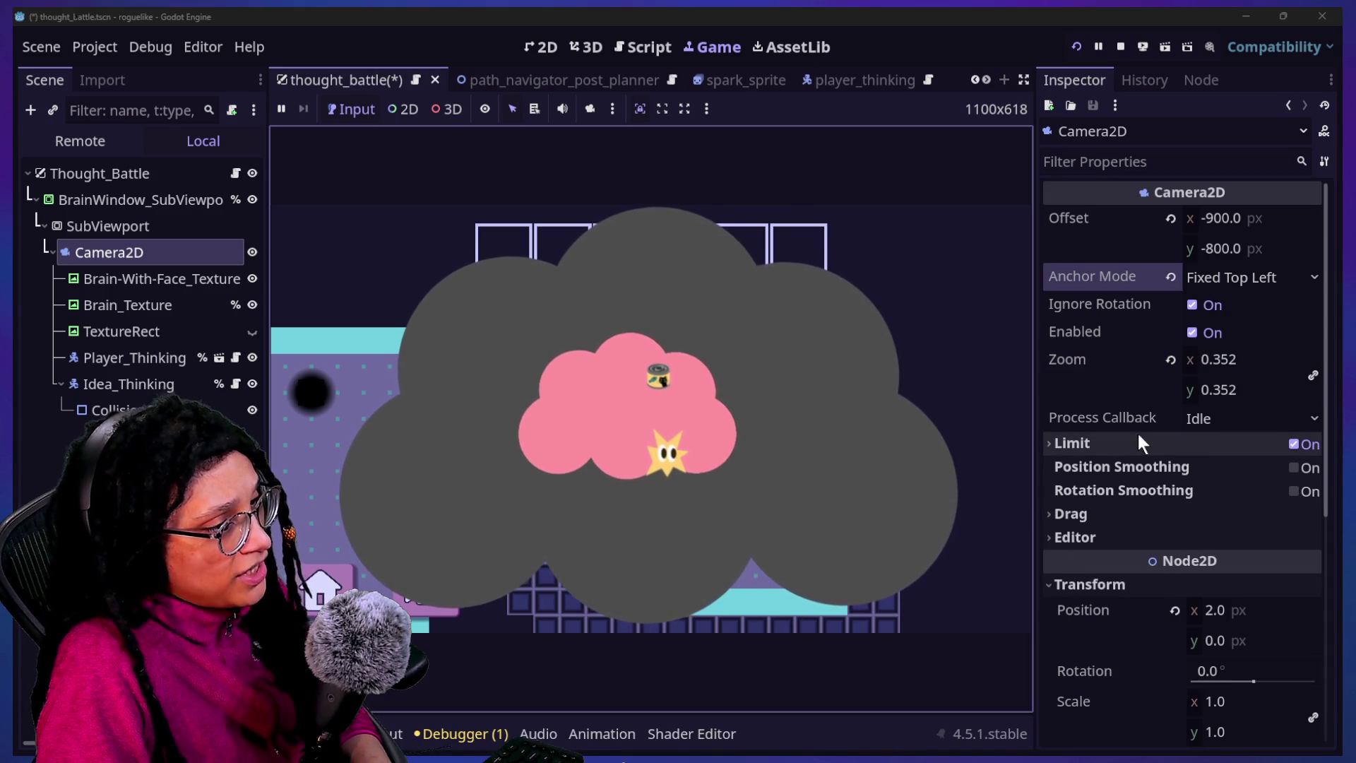
click(1130, 511)
click(1130, 511)
click(1129, 534)
click(1129, 541)
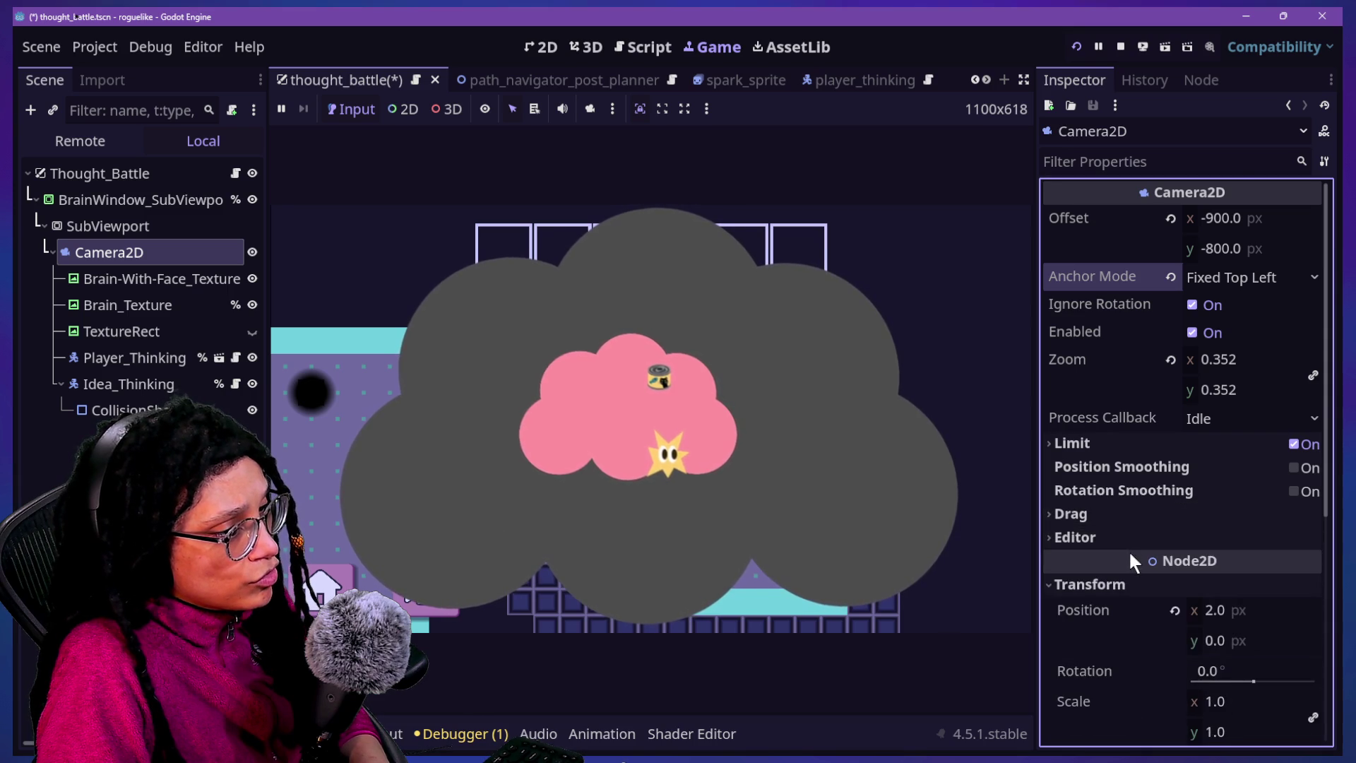
scroll(1129, 558, down, 5)
scroll(1129, 558, up, 2)
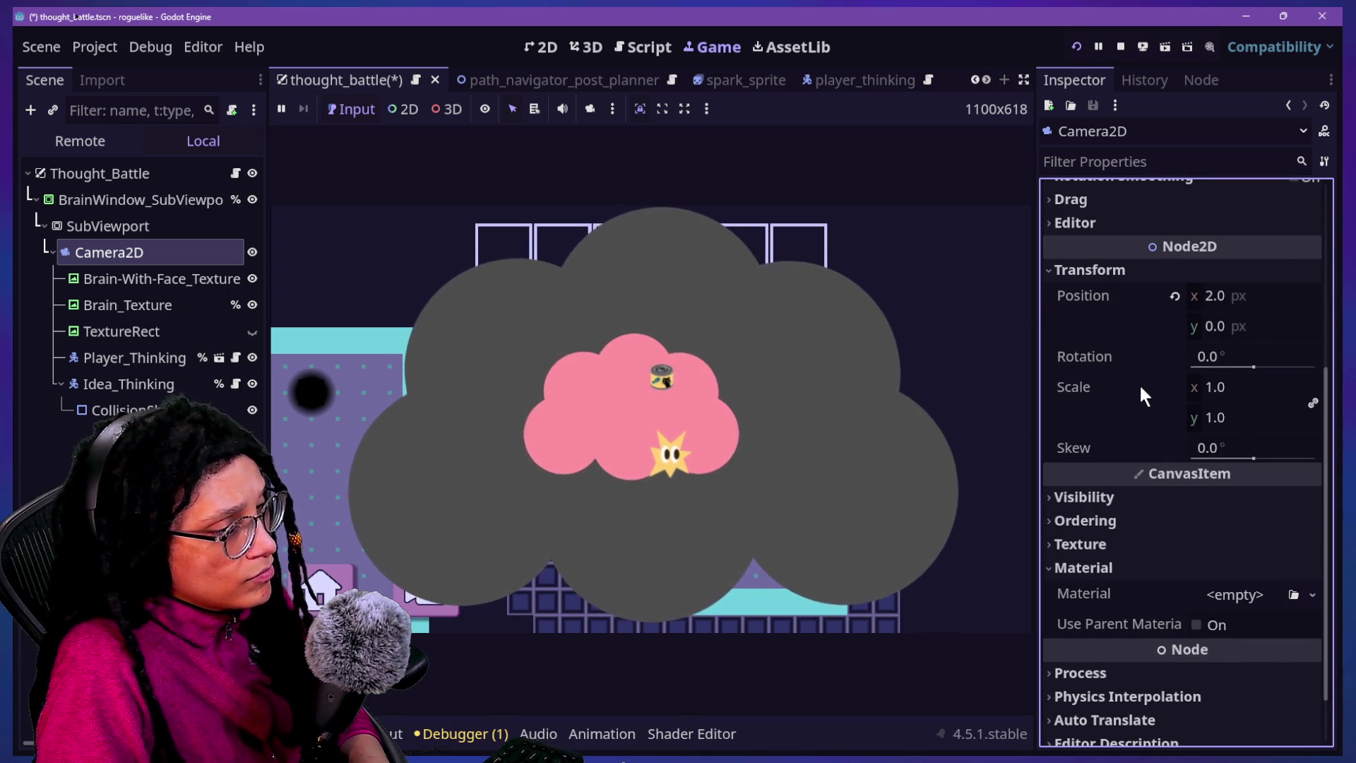
scroll(1140, 388, up, 3)
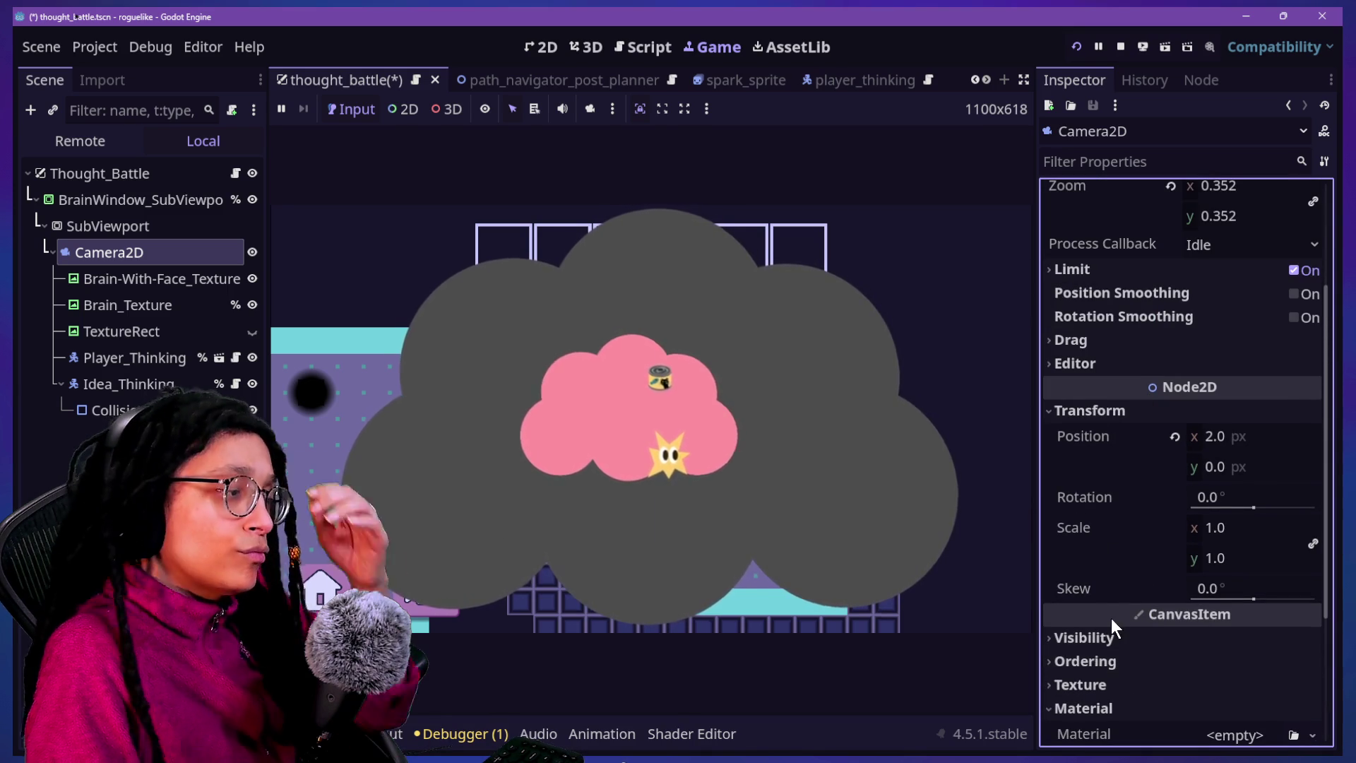
mouse_move(1112, 619)
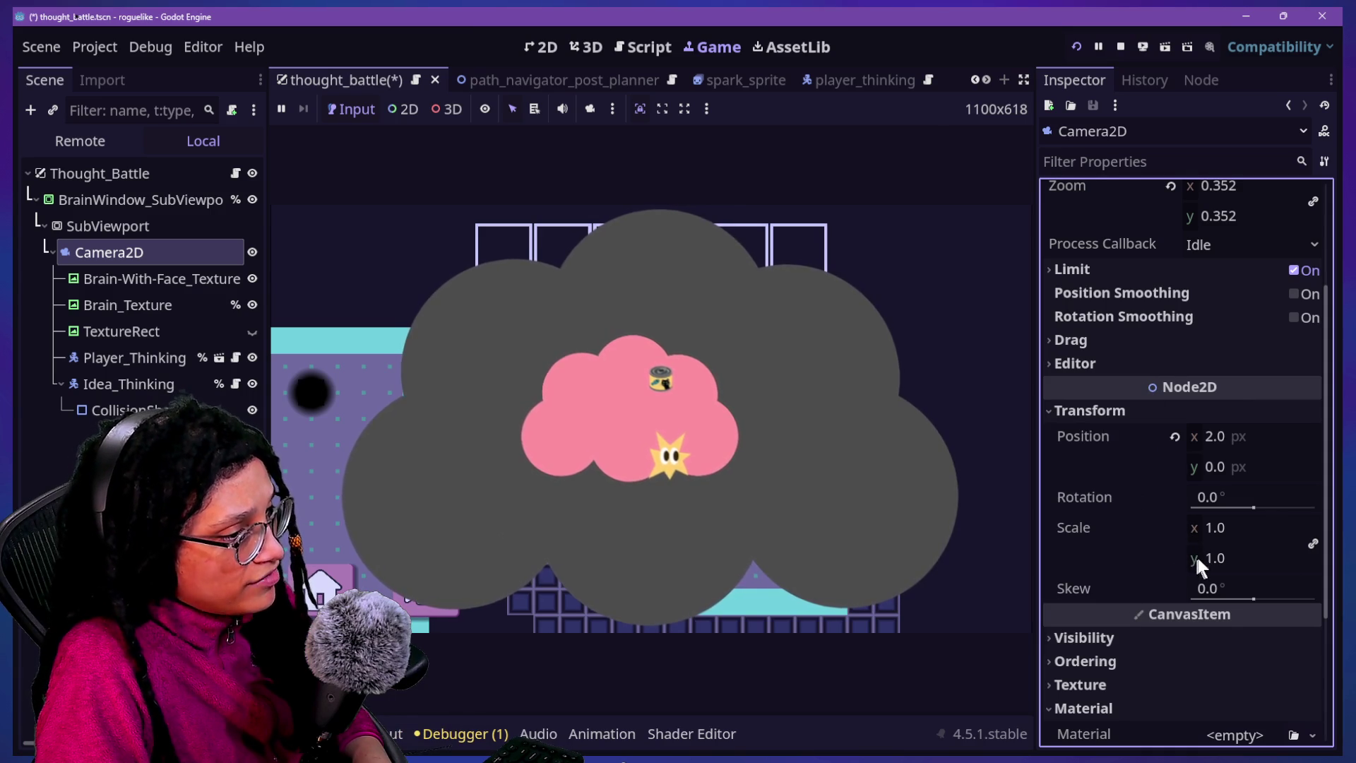
scroll(1136, 472, up, 3)
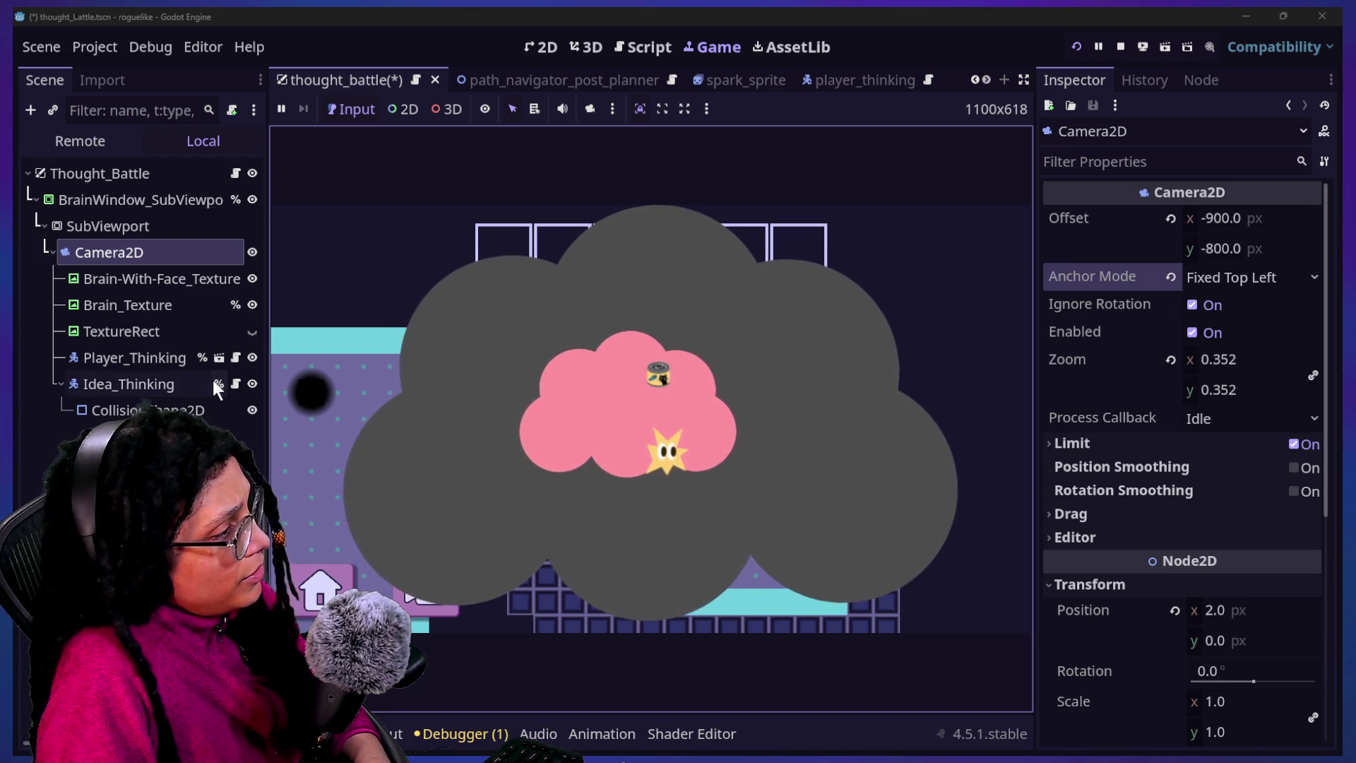
Inspect the Brain_Texture, Brain-With-Face_Texture, TextureRect and brain window container nodes
click(193, 304)
click(199, 281)
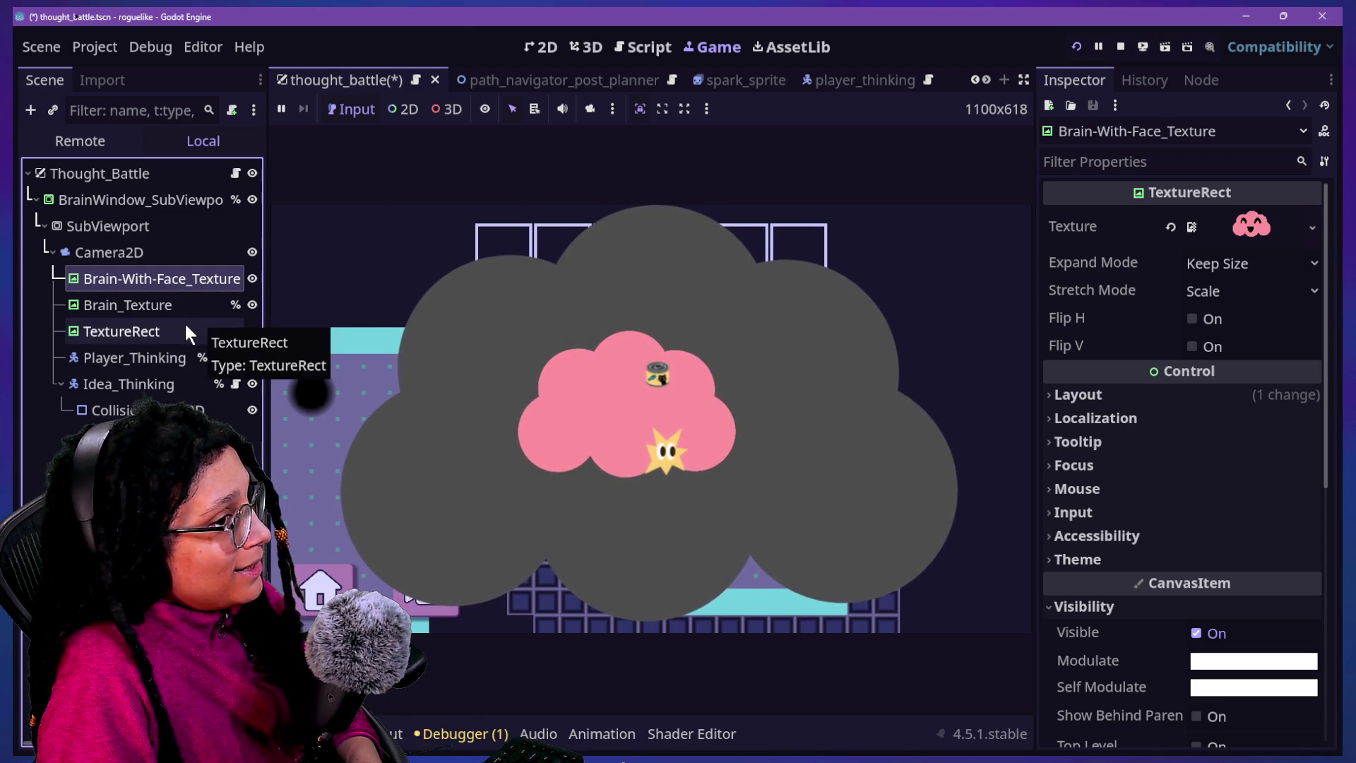
click(133, 324)
click(168, 272)
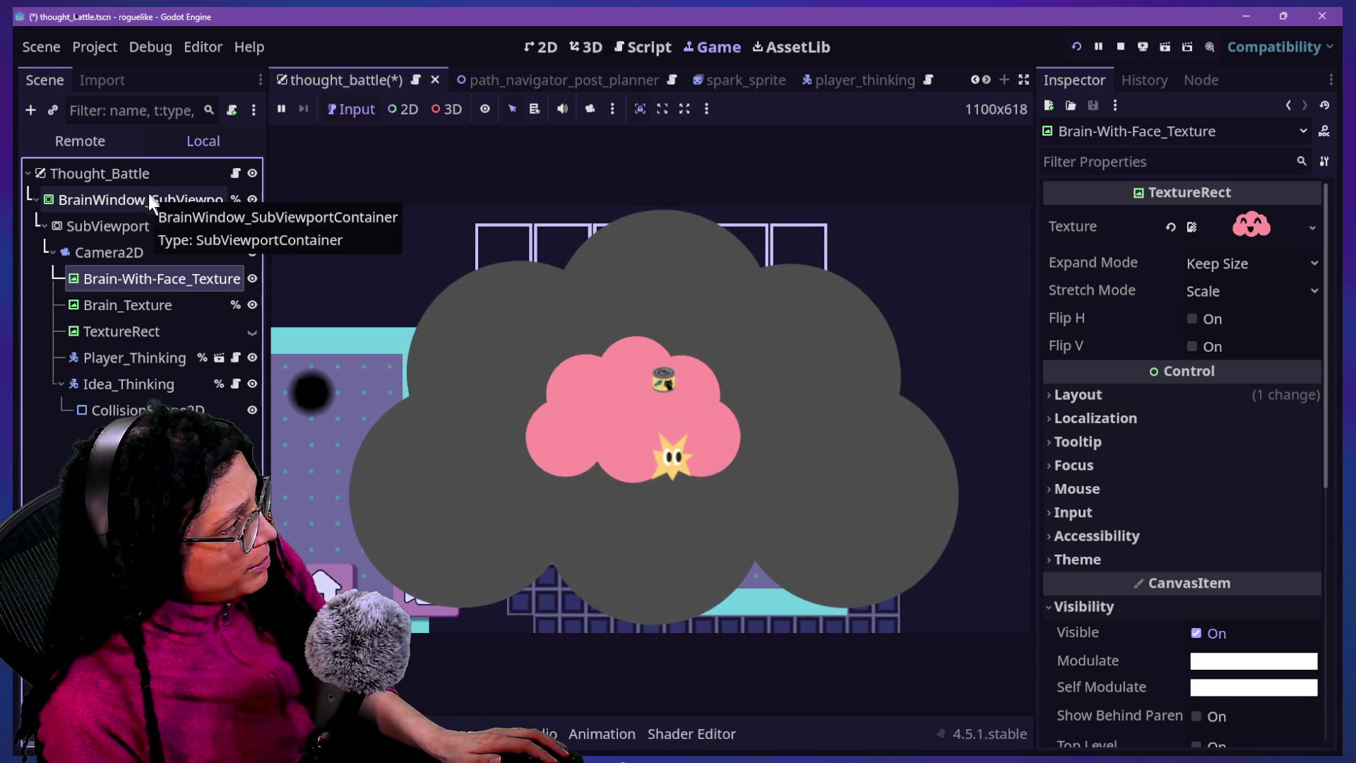
click(129, 198)
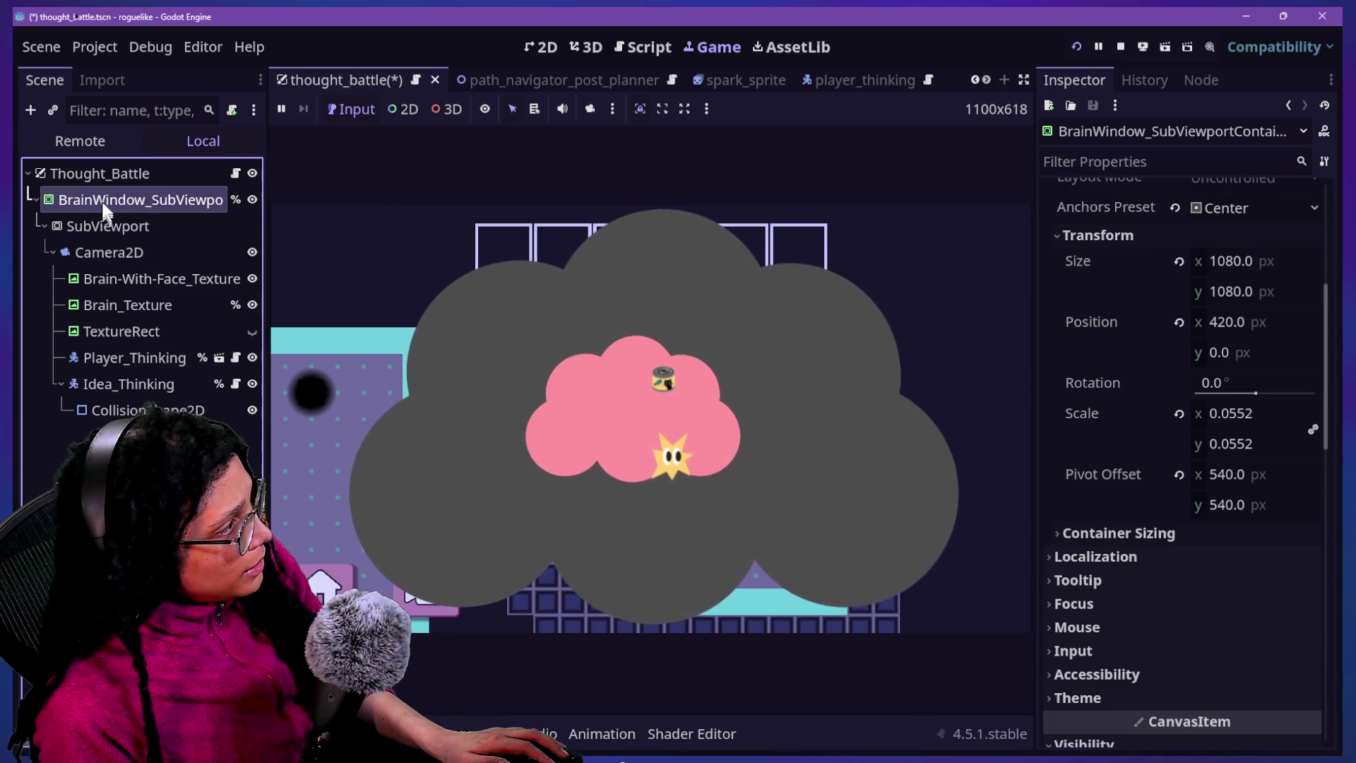
Add a ColorRect child node to BrainWindow_SubViewportContainer
right_click(119, 199)
click(151, 231)
text(colorr)
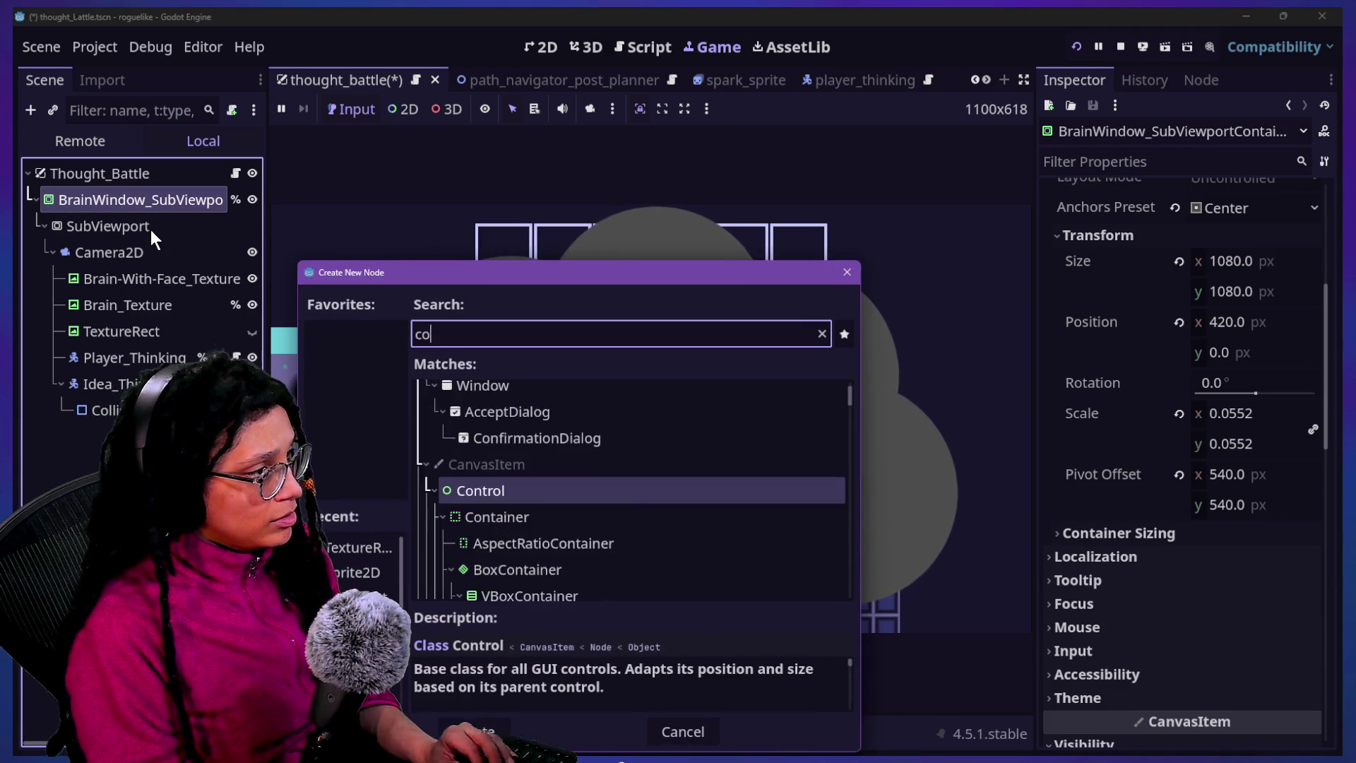
key(Return)
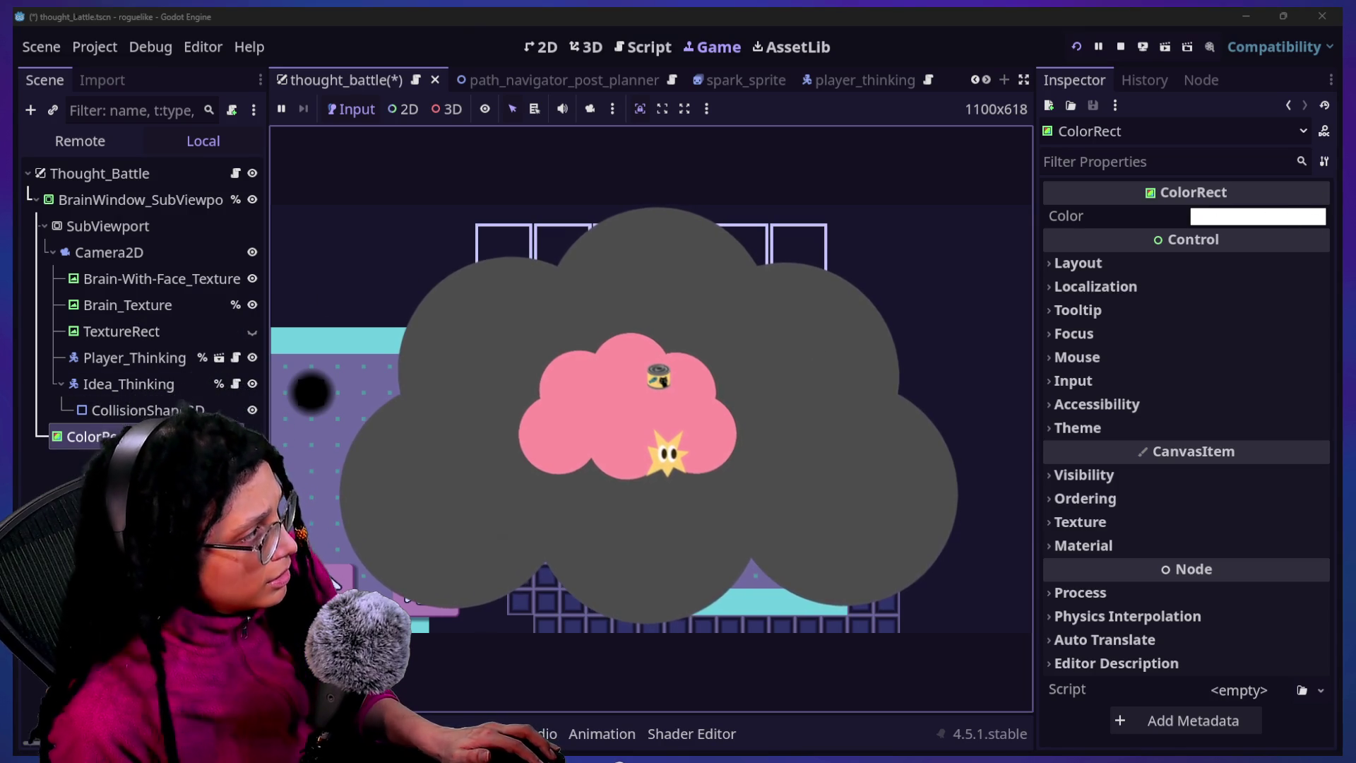
Move the ColorRect after Camera2D in the scene tree and select it
click(106, 494)
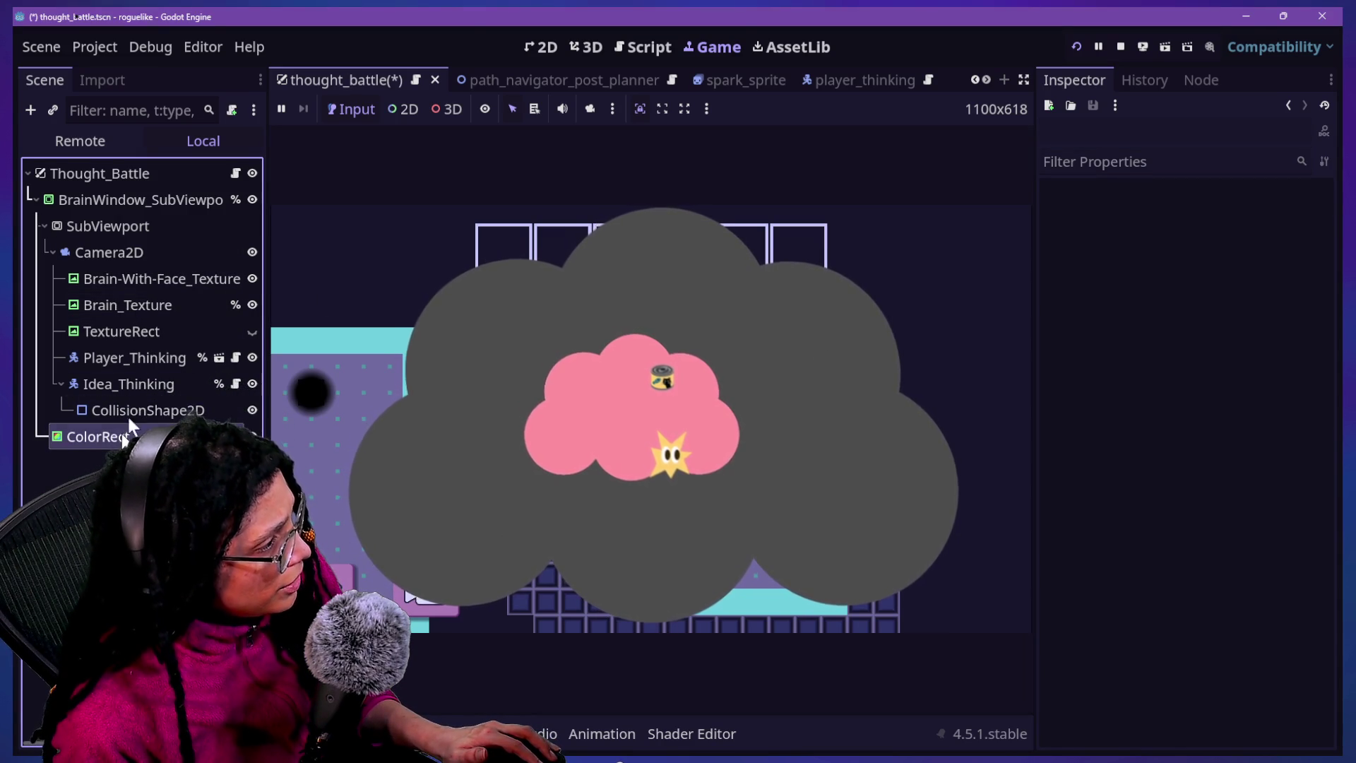
mouse_move(163, 304)
mouse_down()
mouse_move(163, 234)
mouse_move(153, 319)
mouse_up()
mouse_move(110, 257)
mouse_down()
mouse_move(116, 277)
mouse_move(118, 242)
mouse_up()
click(96, 435)
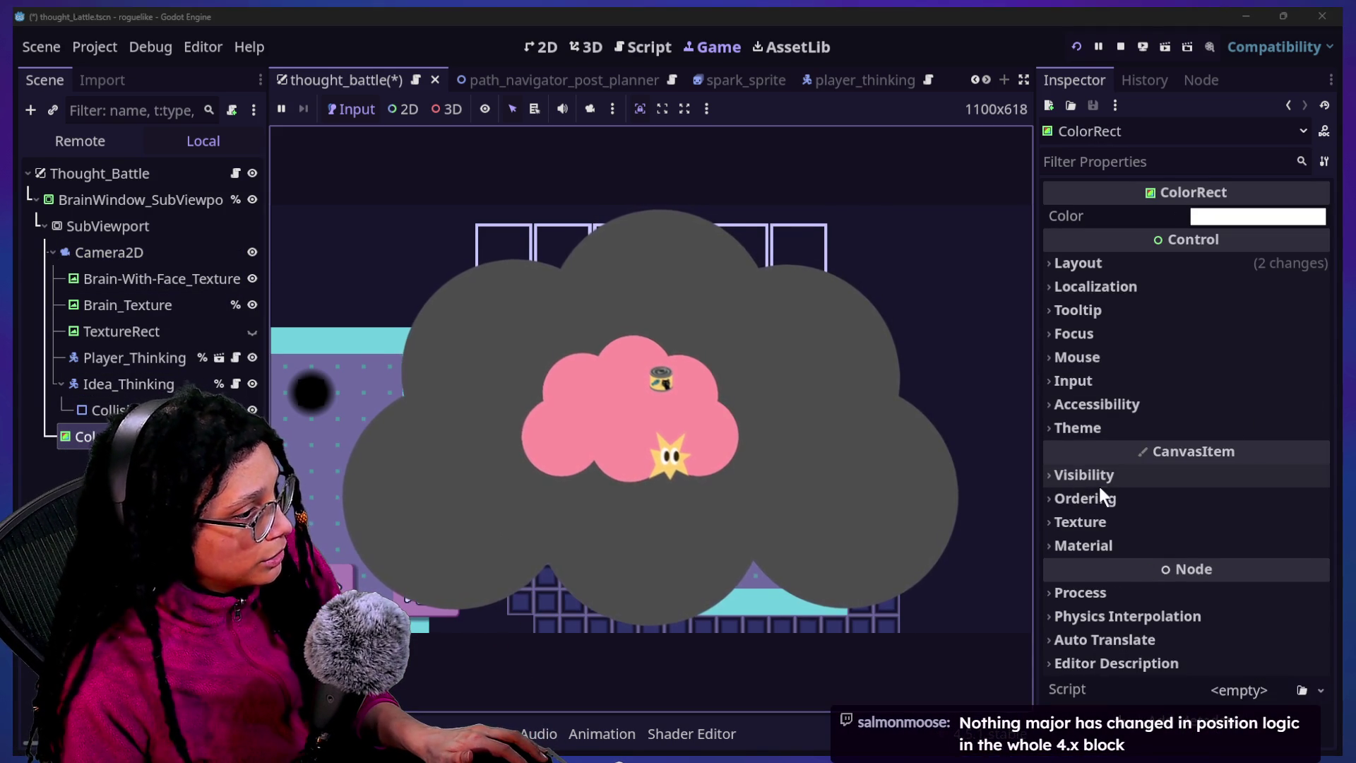
Set the ColorRect's Z Index to 4096 and place it after the SubViewport inside the container
click(1127, 545)
click(1128, 546)
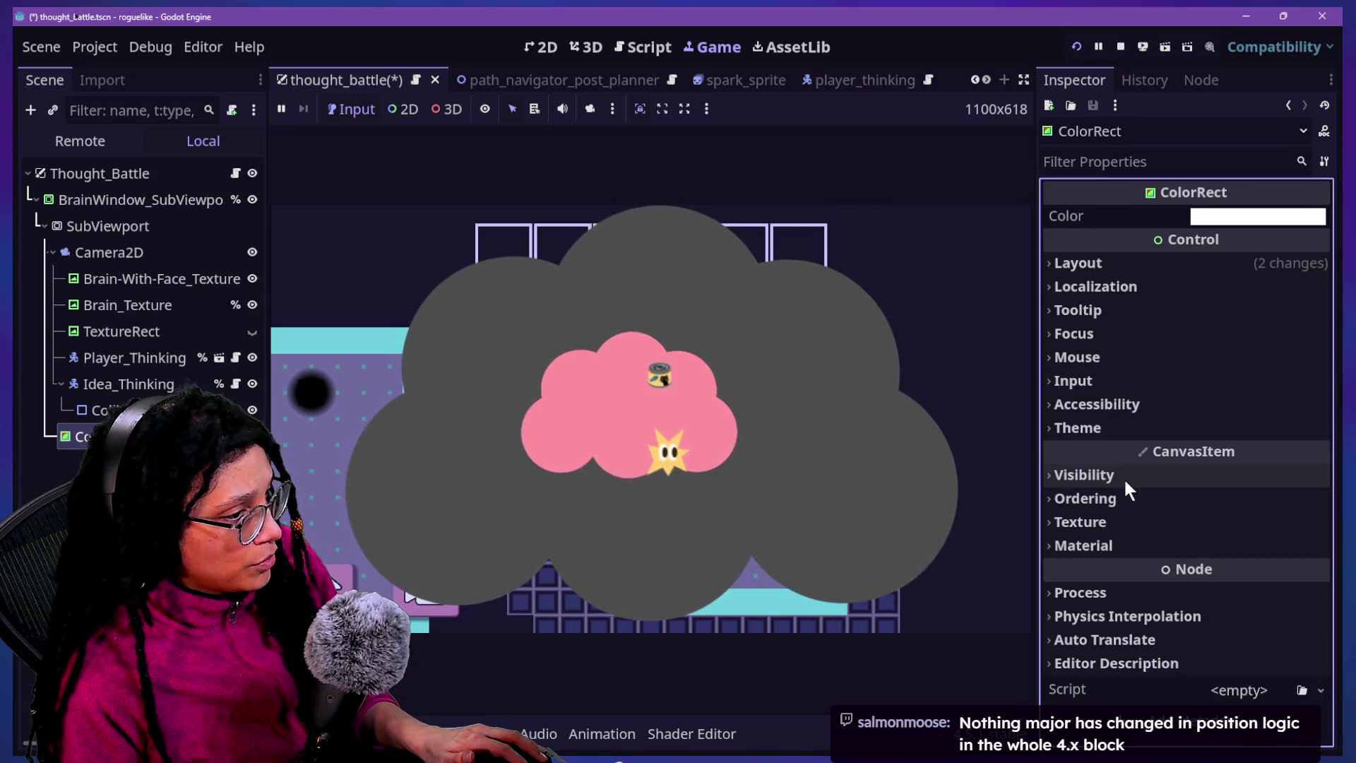
click(1086, 497)
click(1233, 526)
text(242342342)
key(Return)
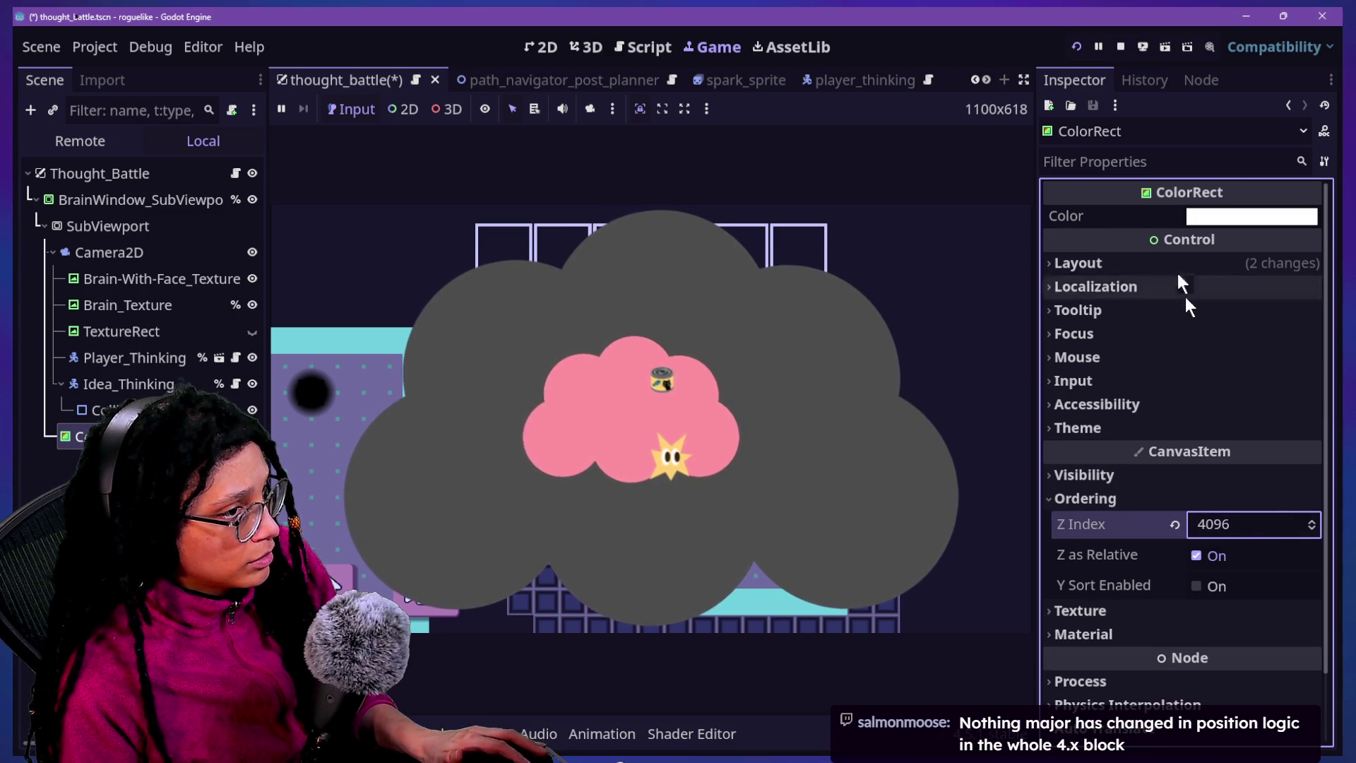
mouse_move(81, 436)
mouse_down()
mouse_move(161, 249)
mouse_move(159, 211)
mouse_up()
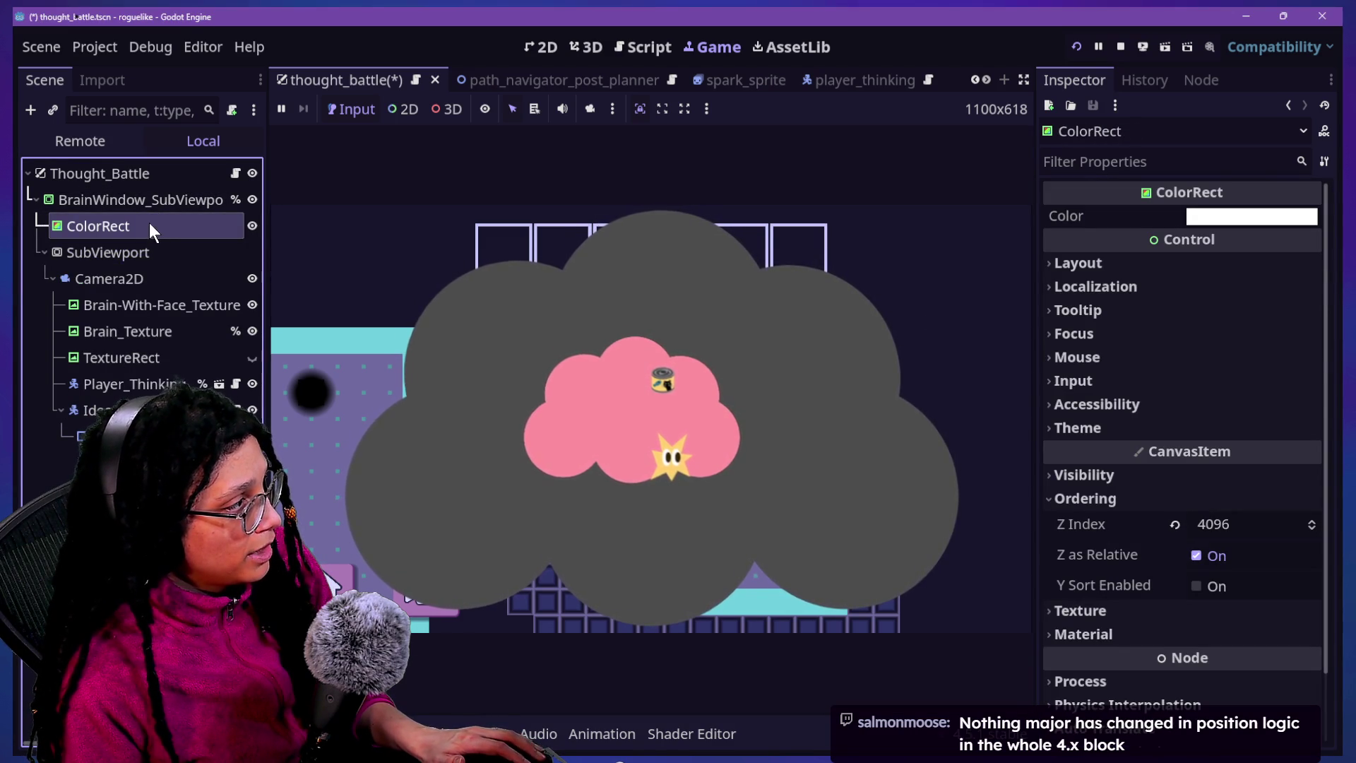
mouse_move(113, 256)
mouse_down()
mouse_move(129, 250)
mouse_move(132, 206)
mouse_up()
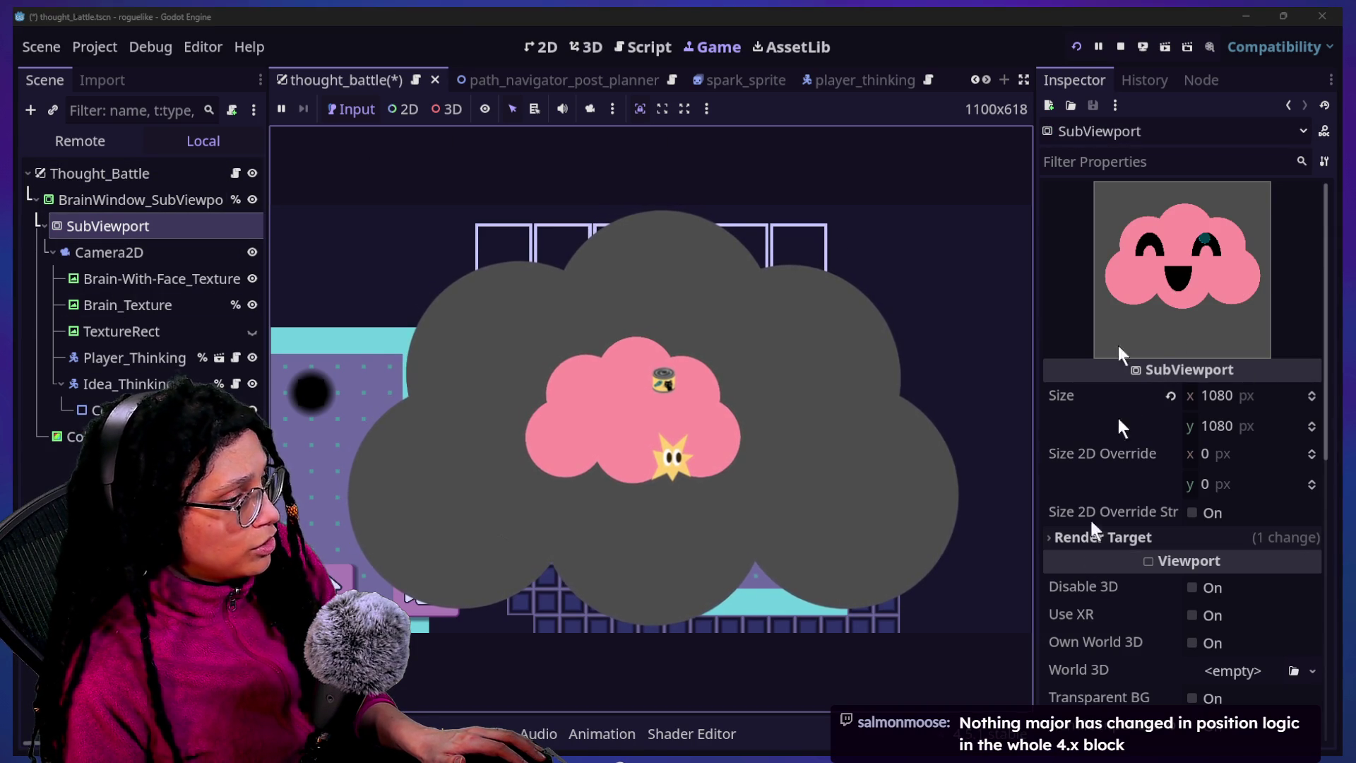
Save and relaunch the game to its Post Planner title menu, then bring up the stream chat
click(1078, 51)
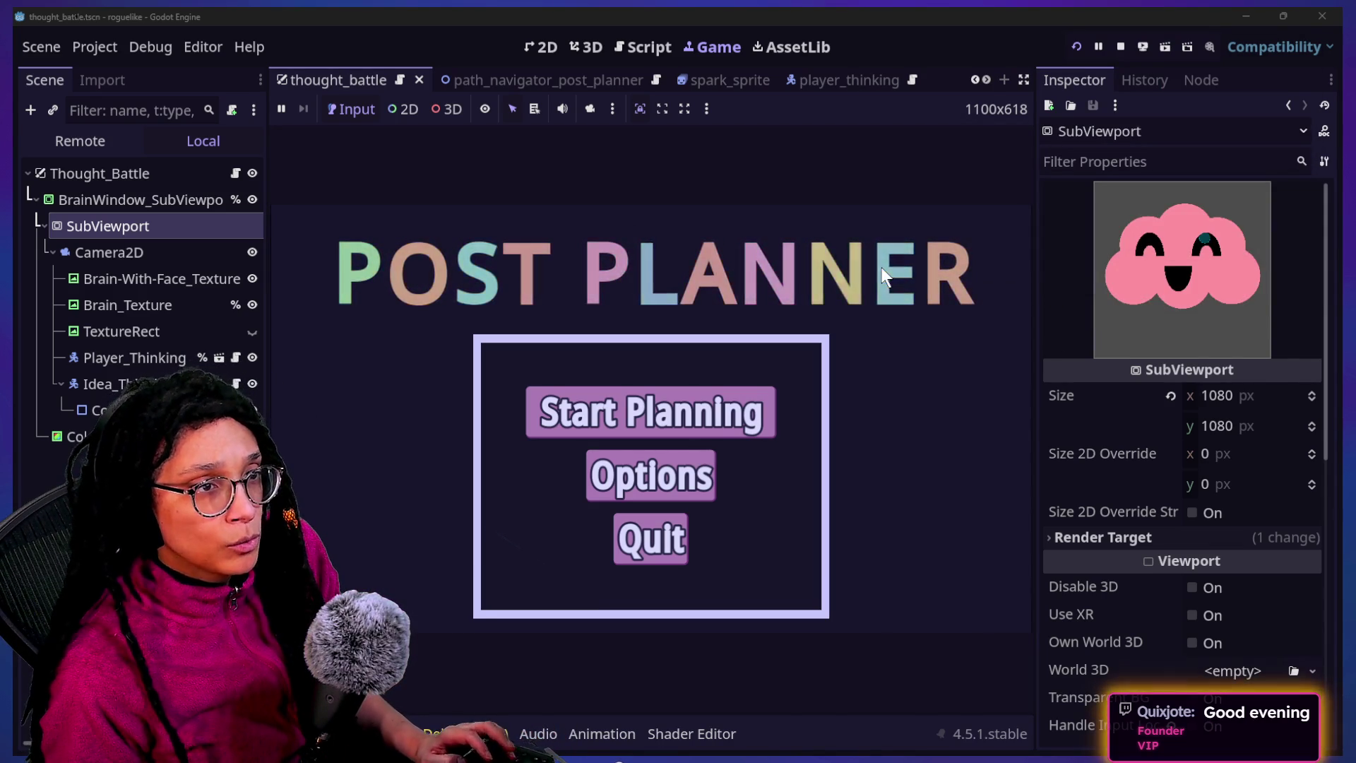
key(alt+Tab)
scroll(1004, 353, up, 3)
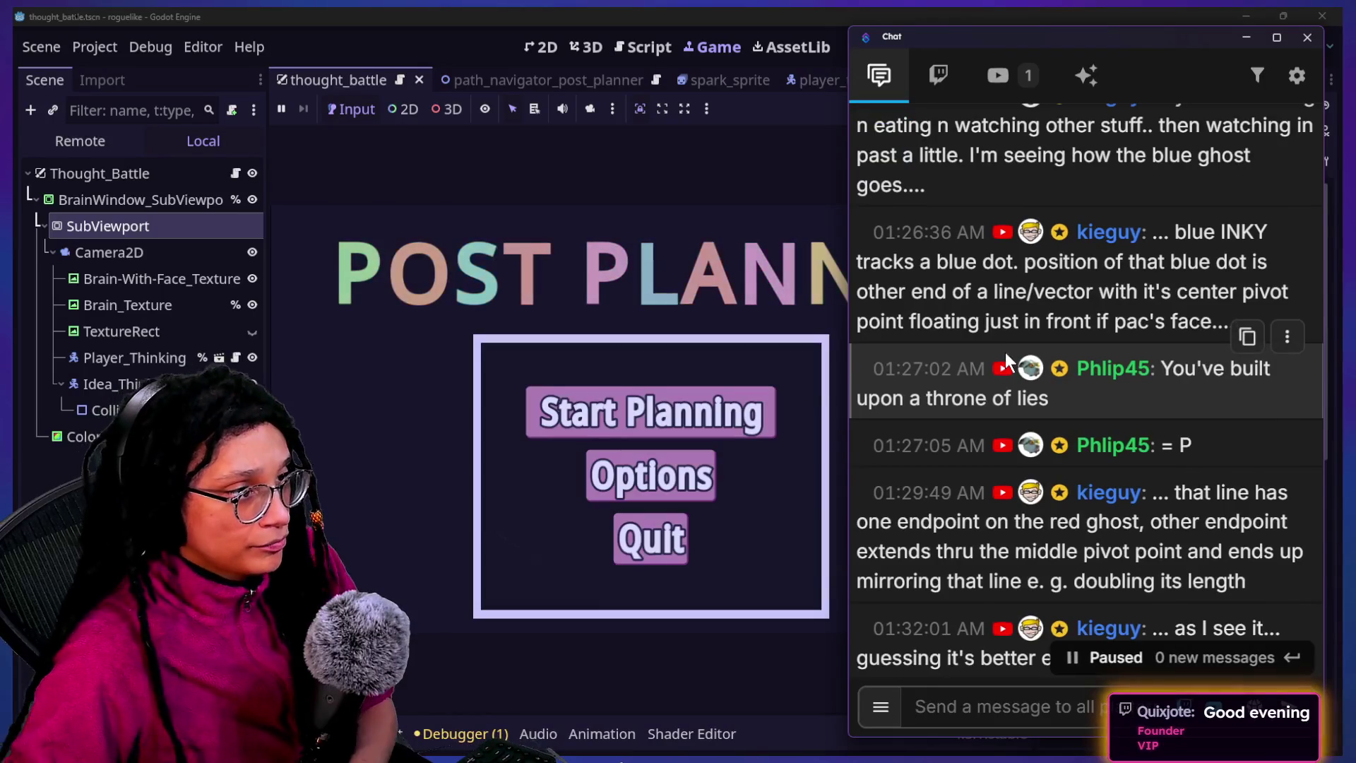
scroll(1010, 385, up, 2)
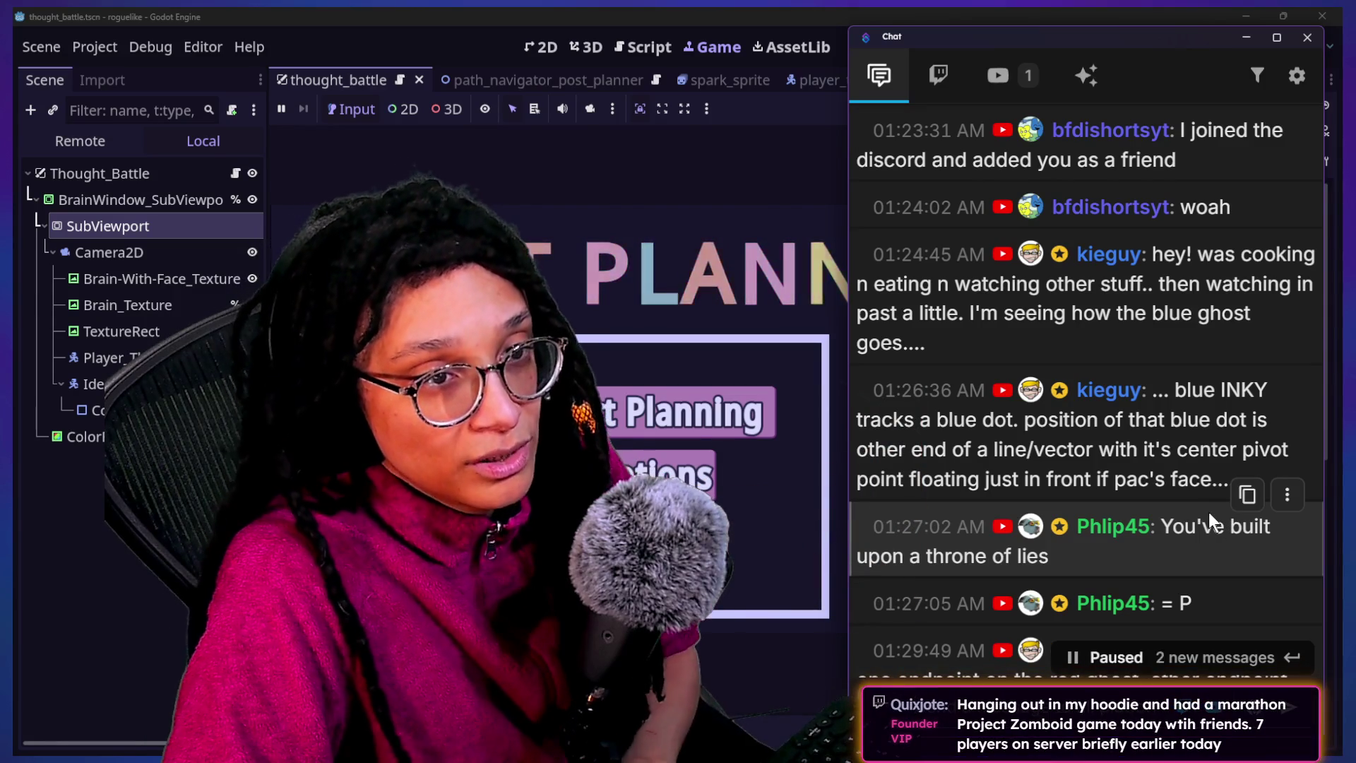
scroll(1202, 497, down, 2)
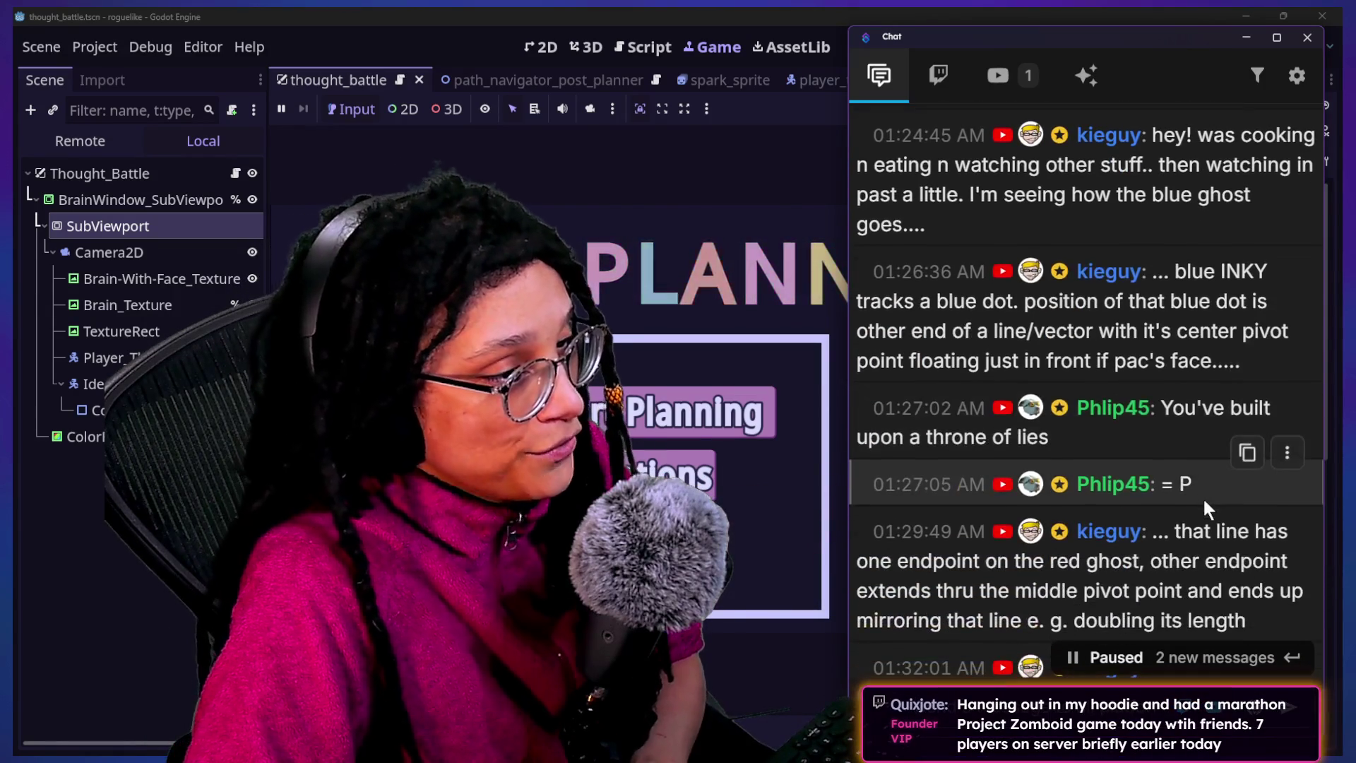
scroll(1202, 497, down, 3)
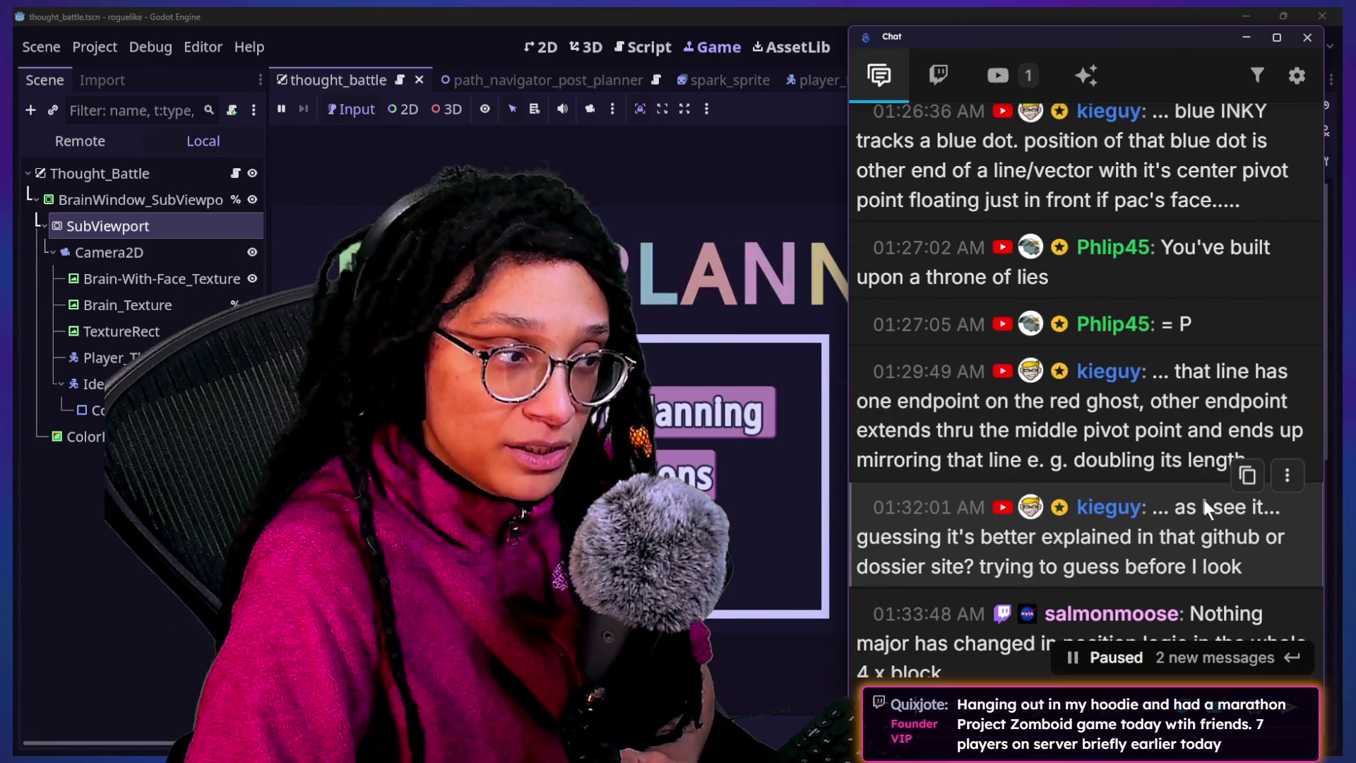
scroll(1010, 421, down, 4)
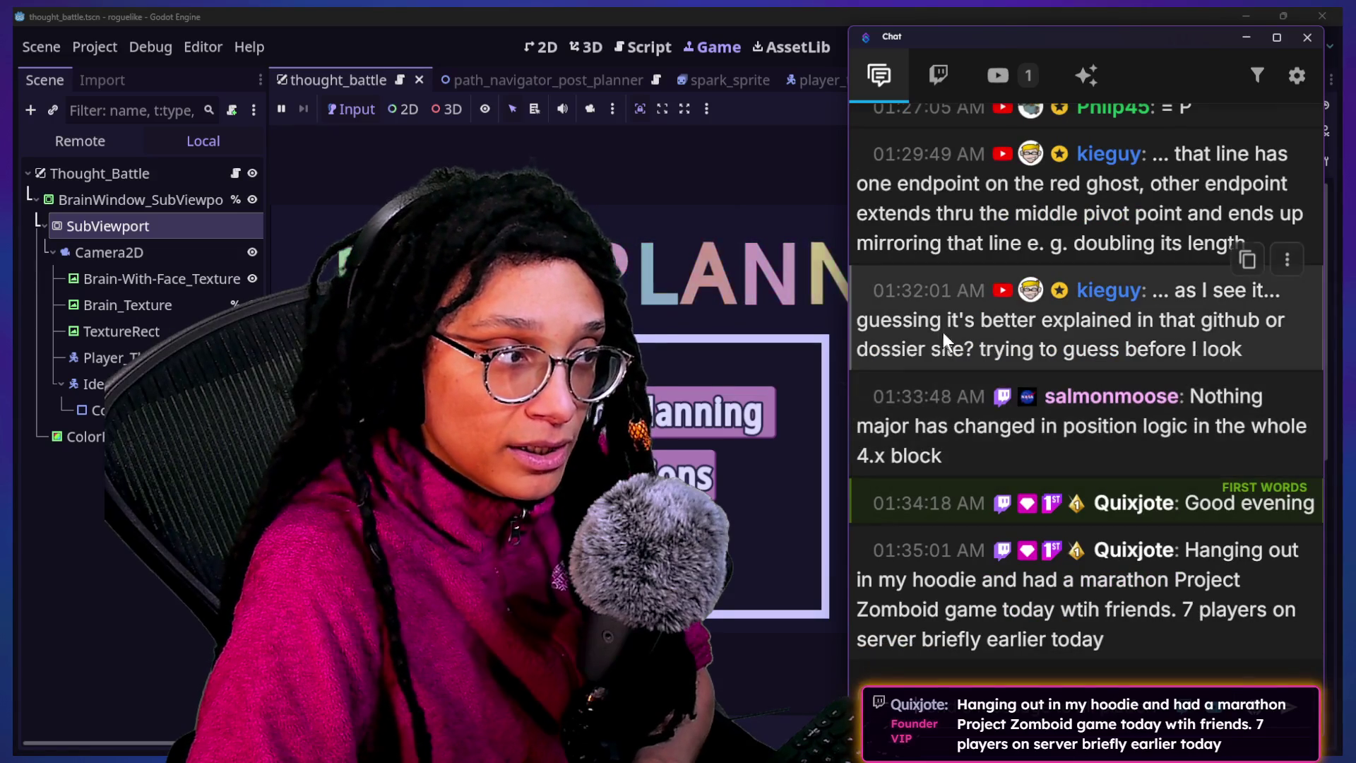
mouse_move(996, 320)
mouse_down()
mouse_move(1045, 350)
mouse_move(1110, 358)
mouse_up()
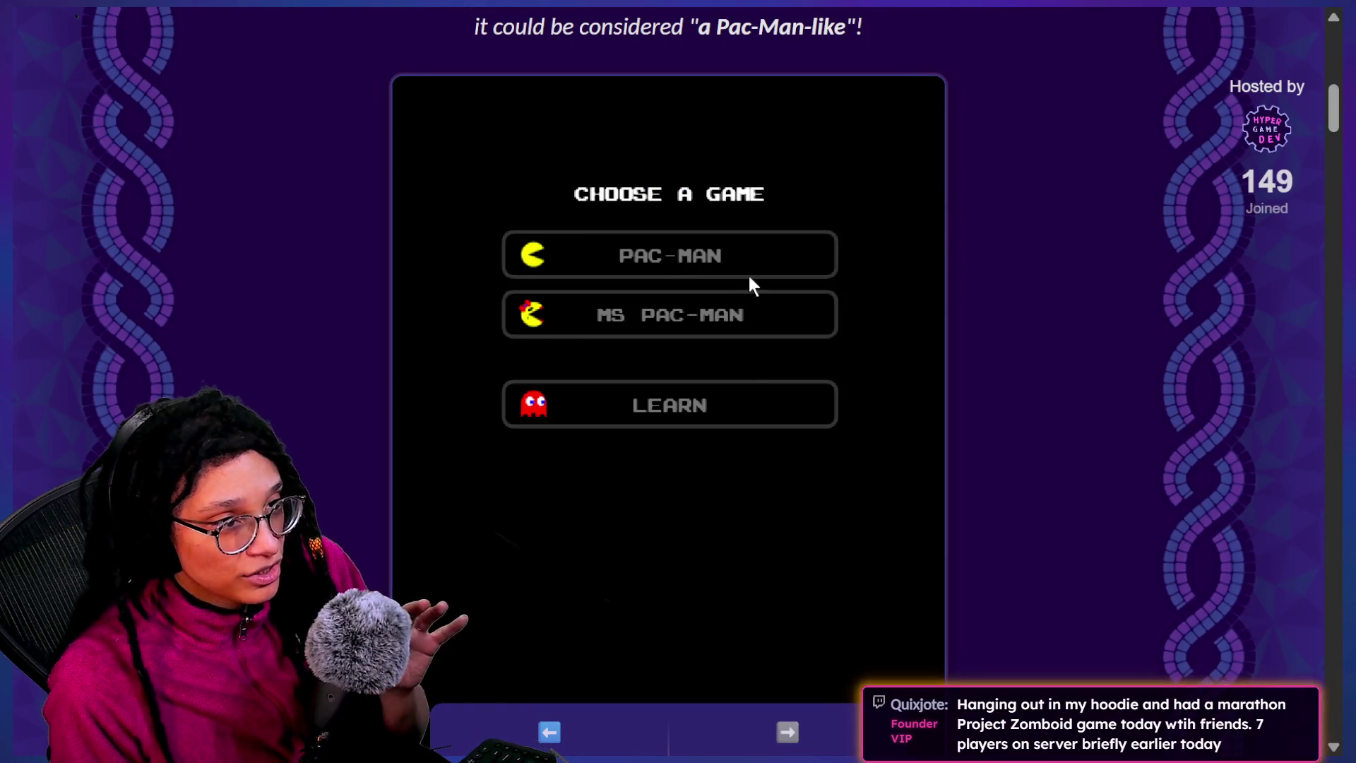
Run the Pac-Man Learn mode showing ghost targeting, then follow its Source GitHub link
click(748, 393)
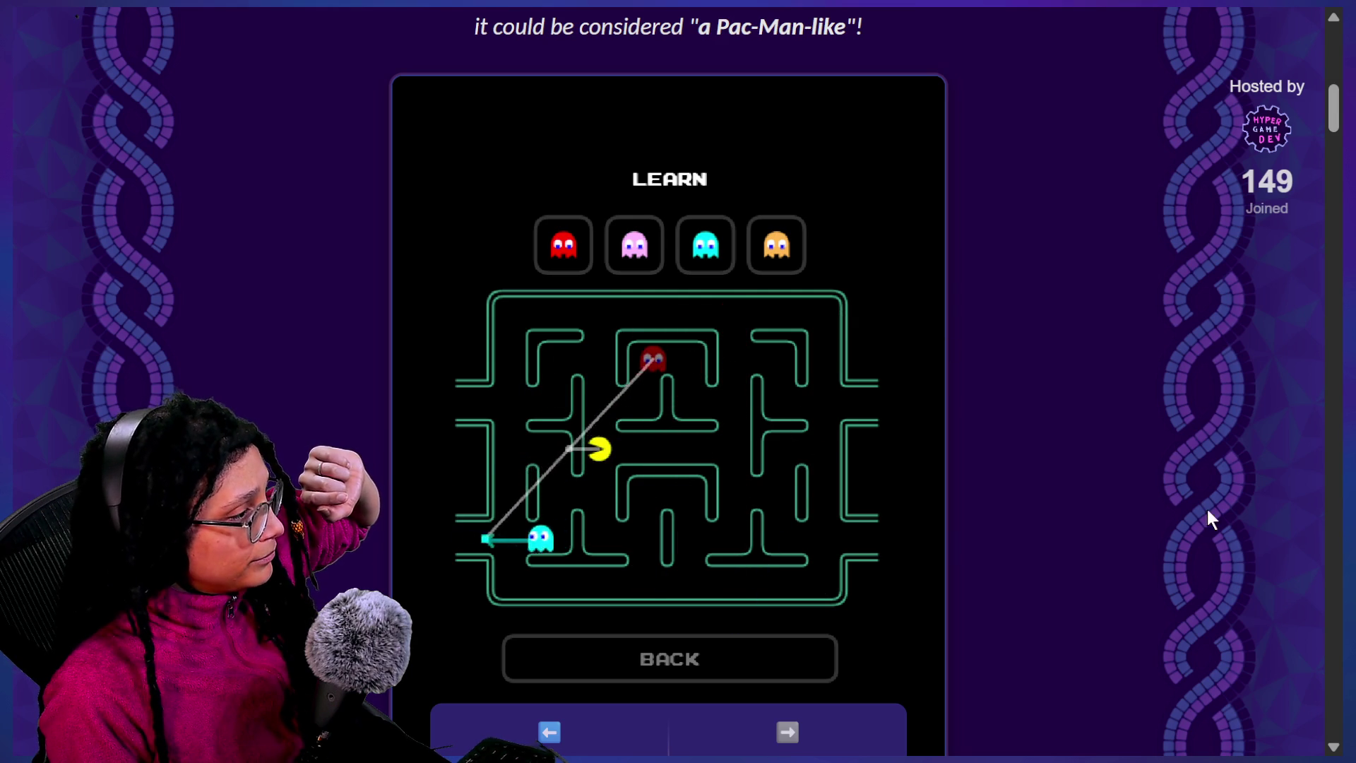
scroll(1209, 519, down, 4)
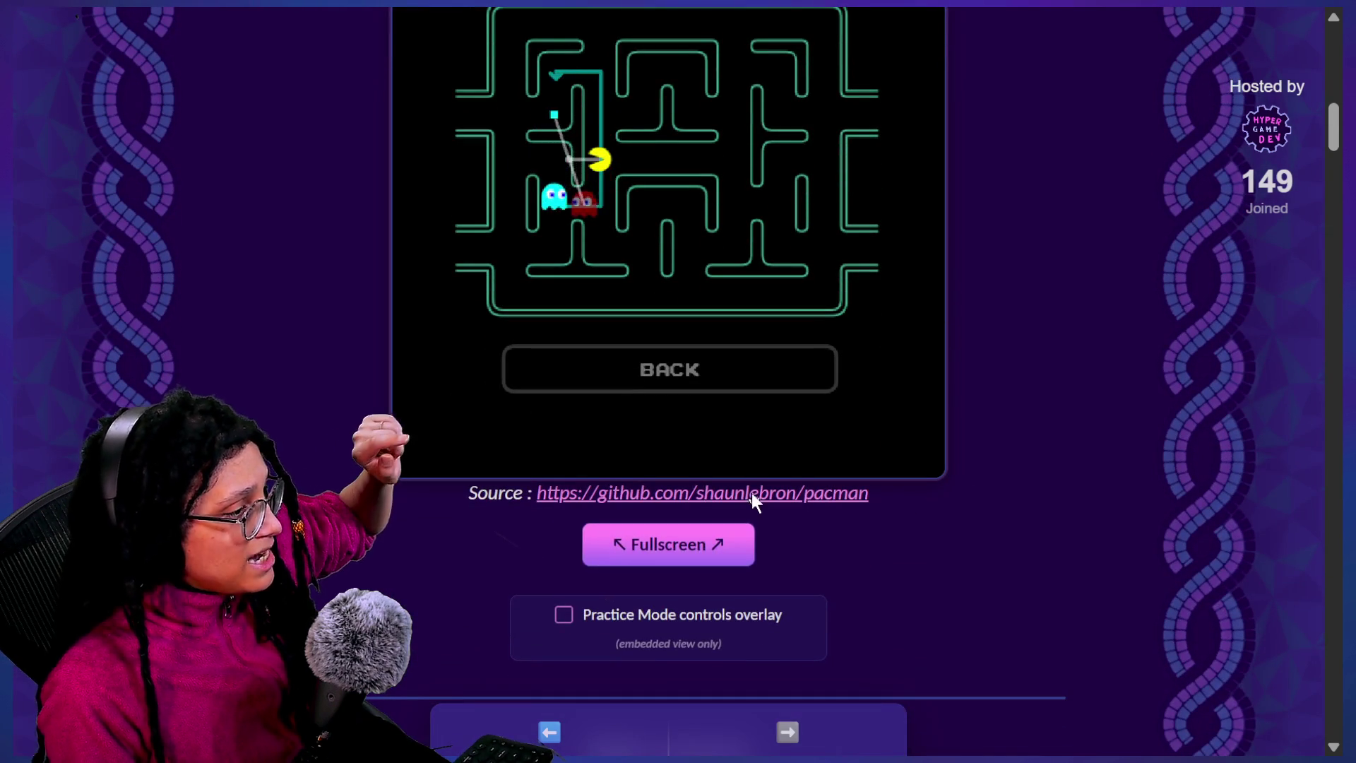
click(752, 493)
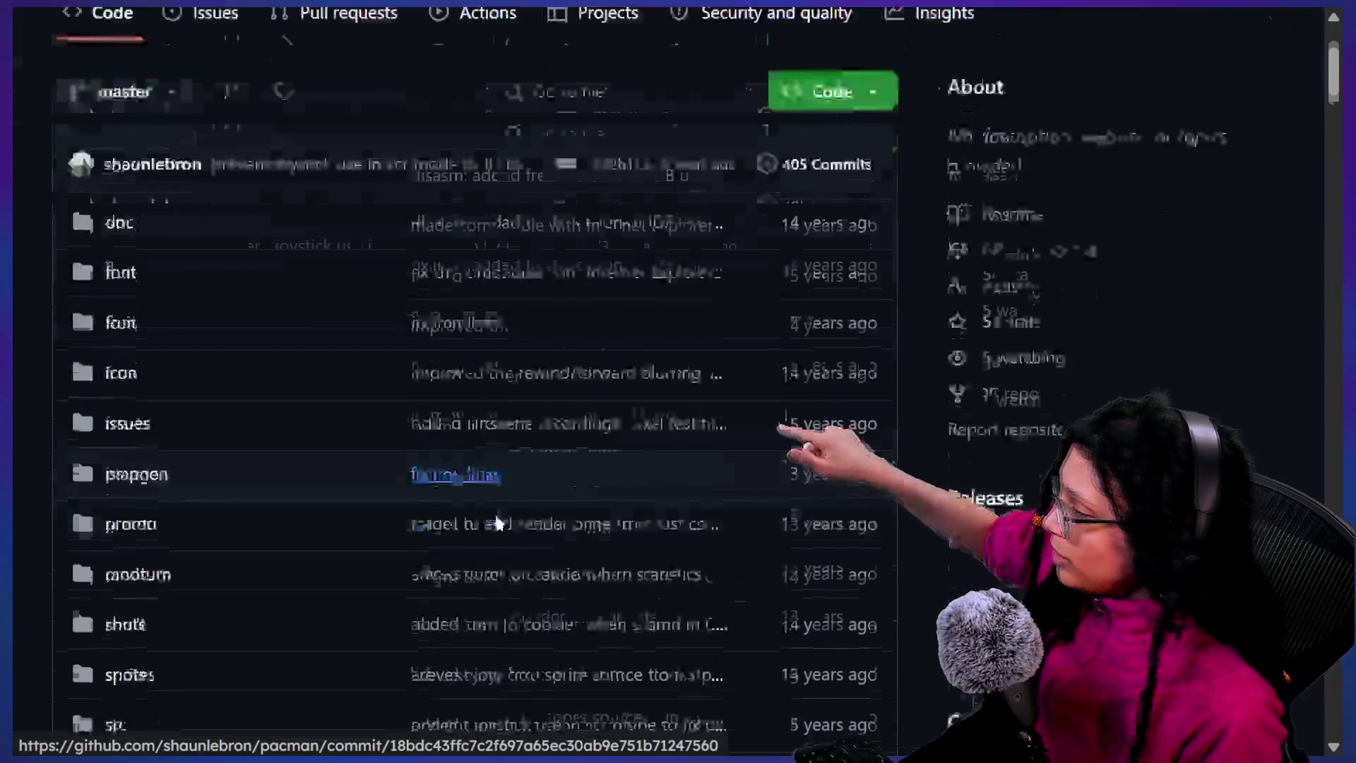
Scroll the Pac-Man README down to its Credits section, then return to Godot
scroll(498, 523, down, 15)
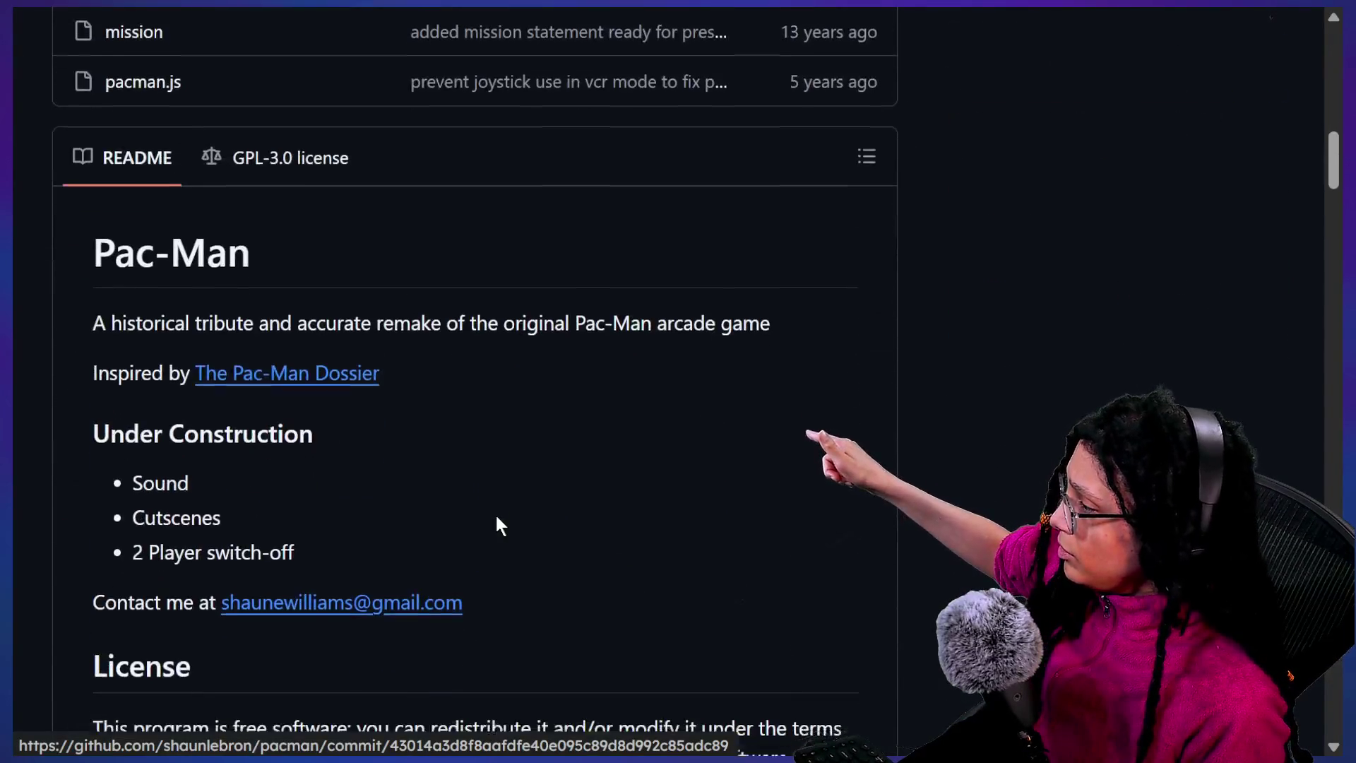
scroll(496, 519, down, 12)
scroll(496, 517, down, 13)
scroll(497, 516, up, 2)
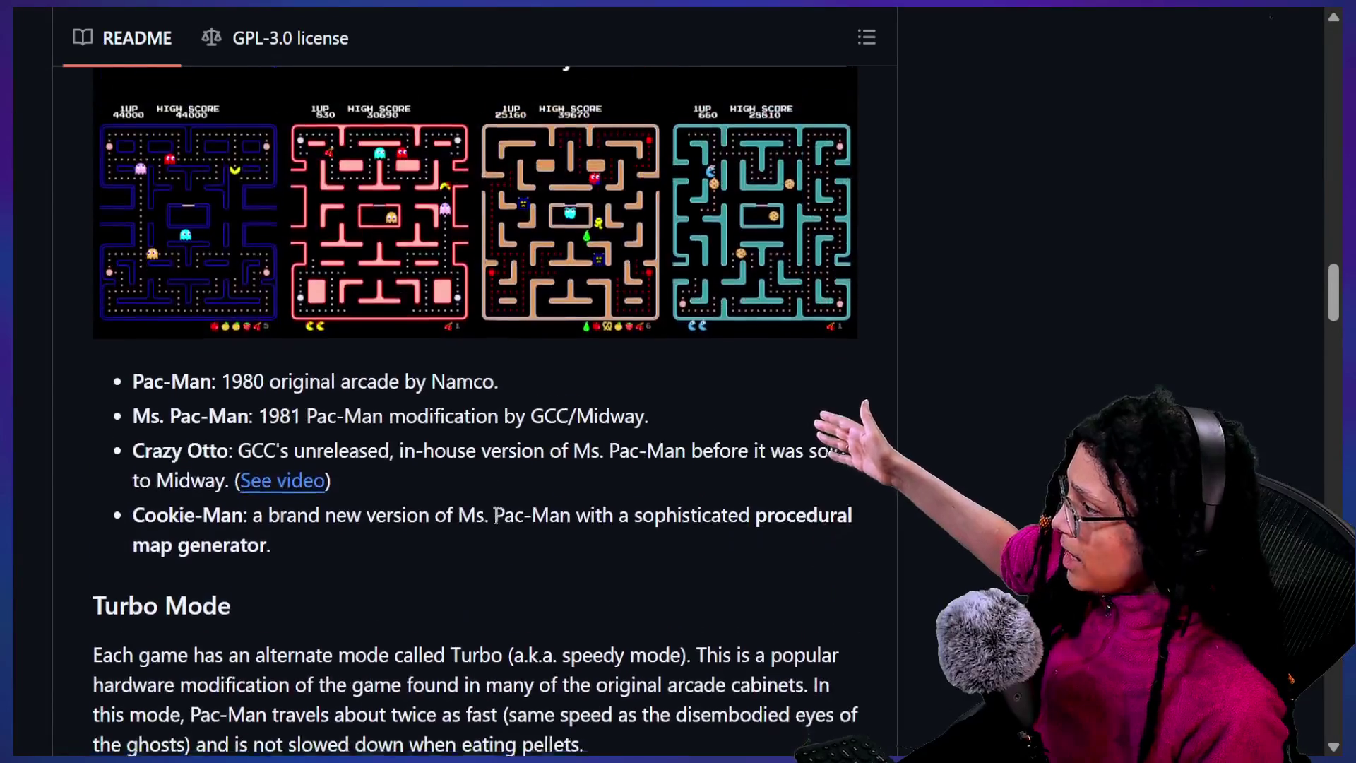
scroll(497, 516, down, 10)
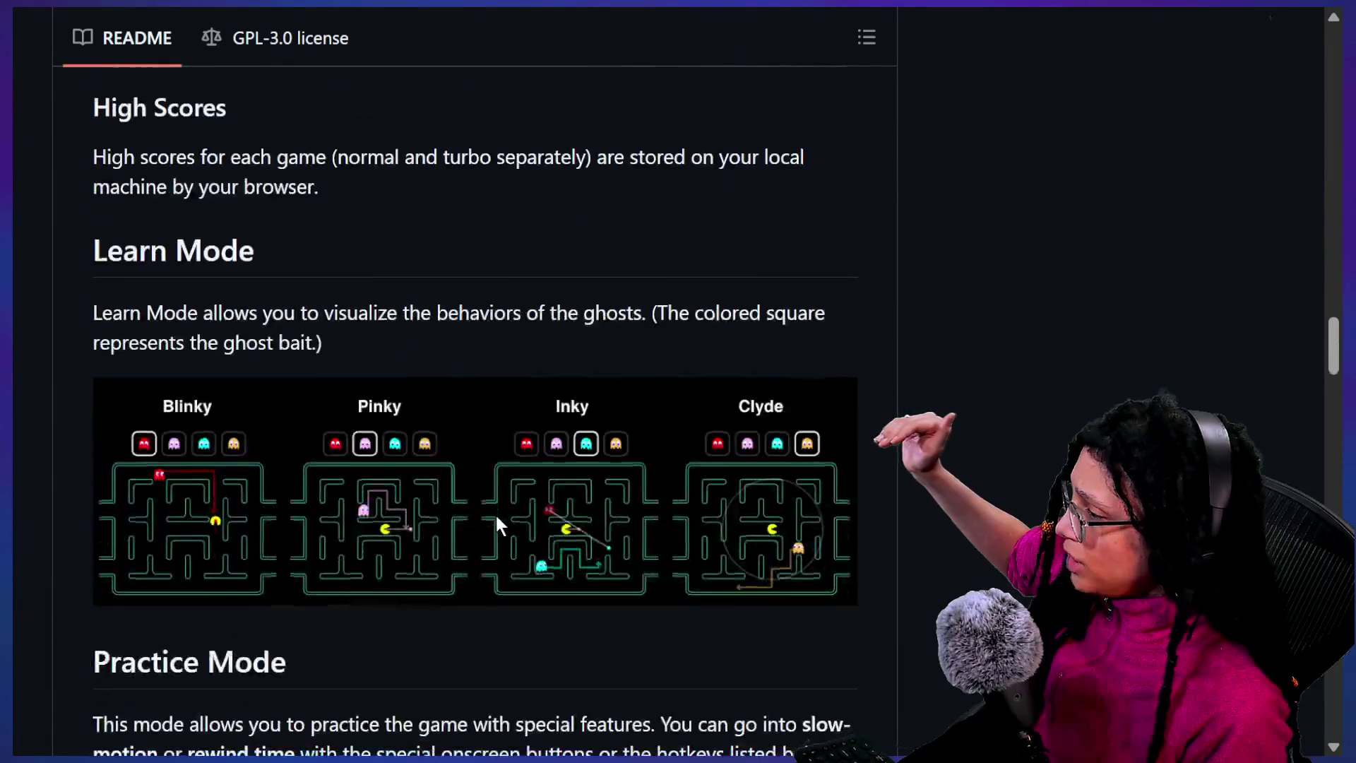
scroll(496, 517, down, 1)
scroll(498, 521, down, 6)
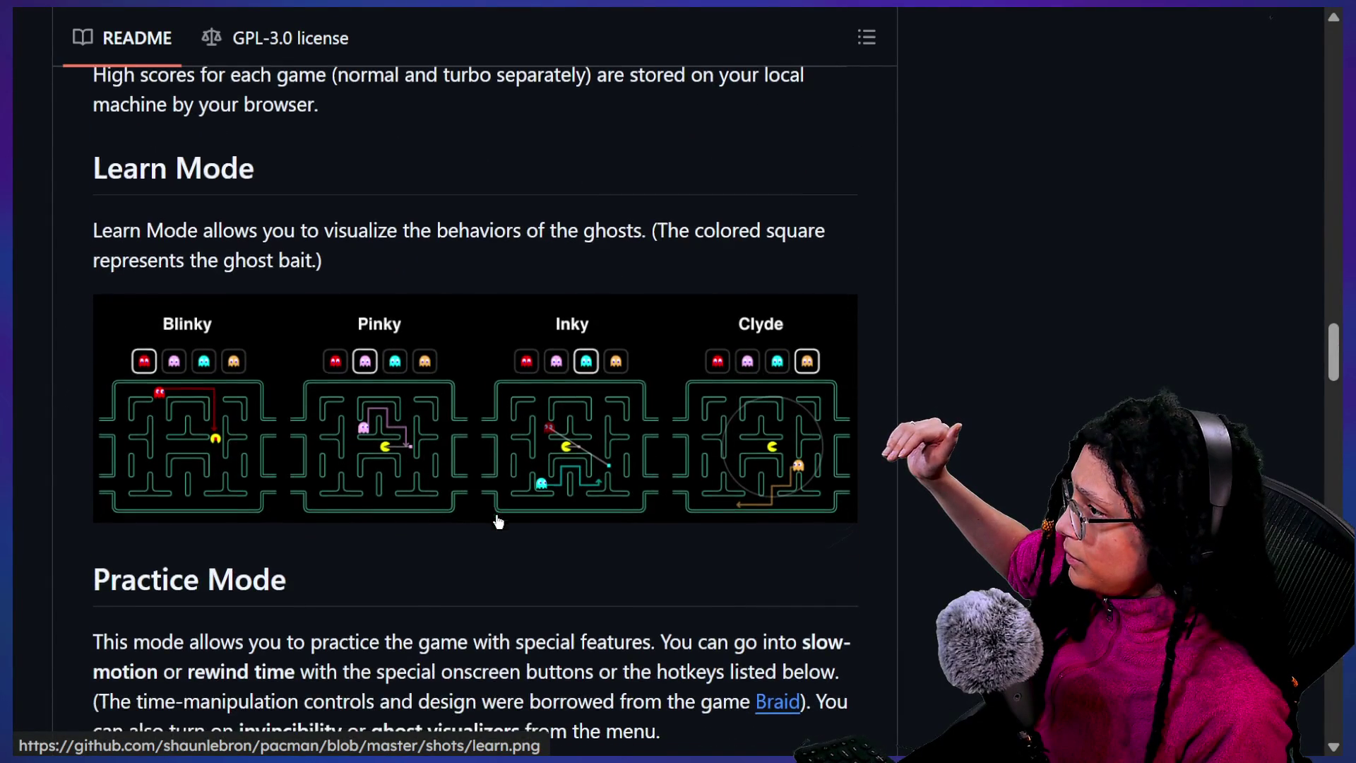
scroll(498, 521, down, 15)
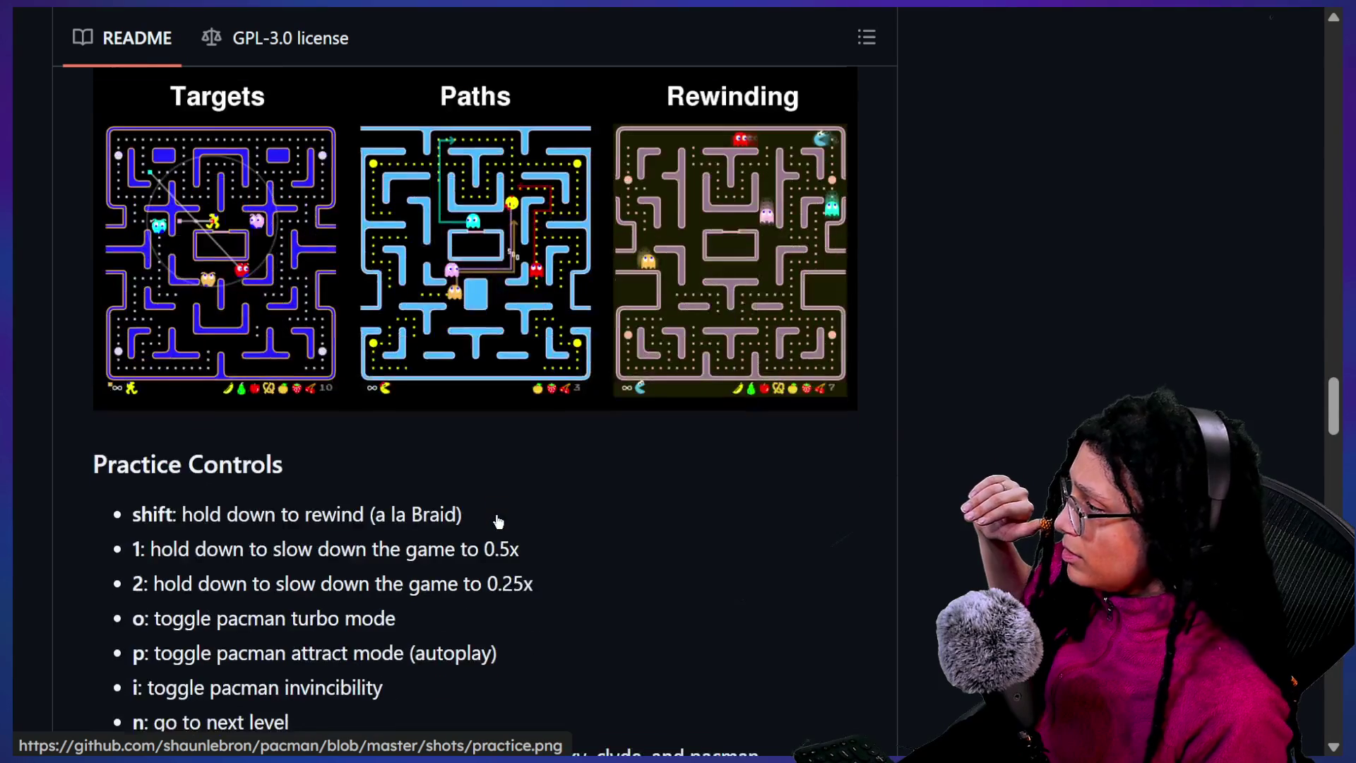
scroll(496, 514, down, 10)
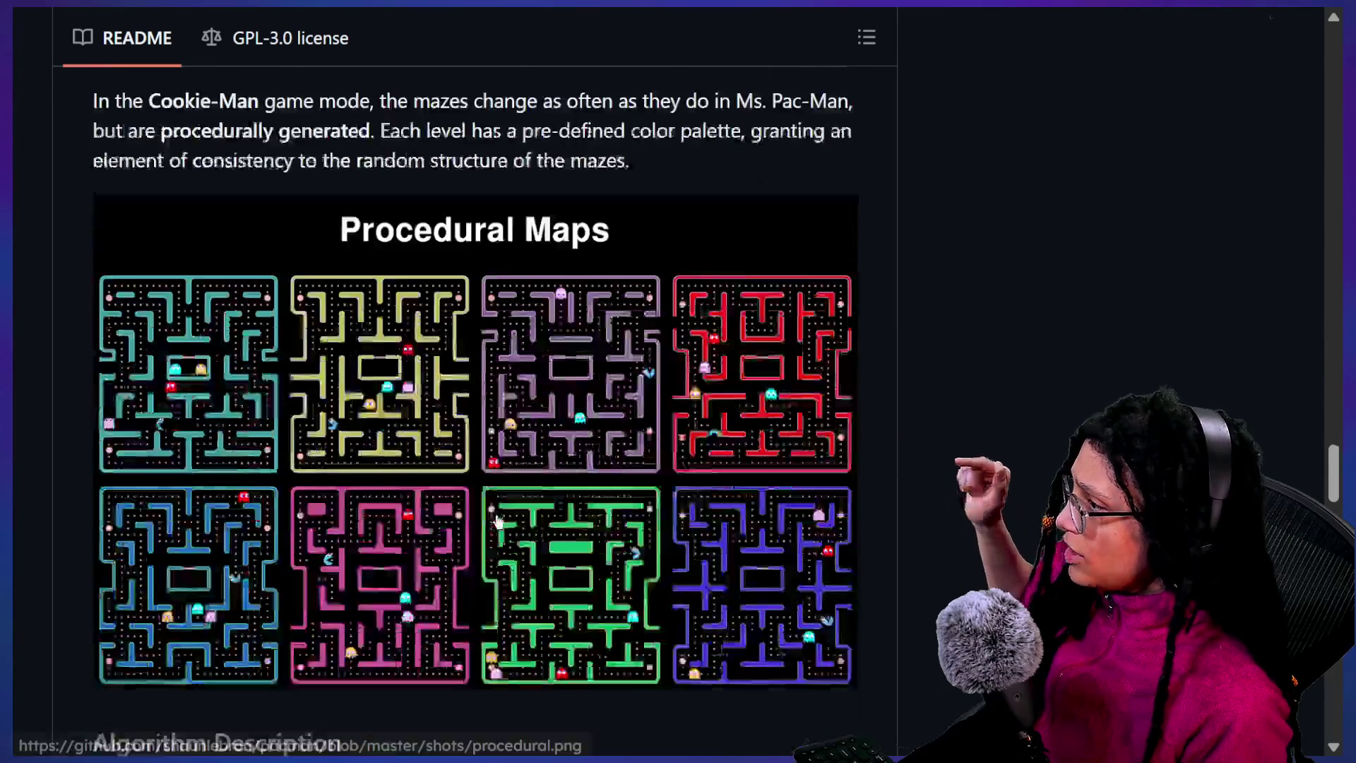
scroll(496, 517, down, 2)
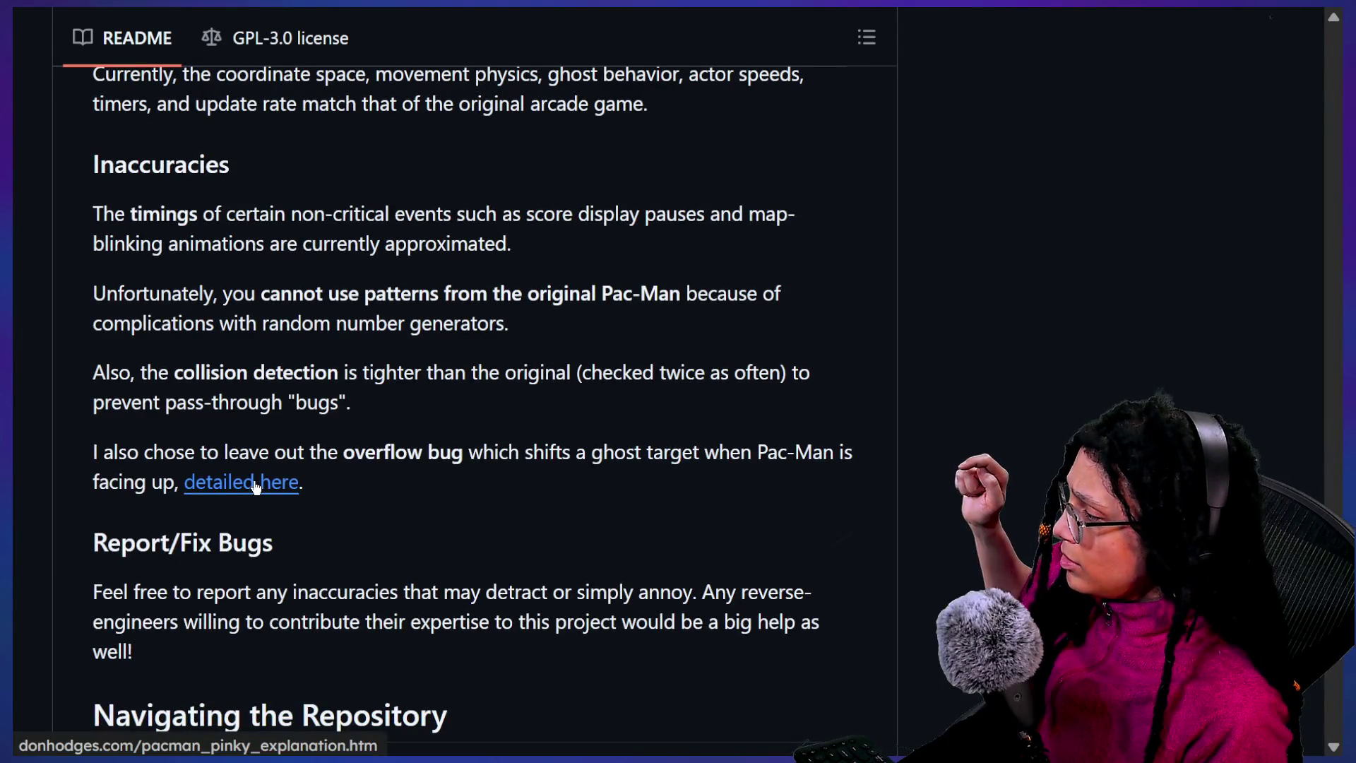
scroll(600, 515, down, 9)
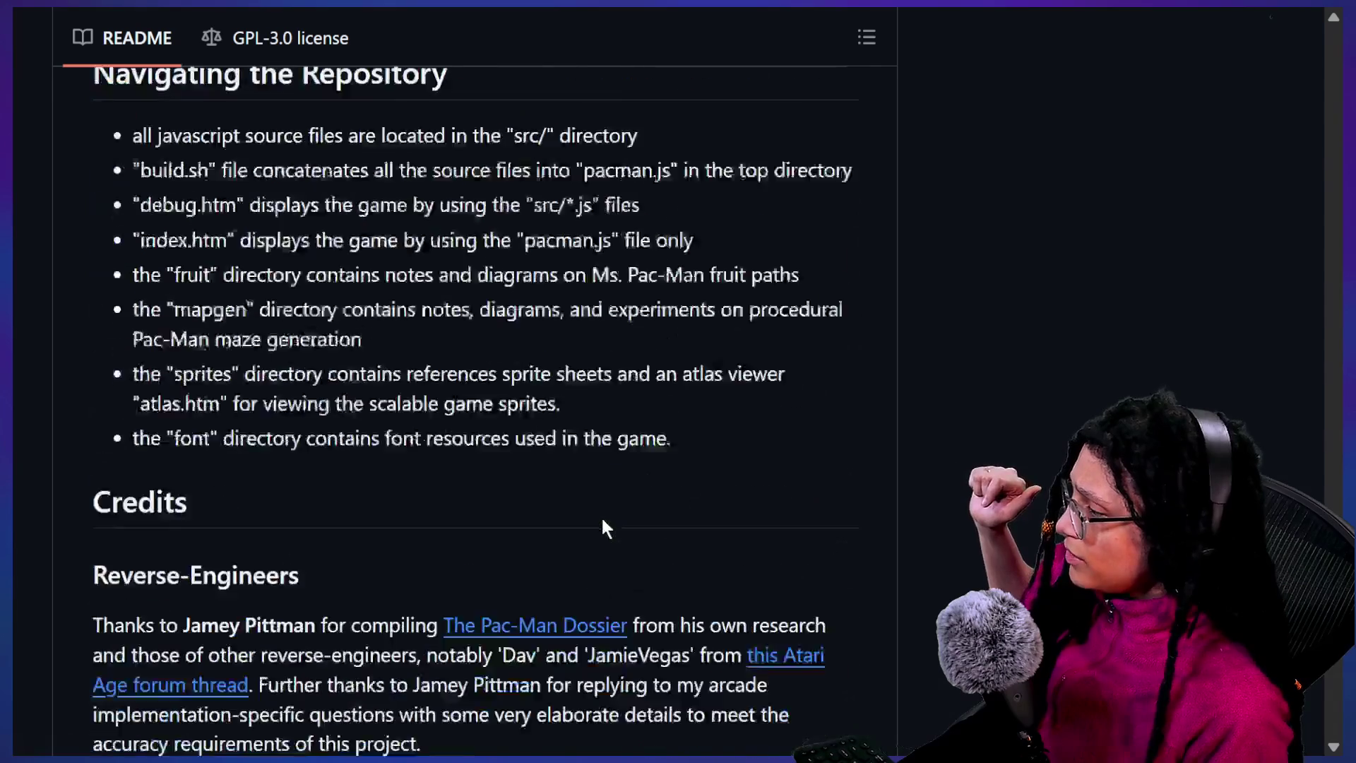
scroll(601, 519, down, 2)
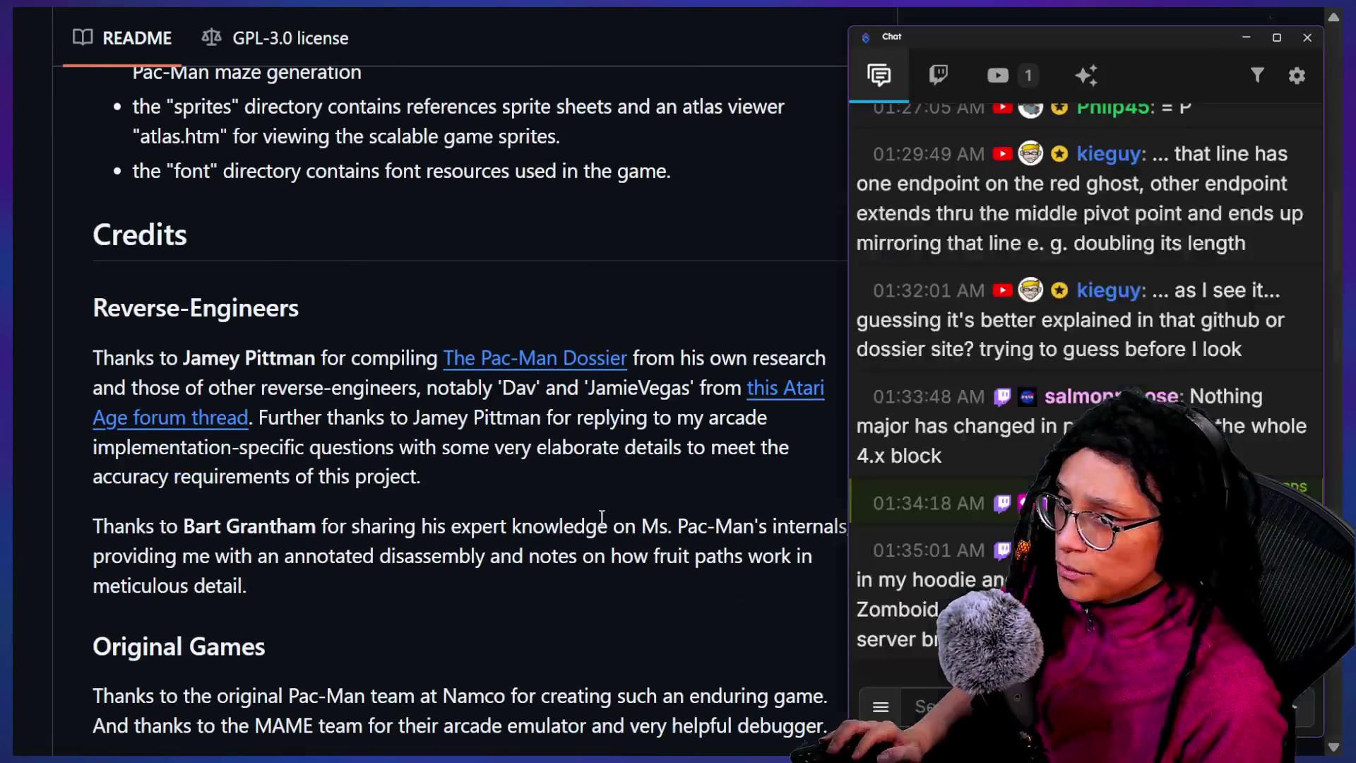
key(alt+Tab)
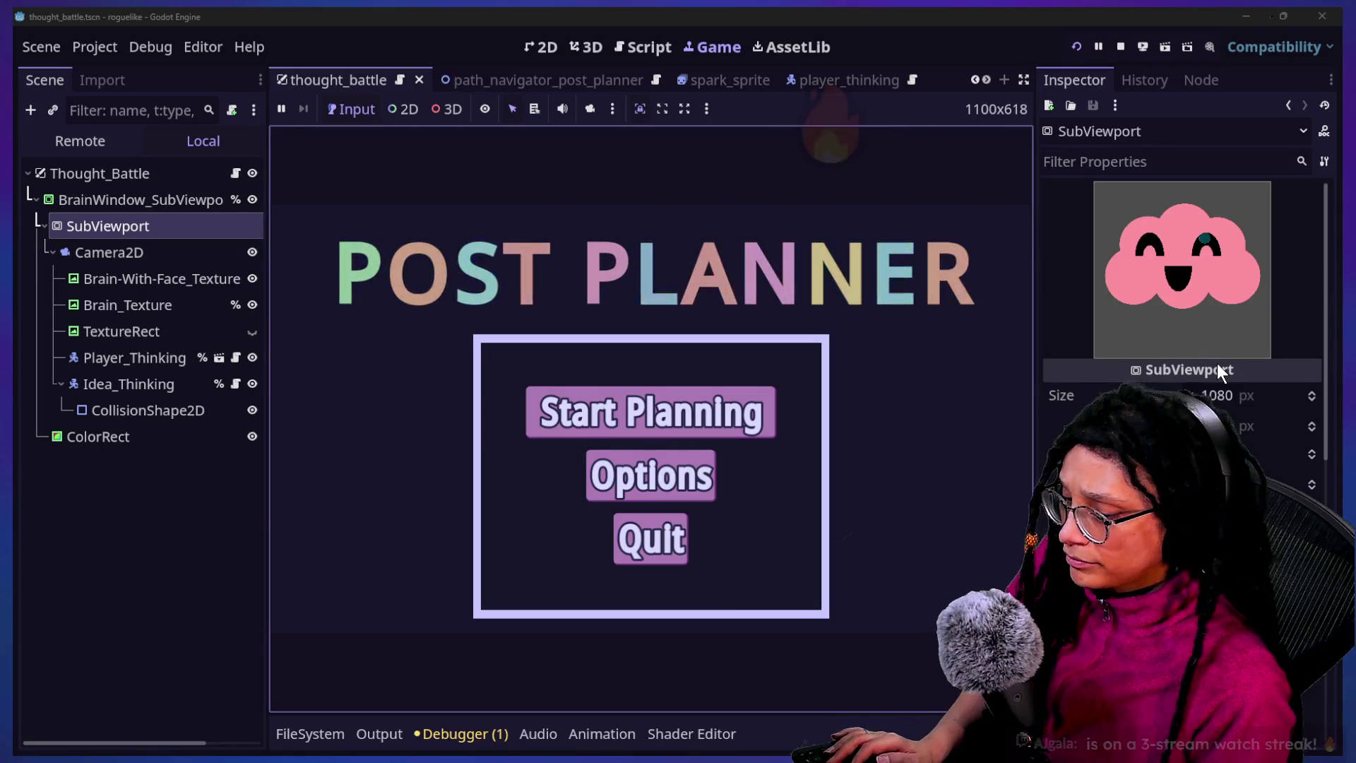
In the chat window, select a viewer's full message about 4.x position logic
mouse_move(1218, 363)
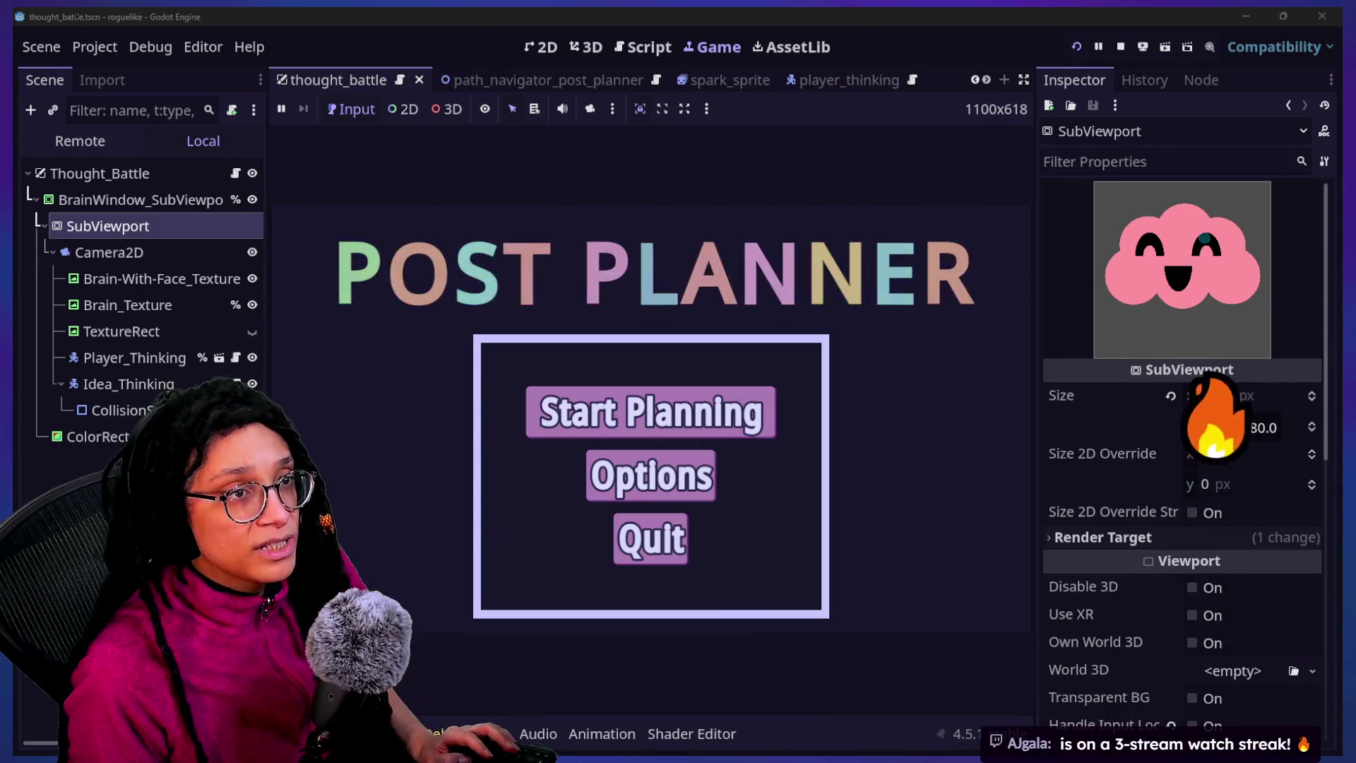
key(alt+Tab)
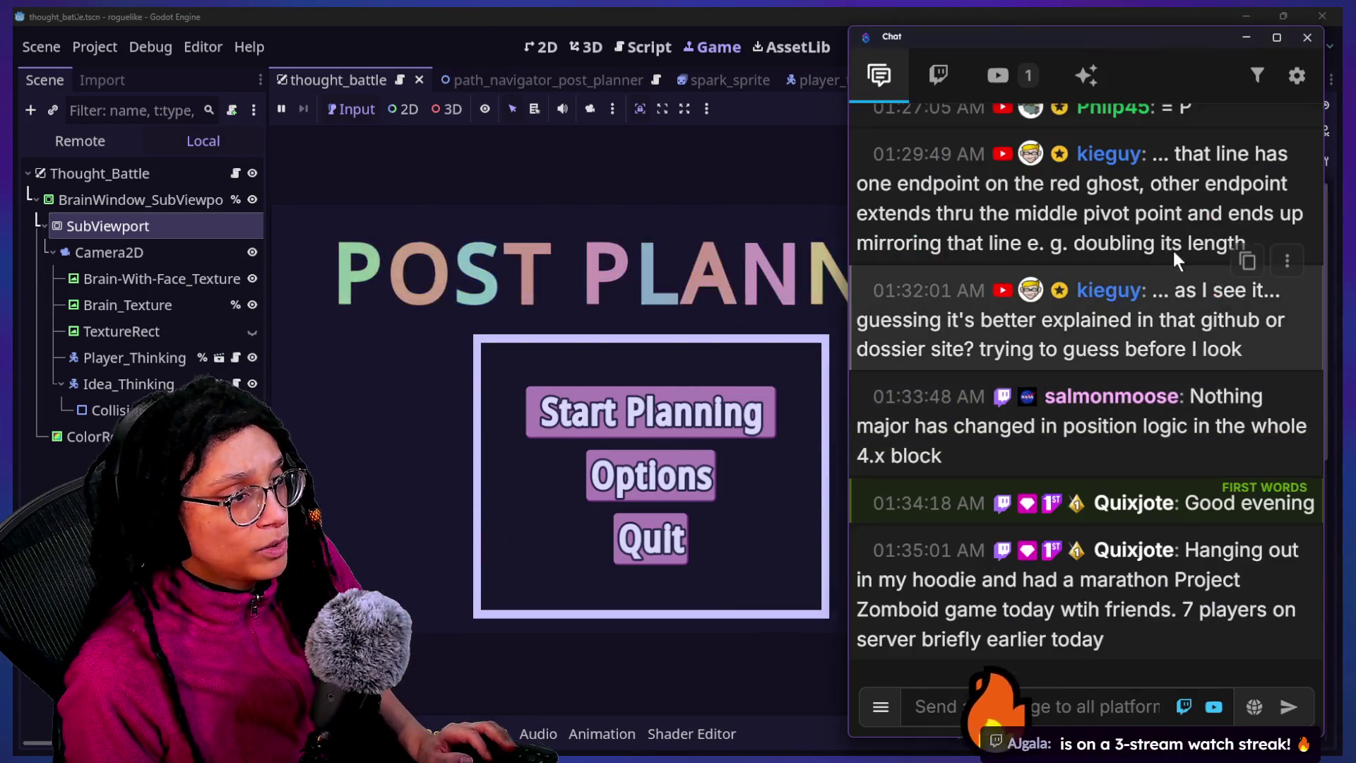
triple_click(1182, 413)
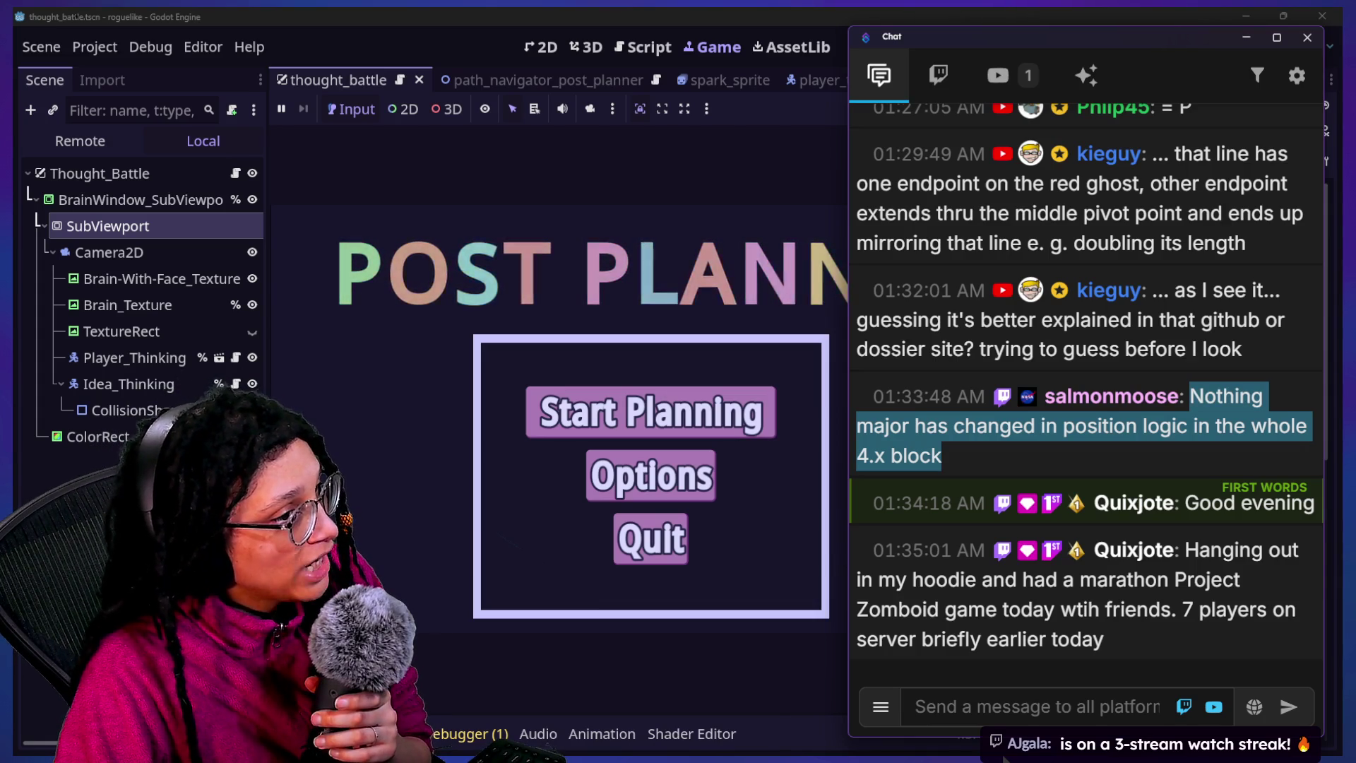
Return to Godot, toggle focus on the running game, and switch to the 2D editor
click(388, 29)
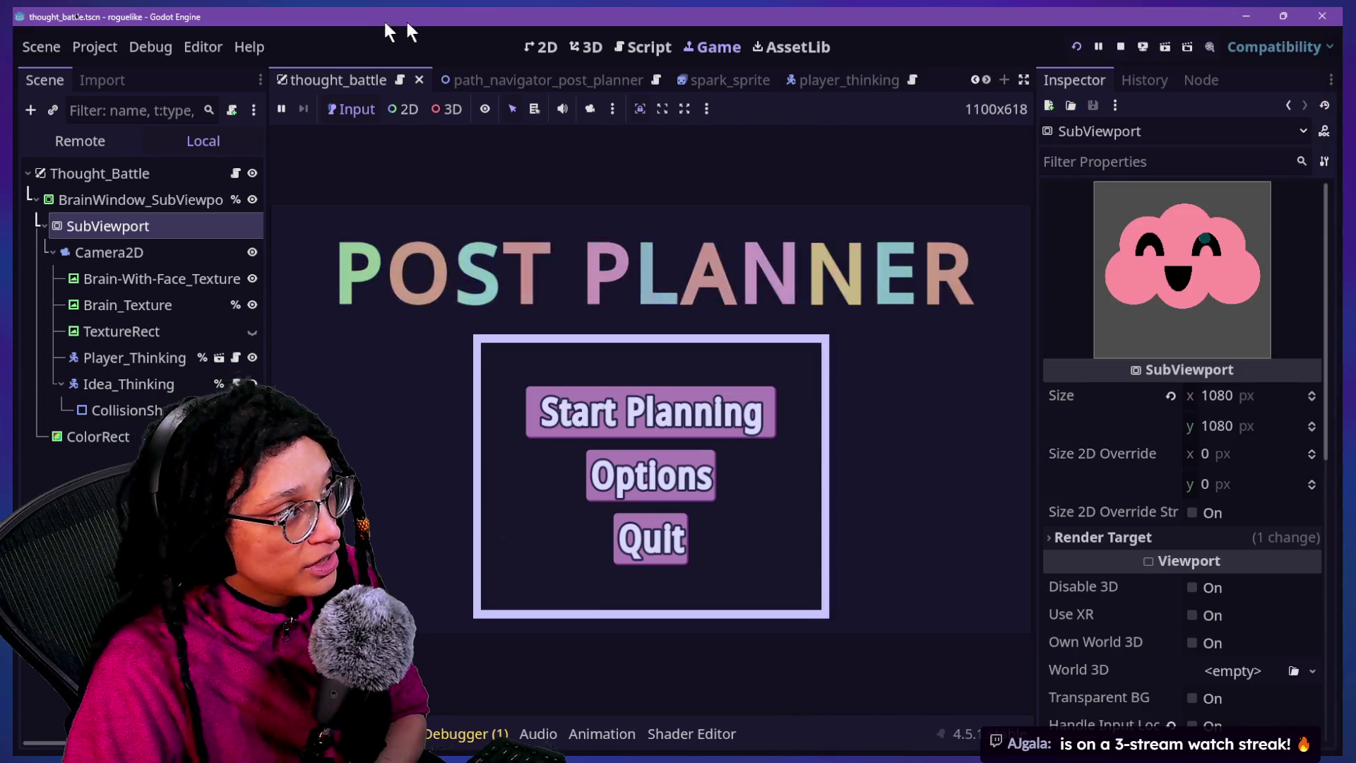
click(1031, 430)
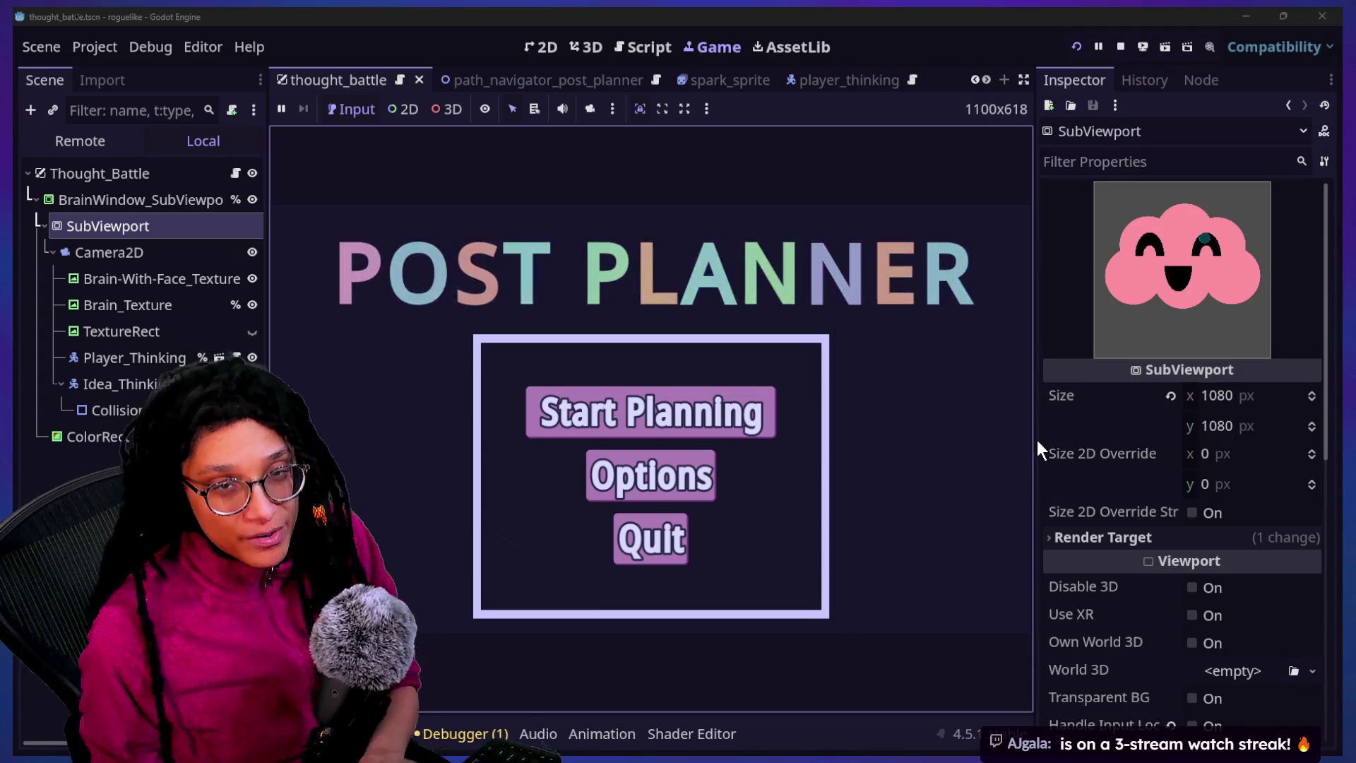
click(1091, 427)
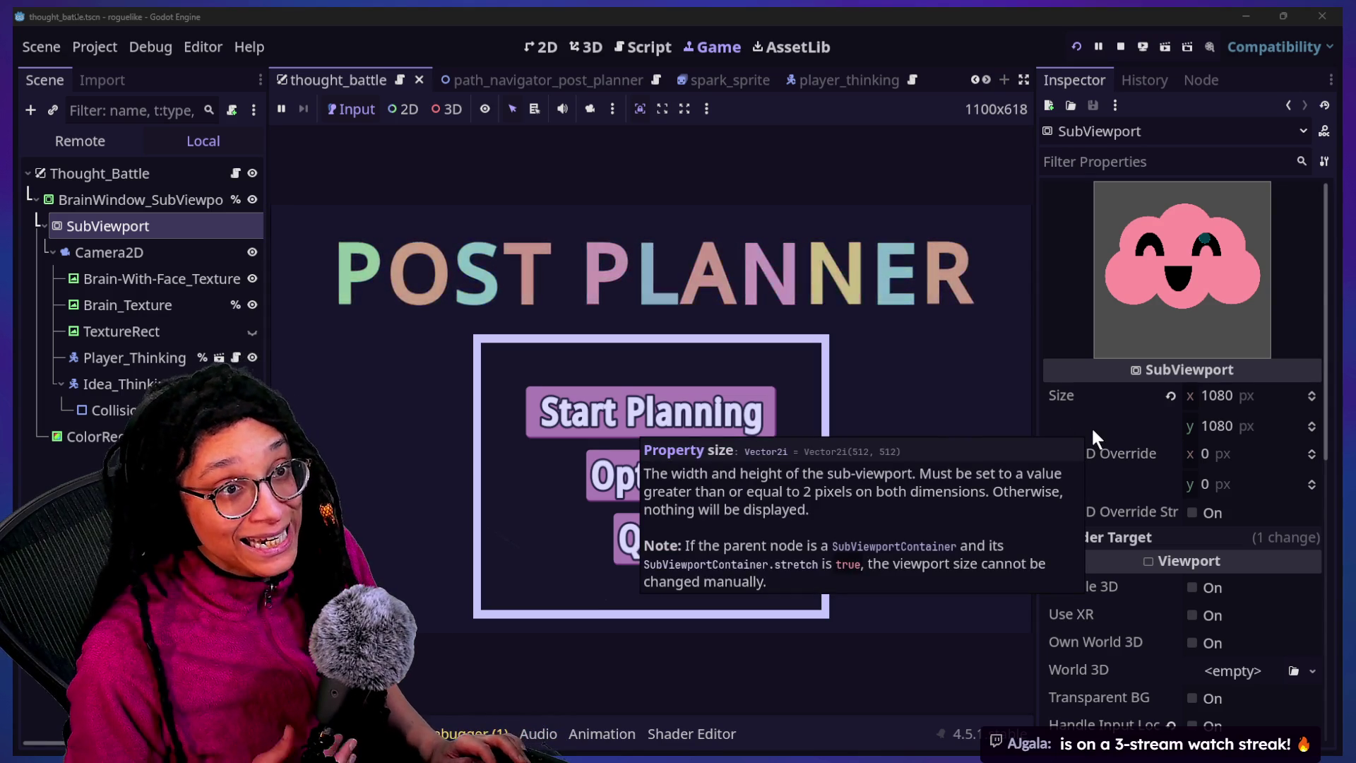
key(alt+Tab)
key(alt+Tab)
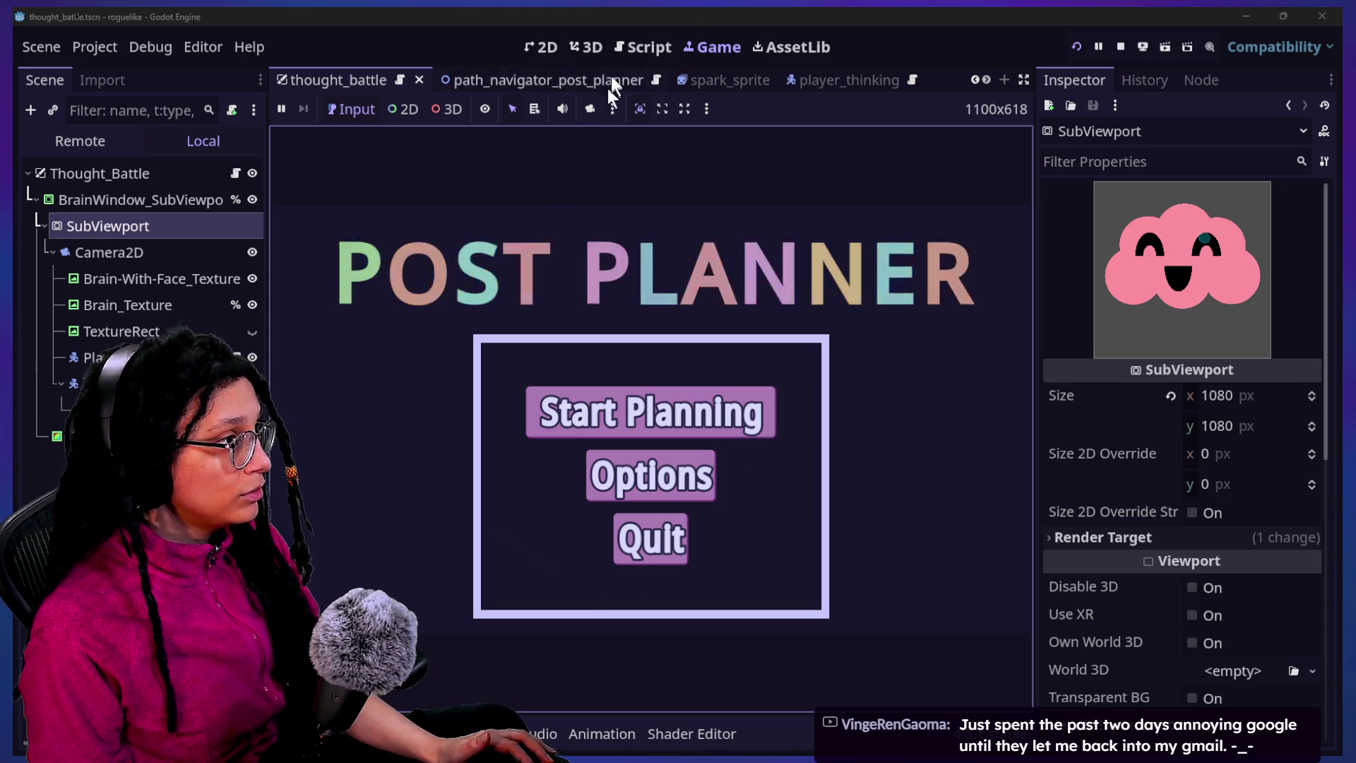
click(585, 48)
In the running game, choose Start Planning and pick Catstagram to load a maze level
click(548, 48)
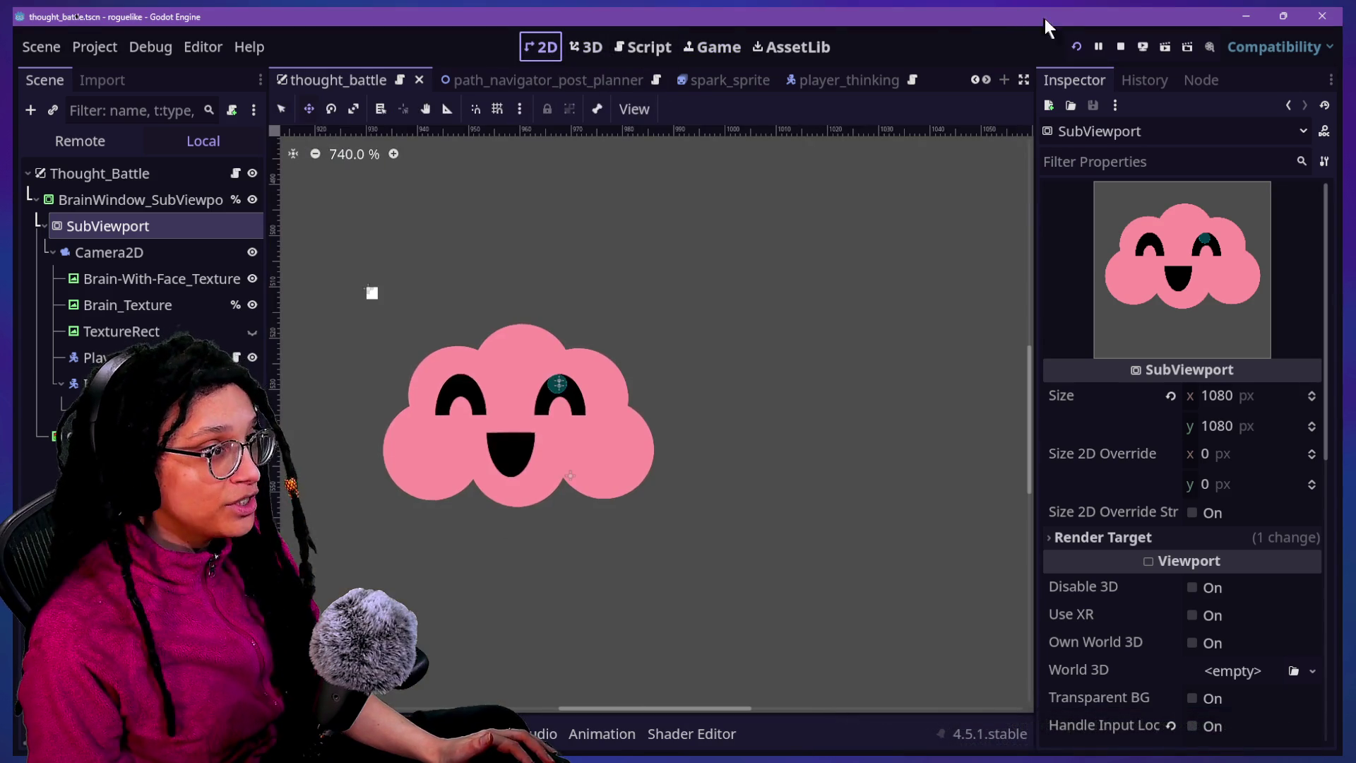
click(726, 49)
click(725, 417)
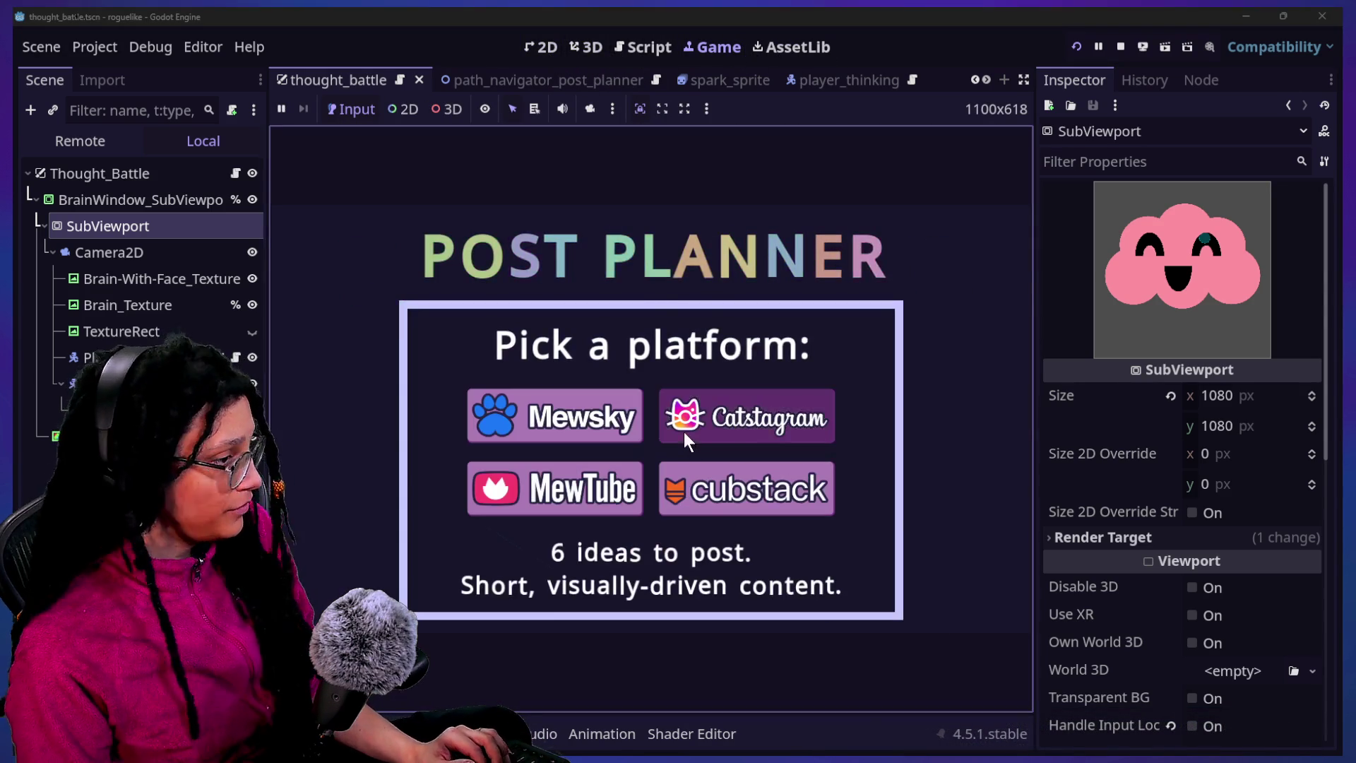
click(684, 431)
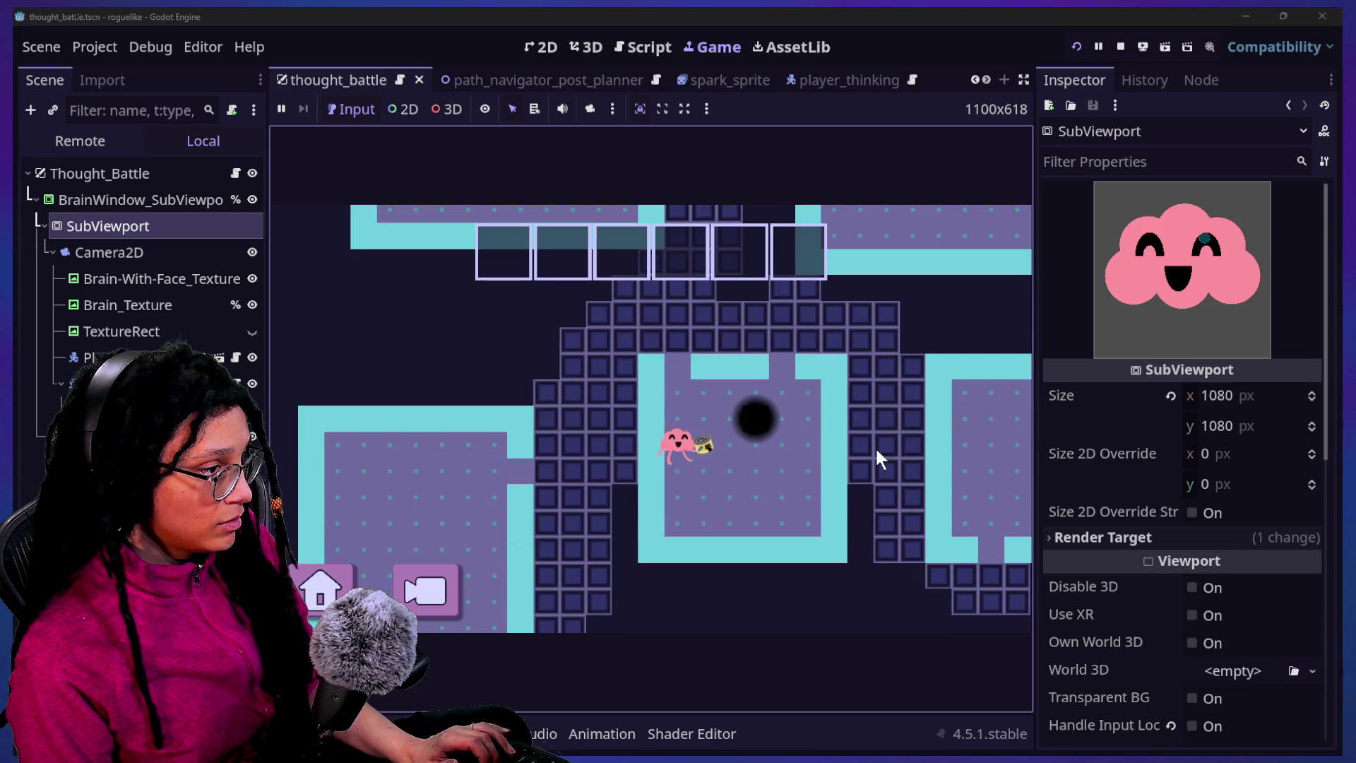
Drag ColorRect above SubViewport in the Scene dock, then select SubViewport
click(106, 436)
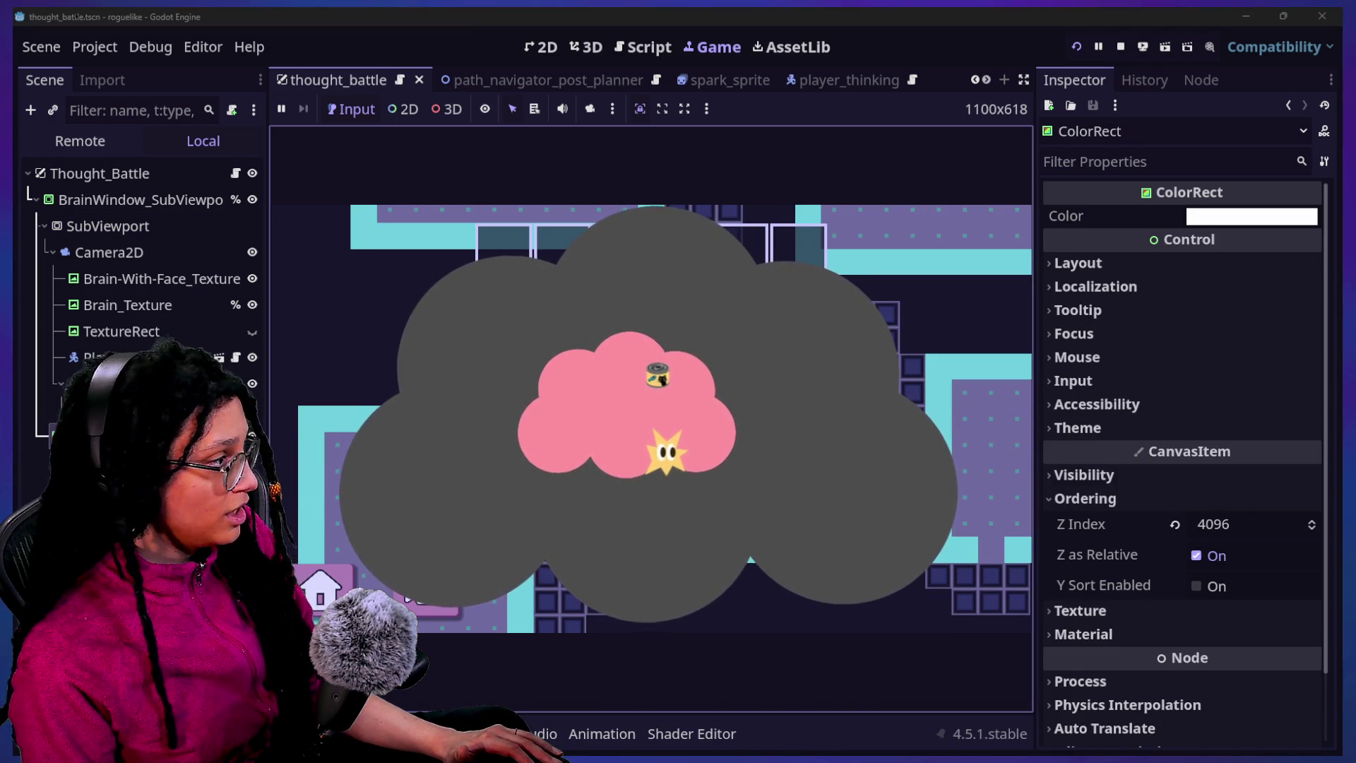
click(106, 435)
drag(154, 260, 150, 210)
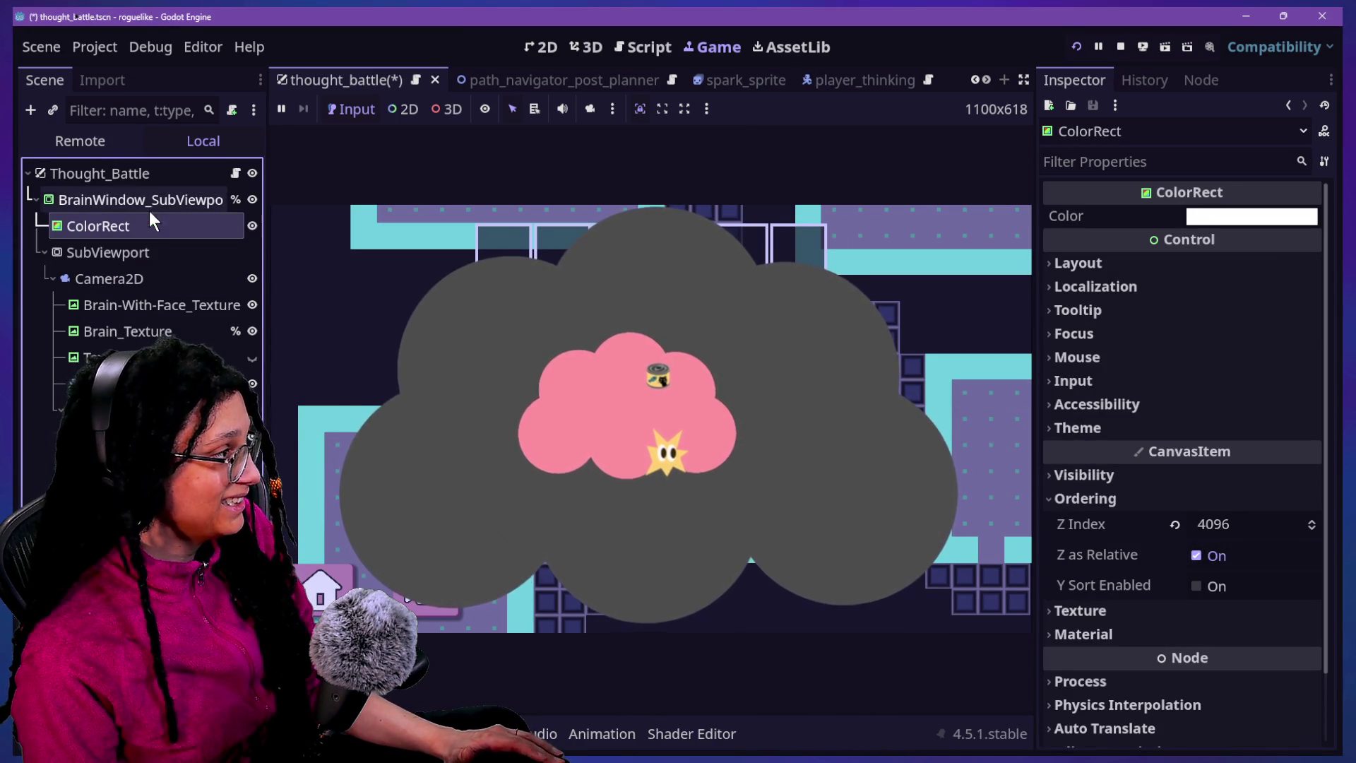
click(150, 253)
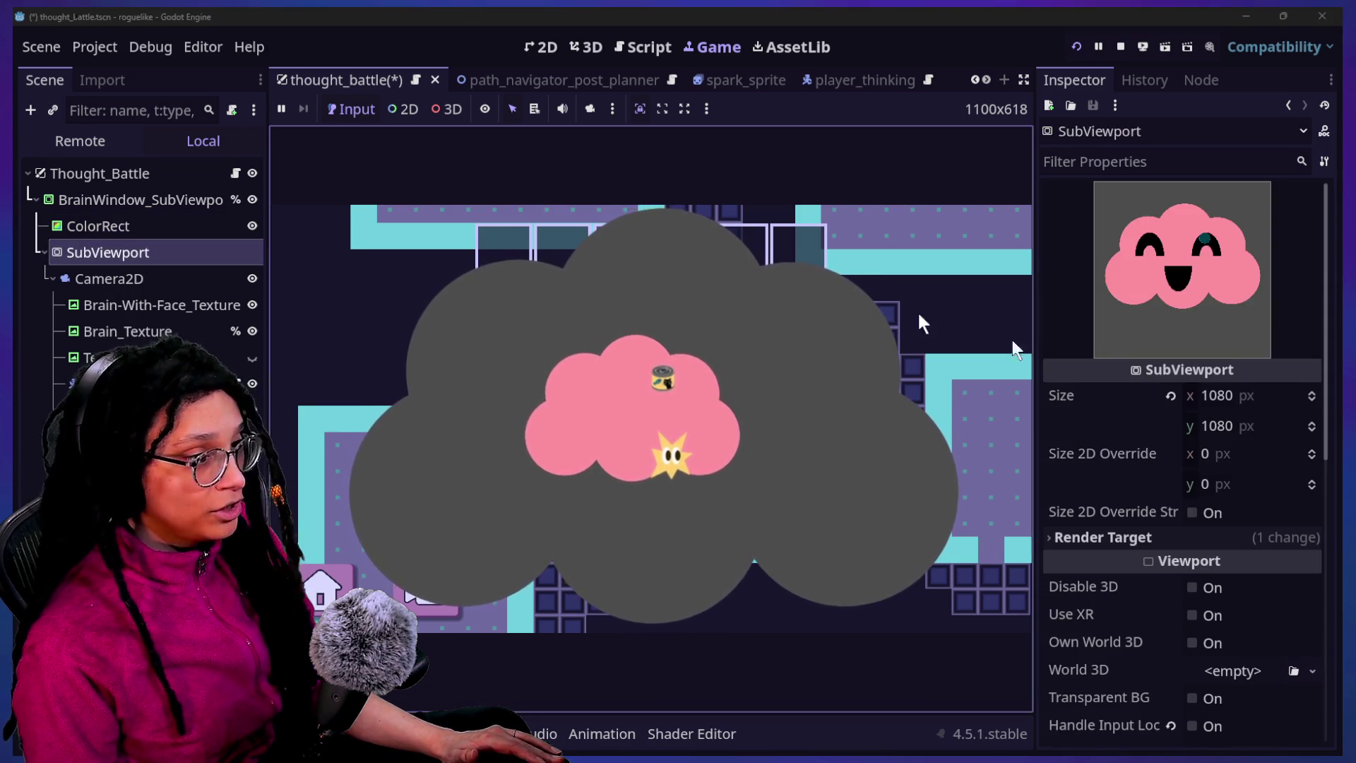
scroll(1116, 495, down, 3)
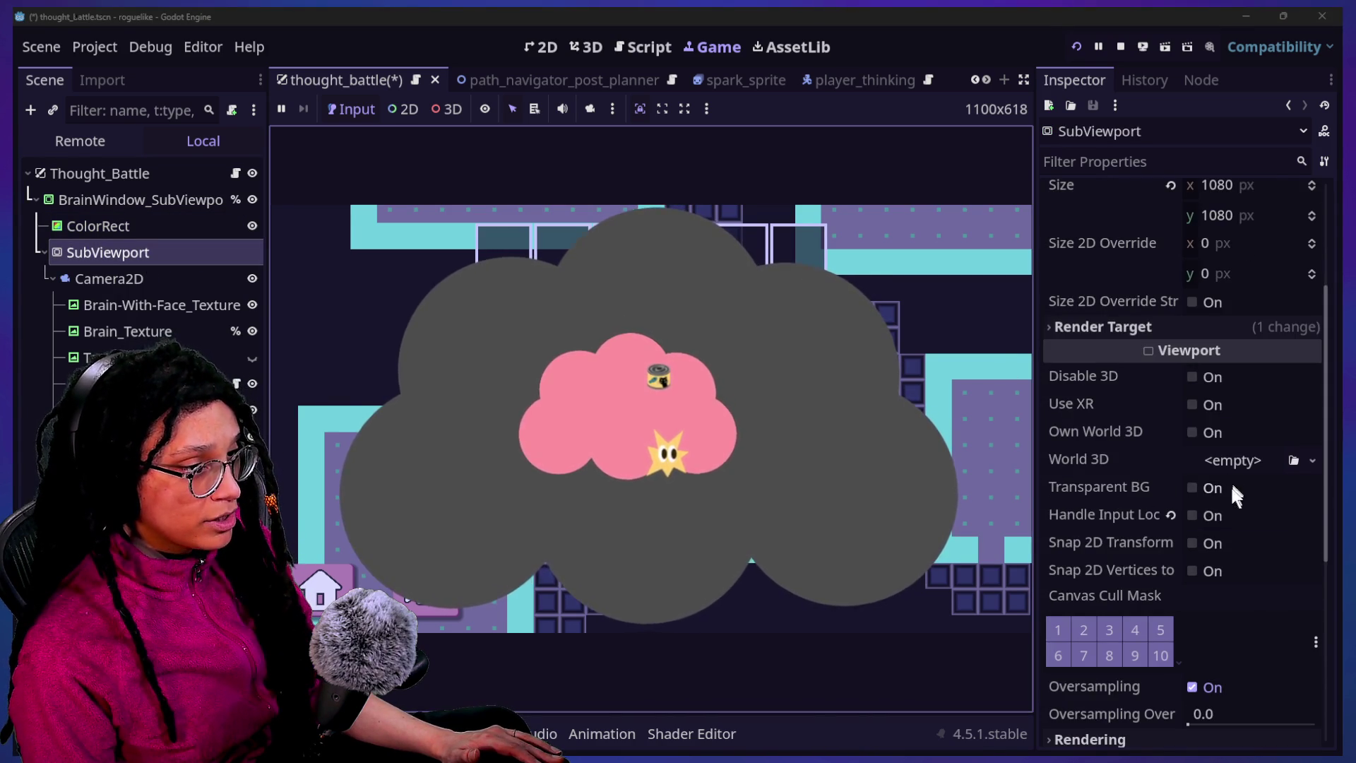
Enable Transparent BG on the SubViewport and move SubViewport back above ColorRect
click(1225, 493)
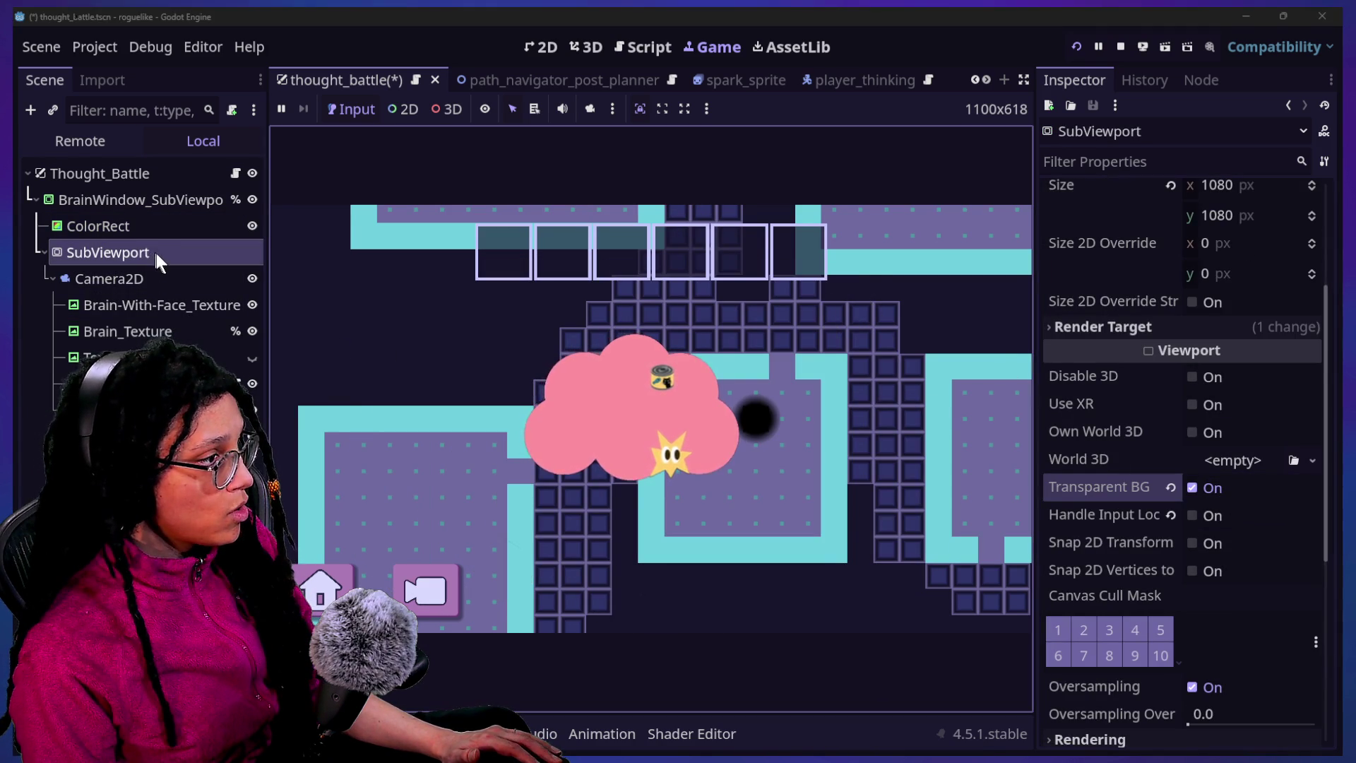
click(141, 381)
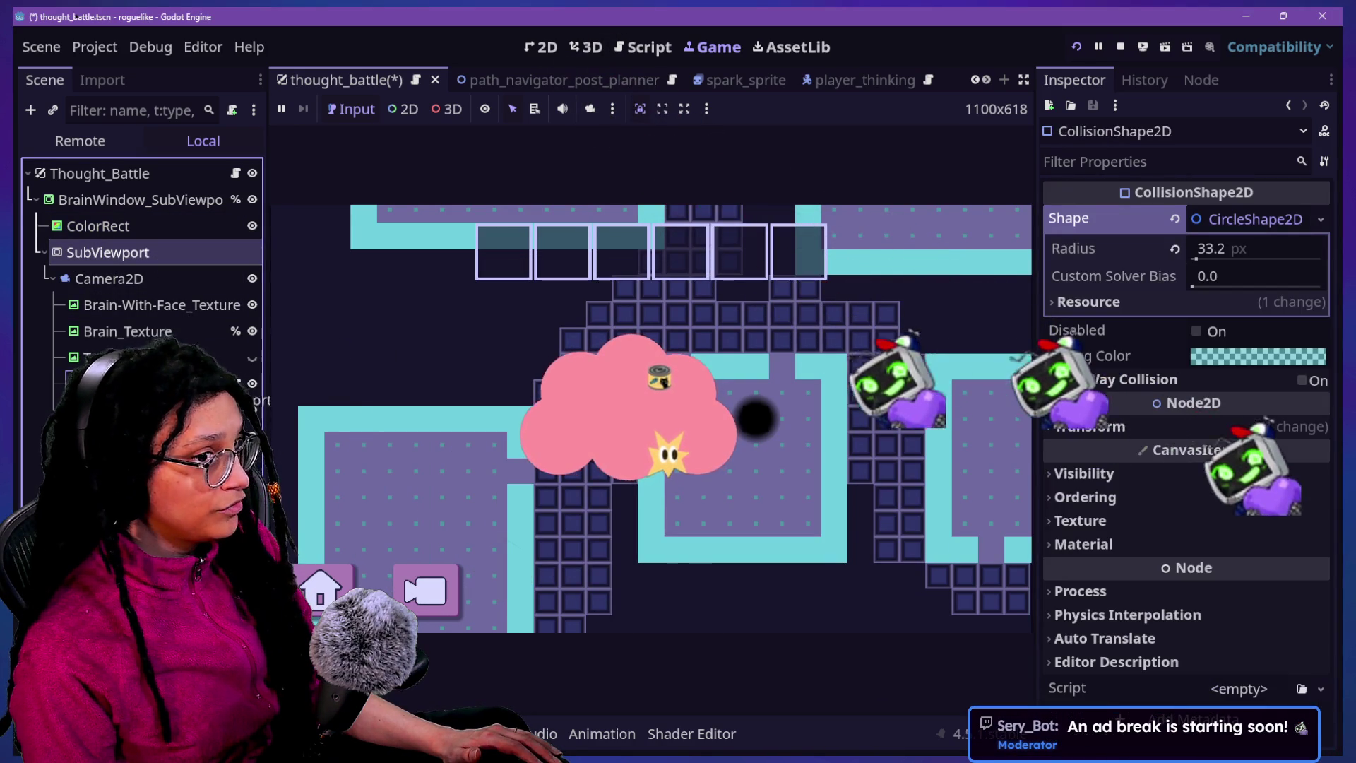
click(160, 281)
mouse_move(139, 257)
mouse_down()
mouse_move(141, 302)
mouse_move(116, 277)
mouse_move(122, 217)
mouse_up()
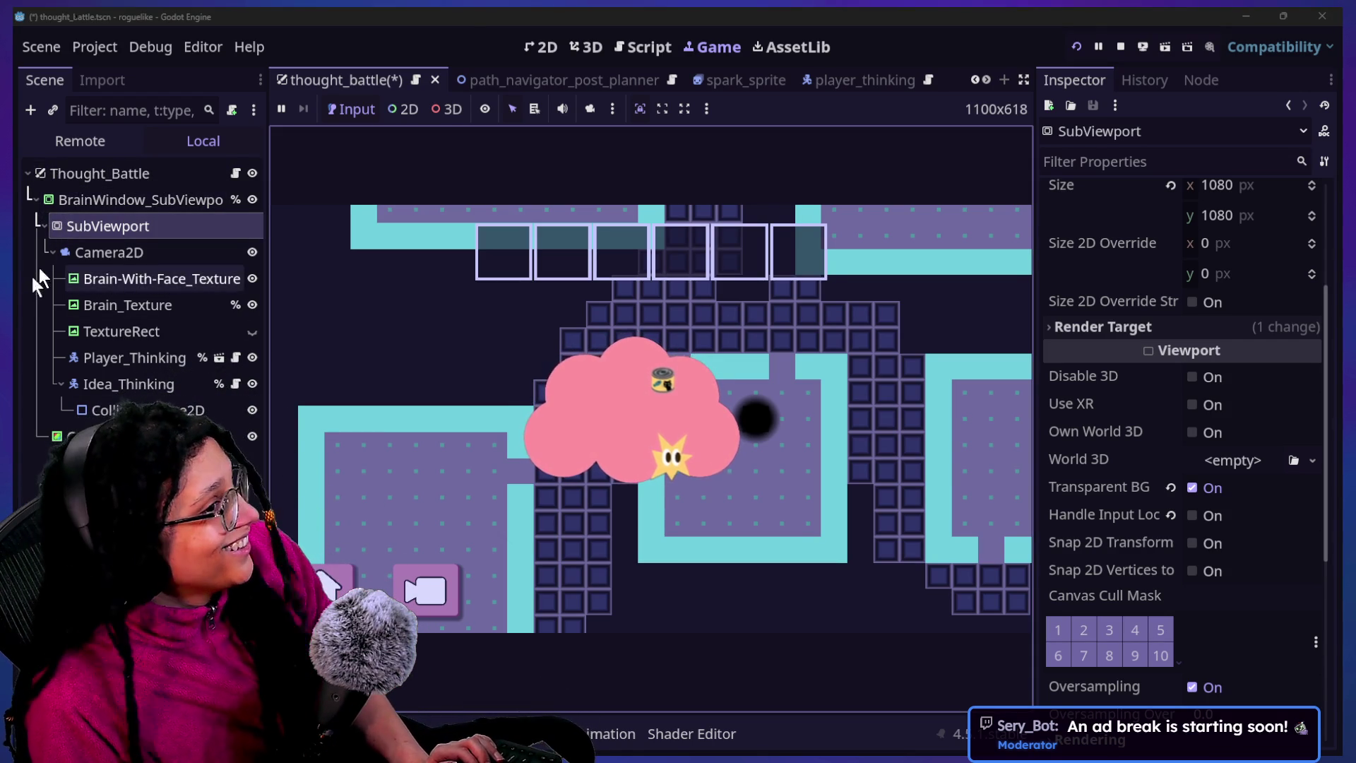
click(97, 226)
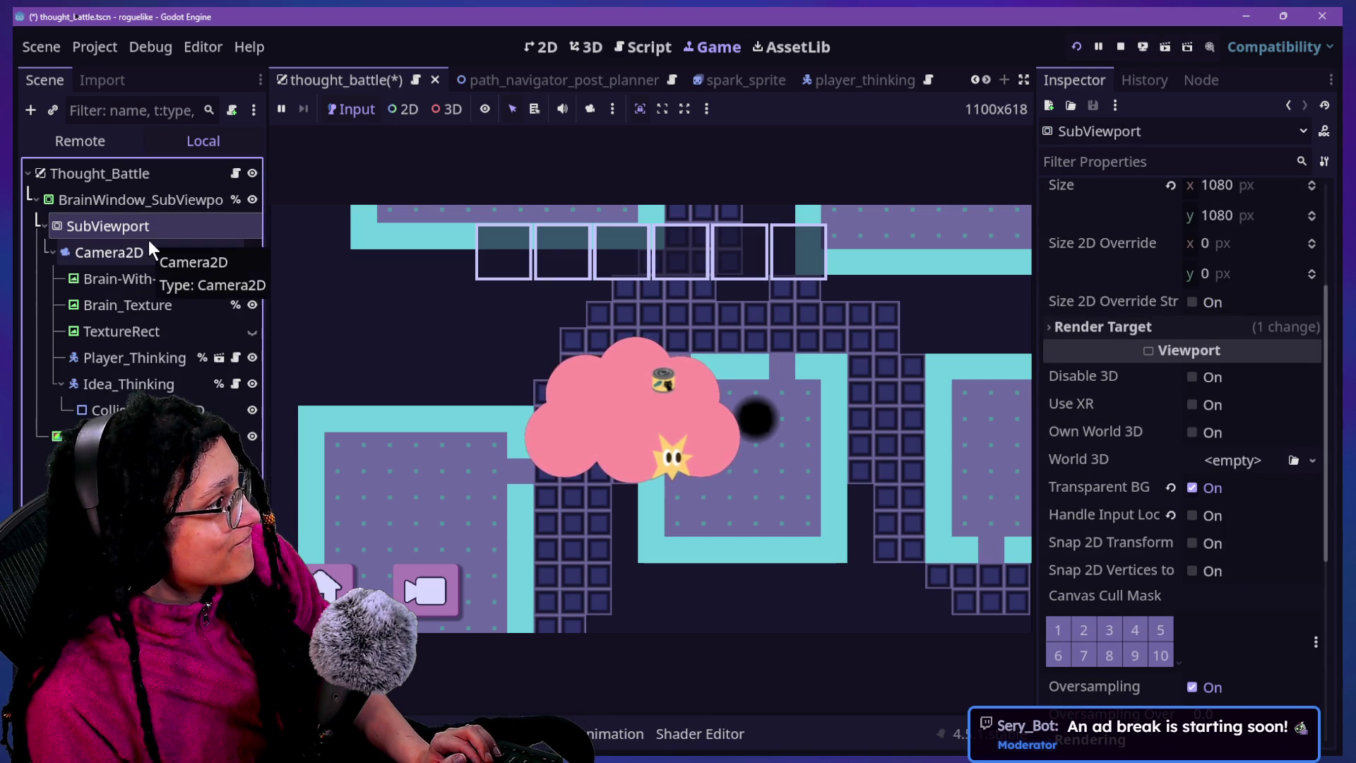
Undo the last change and give the SubViewport a New World3D with a New Environment
key(ctrl+z)
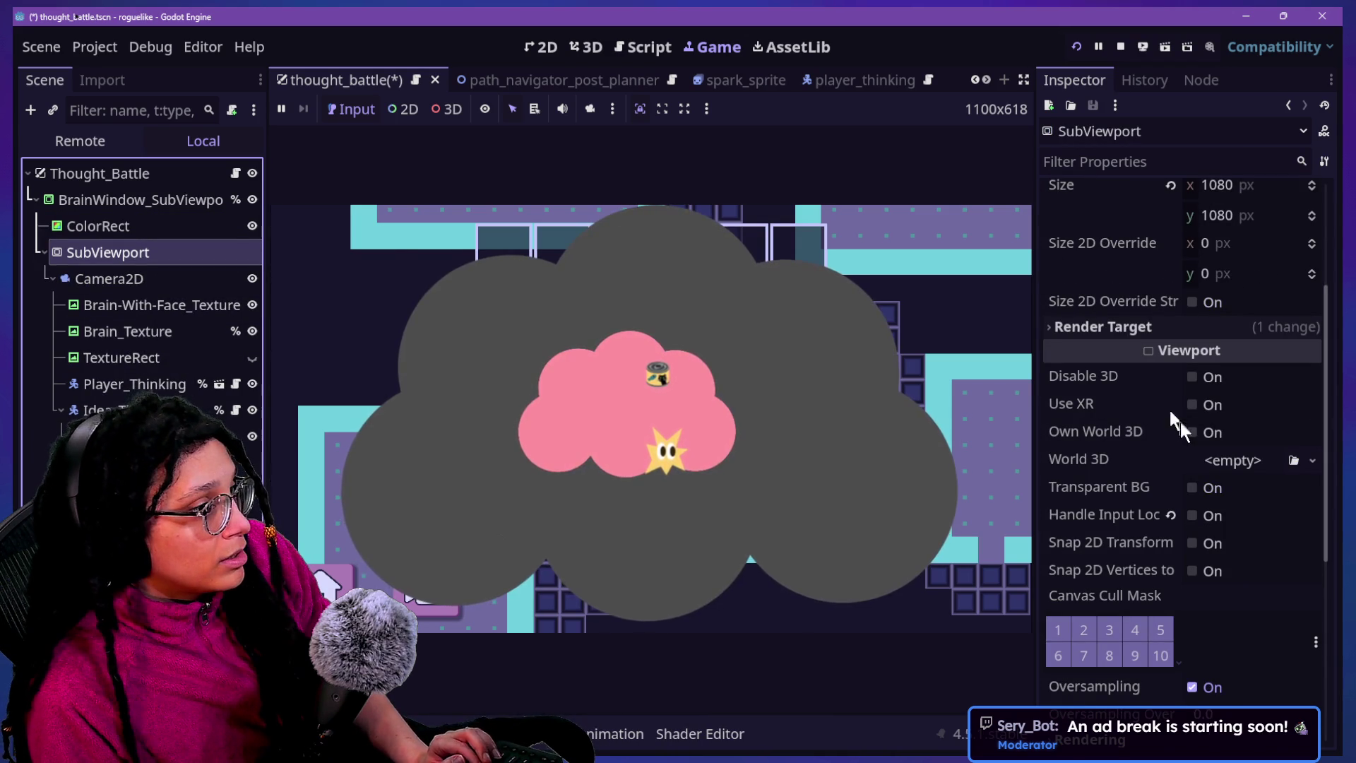
scroll(1102, 460, down, 2)
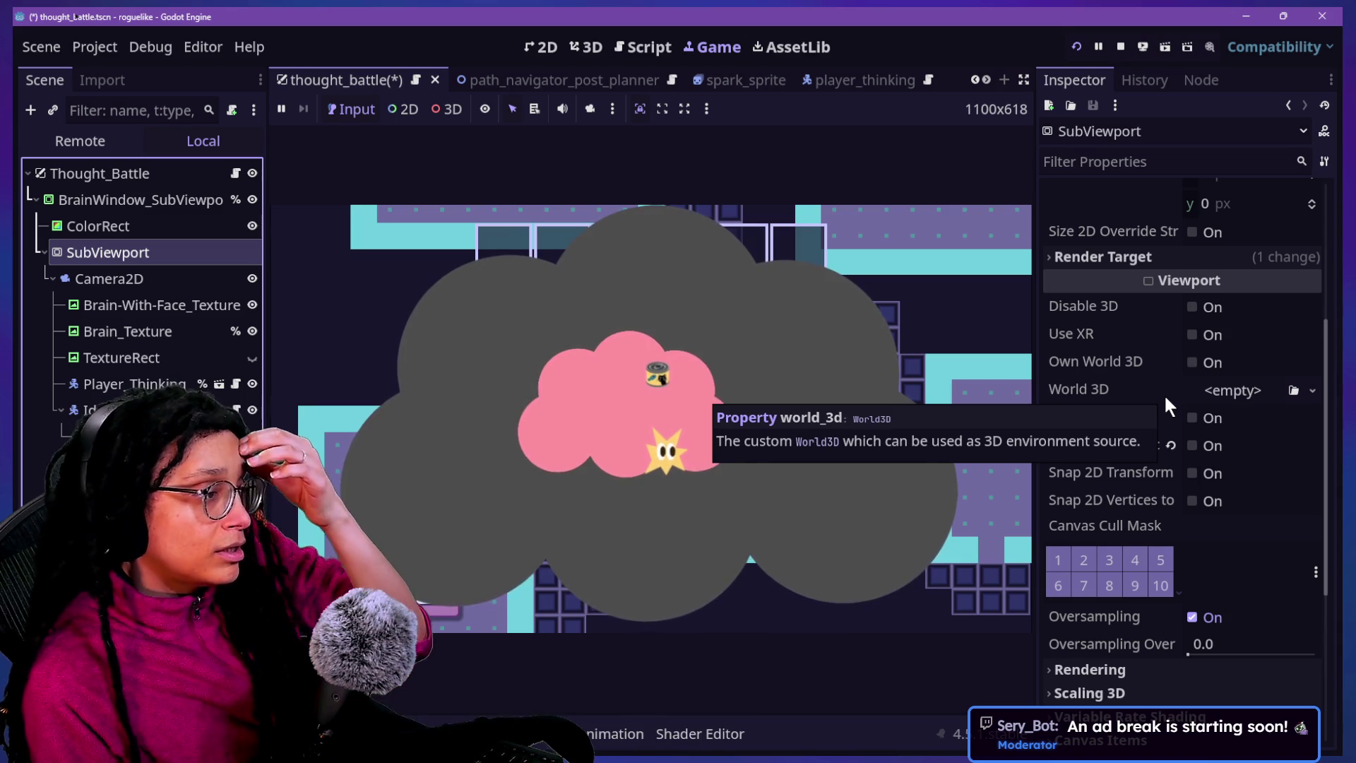
click(1310, 388)
click(1275, 442)
click(1250, 402)
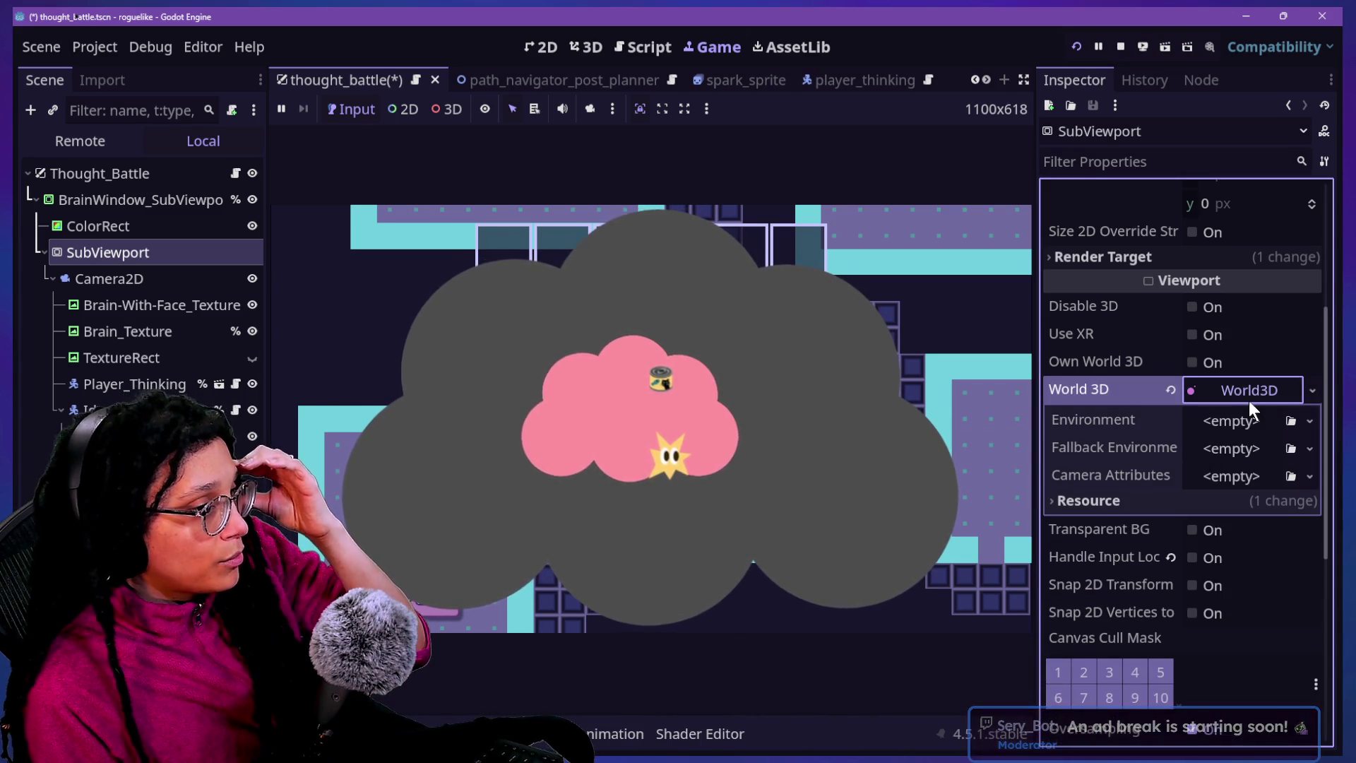
click(1303, 414)
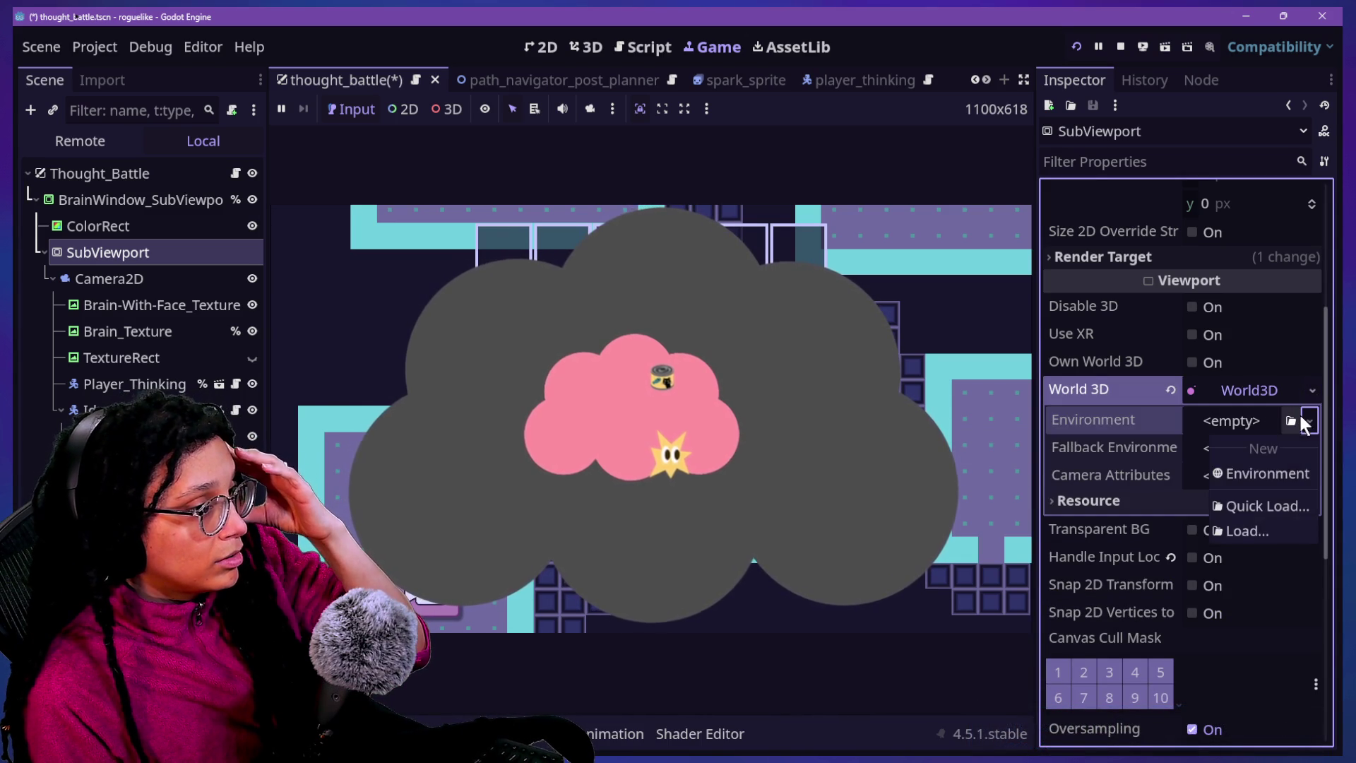
click(1279, 469)
click(1241, 421)
click(1239, 418)
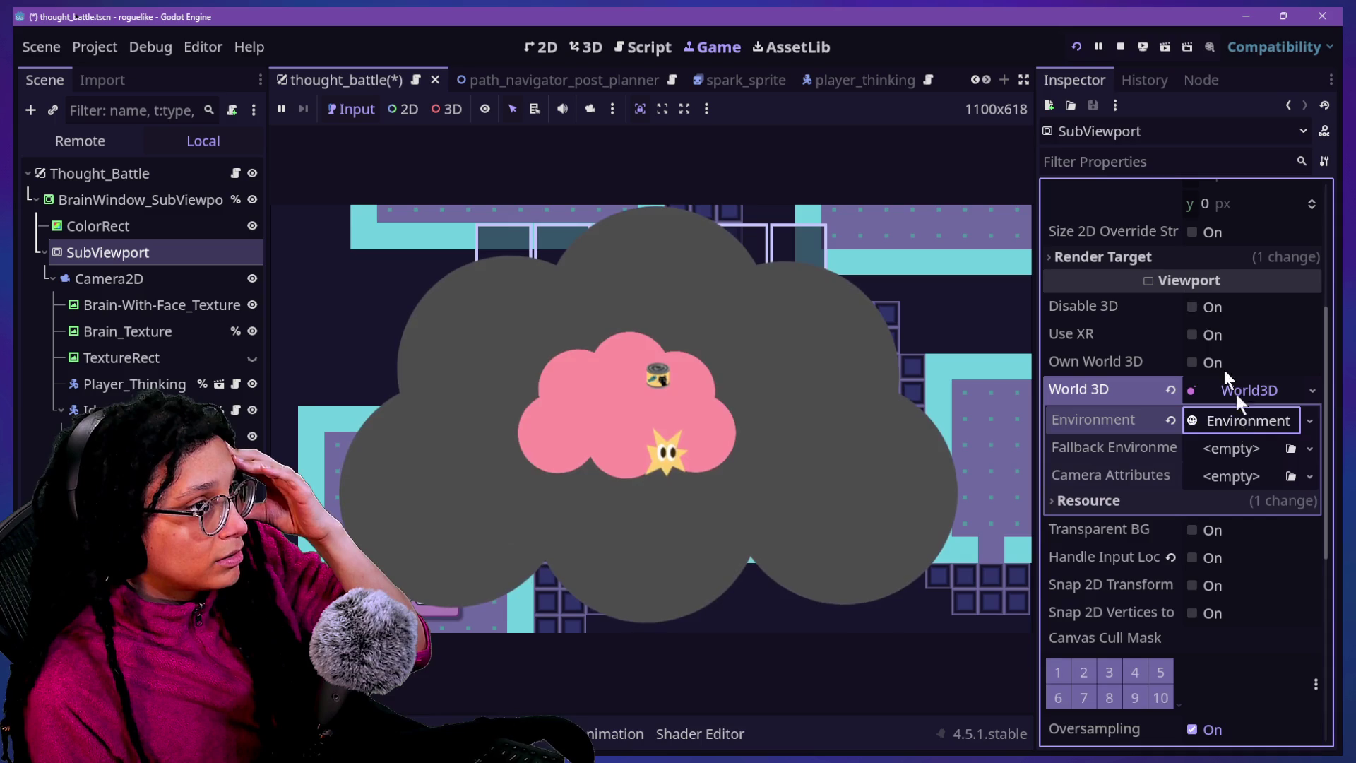
Save, restart the game, and enter the Catstagram maze level via Start Planning
click(1076, 47)
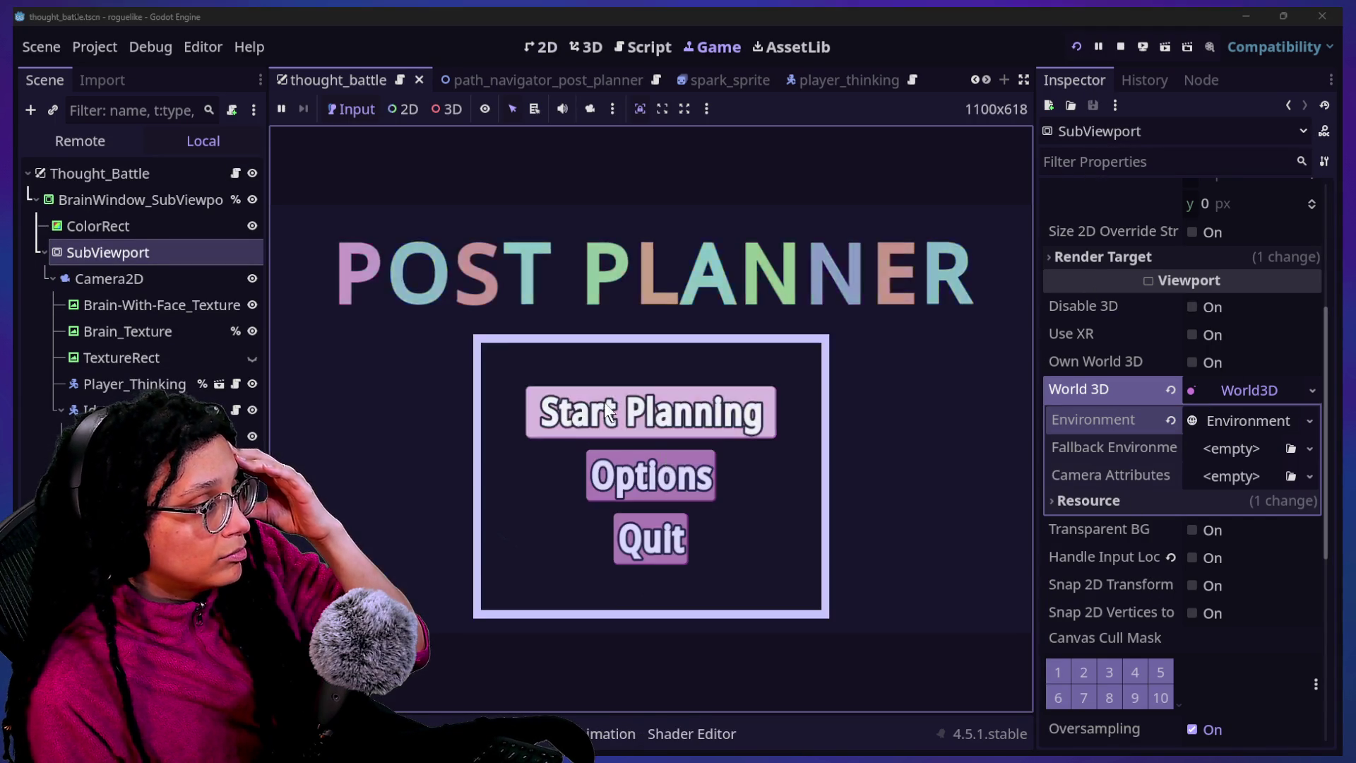
click(770, 415)
click(765, 413)
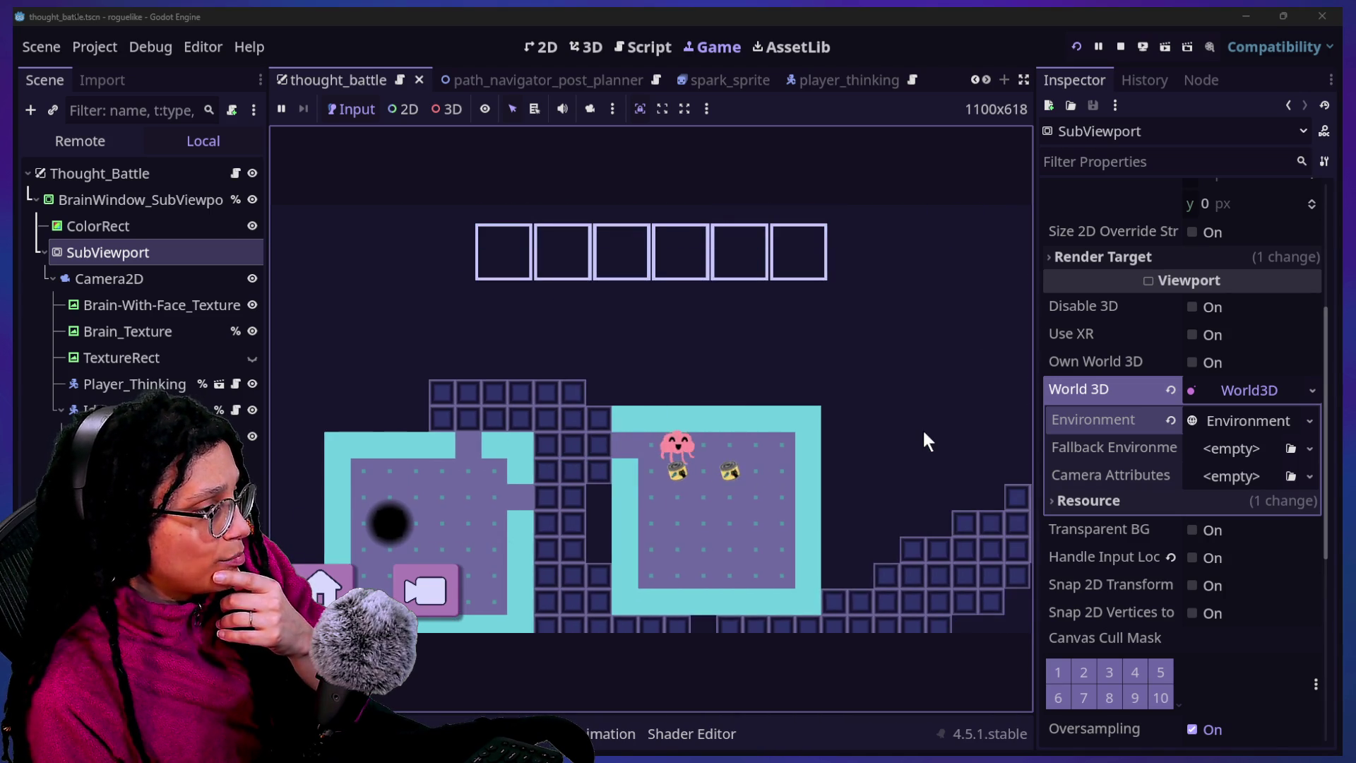
click(1261, 421)
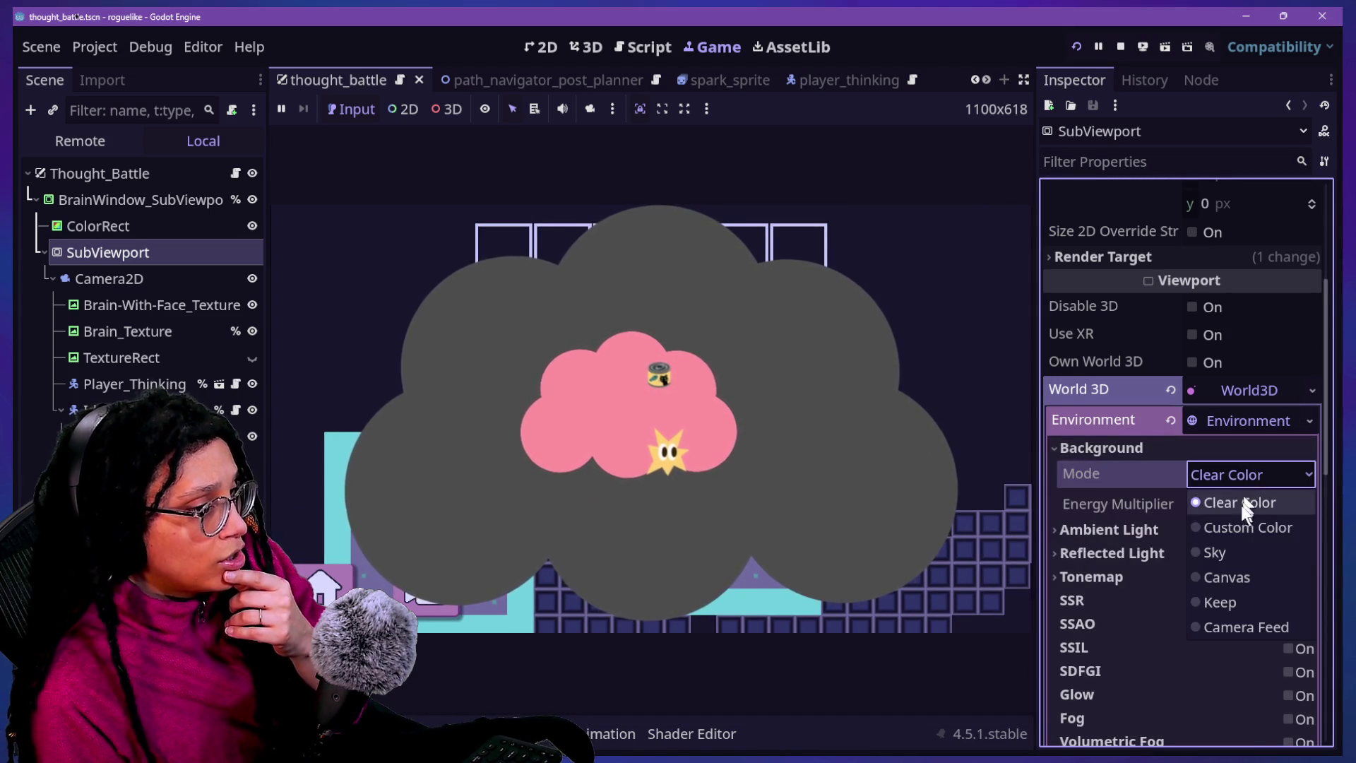
Set the Environment background to Custom Color green 00e700, then clear the SubViewport's World 3D
click(1221, 528)
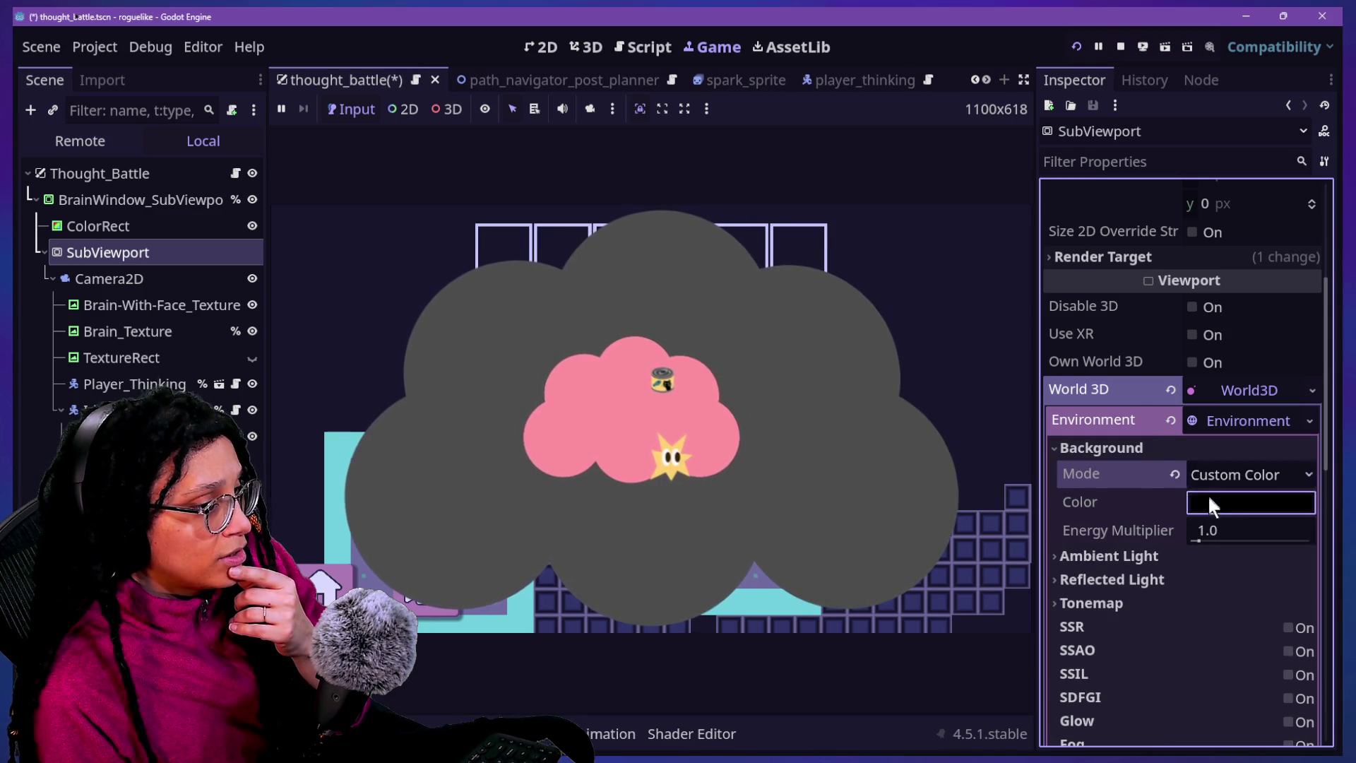
click(1209, 500)
click(1237, 297)
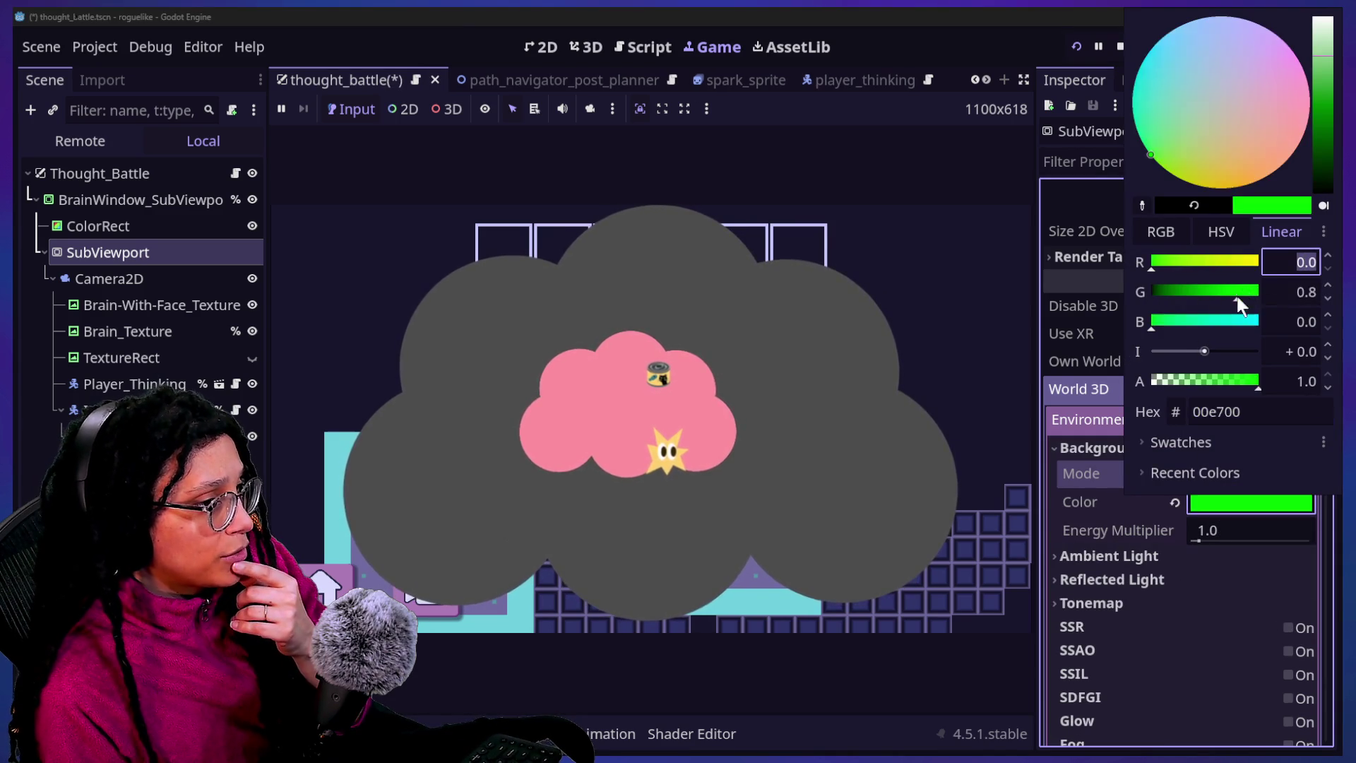
click(1126, 664)
click(1210, 423)
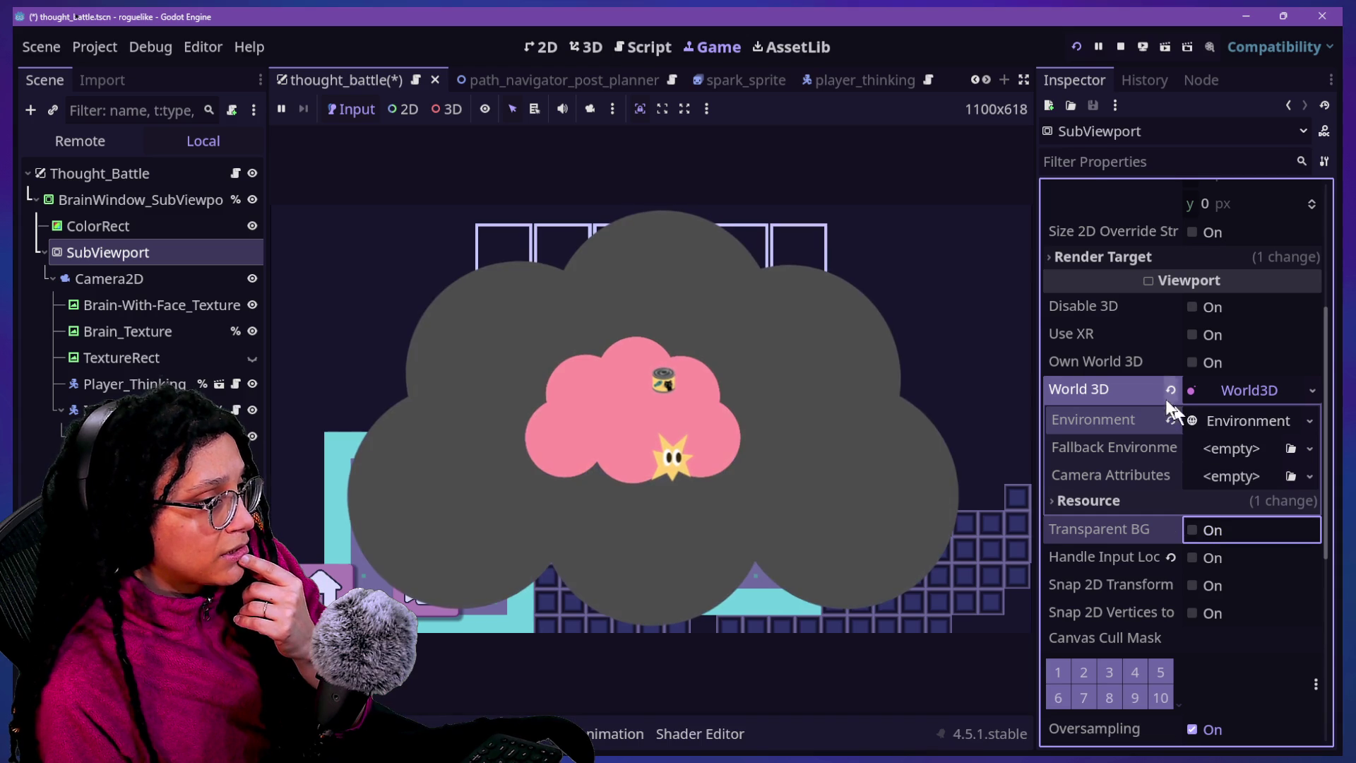
click(1169, 391)
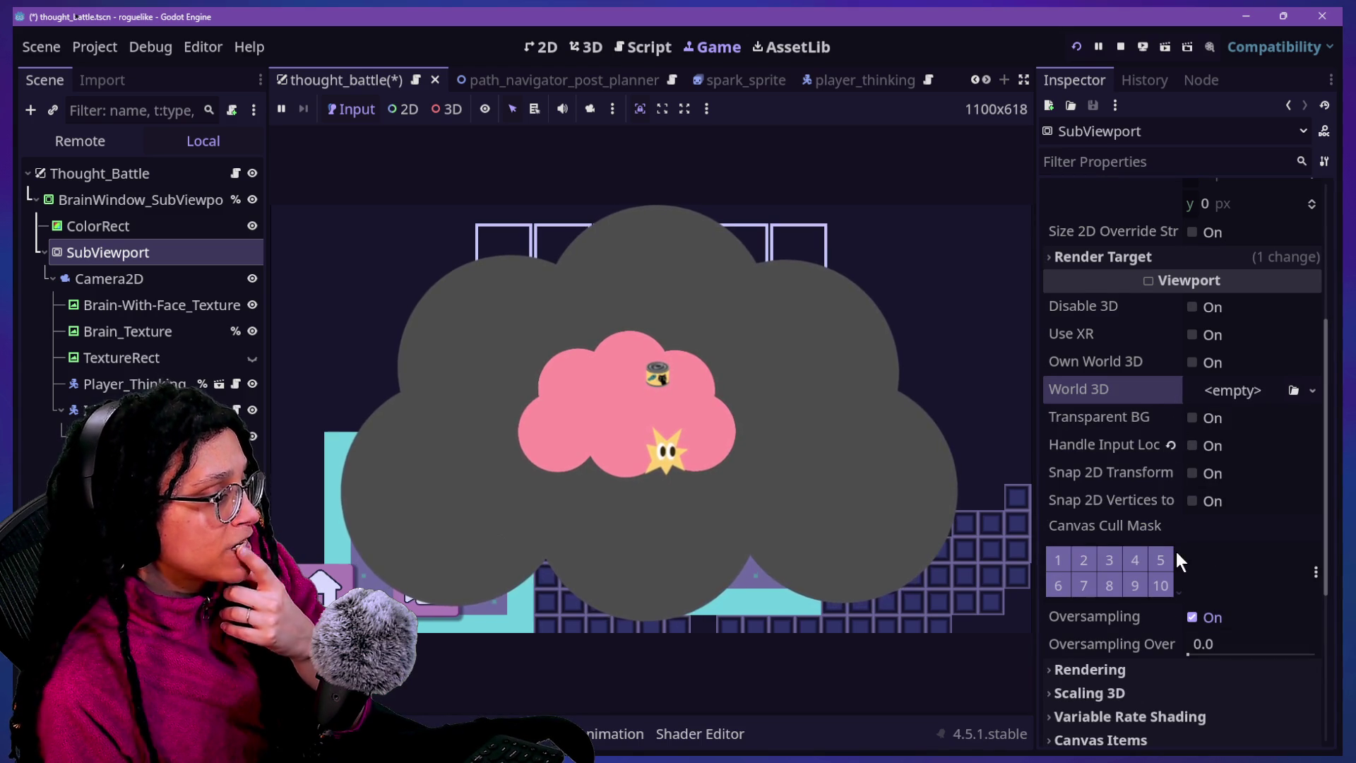
Collapse Rendering, expand Audio Listener and Canvas Items in the SubViewport Inspector, then open the debugger errors
scroll(1176, 552, down, 5)
click(1078, 463)
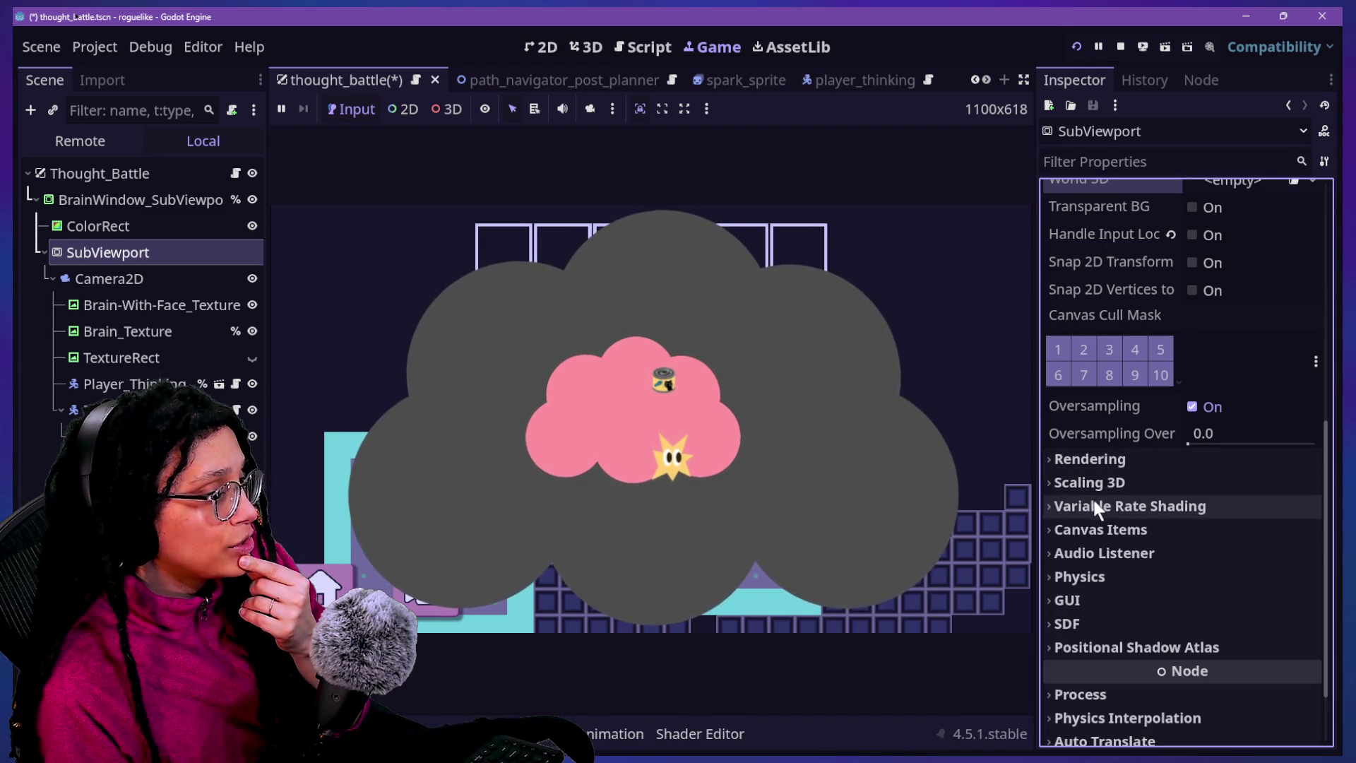
scroll(1136, 558, up, 1)
click(1146, 615)
click(1146, 609)
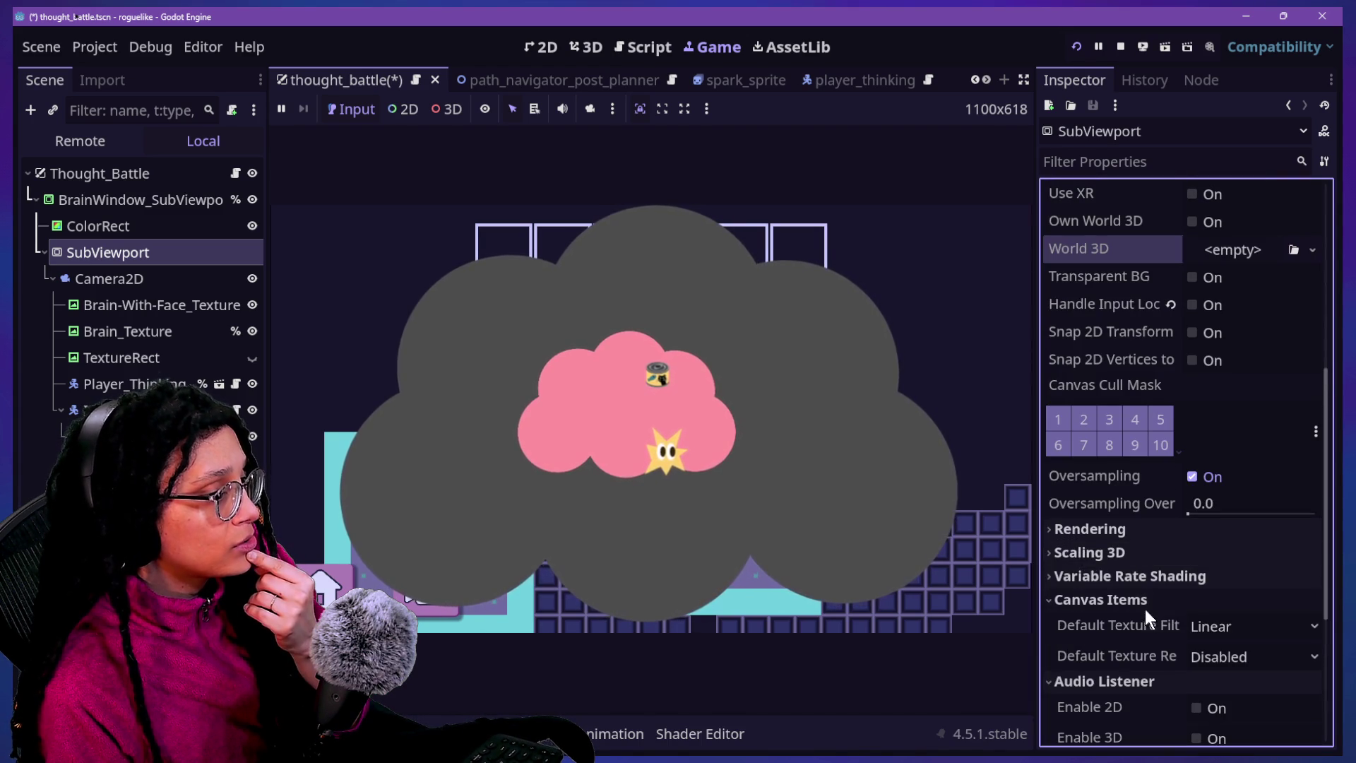
scroll(1147, 607, up, 5)
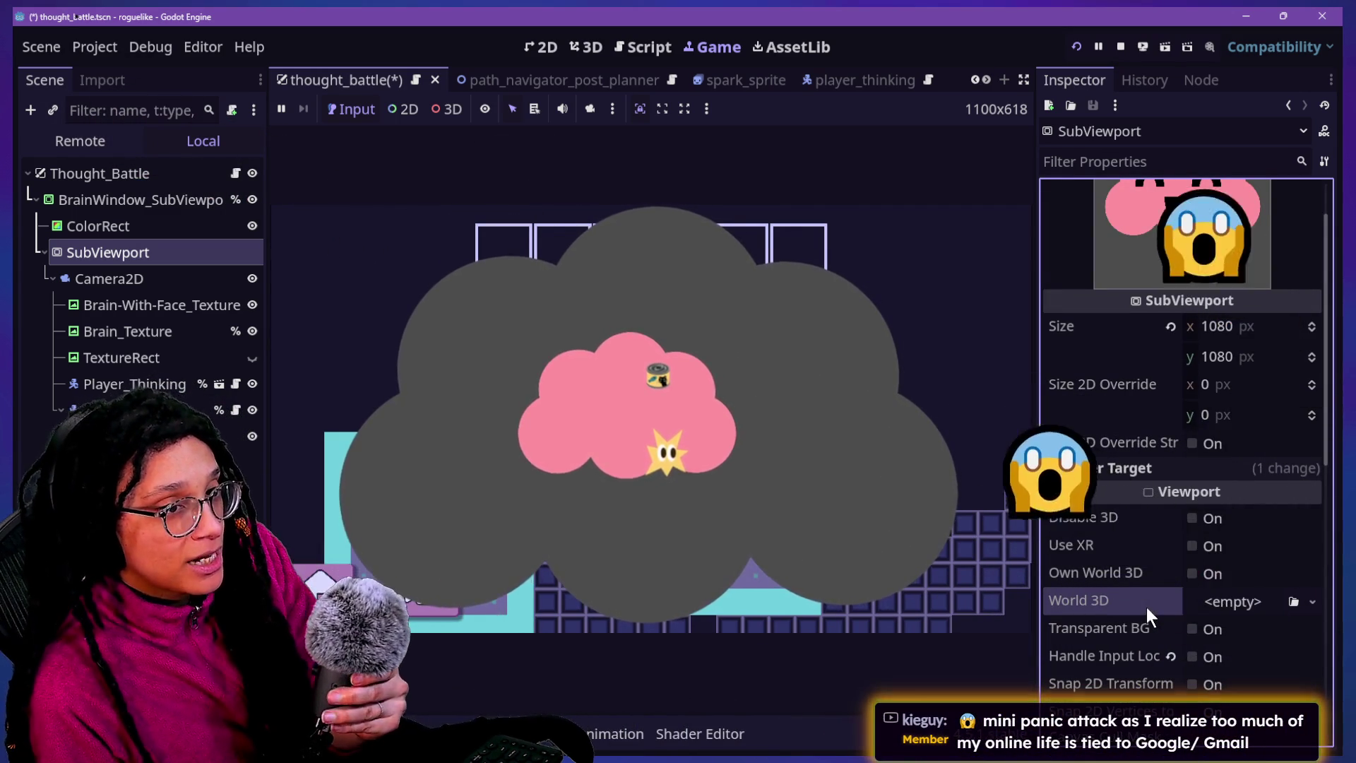
mouse_move(1122, 524)
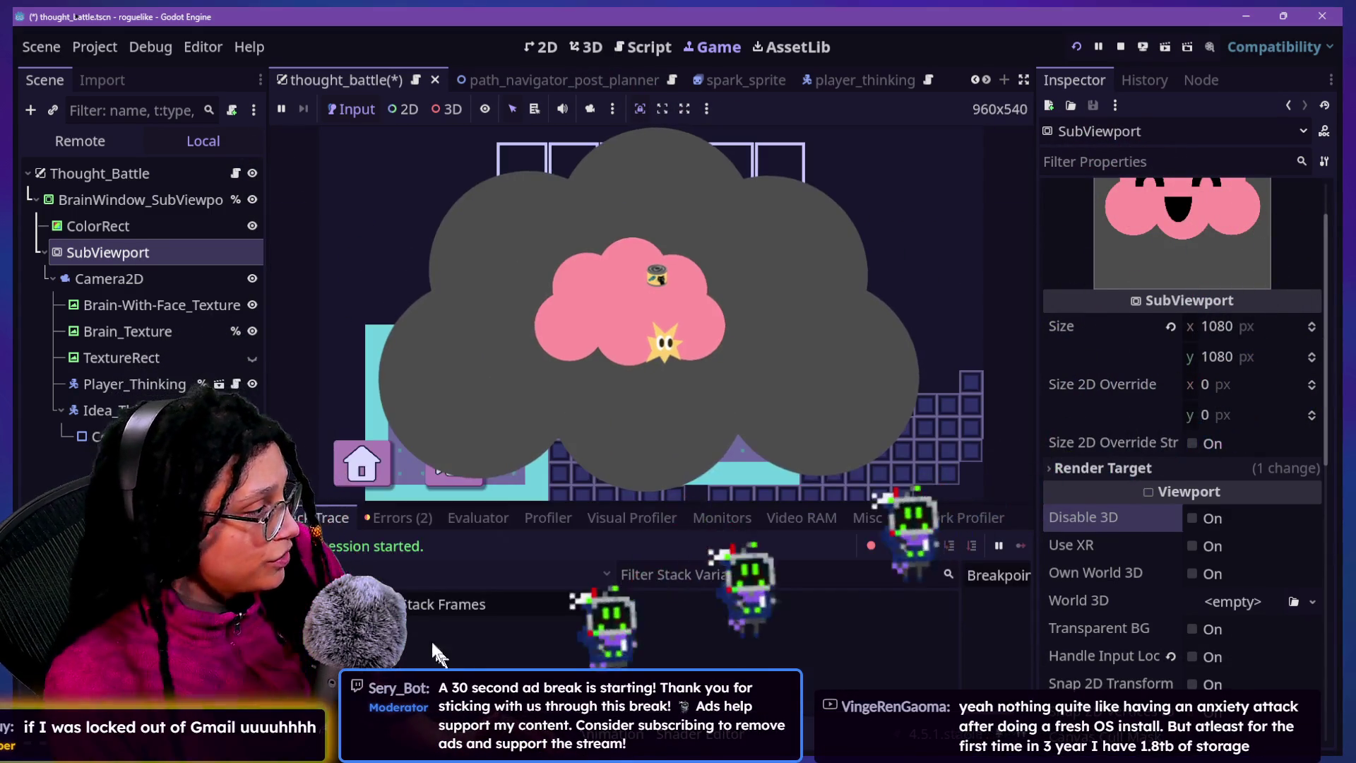
click(406, 519)
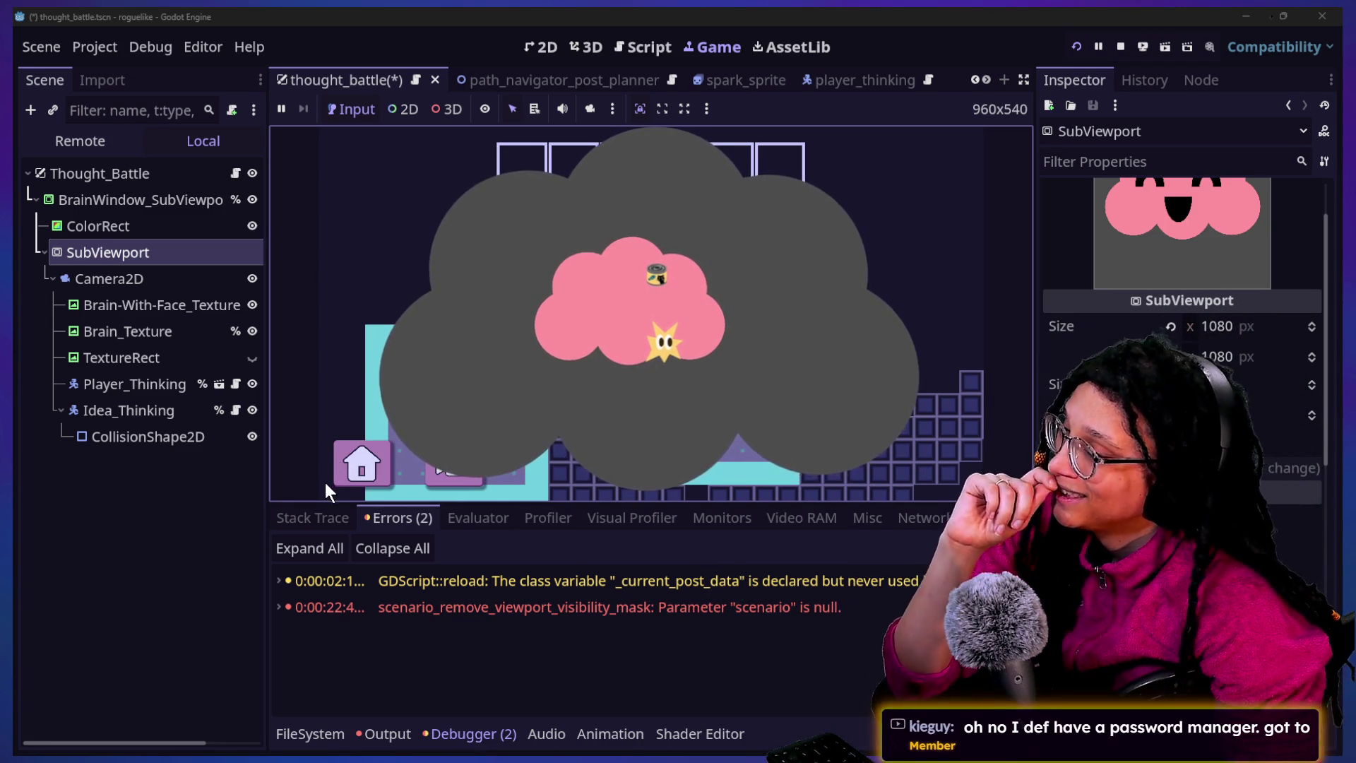
Select the Player_Thinking node to inspect its properties
click(134, 386)
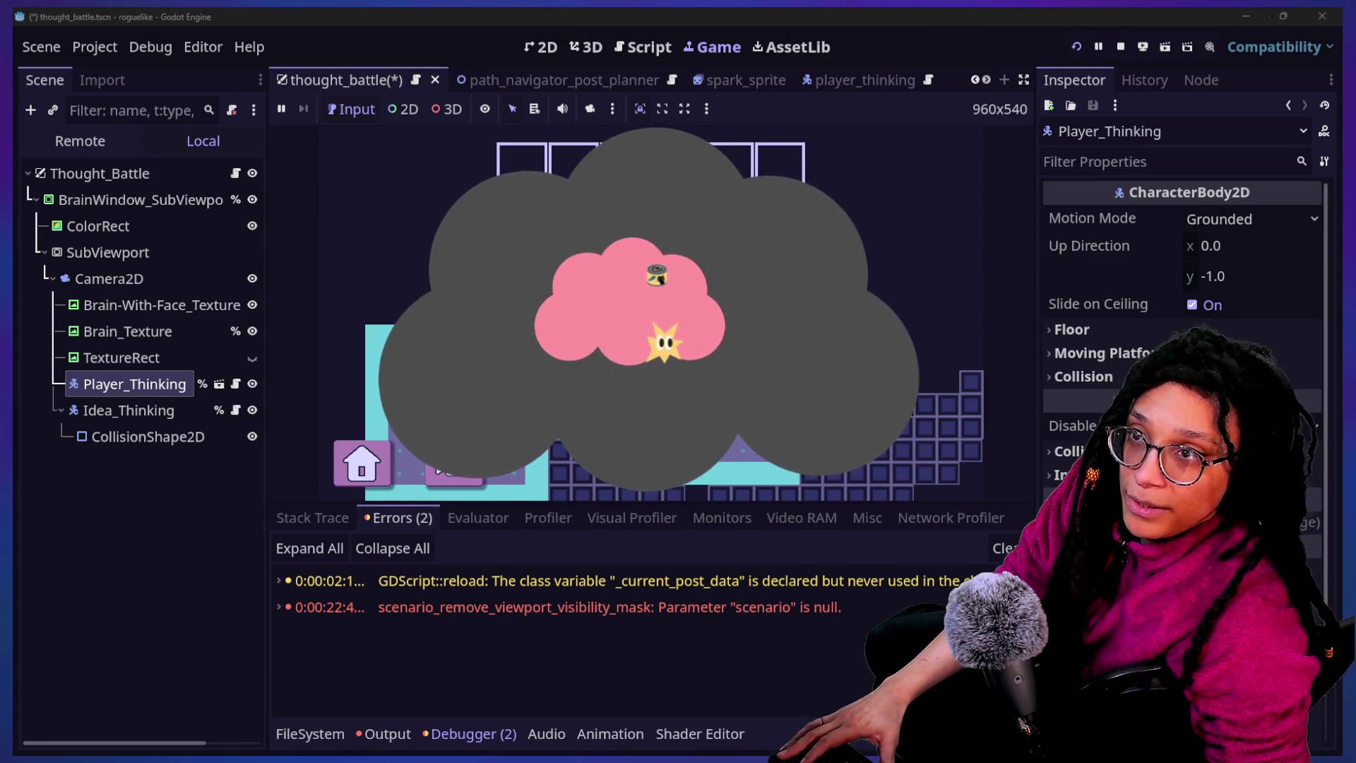
Switch from Godot to the Firefox window showing the Twitch Stream Manager dashboard
key(alt+Tab)
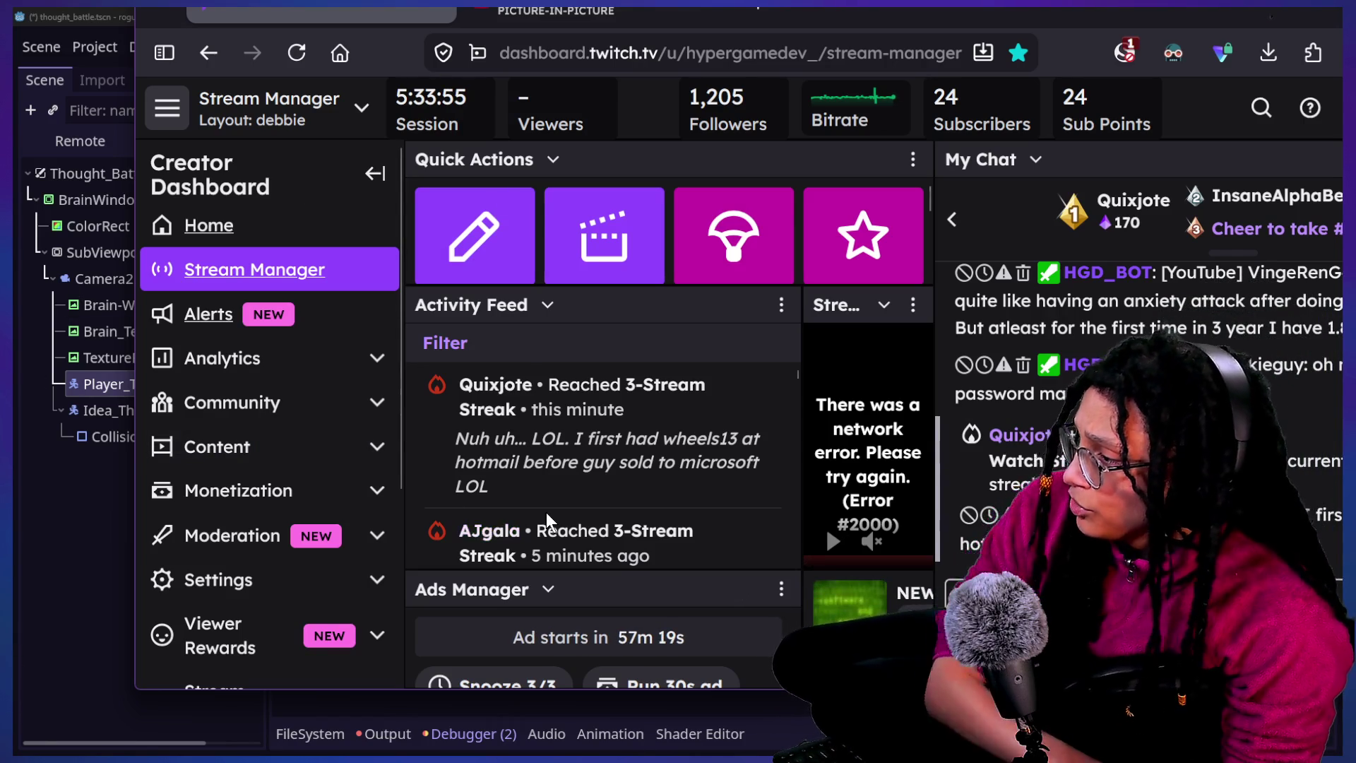
Scroll down through the Twitch Activity Feed, then minimize Firefox to return to Godot
scroll(545, 510, down, 1)
scroll(546, 509, down, 3)
scroll(547, 518, down, 10)
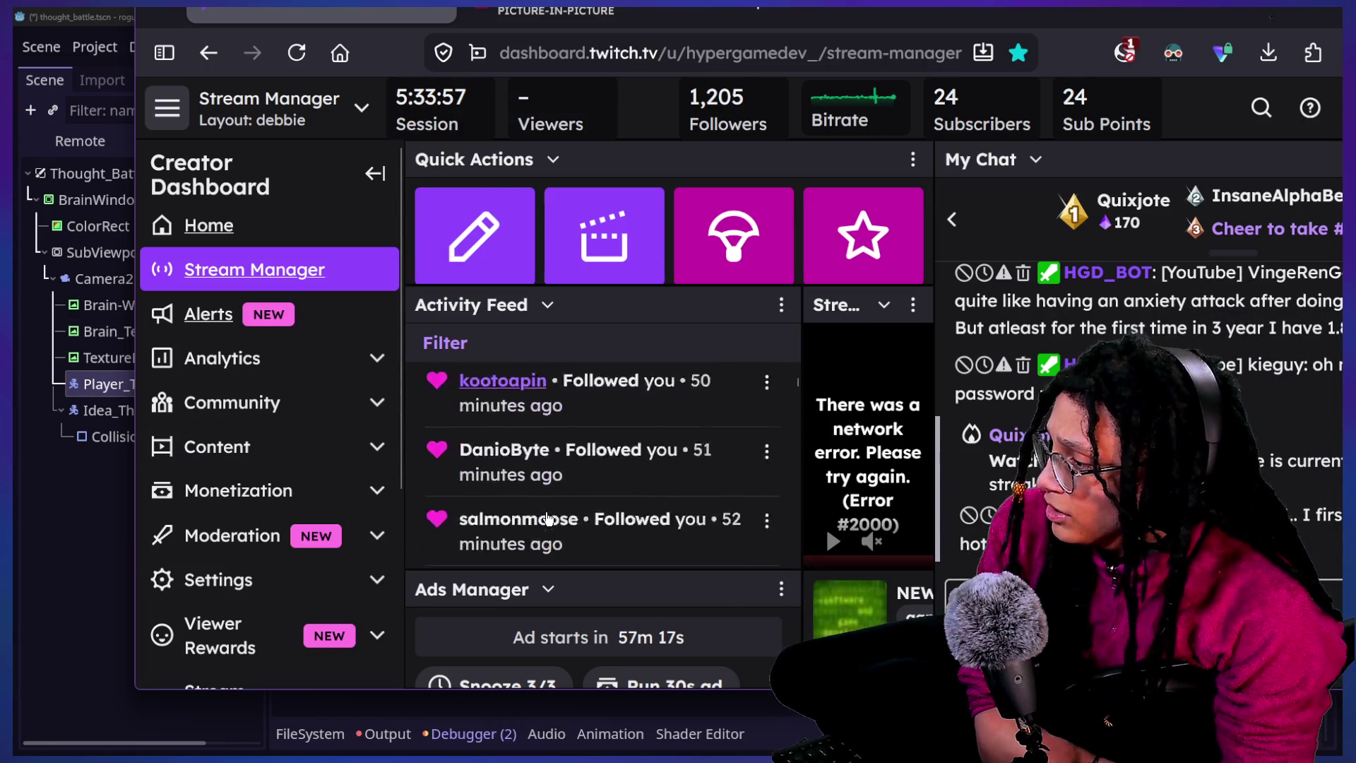
scroll(547, 518, down, 5)
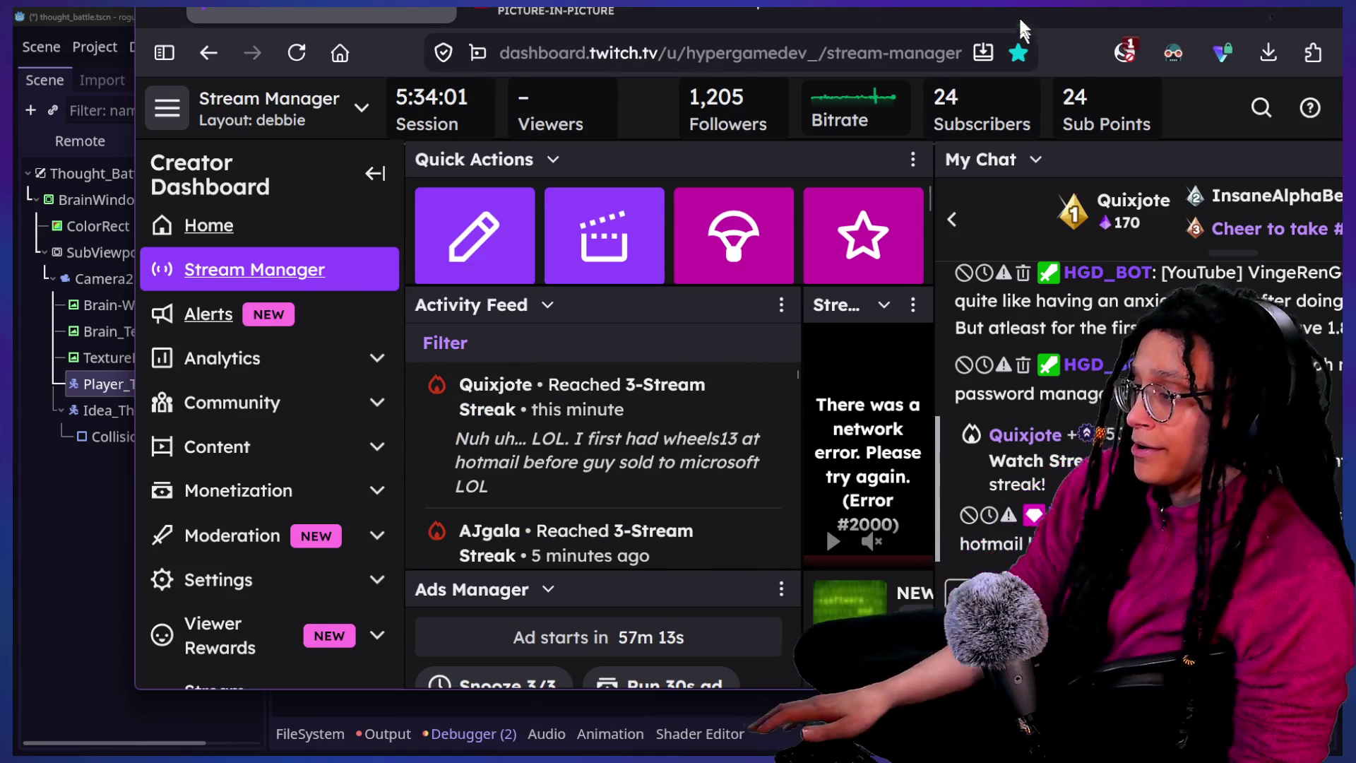
click(999, 24)
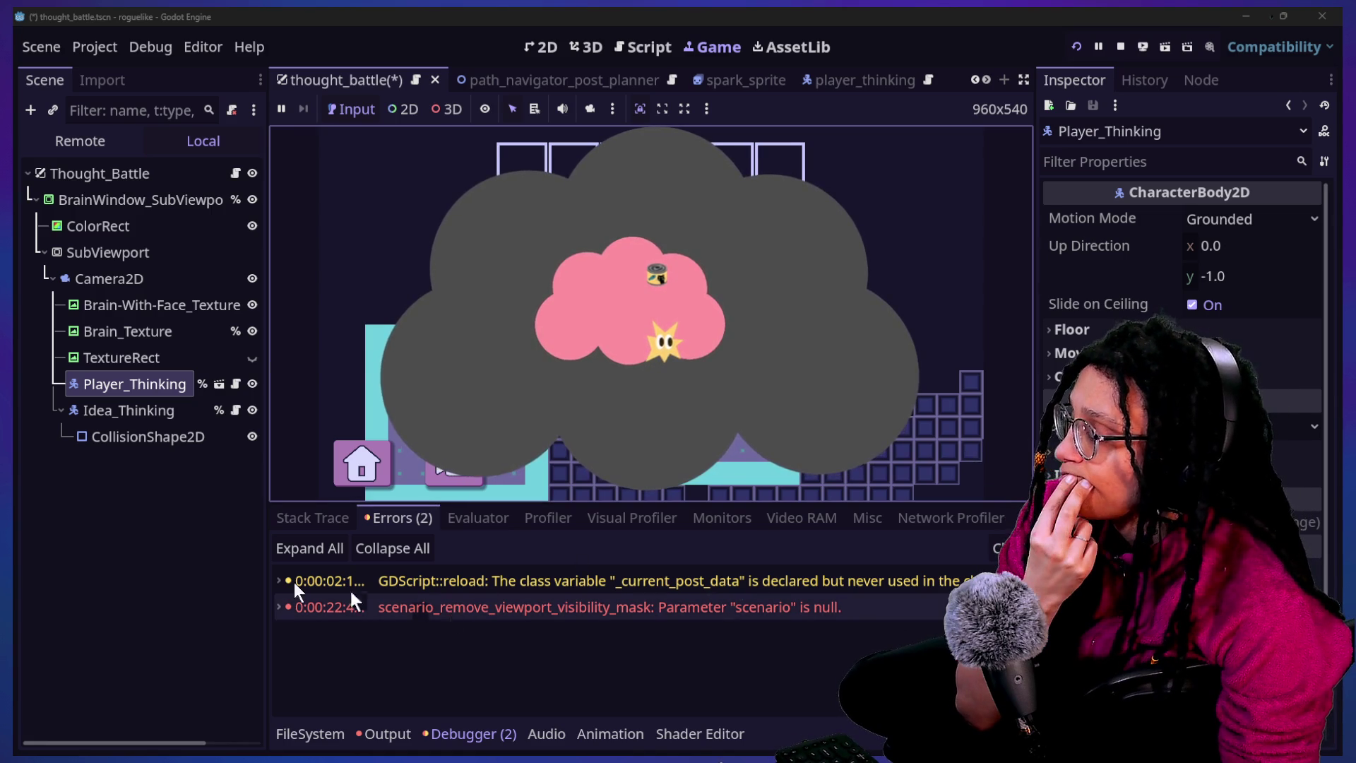
Select Camera2D and reset its -900, -800 offset back to 0, 0
click(174, 279)
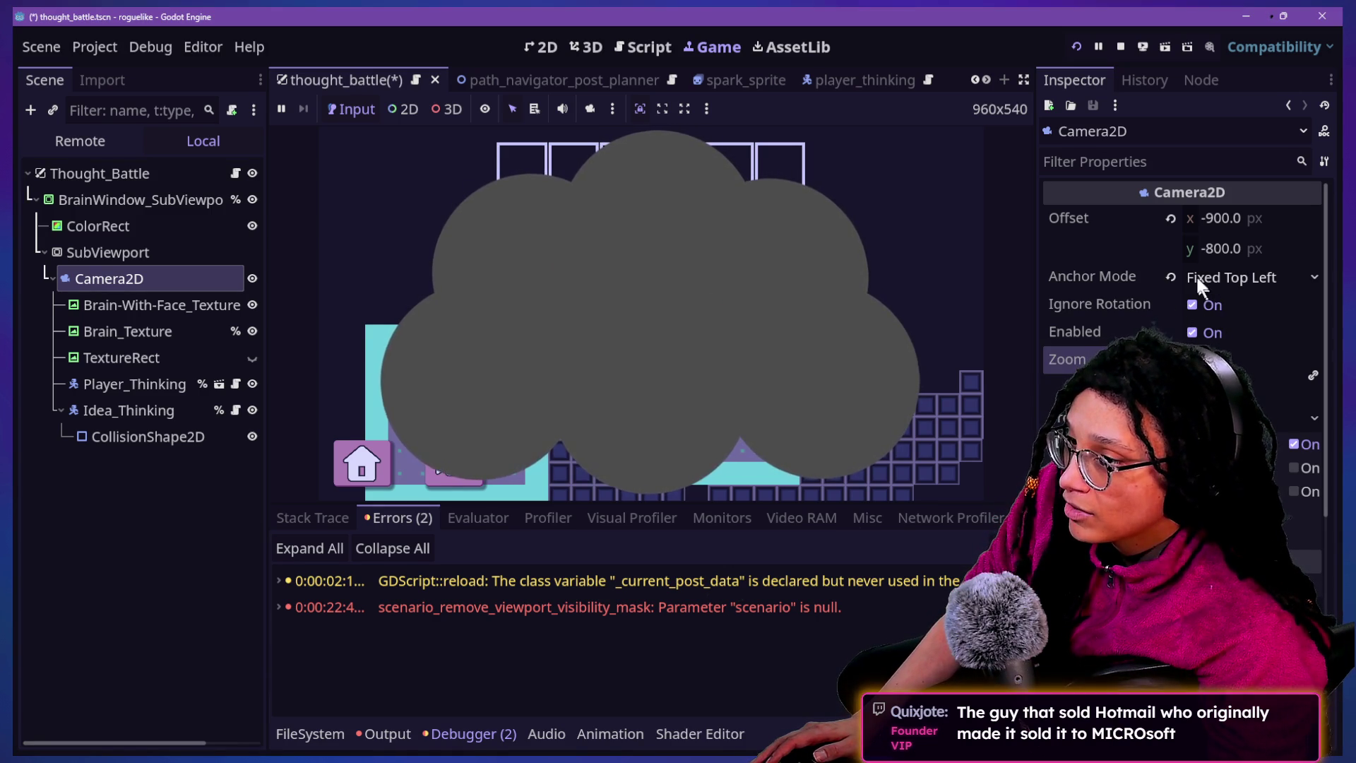
click(1170, 219)
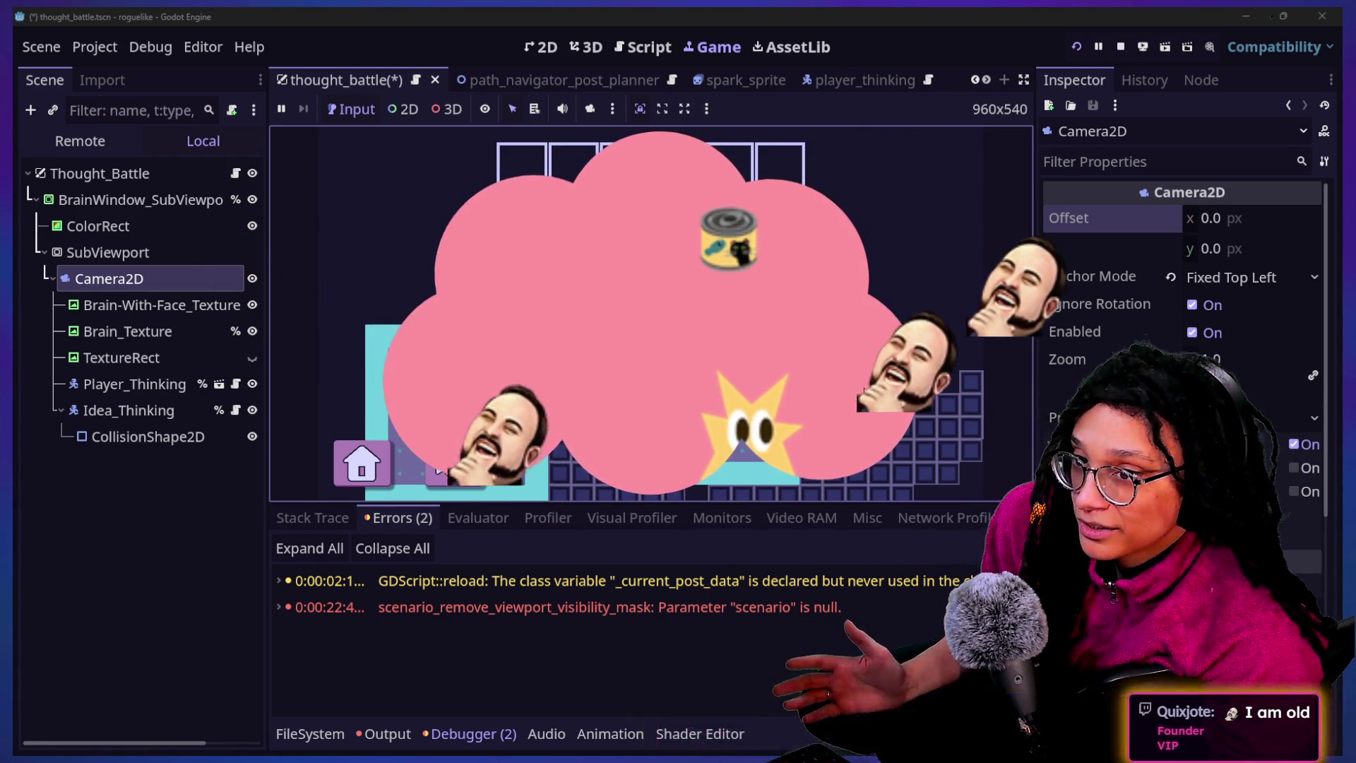
Inspect the TextureRect, Idea_Thinking and Brain-With-Face_Texture nodes in the scene tree
click(151, 359)
click(151, 360)
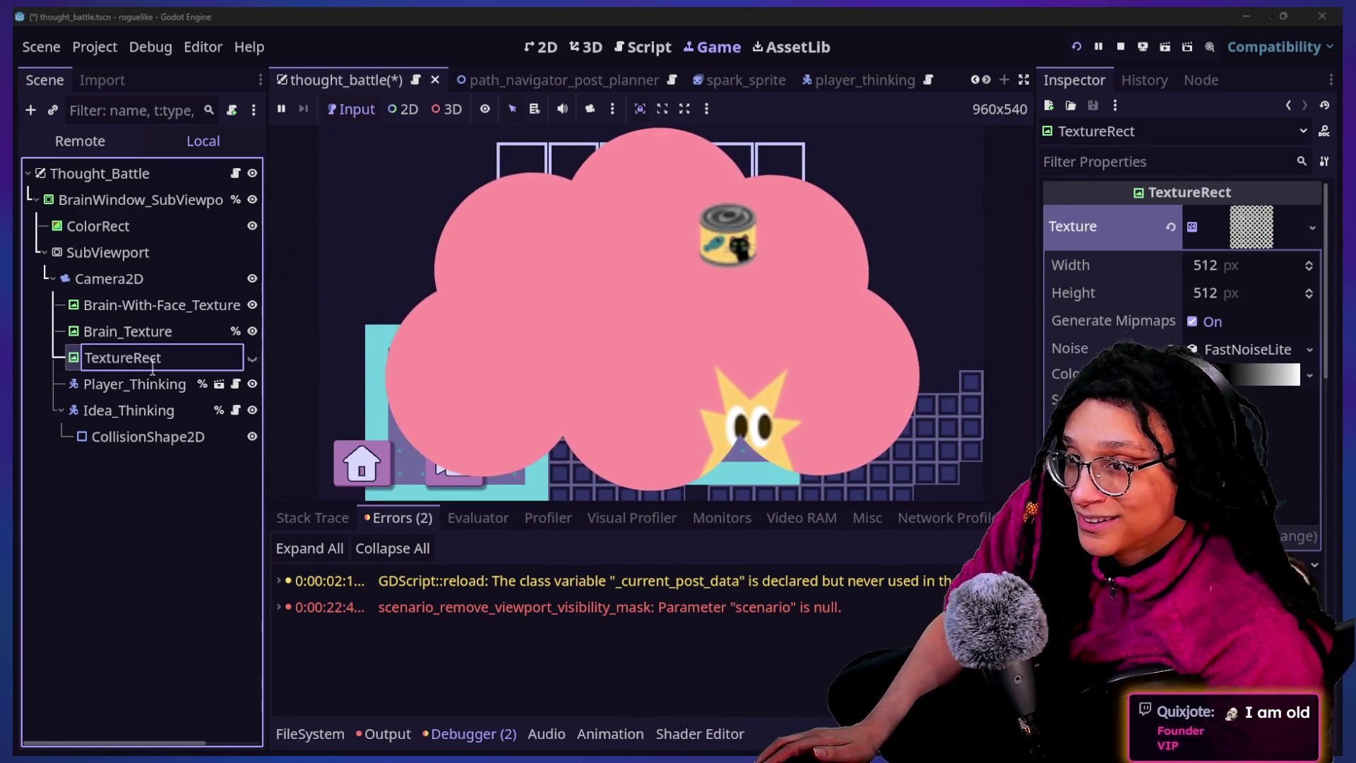
click(146, 408)
click(141, 356)
click(132, 305)
click(134, 305)
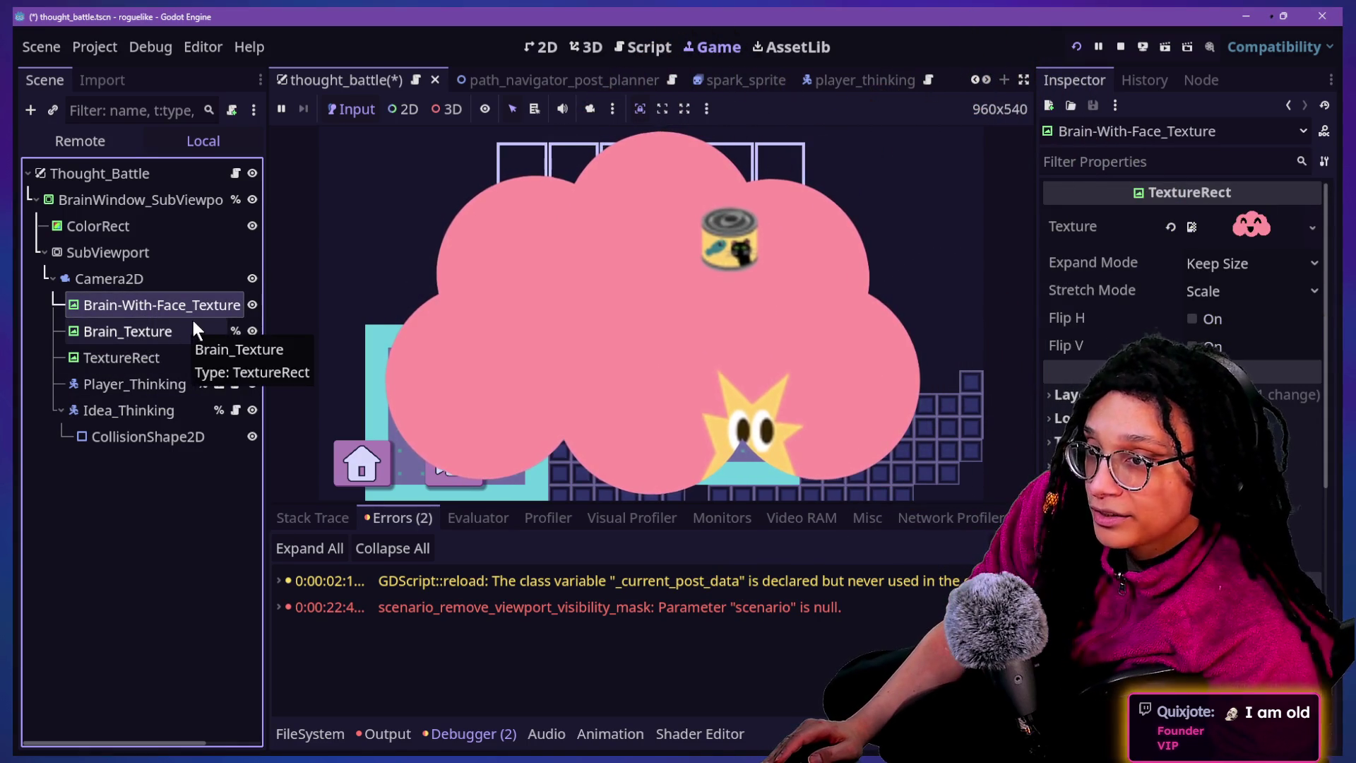
Check Brain_Texture and the idea's CollisionShape2D, then view thought_battle in the 2D editor
click(161, 323)
click(166, 309)
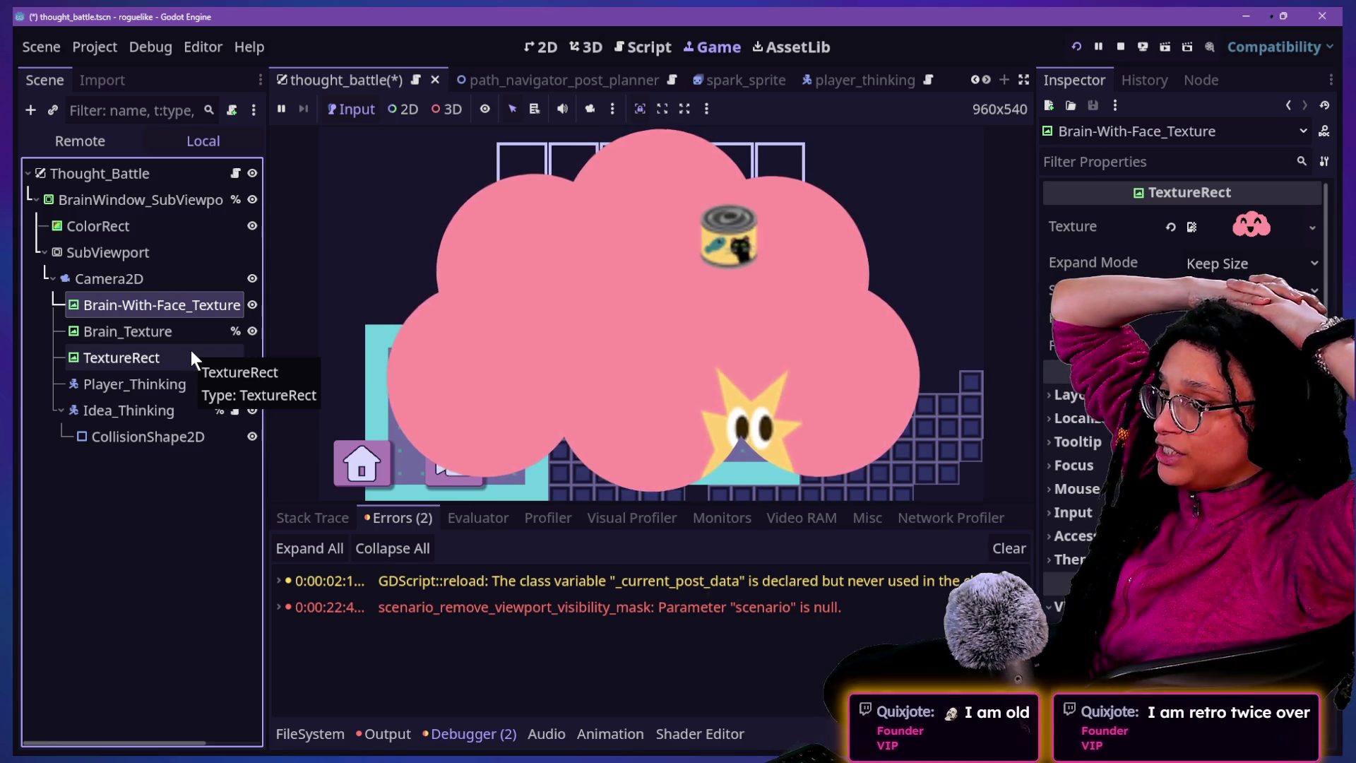
click(111, 434)
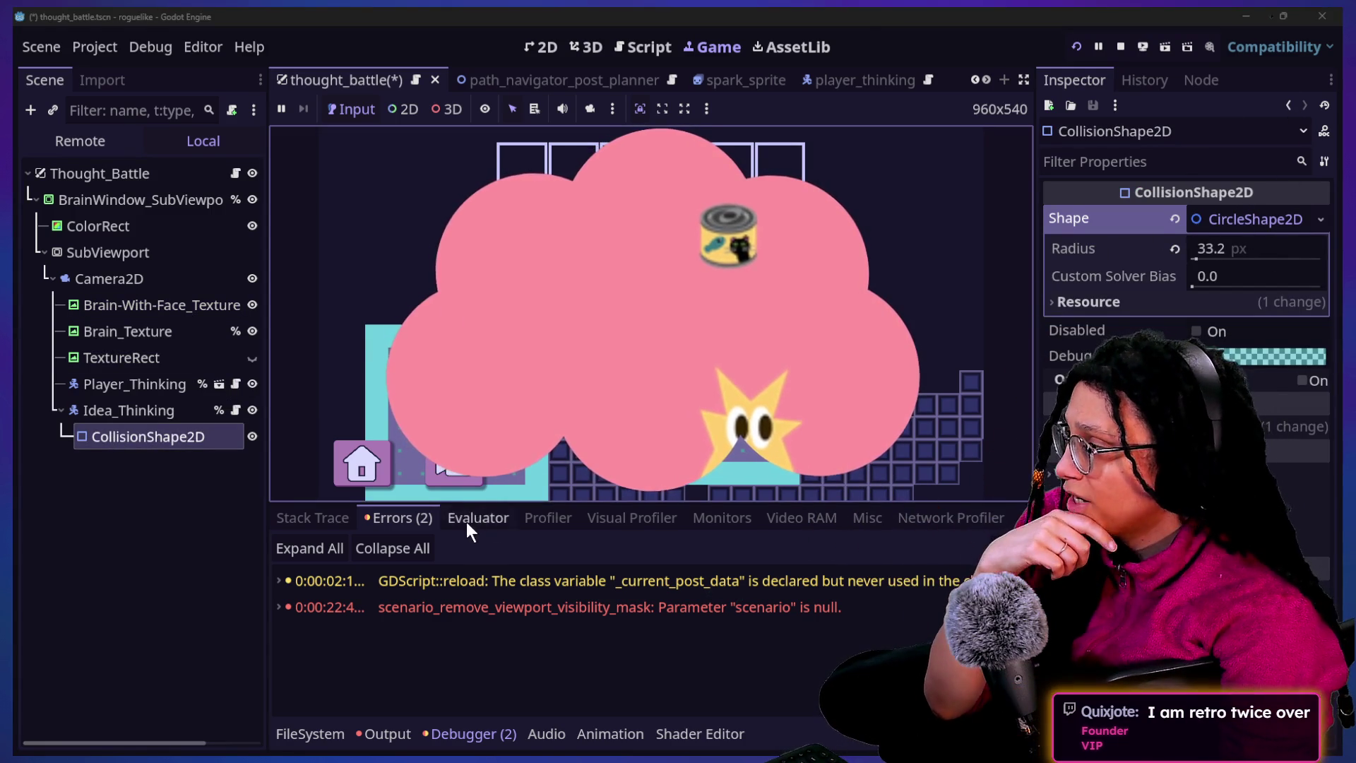
click(541, 47)
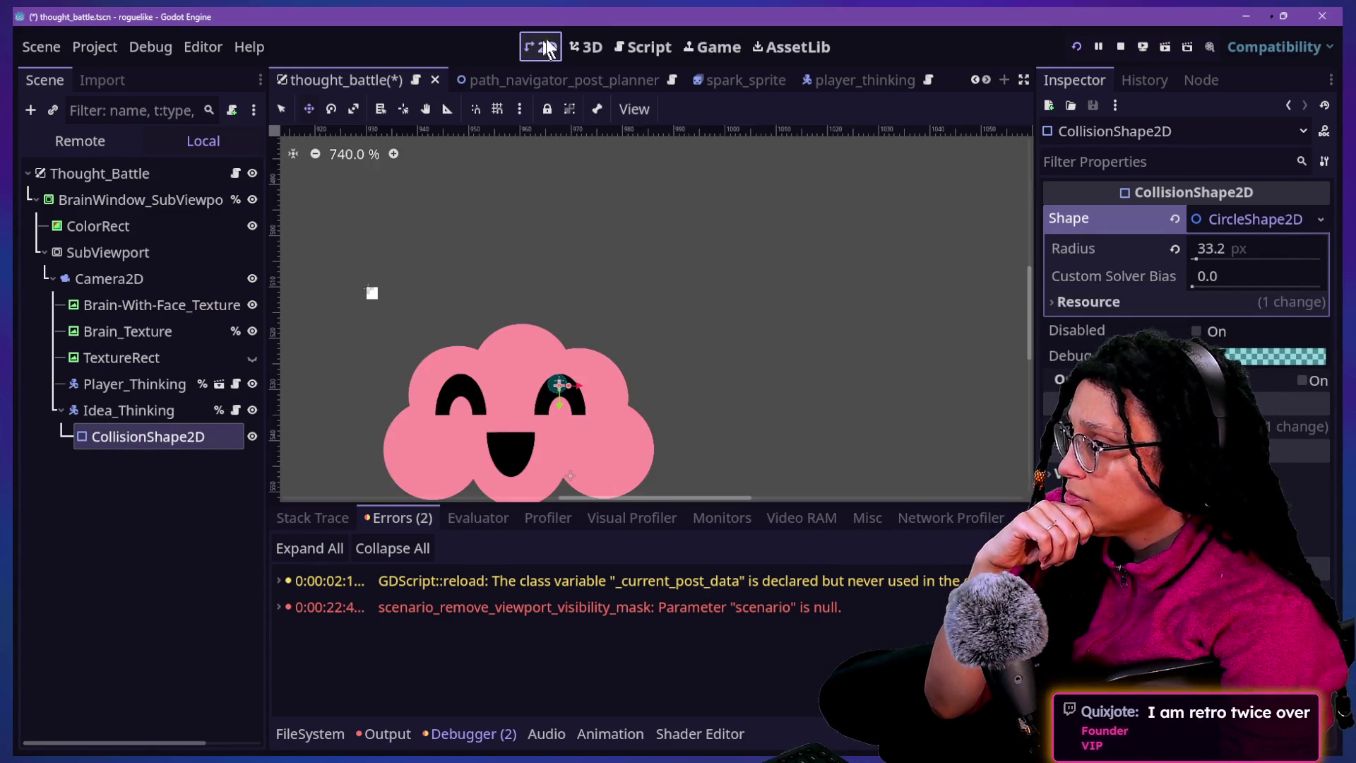
Zoom around the cloud canvas, then hide TextureRect from the running game and switch to 3D
scroll(418, 461, up, 8)
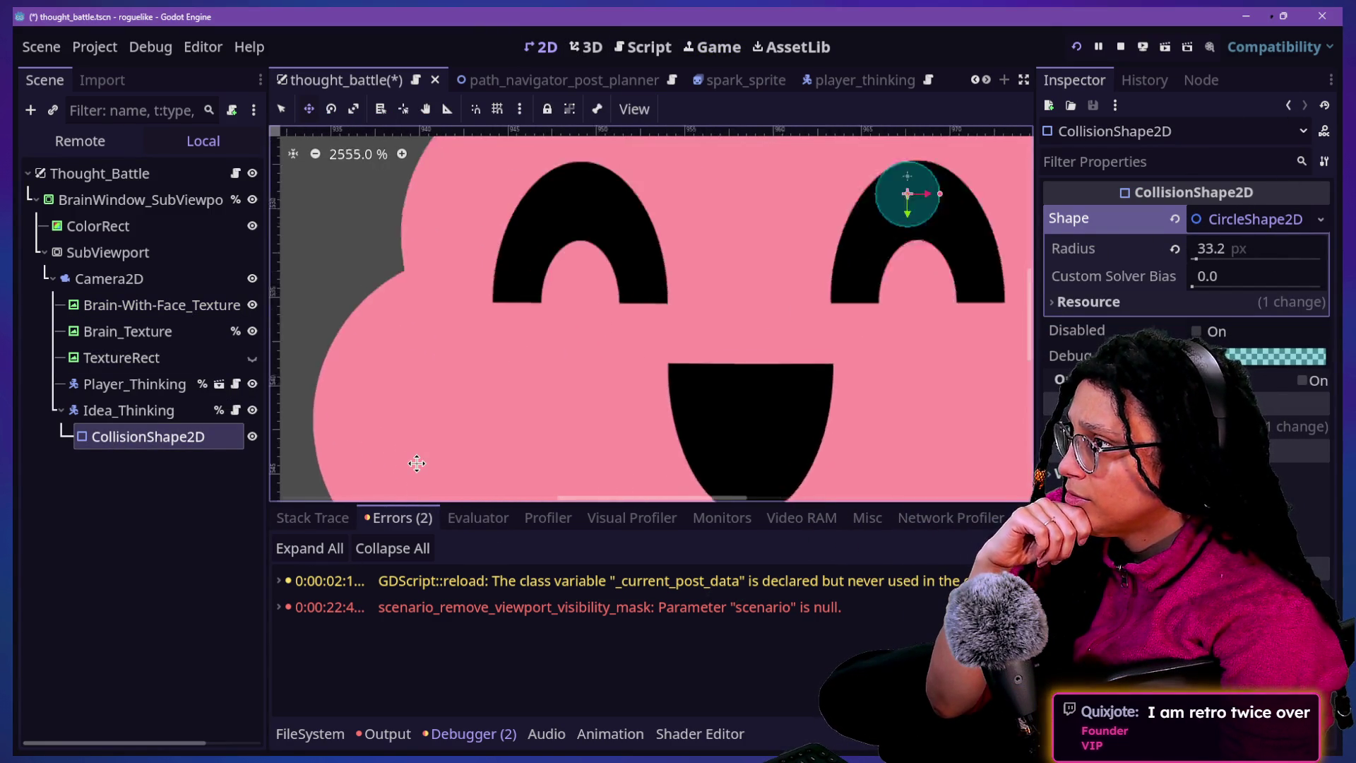
scroll(584, 393, down, 3)
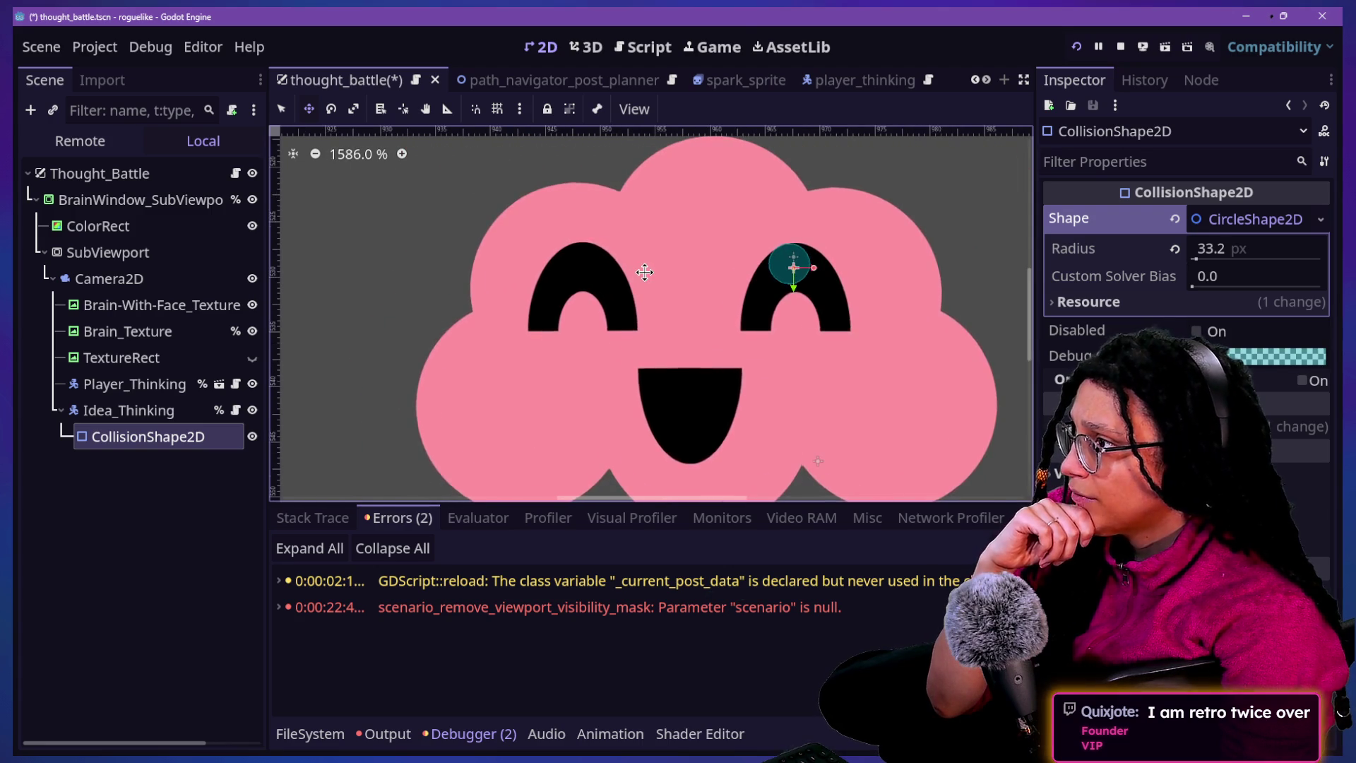
scroll(643, 279, down, 1)
click(712, 47)
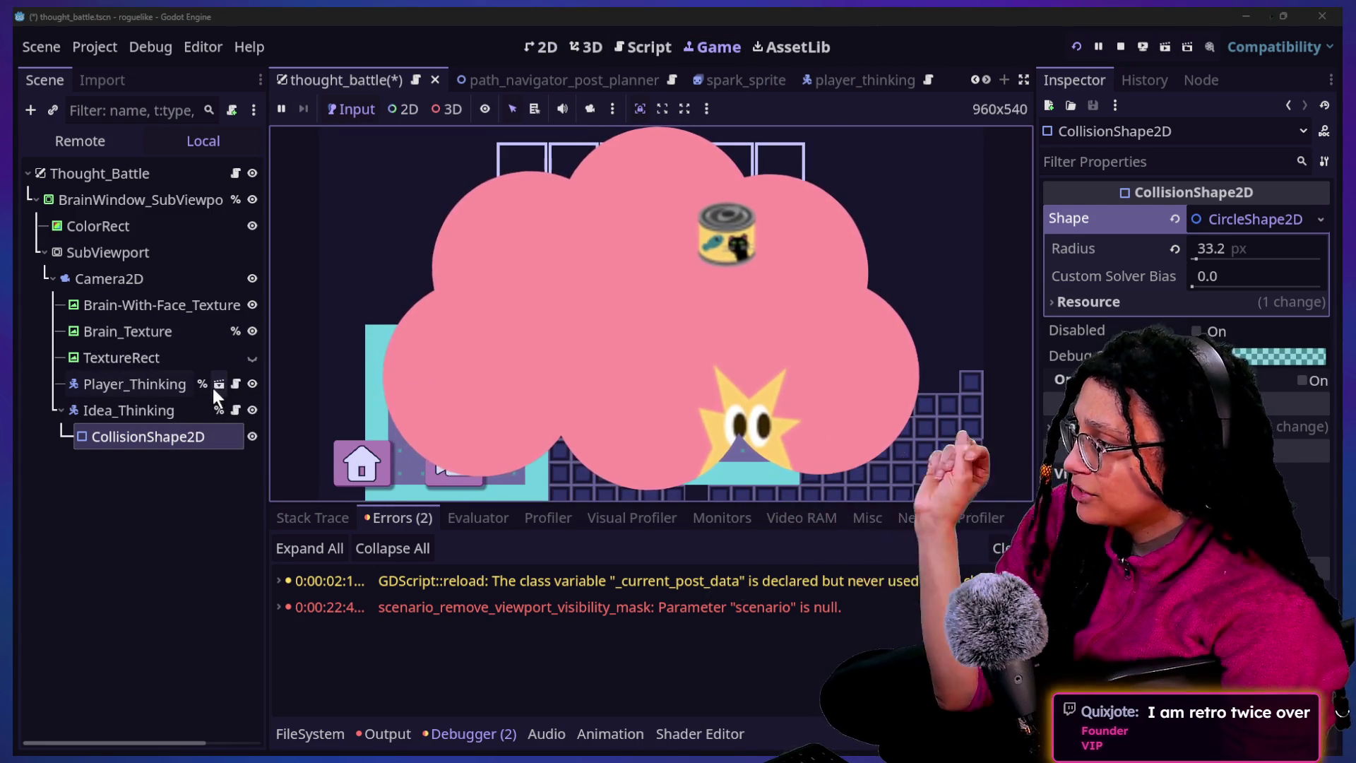
click(252, 357)
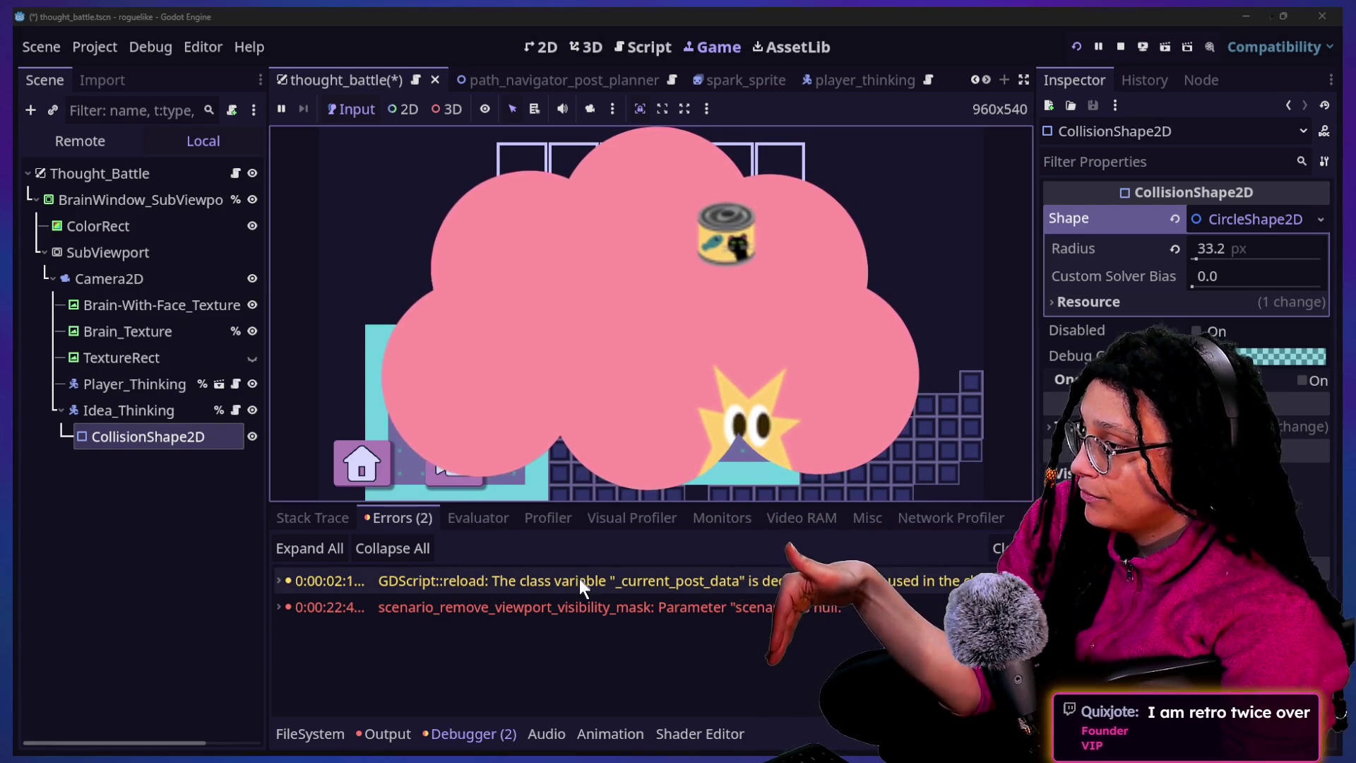
click(586, 54)
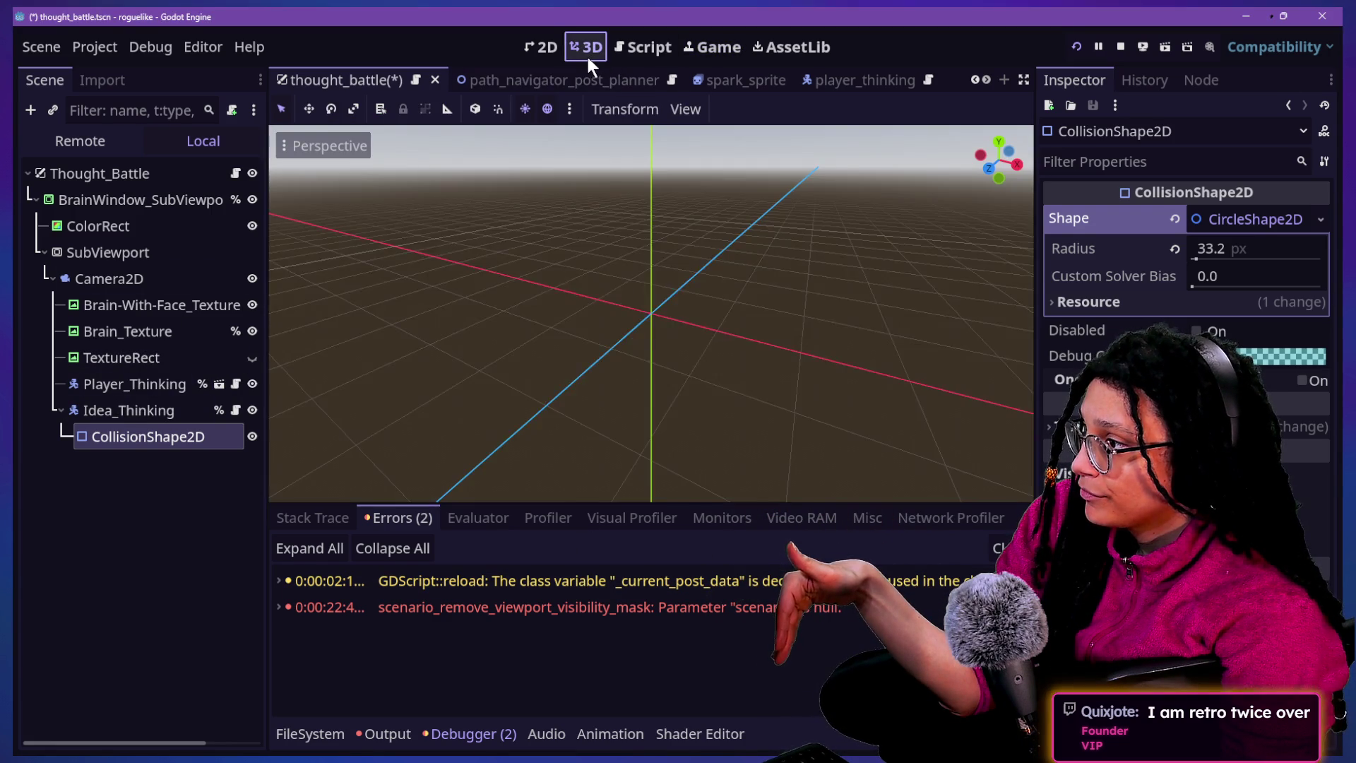
Toggle the TextureRect's visibility off and back on while watching the running game
click(631, 56)
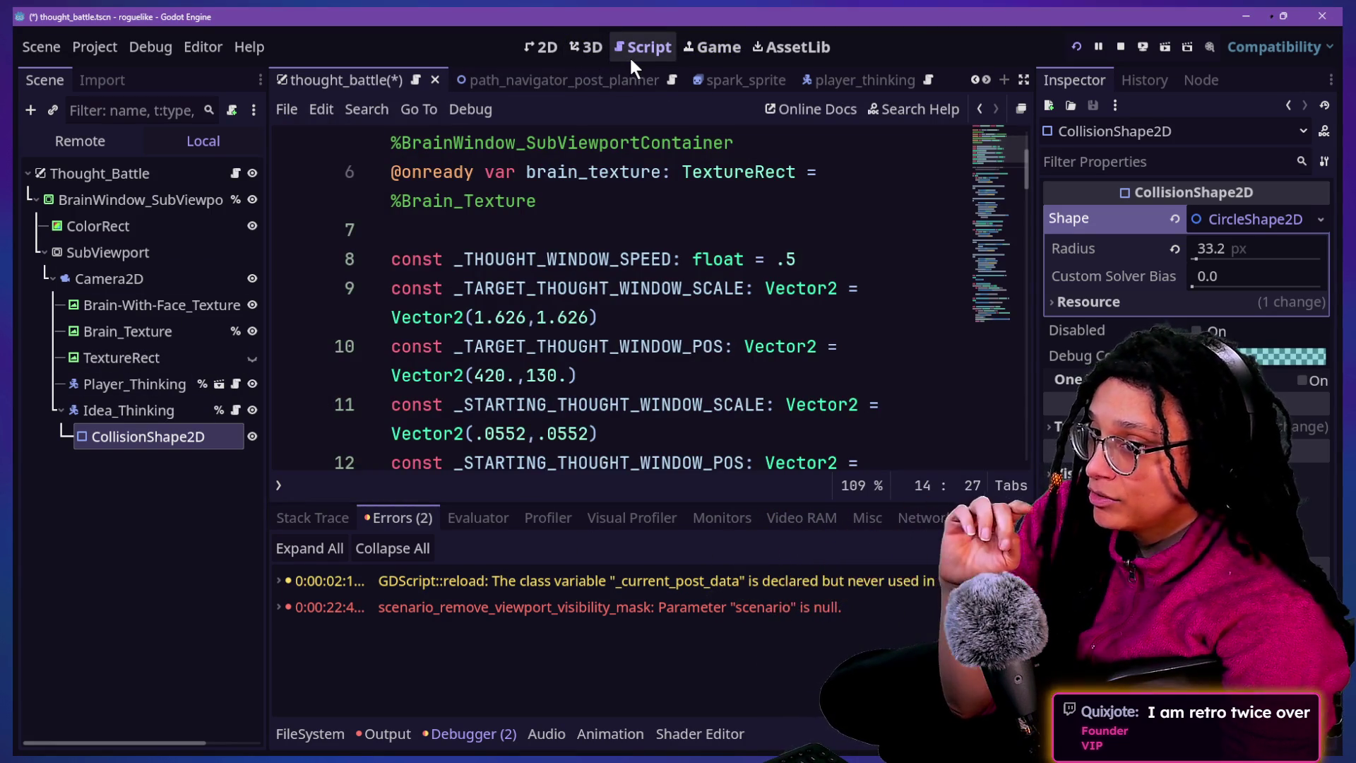
click(689, 57)
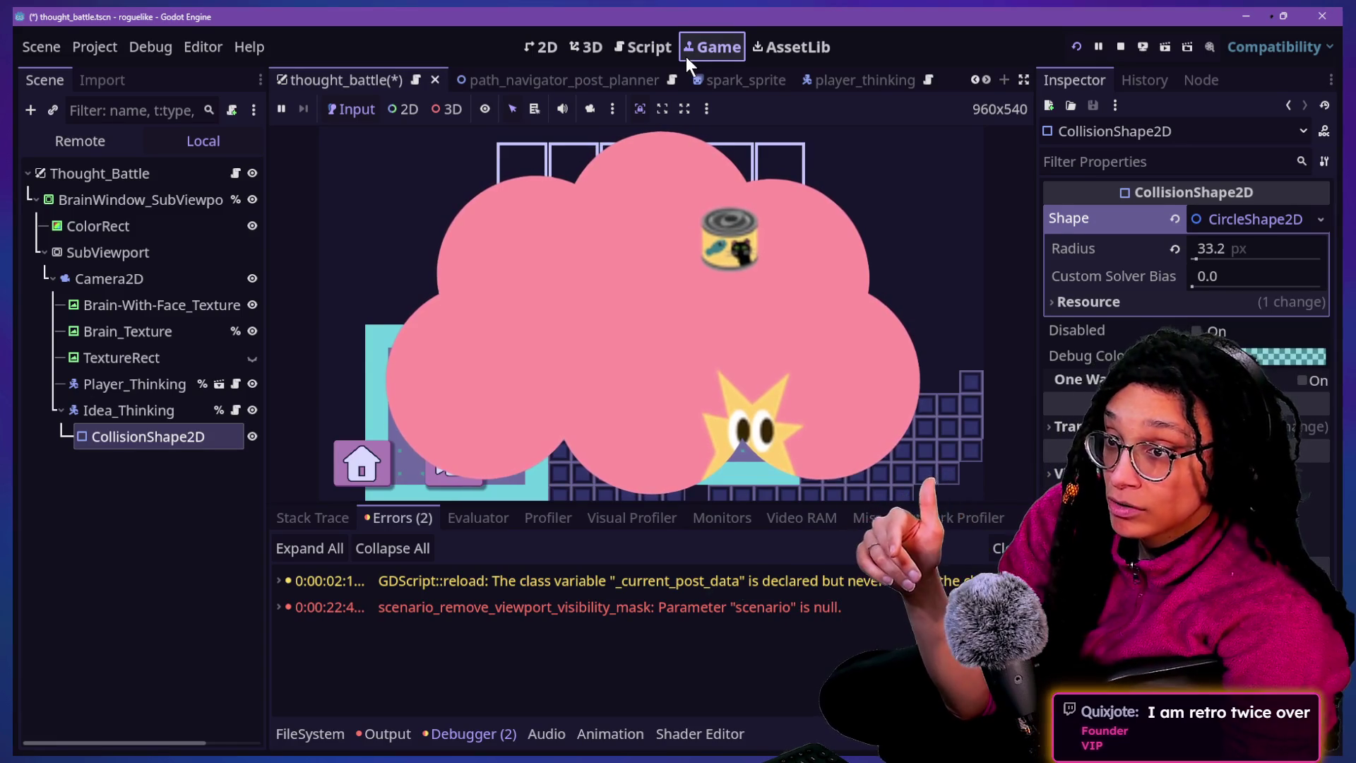
click(252, 359)
click(250, 358)
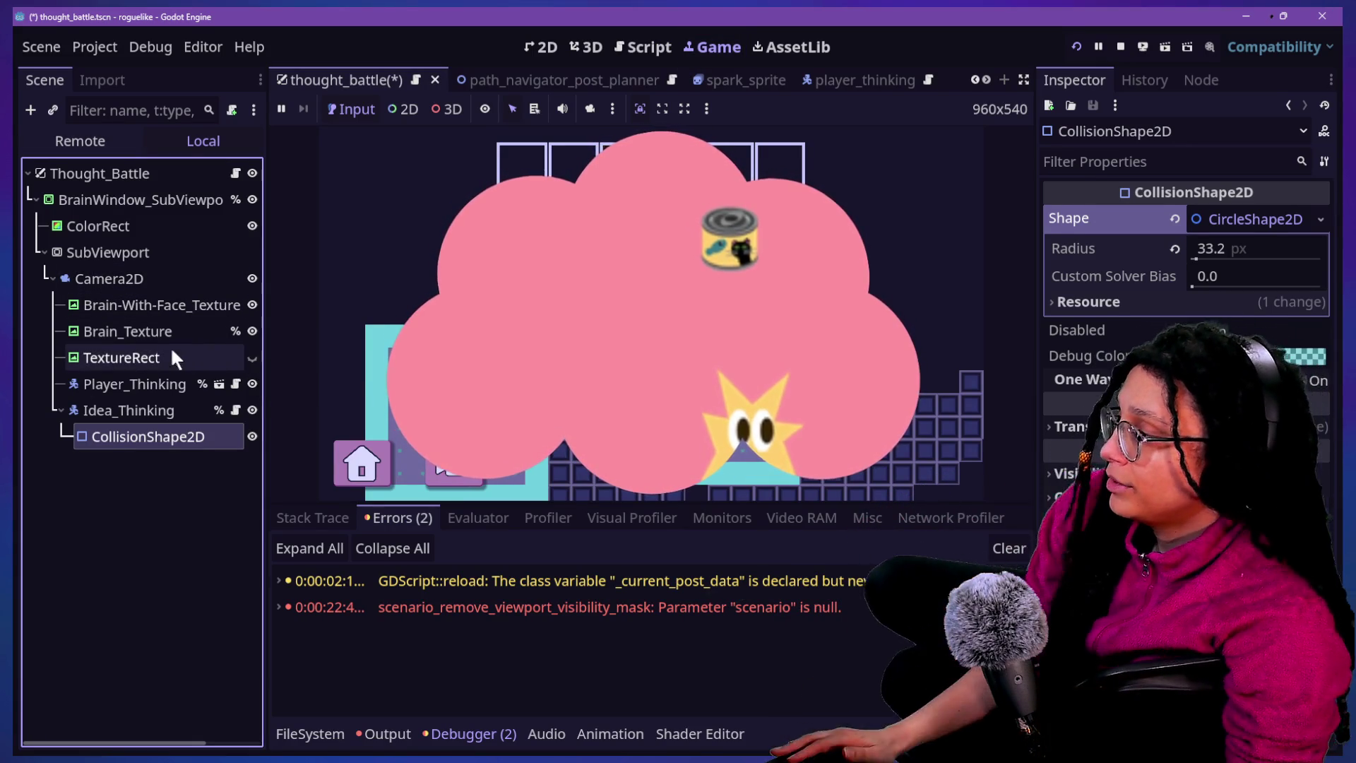
click(494, 141)
click(557, 55)
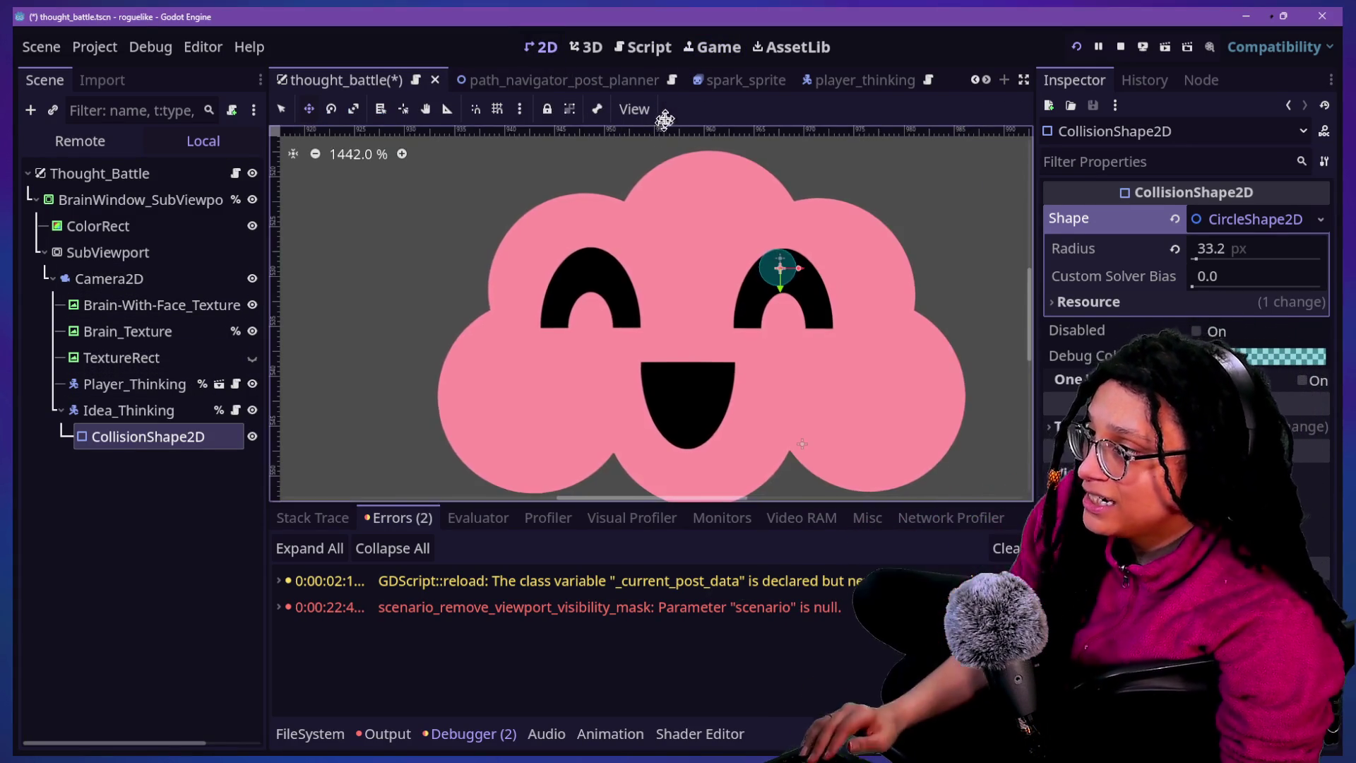
Open thought_battle.gd in distraction-free mode and bring up Quick Open
click(651, 53)
key(ctrl+shift+F11)
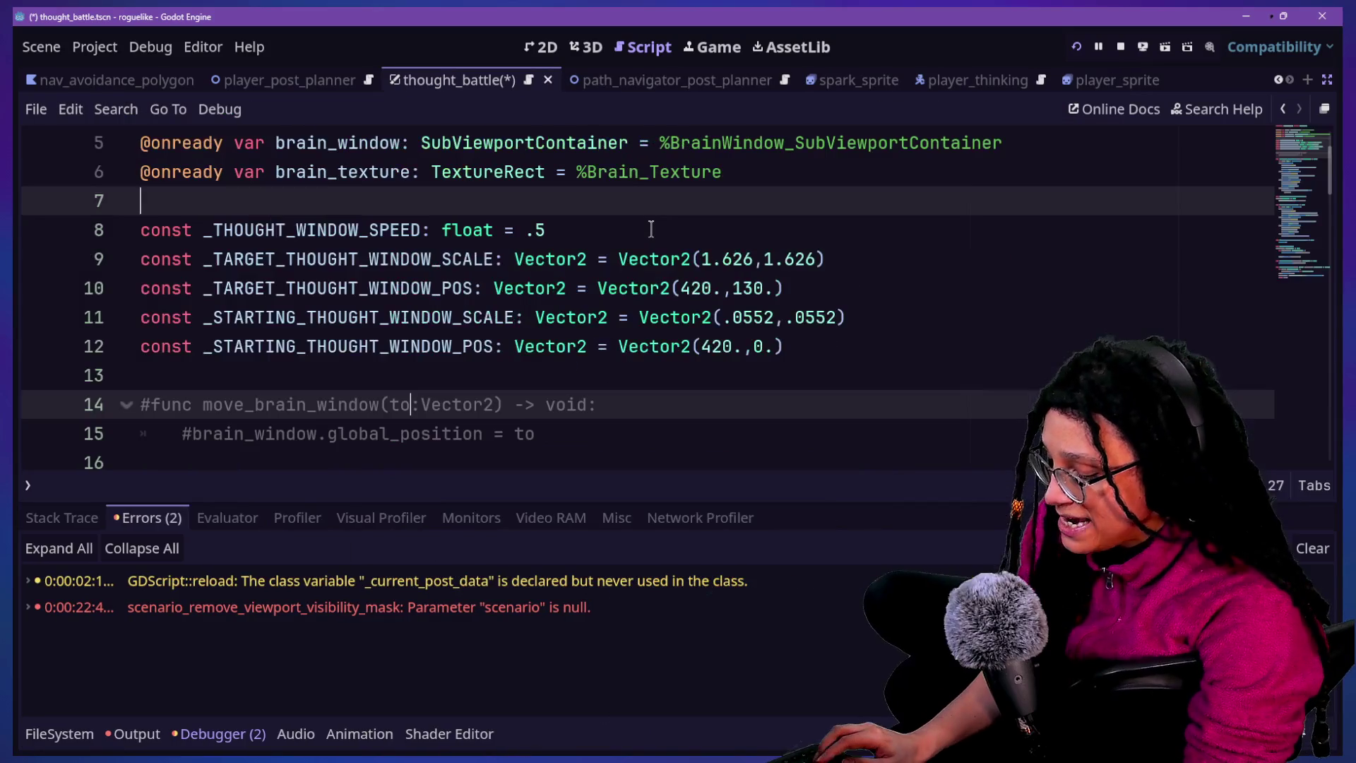
key(alt+shift+o)
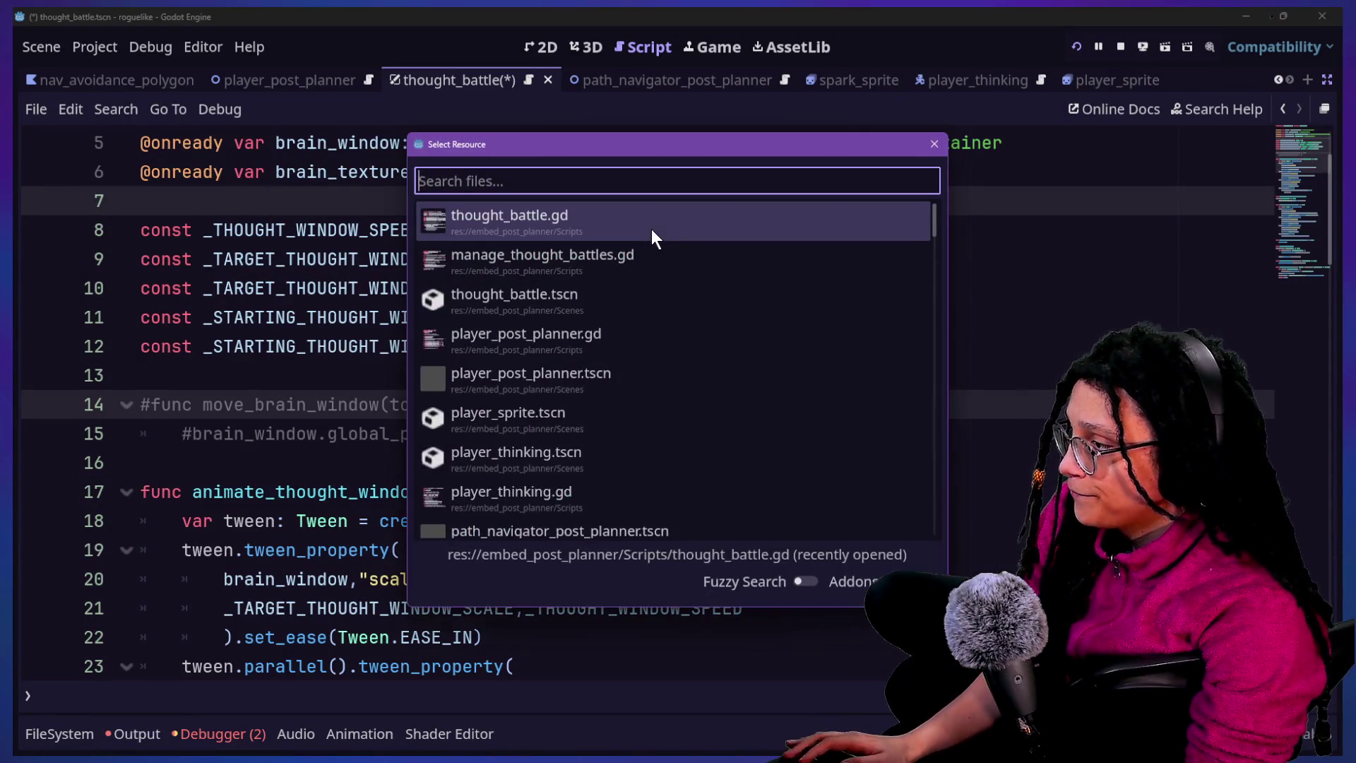
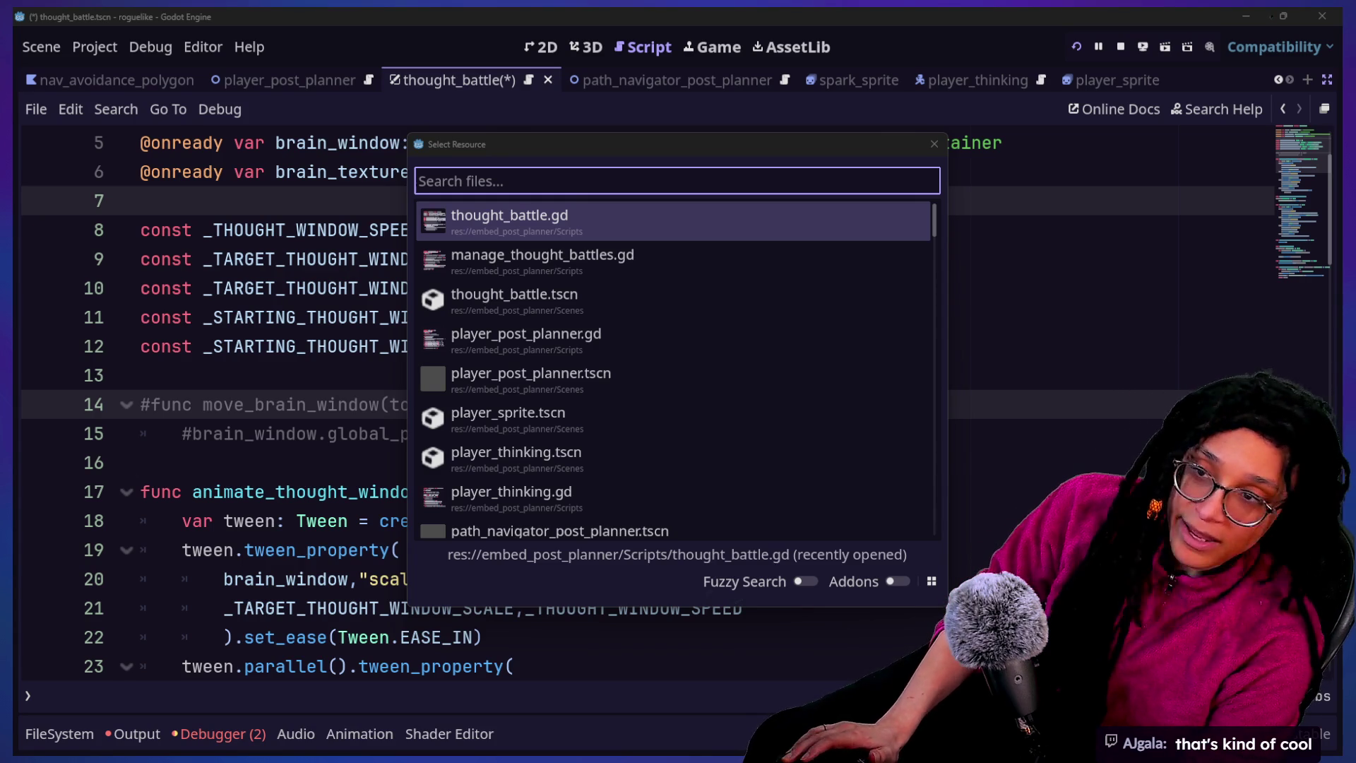
Open a new Firefox window with a blank New Tab over the Godot editor
key(super+1)
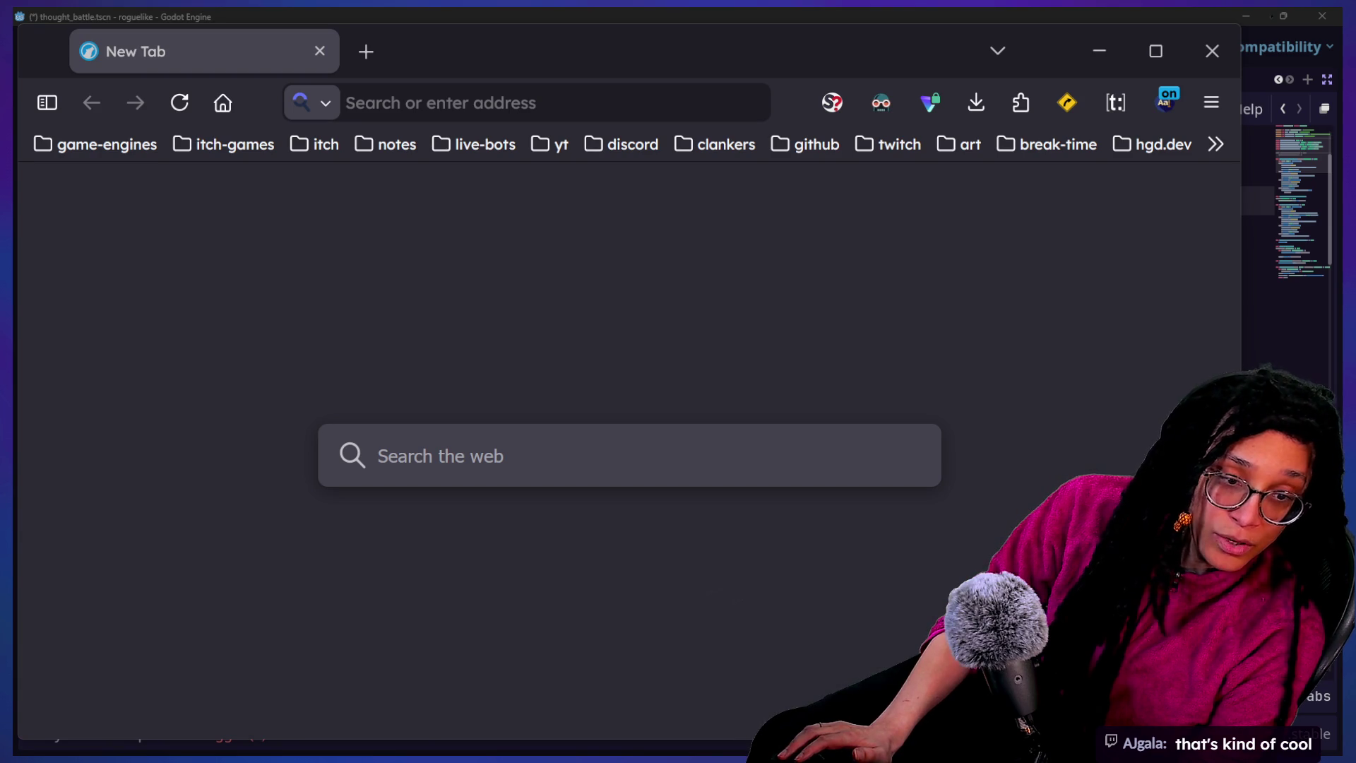
Move the browser window and search Startpage for 'malware bytes breach list'
drag(1037, 206, 622, 83)
text(malware b)
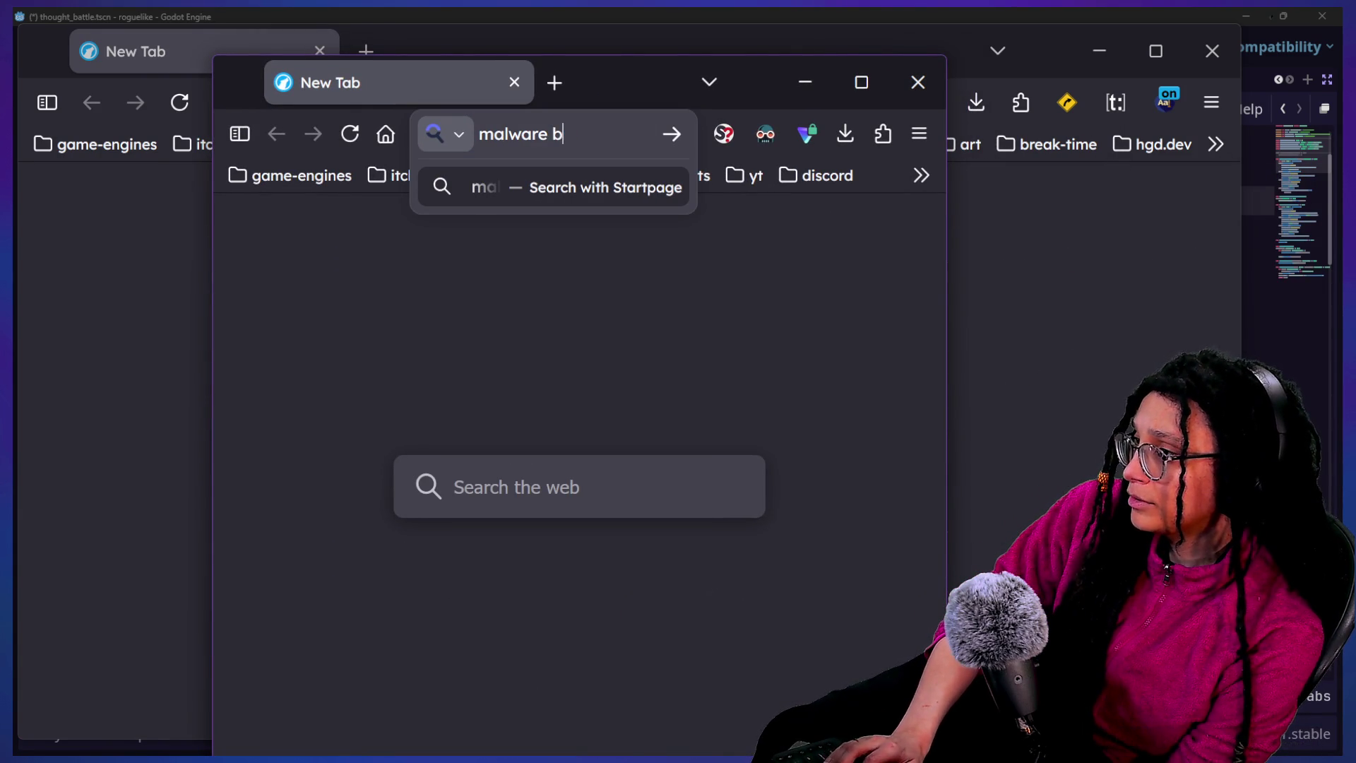
text(ytes breach)
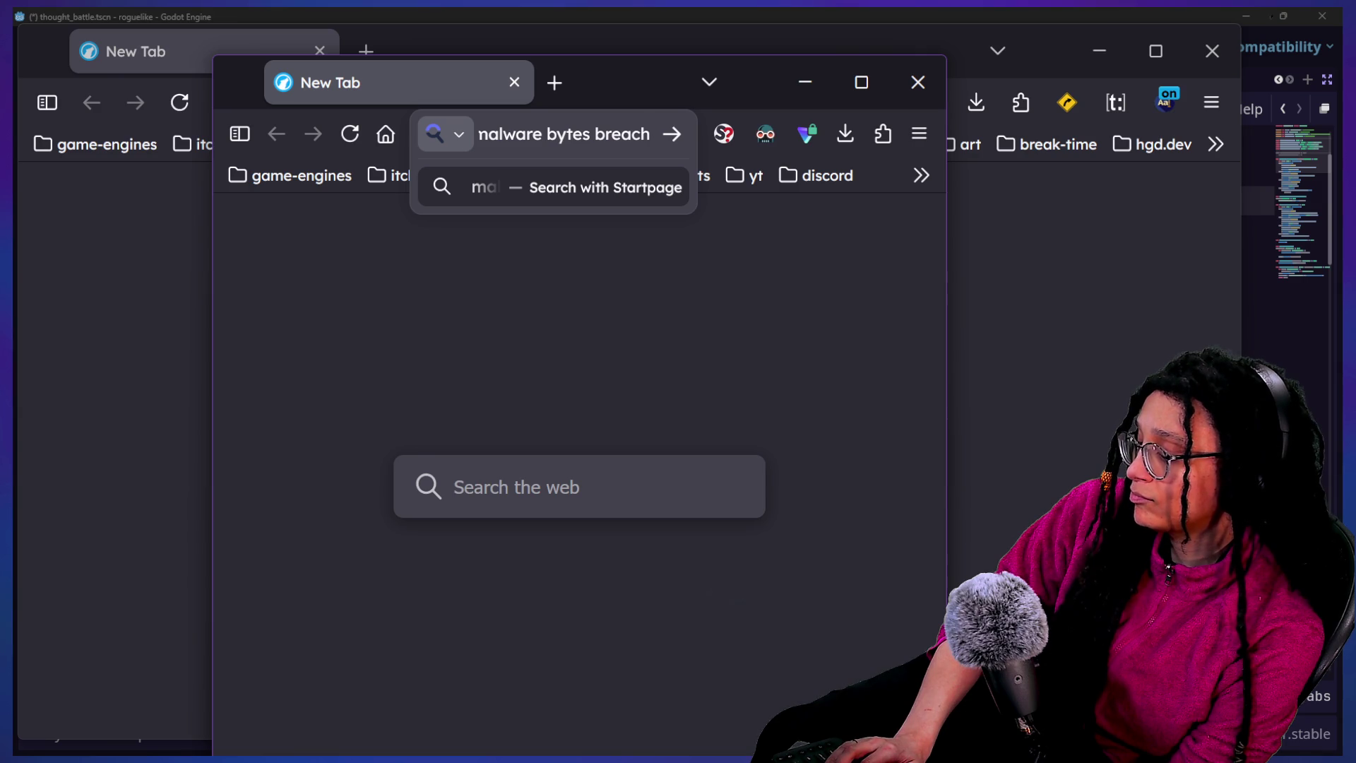
text(ist)
key(Return)
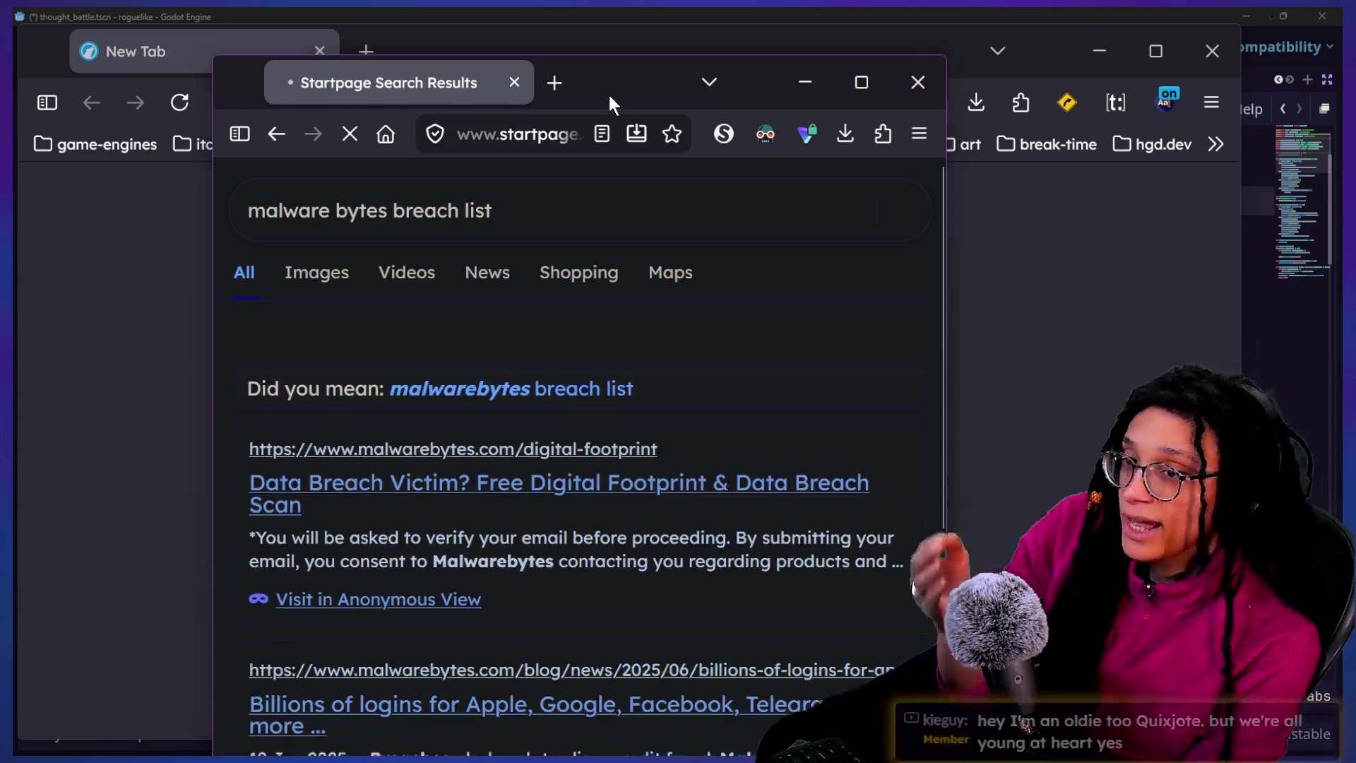
Maximize the window and open the Malwarebytes 'Data Breach Victim?' scan result
double_click(609, 97)
scroll(449, 423, down, 2)
scroll(451, 428, down, 3)
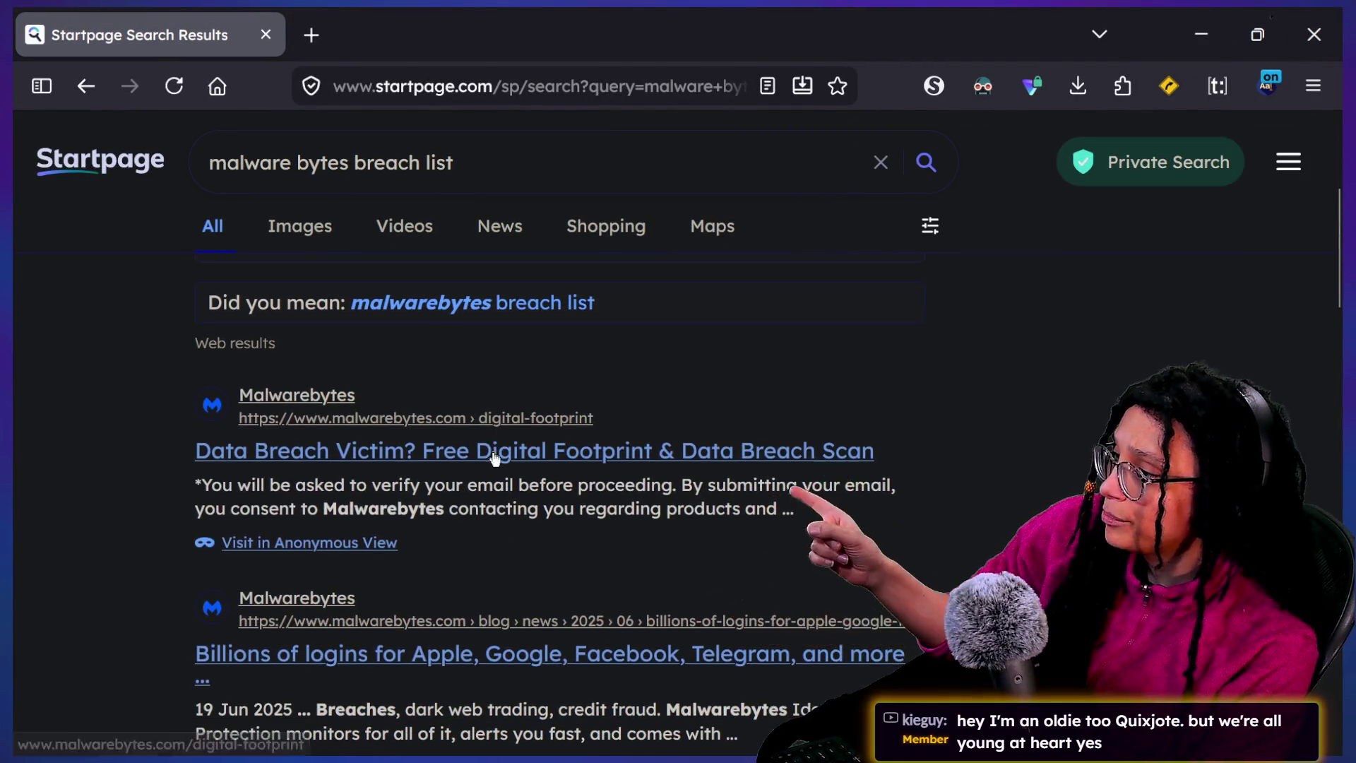
click(499, 456)
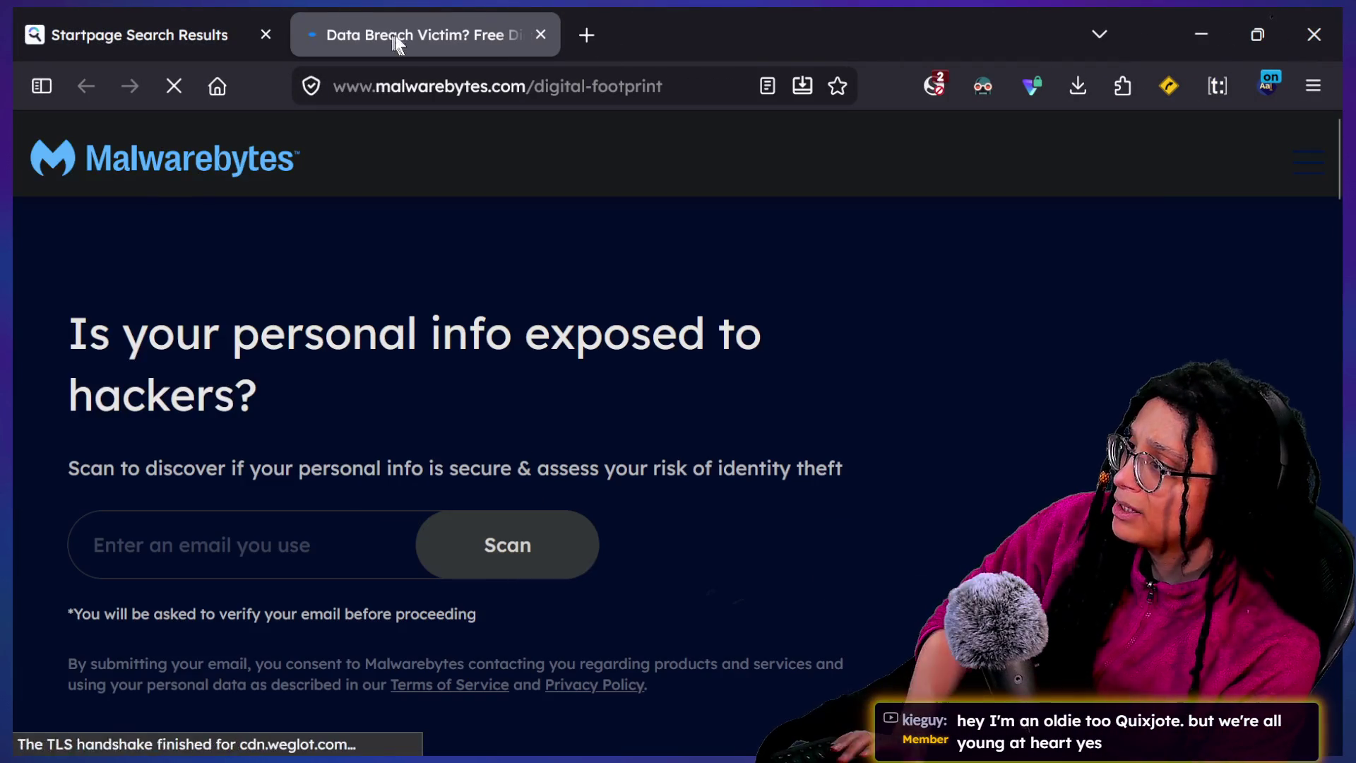
click(463, 88)
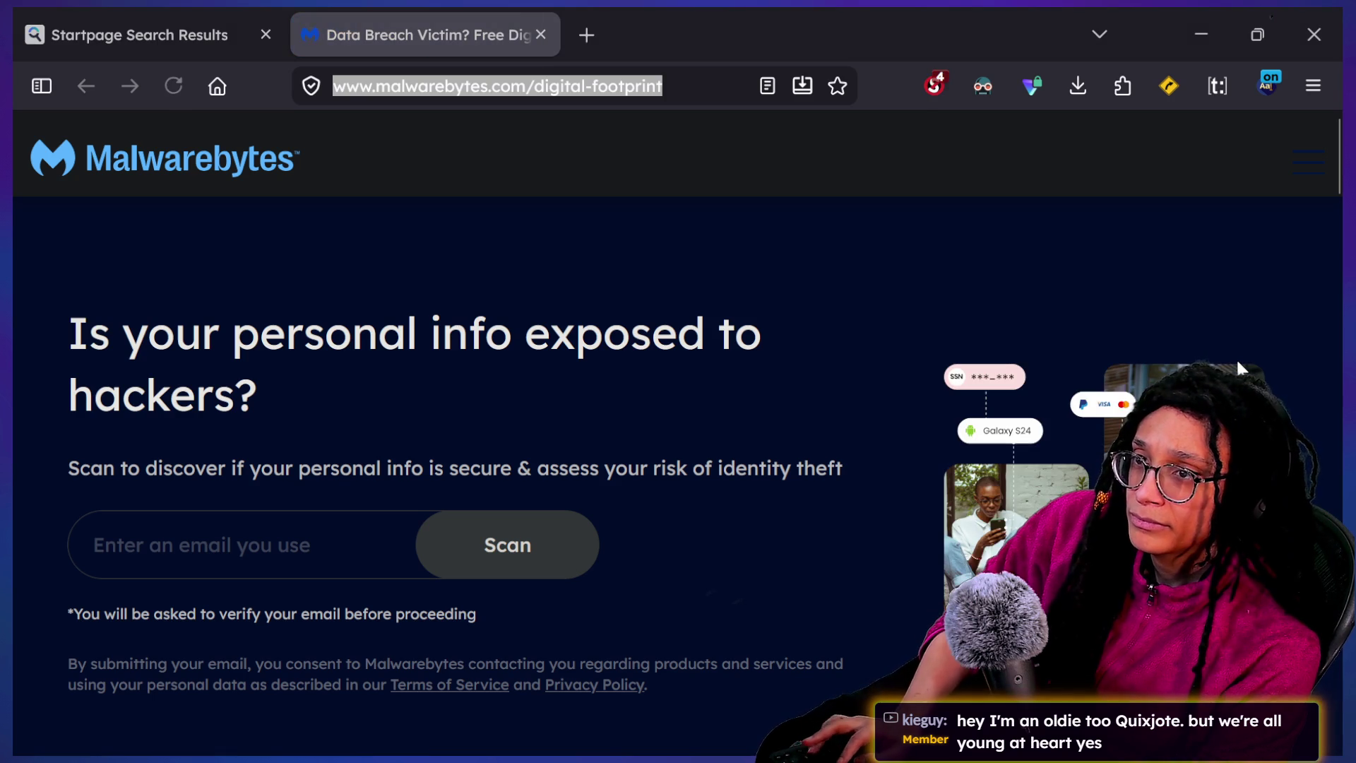
Open and close an extra blank browser window, then switch to the stream chat window
key(ctrl+n)
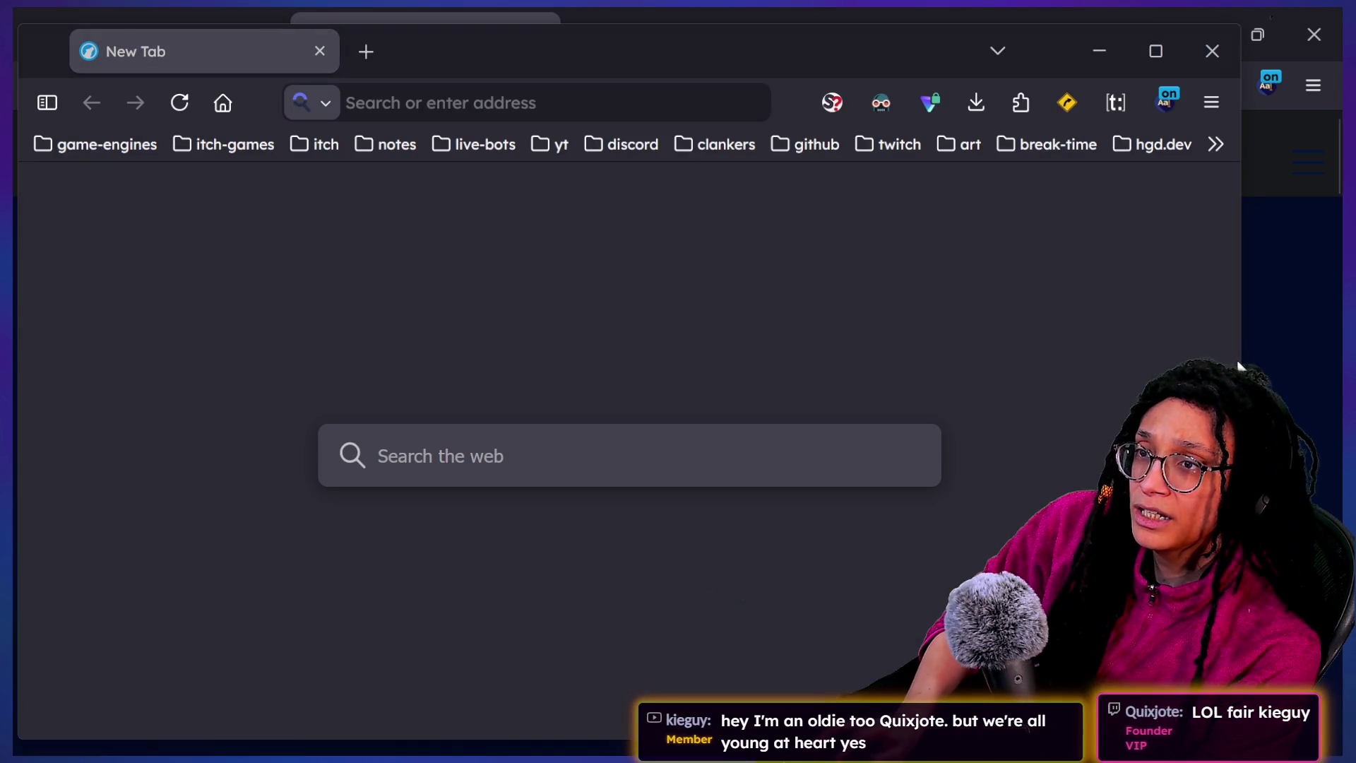
key(ctrl+w)
key(alt+Tab)
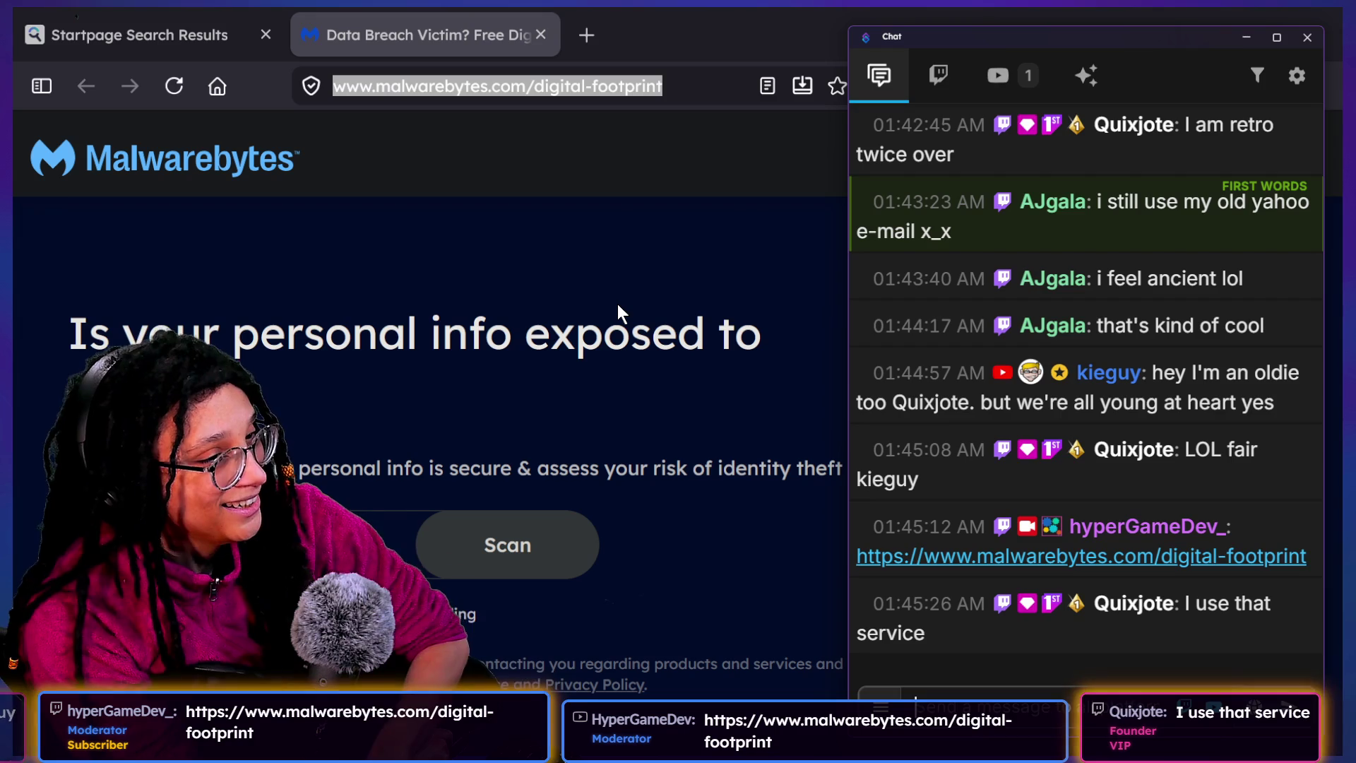
Bring the Malwarebytes page to the front, later switching back to the stream chat
click(731, 295)
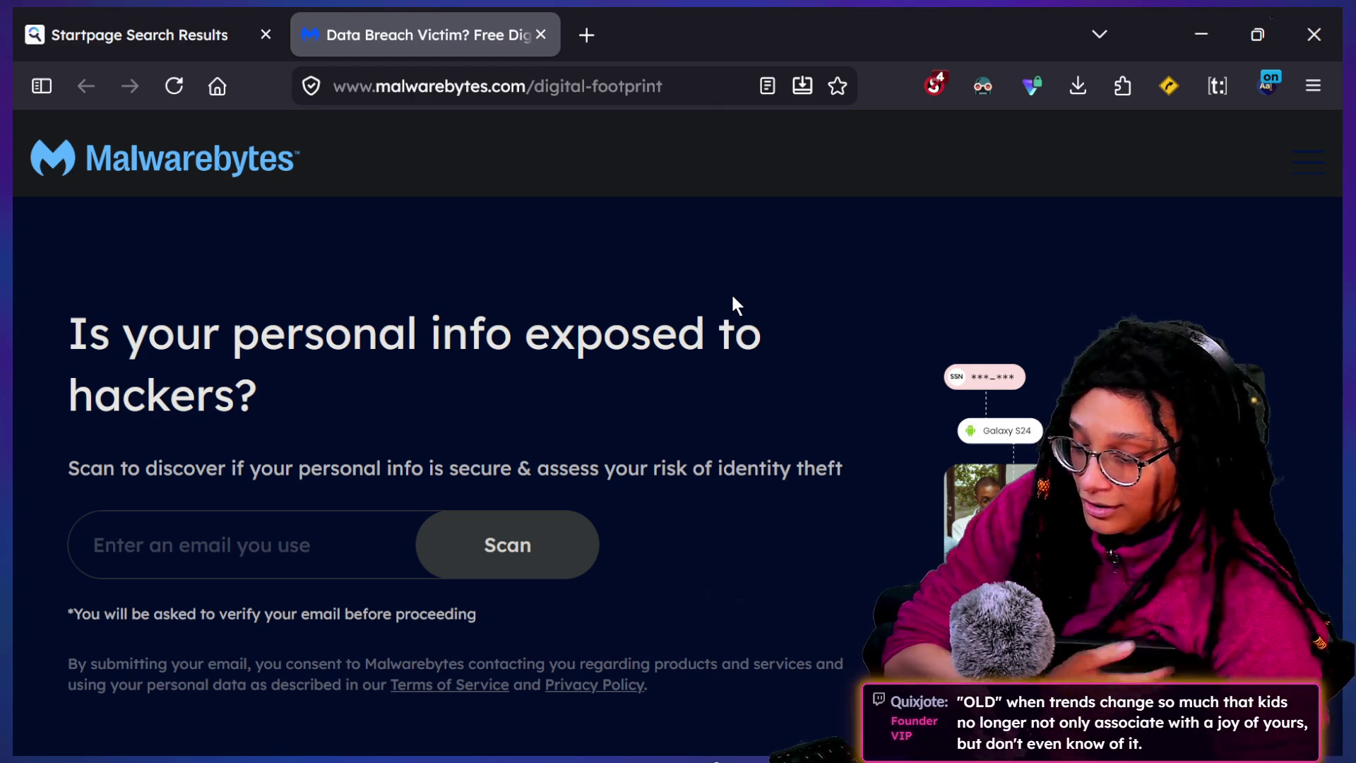
key(alt+Tab)
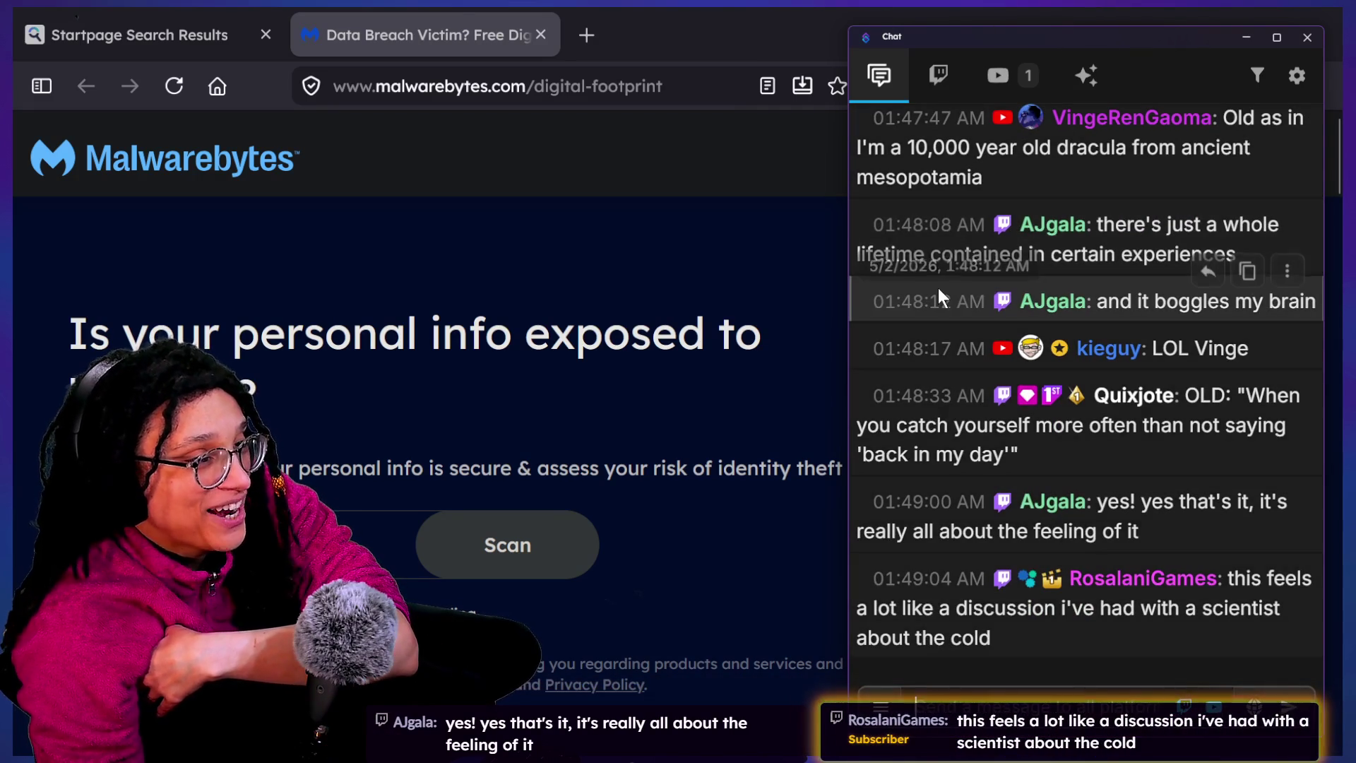
Scroll up in the stream chat window over the breach scan page
scroll(938, 289, up, 1)
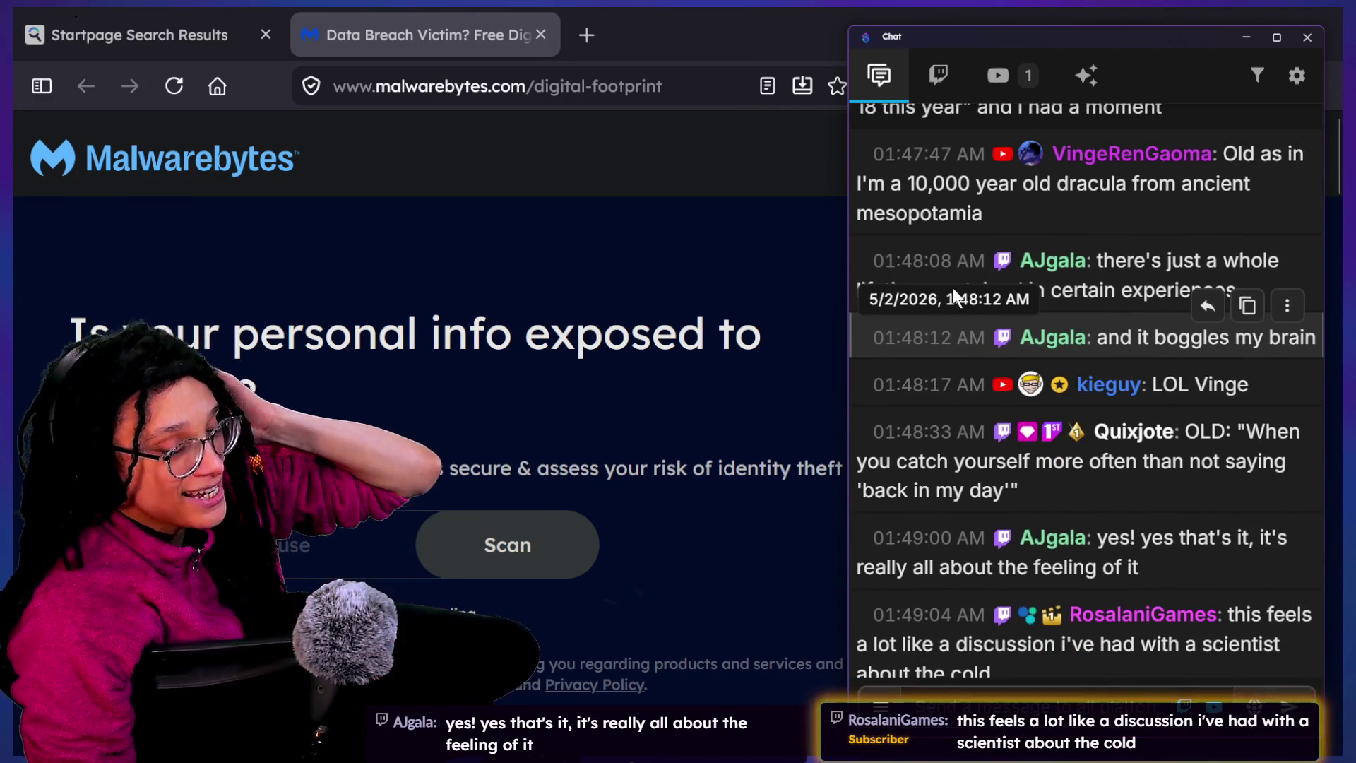
Scroll back through chat and select the message 'I feel old because of how quick time passes'
scroll(951, 287, up, 1)
scroll(952, 288, up, 2)
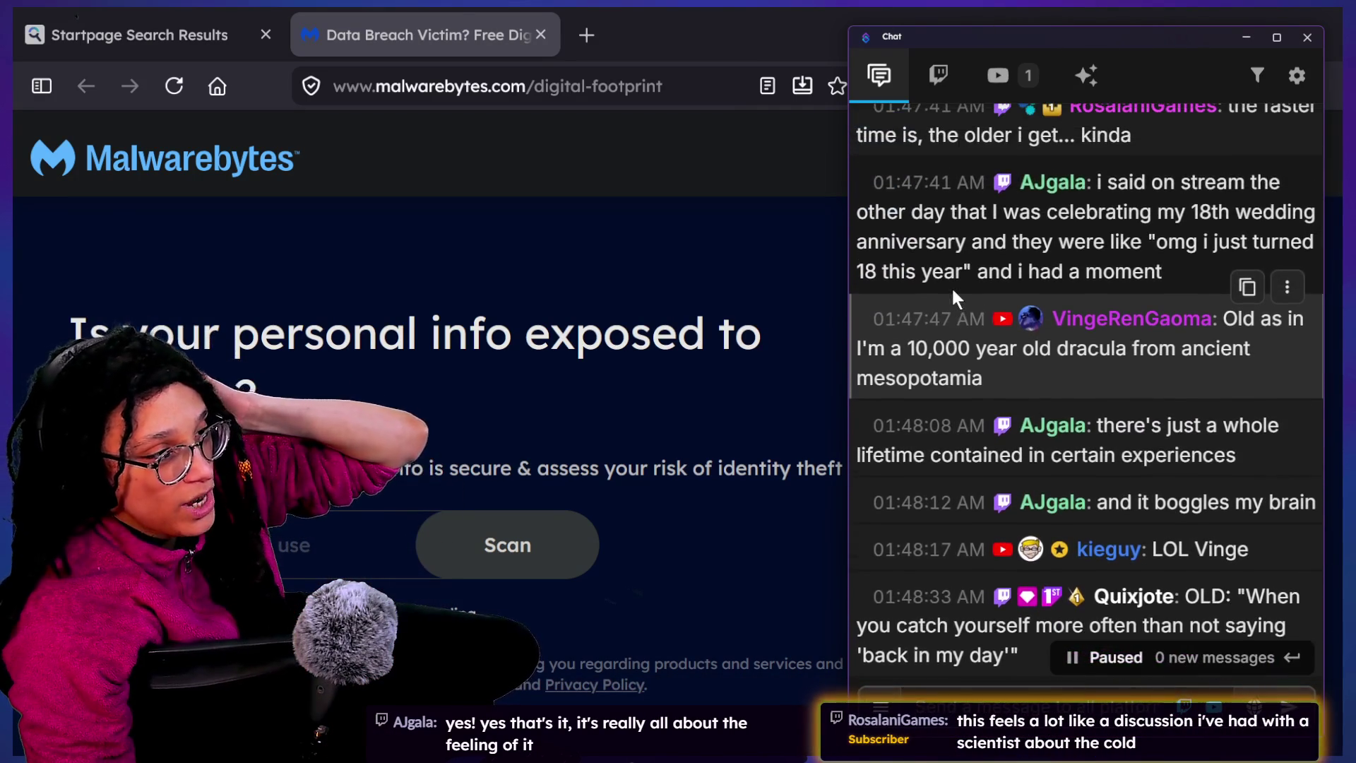
scroll(952, 287, up, 1)
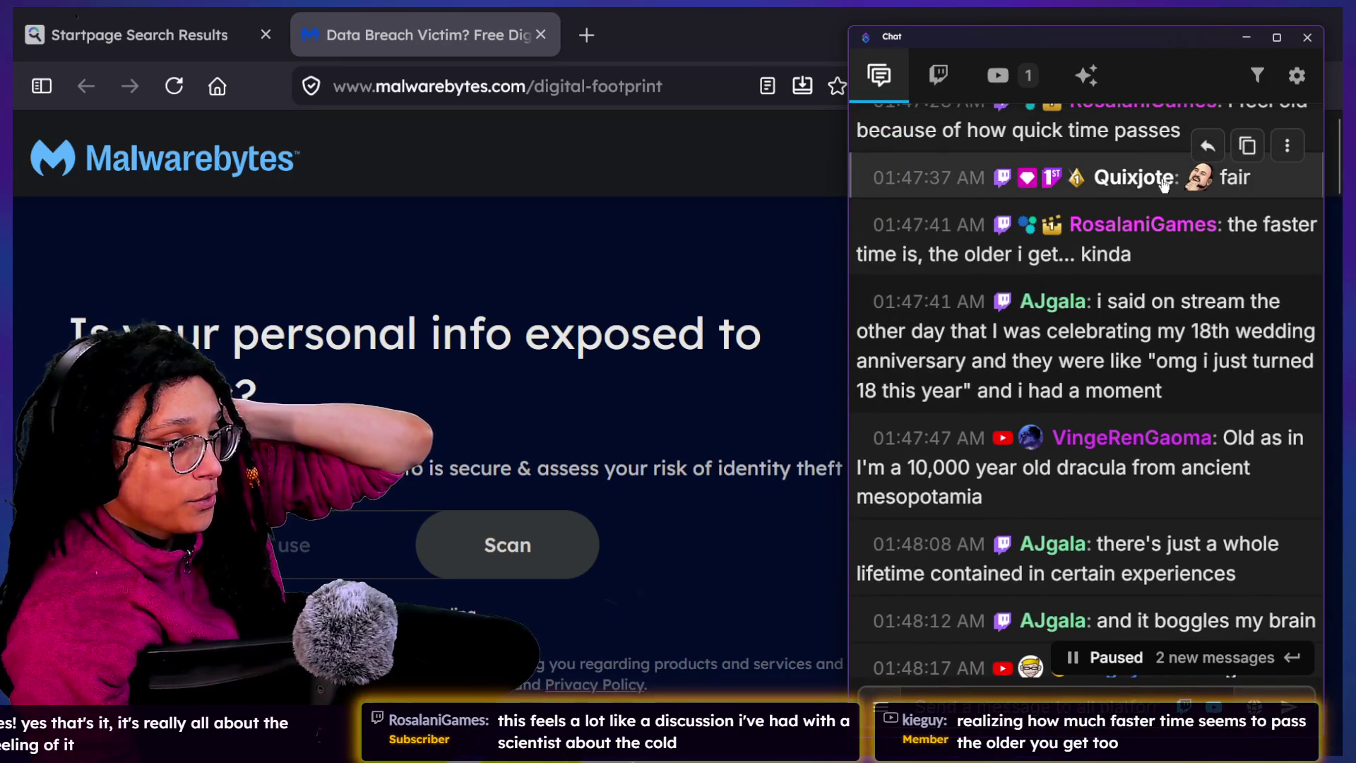
scroll(1161, 178, up, 1)
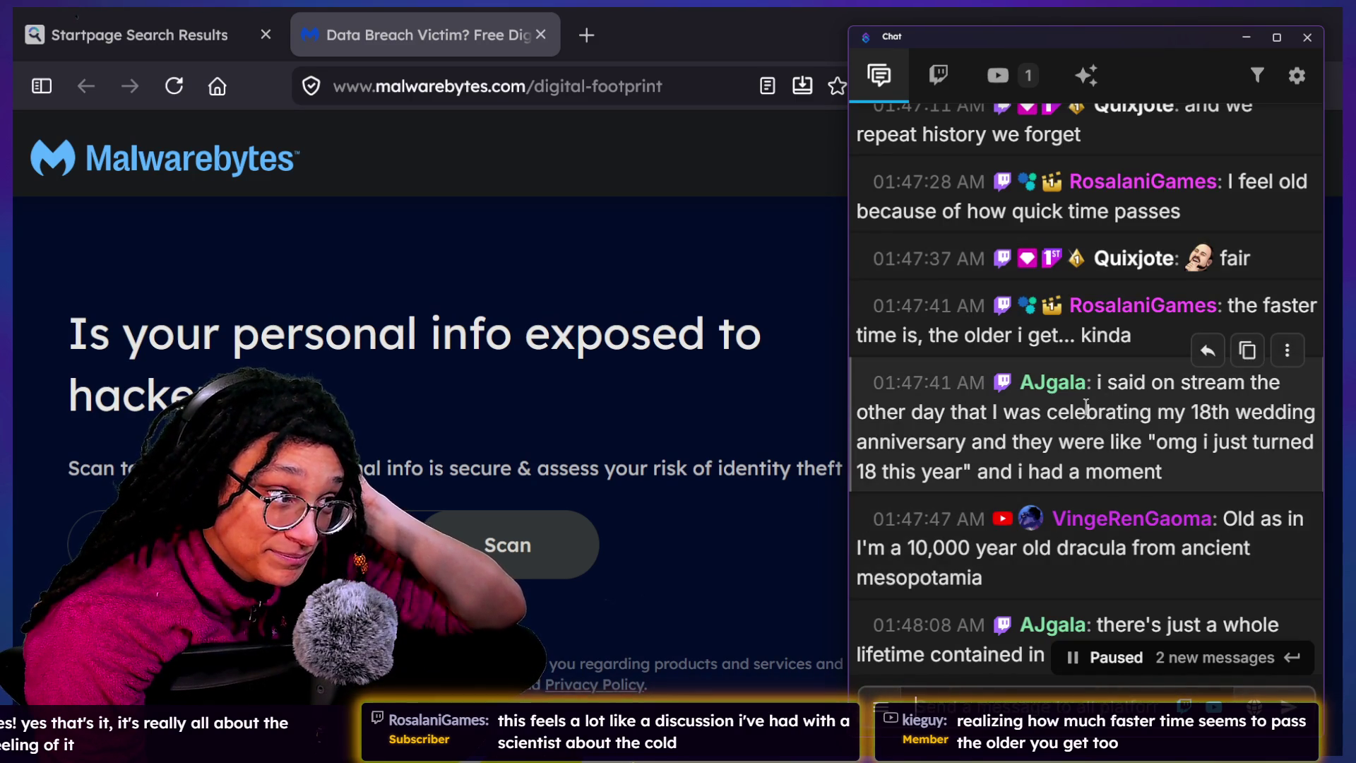
scroll(1085, 404, up, 1)
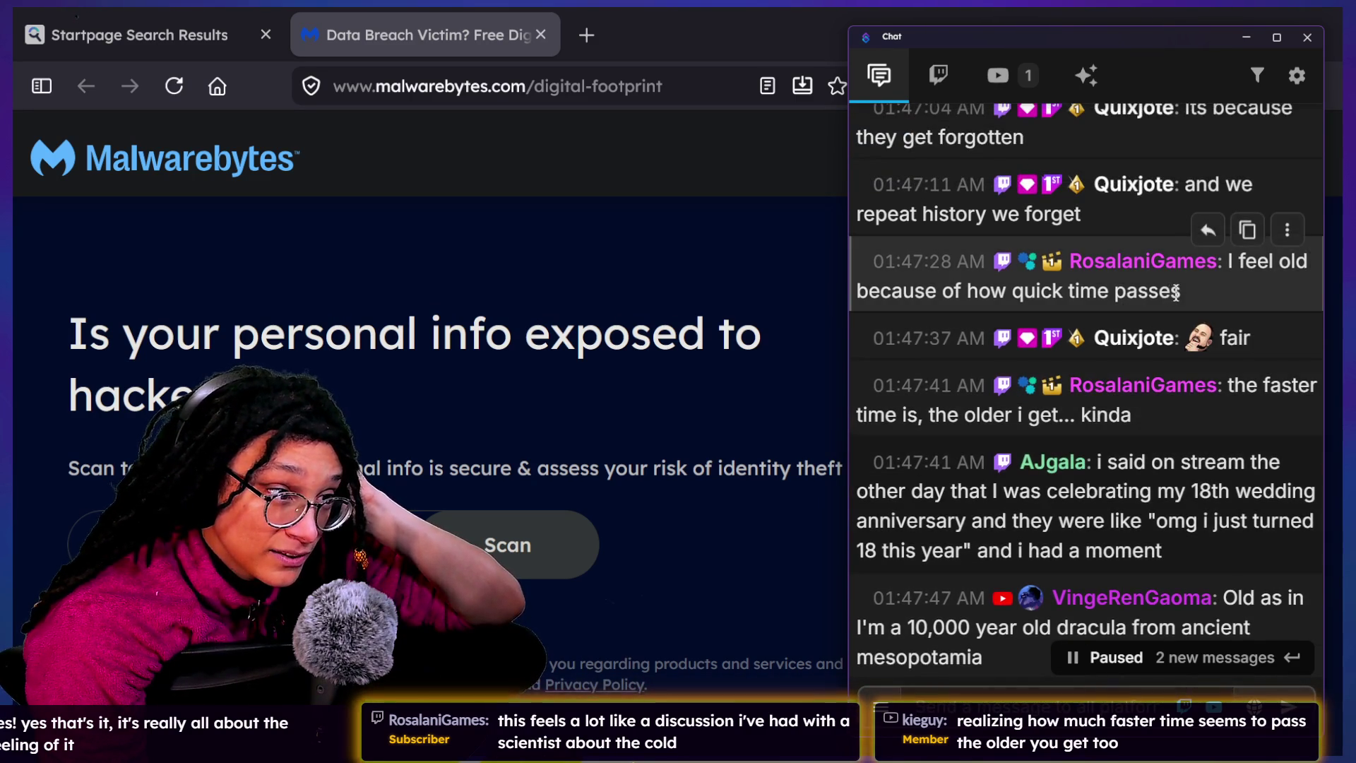
drag(1180, 291, 1220, 267)
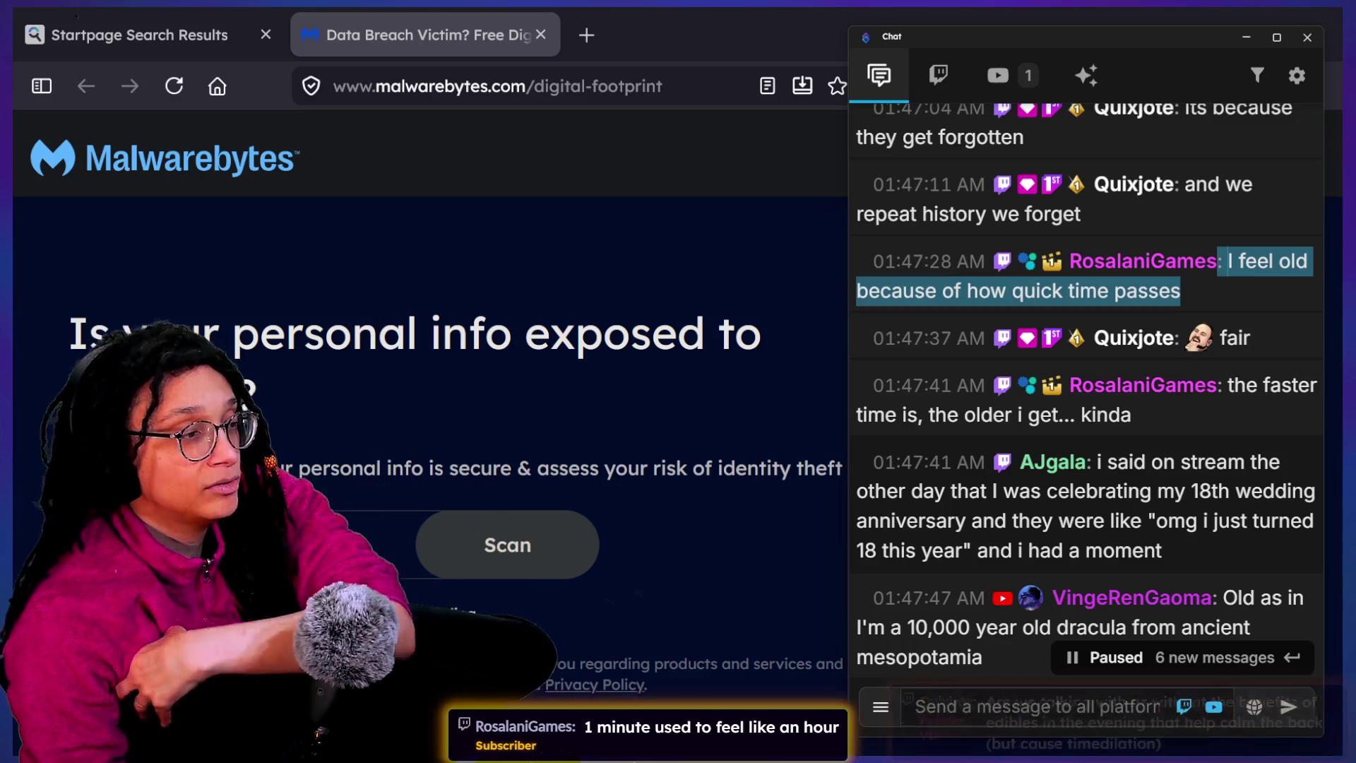
mouse_move(880, 322)
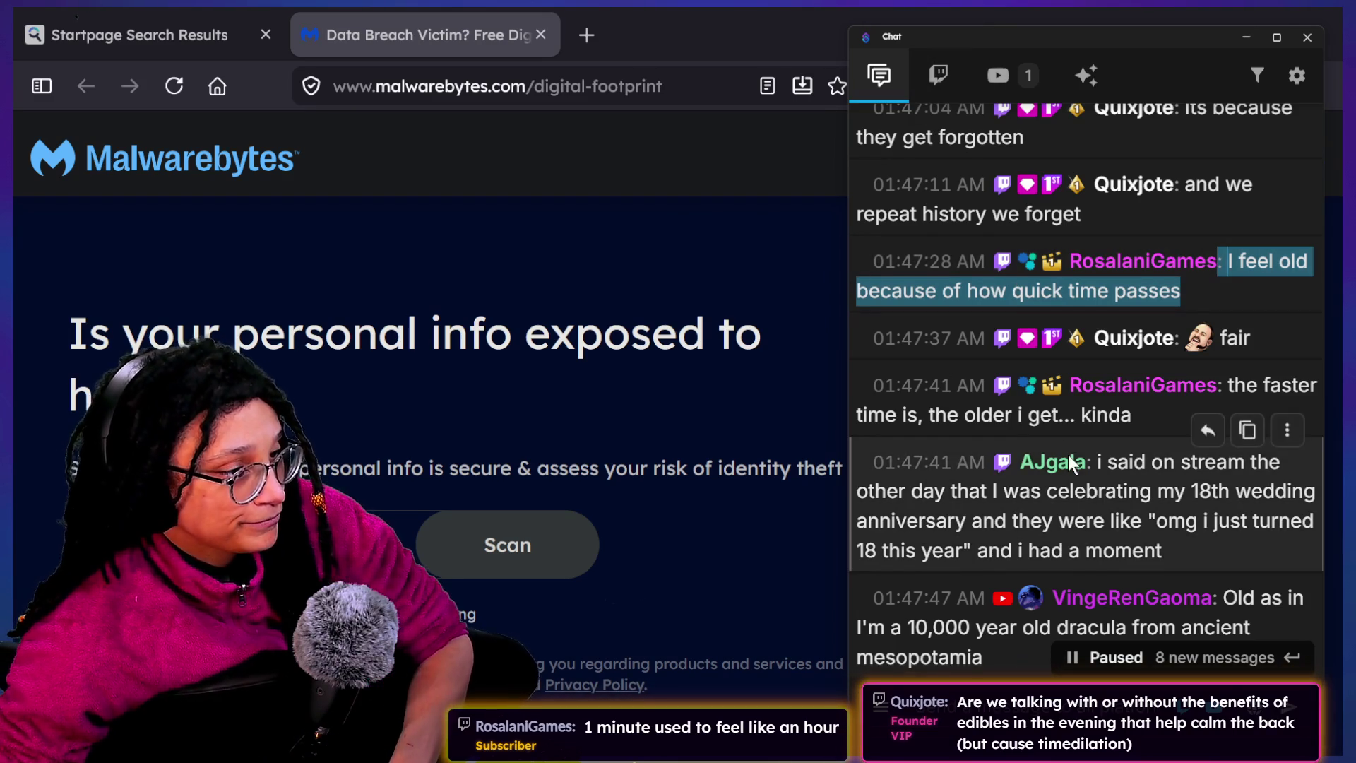
Read through the chat feed, then bring the Malwarebytes page in front of the chat
scroll(1069, 457, down, 5)
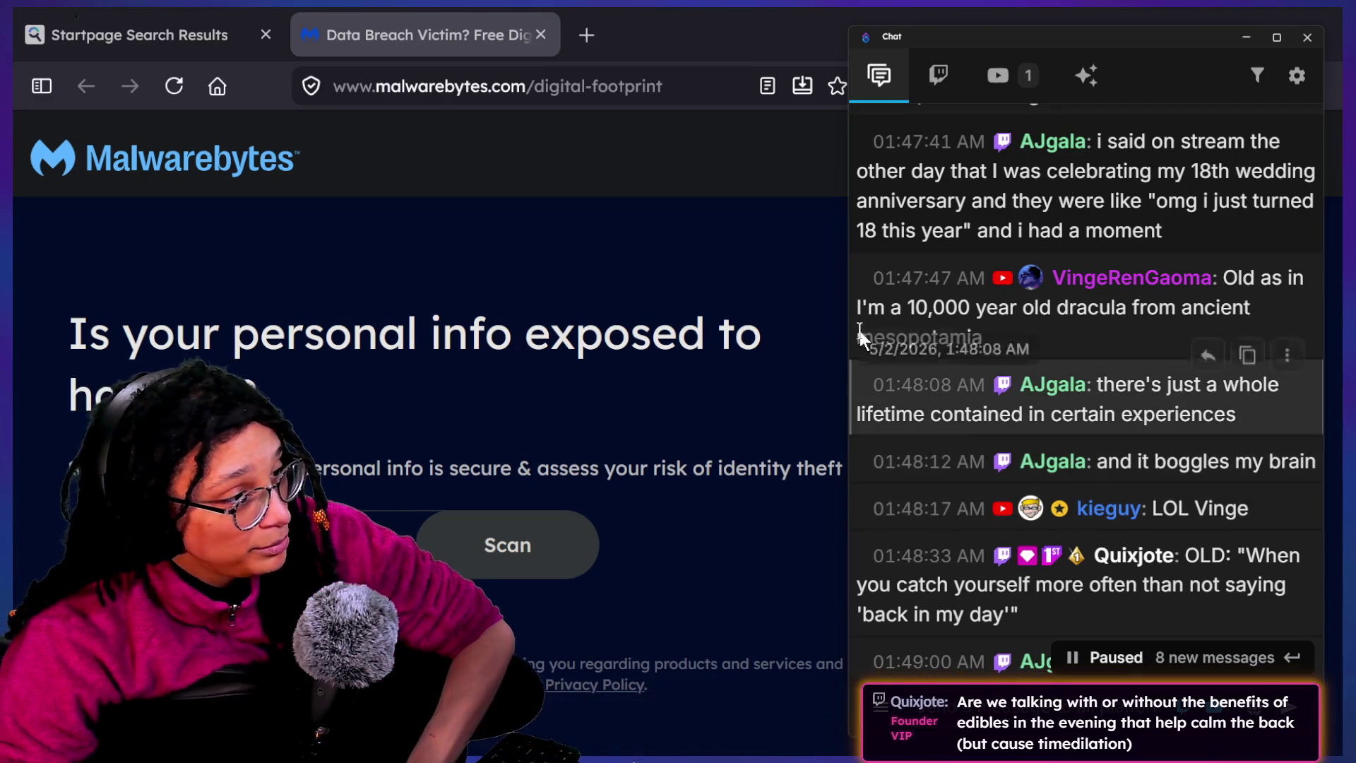
scroll(883, 346, down, 5)
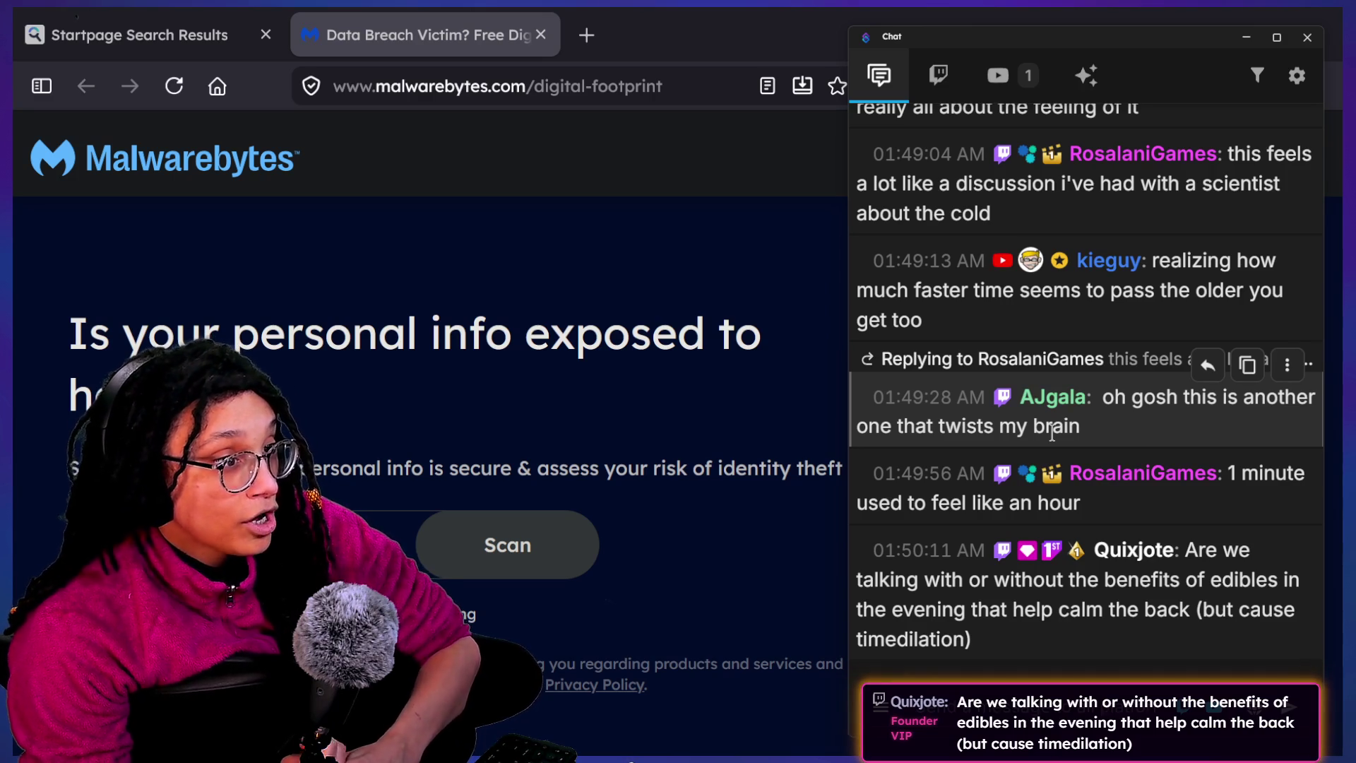
scroll(1094, 287, up, 3)
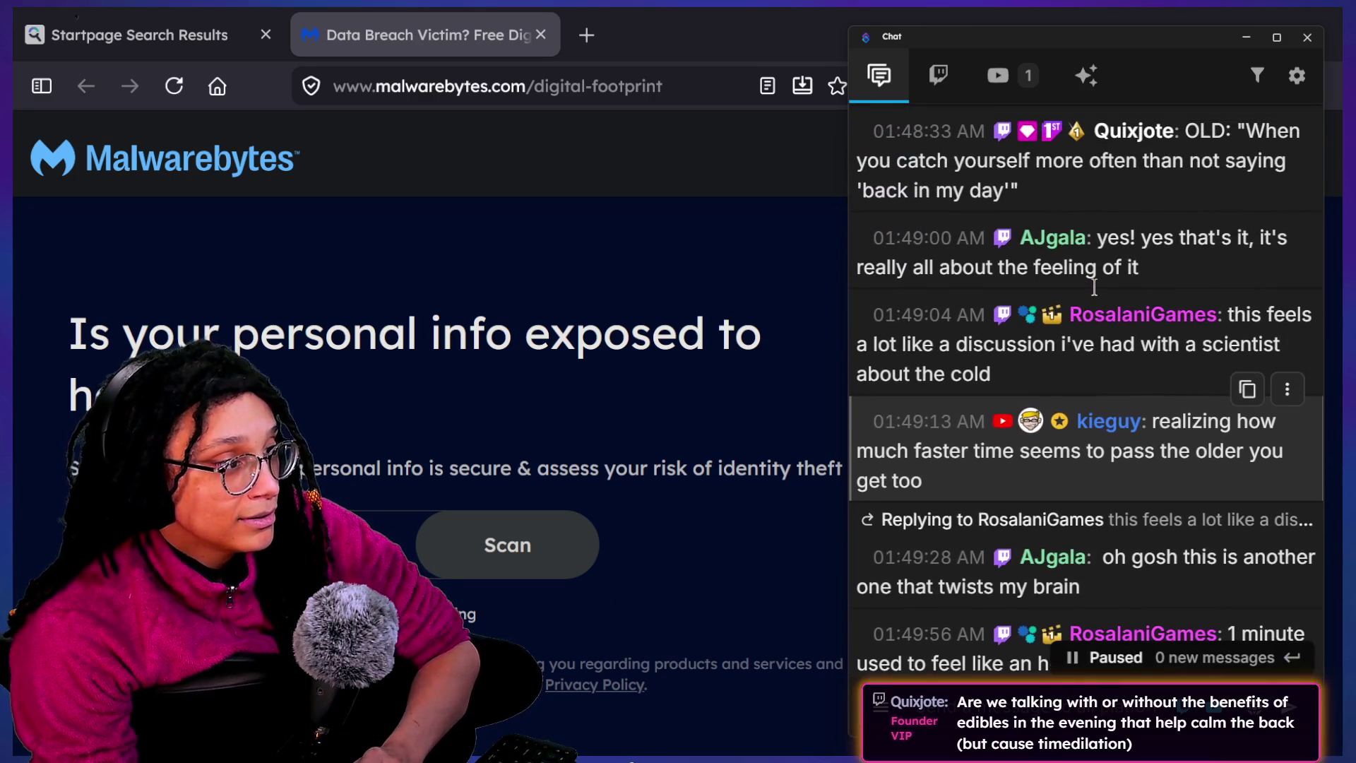
scroll(1093, 286, up, 2)
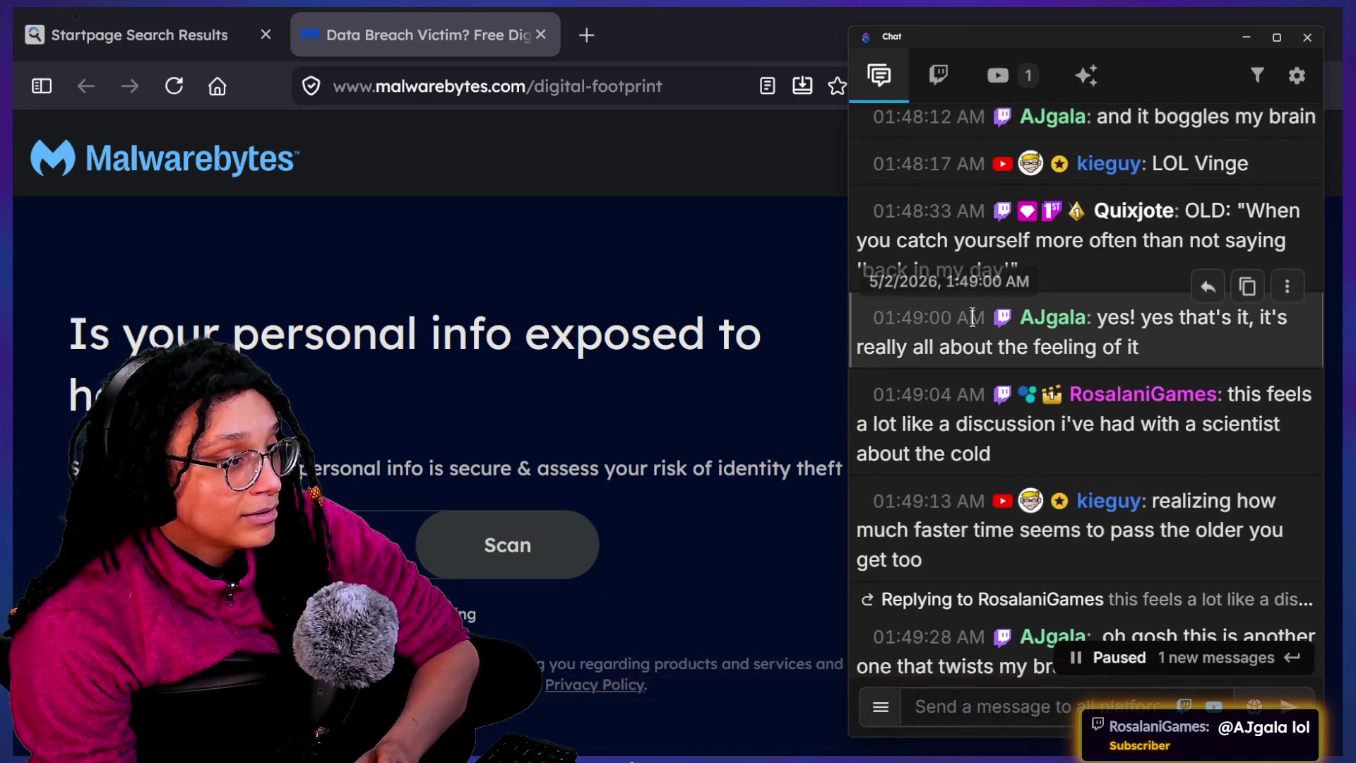
scroll(949, 555, down, 2)
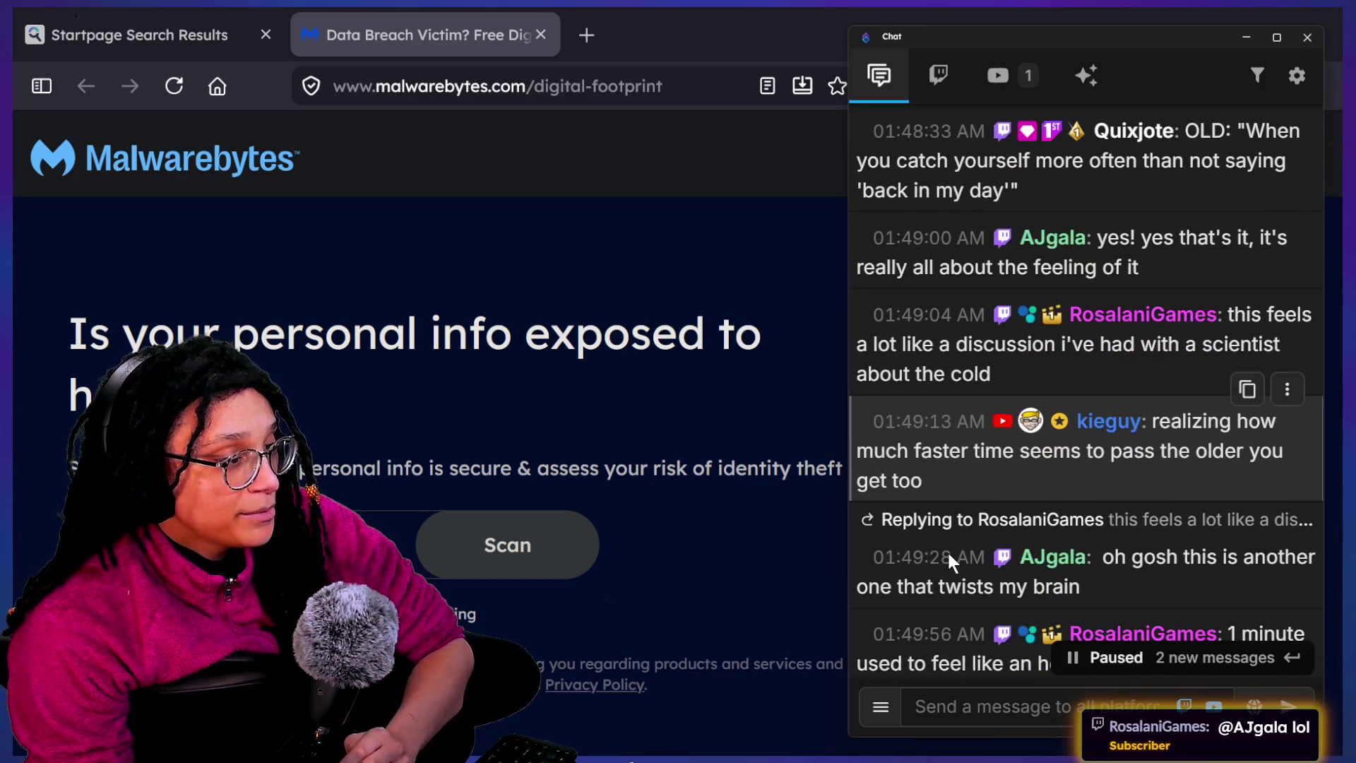
scroll(948, 551, down, 5)
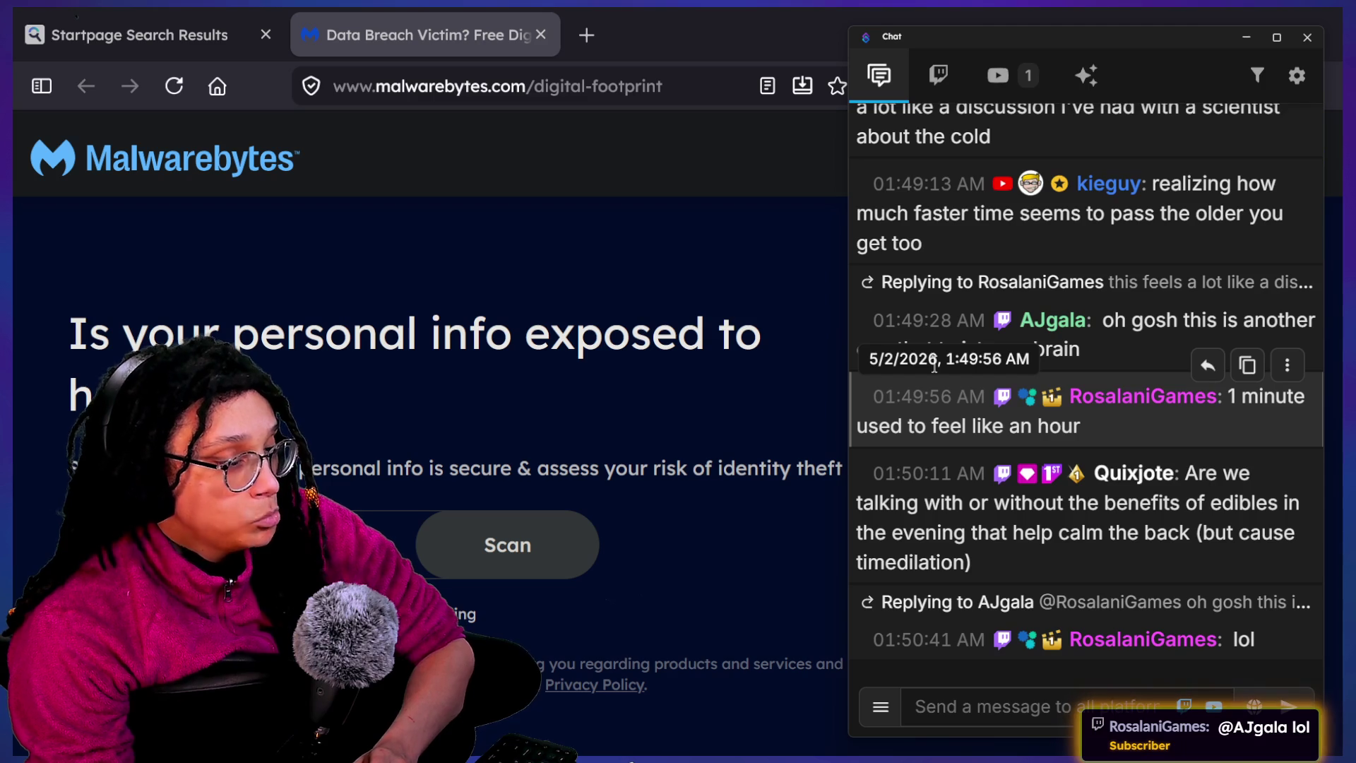
scroll(936, 366, up, 1)
scroll(1022, 353, down, 1)
click(632, 206)
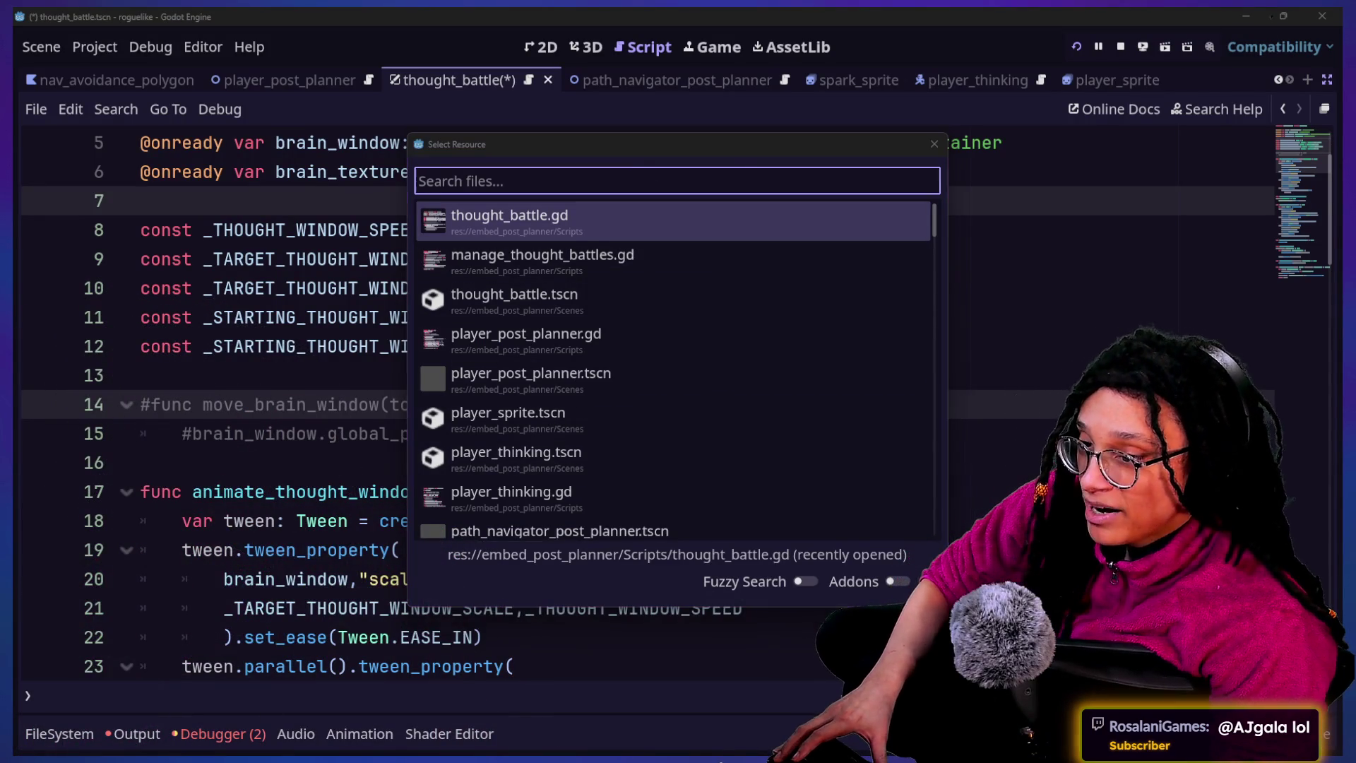
Reopen Quick Open, search 'thought' and open thought_battle.gd
click(880, 154)
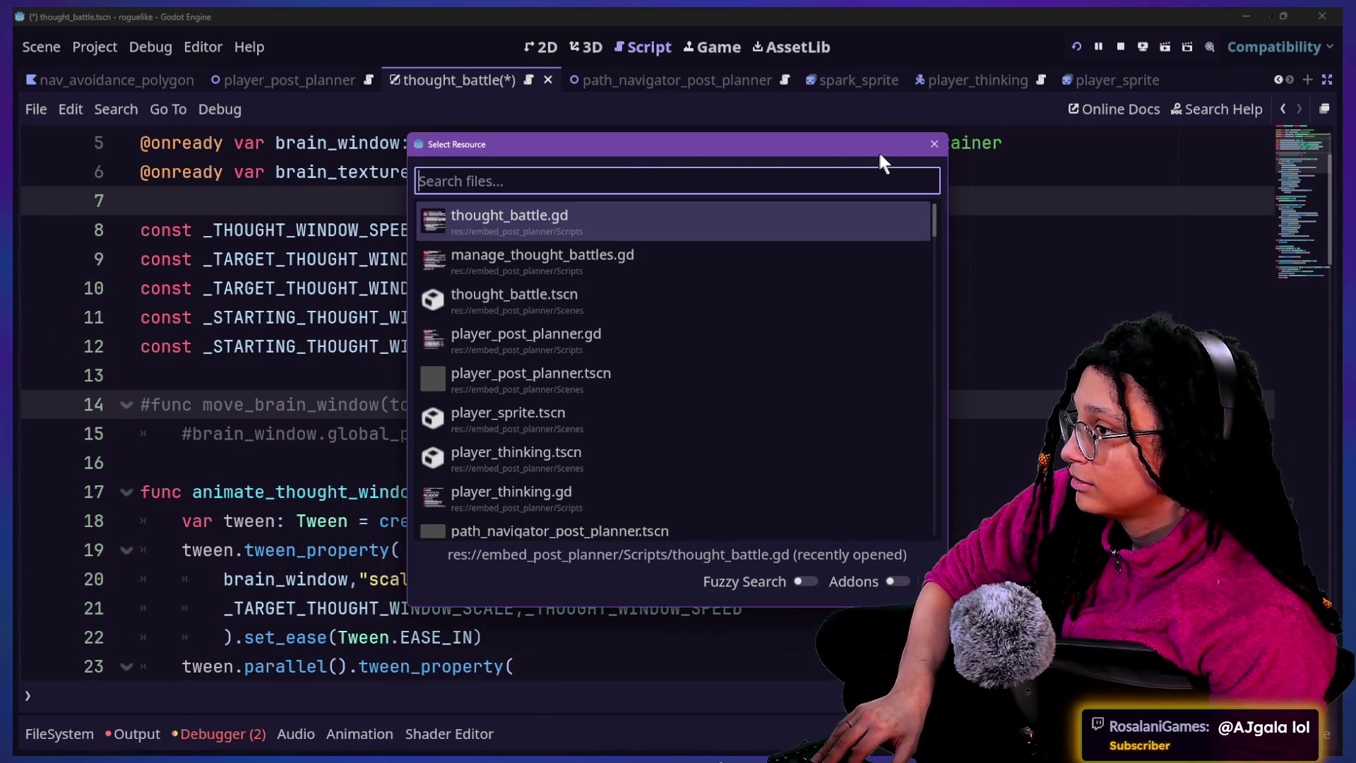
click(933, 141)
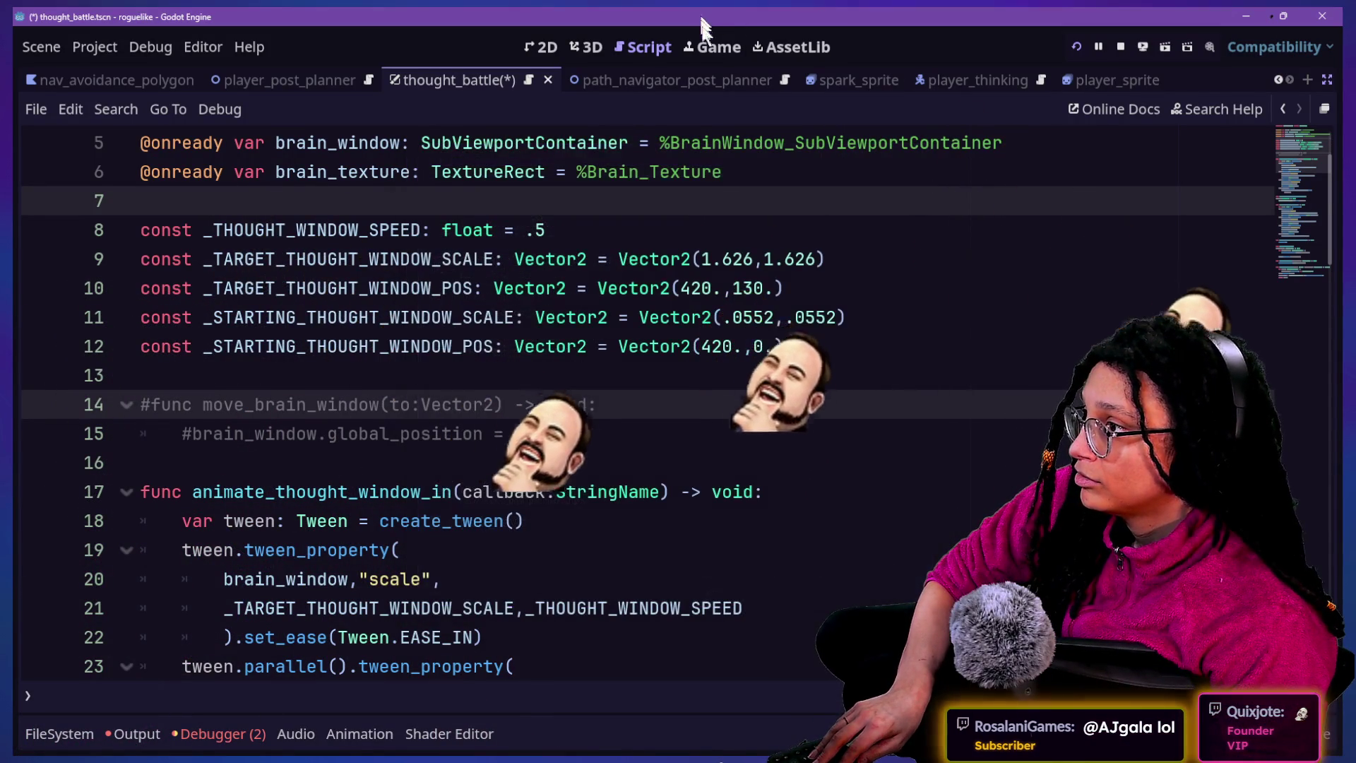
key(shift+alt+o)
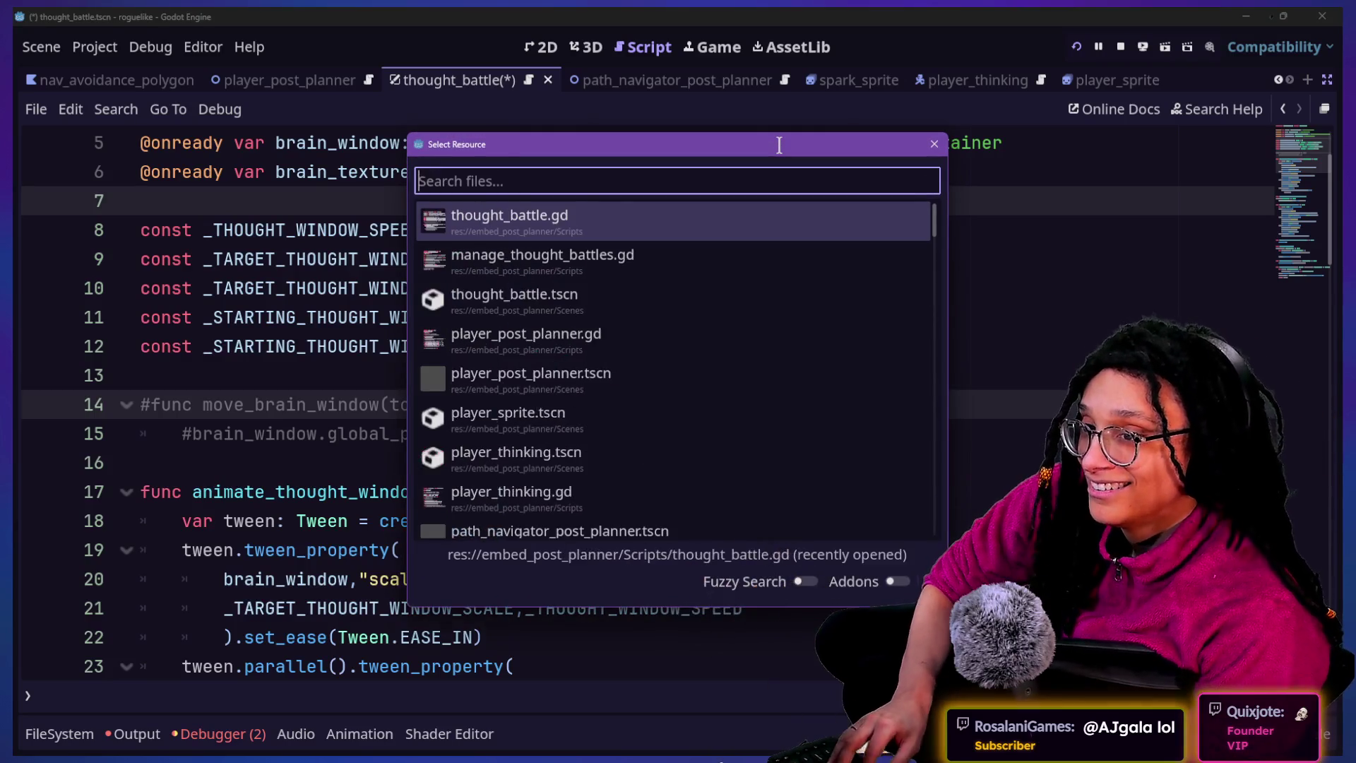
text(thought)
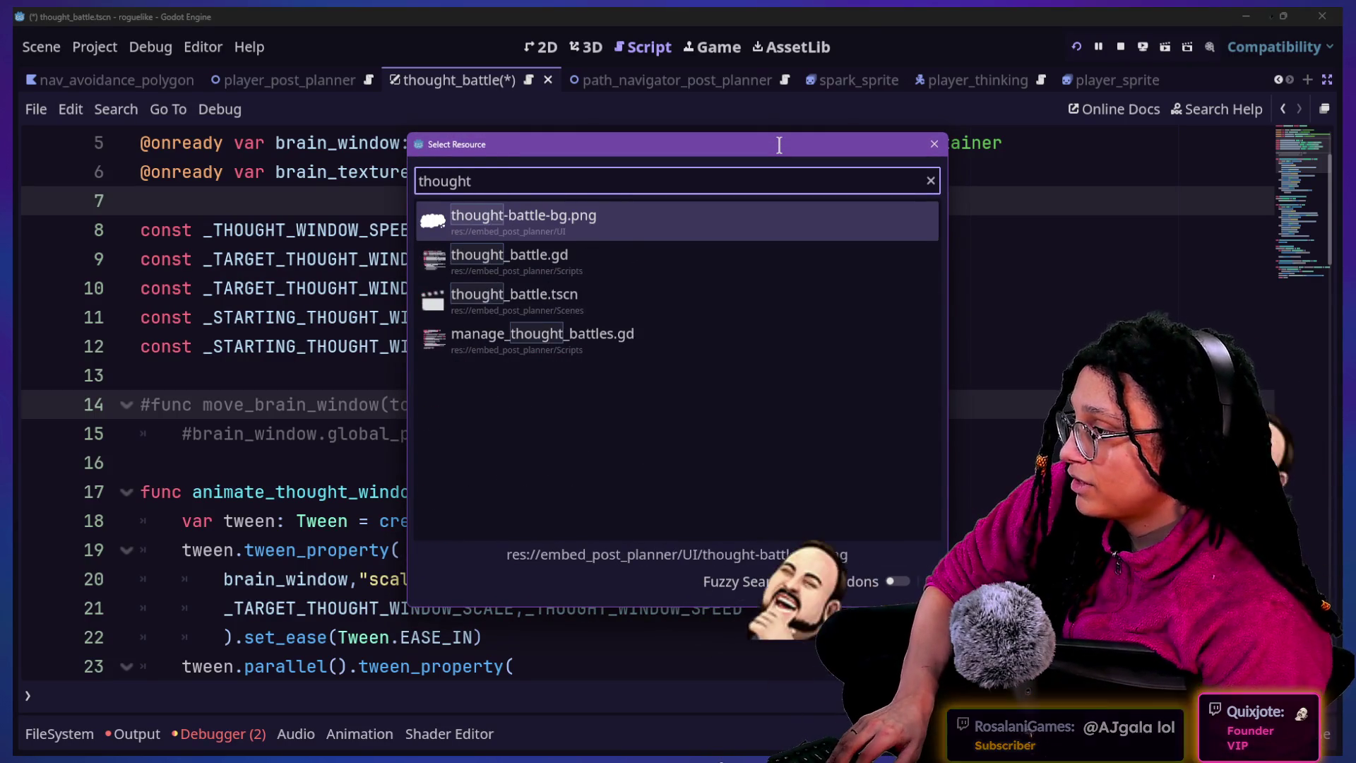
key(Down)
key(Down)
key(Up)
key(Return)
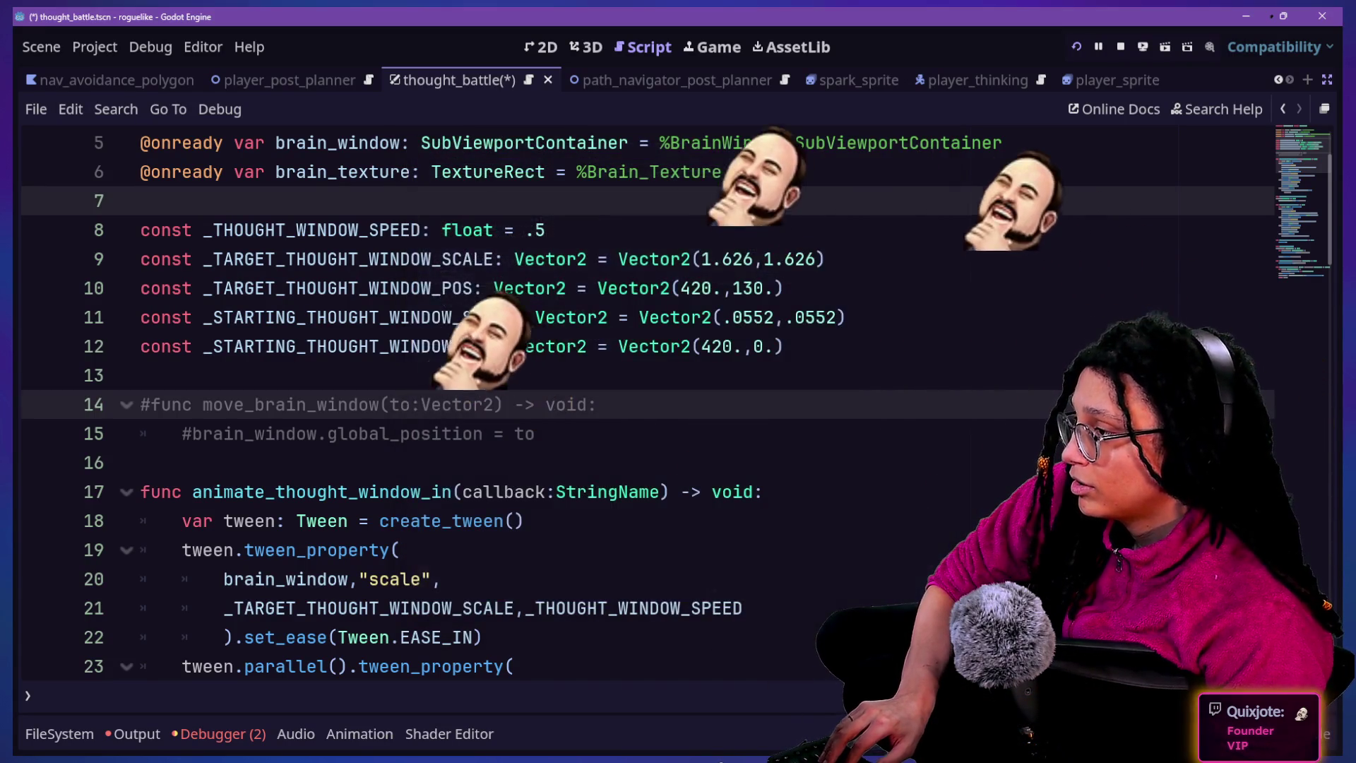
scroll(817, 244, down, 6)
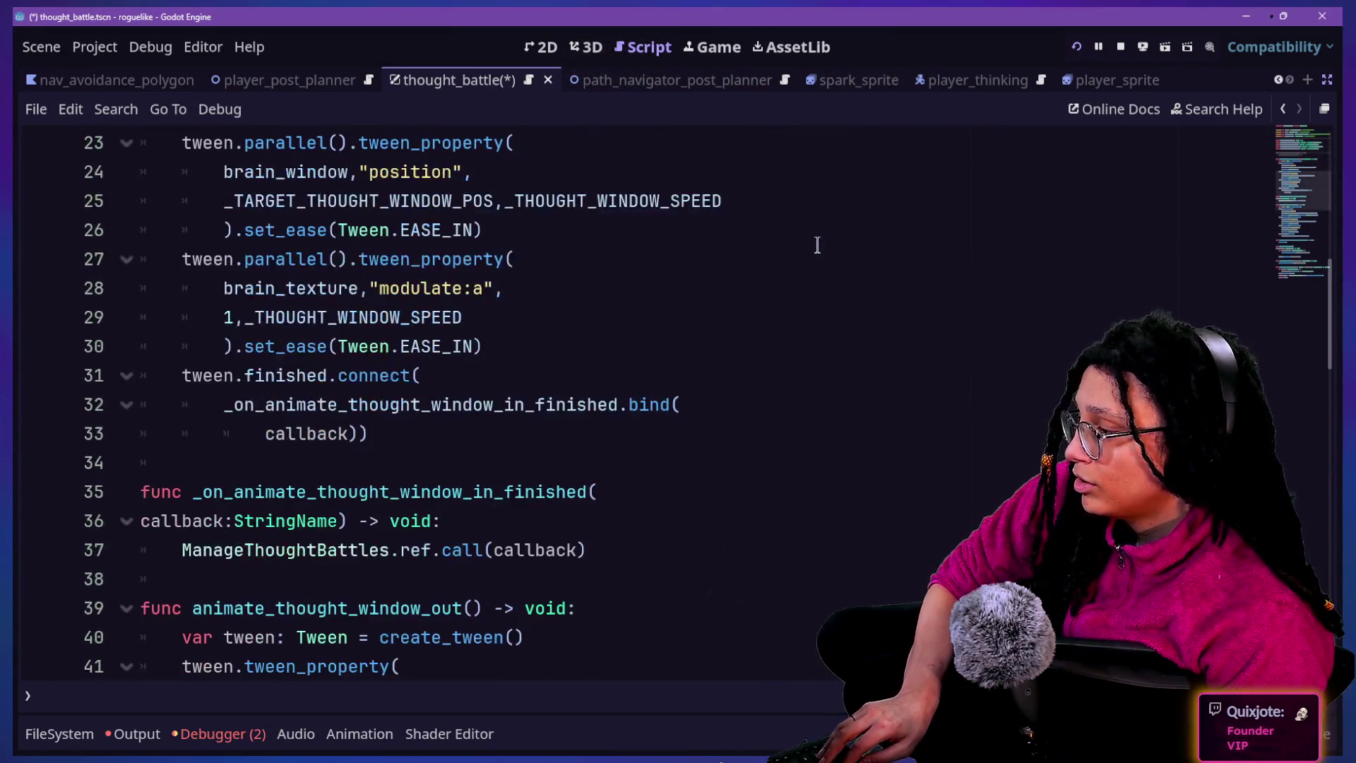
scroll(817, 244, down, 11)
key(ctrl+shift+f)
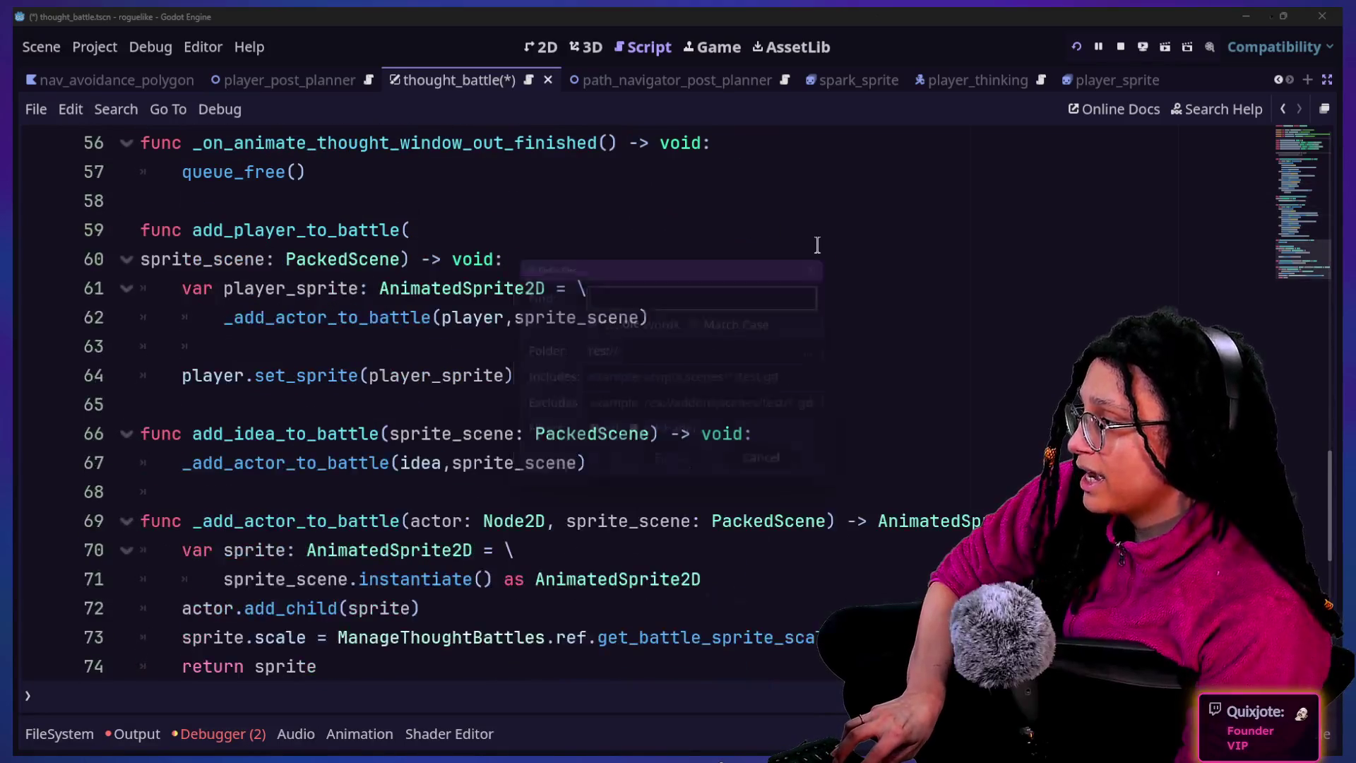
key(Escape)
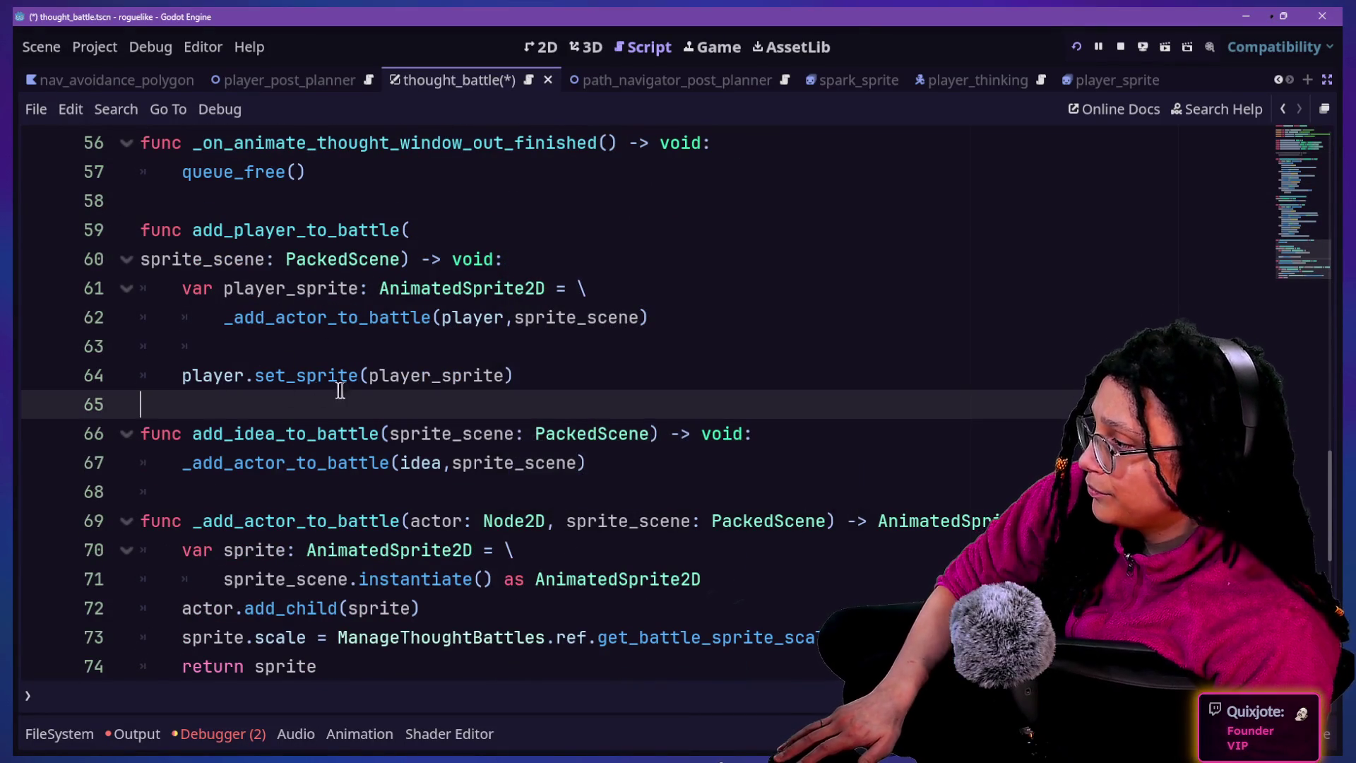
click(339, 375)
scroll(341, 382, down, 2)
drag(269, 332, 471, 405)
click(472, 405)
drag(271, 409, 384, 408)
click(383, 408)
scroll(383, 410, up, 4)
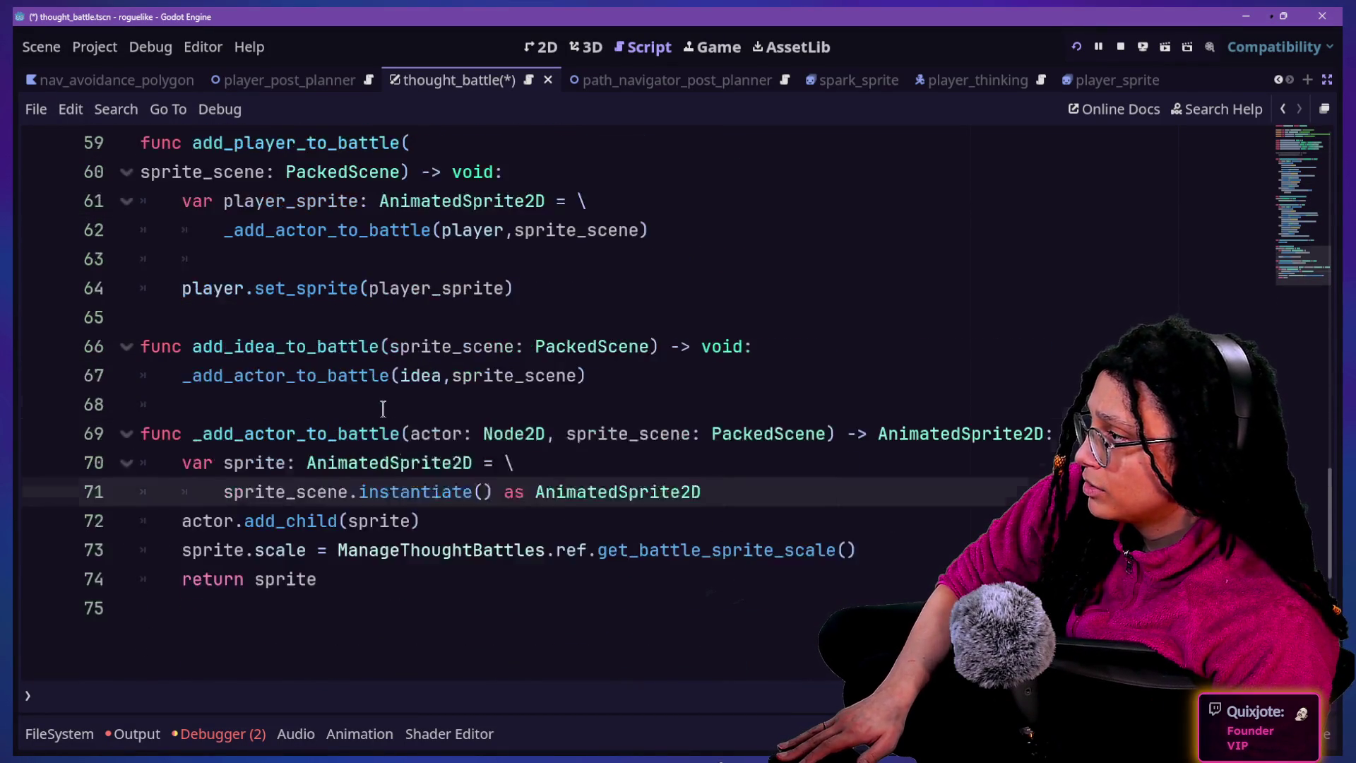
Find the add_child(sprite) call on line 72 and enlarge the code font
key(ctrl+f)
text(add_child)
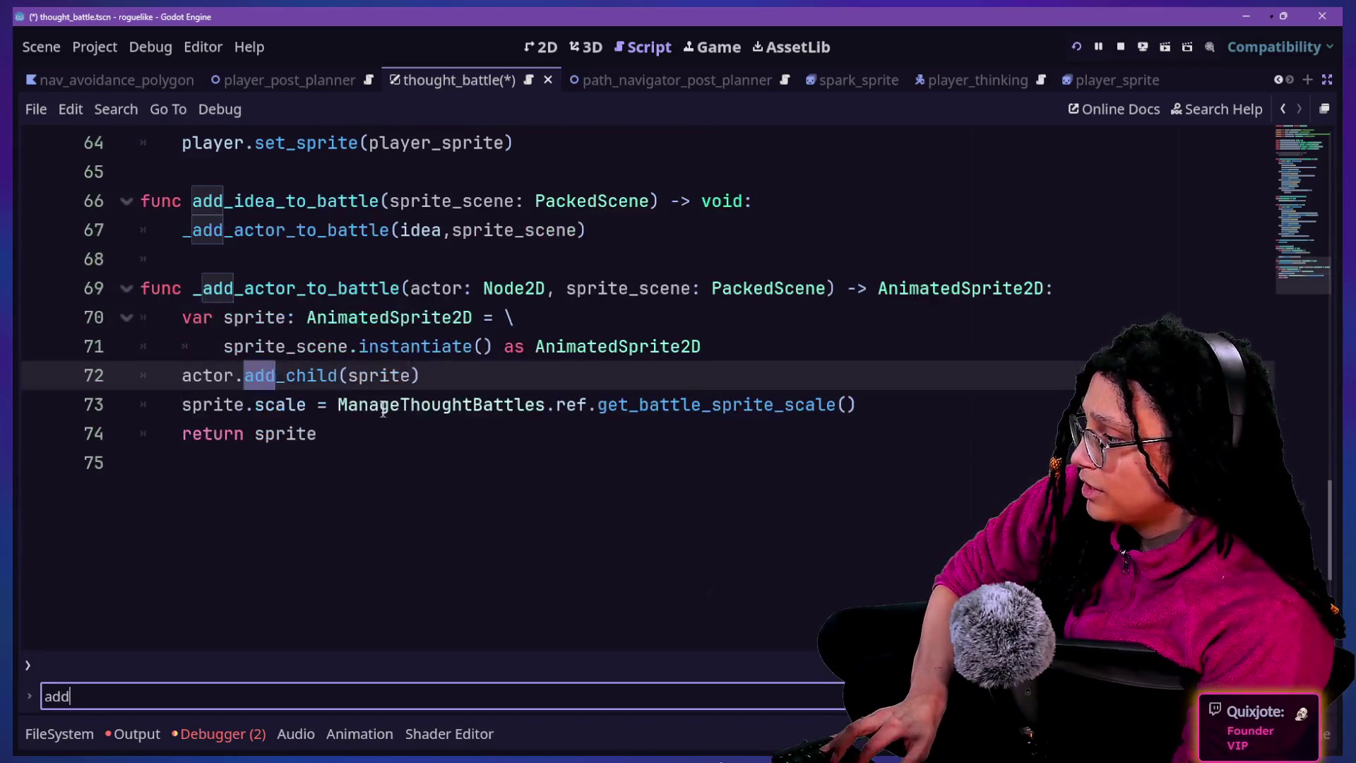
click(282, 381)
drag(339, 375, 445, 379)
click(457, 377)
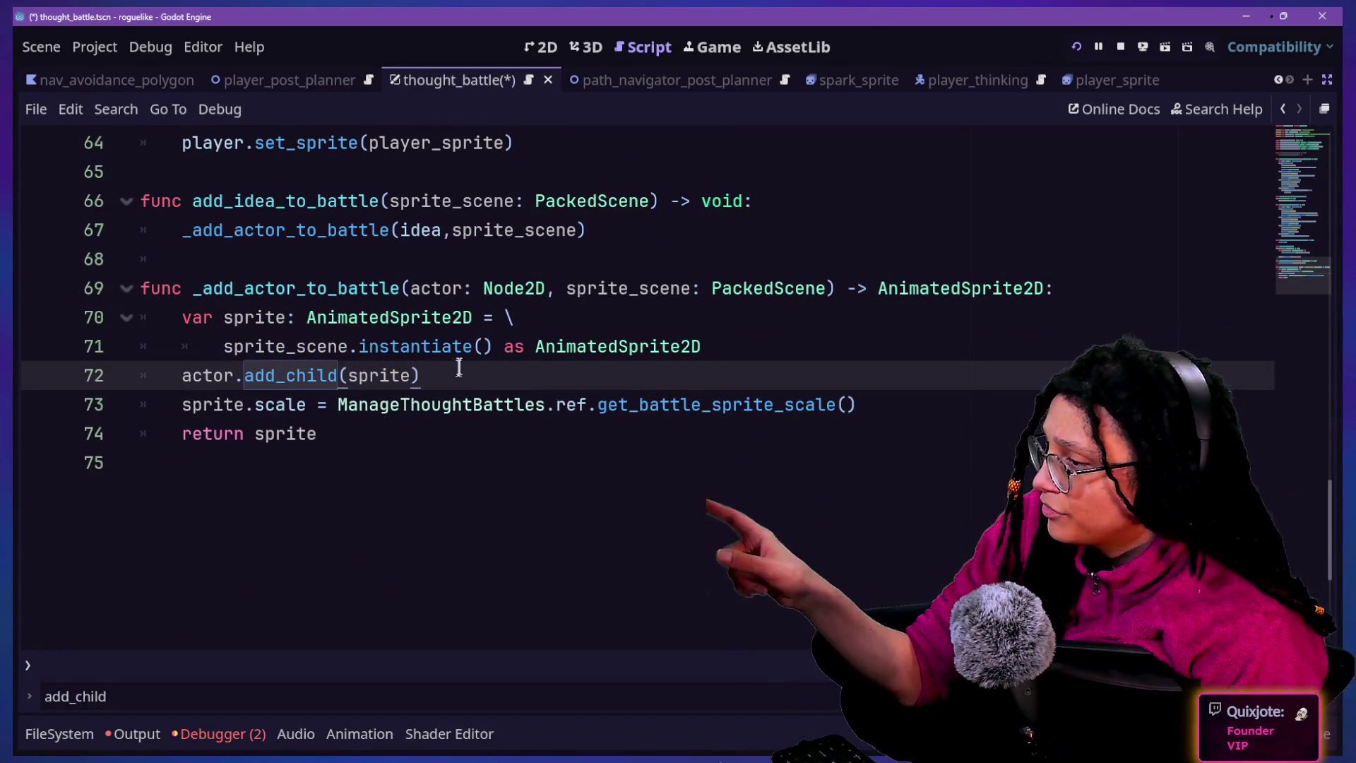
key(ctrl+equal)
key(ctrl+equal)
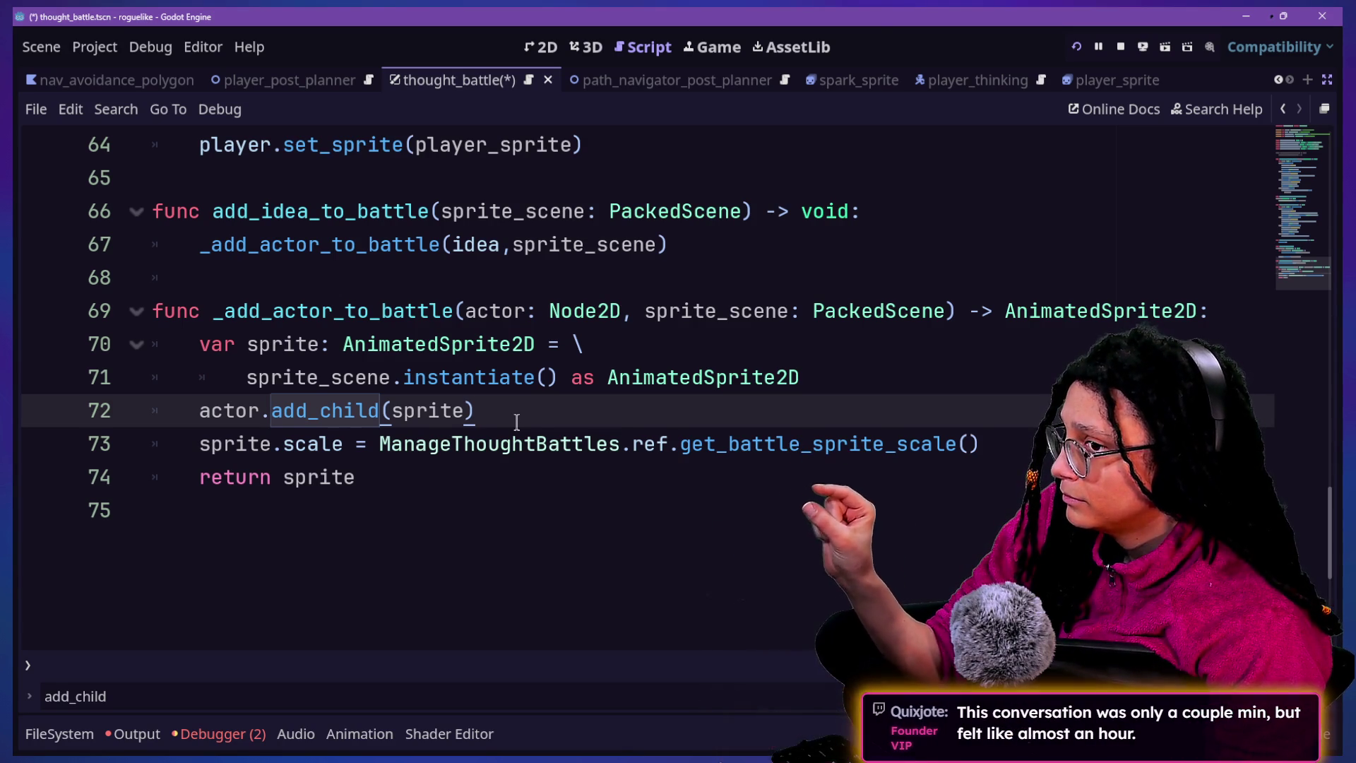
click(110, 49)
mouse_move(154, 44)
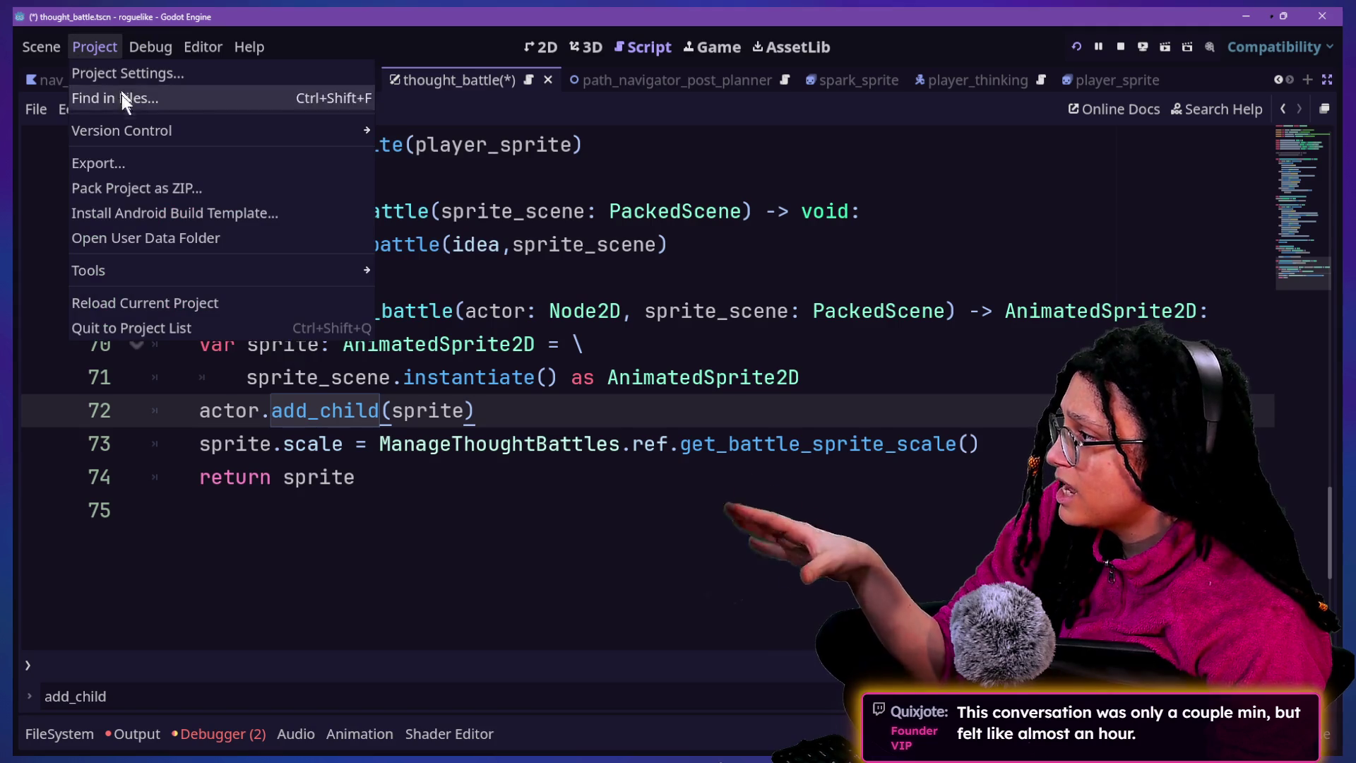
Browse the Project and Debug menus without changes, and undo a stray line after add_child
click(40, 46)
click(142, 48)
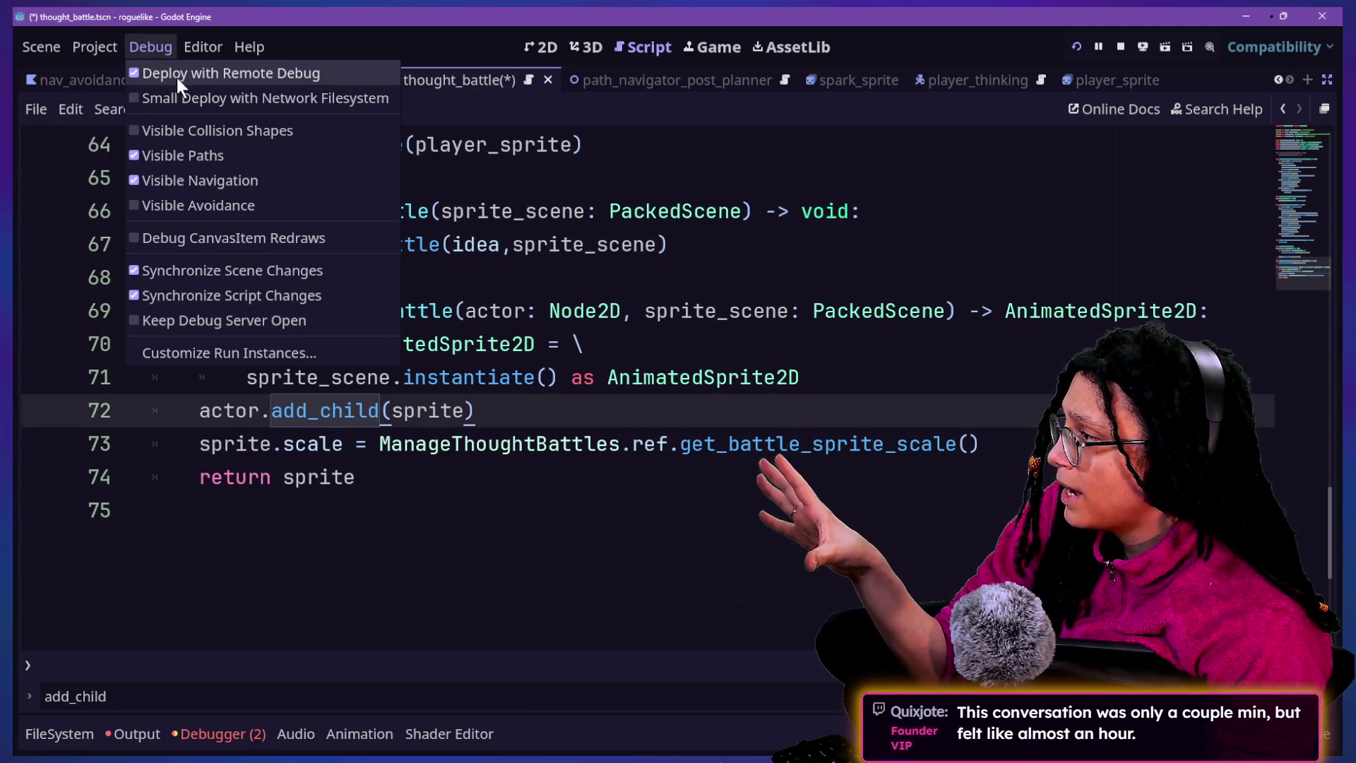
click(597, 410)
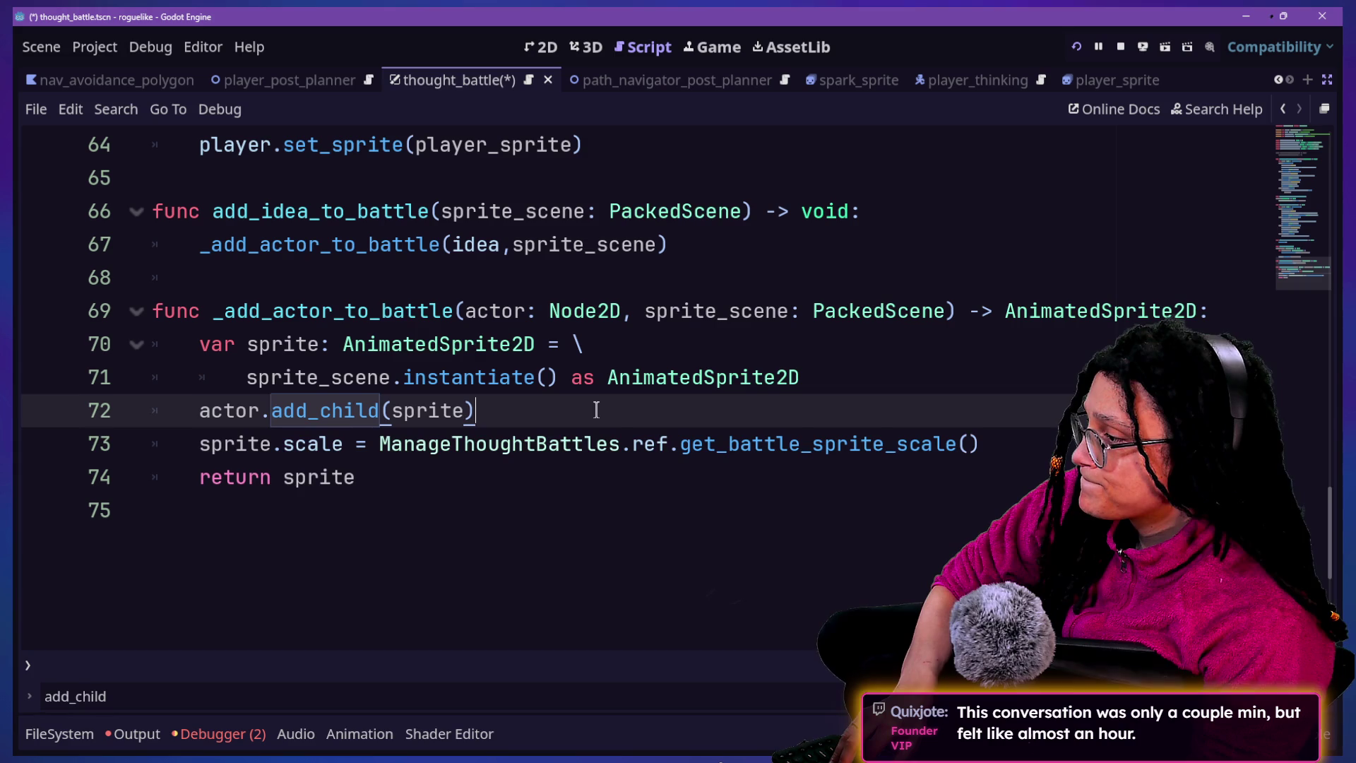
key(Return)
text(a)
key(ctrl+z)
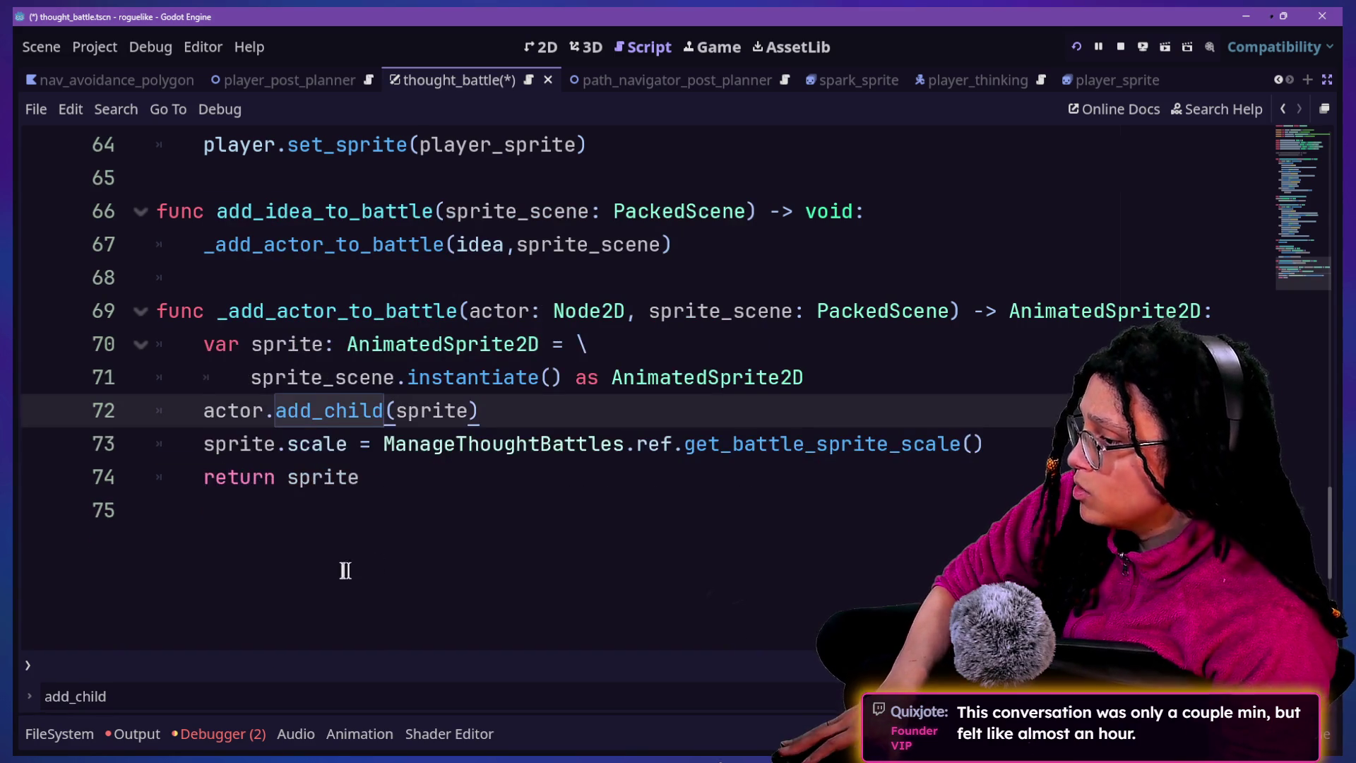
Jump from line 73 to the get_battle_sprite_scale definition in ManageThoughtBattles
drag(203, 443, 620, 445)
click(620, 445)
drag(509, 462, 596, 423)
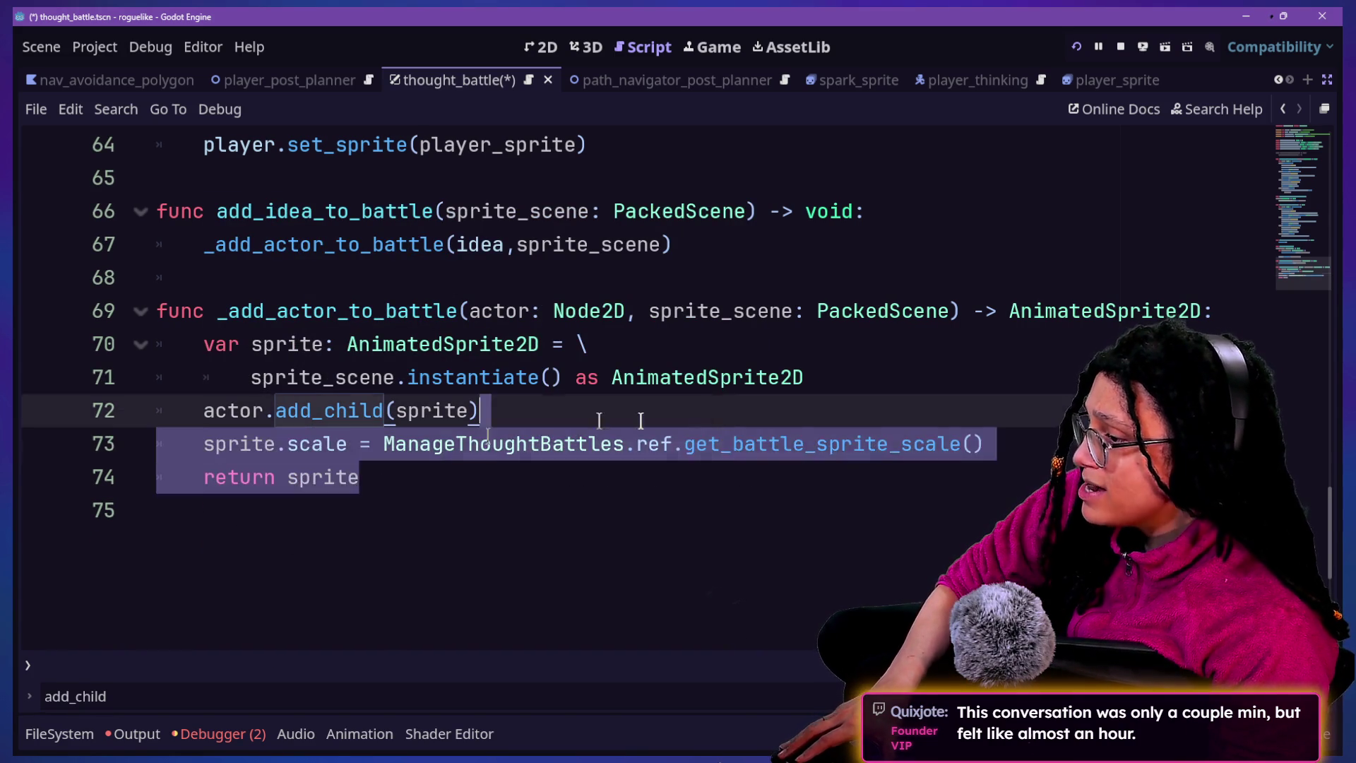
click(731, 422)
drag(800, 456, 539, 456)
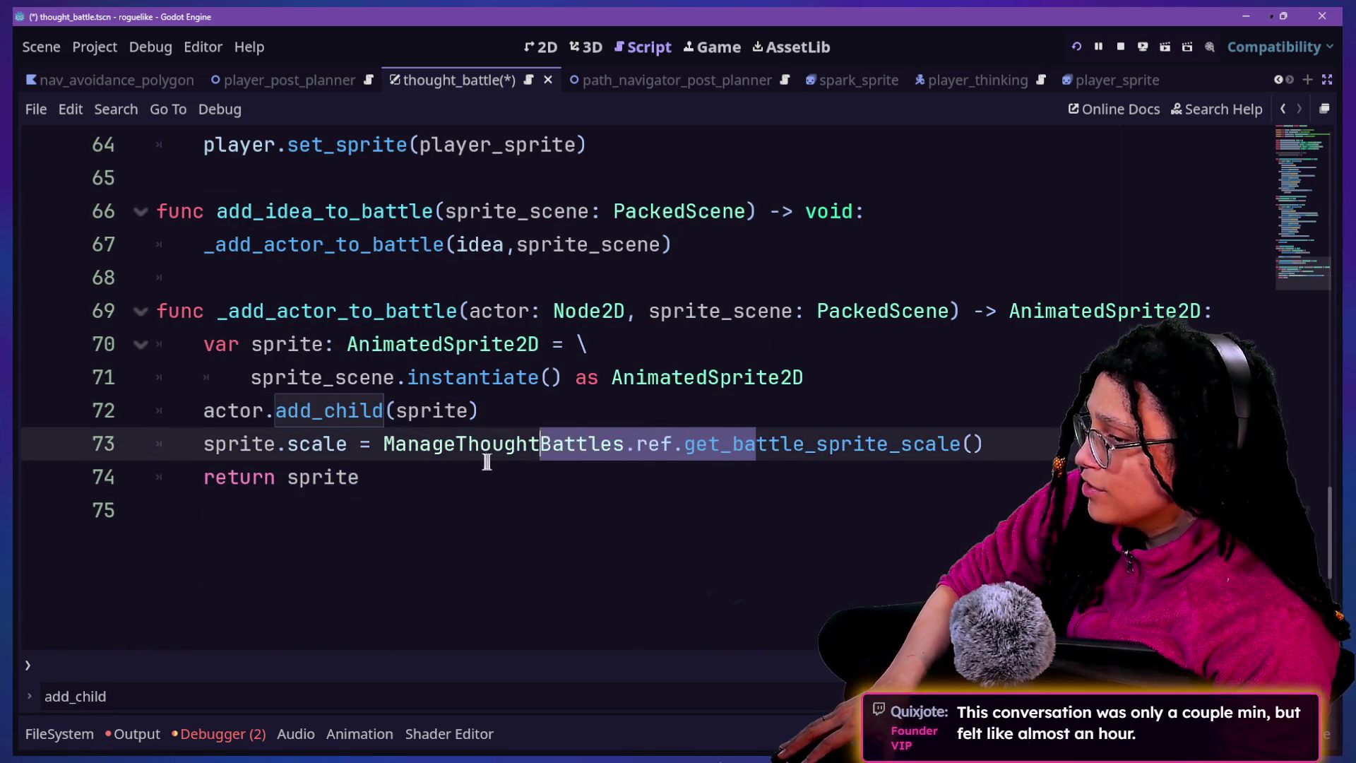
click(537, 466)
key(Down)
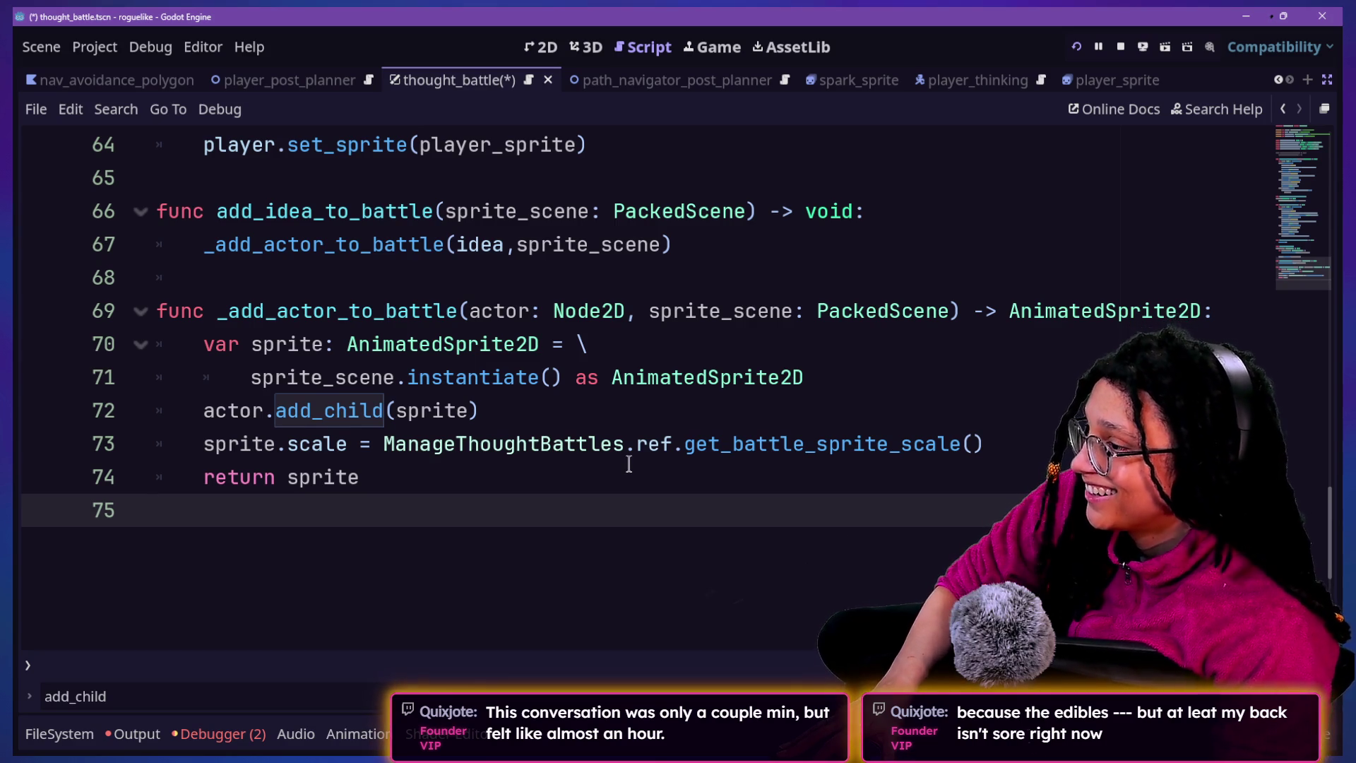
ctrl+click(761, 450)
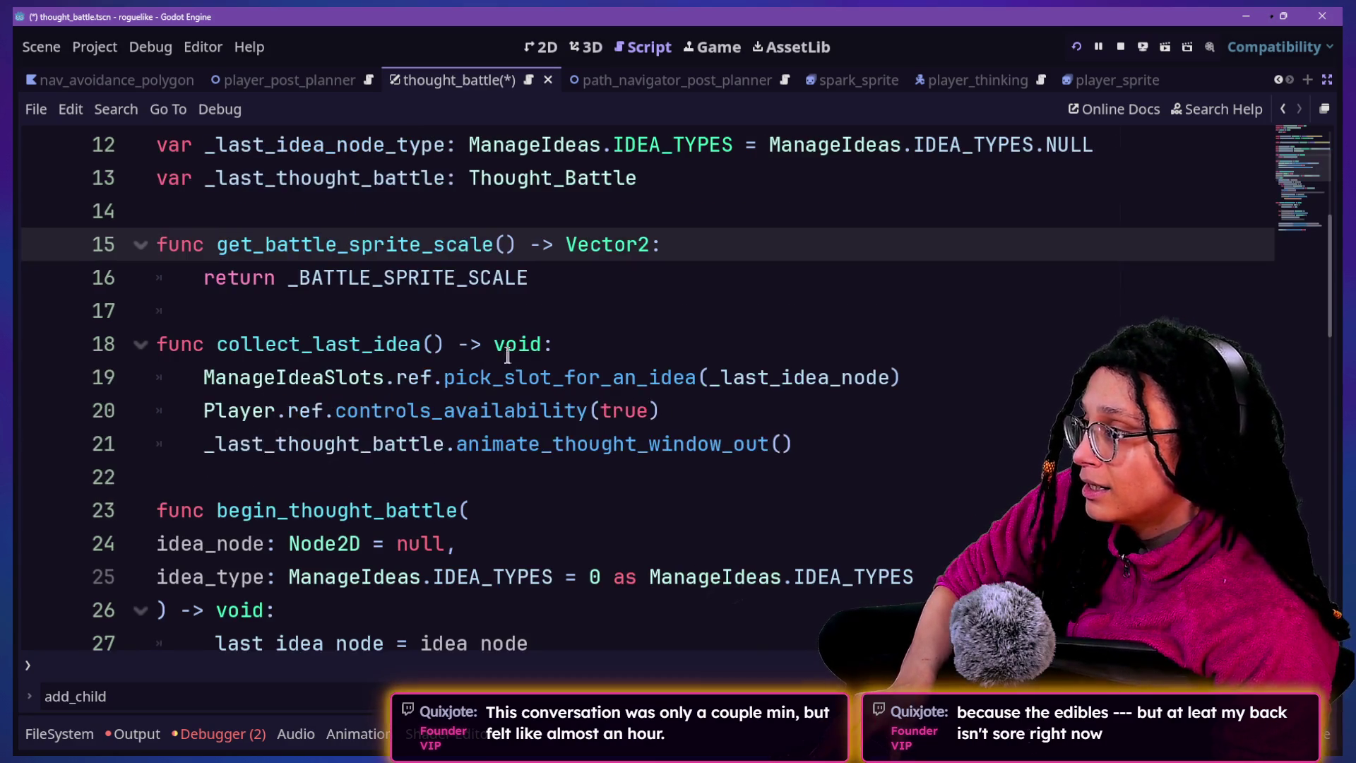
Change _BATTLE_SPRITE_SCALE on line 7 from 3.7,3.7 to Vector2(1.,1.), save, and run the project
scroll(428, 302, up, 4)
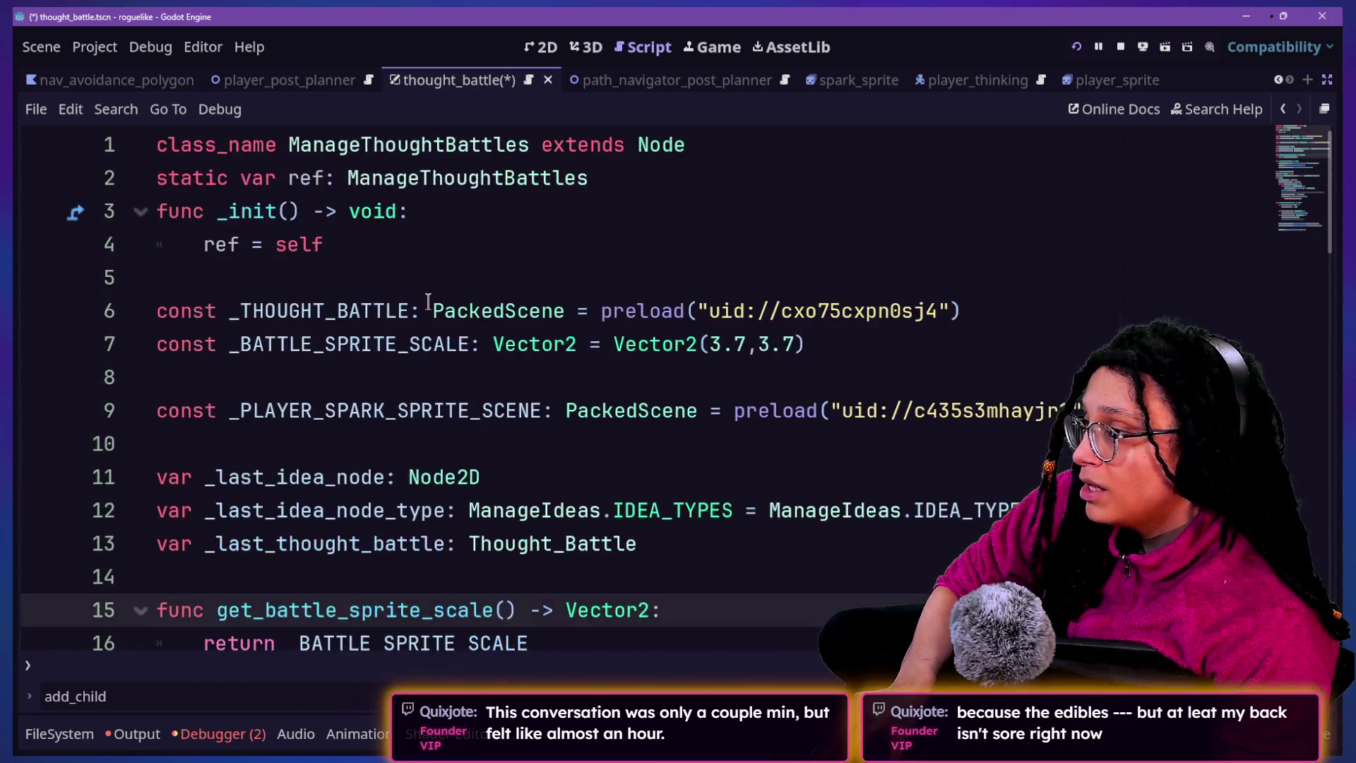
click(709, 344)
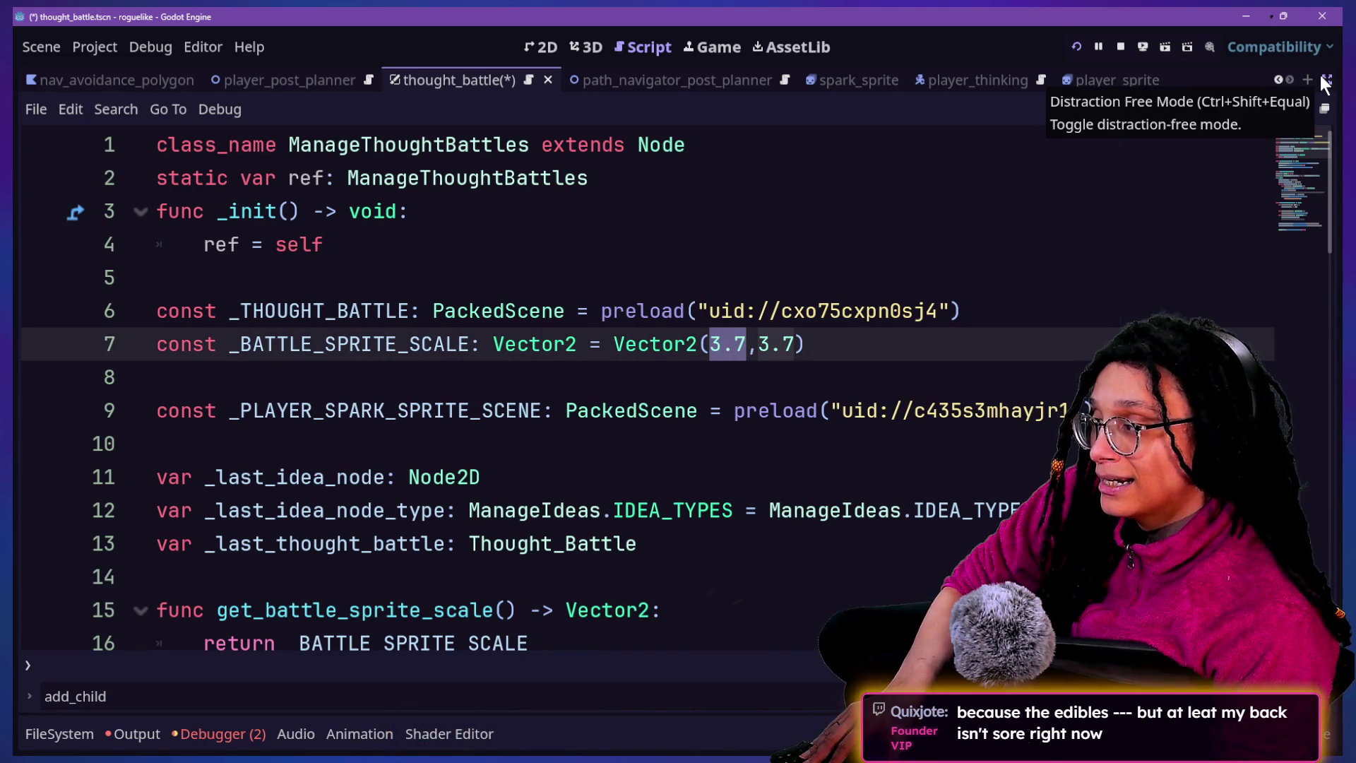
text(1/)
key(Right)
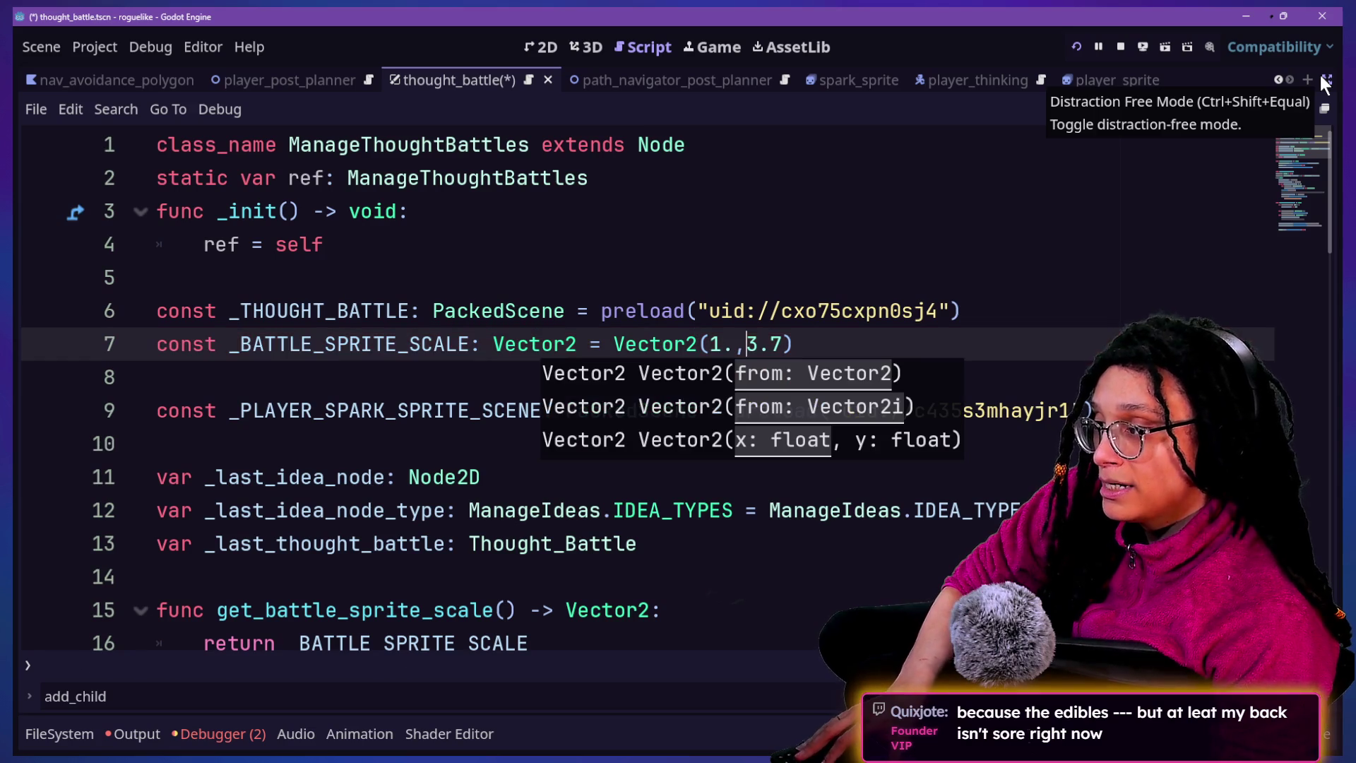
text(1.)
key(ctrl+s)
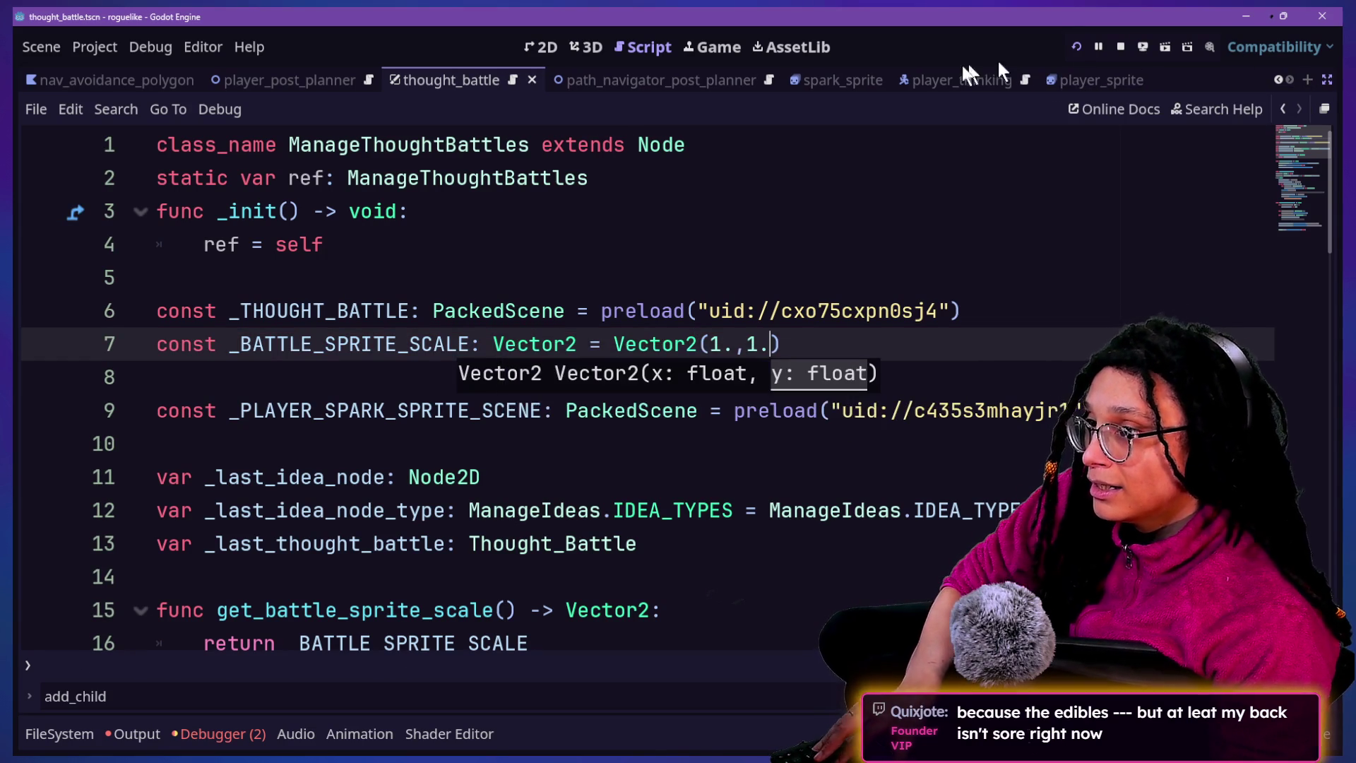
click(1078, 44)
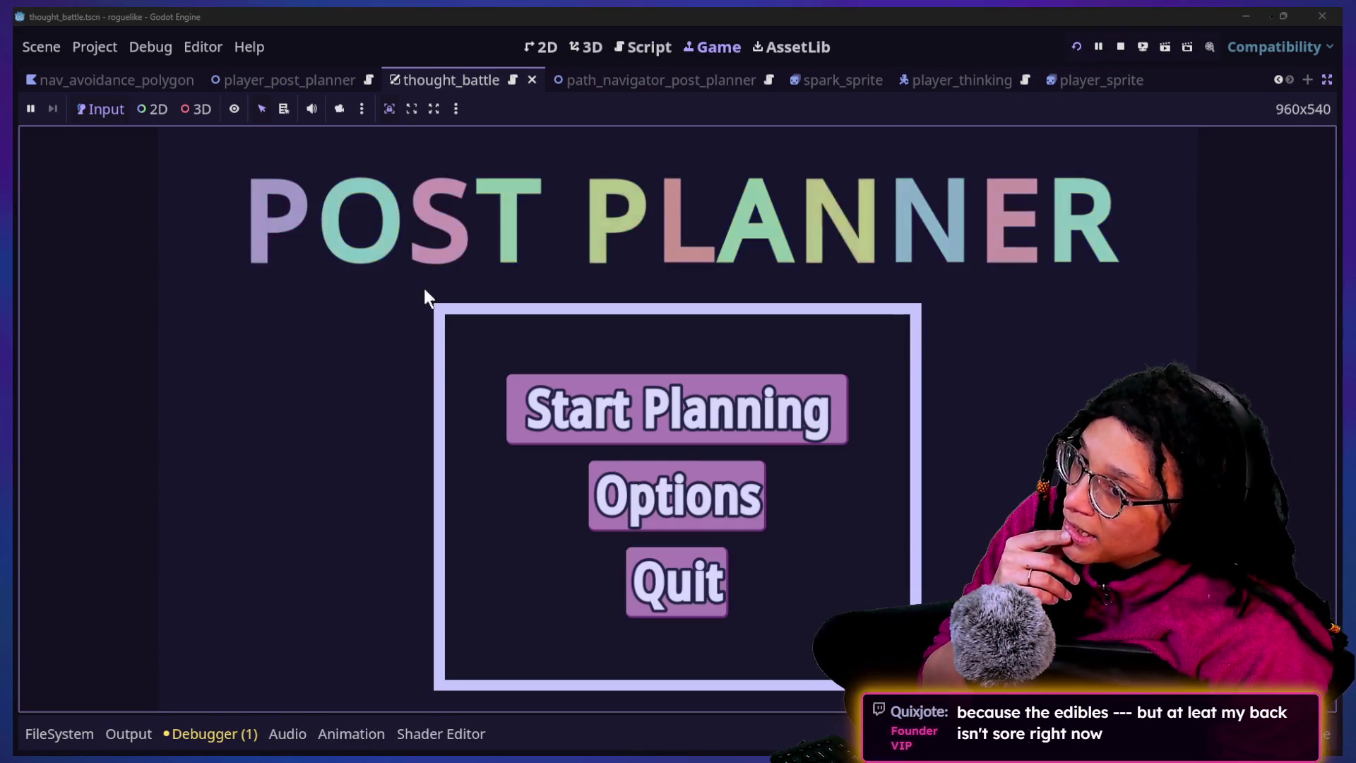
Start planning on Catstagram and move the player left, triggering the _flip_sprite error
click(616, 387)
click(699, 387)
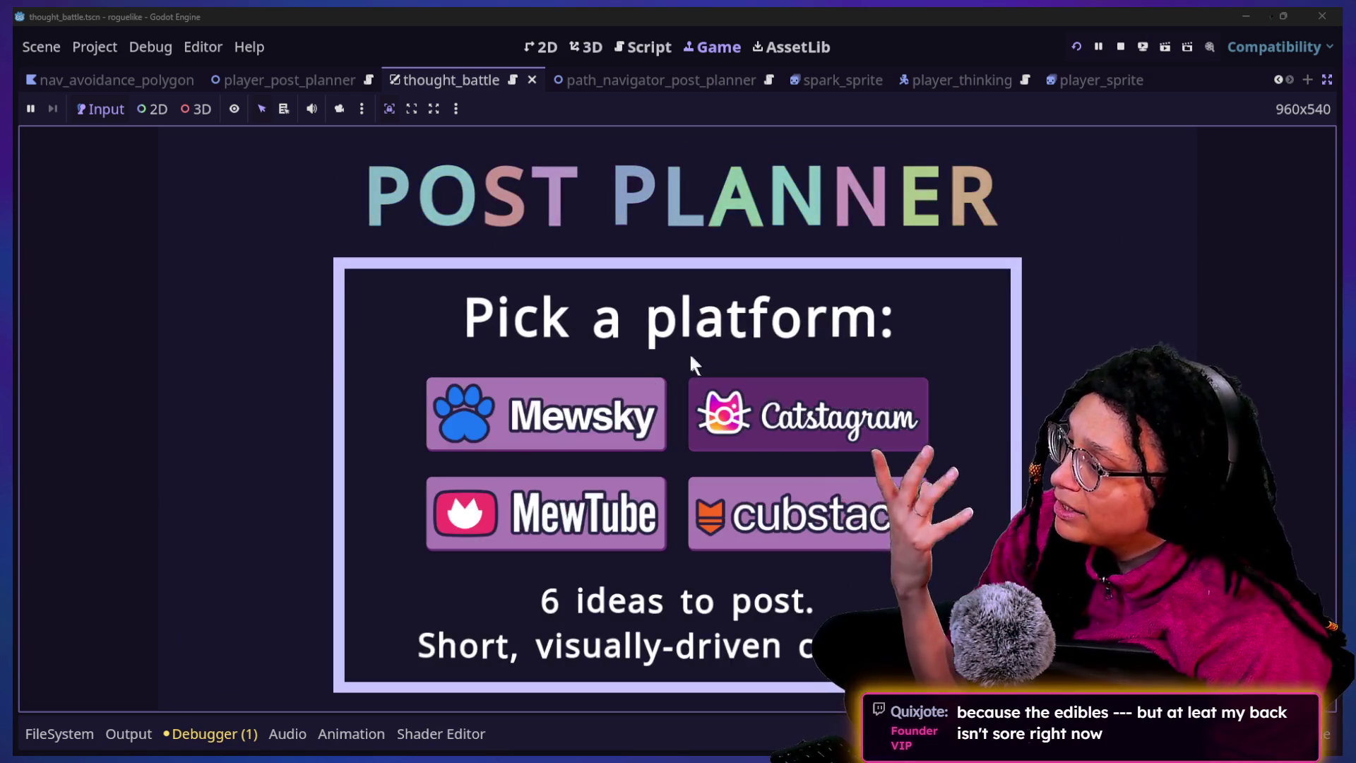
key(Left)
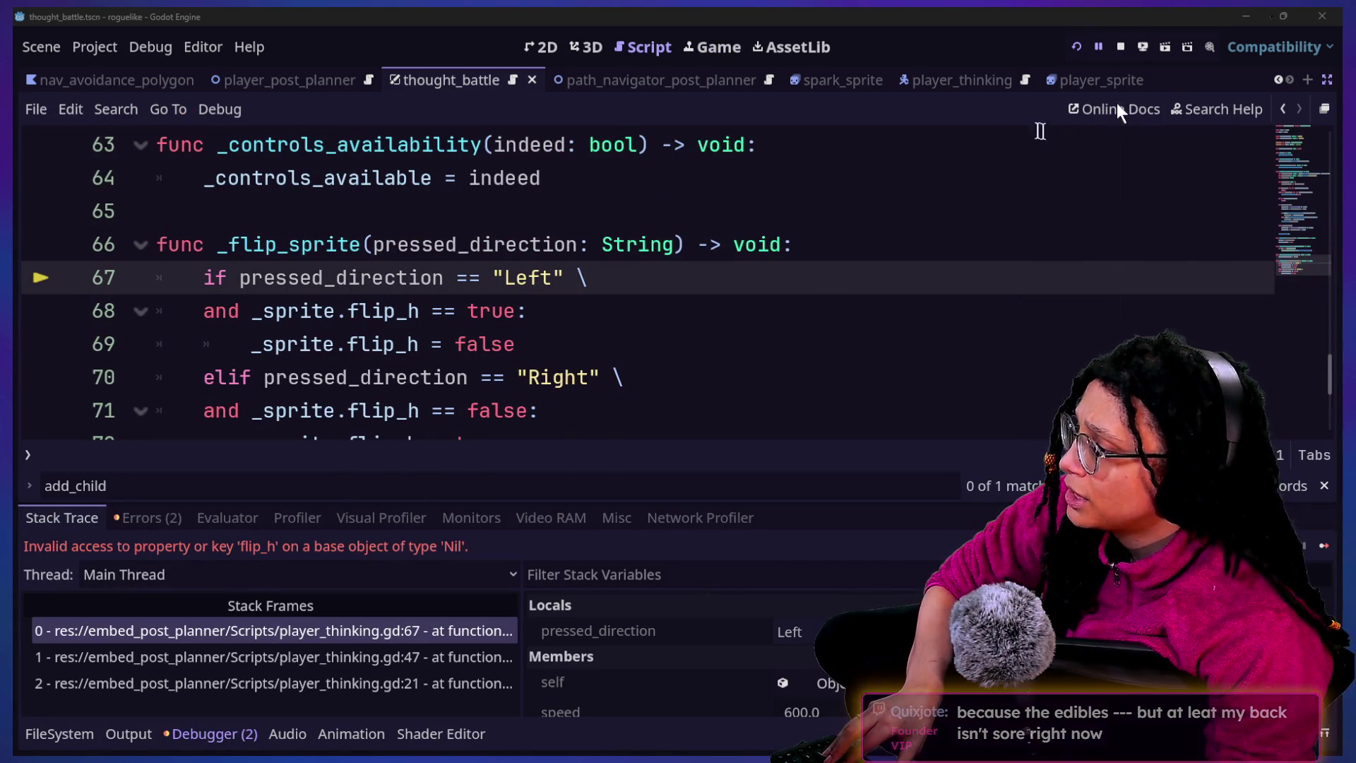
scroll(916, 265, up, 4)
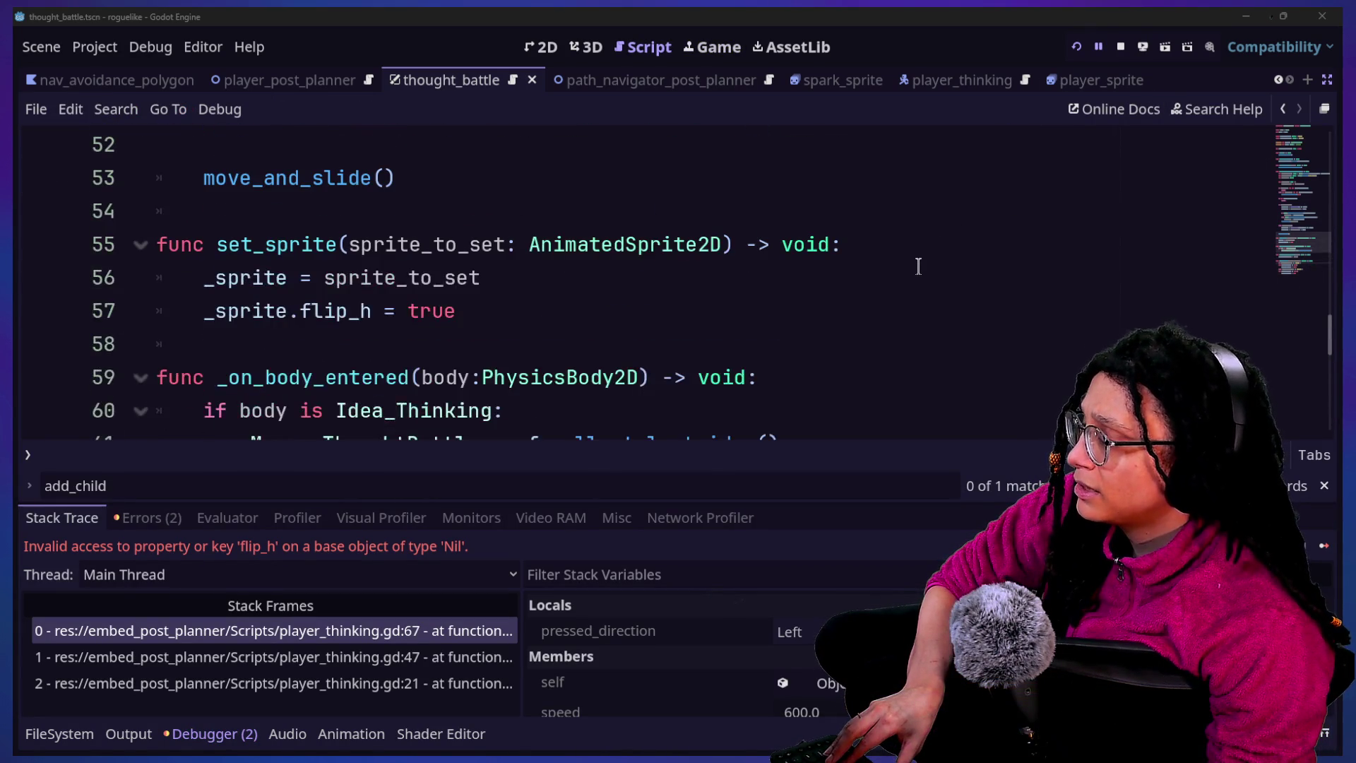
scroll(918, 266, down, 4)
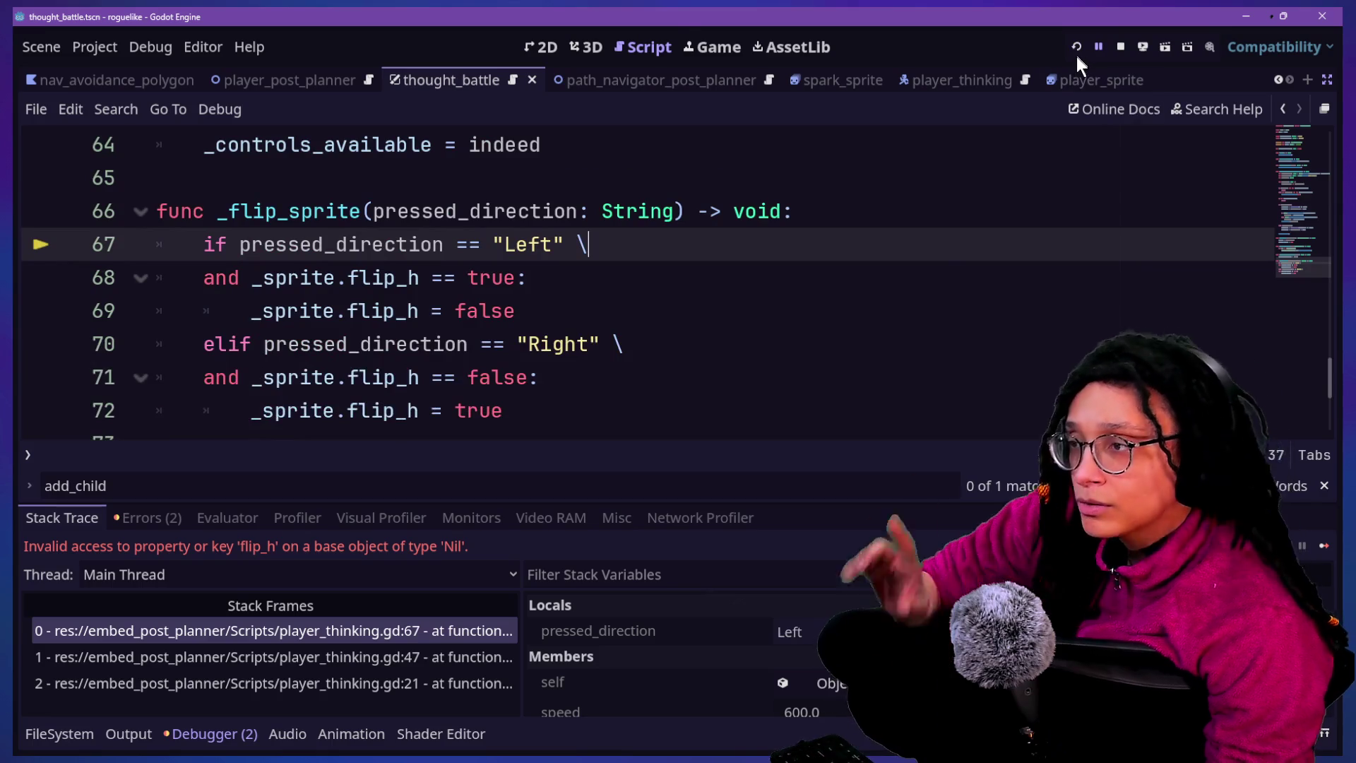
Restart the game and start planning again to enter the level
click(1076, 56)
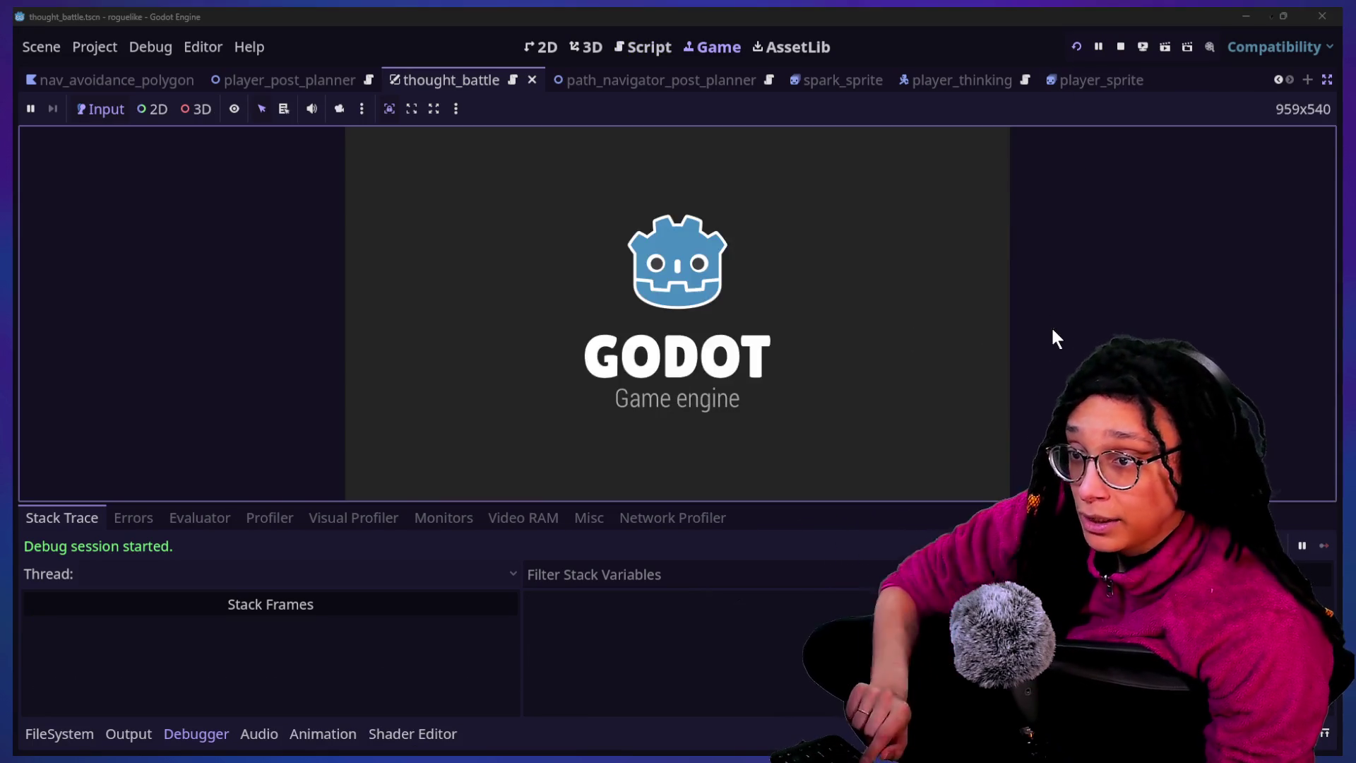
click(679, 301)
key(Return)
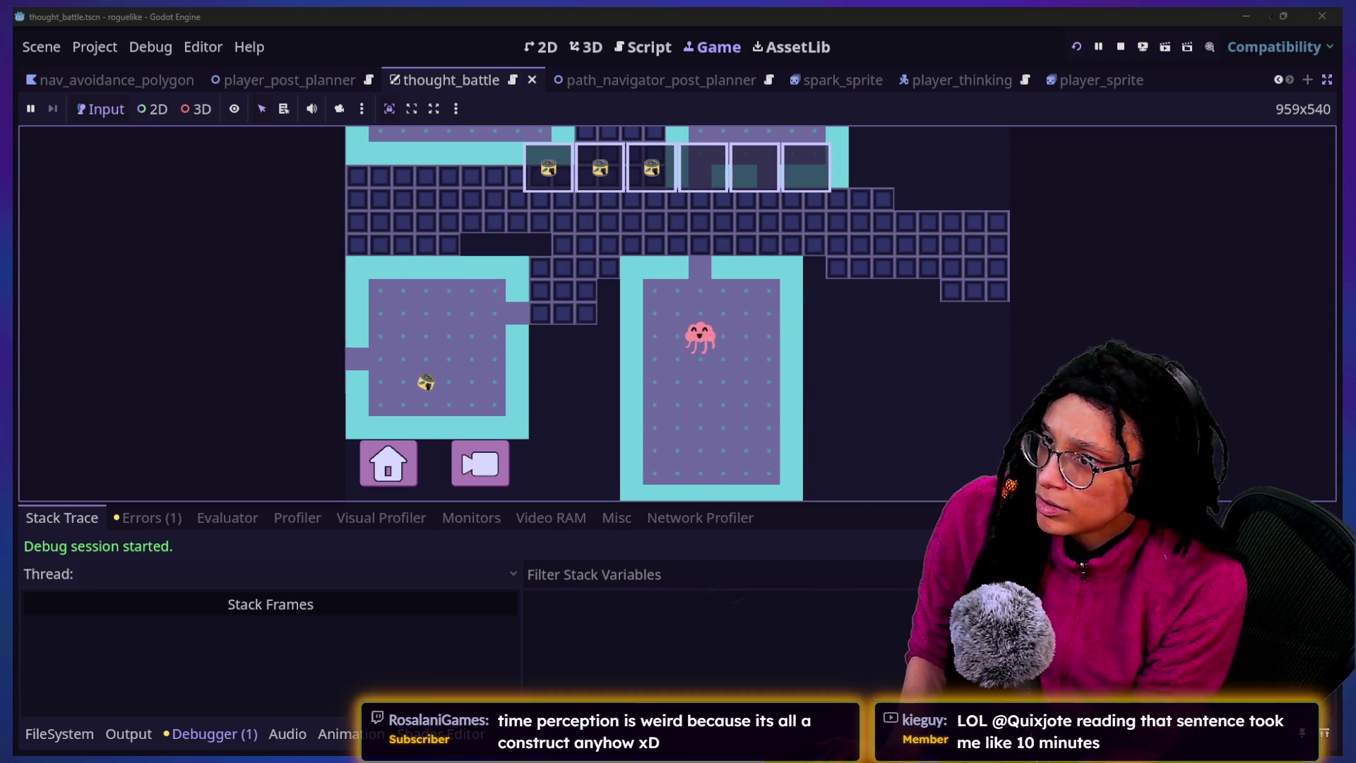
Leave distraction-free mode, open player_thinking, rerun the game and start planning on cubstack
click(1324, 79)
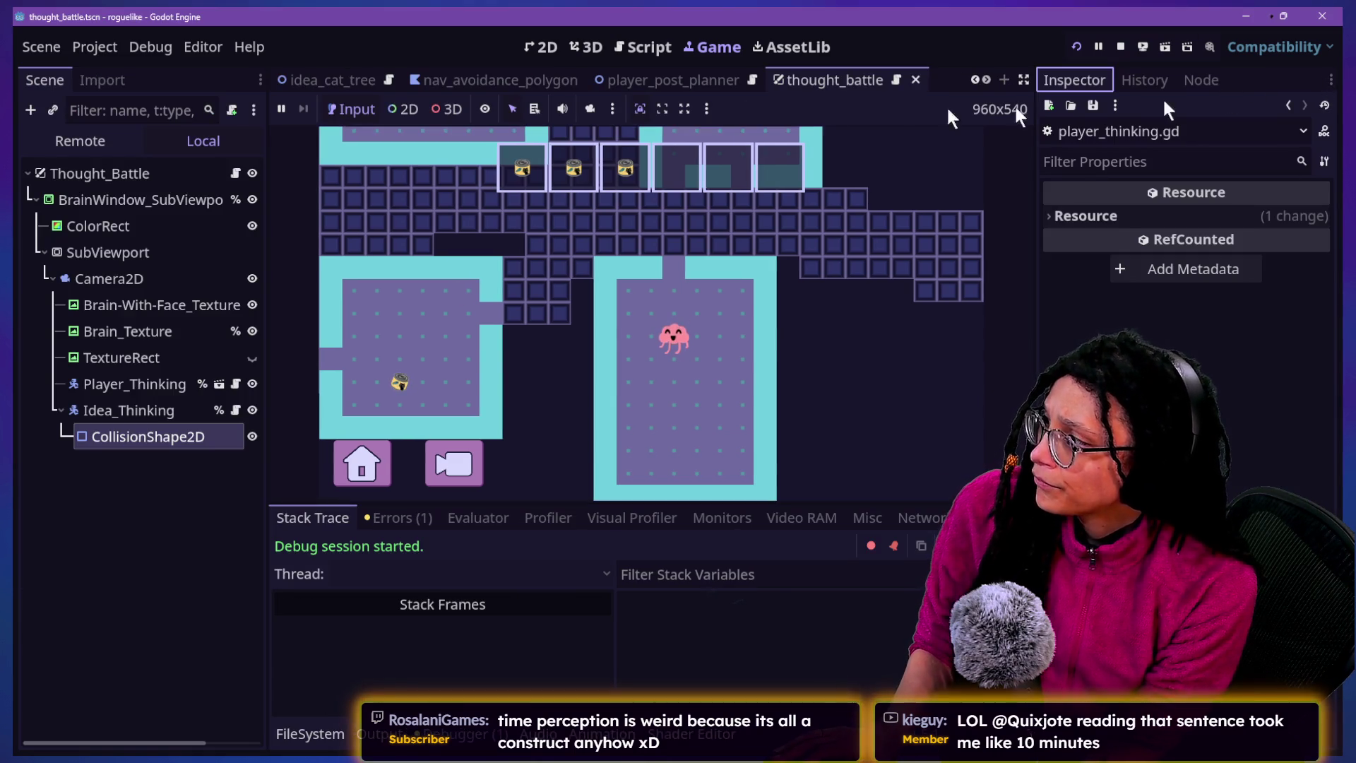
click(218, 383)
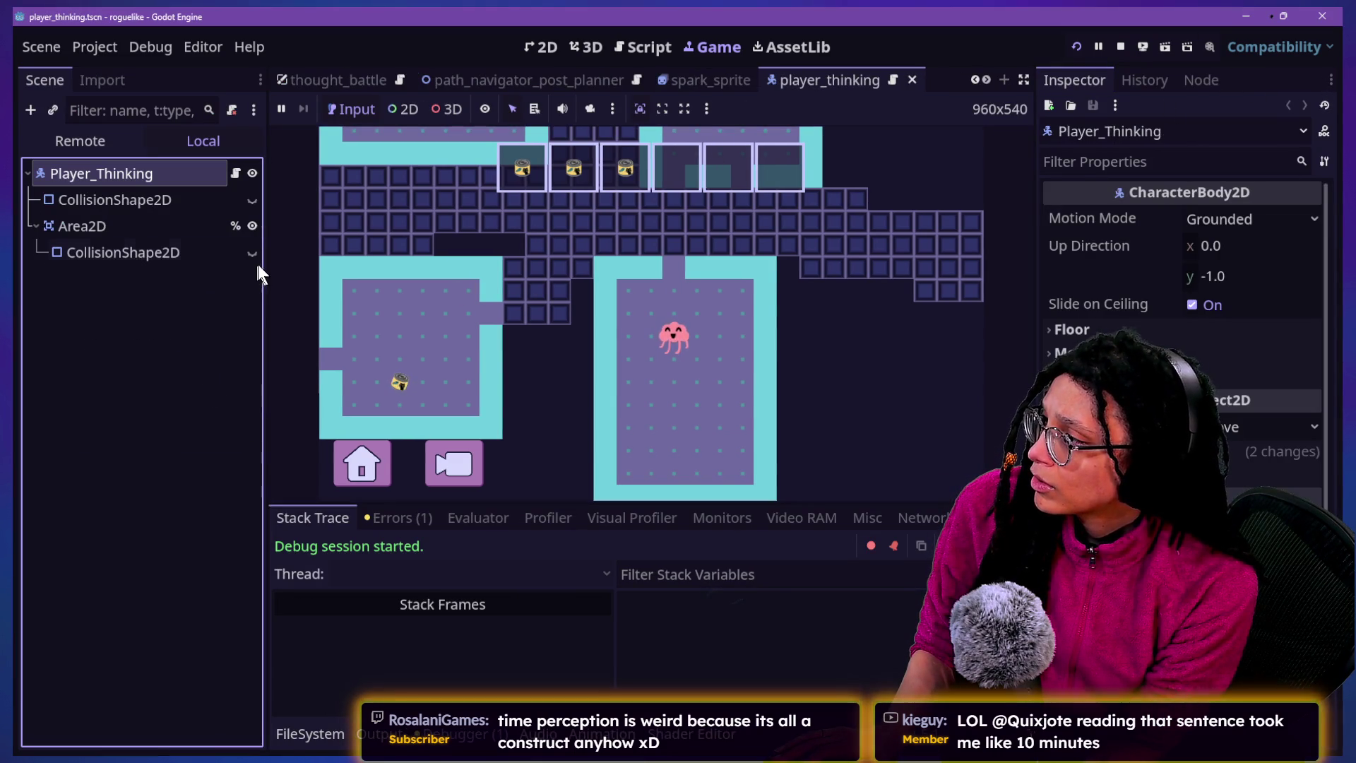
click(1076, 47)
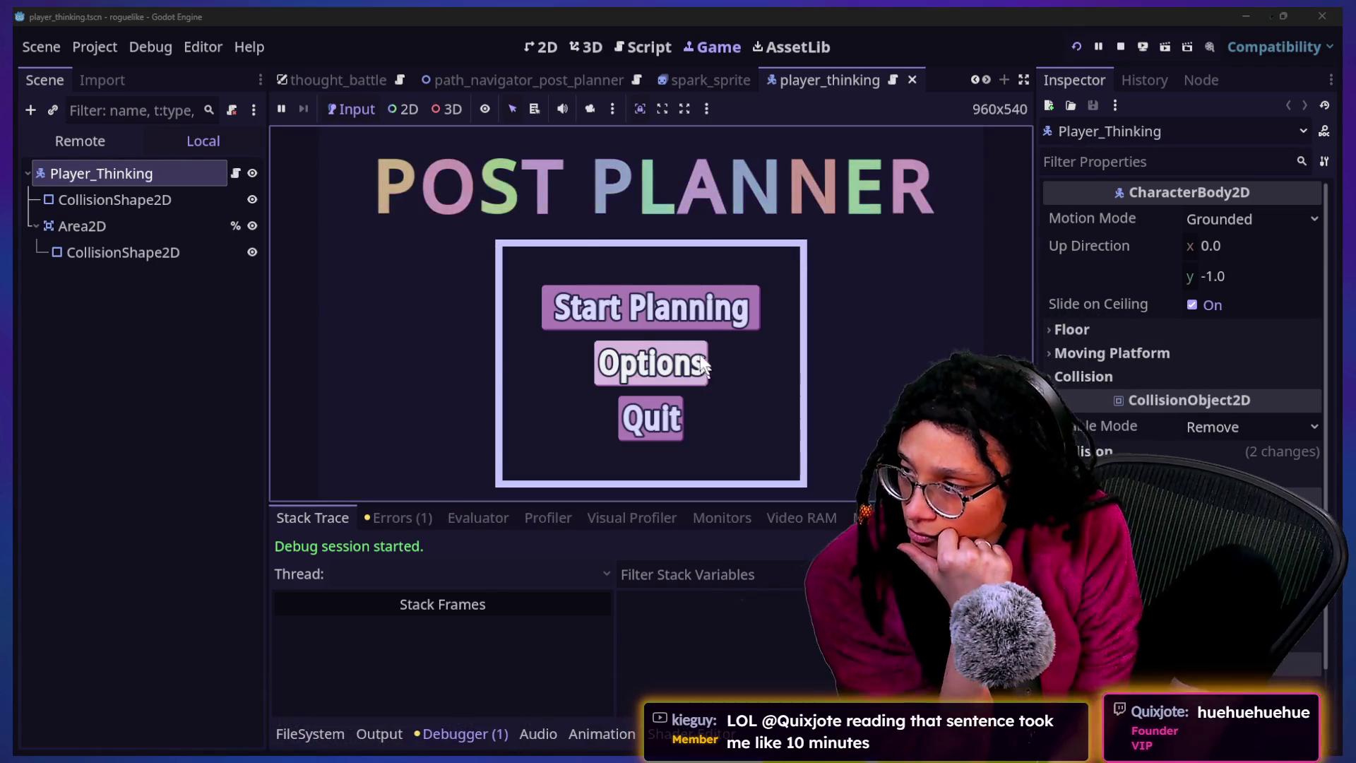
click(702, 311)
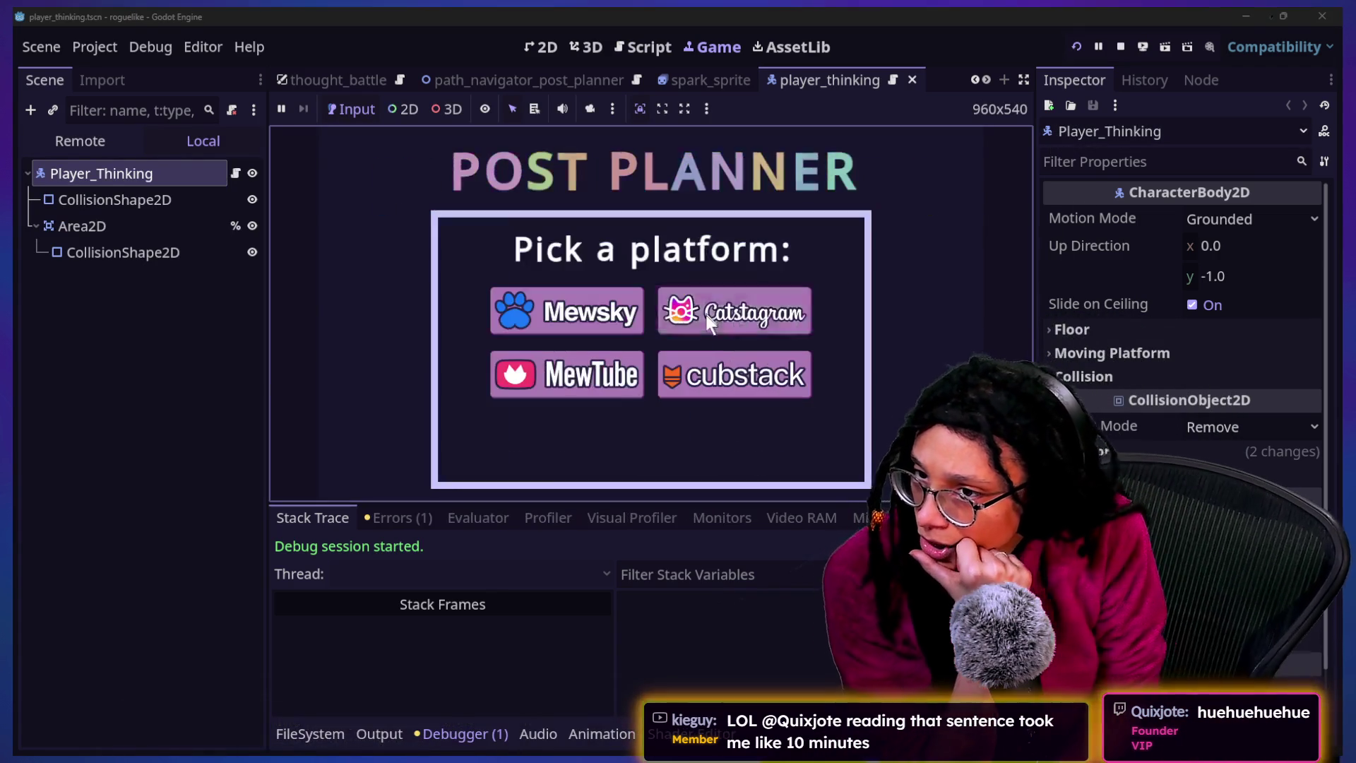
click(731, 356)
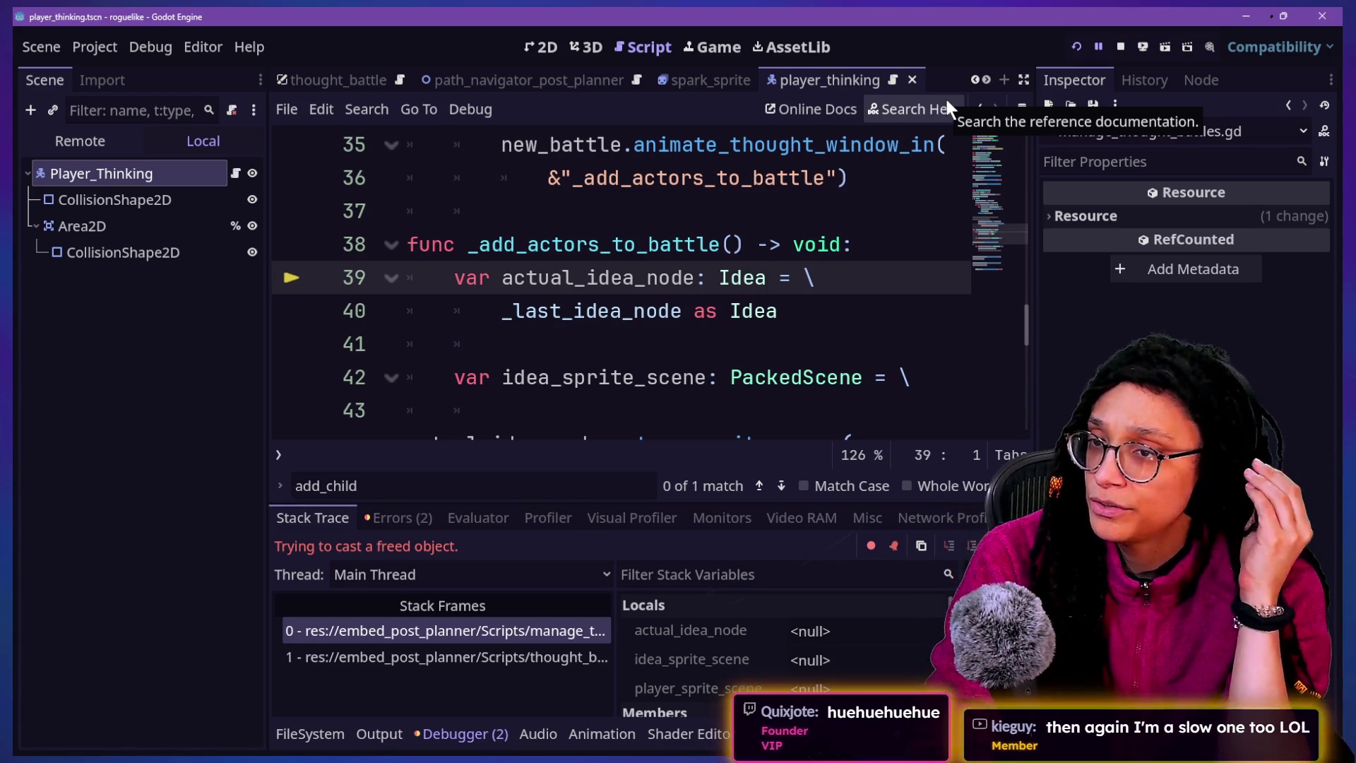
Expand the script editor to full width and collapse the bottom panel around _add_actors_to_battle
click(757, 252)
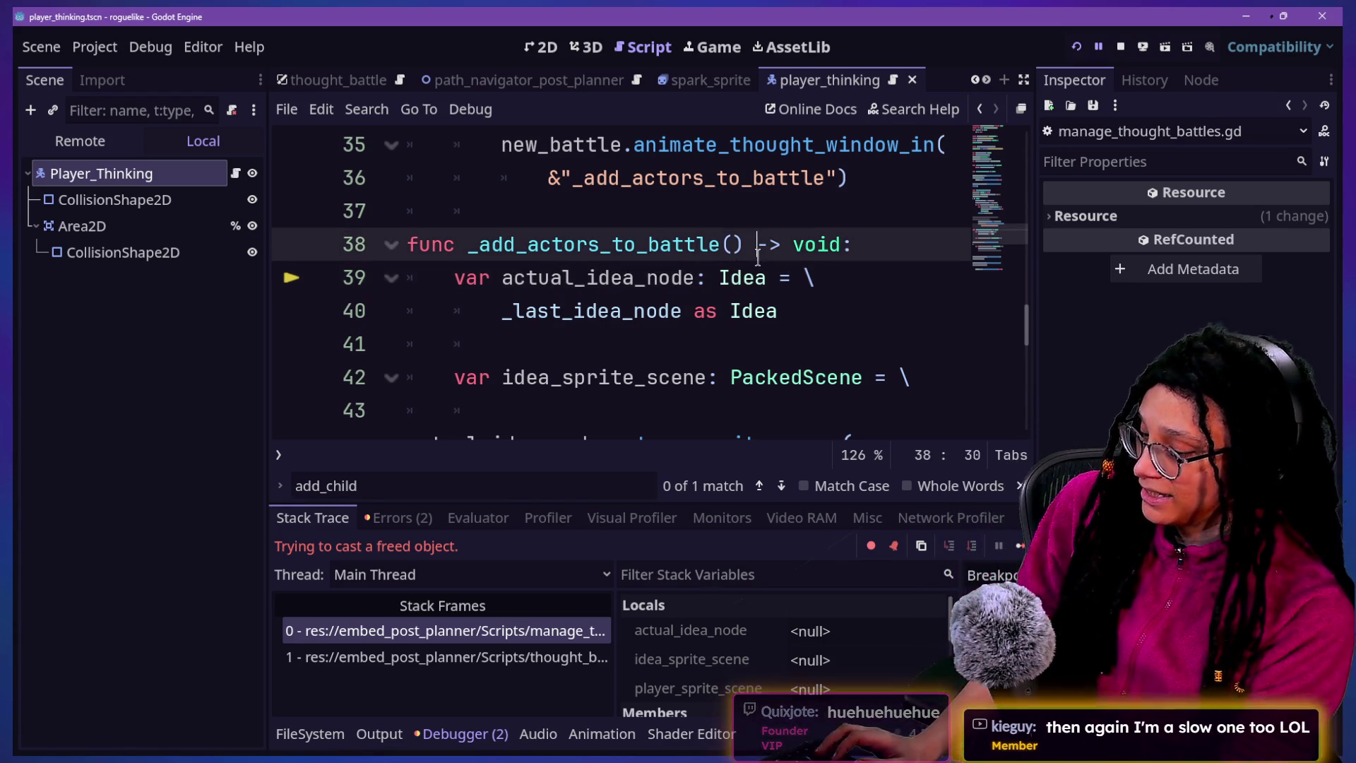
key(ctrl+shift+F11)
key(alt+o)
key(ctrl+j)
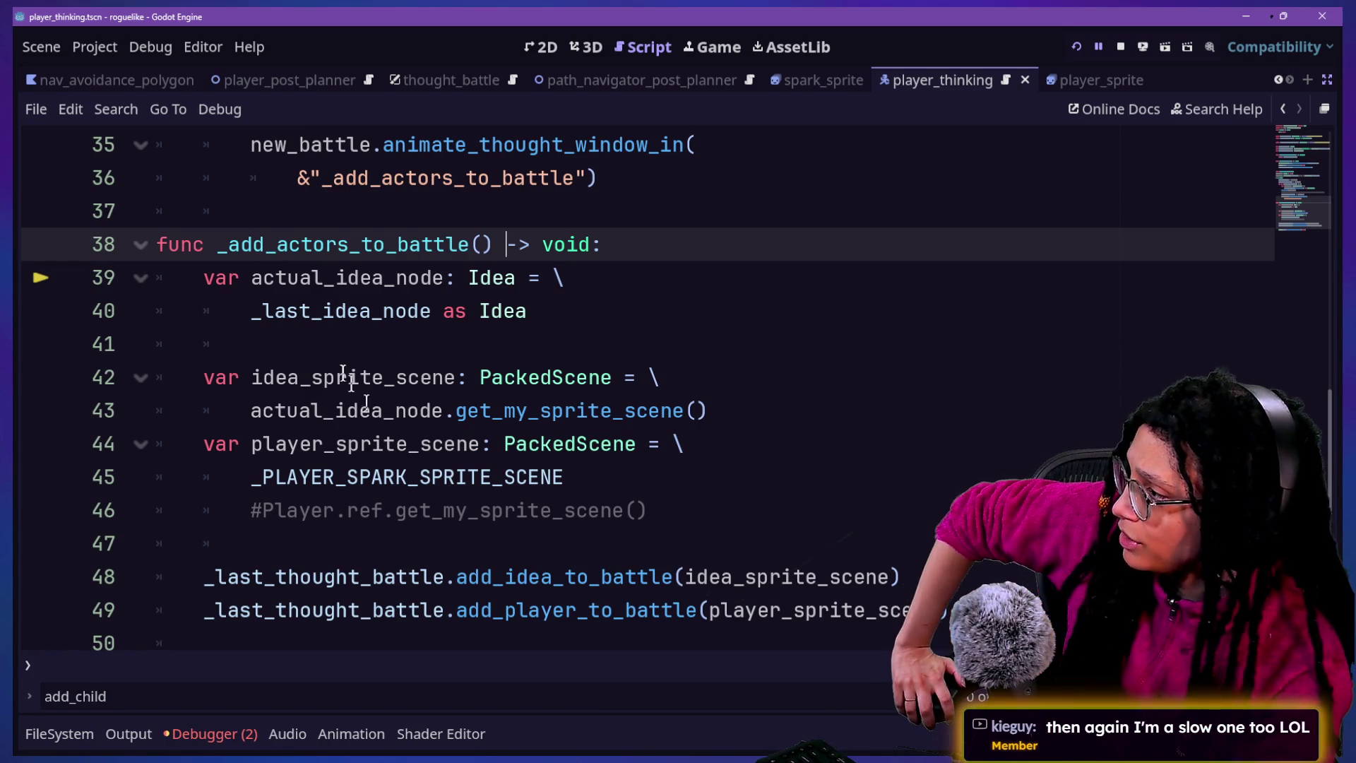
drag(238, 306, 351, 312)
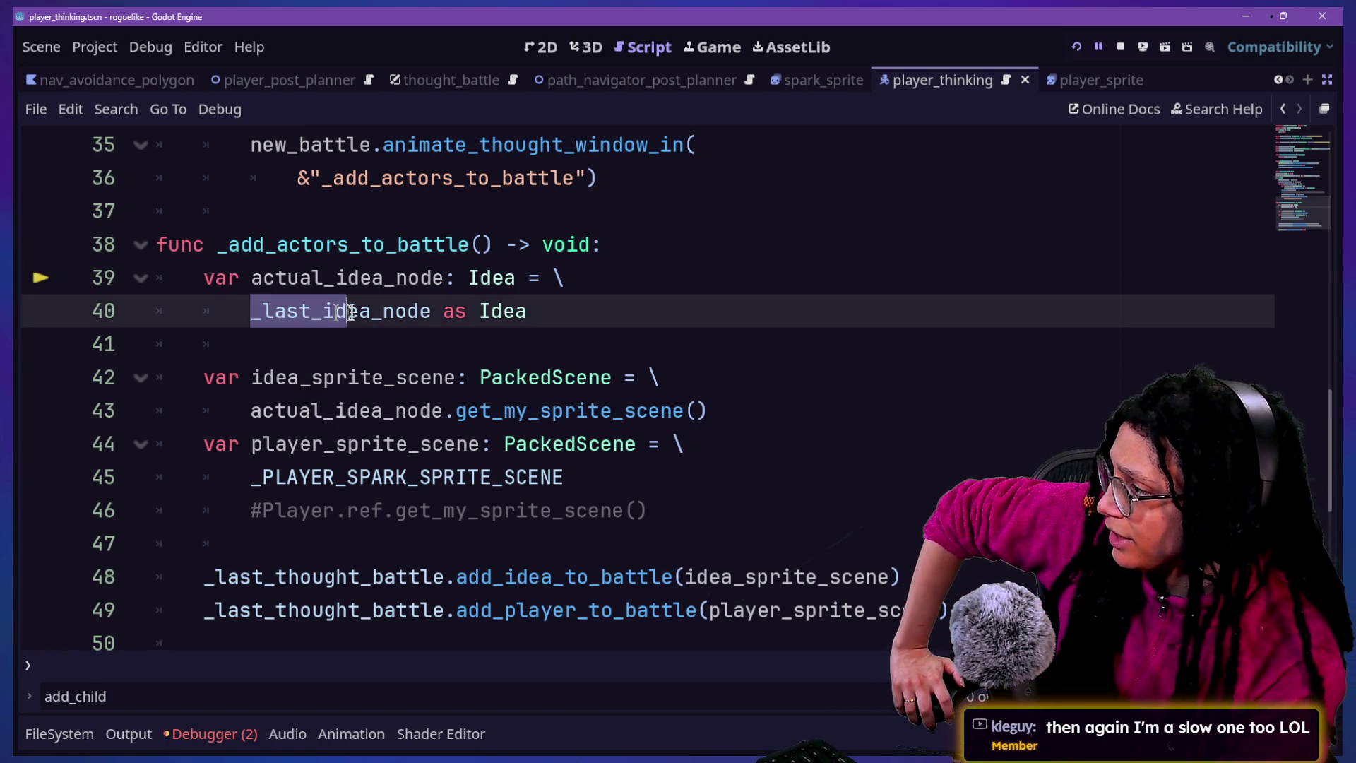
Step between the thought_battle.gd and manage_thought_battles.gd stack frames, ending on line 39
click(227, 732)
click(373, 657)
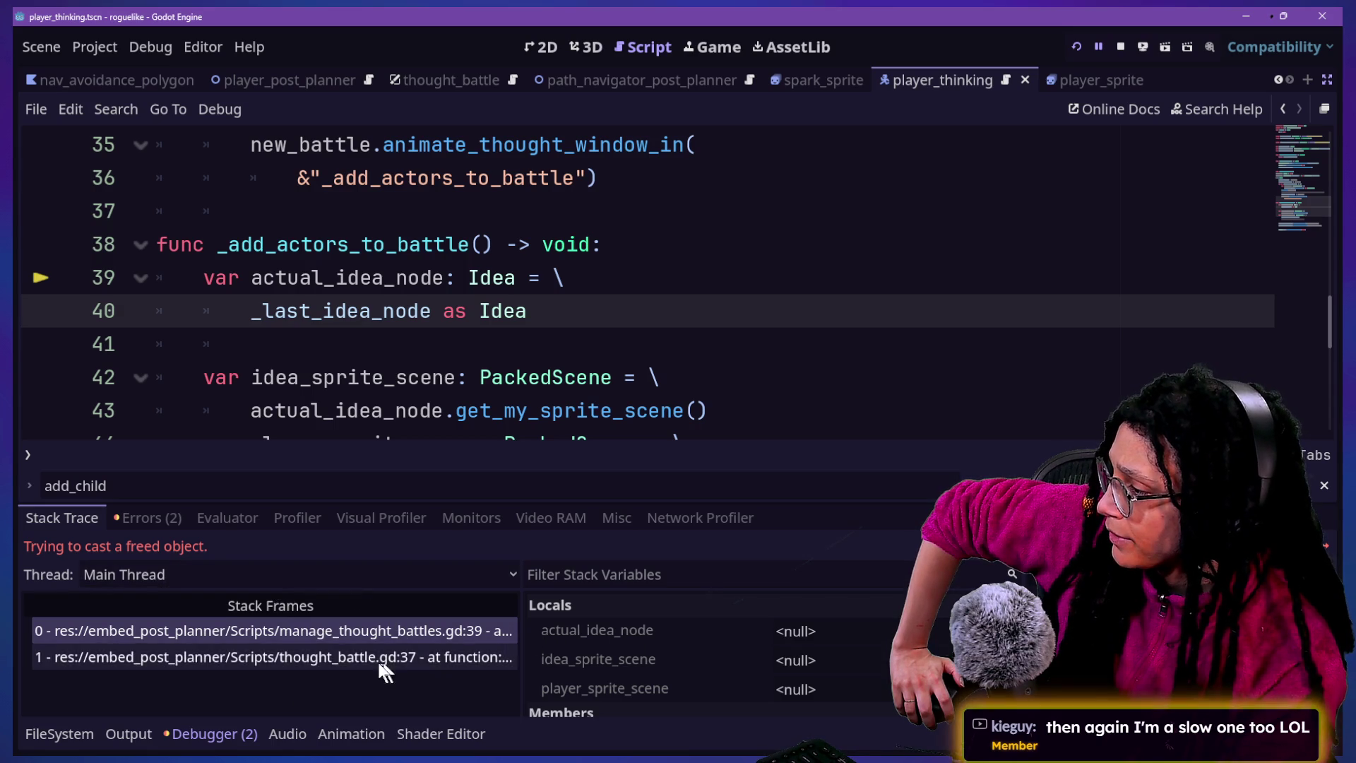
click(423, 630)
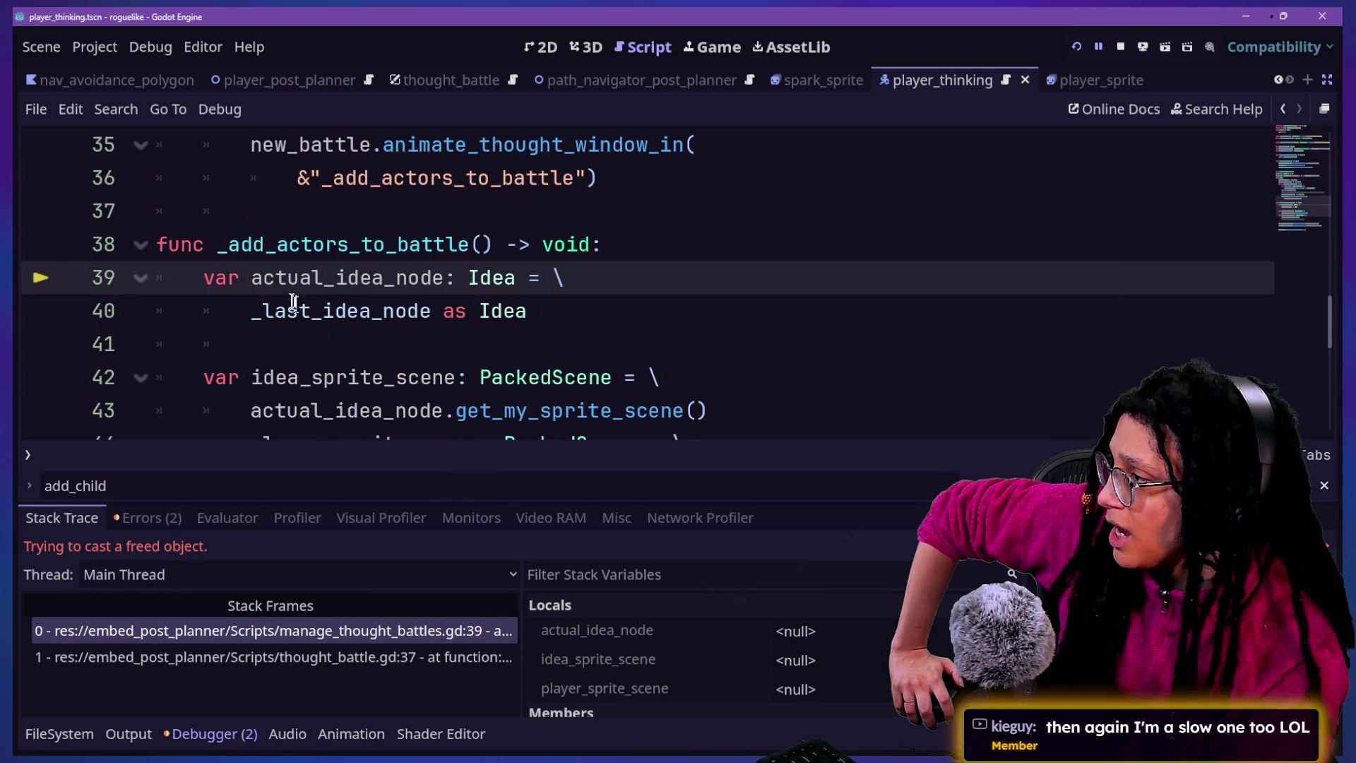
click(421, 657)
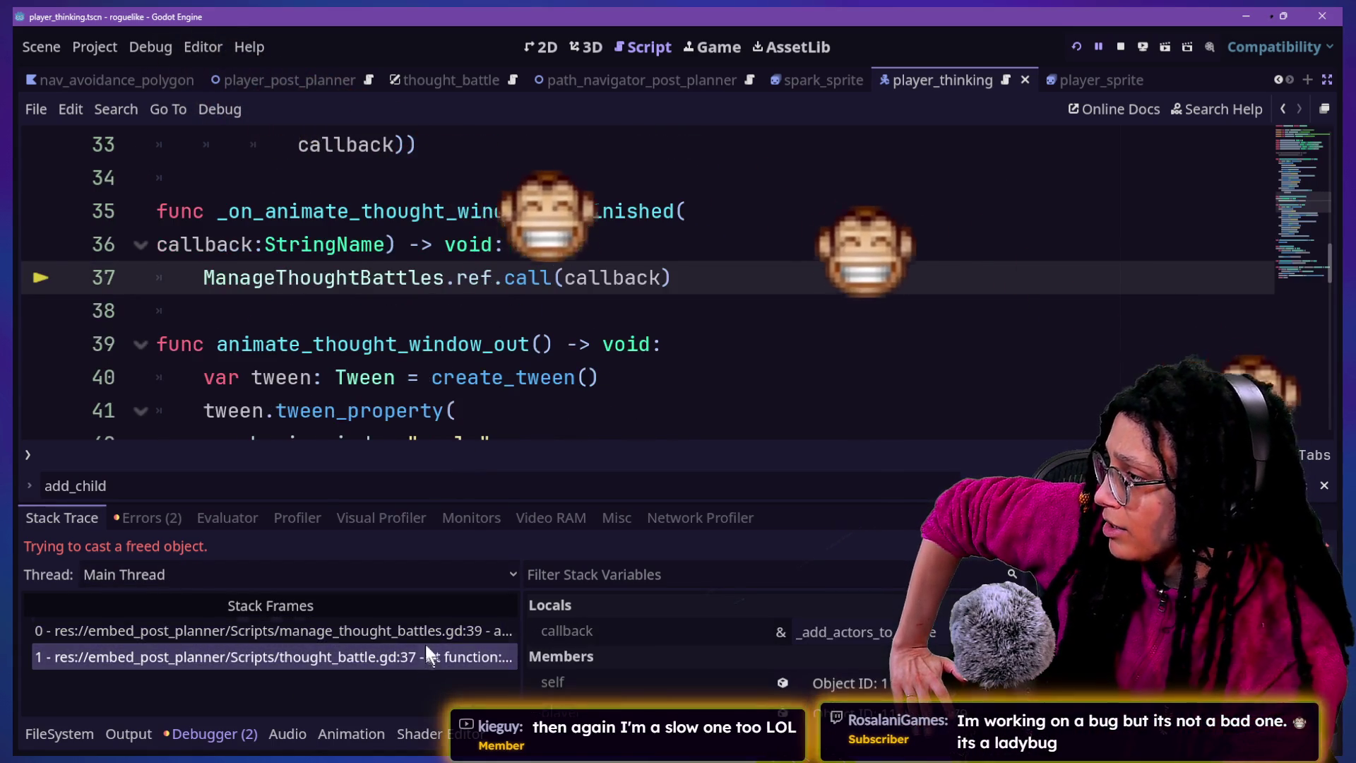
click(427, 630)
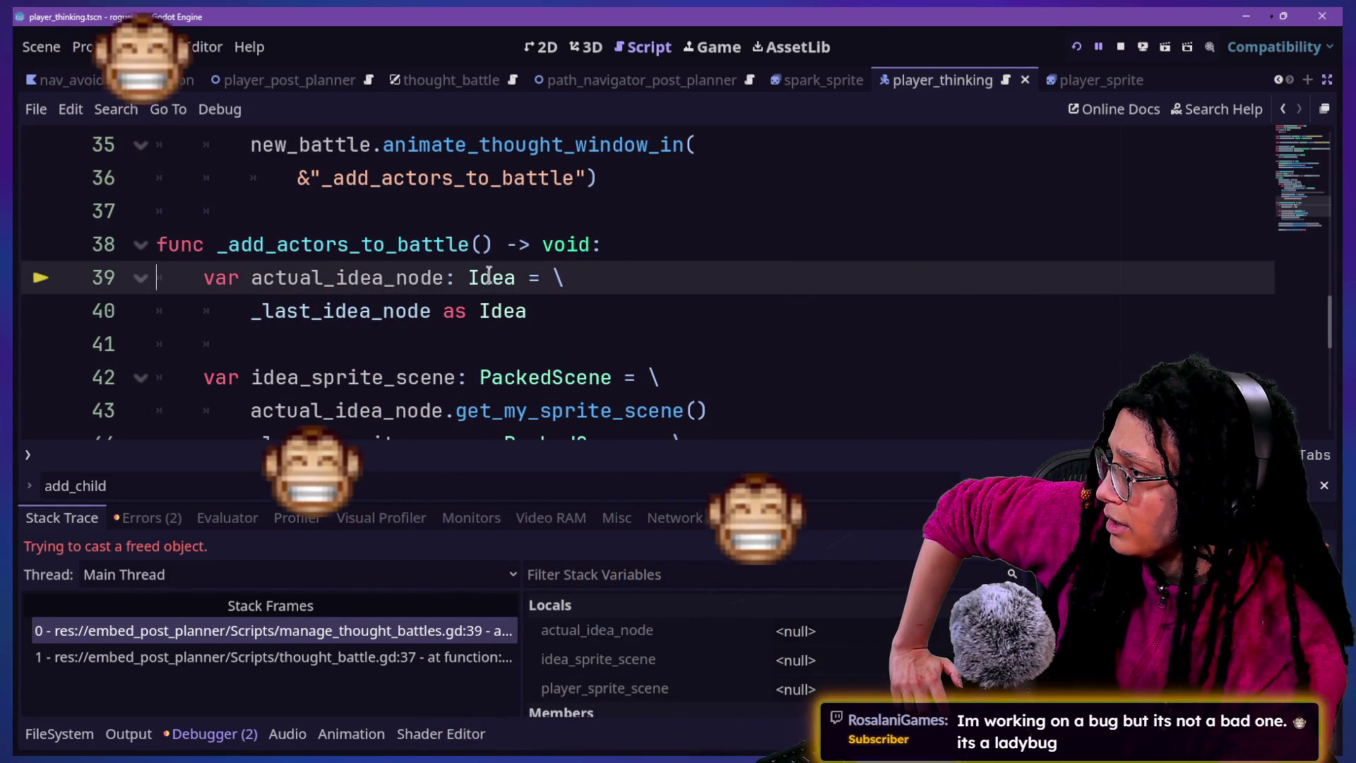
click(606, 247)
Insert an 'if not _last_idea_node:' guard with an indented return atop _add_actors_to_battle
key(Return)
text(if nnot)
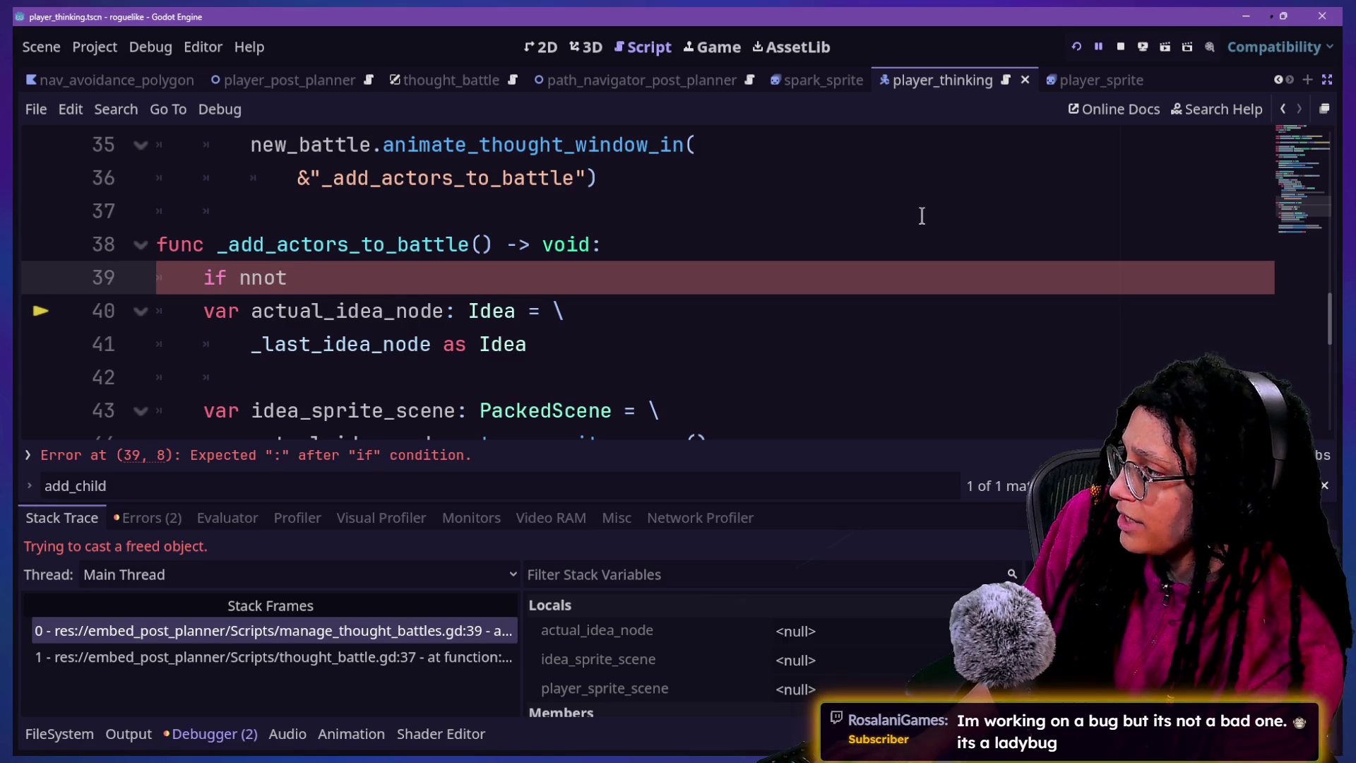
key(BackSpace)
key(BackSpace)
key(BackSpace)
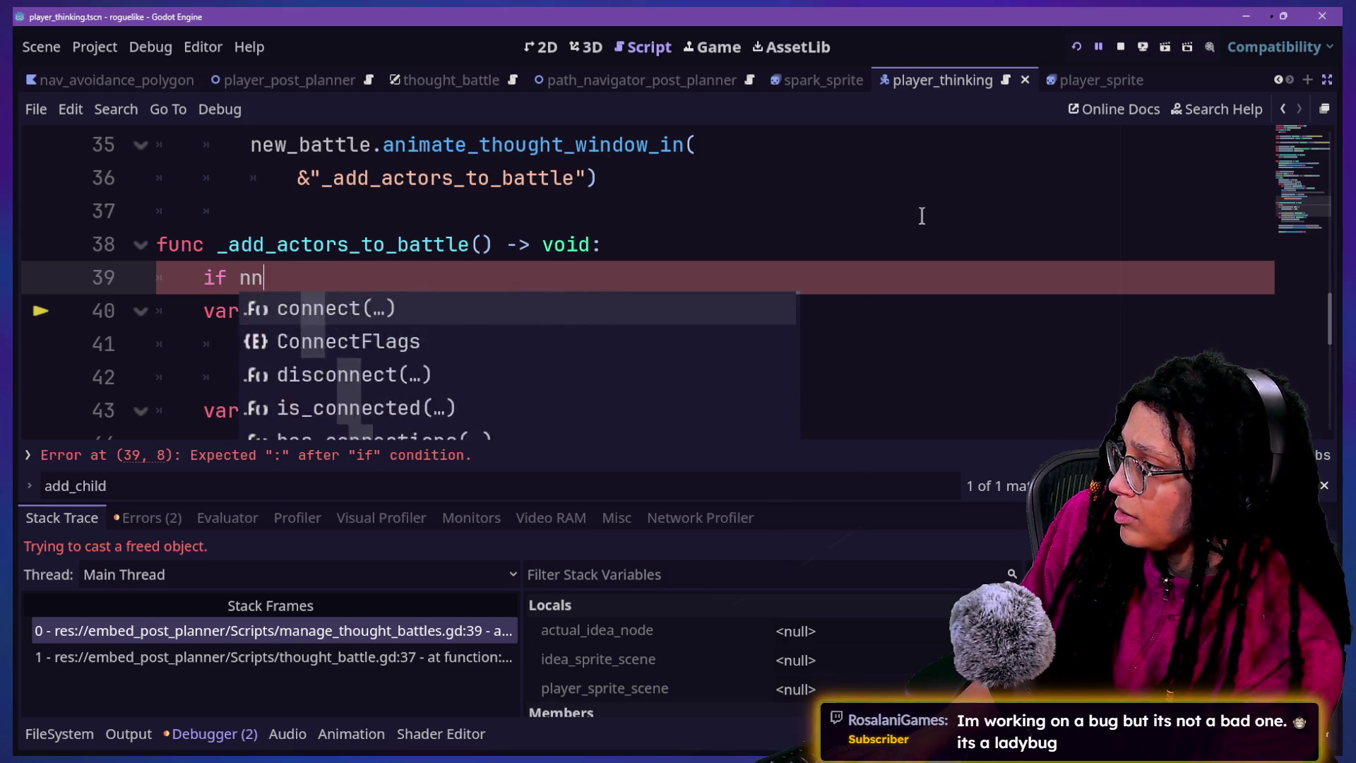
text(ot actu)
key(BackSpace)
key(BackSpace)
key(BackSpace)
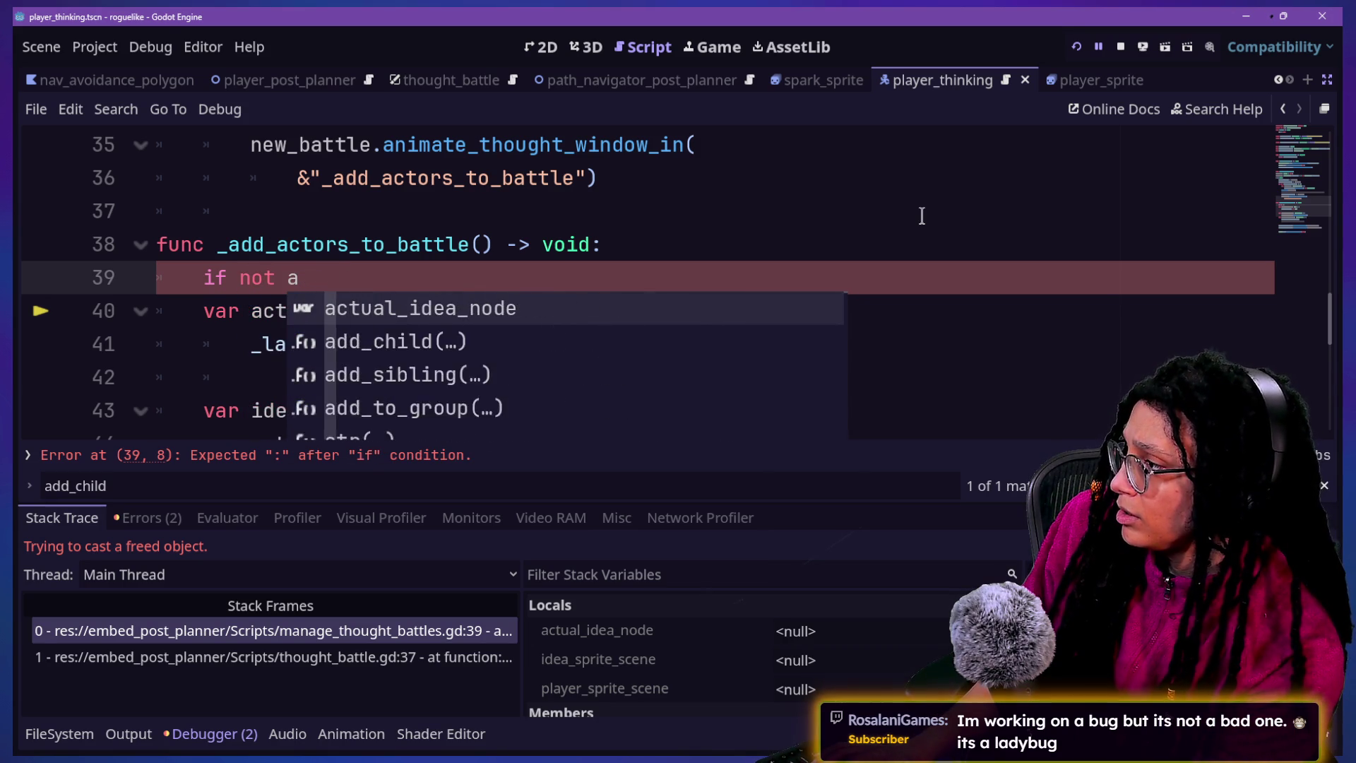
text(_last)
key(Return)
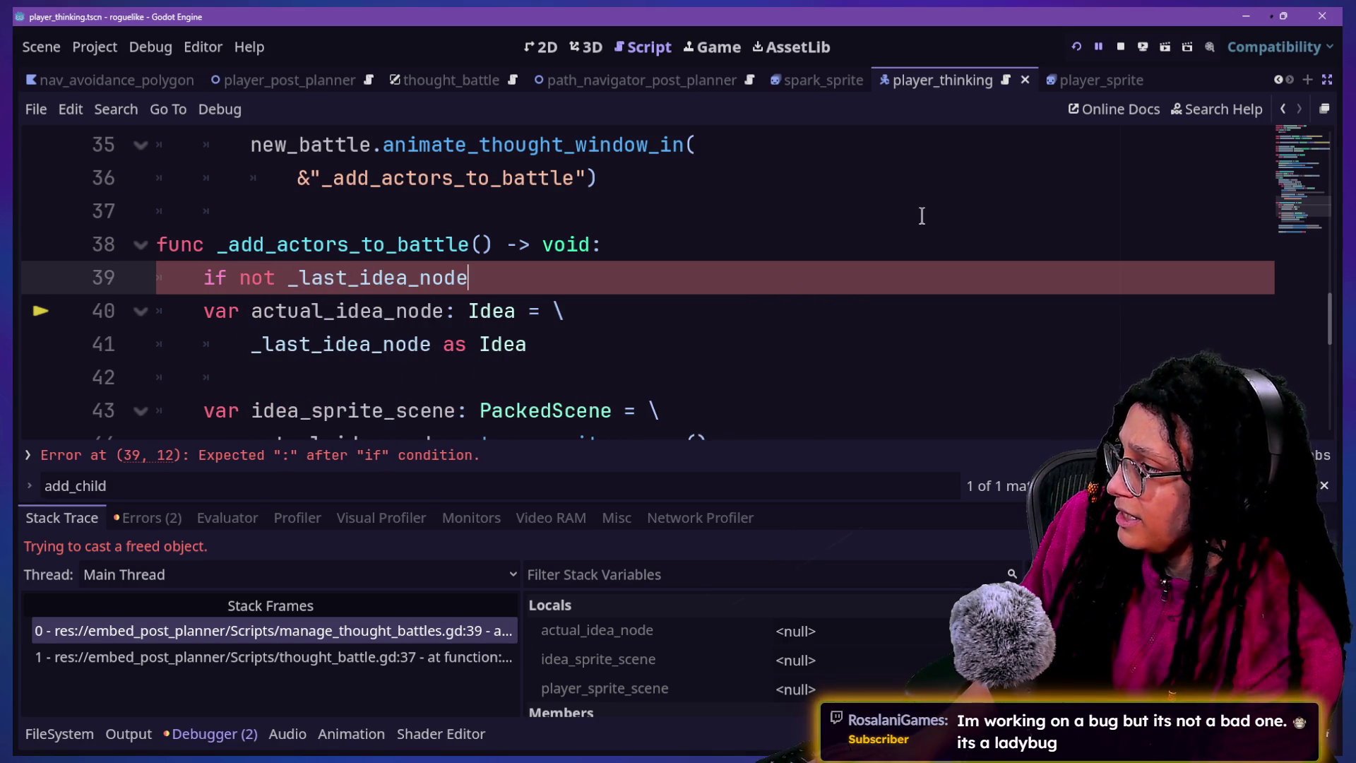
text(:)
key(Return)
text(retu)
Add a blank line after the guard clause and save the script
click(485, 341)
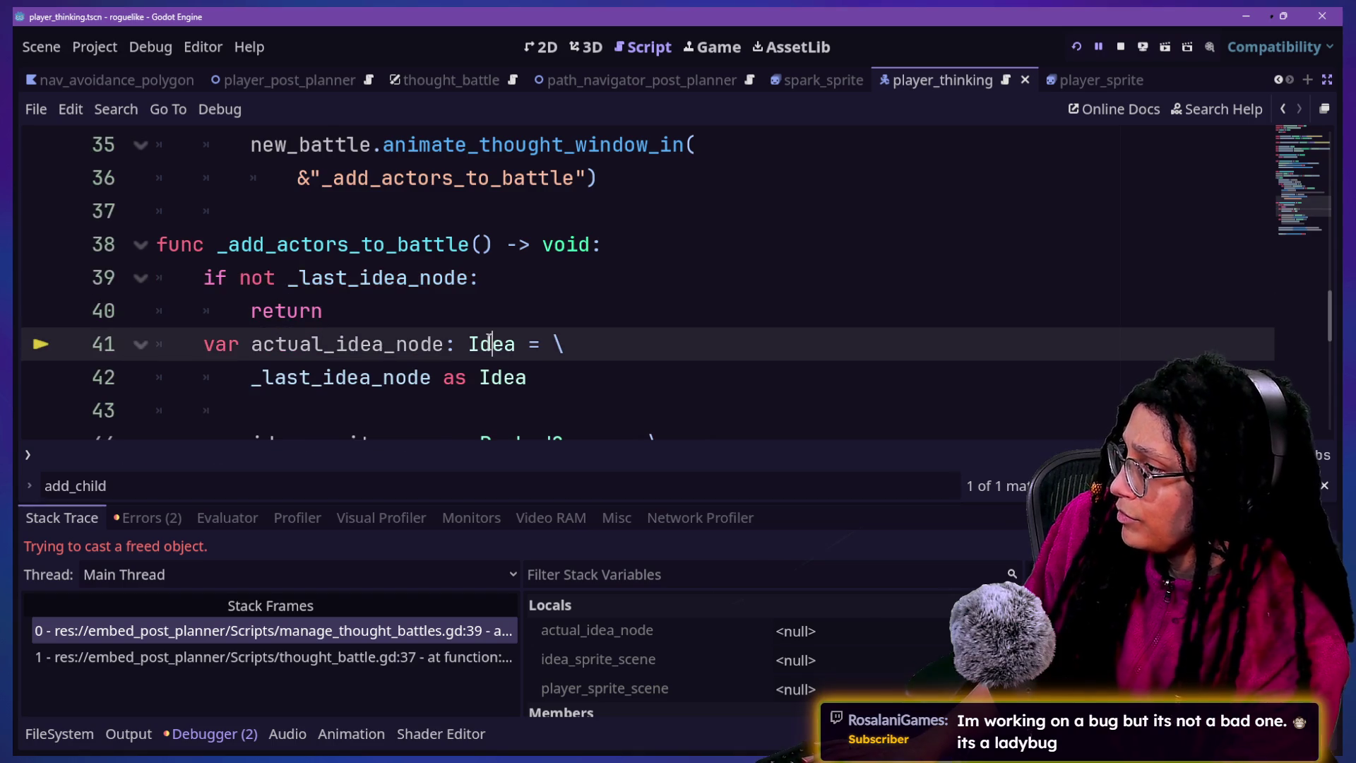
scroll(549, 367, down, 2)
scroll(306, 303, up, 2)
click(360, 303)
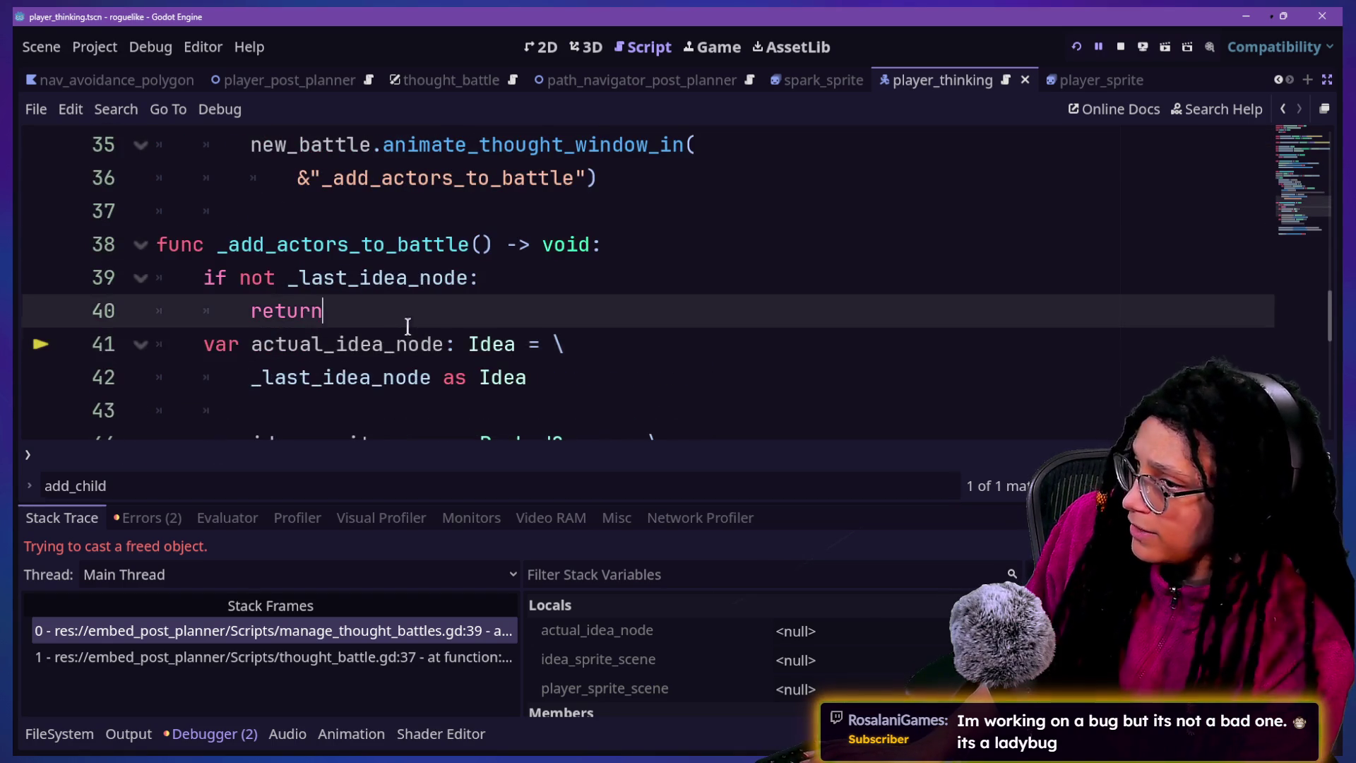
key(Return)
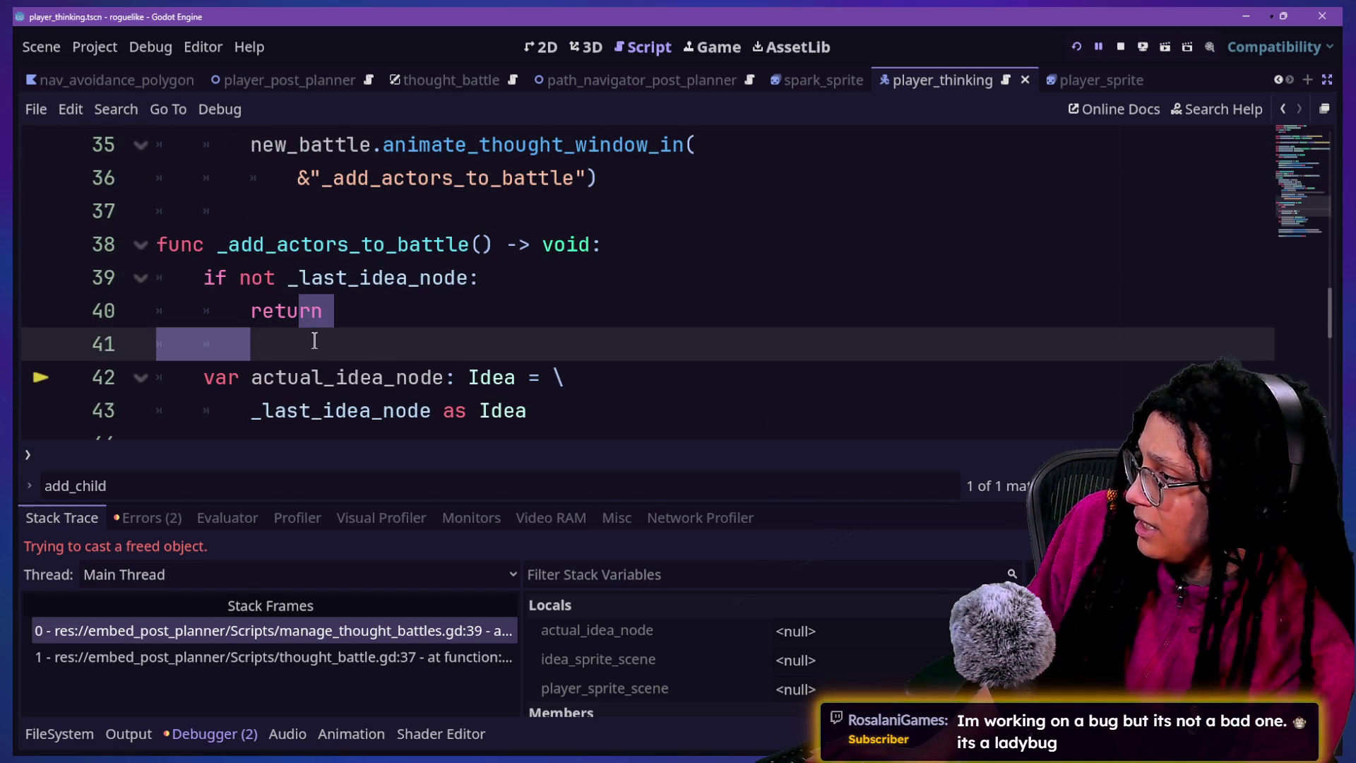
scroll(487, 290, down, 4)
scroll(487, 289, up, 15)
key(ctrl+s)
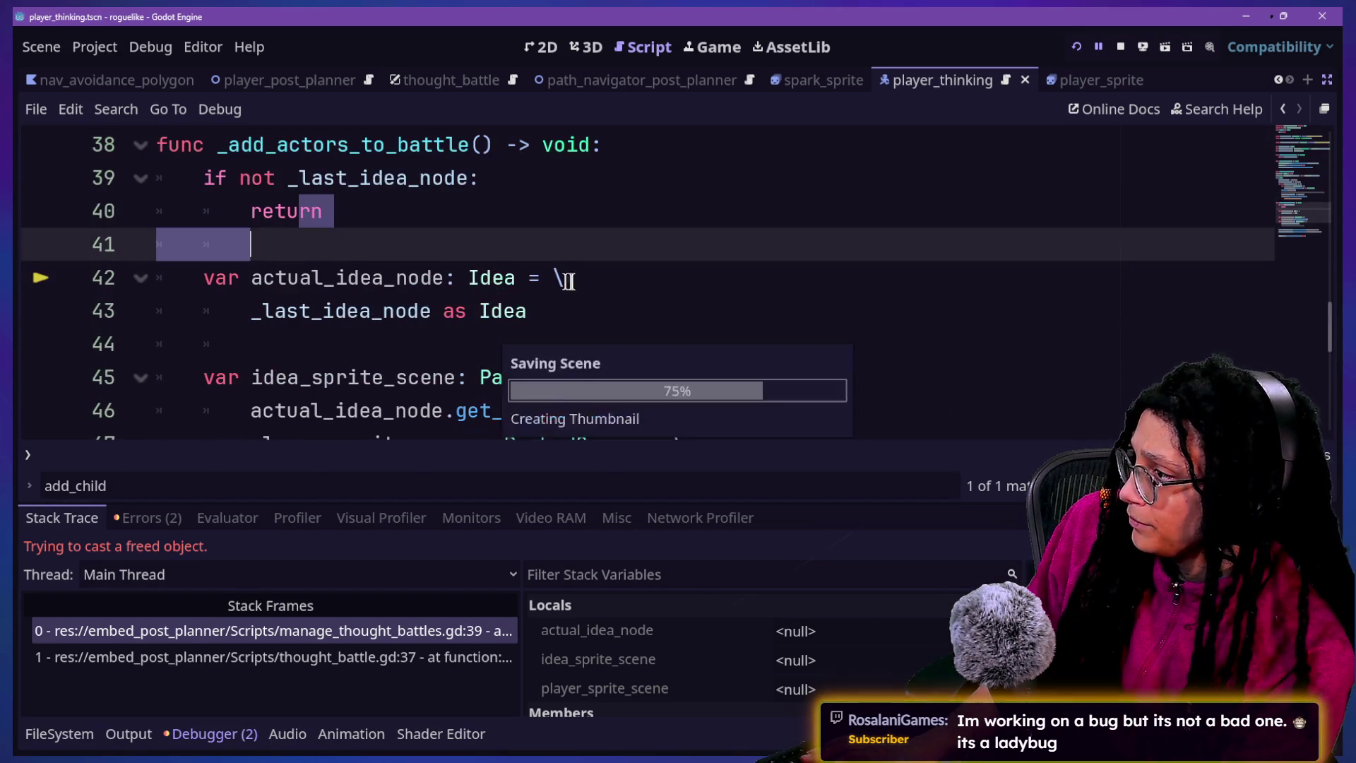
Restore the docks, then give the script editor full width with the bottom panel hidden
click(1327, 80)
click(641, 244)
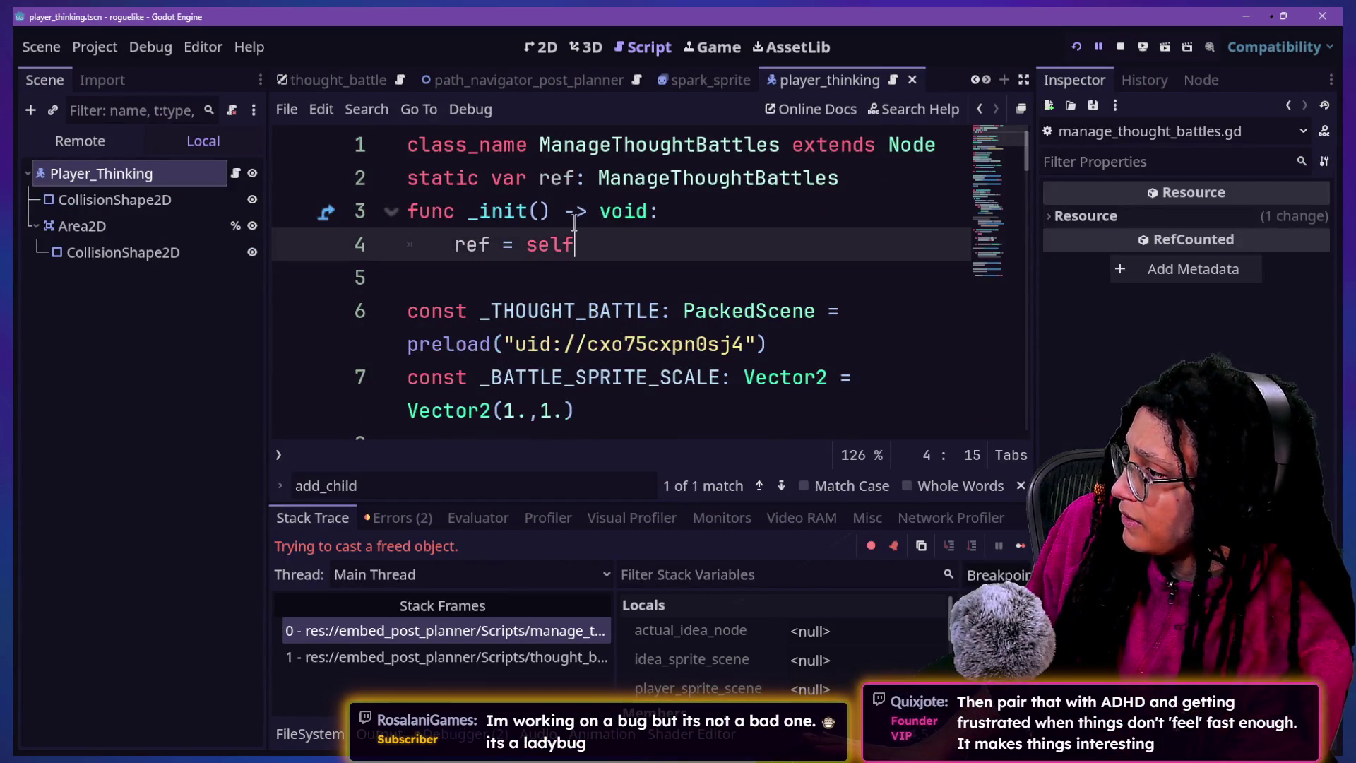
scroll(575, 223, down, 1)
key(ctrl+shift+F11)
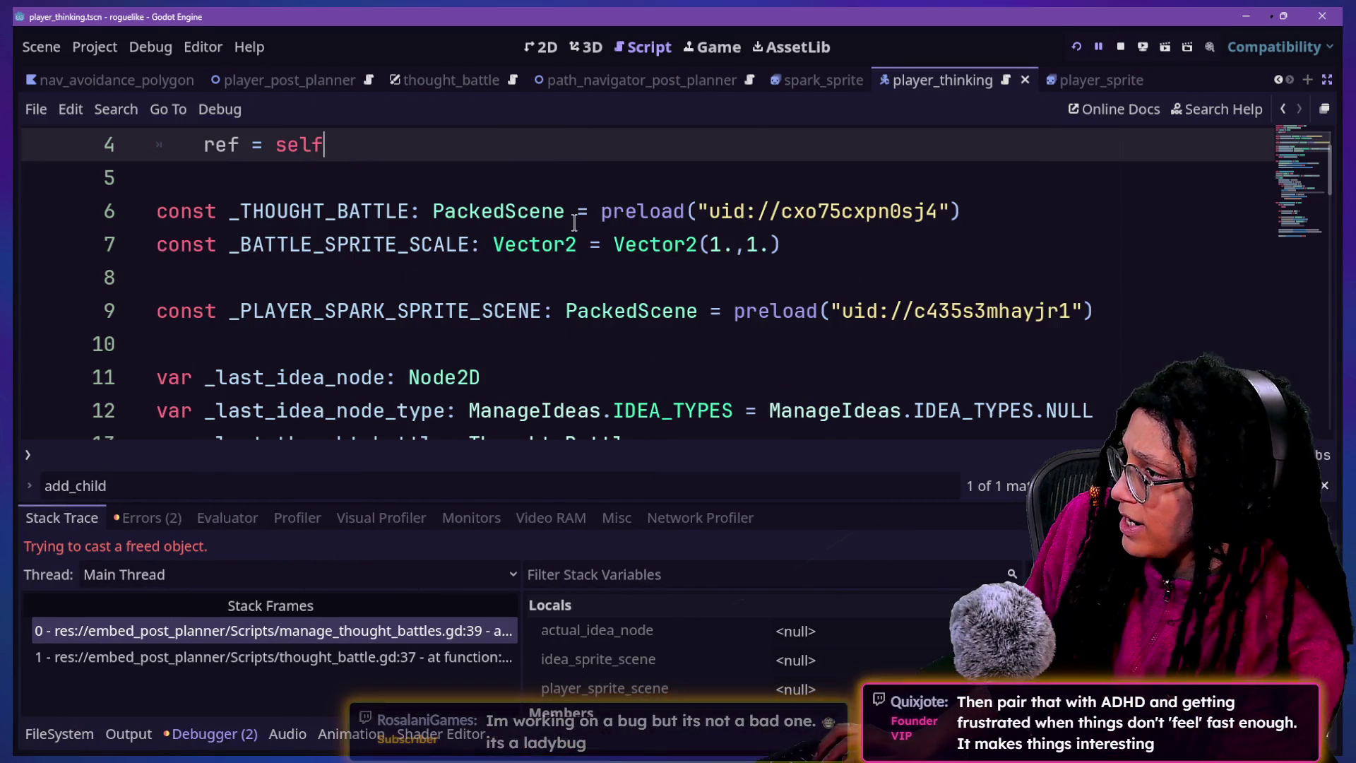
key(ctrl+j)
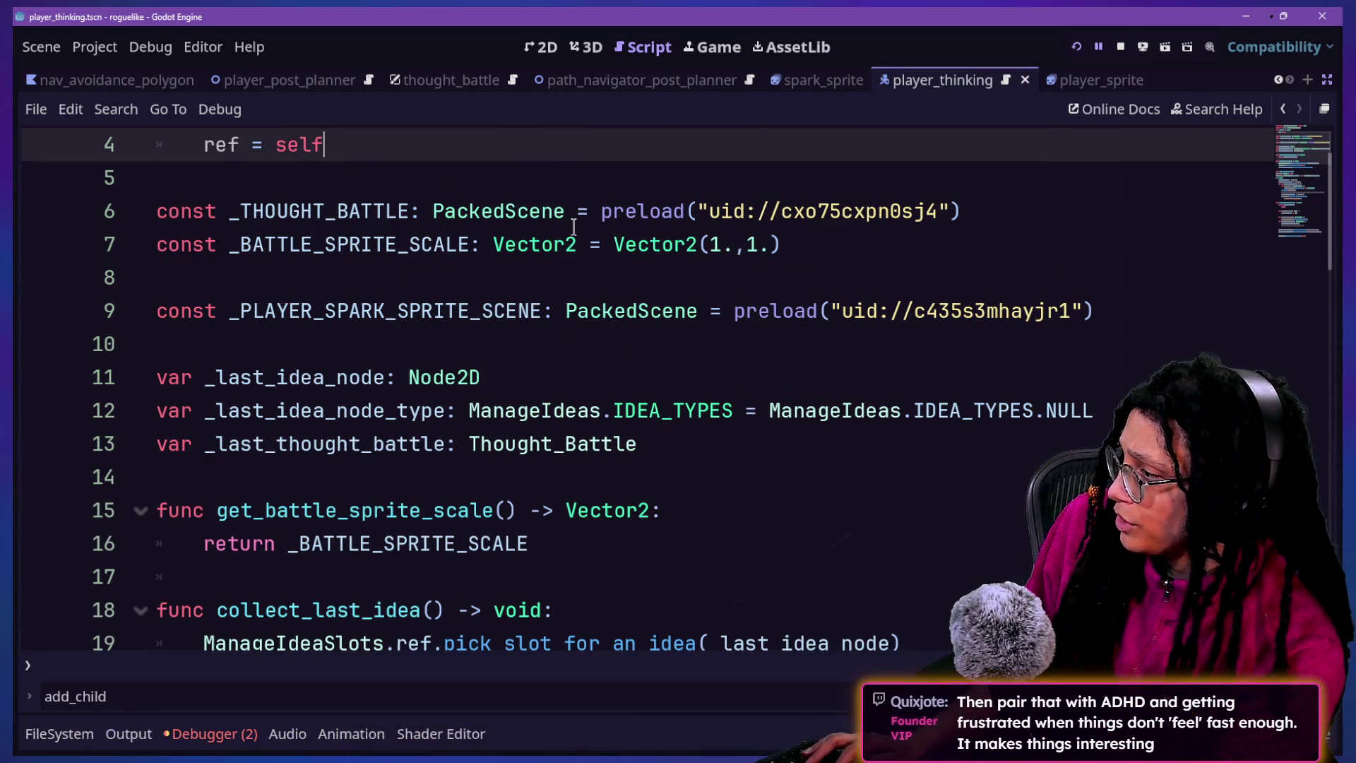
Search the script for '_thought_batt' and step through the matches
key(ctrl+f)
text(_thoughtb)
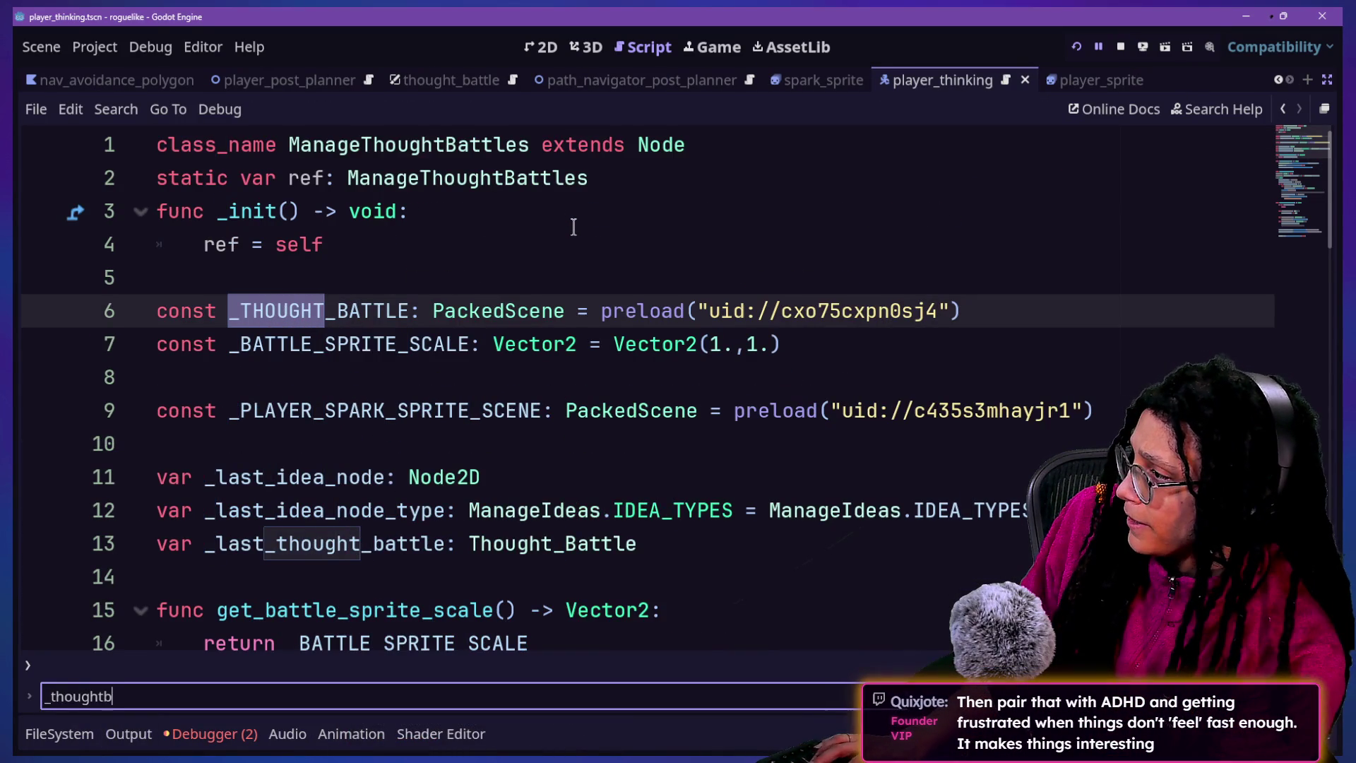
text(_batt)
key(Return)
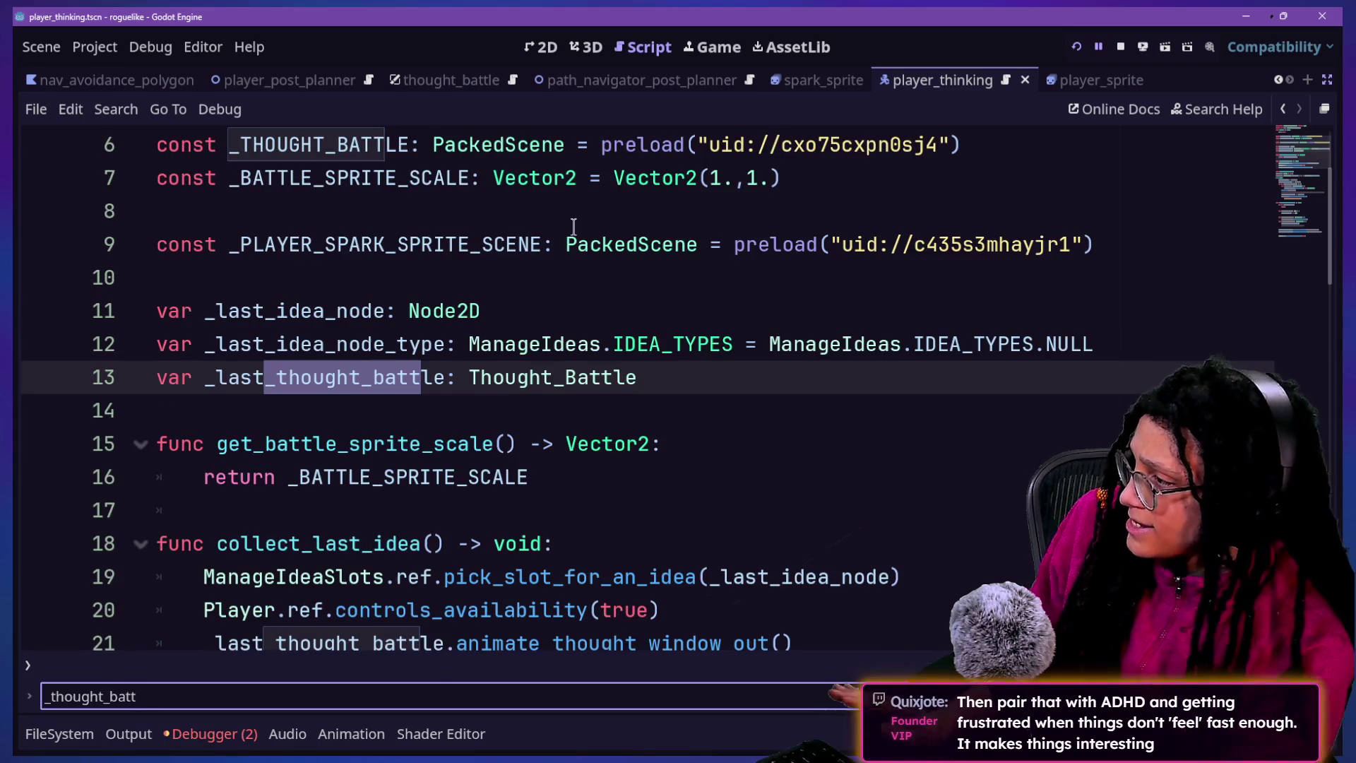
key(Return)
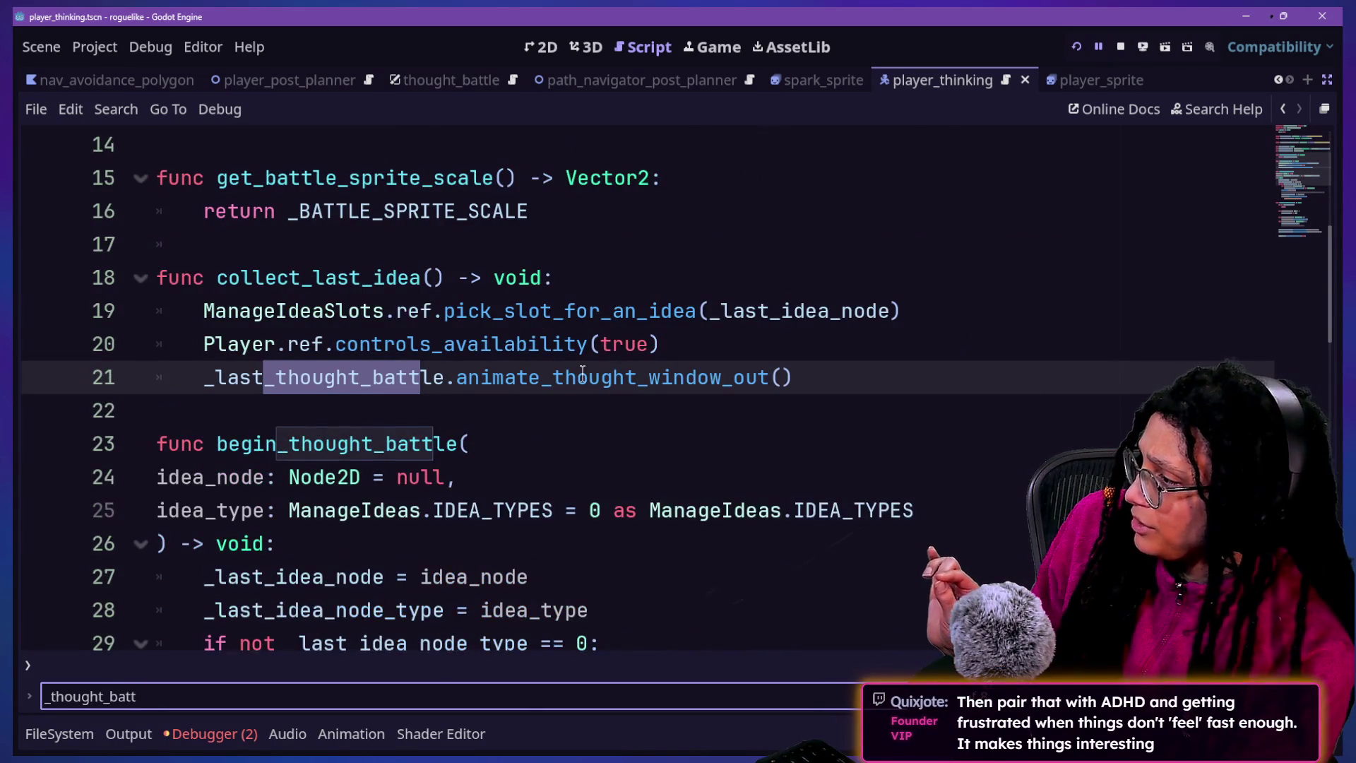
scroll(583, 372, down, 2)
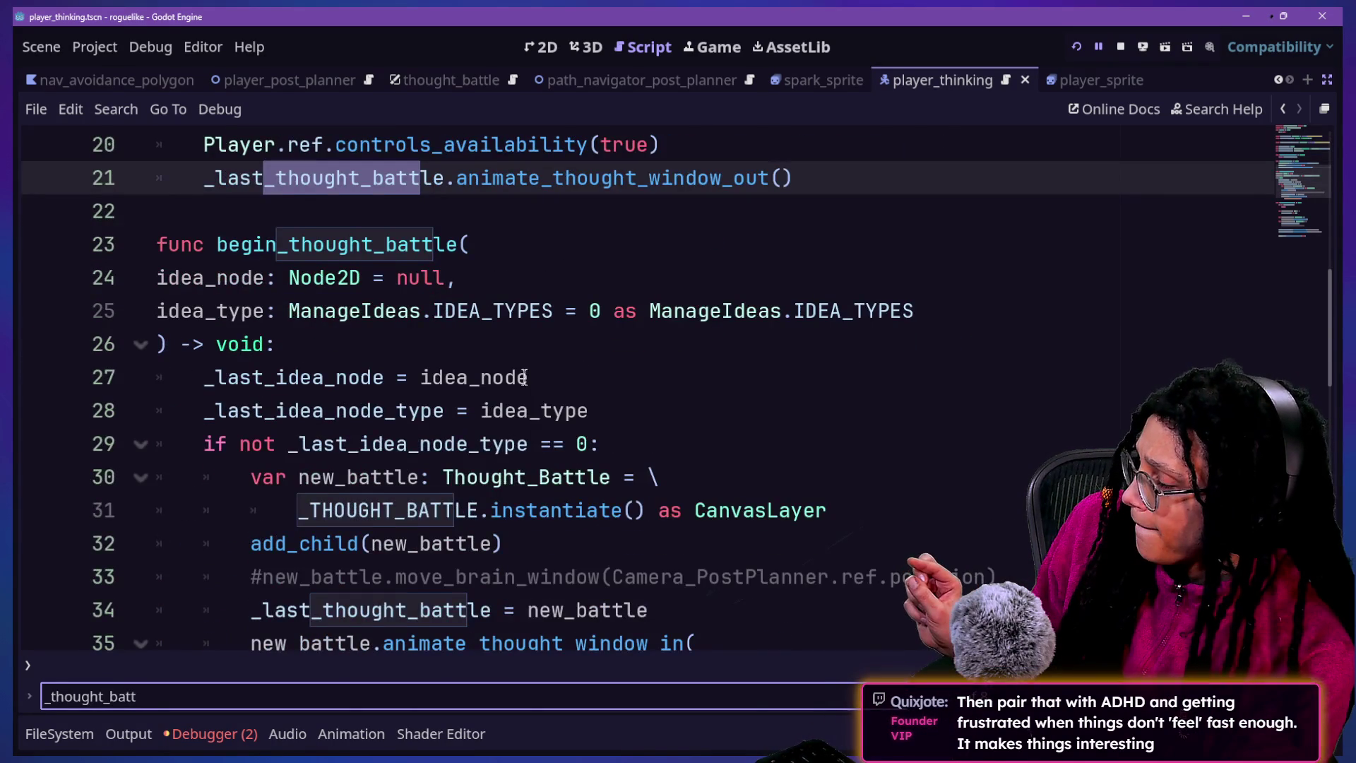
scroll(664, 365, down, 2)
scroll(665, 364, down, 1)
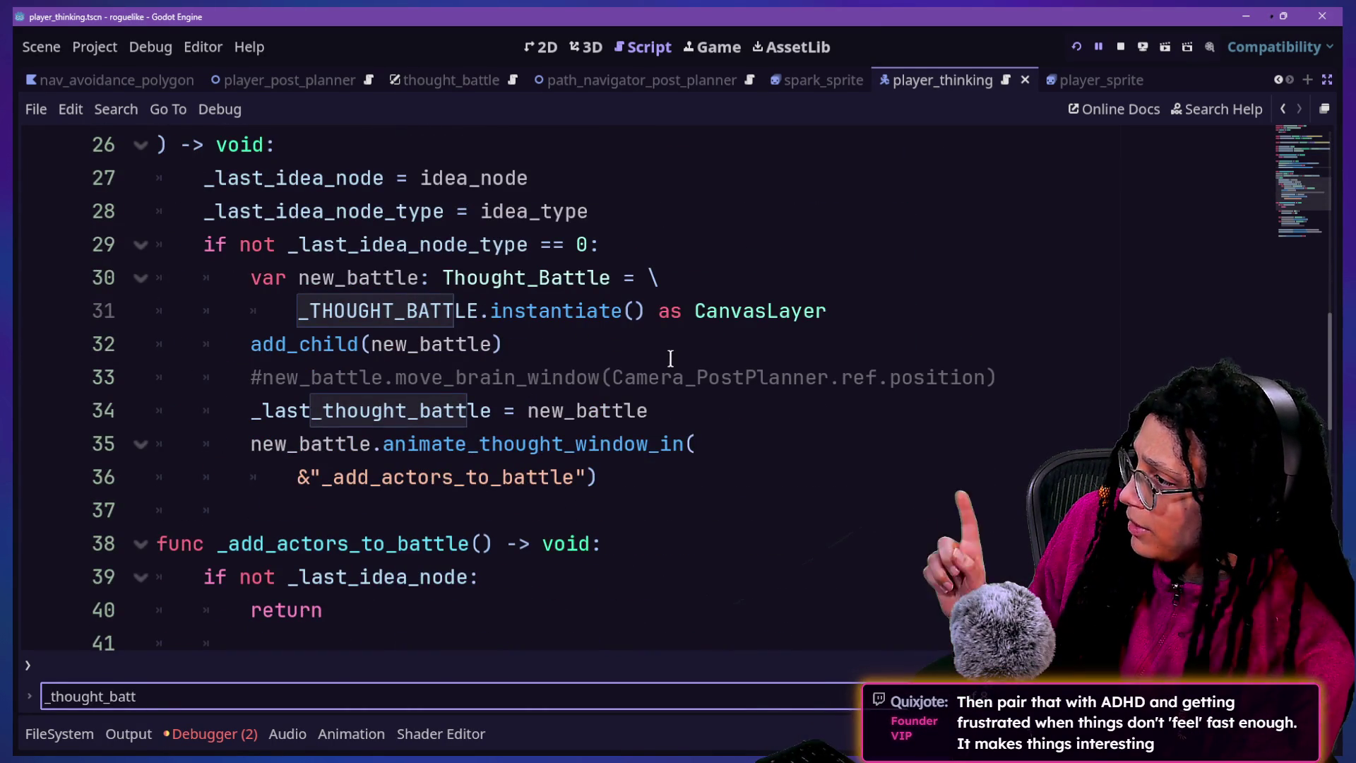
scroll(671, 357, up, 1)
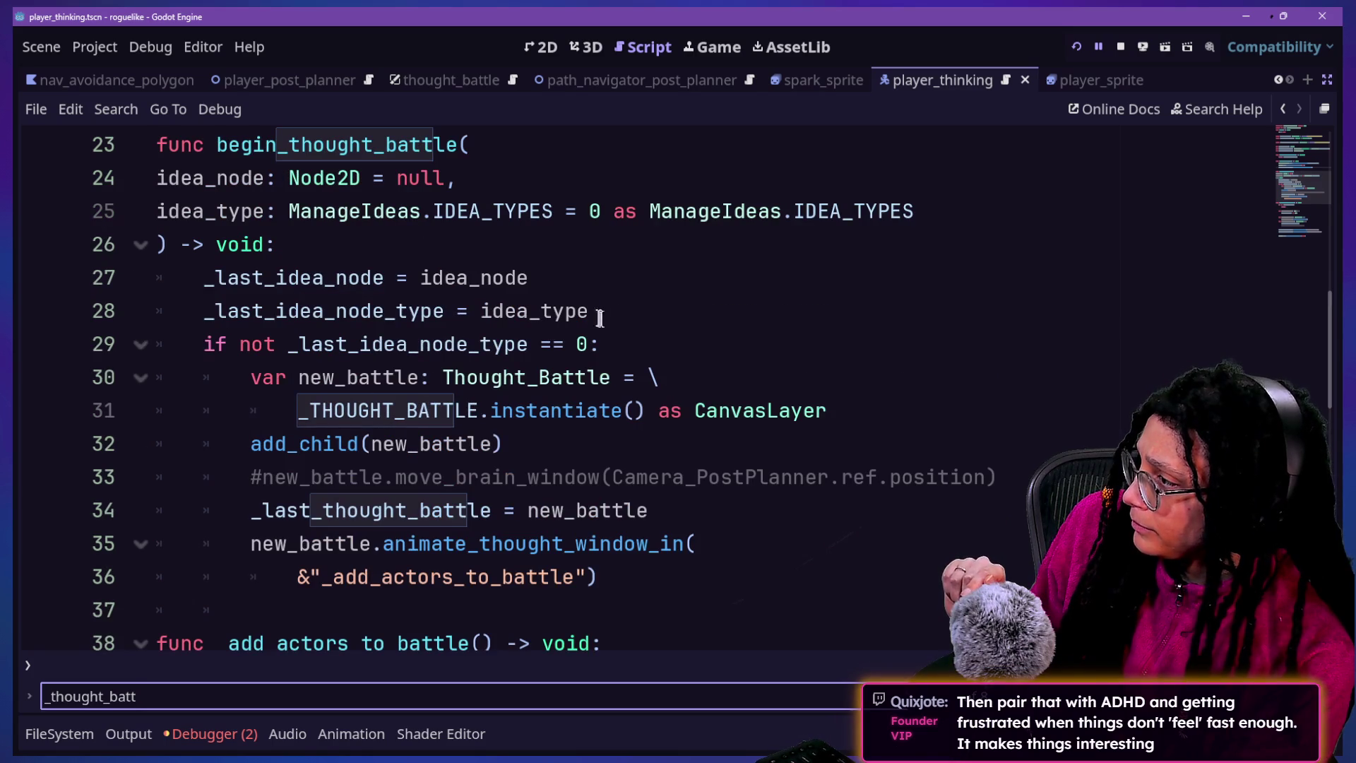
Review the _last_thought_battle uses around the begin_thought_battle signature
click(562, 253)
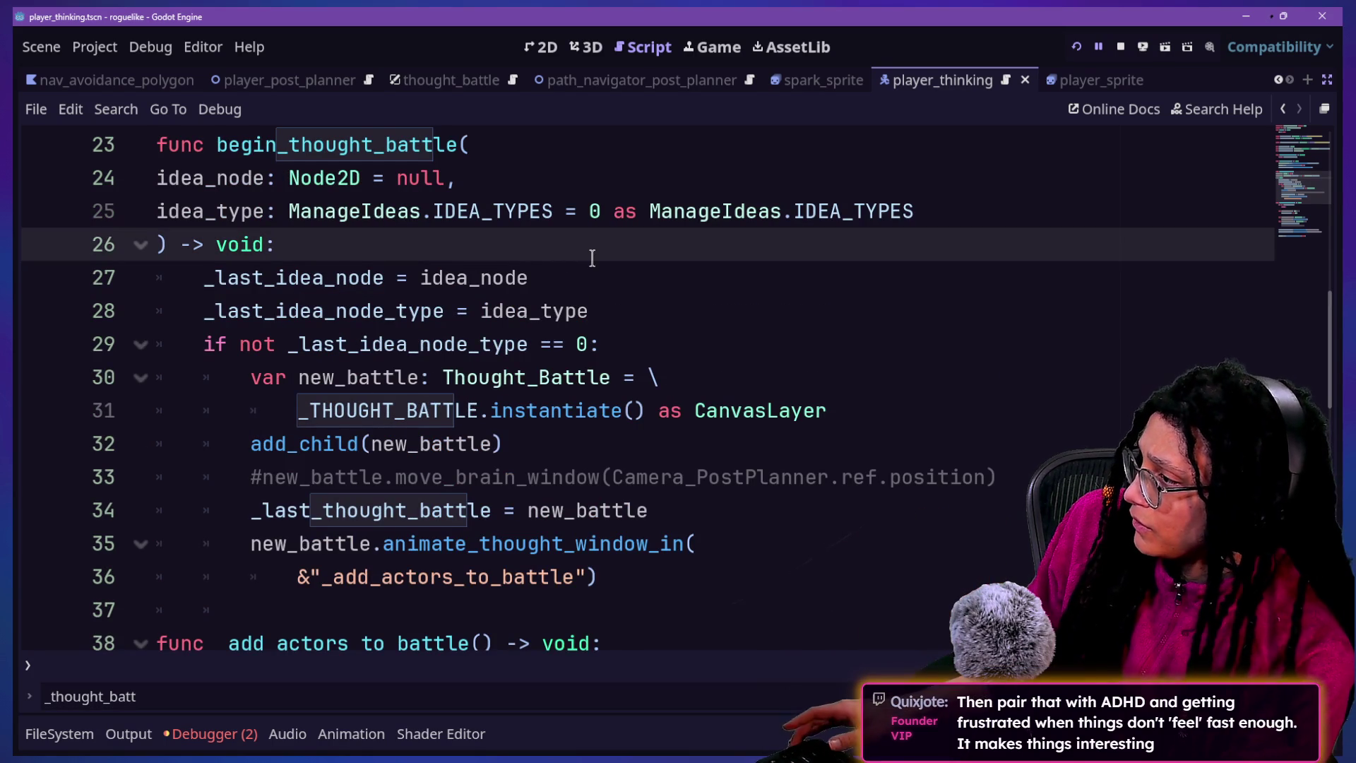
scroll(647, 338, down, 7)
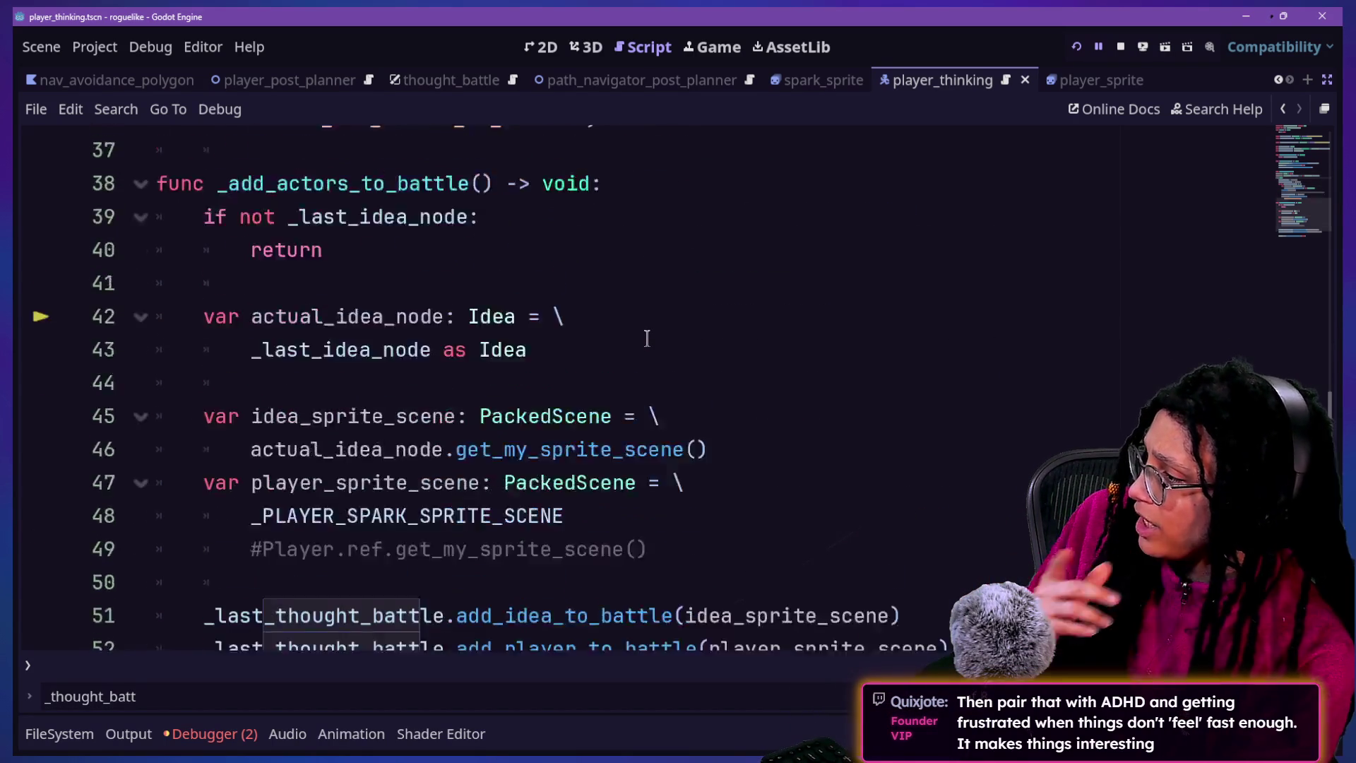
scroll(647, 338, up, 2)
scroll(646, 338, up, 2)
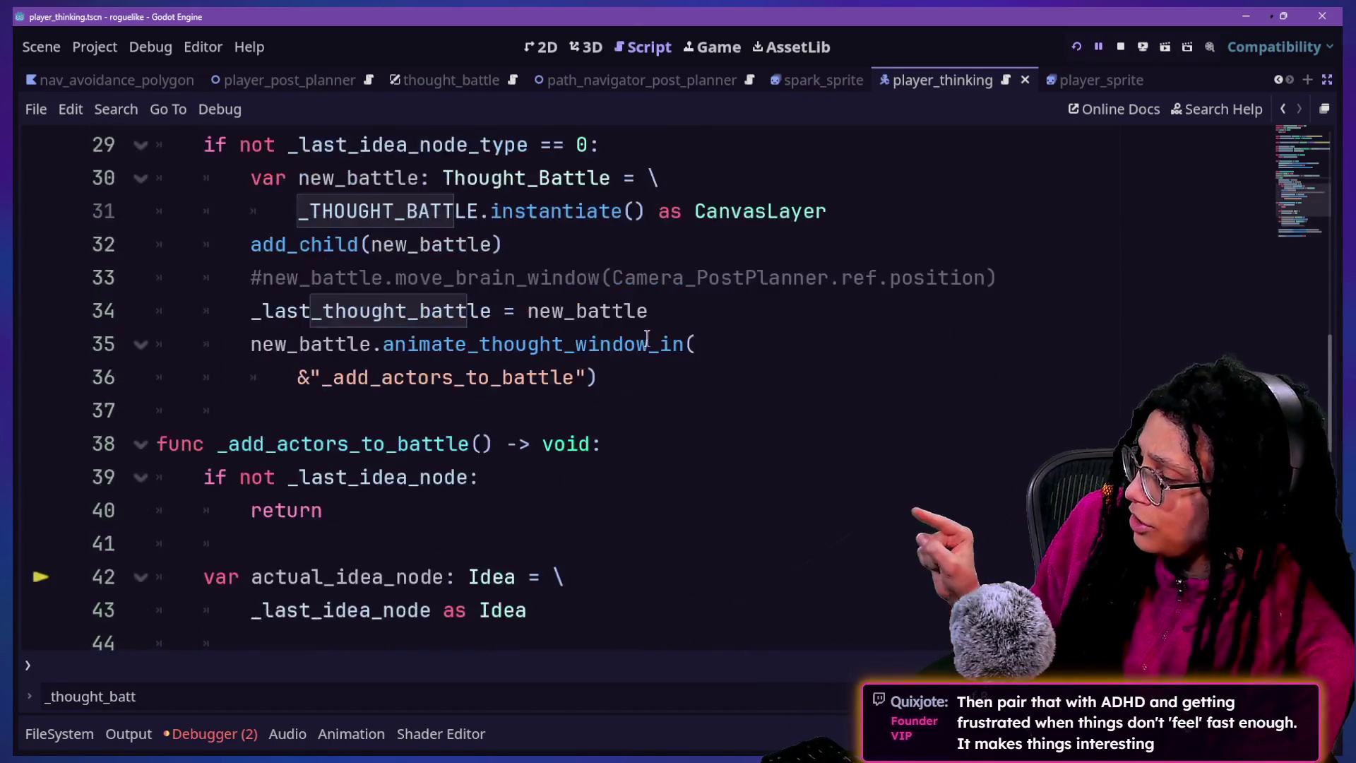
scroll(646, 338, up, 4)
scroll(647, 338, up, 3)
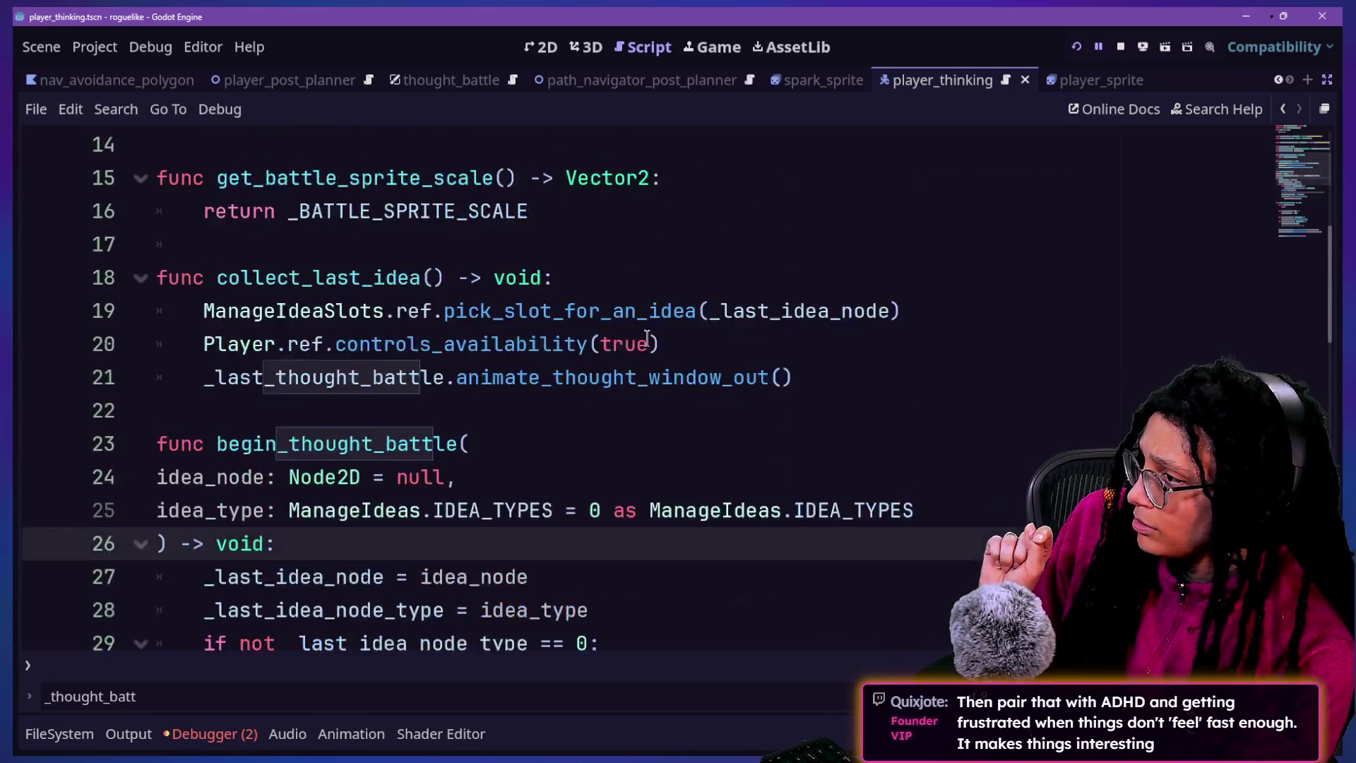
key(shift+alt+o)
text(manage_R)
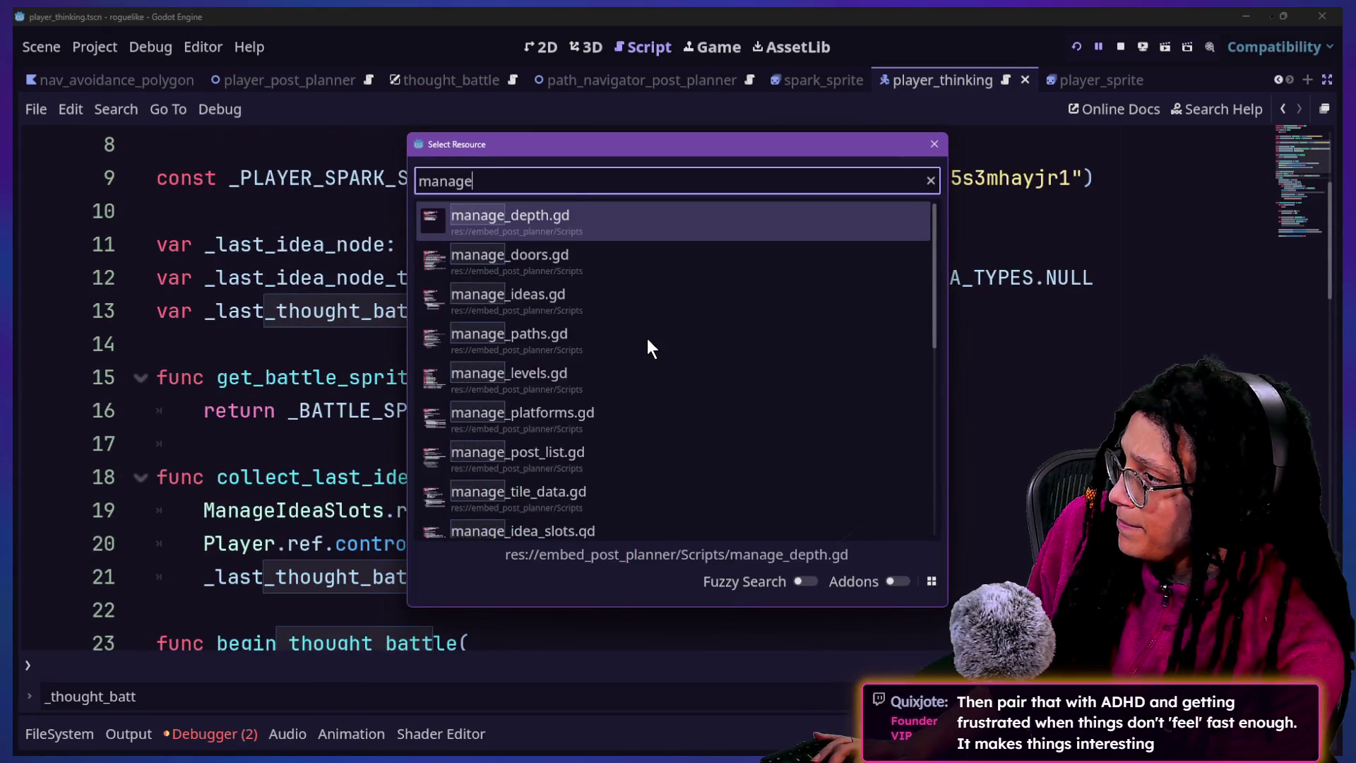
key(Return)
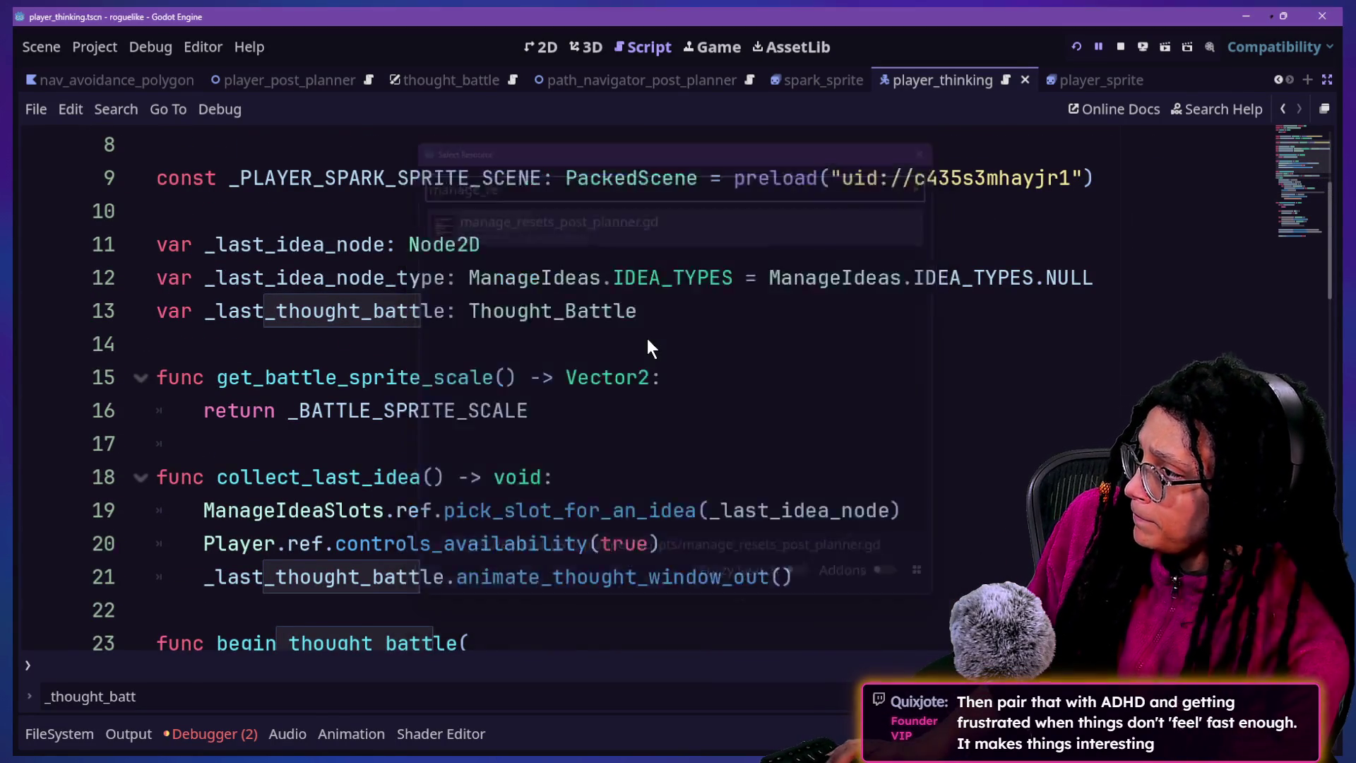
click(519, 253)
scroll(519, 253, up, 20)
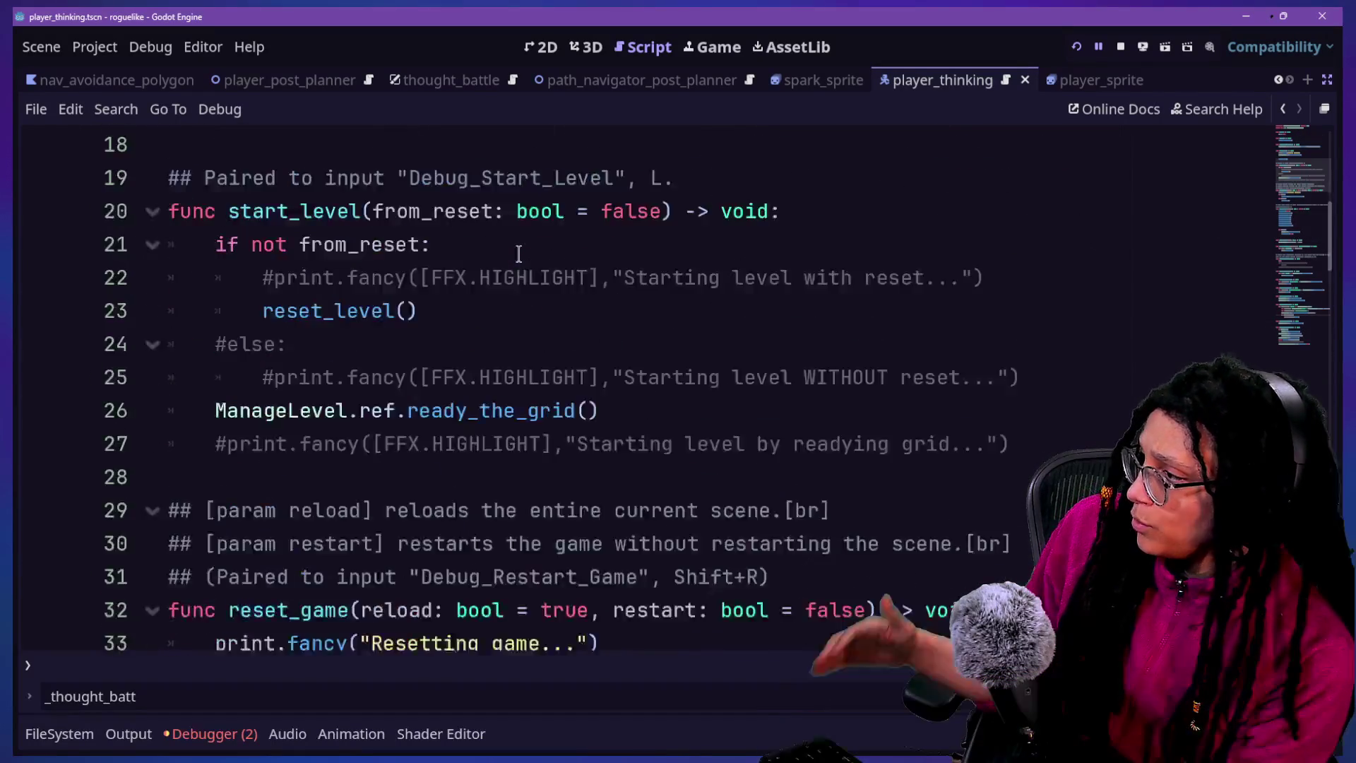
scroll(518, 253, down, 1)
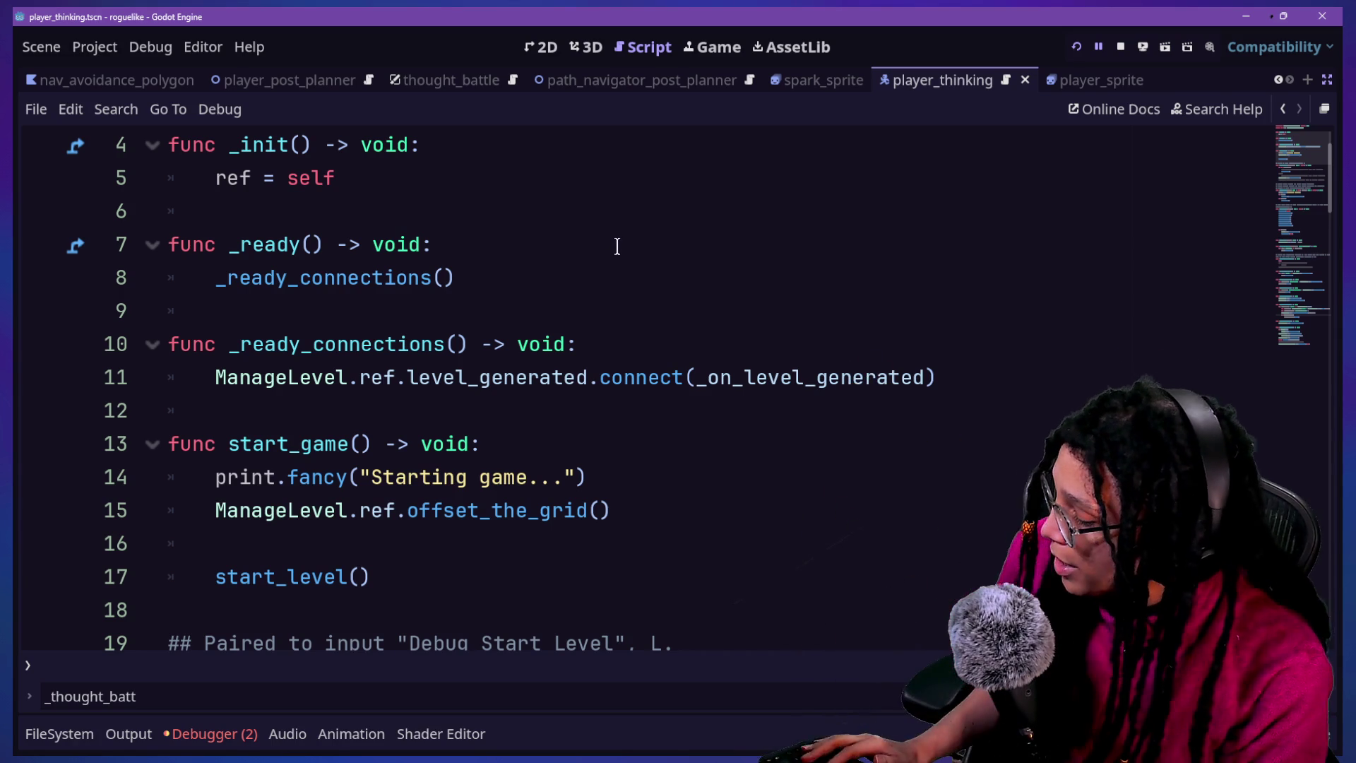
key(ctrl+f)
text(queue)
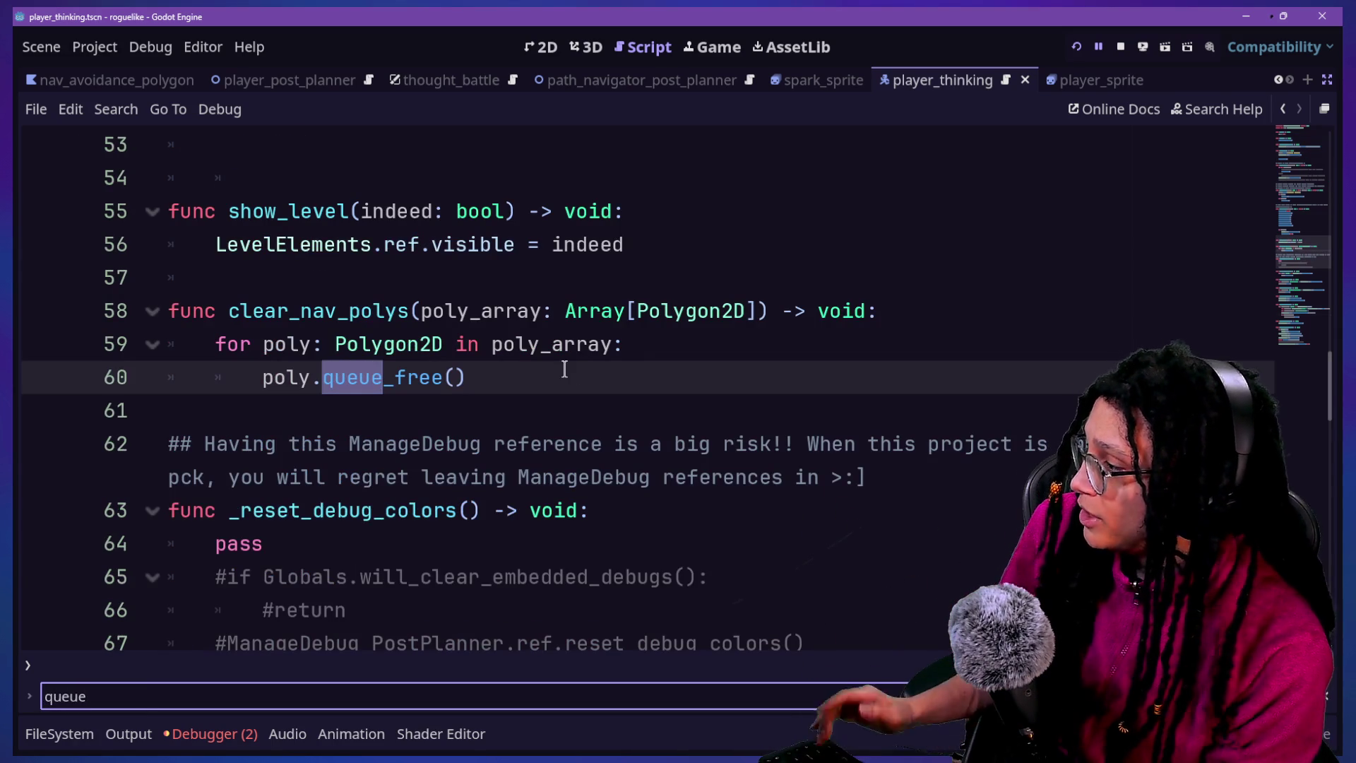
key(Return)
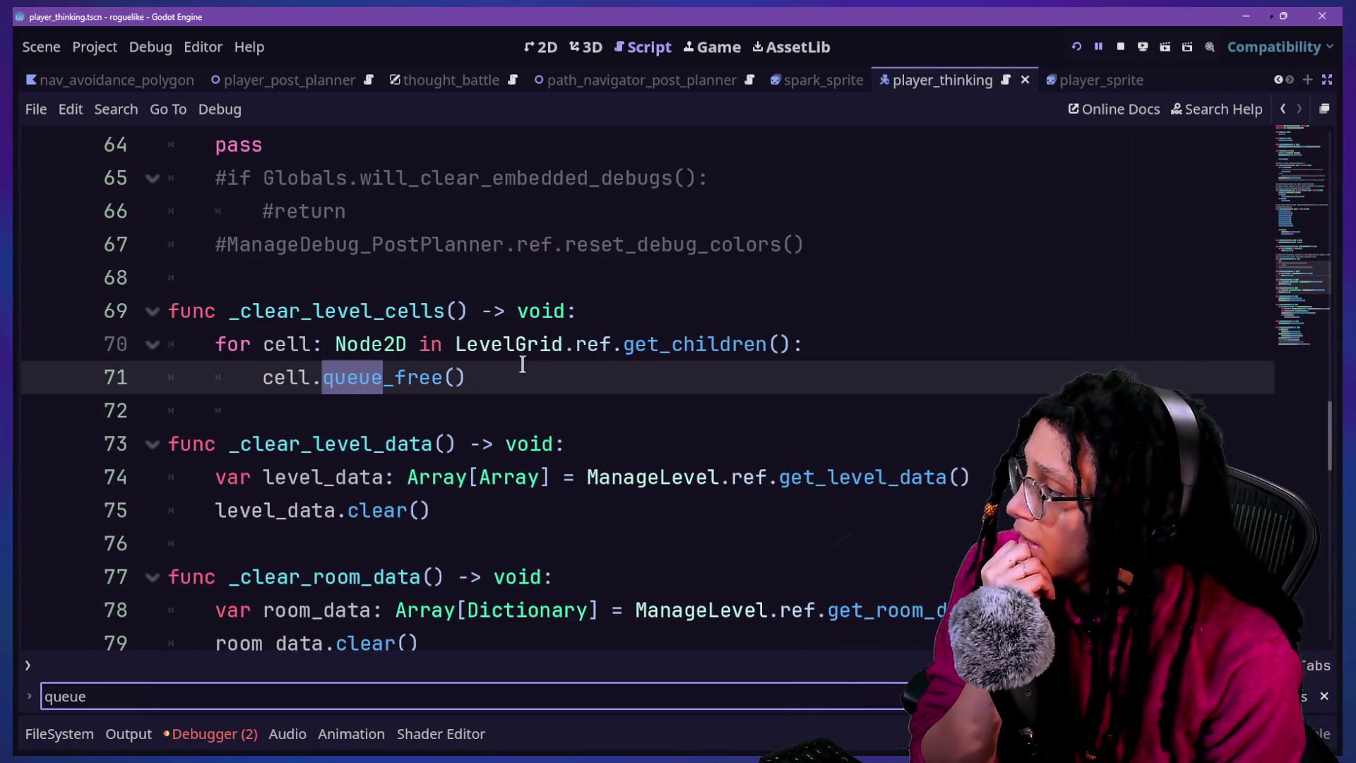
click(541, 385)
scroll(541, 387, up, 14)
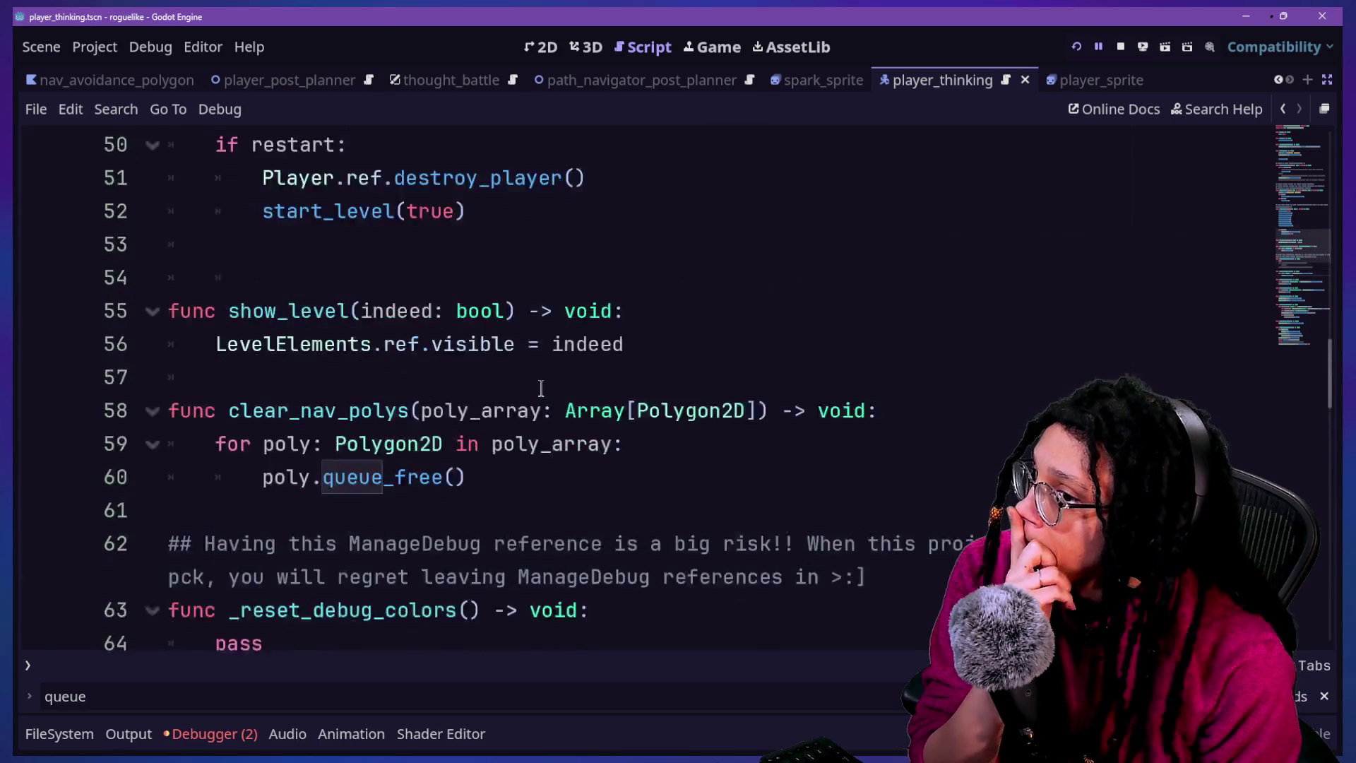
scroll(541, 387, down, 1)
scroll(541, 387, down, 5)
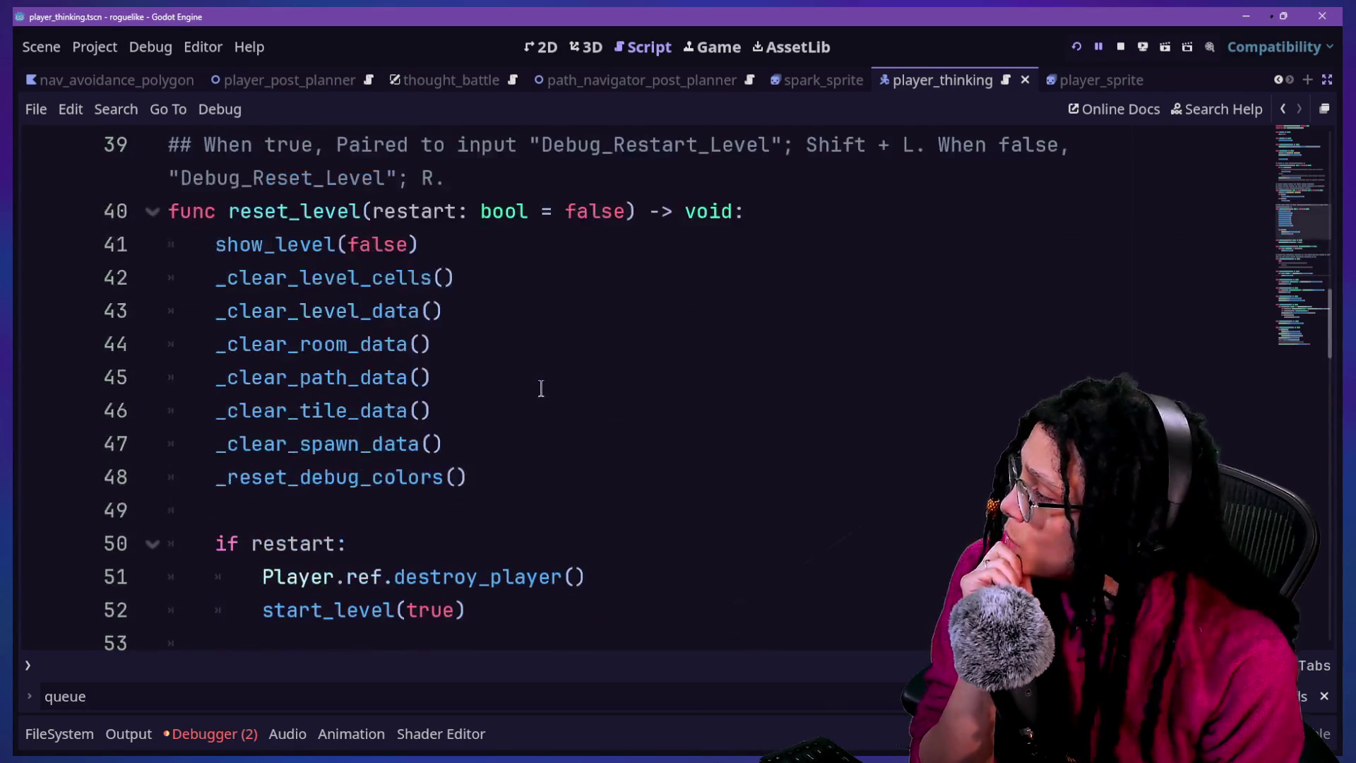
click(541, 388)
key(ctrl+f)
text(remove)
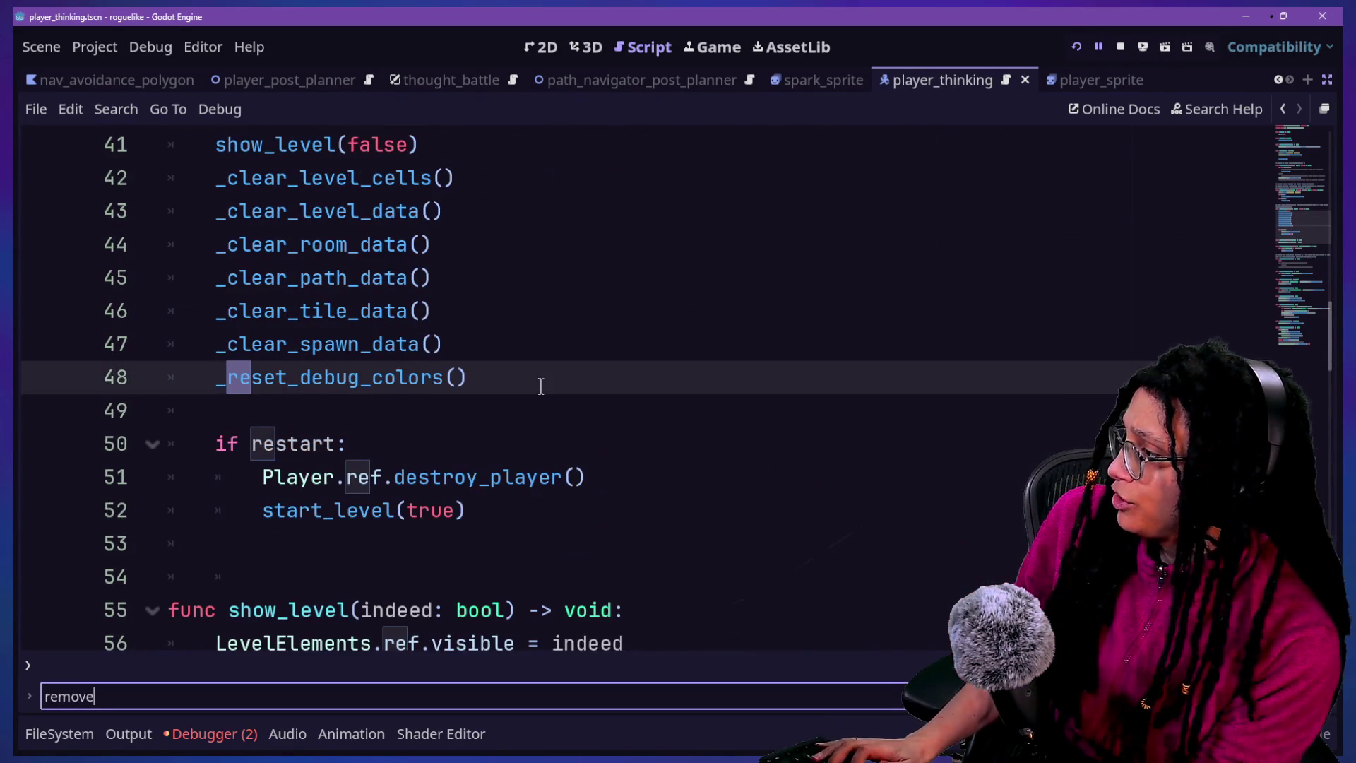
scroll(548, 403, down, 11)
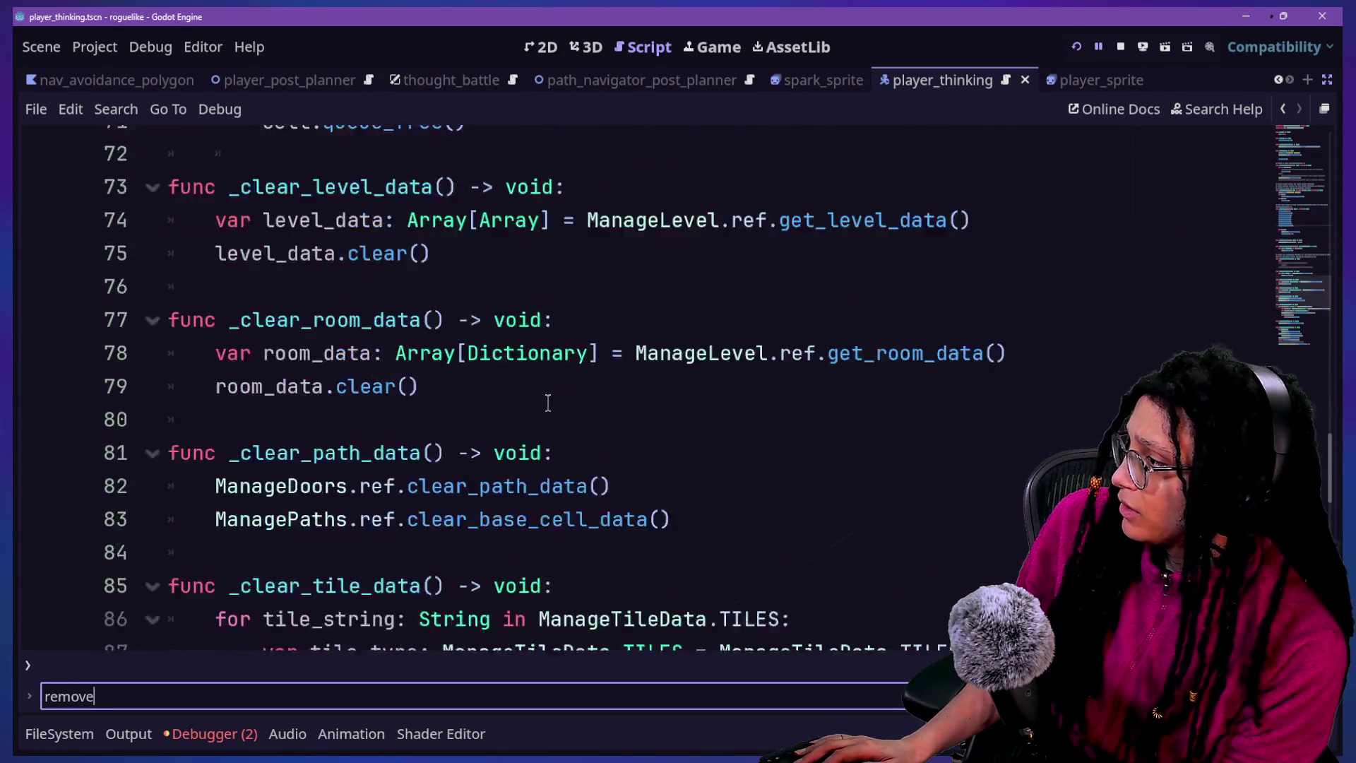
scroll(548, 402, up, 20)
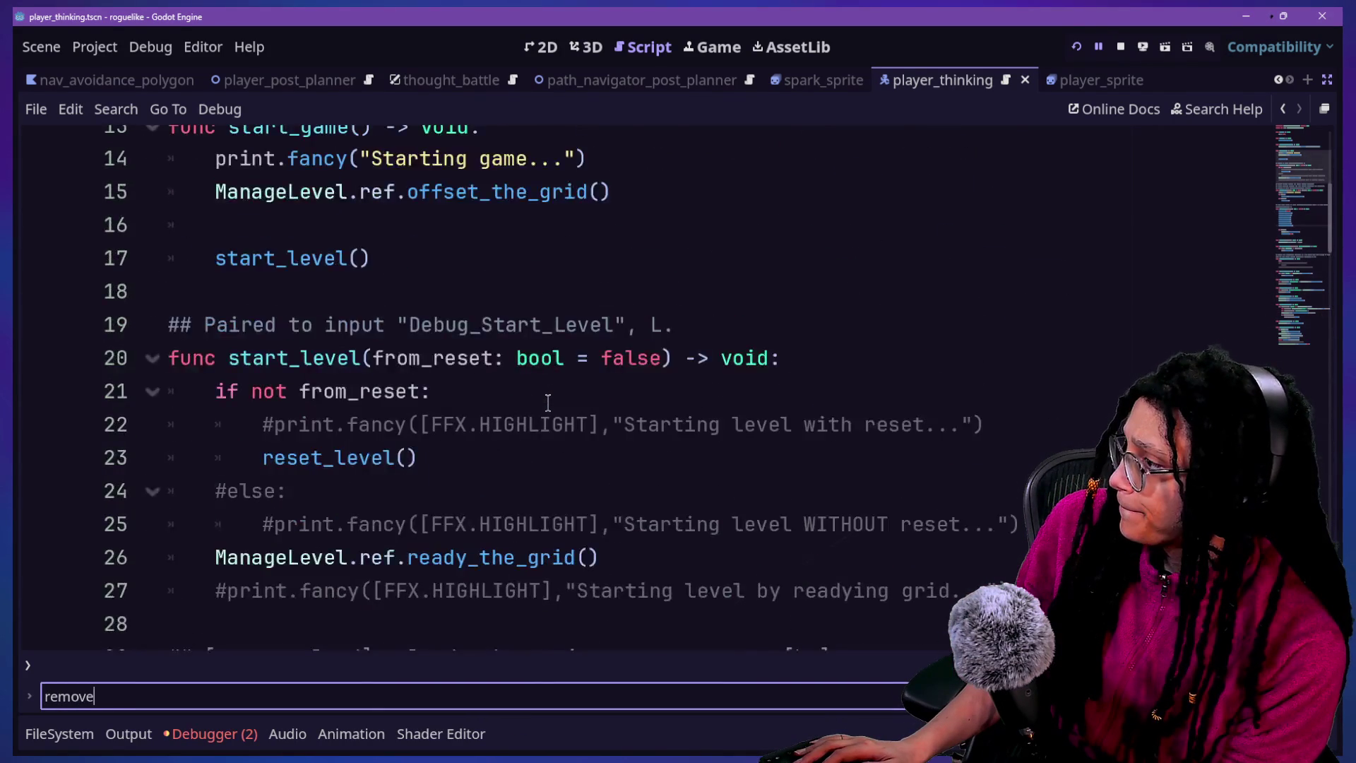
scroll(548, 403, up, 1)
scroll(548, 402, down, 2)
scroll(548, 403, up, 2)
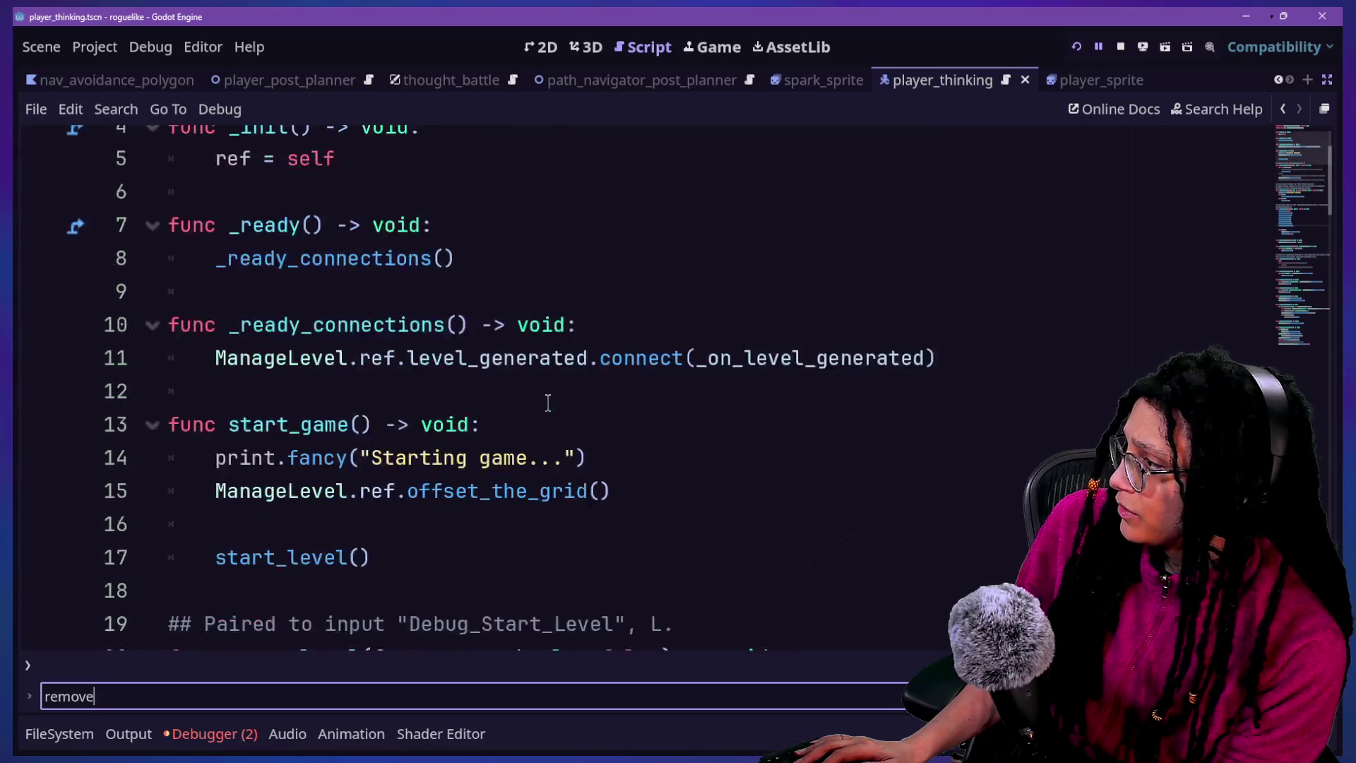
scroll(548, 403, down, 9)
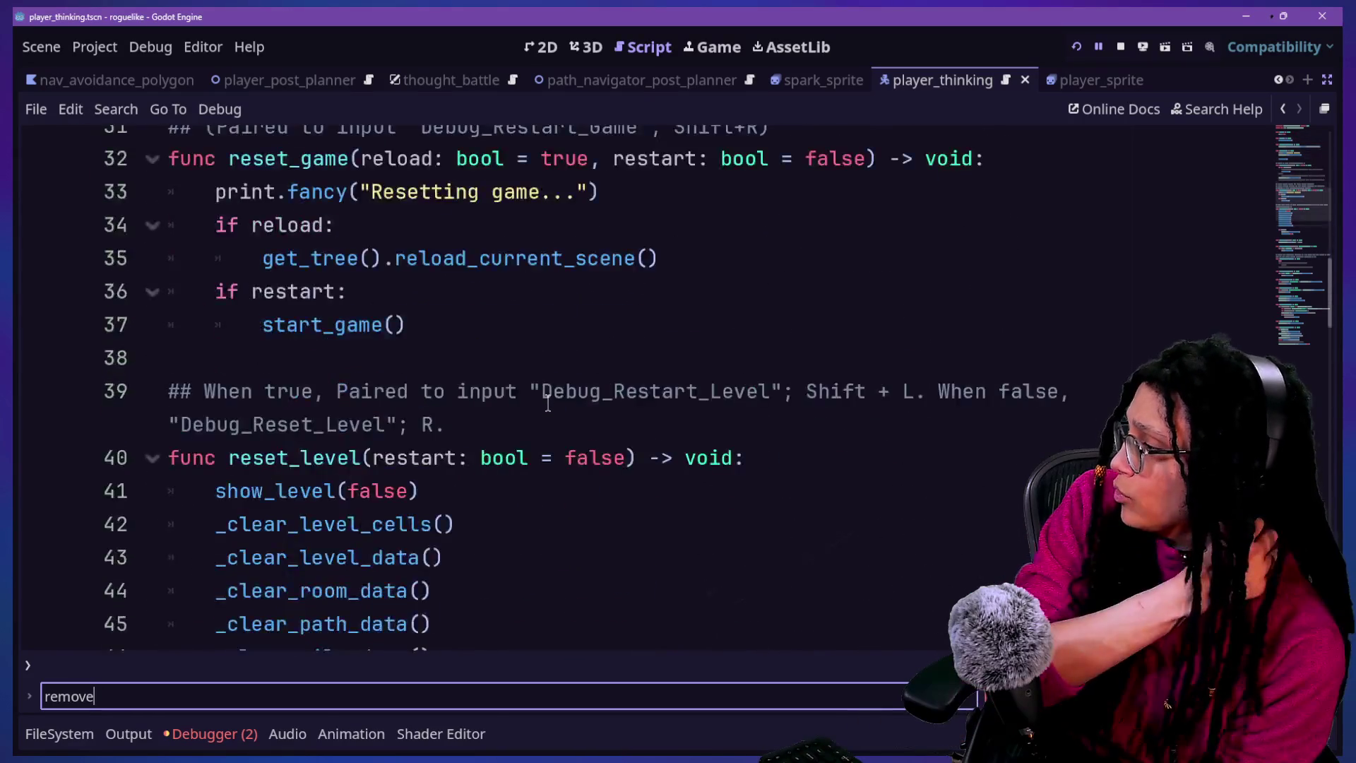
scroll(548, 402, up, 10)
scroll(548, 403, down, 17)
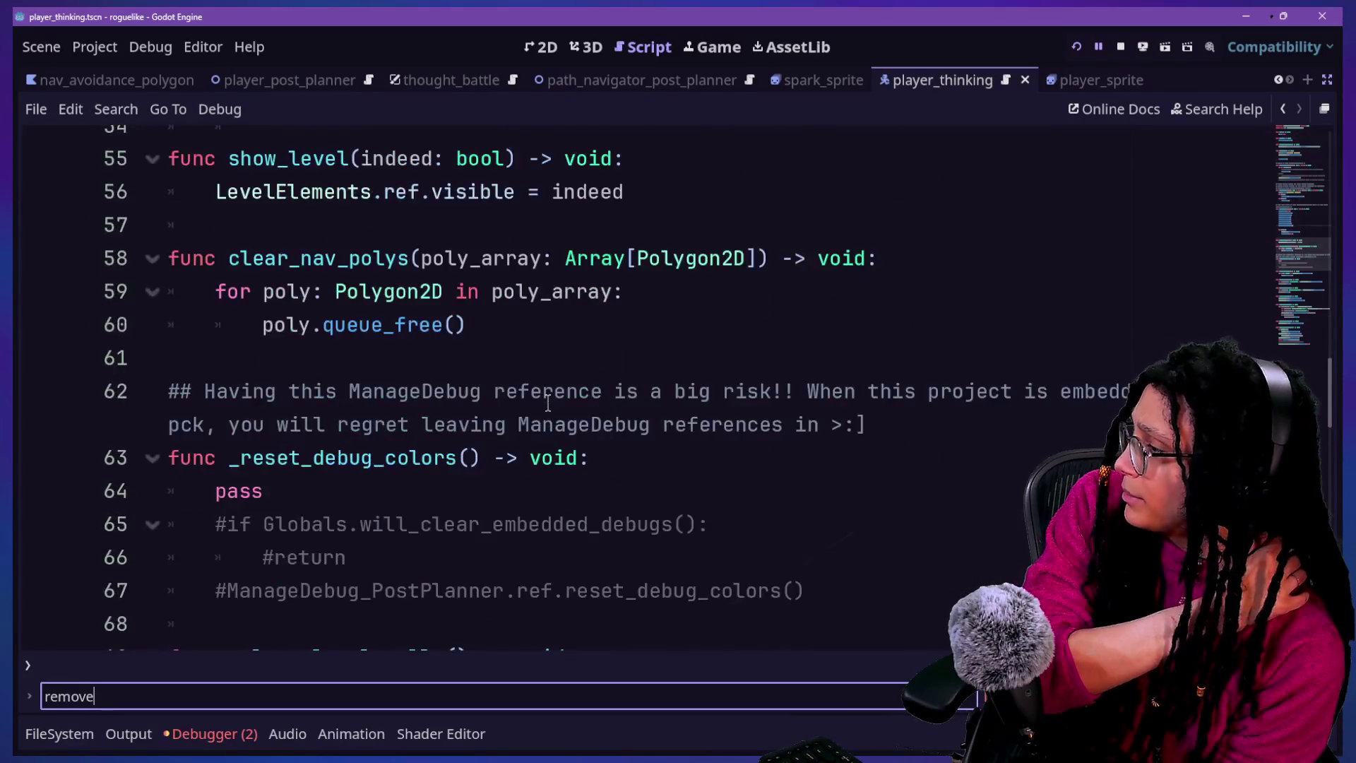
scroll(548, 403, down, 10)
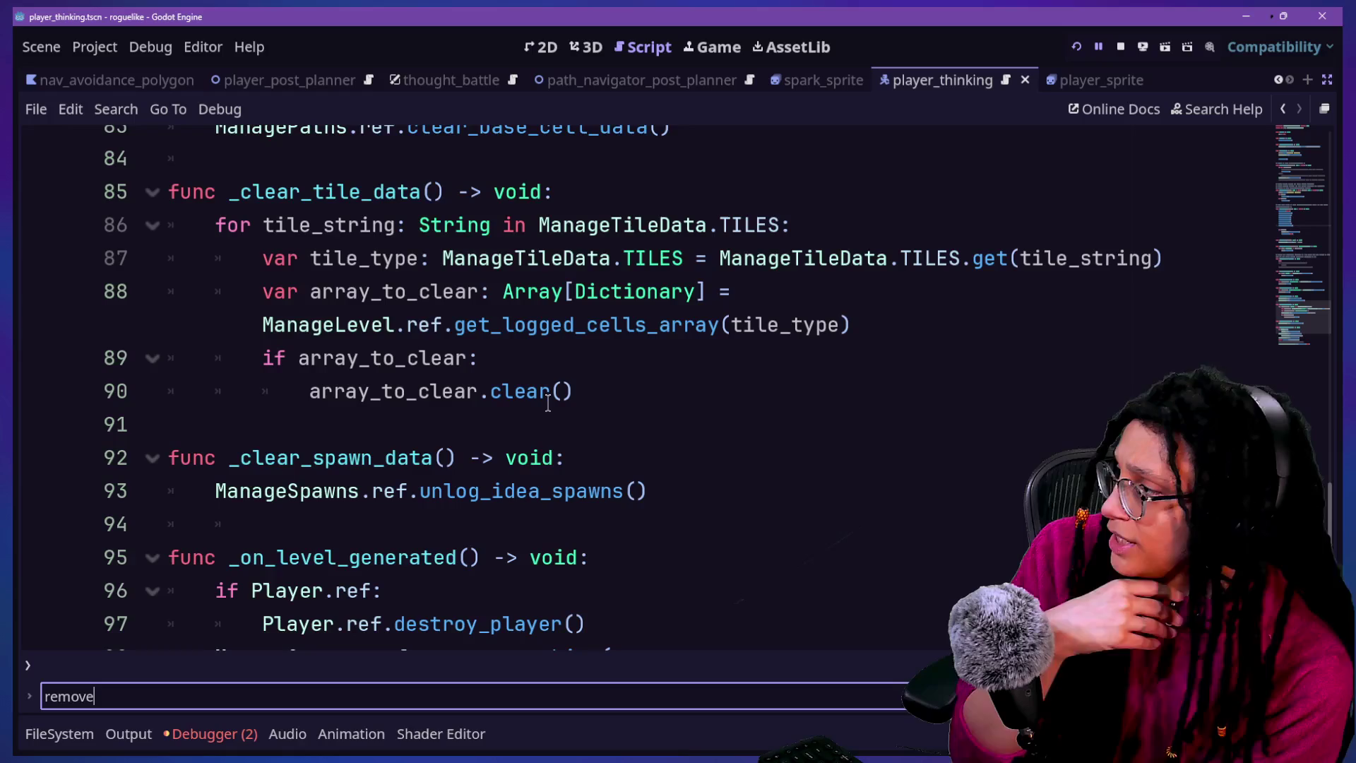
scroll(548, 402, down, 2)
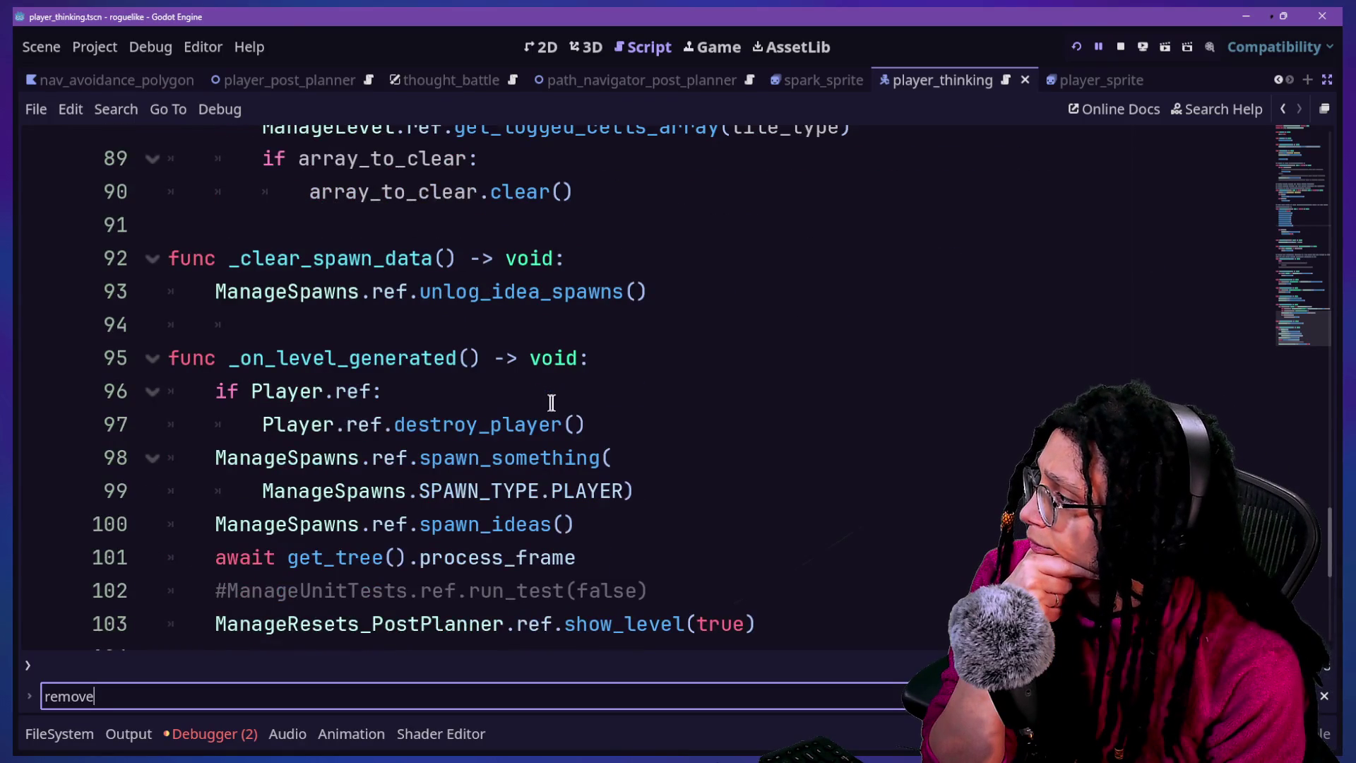
scroll(563, 402, down, 3)
scroll(562, 402, up, 20)
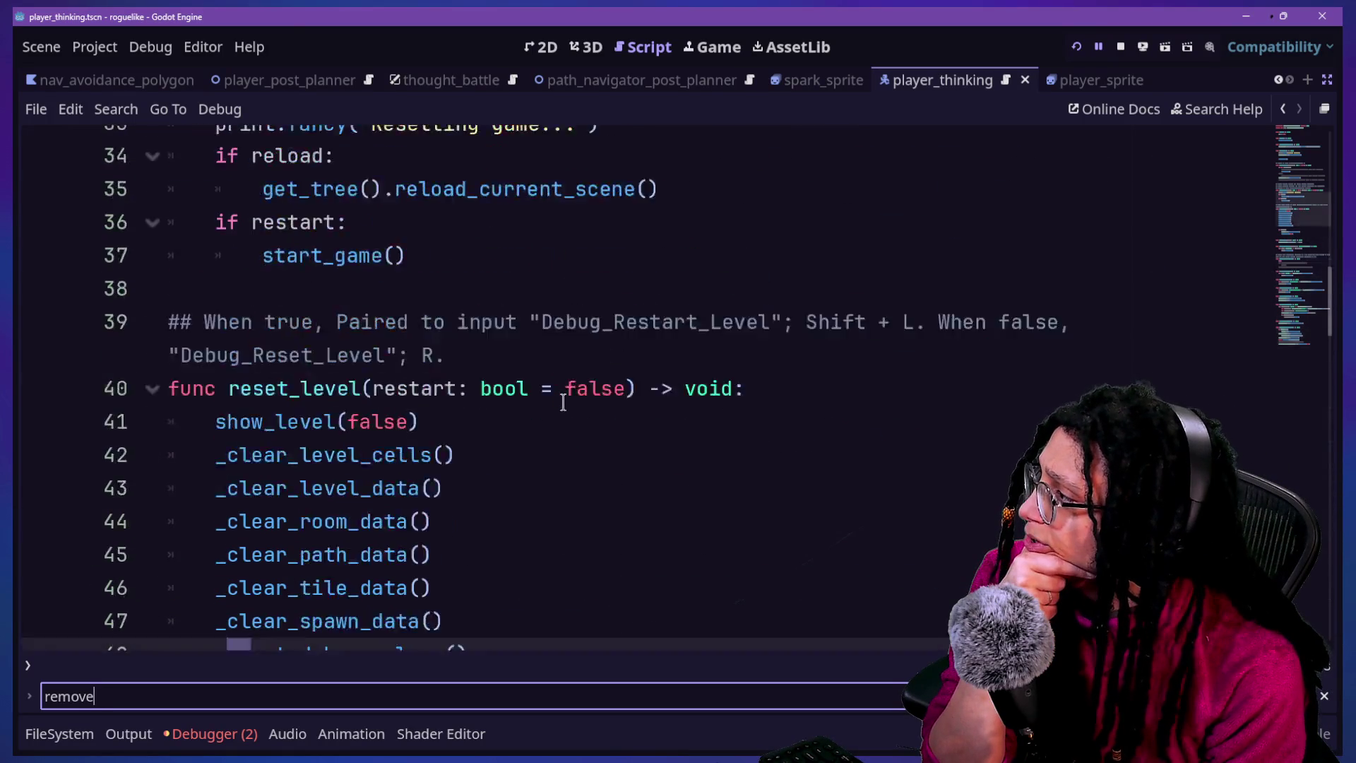
scroll(563, 402, up, 6)
scroll(563, 402, down, 2)
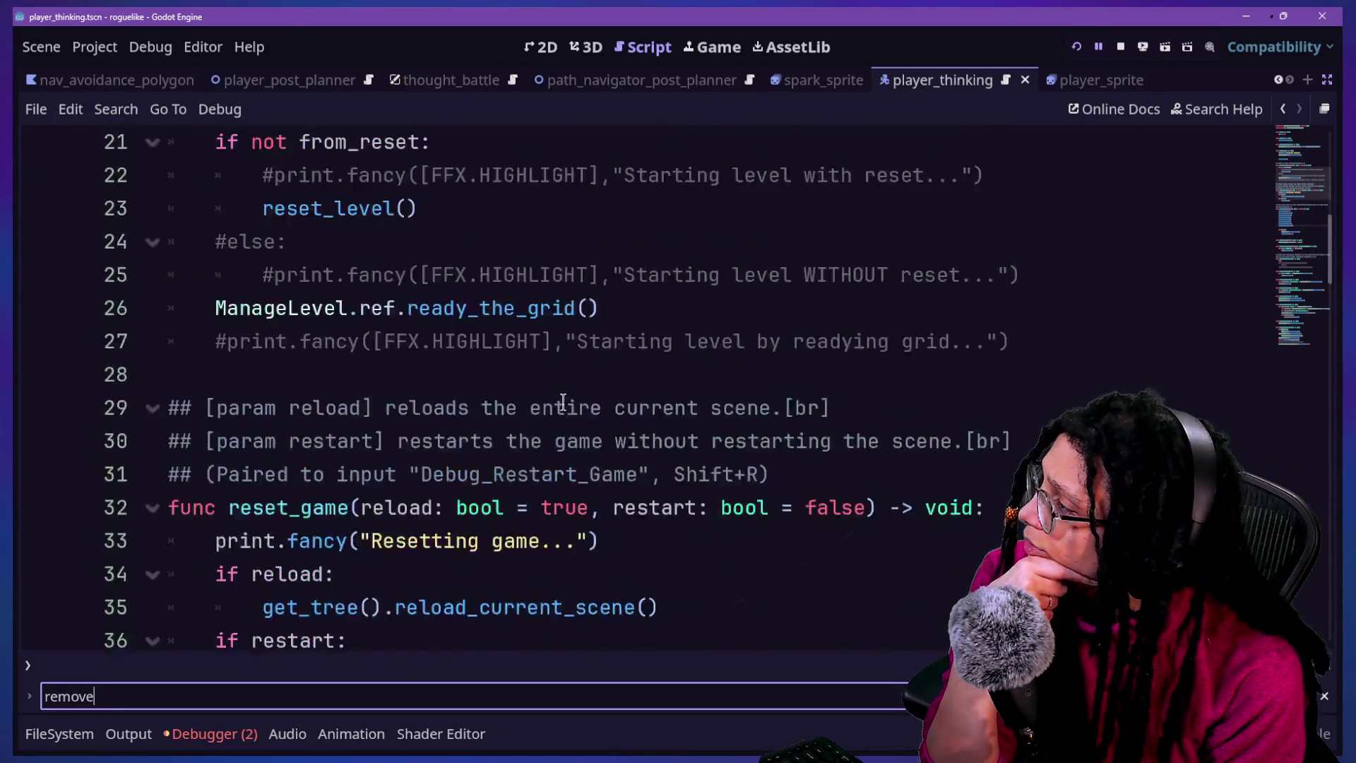
scroll(564, 402, up, 5)
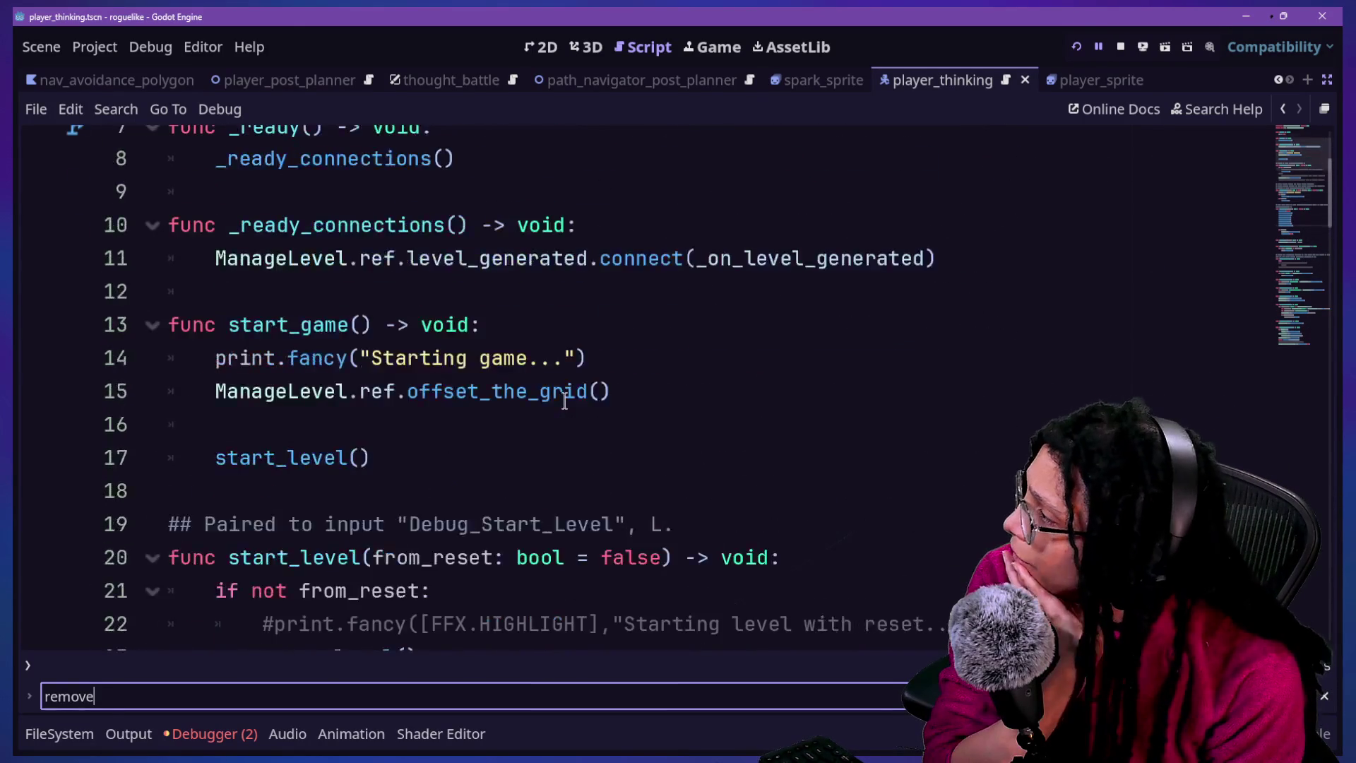
scroll(565, 402, down, 1)
scroll(565, 401, down, 3)
click(575, 411)
key(Up)
key(Up)
key(Down)
key(Down)
key(Down)
key(Down)
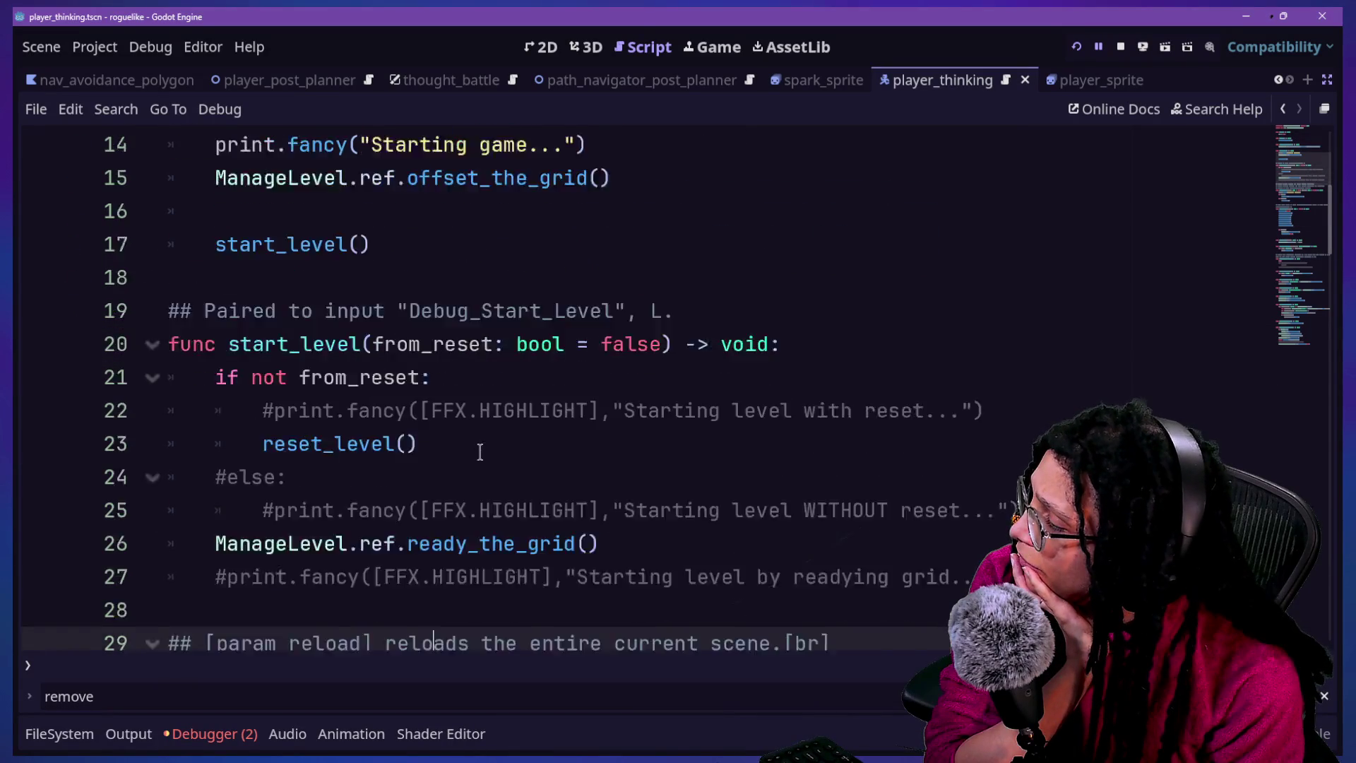
key(Down)
key(Down)
key(Down)
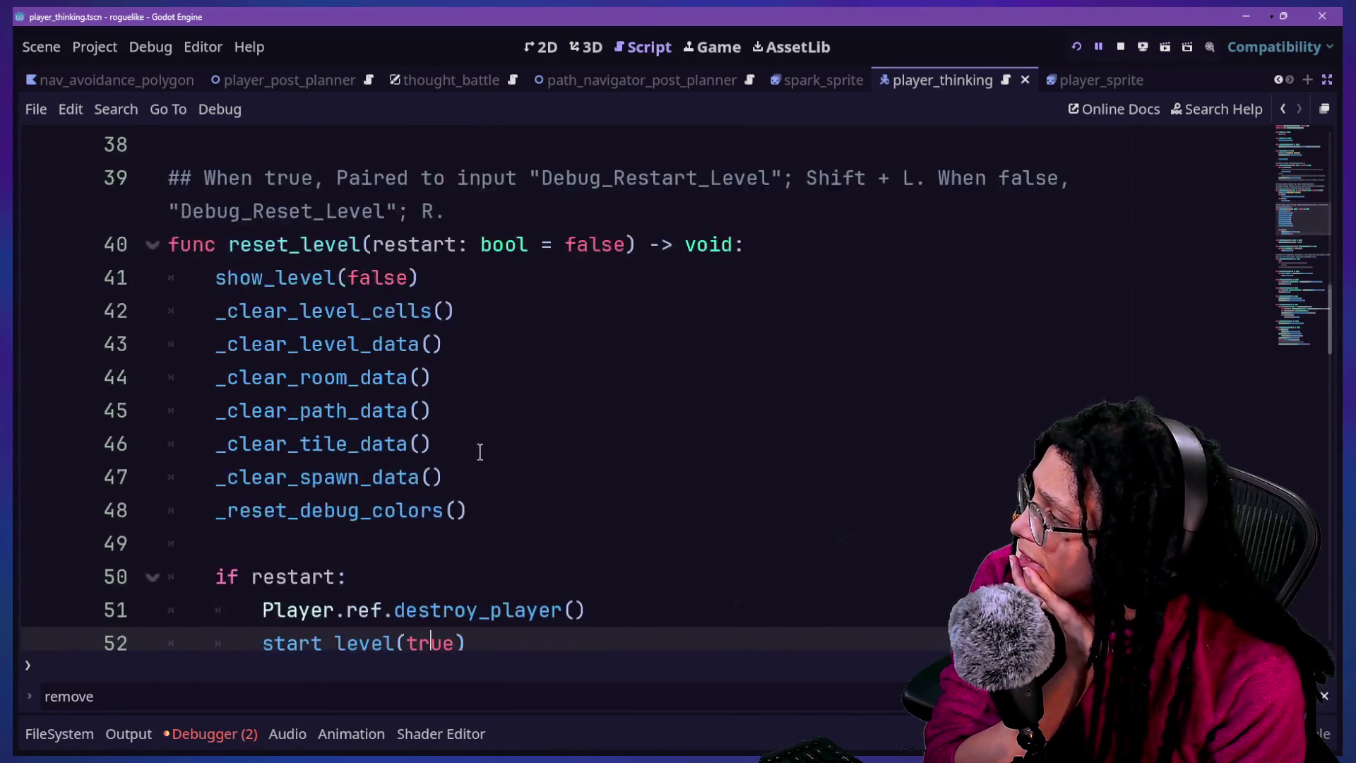
key(Down)
key(Down)
key(Down)
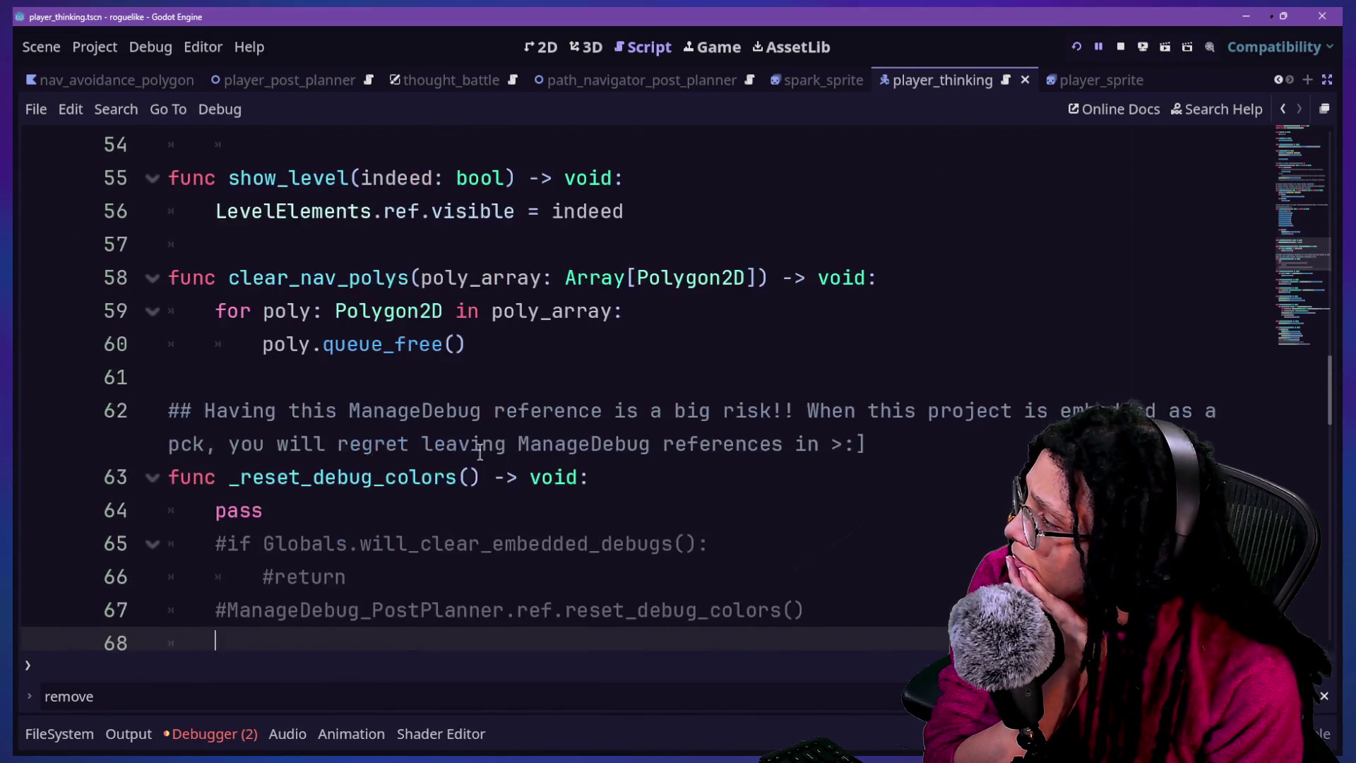
mouse_move(336, 284)
mouse_down()
mouse_move(544, 455)
mouse_move(566, 456)
mouse_move(434, 314)
mouse_up()
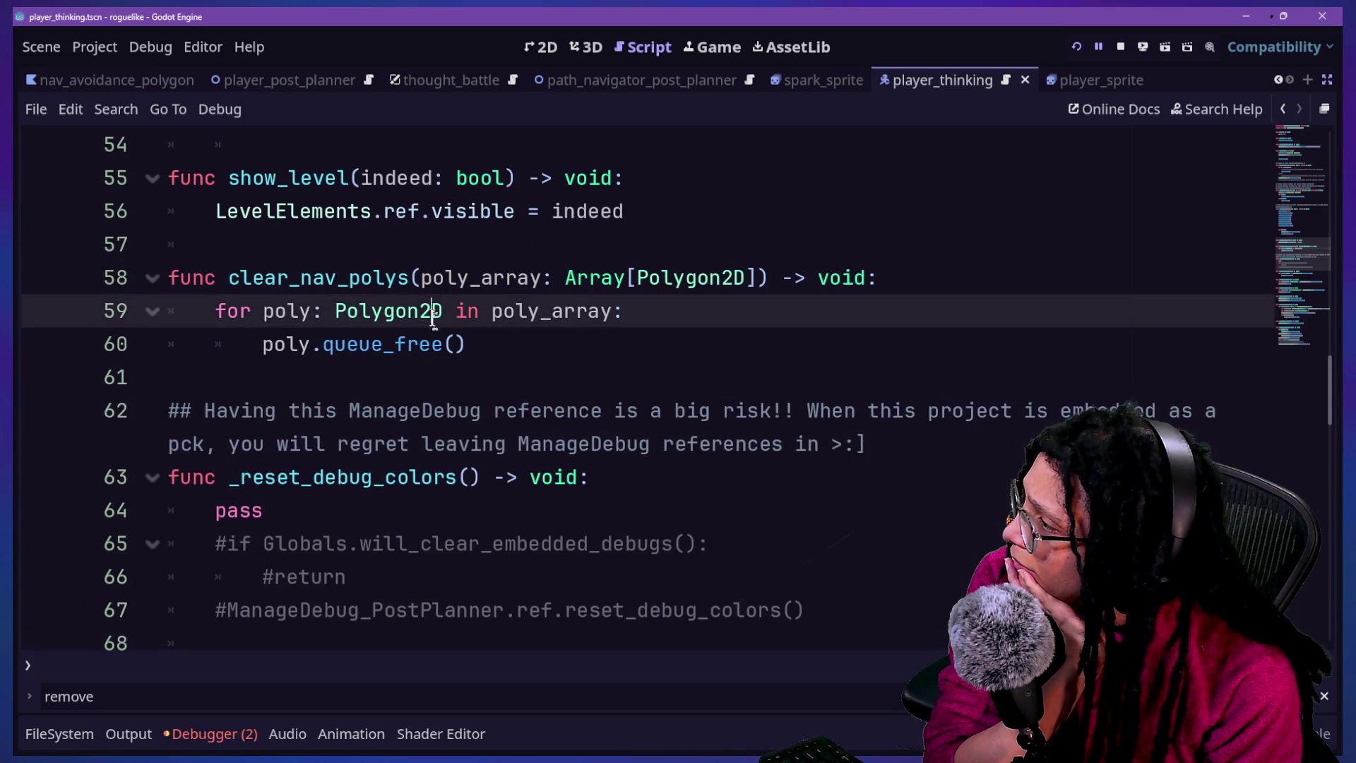
Add a 'func remove_thought_battle() -> void:' stub with pass below clear_nav_polys
click(520, 411)
click(573, 351)
key(Return)
key(Return)
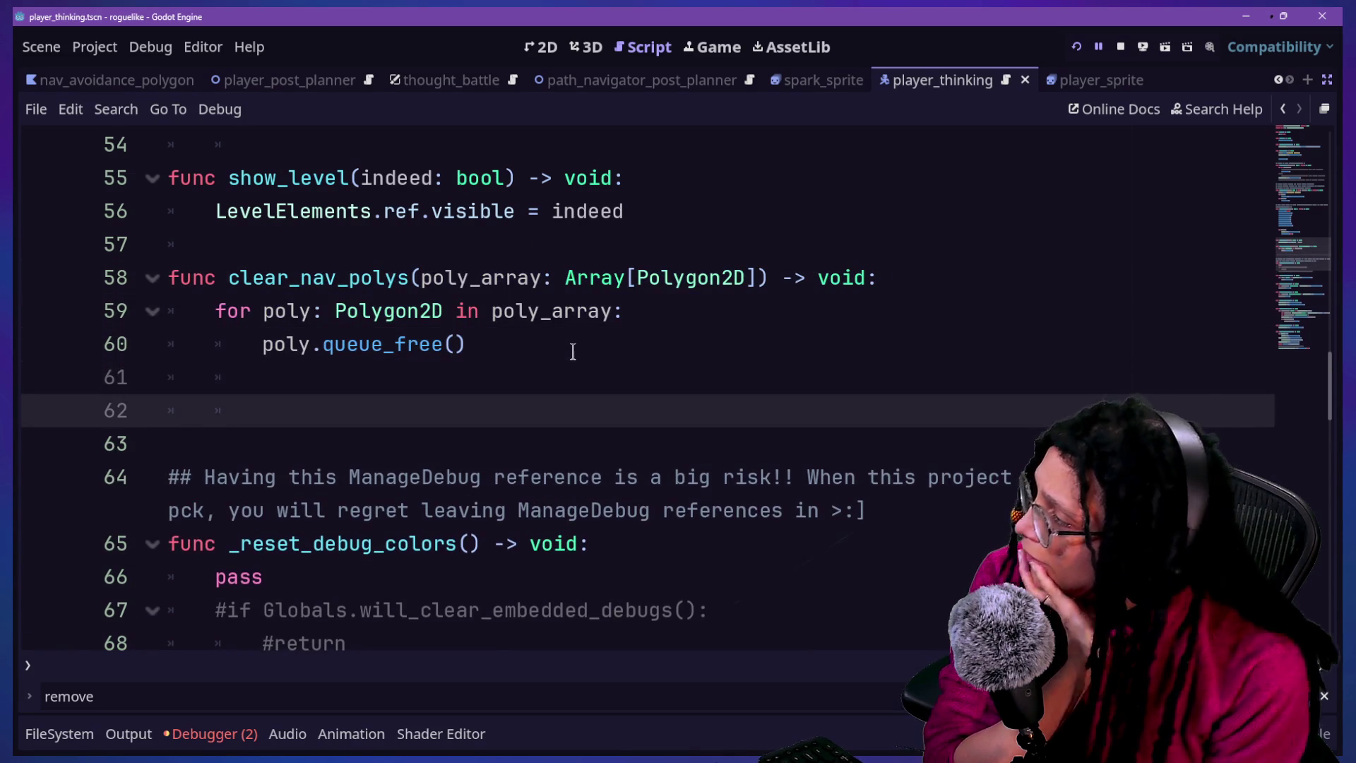
key(BackSpace)
key(BackSpace)
text(func )
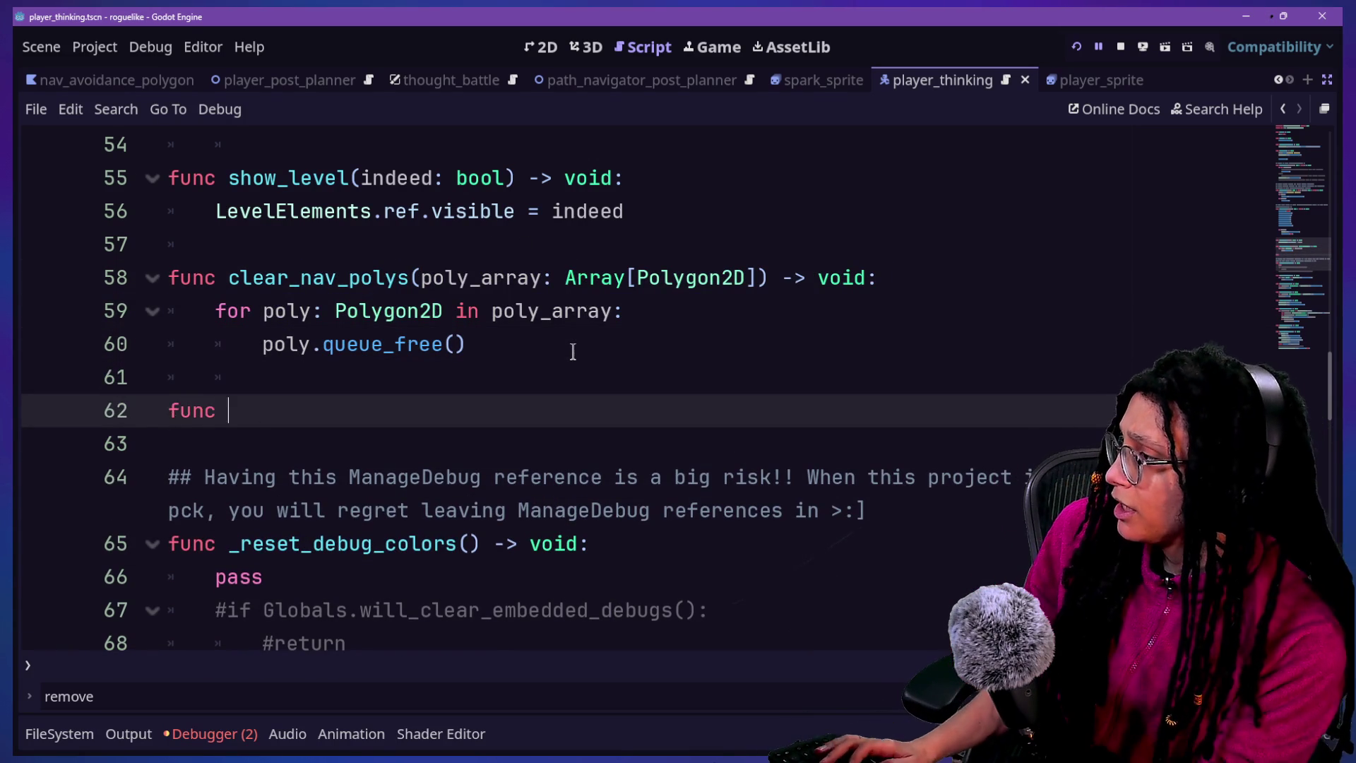
text(remove_thought_battle() _)
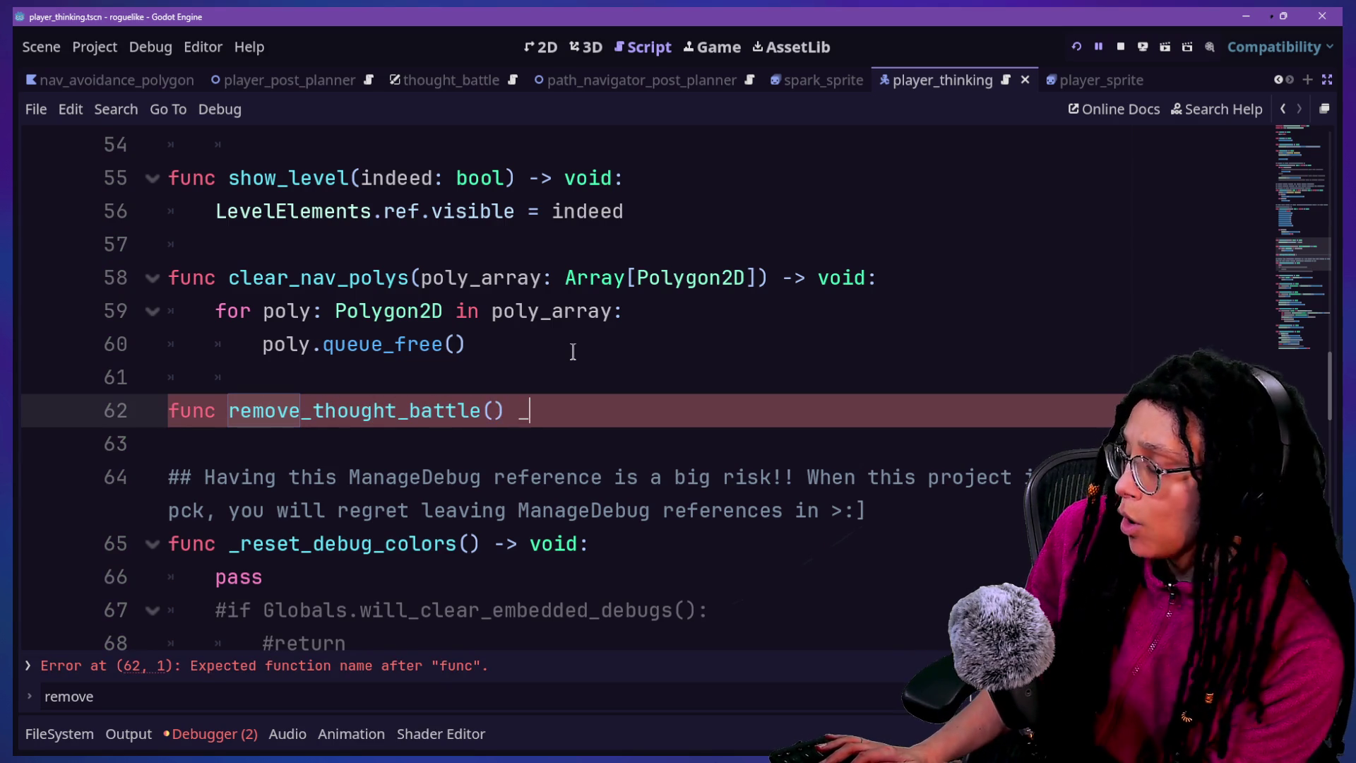
key(BackSpace)
key(BackSpace)
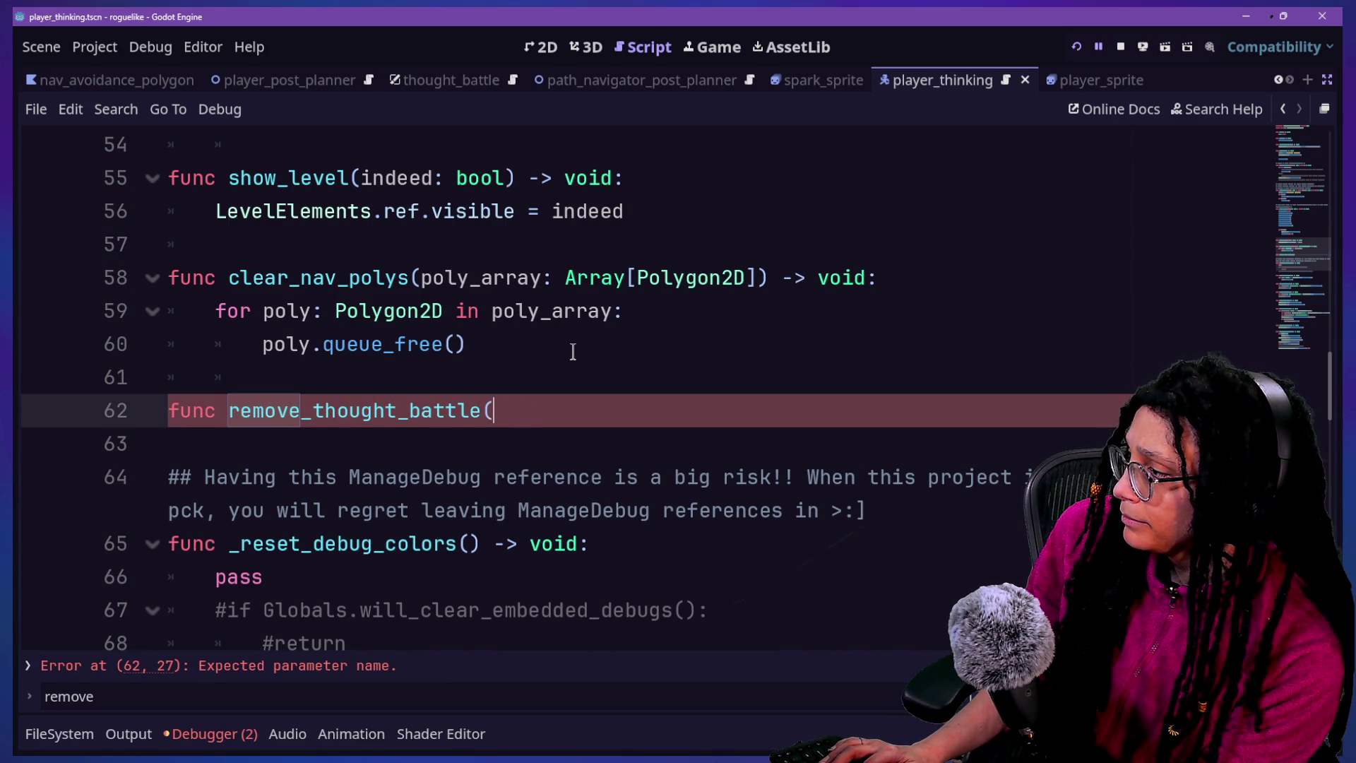
text() -> void:)
key(Return)
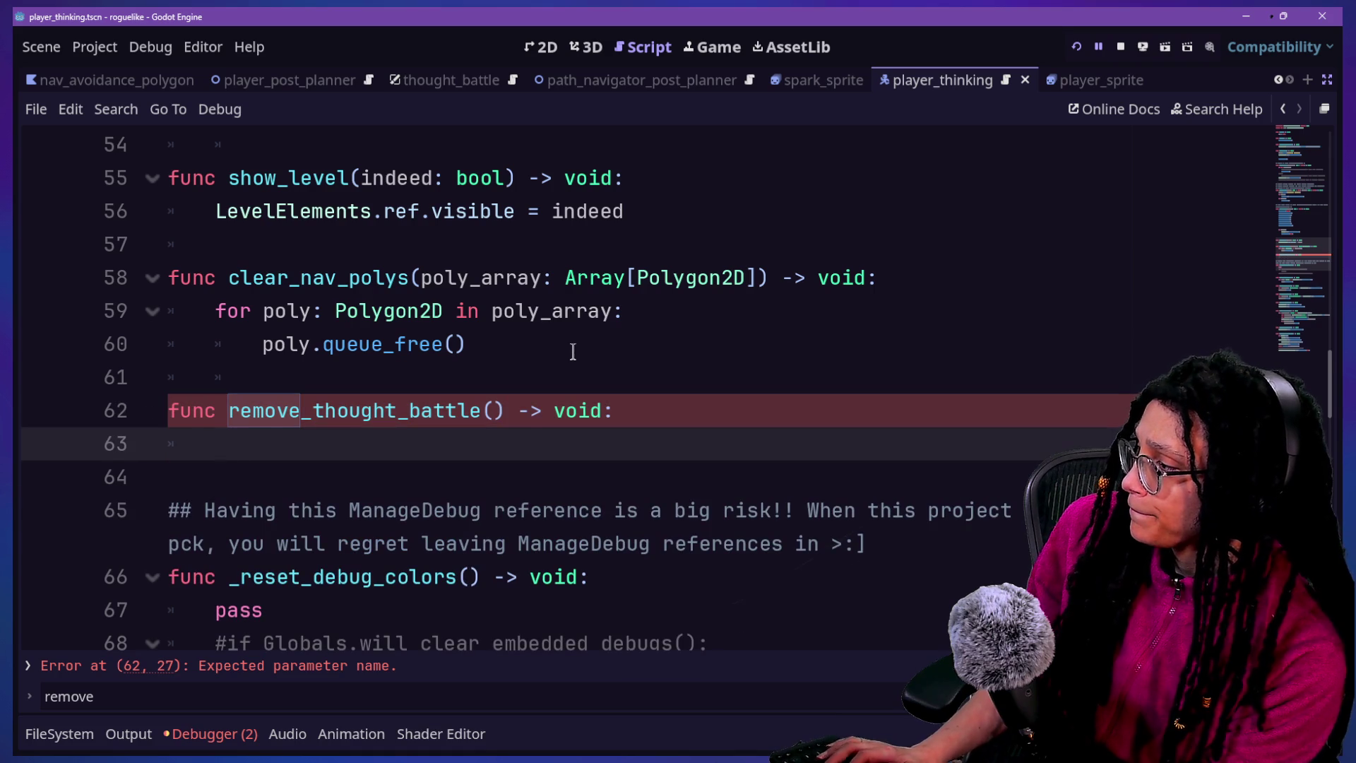
Bring up Quick Open and move down to manage_thought_battles.gd
click(562, 349)
key(shift+alt+o)
key(Down)
key(Down)
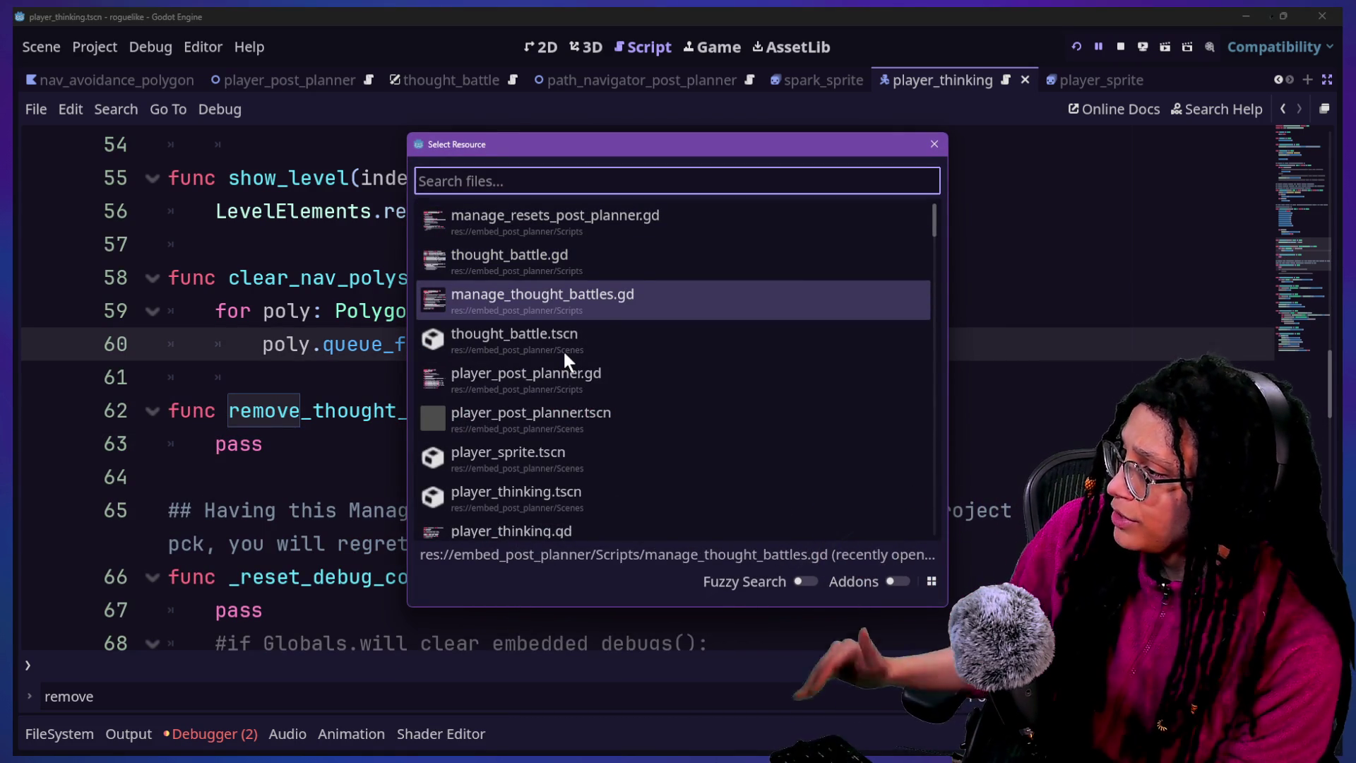
Open thought_battle.gd from Quick Open and search it for queue_free
key(Down)
key(Up)
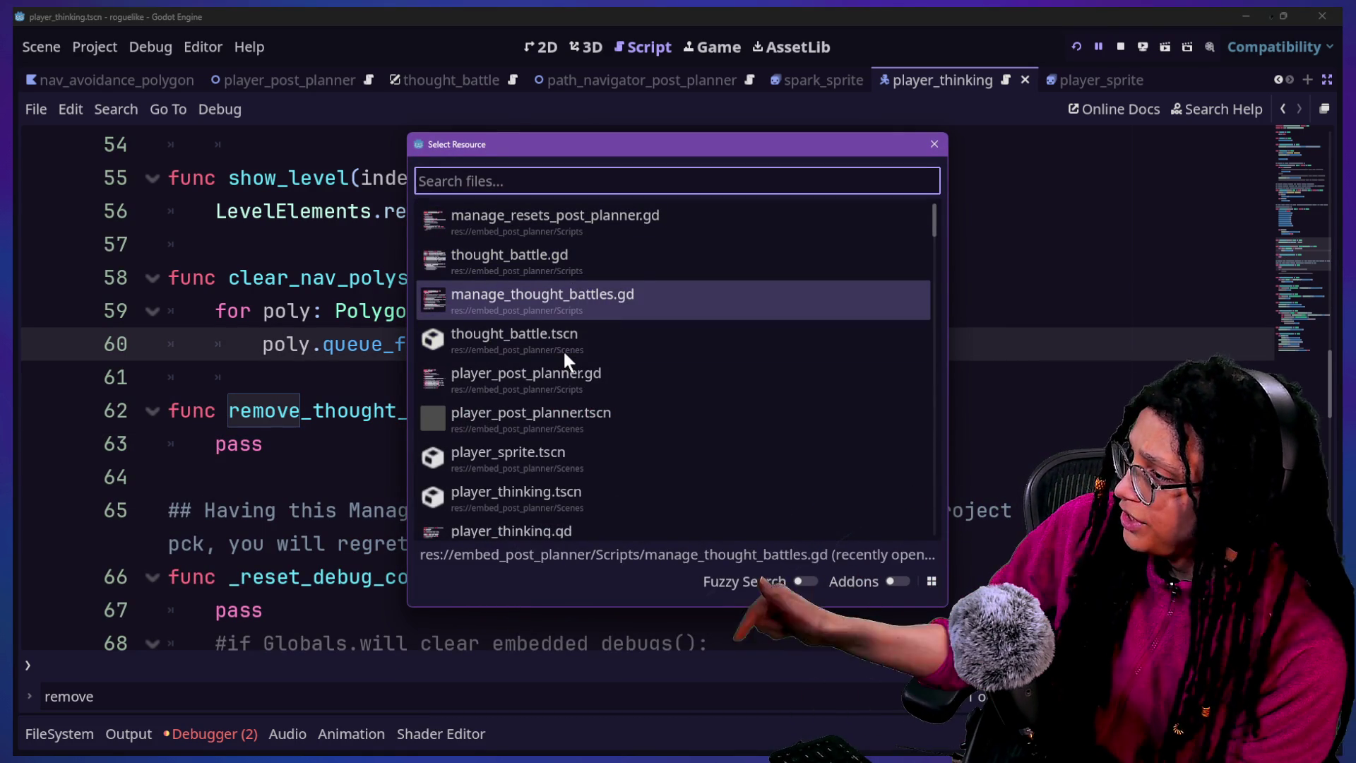
key(Up)
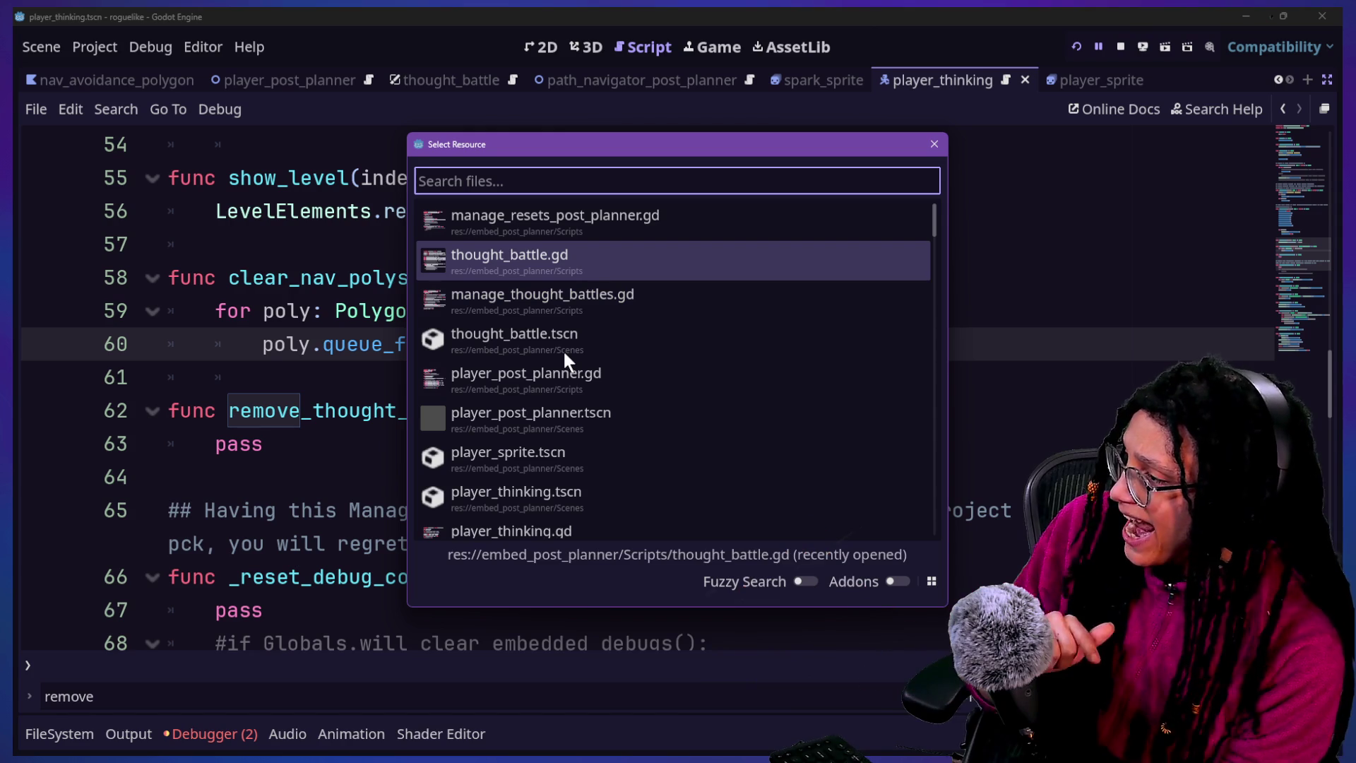
key(Return)
key(ctrl+f)
text(queue)
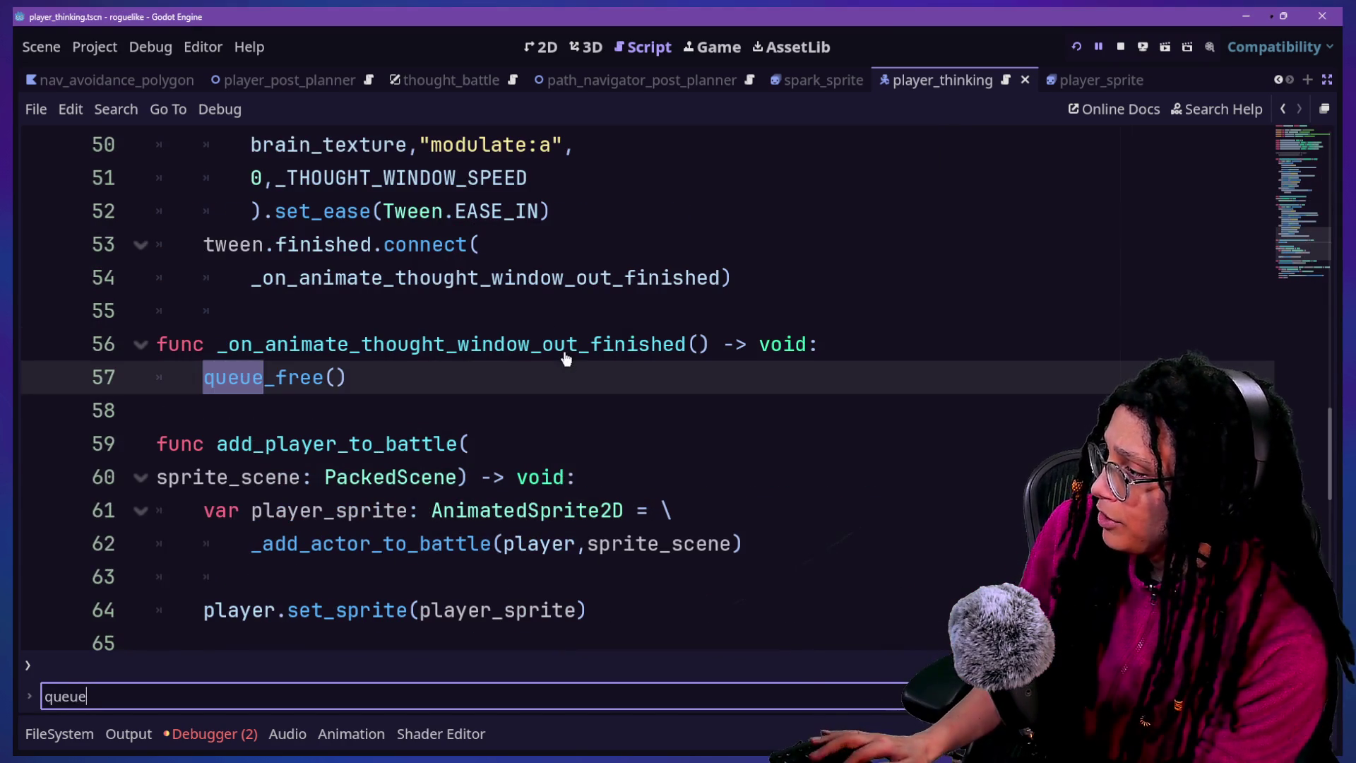
Replace the queue_free() call on line 57 with 'ManageResets_PostPlanner.ref.'
click(462, 366)
click(178, 354)
drag(203, 378, 373, 378)
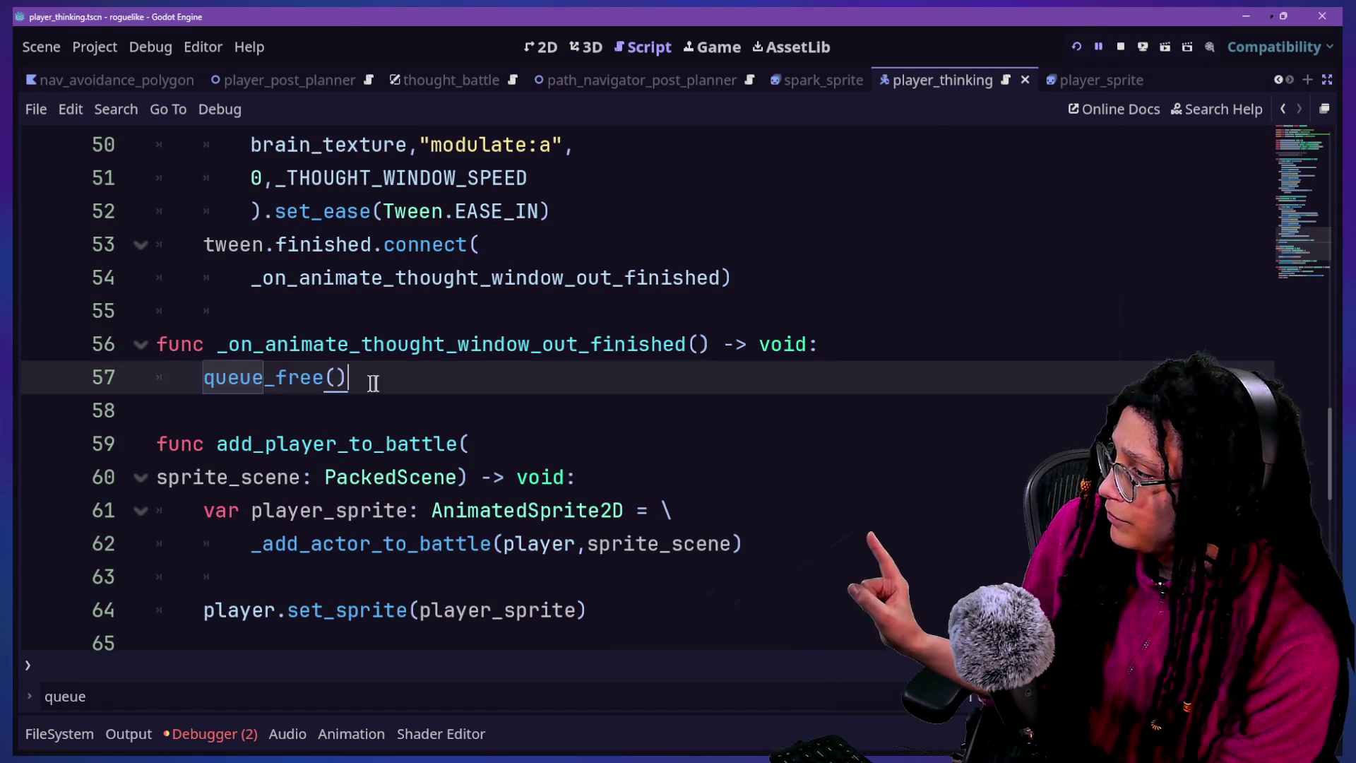
key(BackSpace)
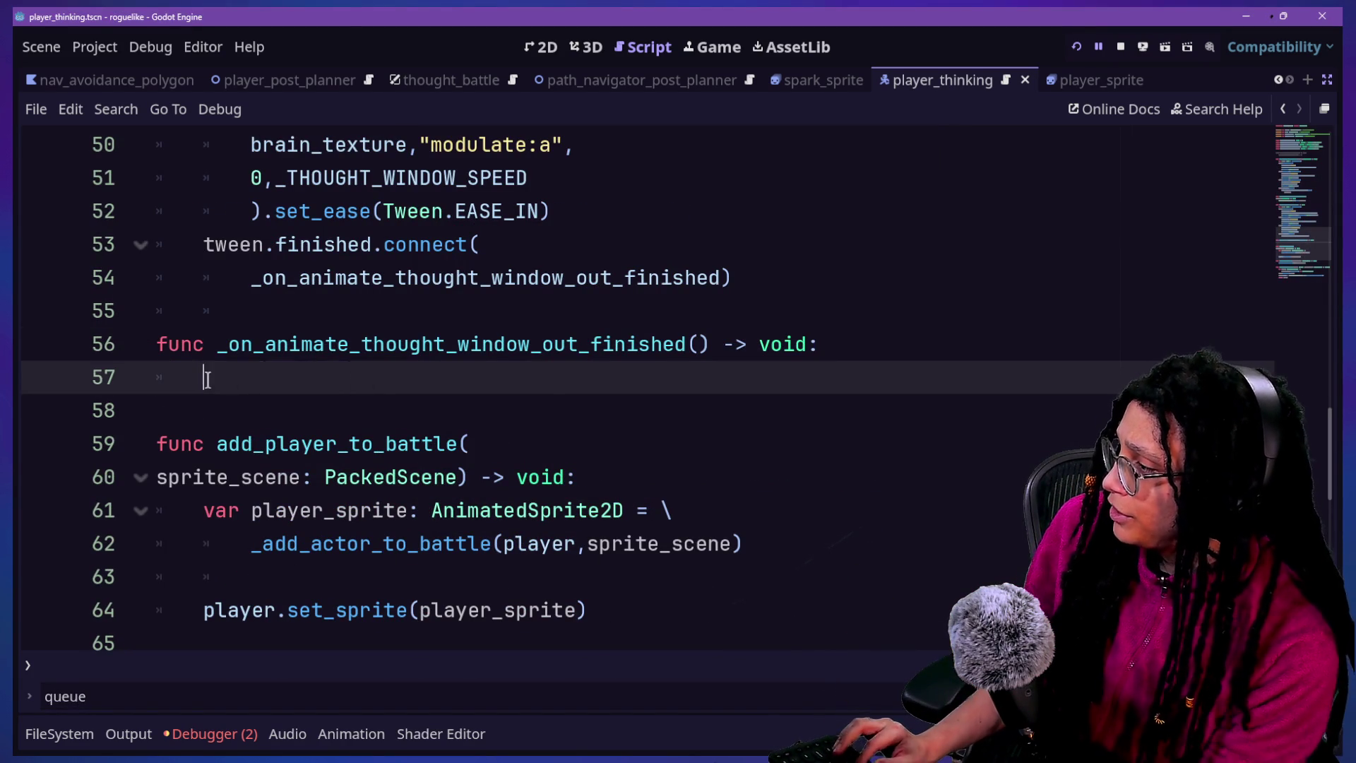
text(Maang)
key(BackSpace)
key(BackSpace)
key(BackSpace)
text(na)
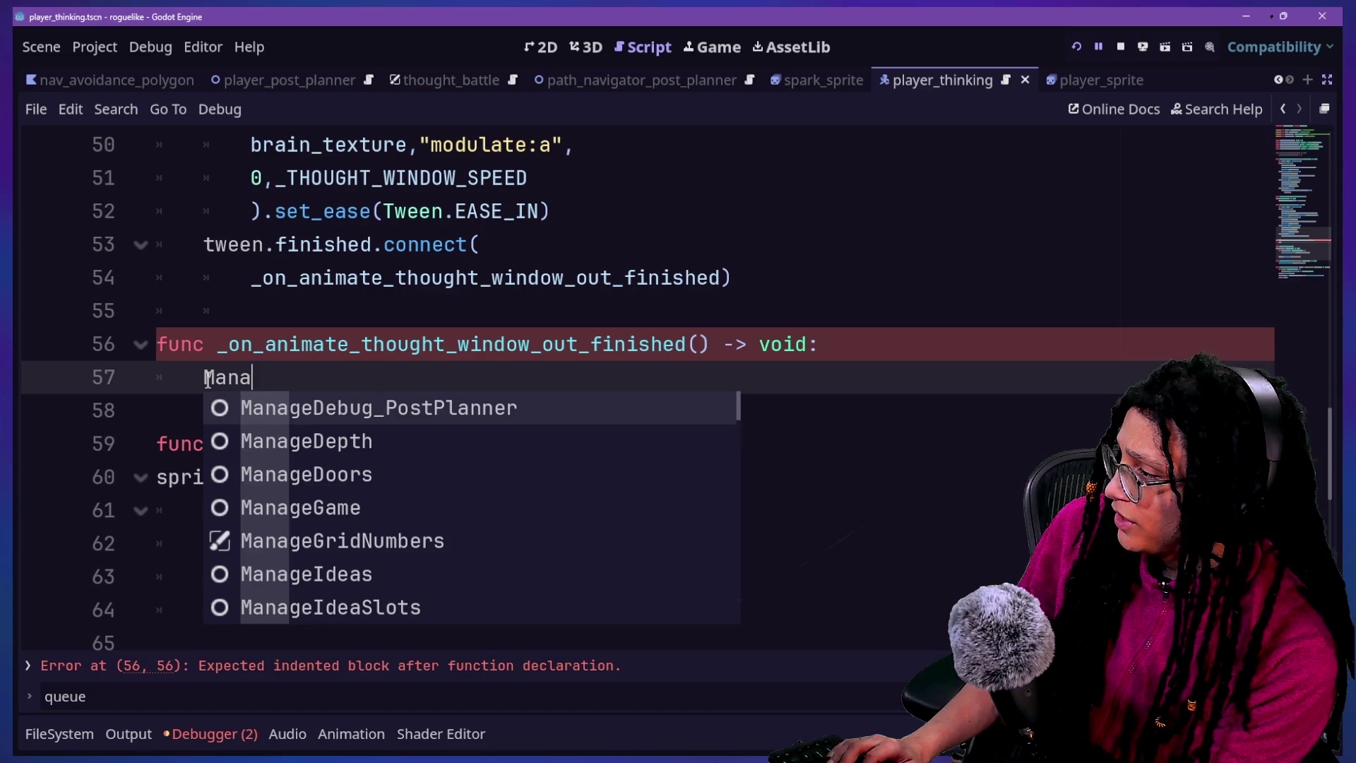
text(geResets)
key(Return)
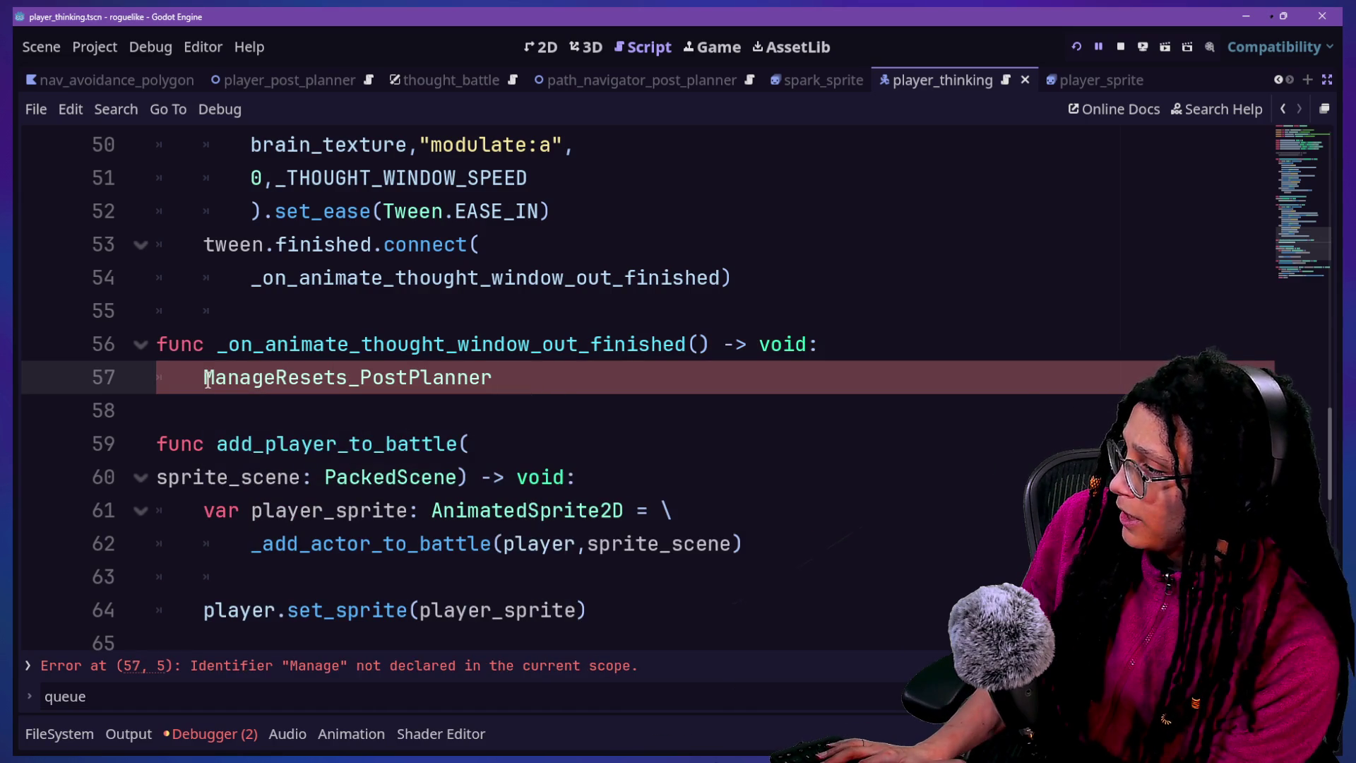
text(.)
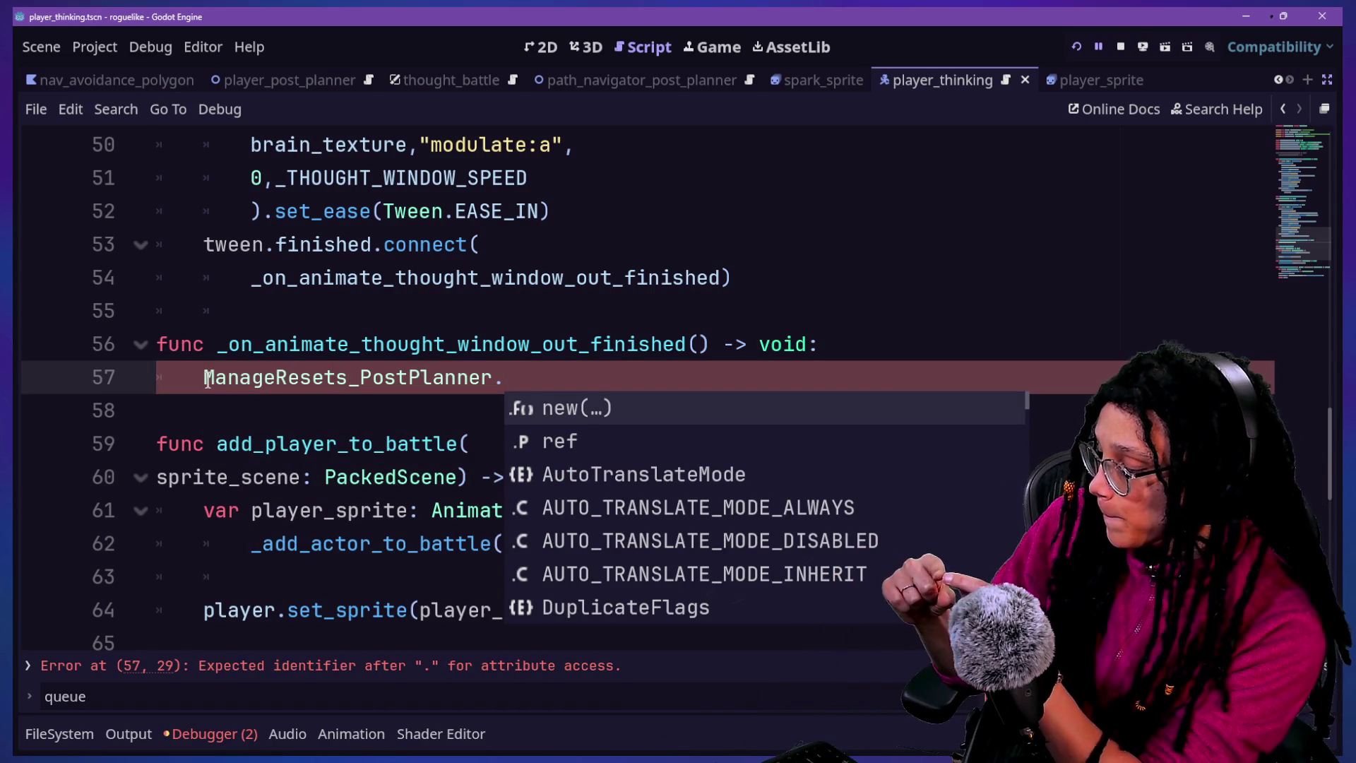
text(d)
key(BackSpace)
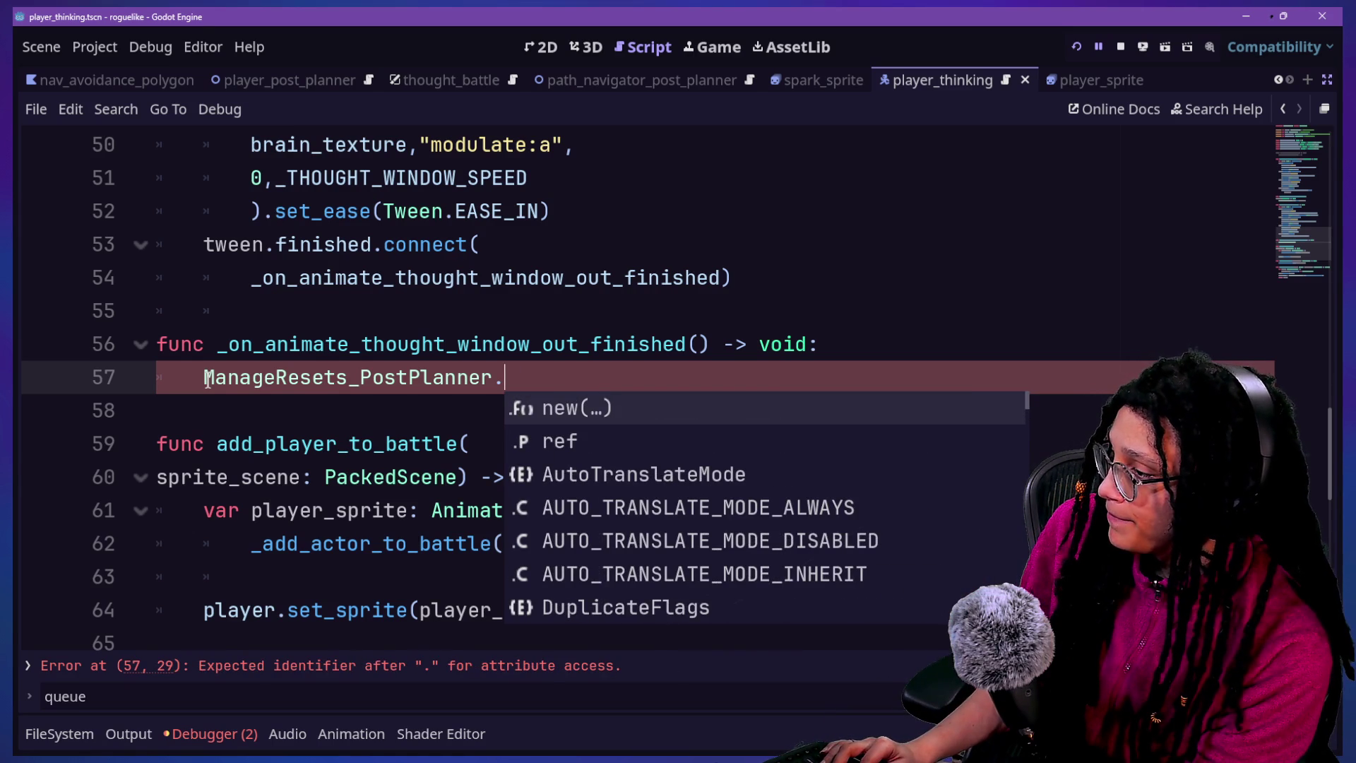
text(ref.)
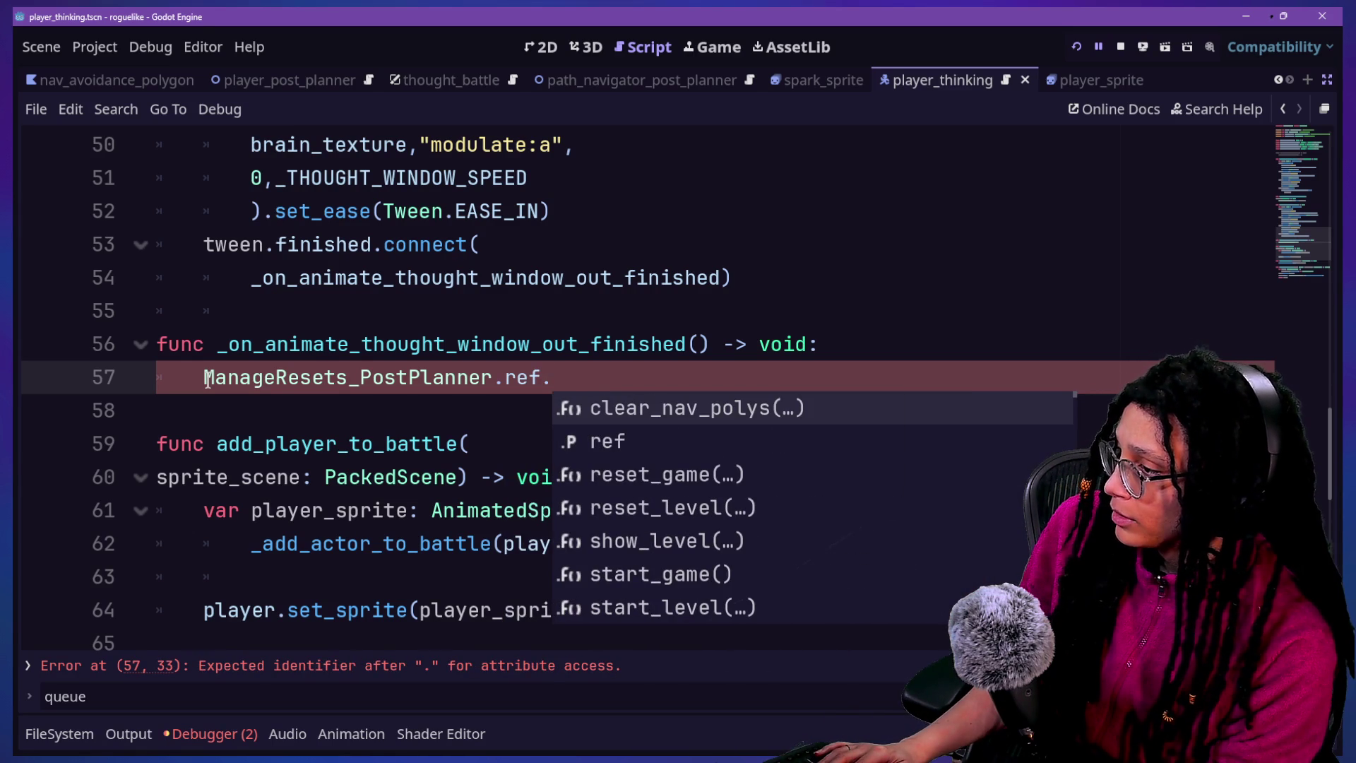
Browse ref's suggested members, jump to ManageResets_PostPlanner's functions, and save
key(Down)
key(Down)
key(Down)
key(Up)
key(Down)
key(Down)
key(Down)
key(Up)
key(Up)
key(Up)
key(Down)
key(Down)
key(Down)
key(Down)
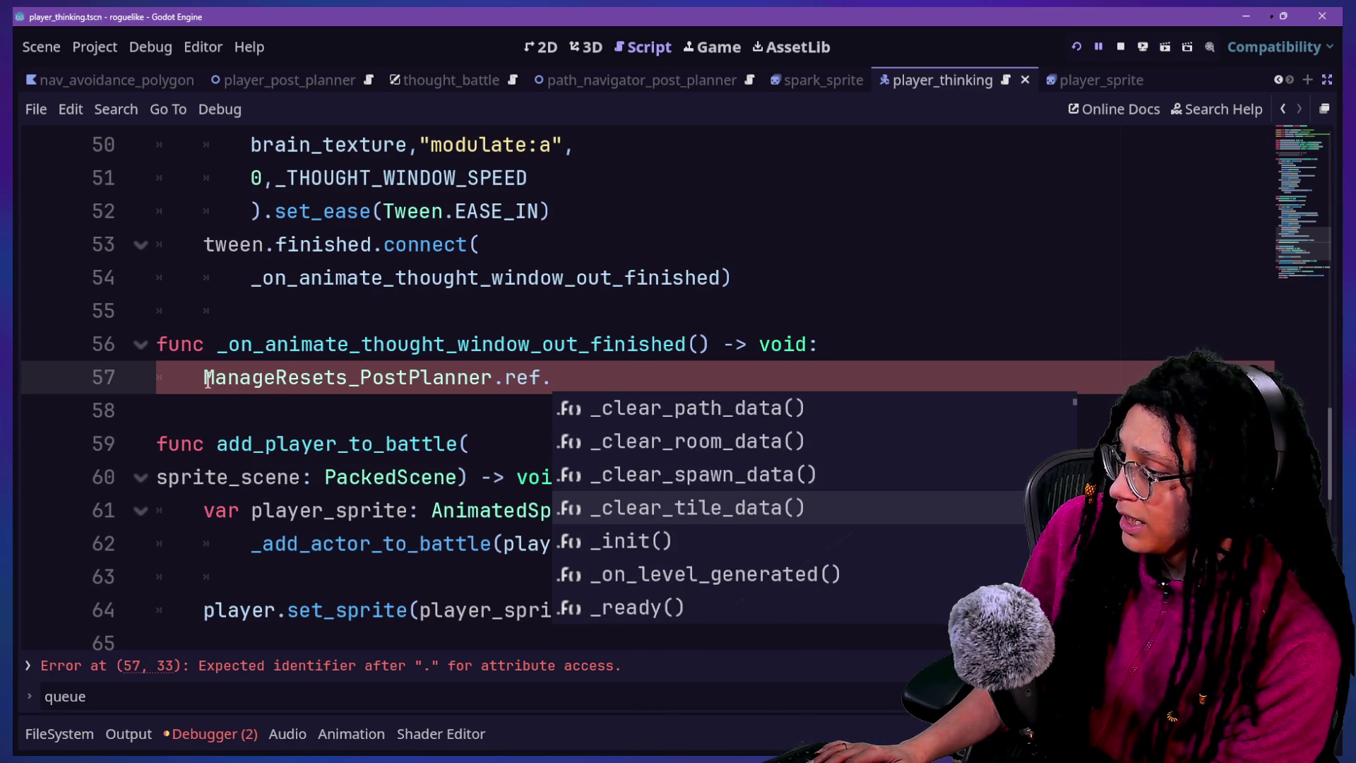
key(Down)
key(Down)
key(Down)
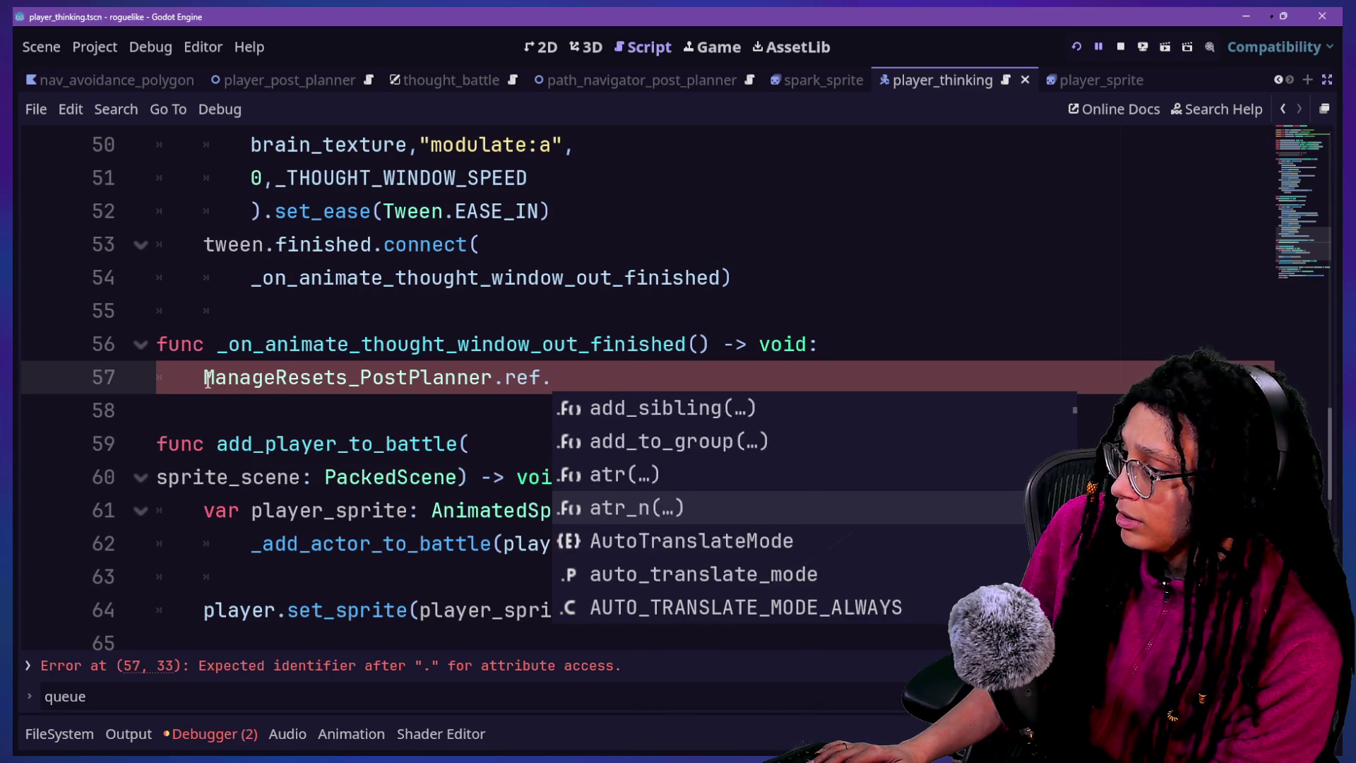
key(Escape)
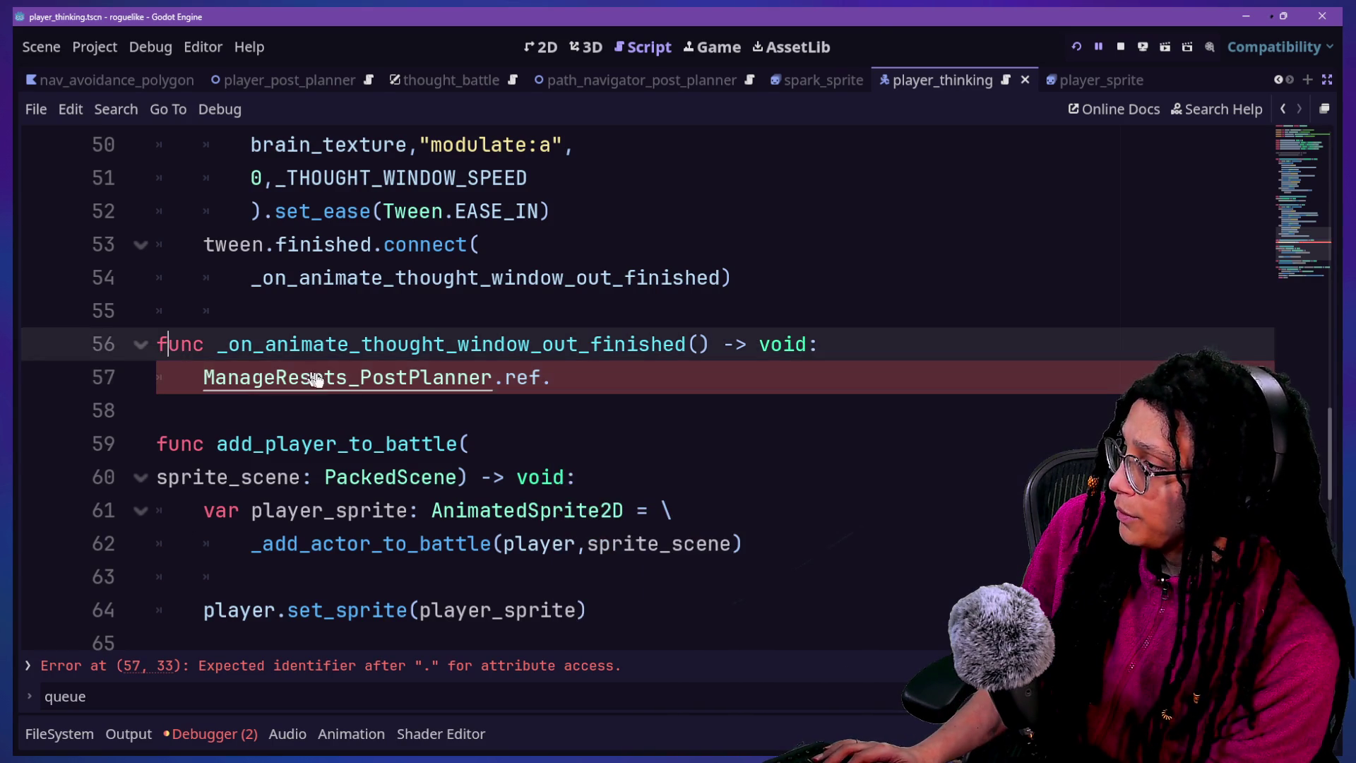
ctrl+click(315, 382)
key(ctrl+s)
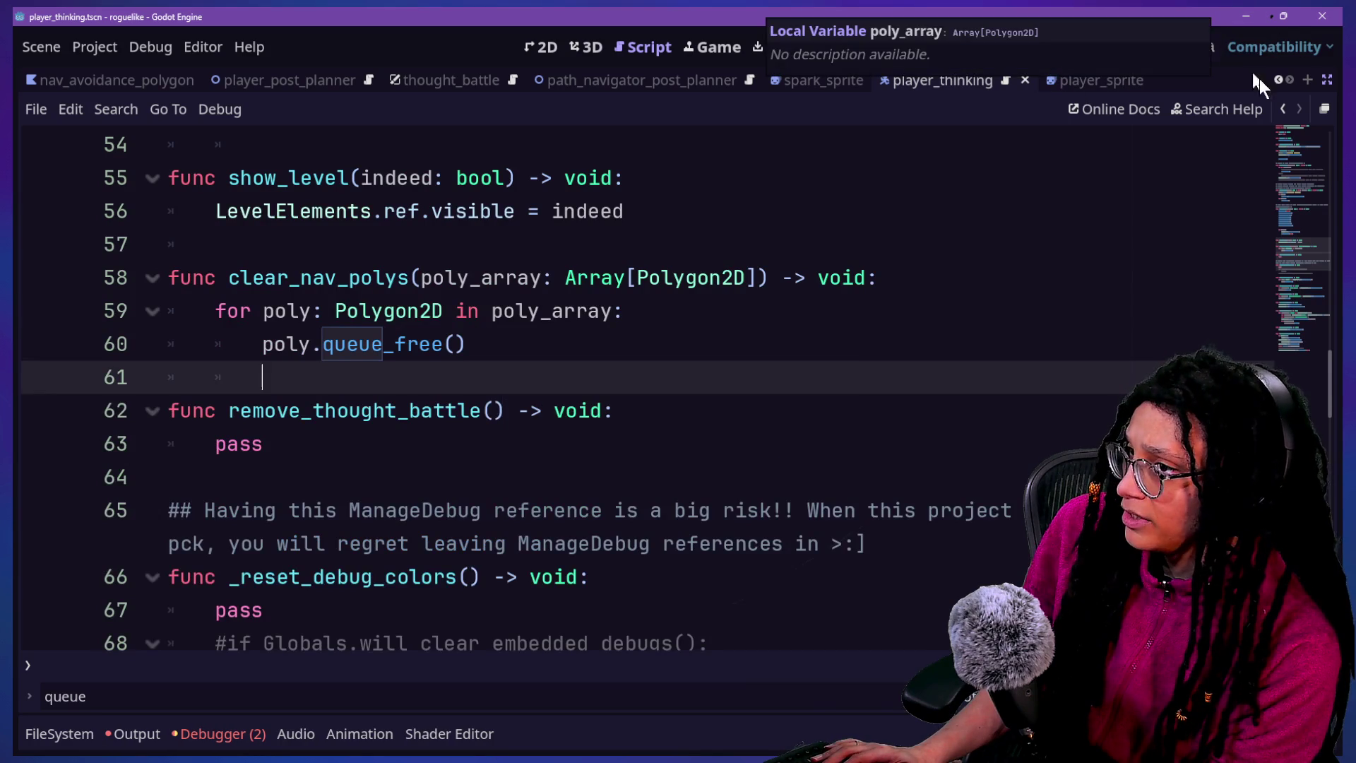
Back on line 57, complete the call as remove_thought_battle()
click(1283, 111)
text(ref.R)
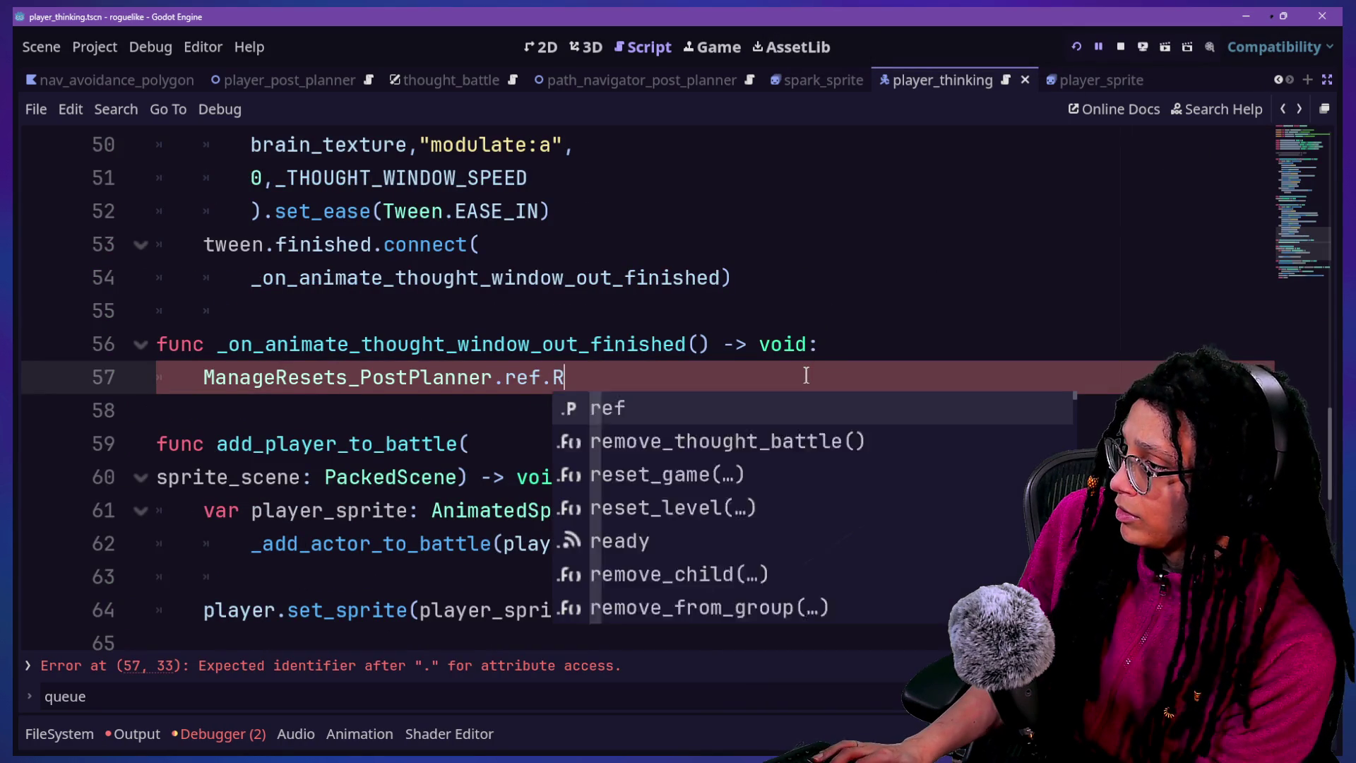
key(Return)
click(647, 375)
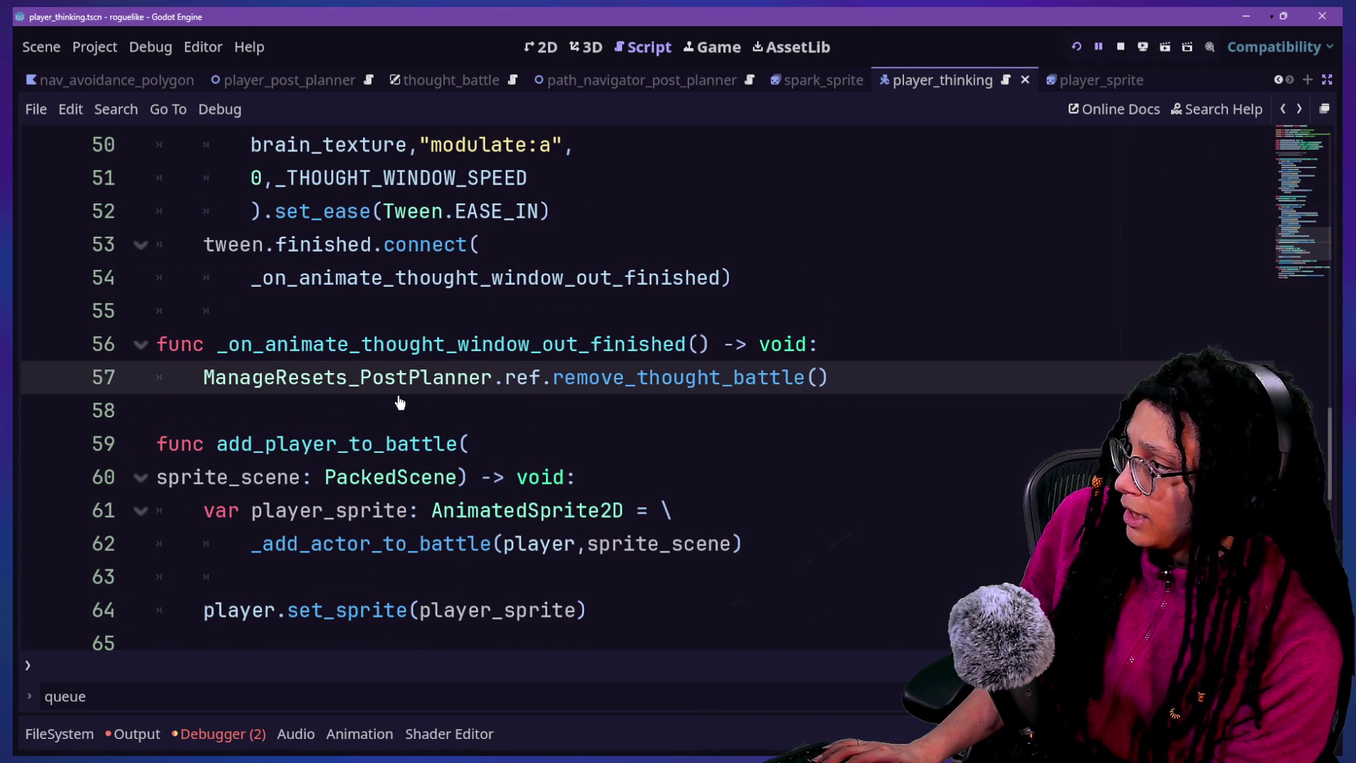
scroll(400, 402, up, 15)
scroll(400, 402, down, 3)
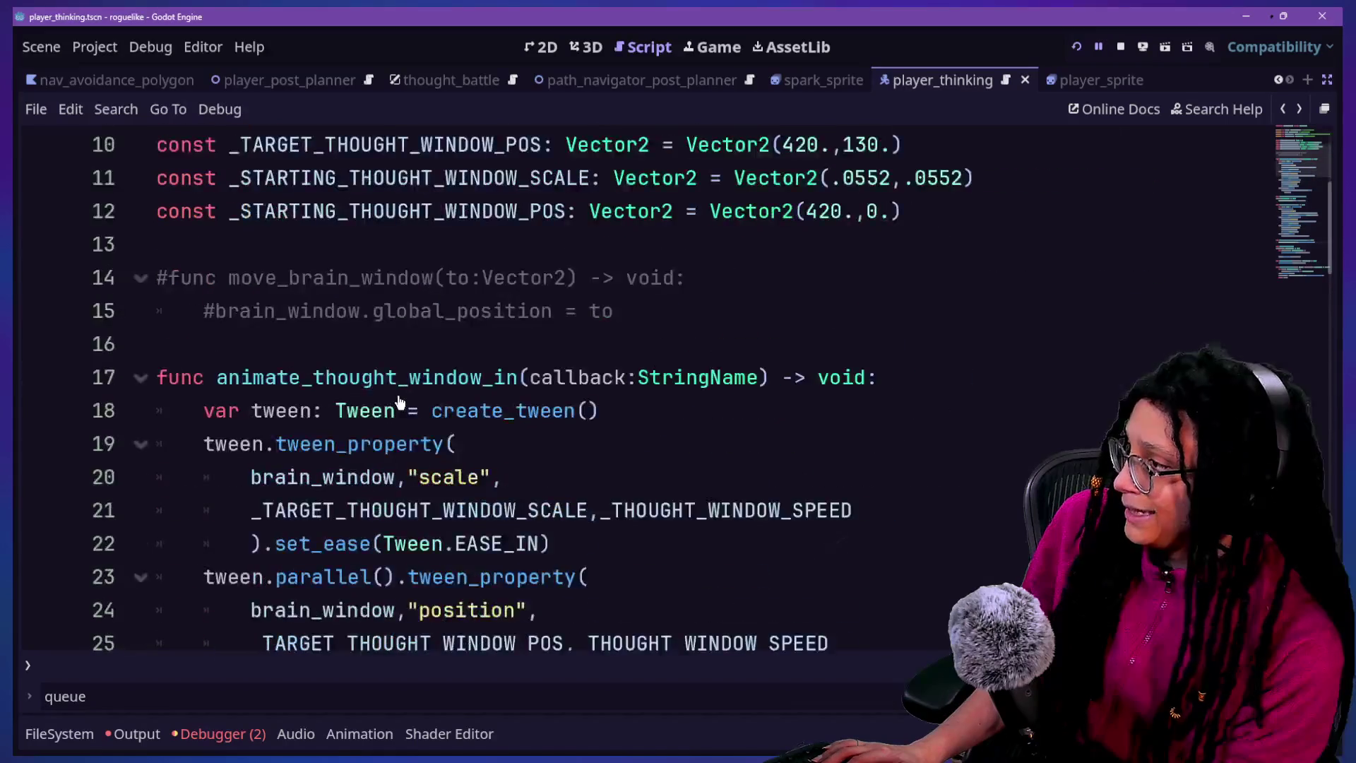
Open manage_thought_battles.gd through the quick file search
scroll(400, 402, up, 3)
scroll(400, 401, down, 1)
scroll(399, 401, down, 2)
scroll(399, 400, up, 3)
key(ctrl+alt+o)
text(maang)
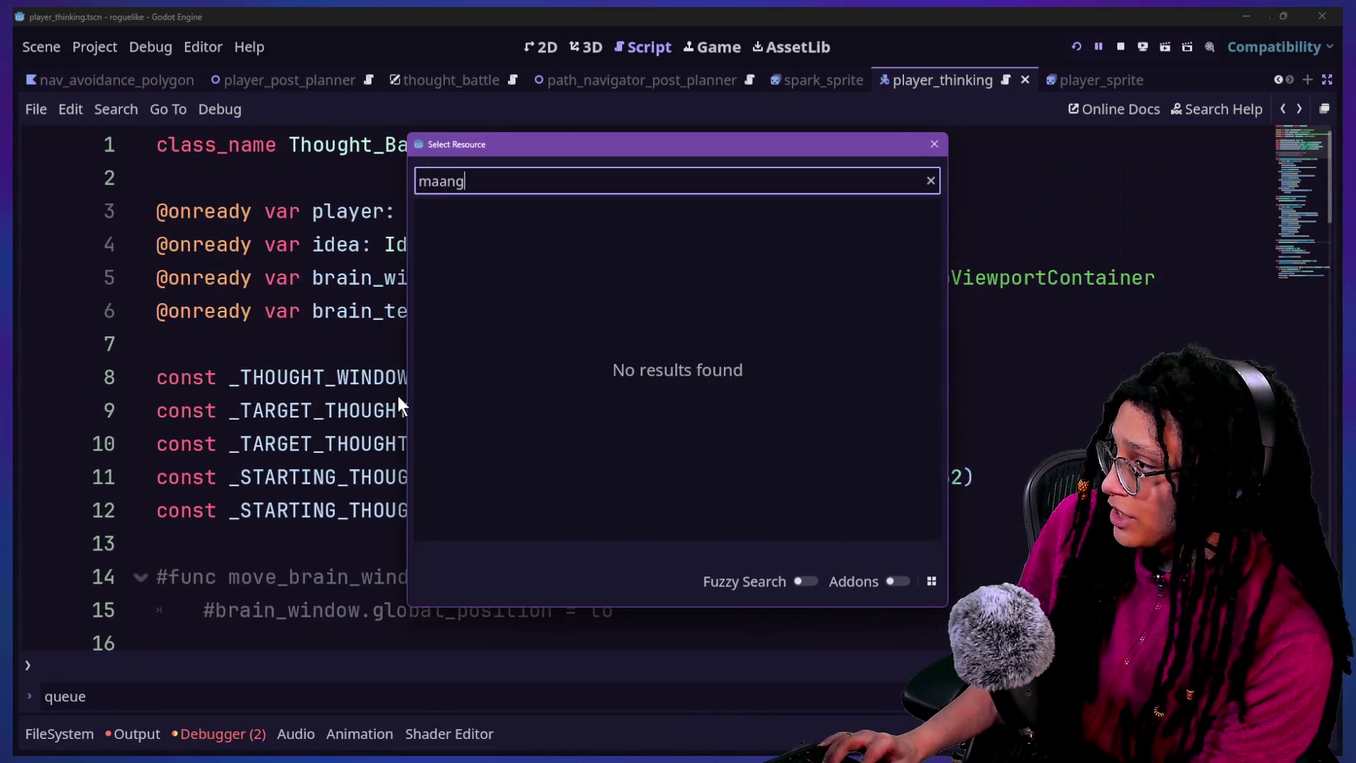
text(manage_thou)
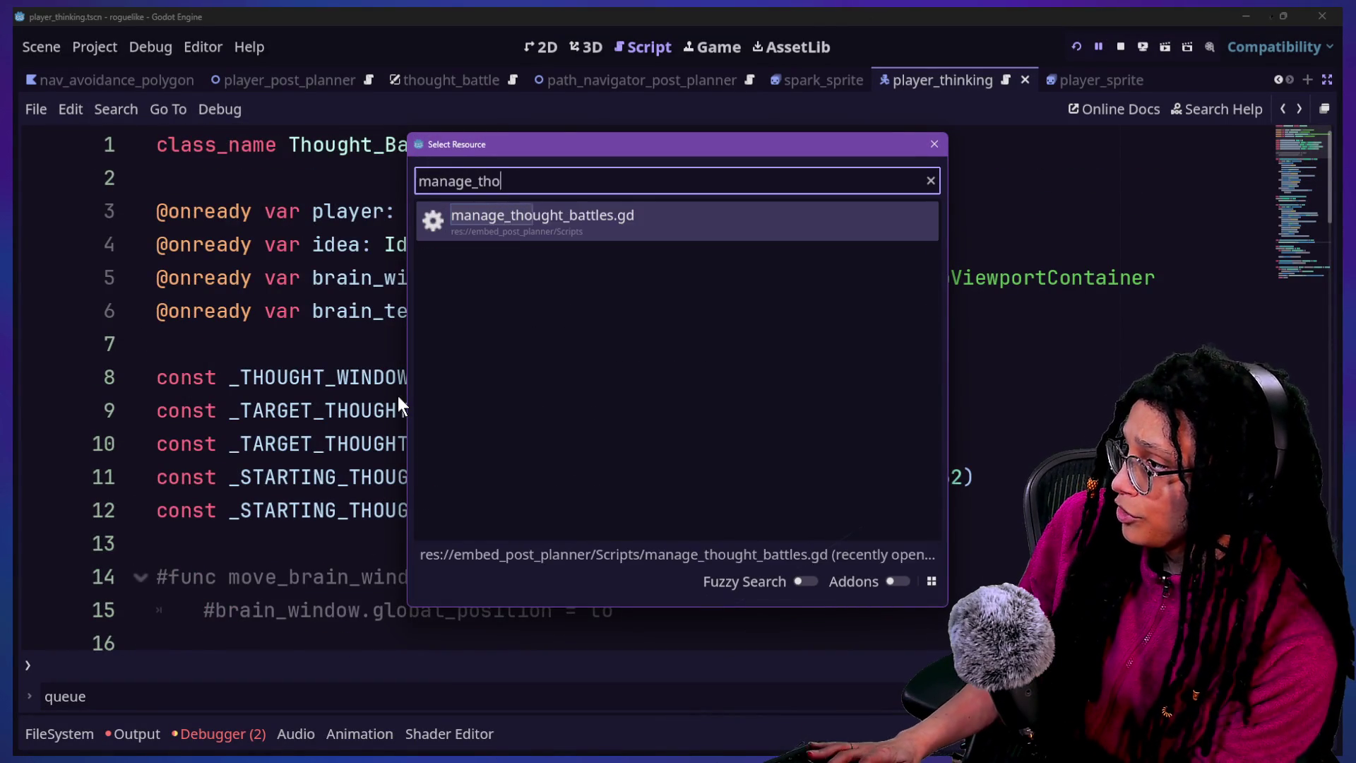
key(Return)
Select and inspect the _last_idea_node and _last_idea_node_type variable lines
scroll(360, 402, down, 1)
scroll(350, 403, down, 1)
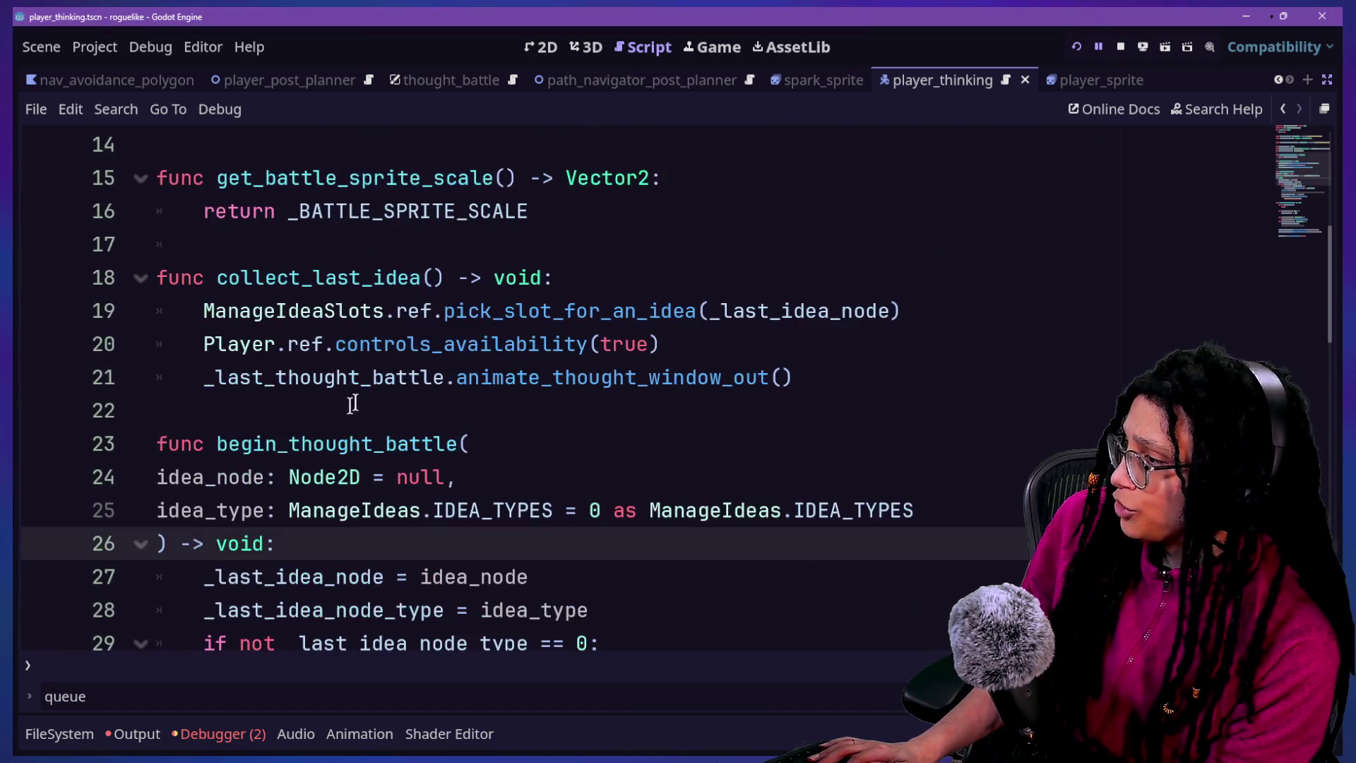
click(436, 404)
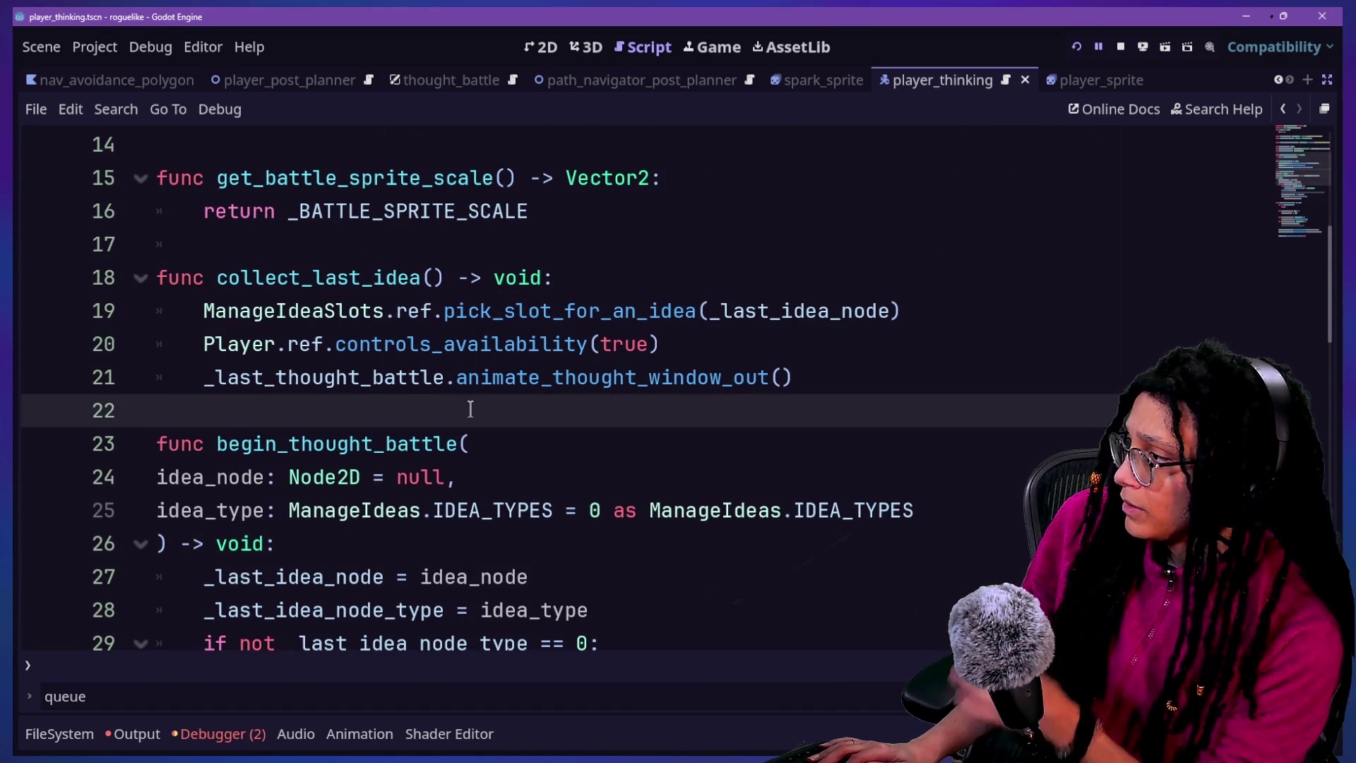
scroll(471, 409, up, 5)
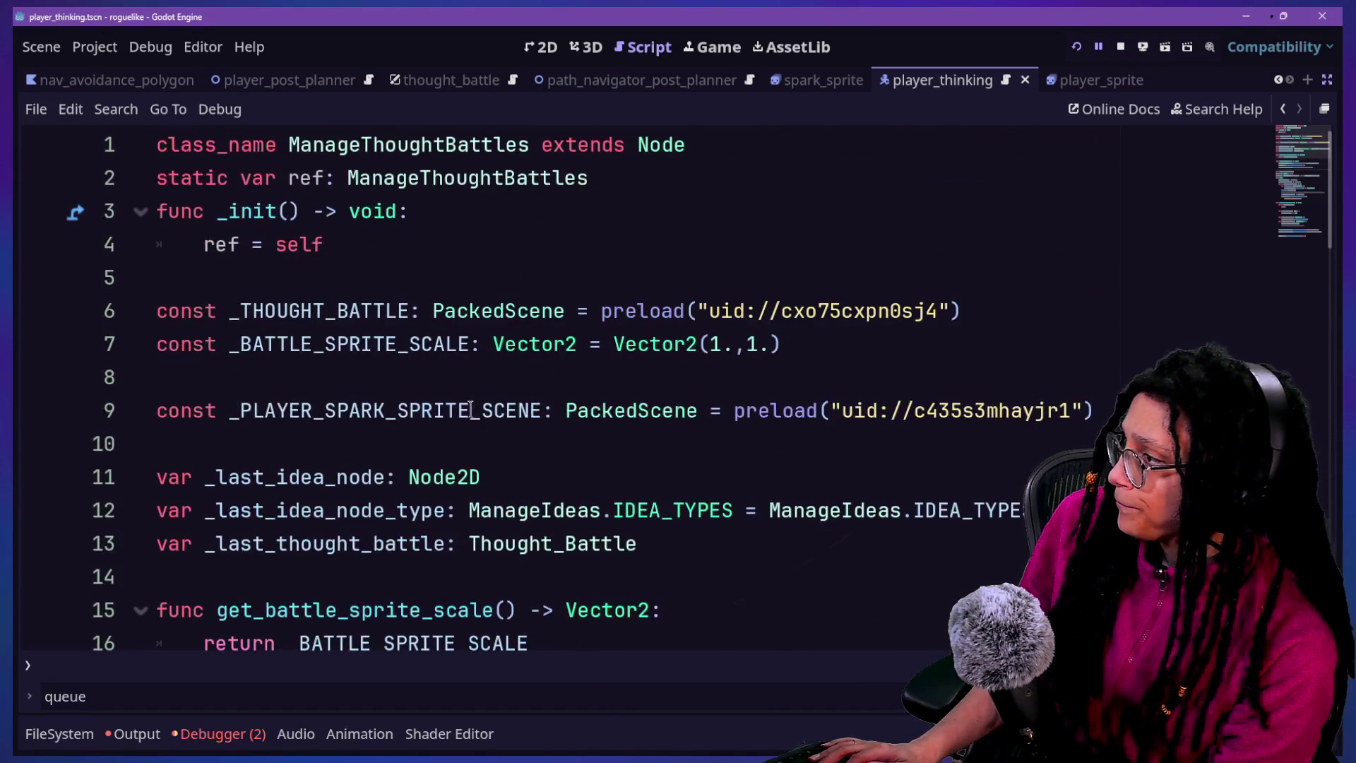
scroll(301, 316, down, 1)
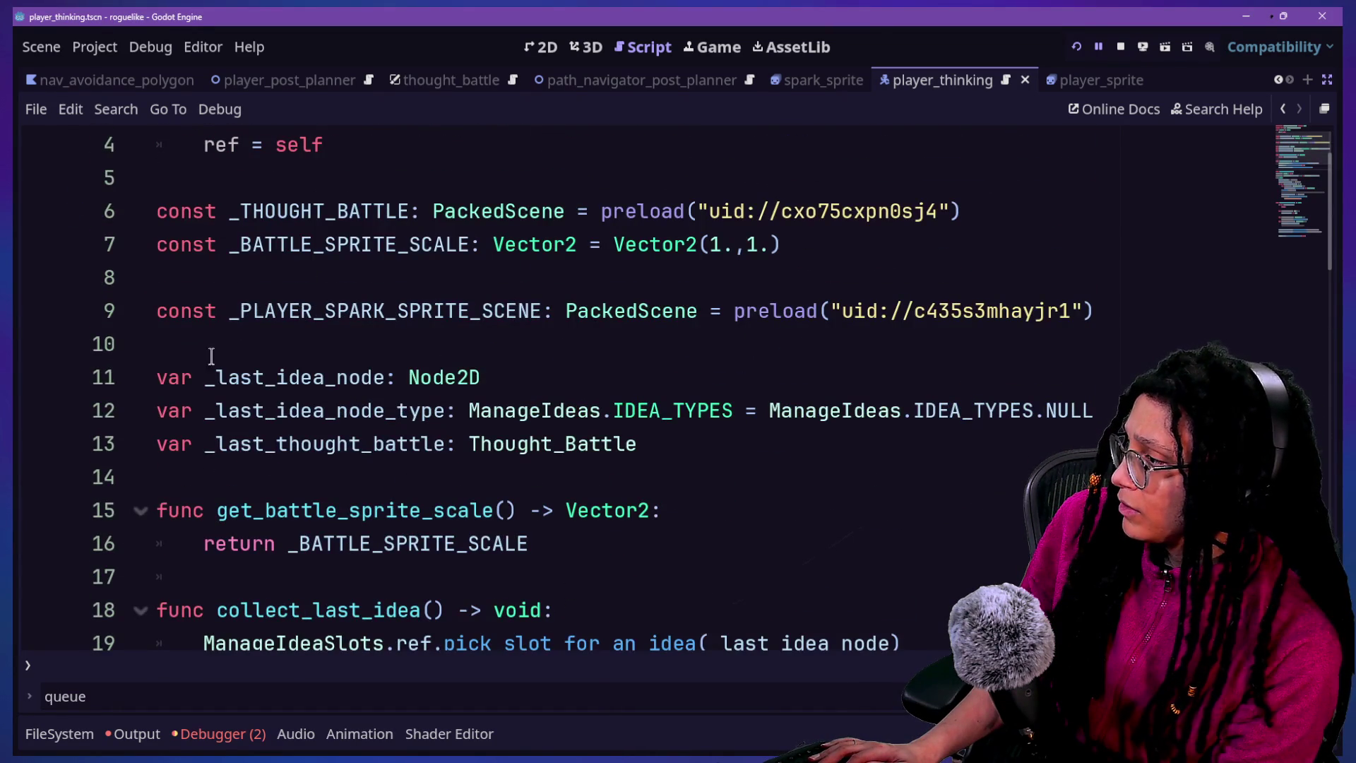
drag(211, 355, 440, 408)
click(212, 410)
drag(212, 410, 312, 410)
click(435, 410)
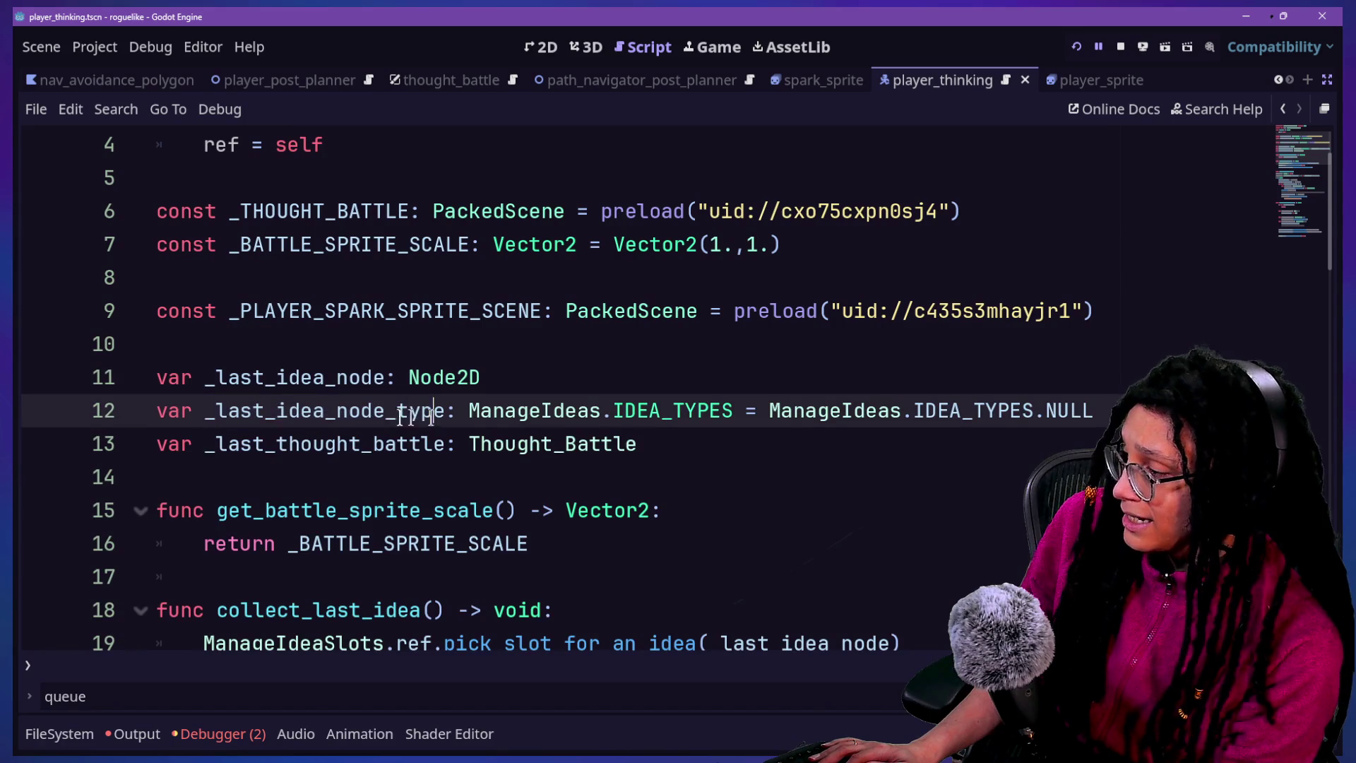
Look over the variable declarations on lines 10–14, including _last_thought_battle
drag(208, 441, 639, 443)
scroll(424, 381, down, 1)
click(201, 244)
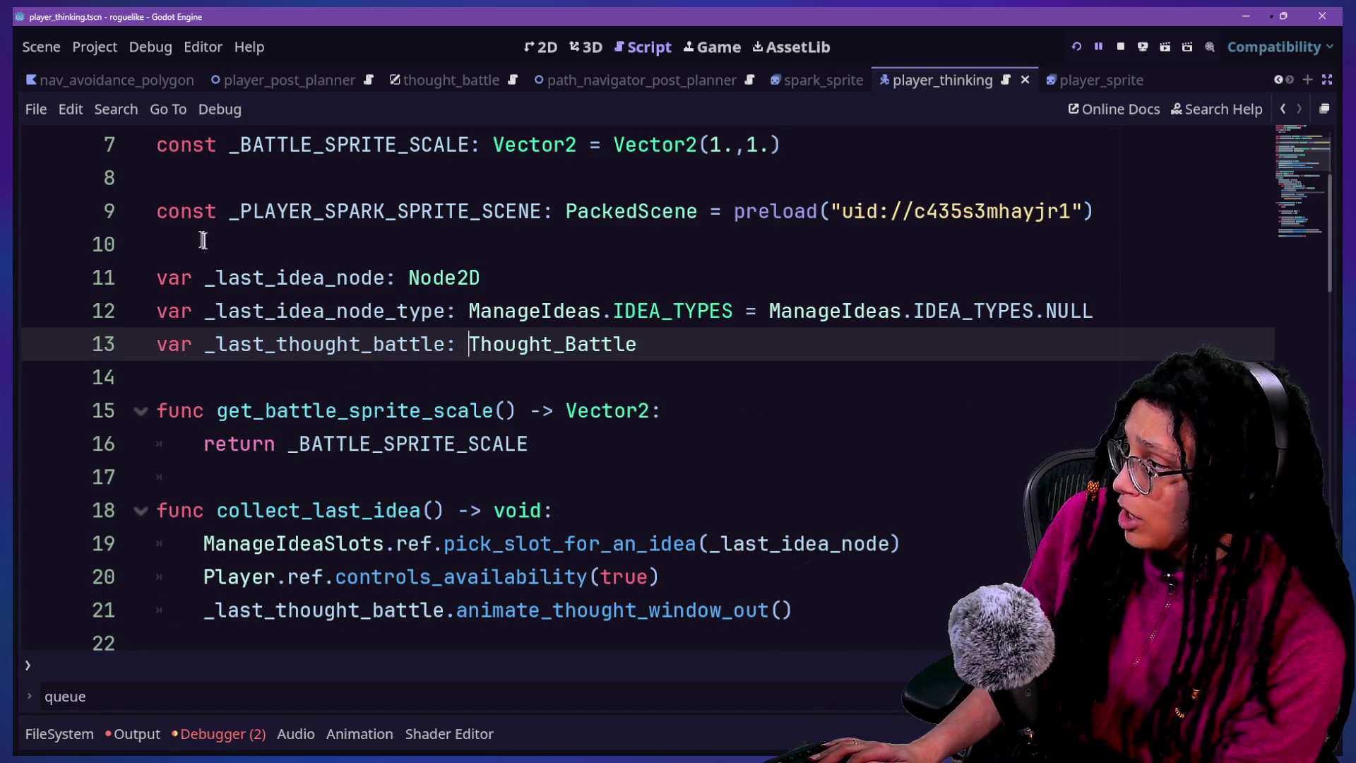
shift+click(427, 380)
click(427, 379)
scroll(521, 384, down, 2)
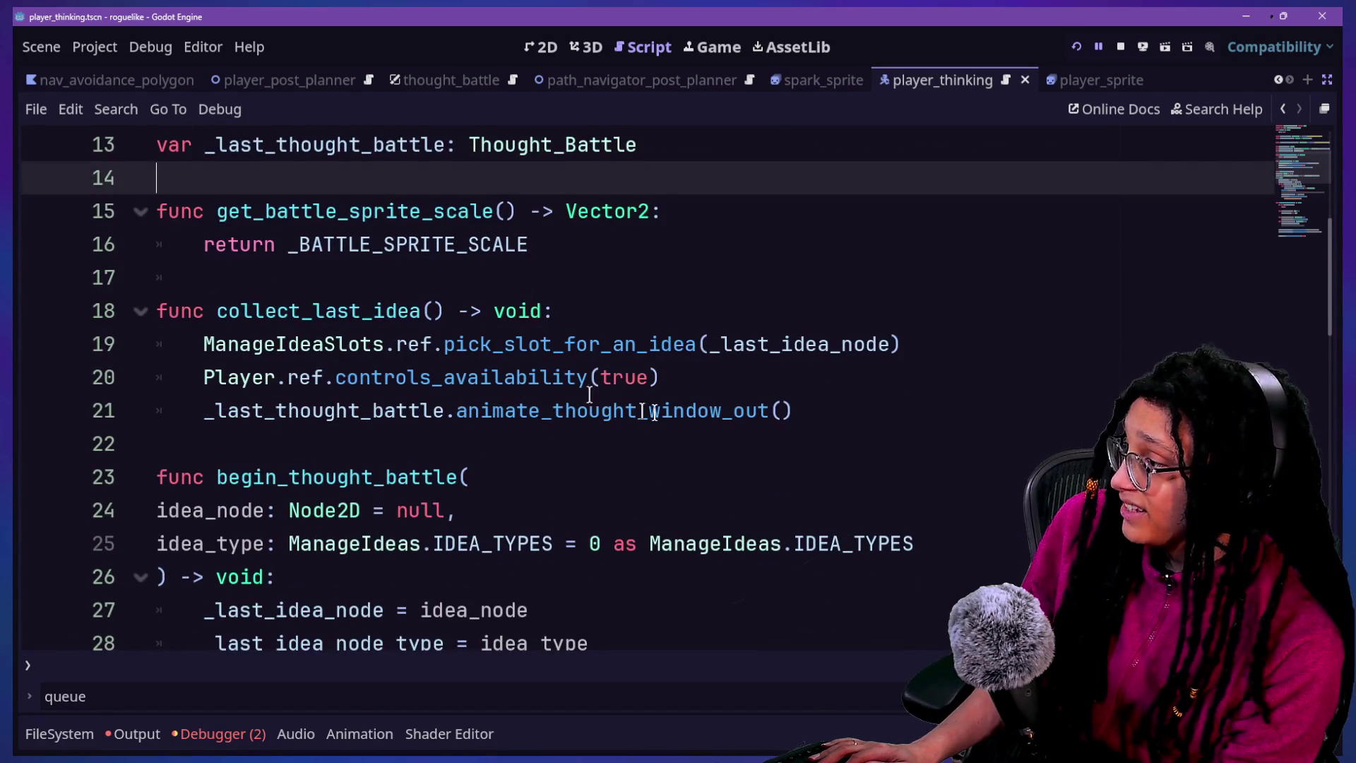
scroll(757, 424, up, 4)
scroll(772, 440, down, 1)
Below the variables, start func reset_last_thought_battle() -> void and set _last_idea_node to null
click(862, 452)
key(Return)
text(f)
key(BackSpace)
key(Return)
text(fun)
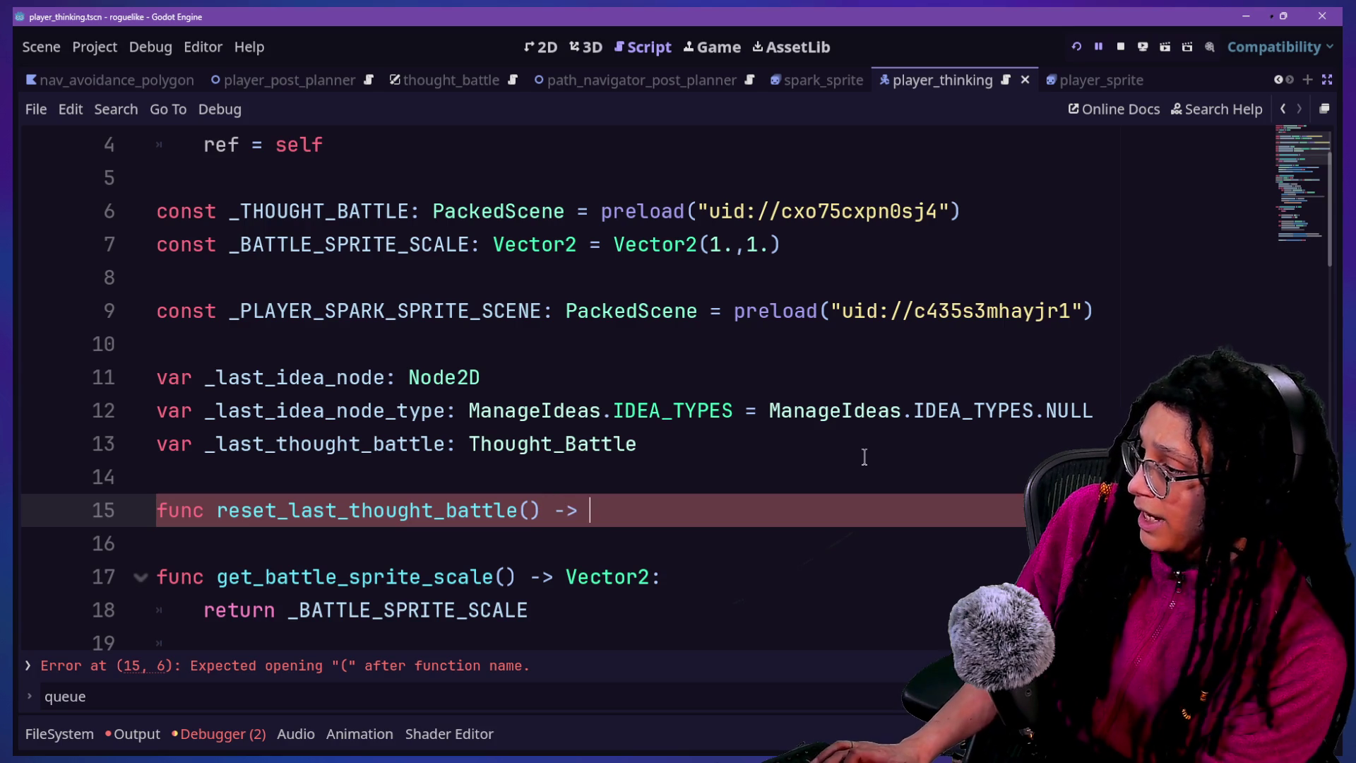
text(:)
key(Return)
text(last_idea_node = nul)
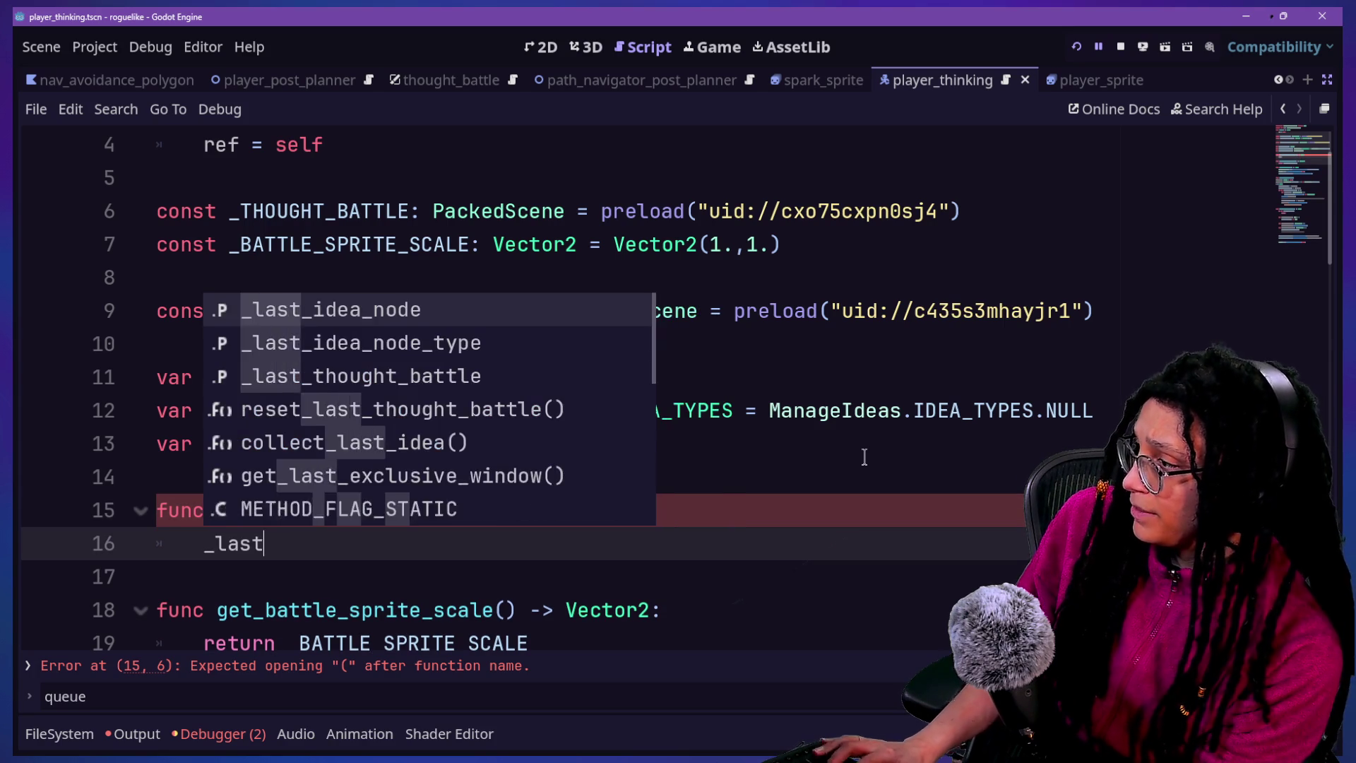
key(Return)
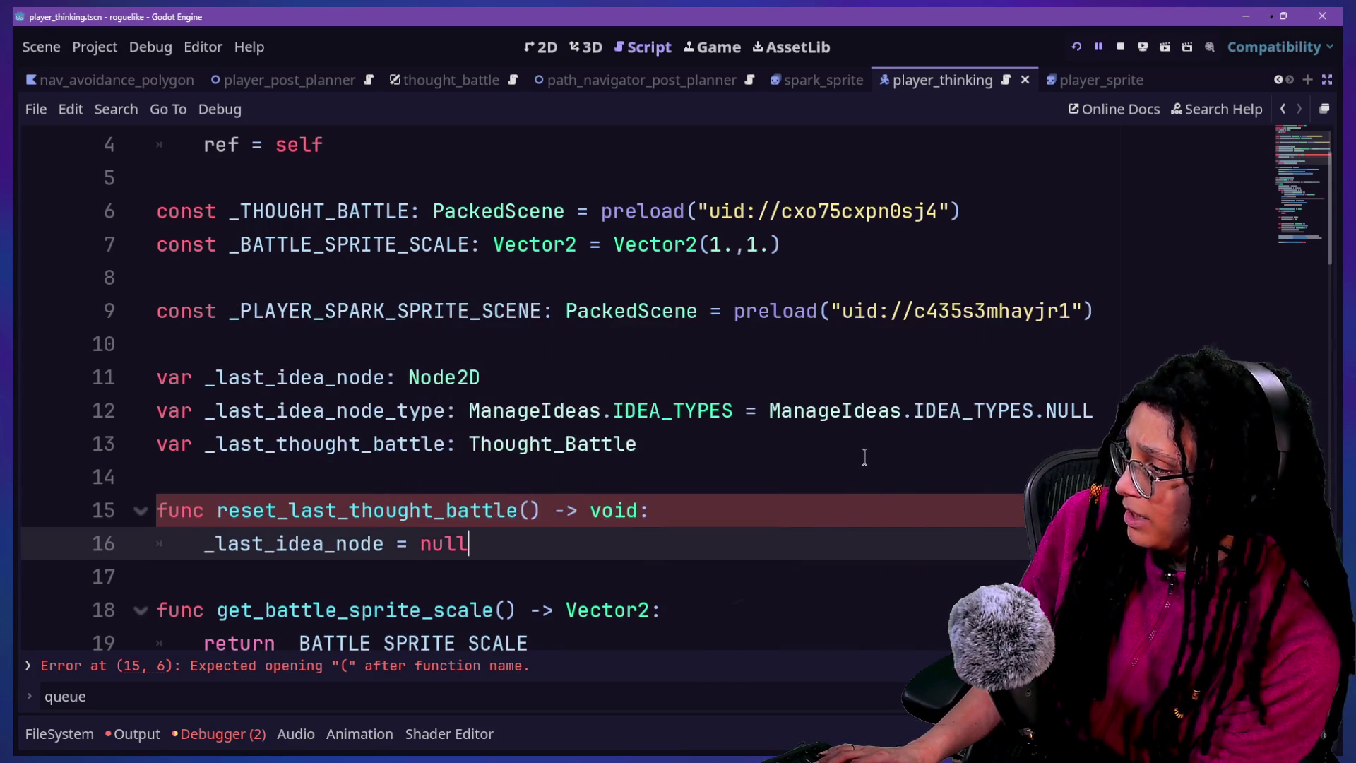
key(Return)
Set _last_idea_node_type to ManageIdeas.IDEA_TYPES.NULL, copied from line 12's default value
key(BackSpace)
text(_last)
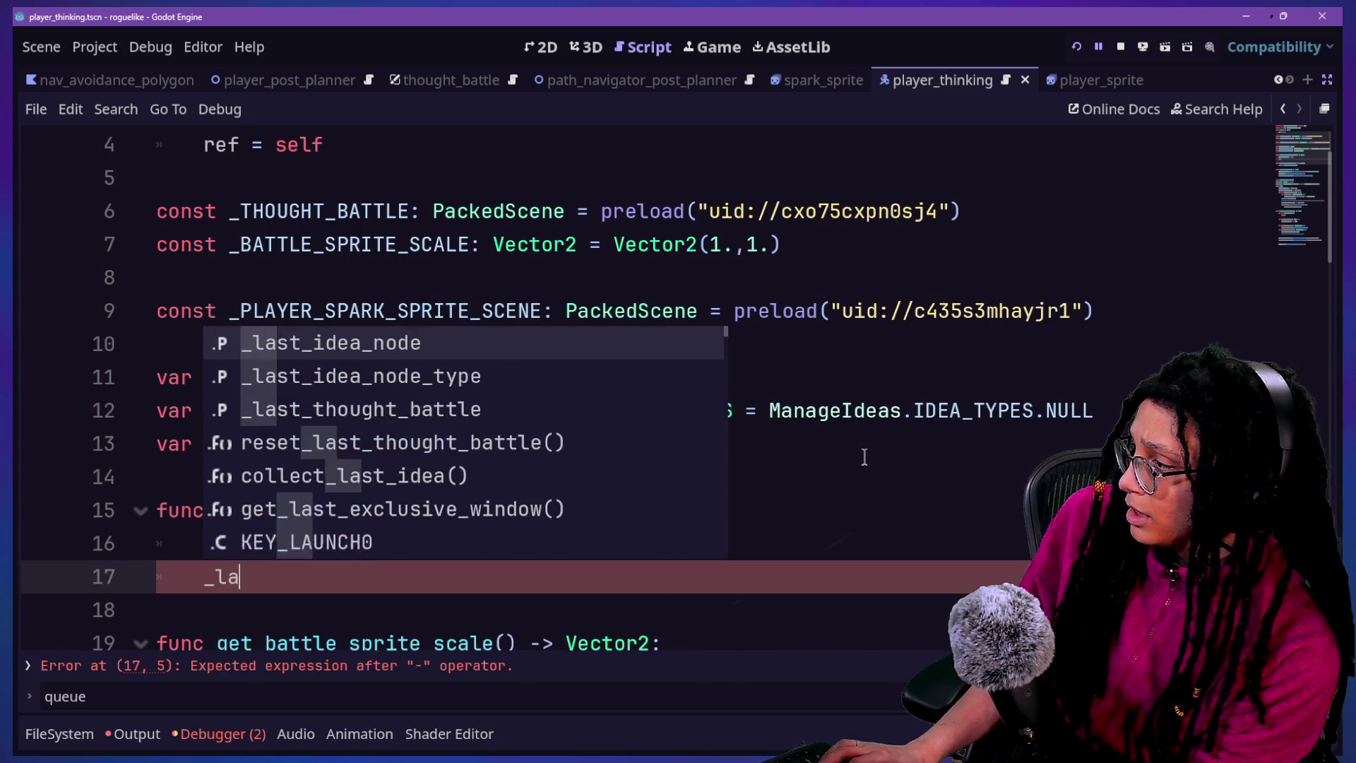
key(Down)
key(Return)
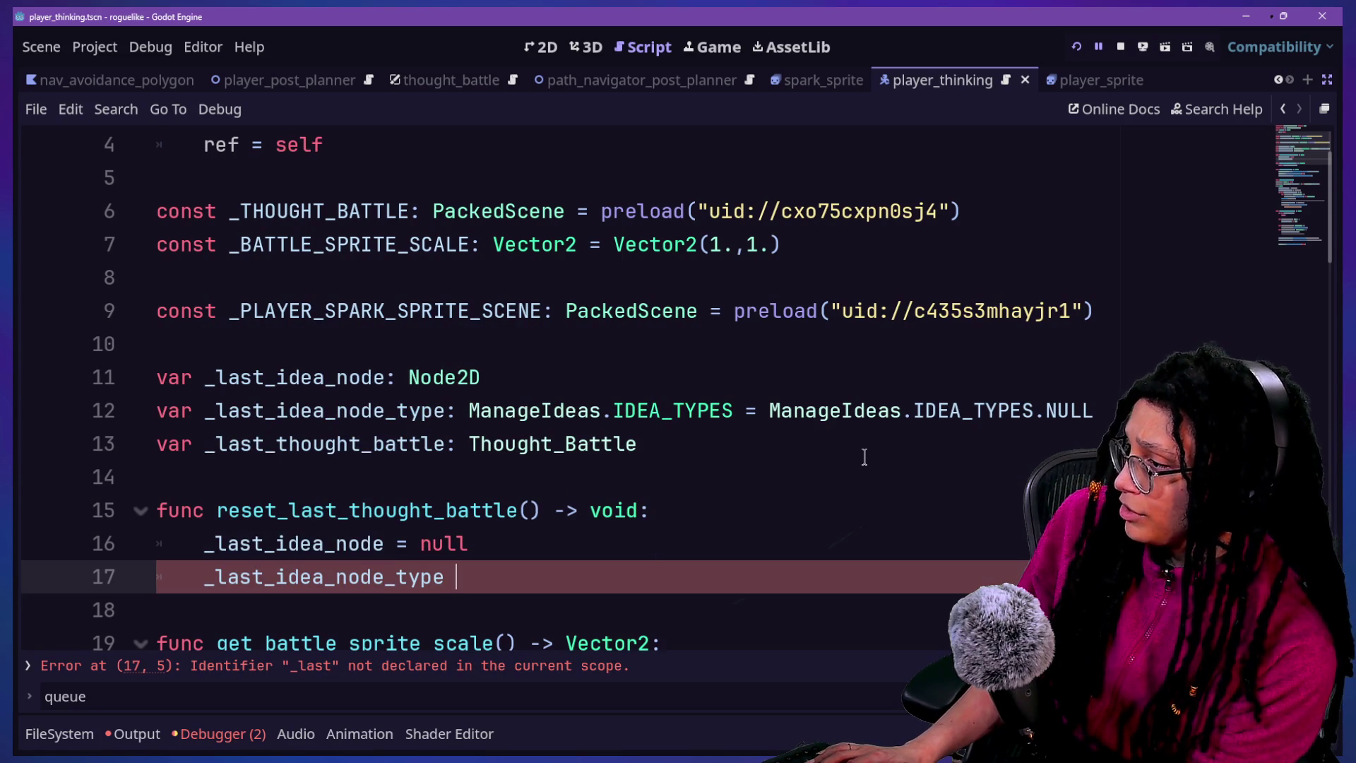
click(1133, 311)
drag(769, 417, 1094, 410)
key(ctrl+c)
click(524, 565)
key(ctrl+v)
Add _last_thought_battle = null as the function's last line and save the script
key(Return)
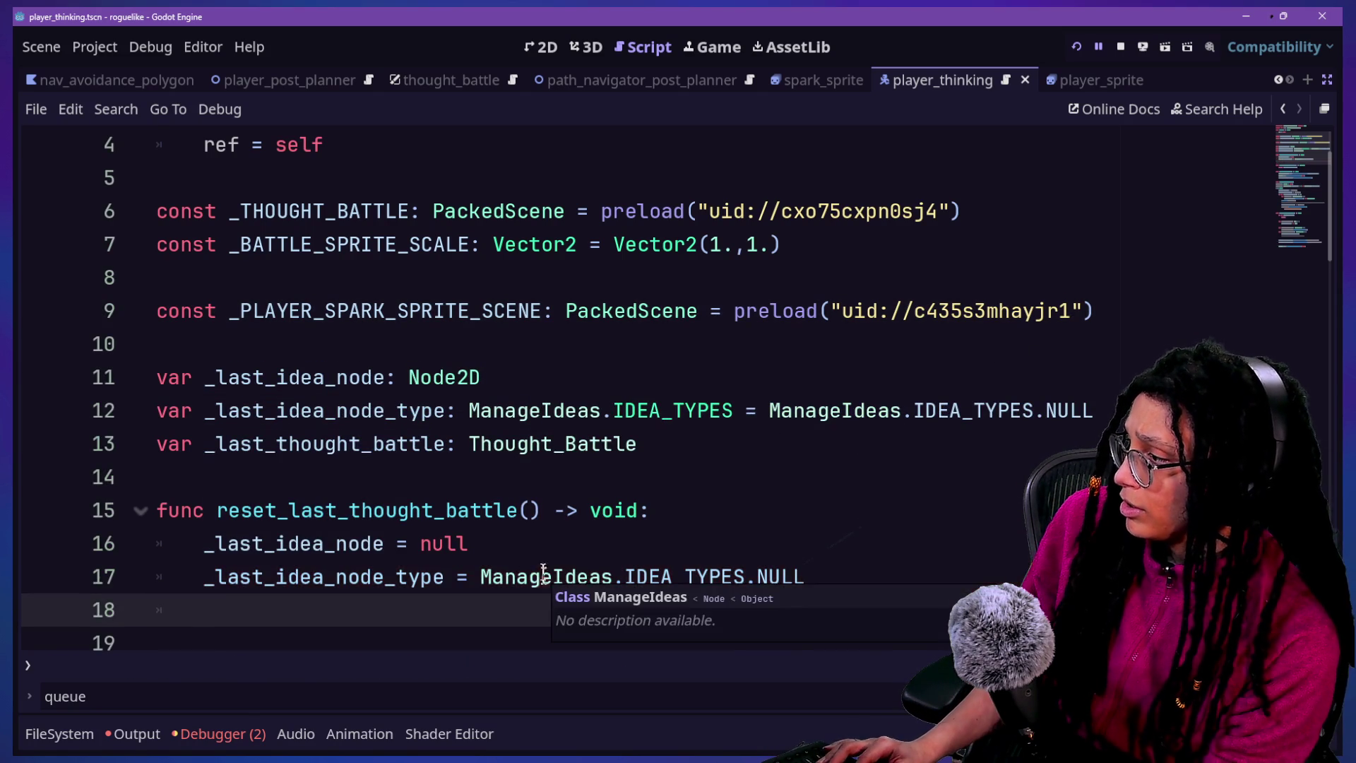
text(_last_t)
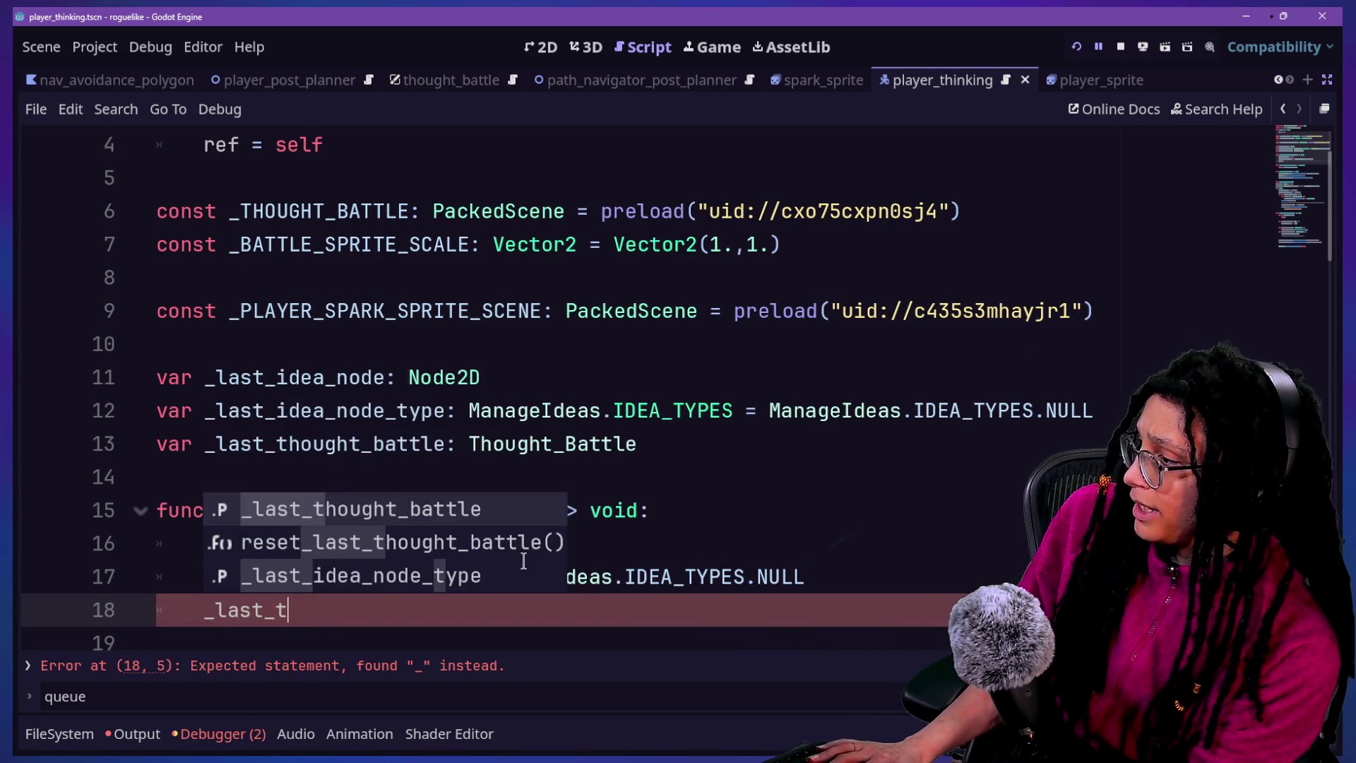
key(Return)
text(= nul)
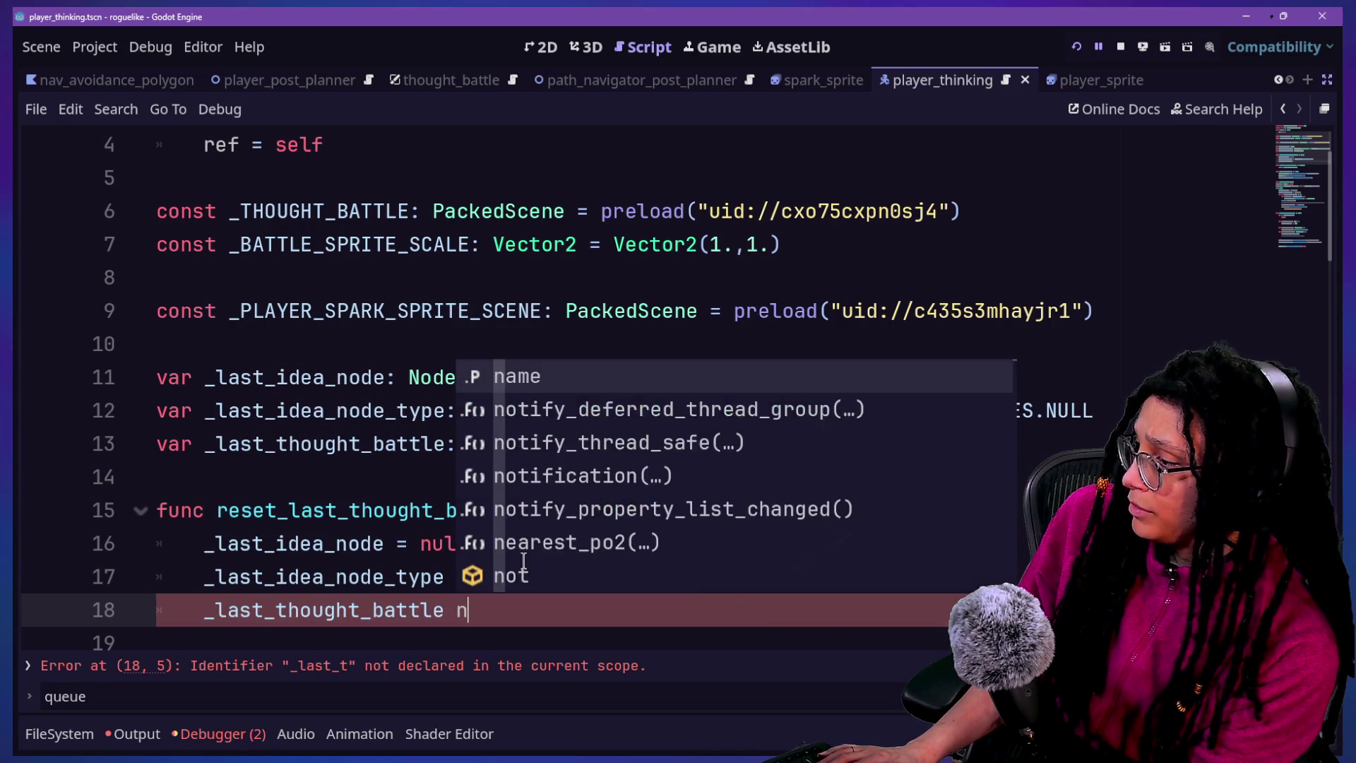
text(l)
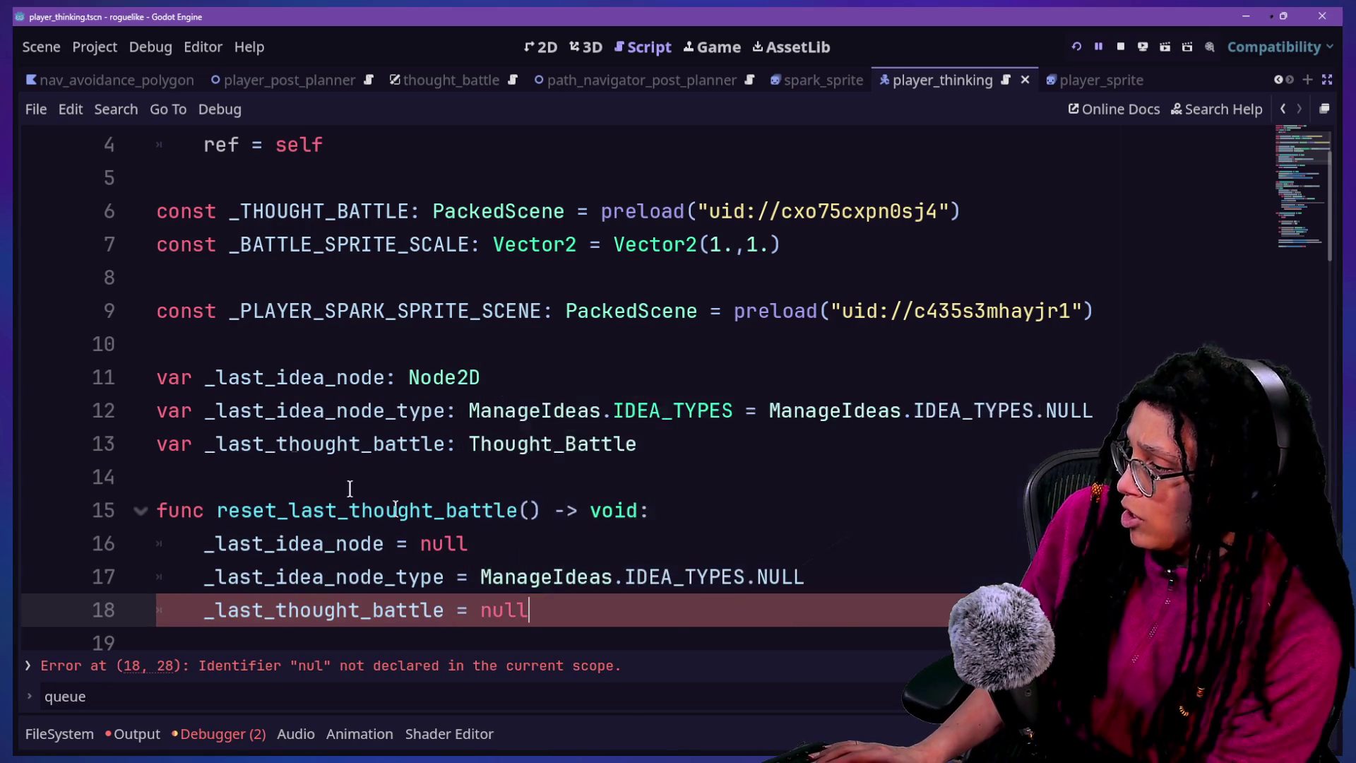
drag(263, 443, 265, 411)
key(ctrl+s)
scroll(568, 452, down, 1)
scroll(568, 452, down, 5)
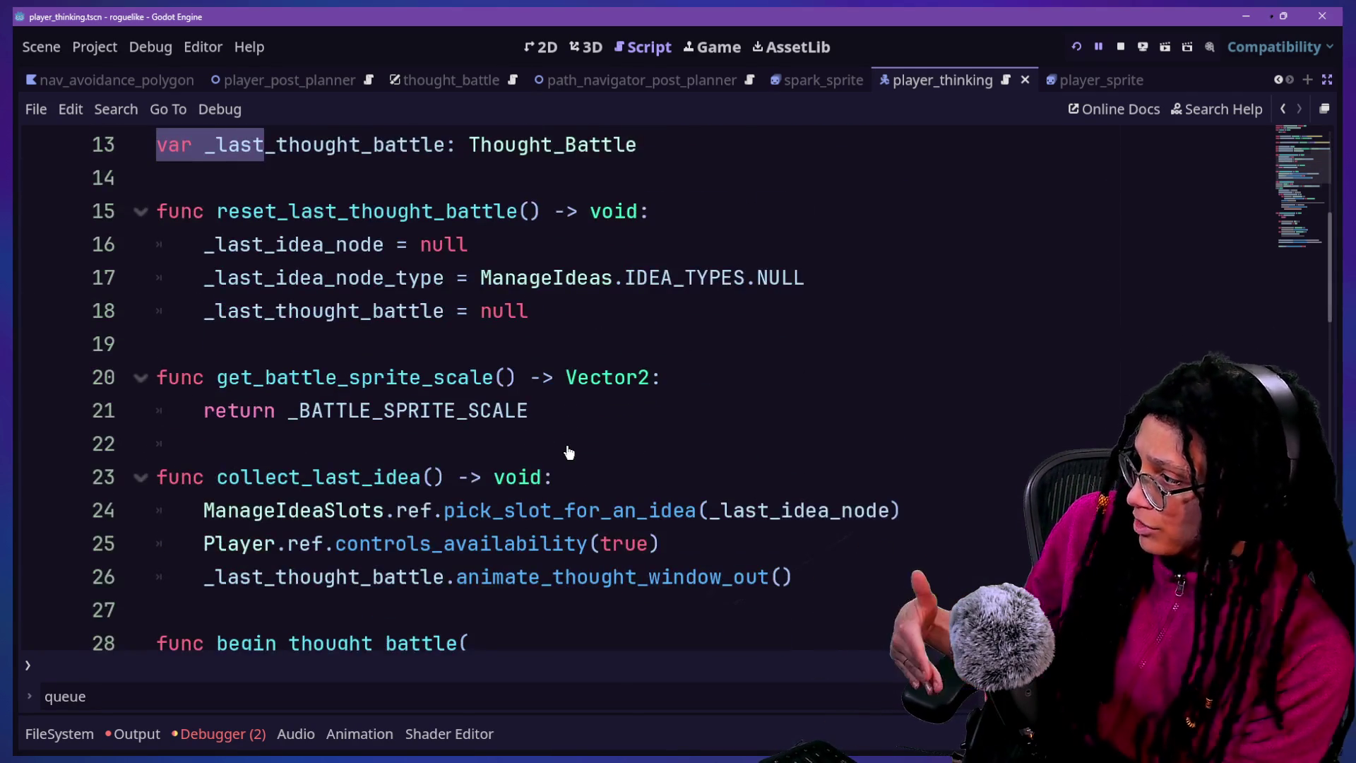
Add a blank line at the start of begin_thought_battle's body, then remove it
scroll(462, 507, down, 1)
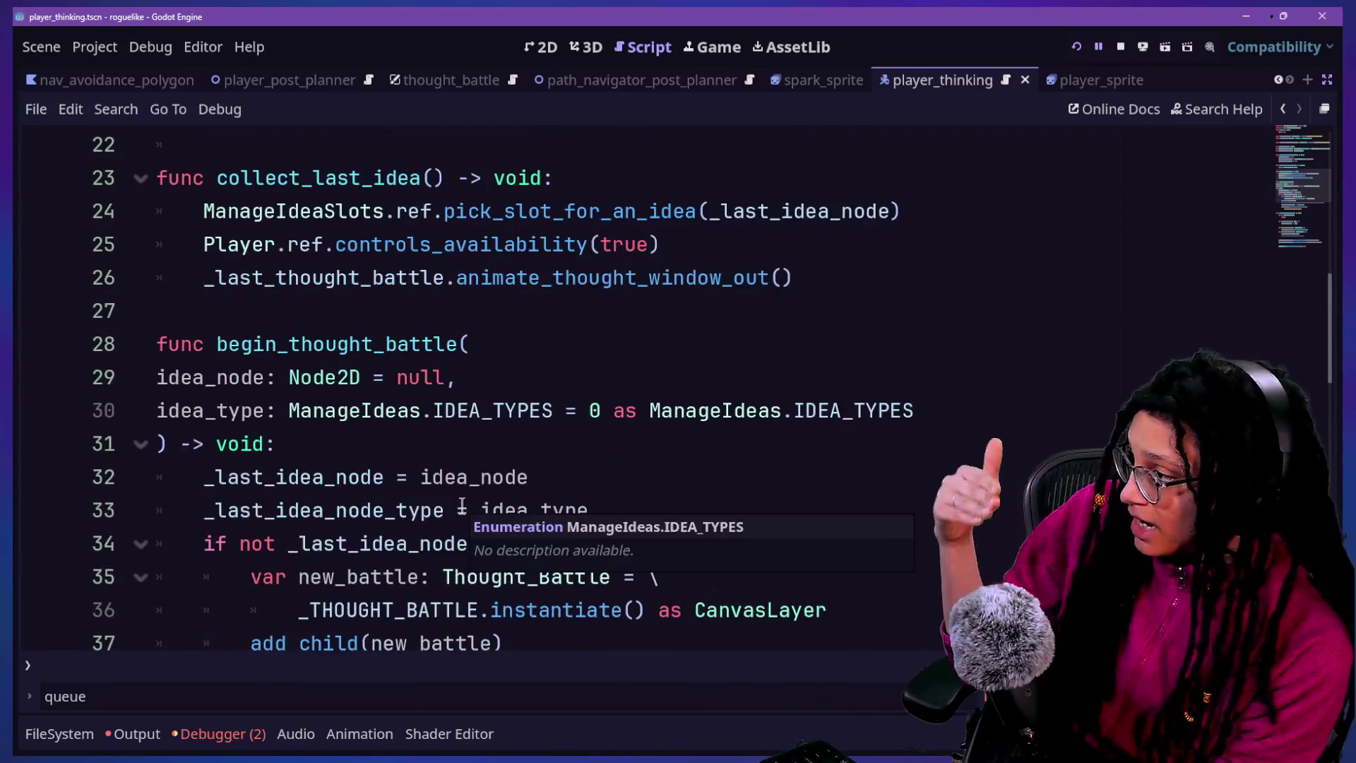
click(548, 487)
click(658, 510)
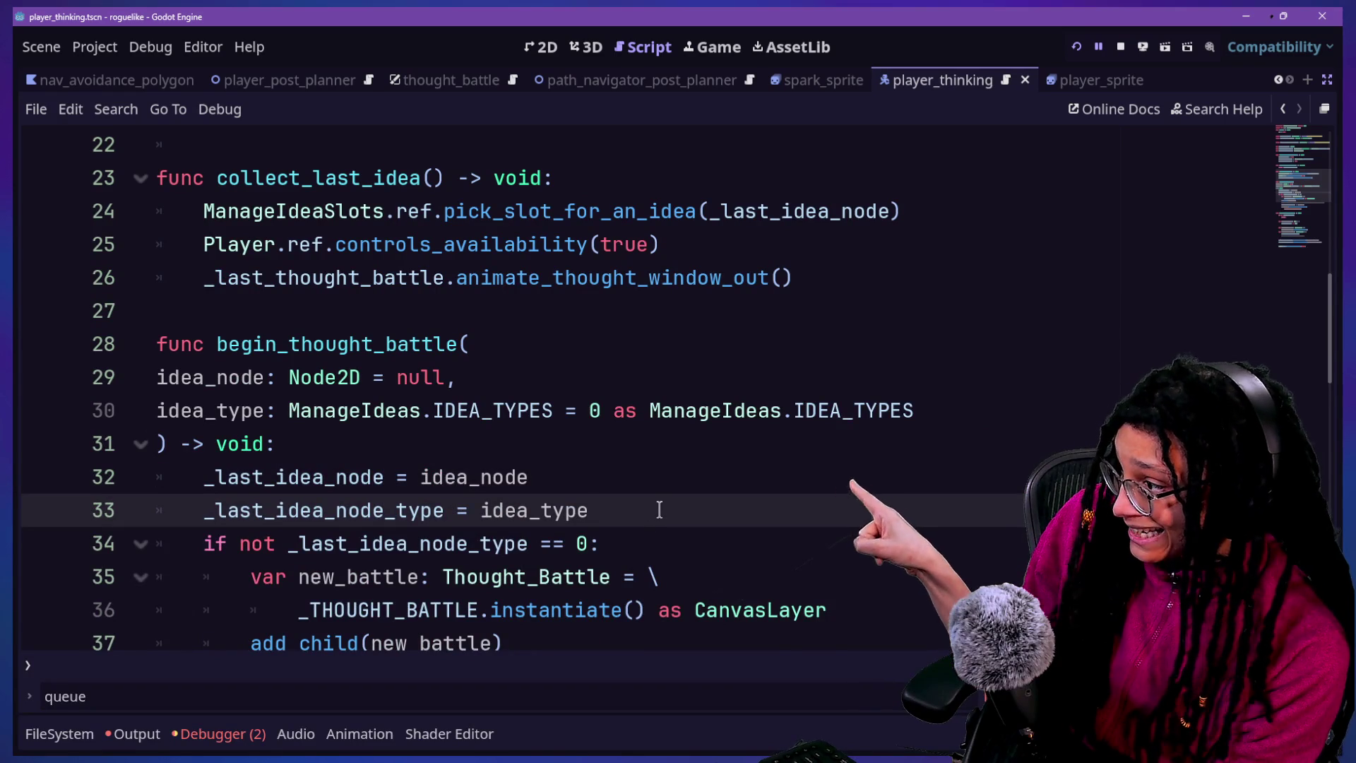
click(426, 454)
scroll(423, 450, down, 1)
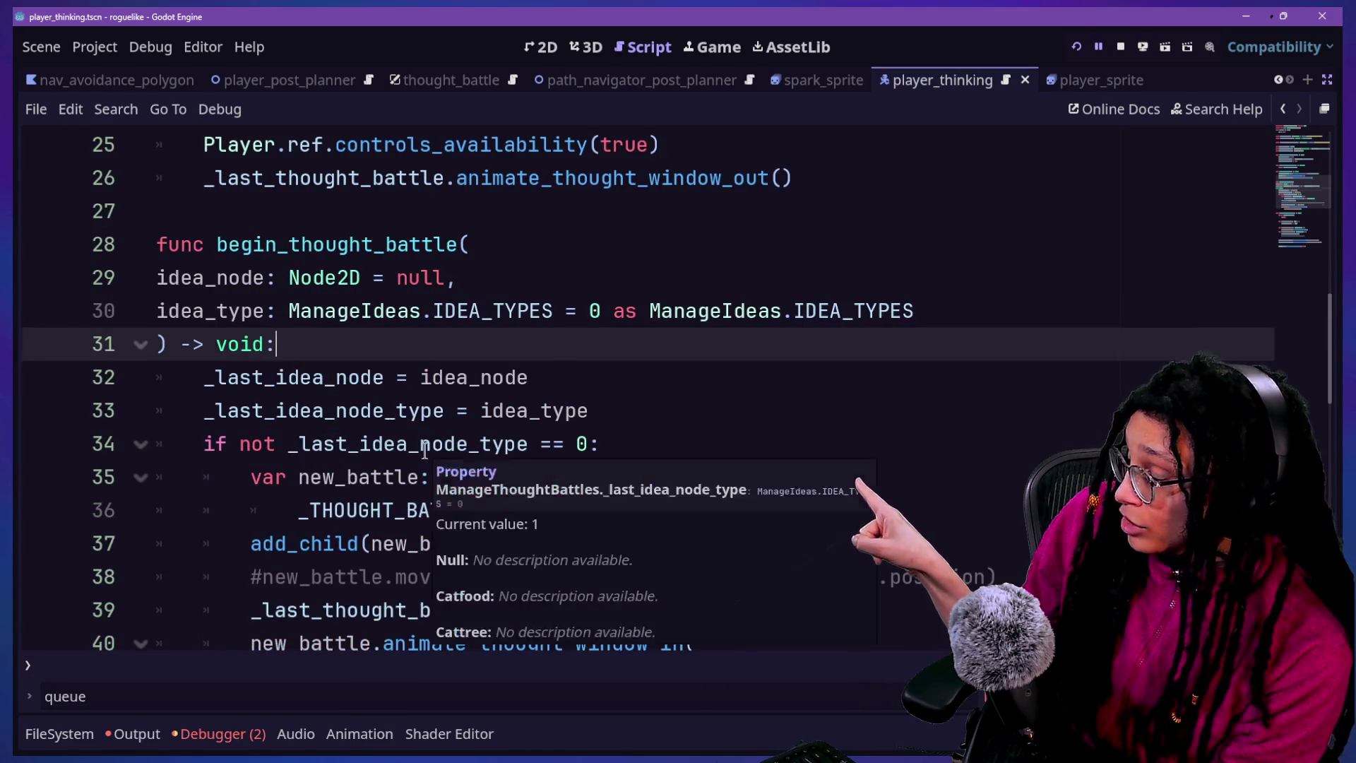
key(Return)
scroll(423, 449, up, 1)
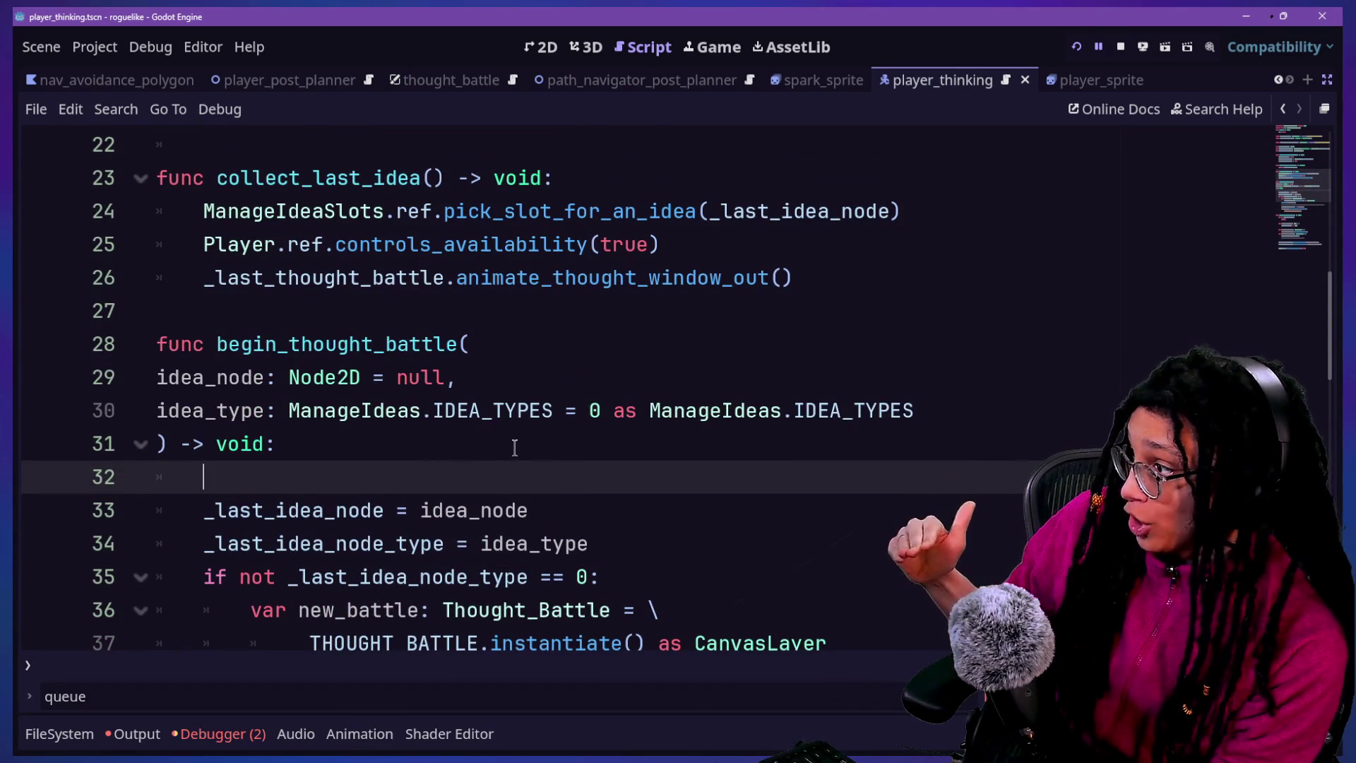
key(BackSpace)
key(BackSpace)
scroll(504, 424, up, 2)
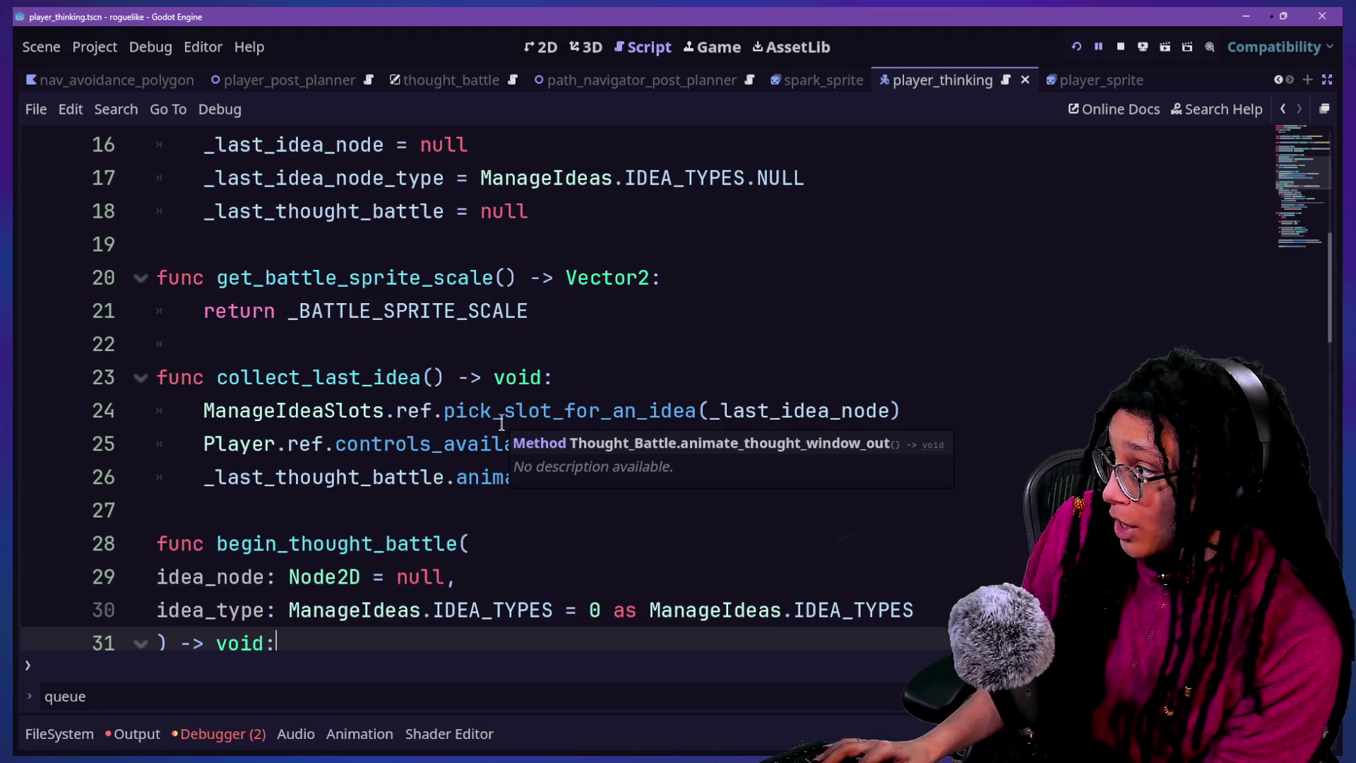
Search all files for begin_thought_battle, view its call in player_post_planner.gd, then return to the definition
key(ctrl+shift+f)
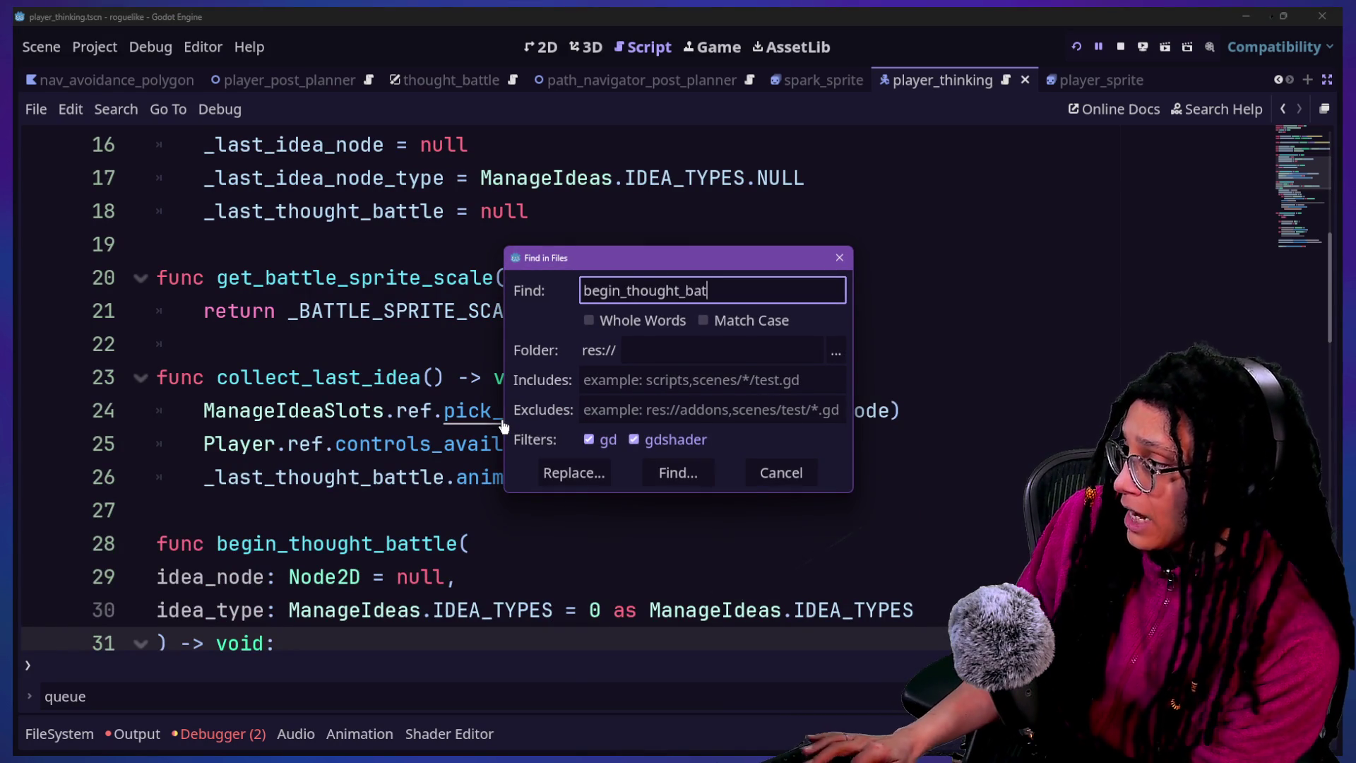
key(Return)
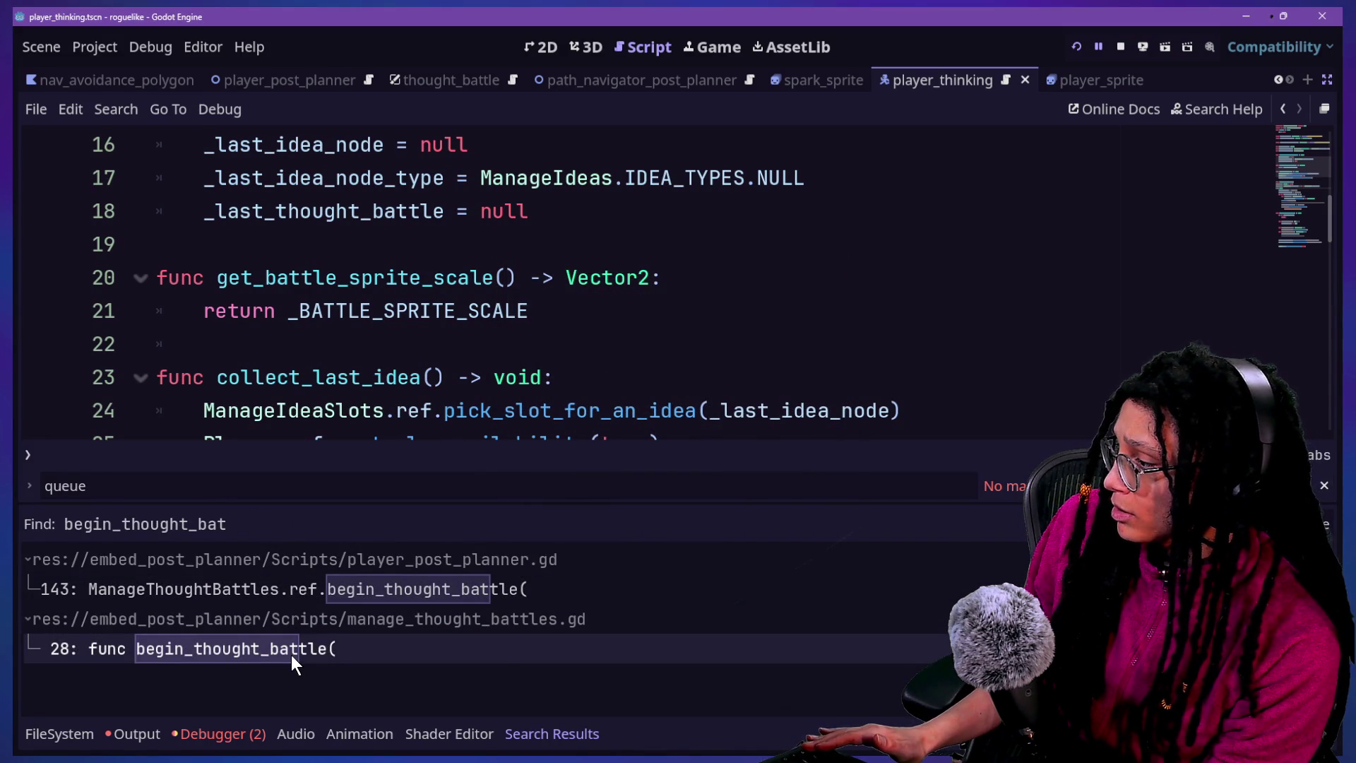
click(290, 592)
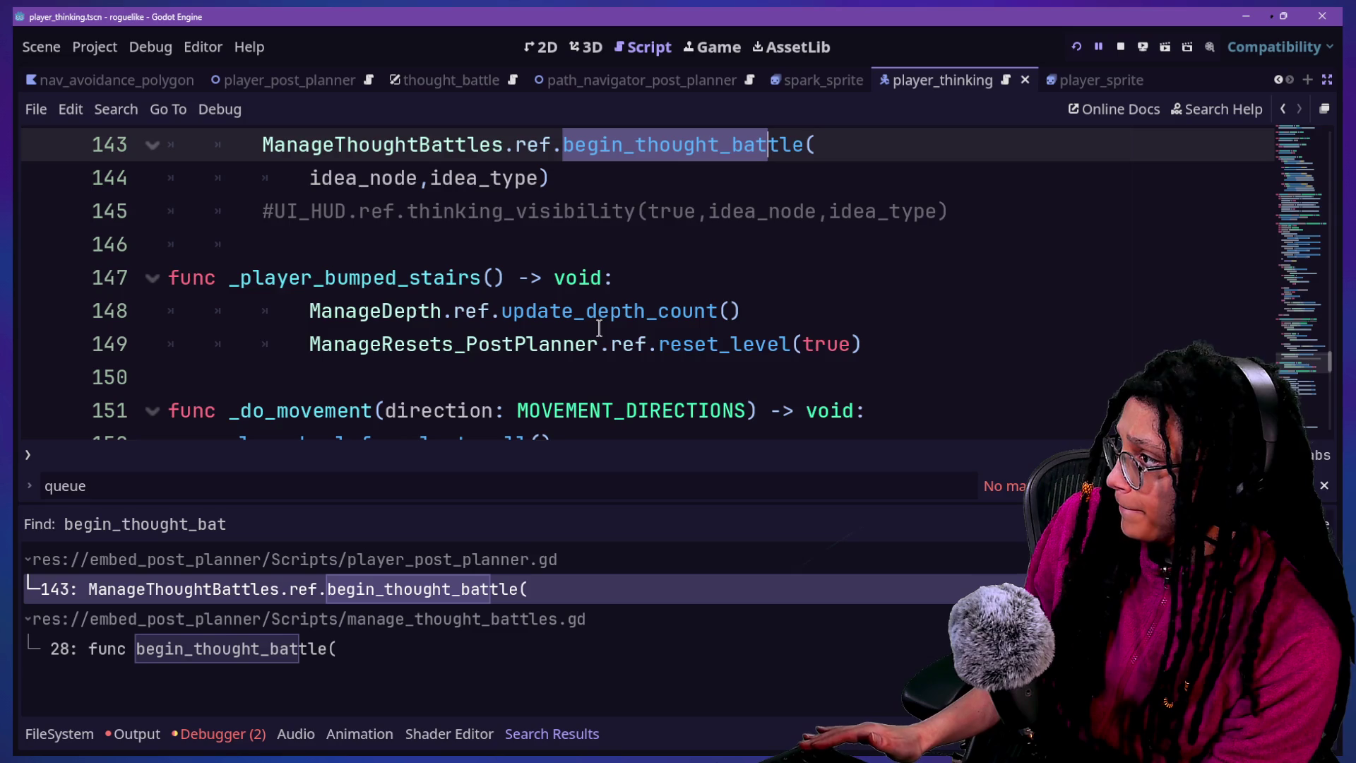
scroll(599, 327, up, 1)
ctrl+click(632, 250)
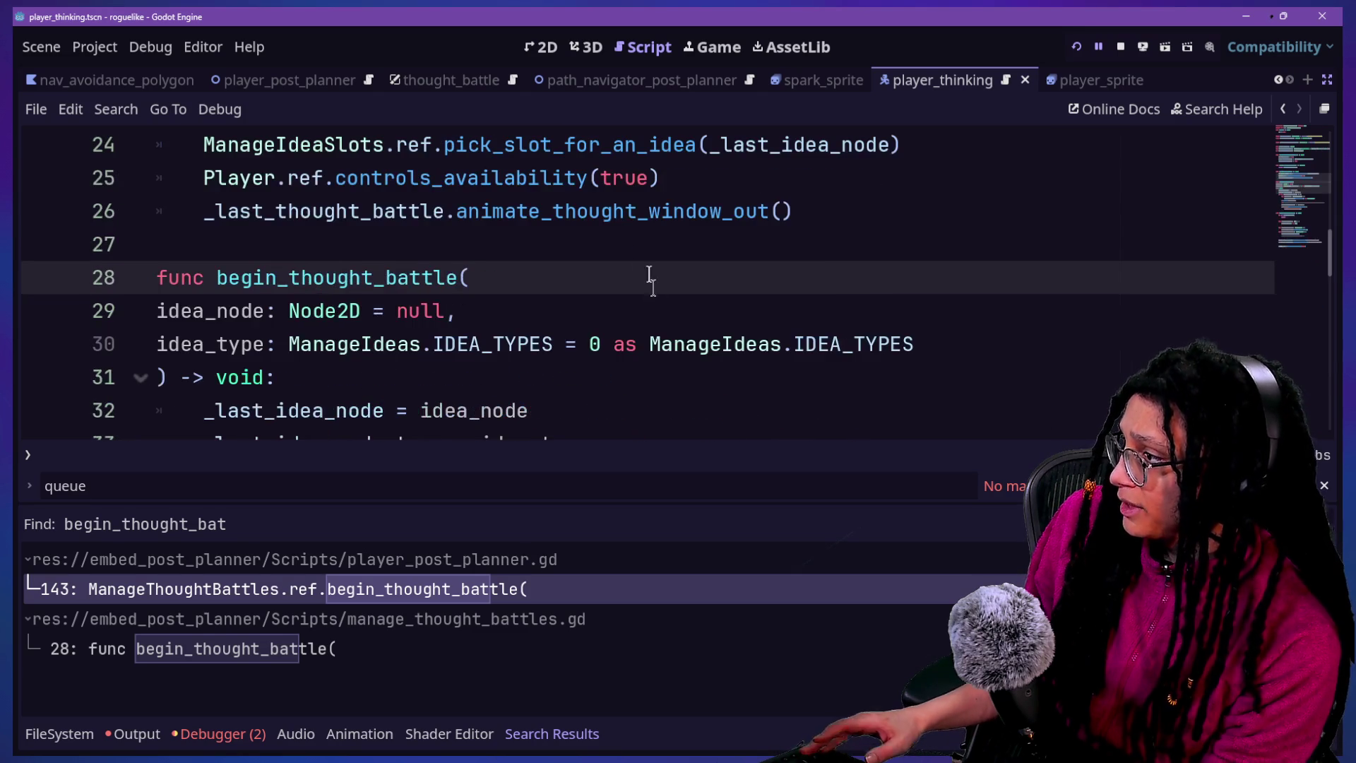
key(Escape)
key(ctrl+j)
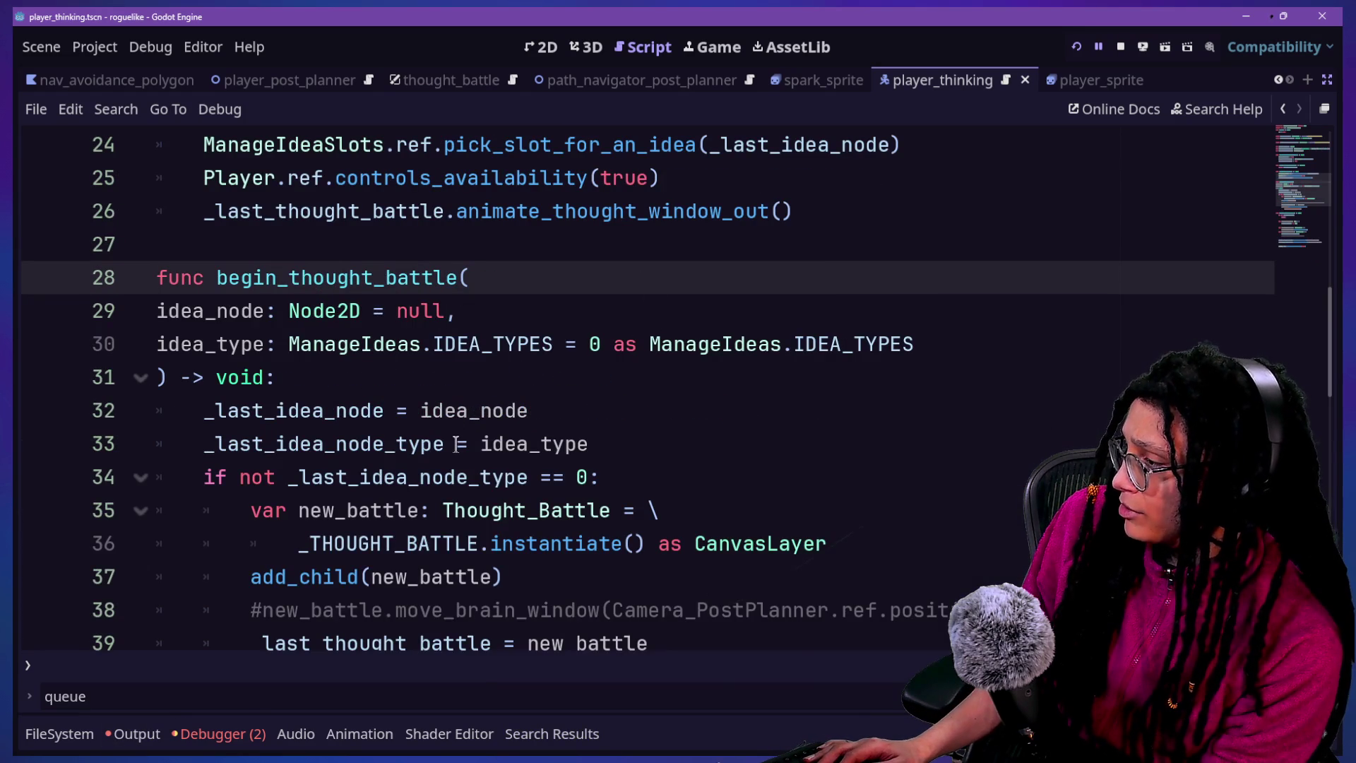
Insert a new line in begin_thought_battle and add blank lines below reset_last_thought_battle
scroll(455, 443, up, 8)
scroll(459, 441, down, 8)
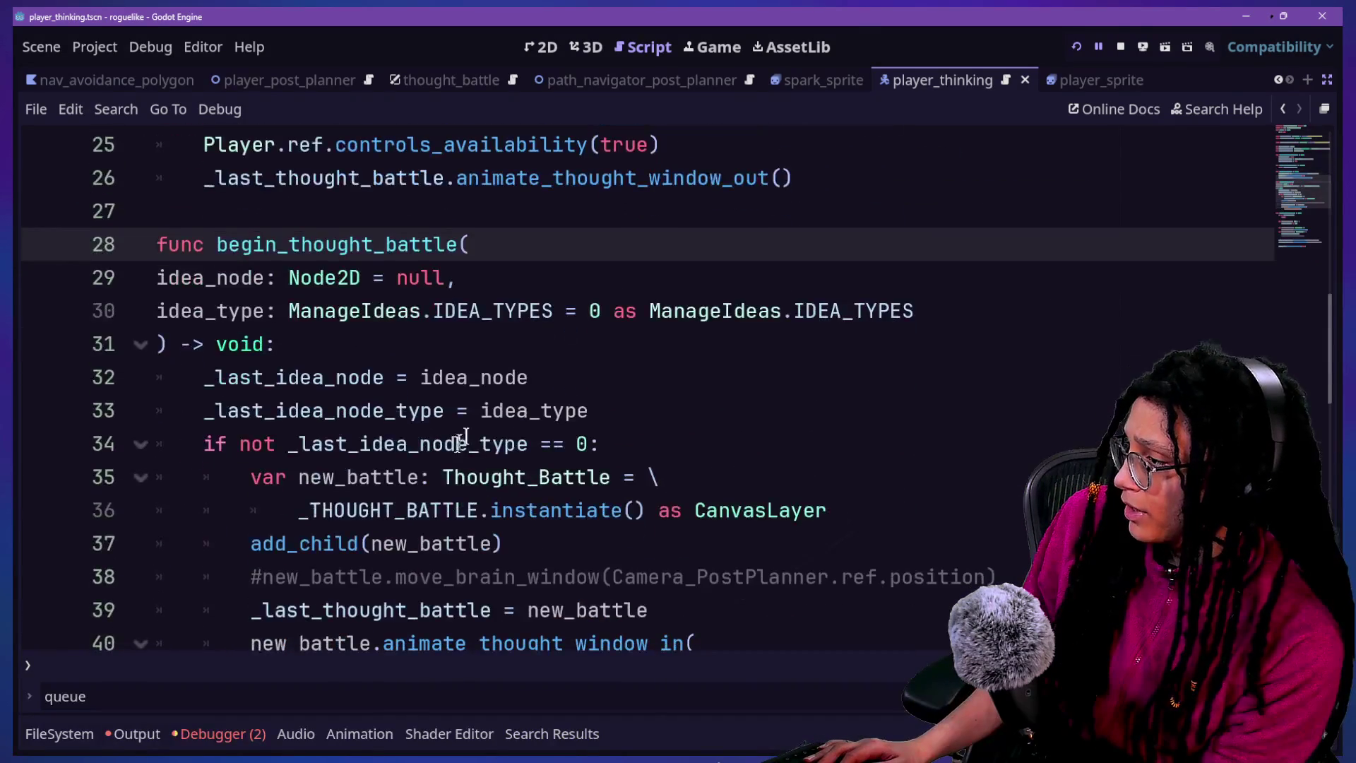
click(511, 344)
key(Return)
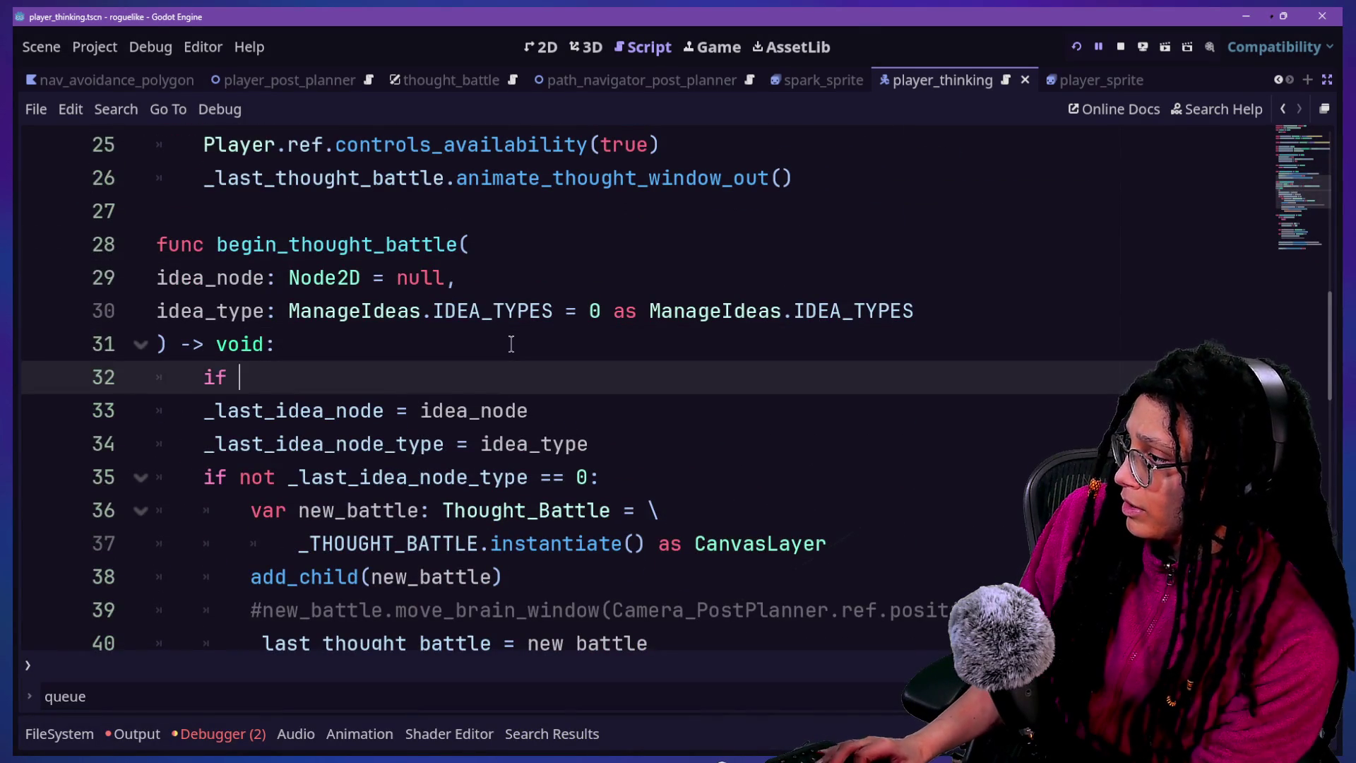
scroll(512, 344, up, 5)
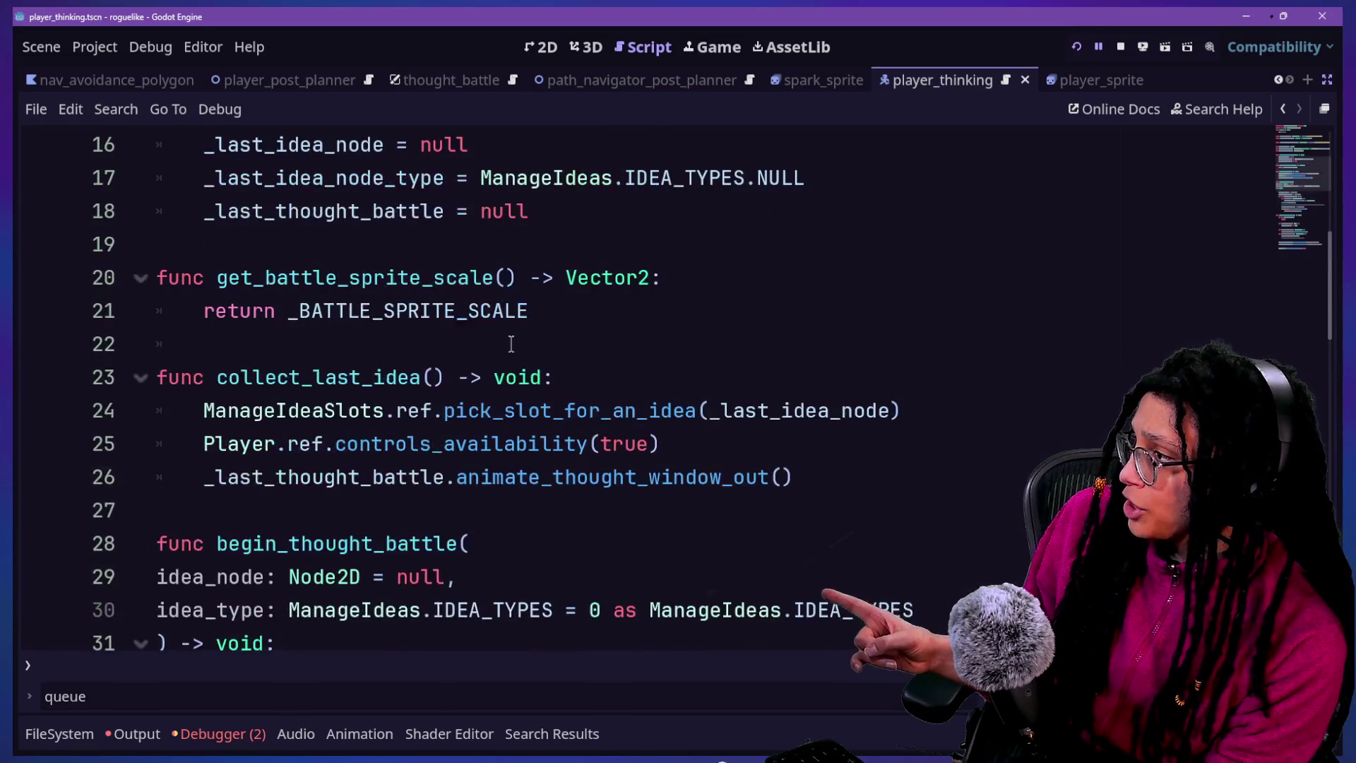
click(696, 424)
key(Return)
key(Return)
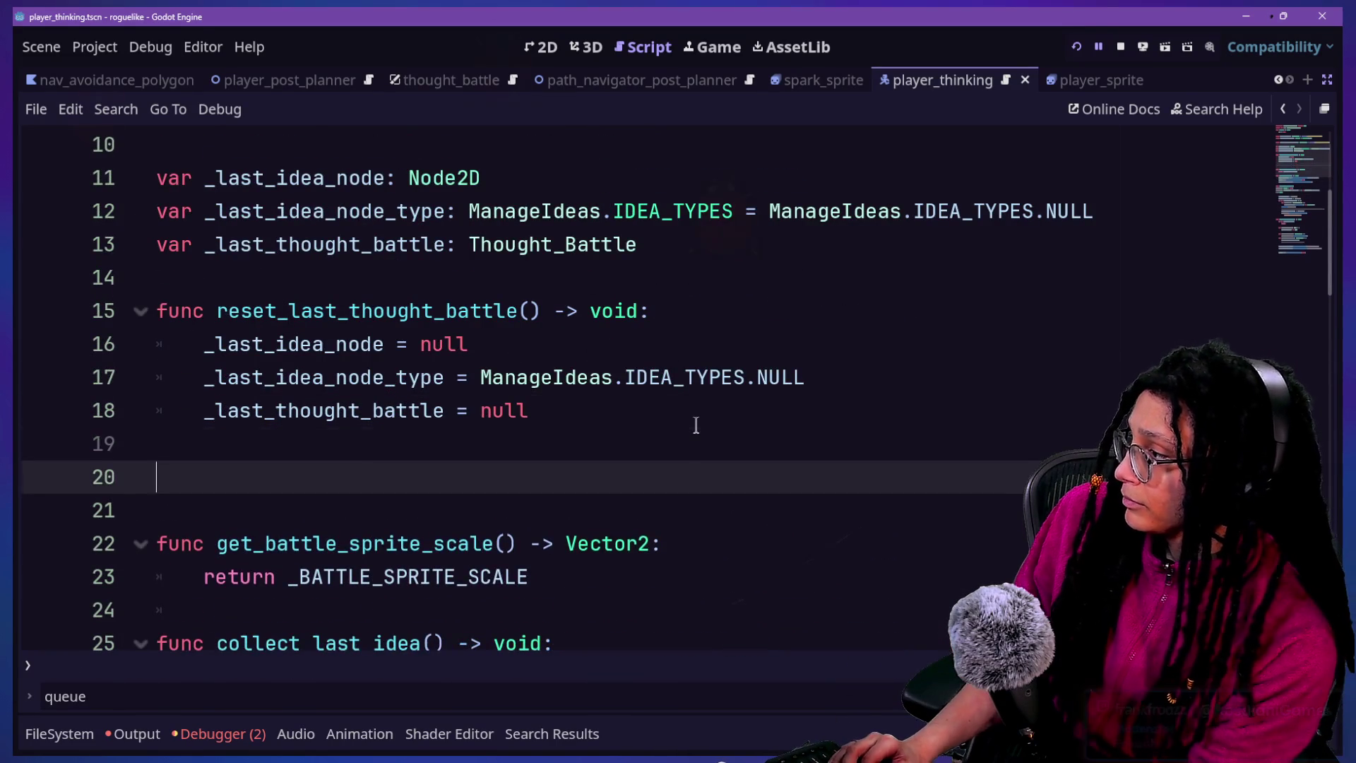
Write the header func _there_is_a_last_thought_battle() -> bool: on line 20
text(func _)
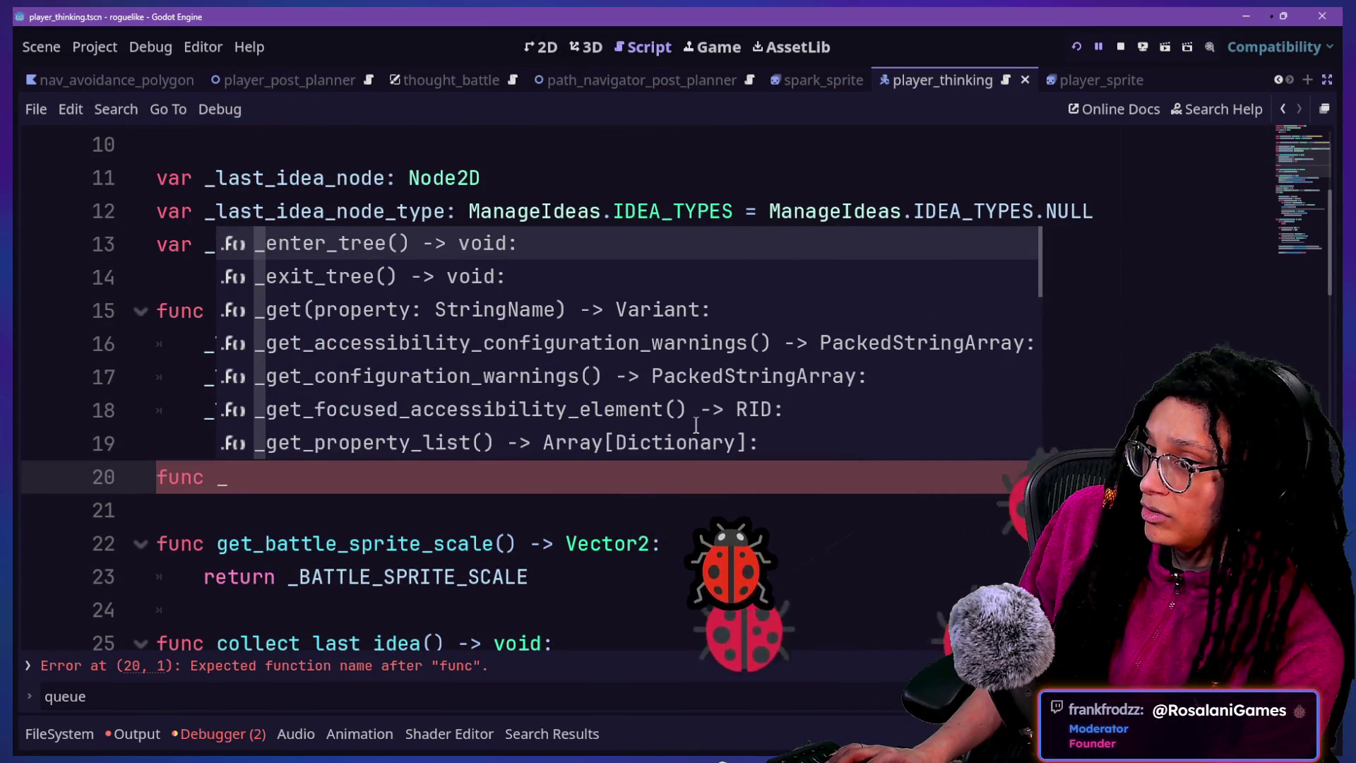
text(is)
key(BackSpace)
key(BackSpace)
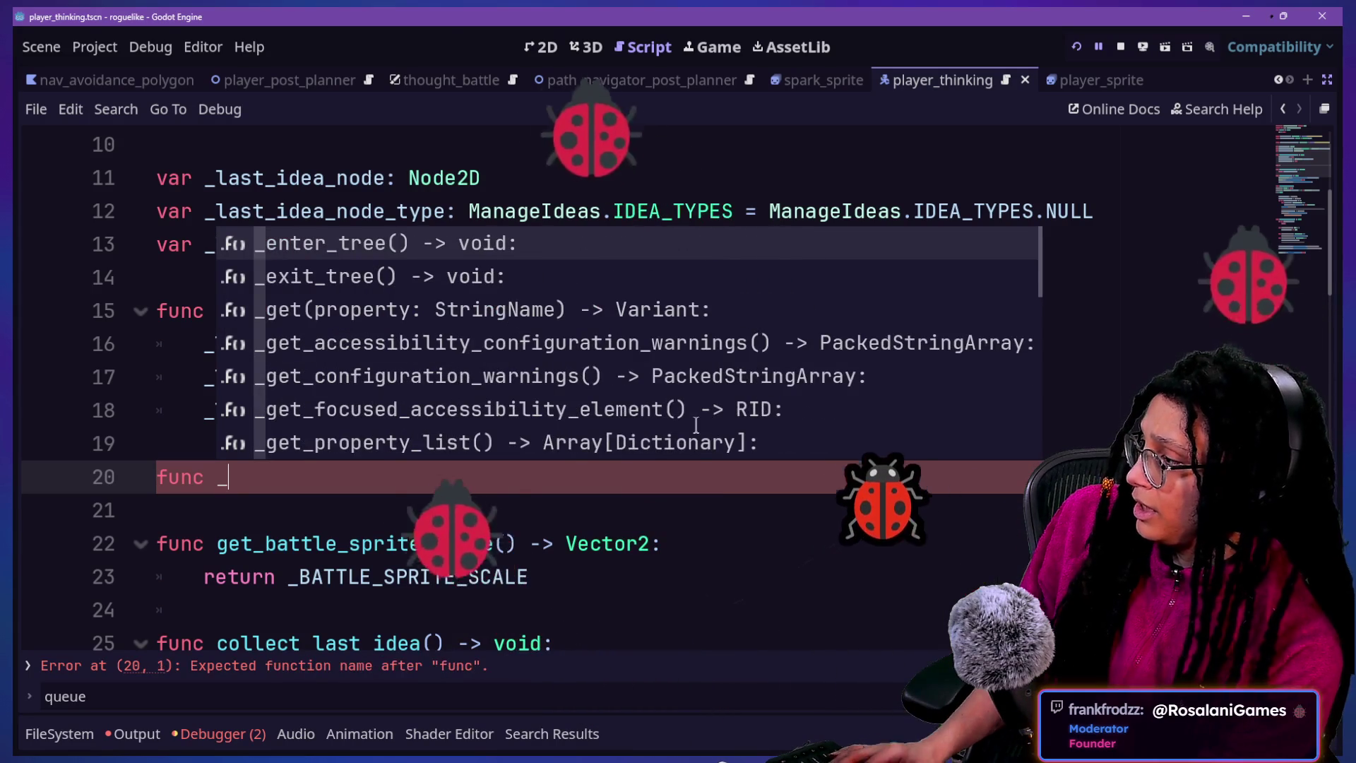
key(BackSpace)
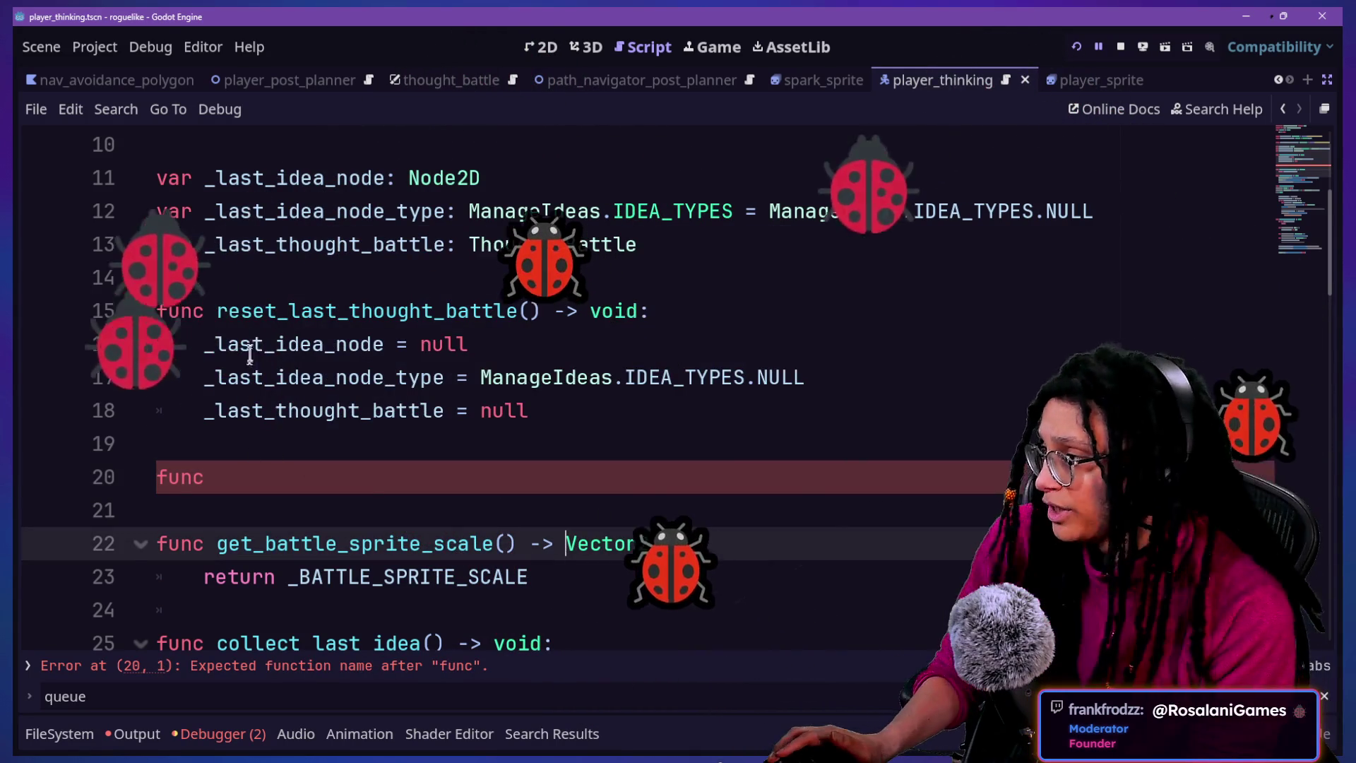
drag(230, 344, 403, 410)
click(380, 561)
click(361, 510)
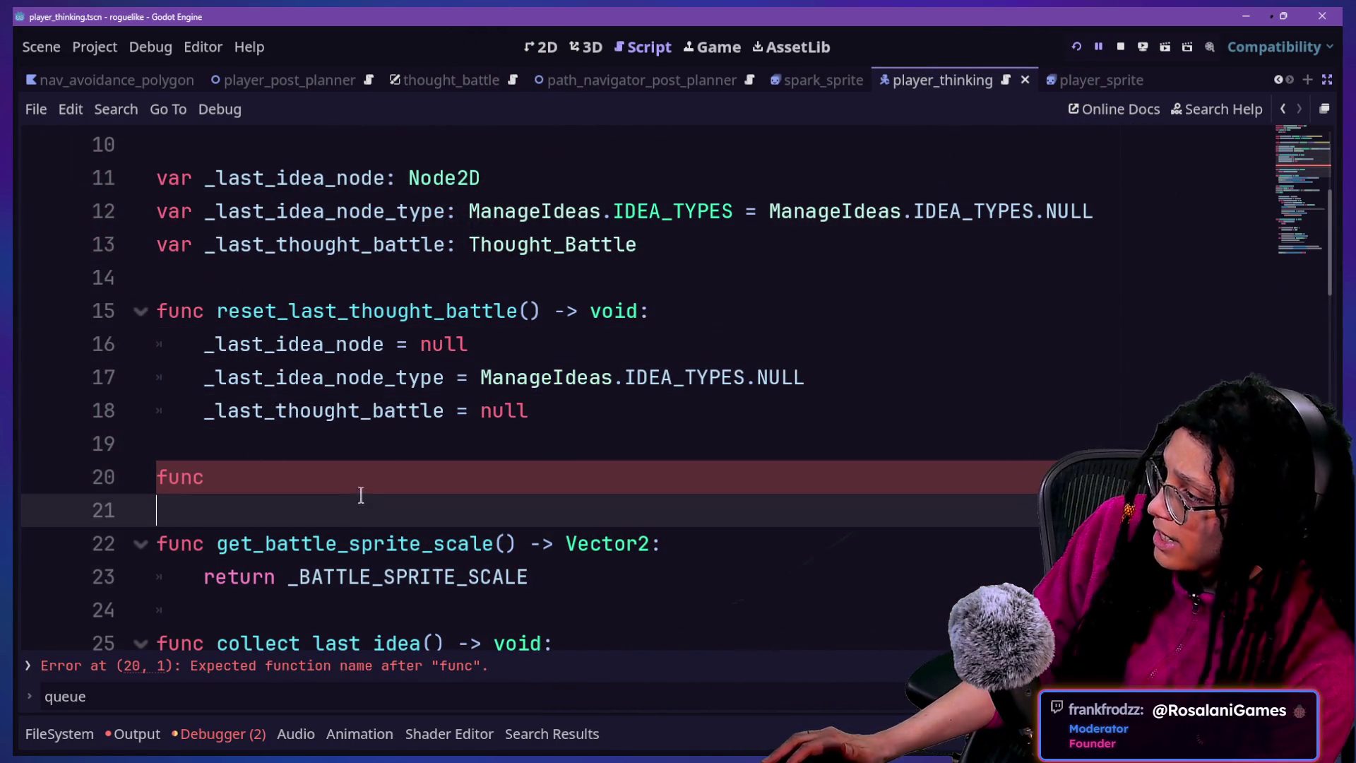
click(372, 484)
text(is)
key(BackSpace)
key(BackSpace)
key(BackSpace)
text(_is)
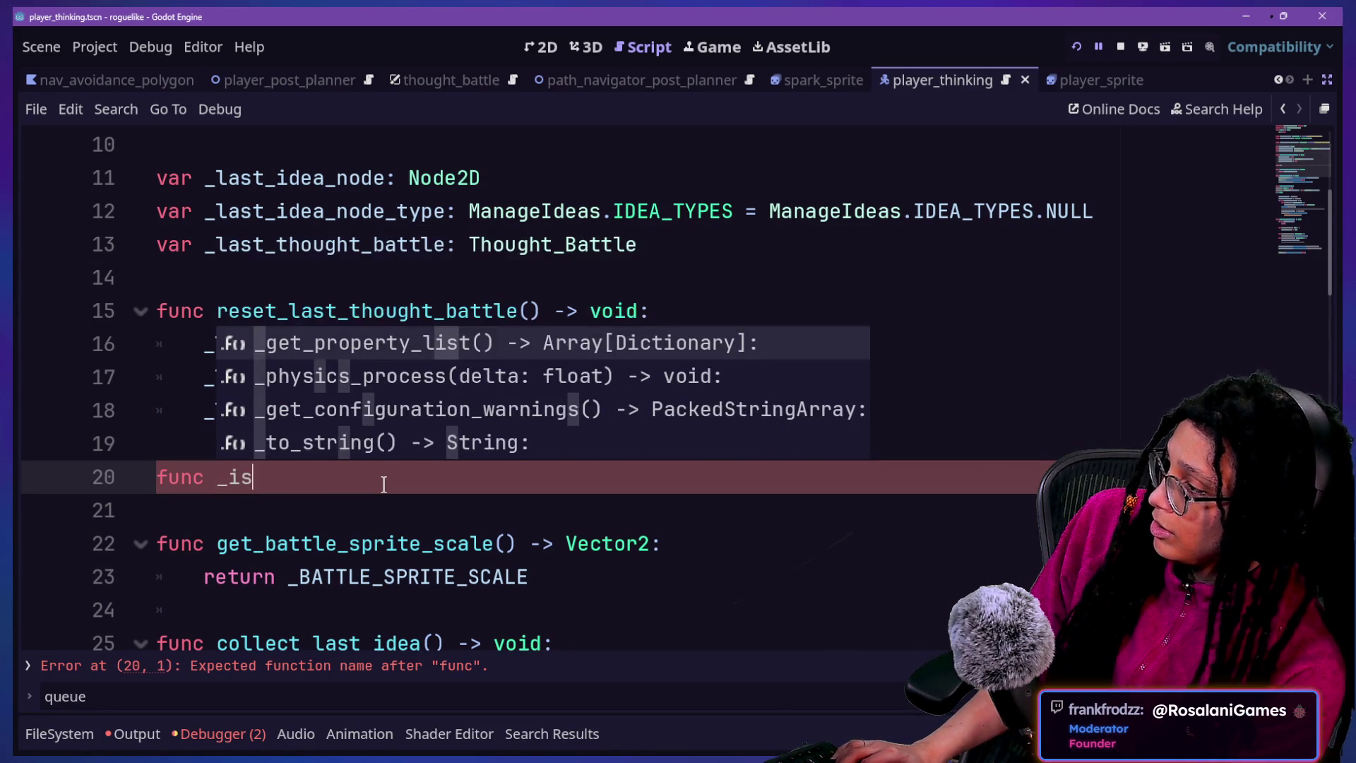
key(BackSpace)
key(BackSpace)
text(is_a_last_thought_battle)
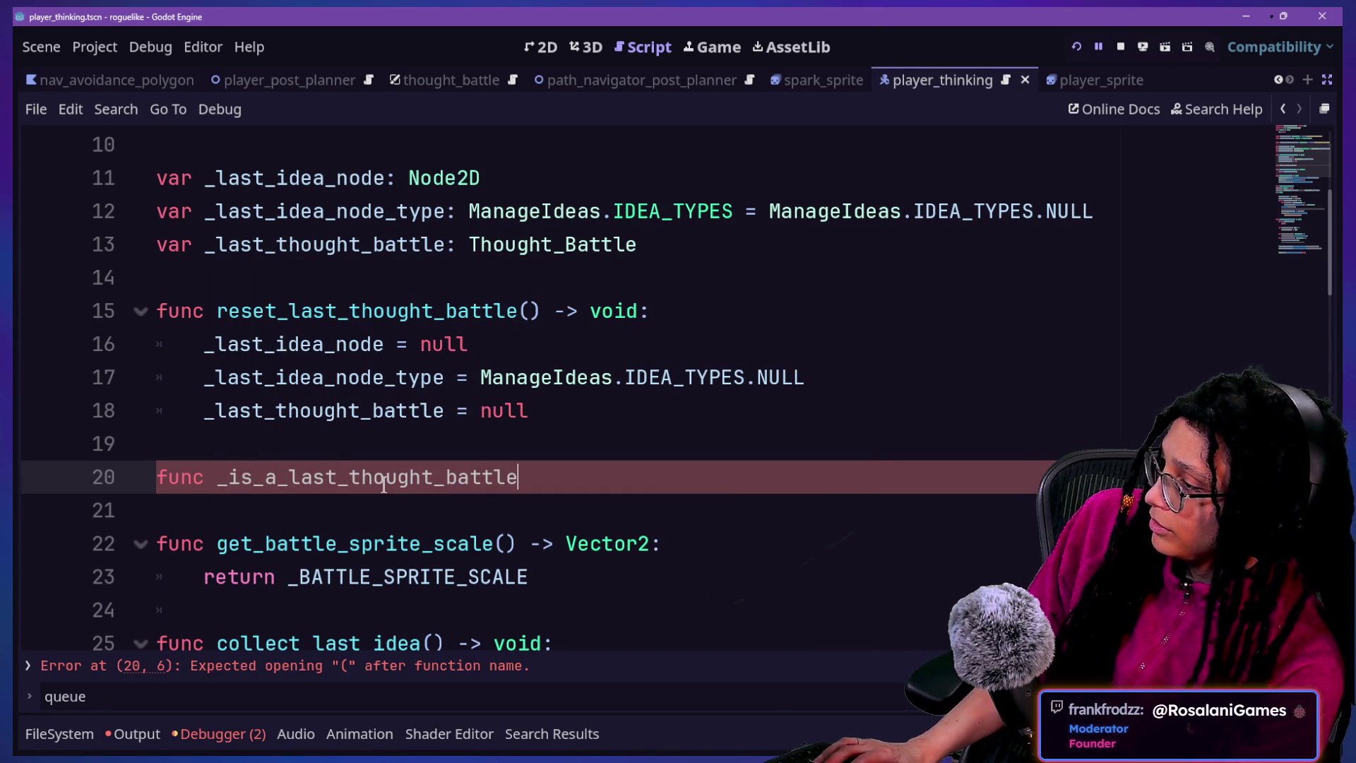
text(there)
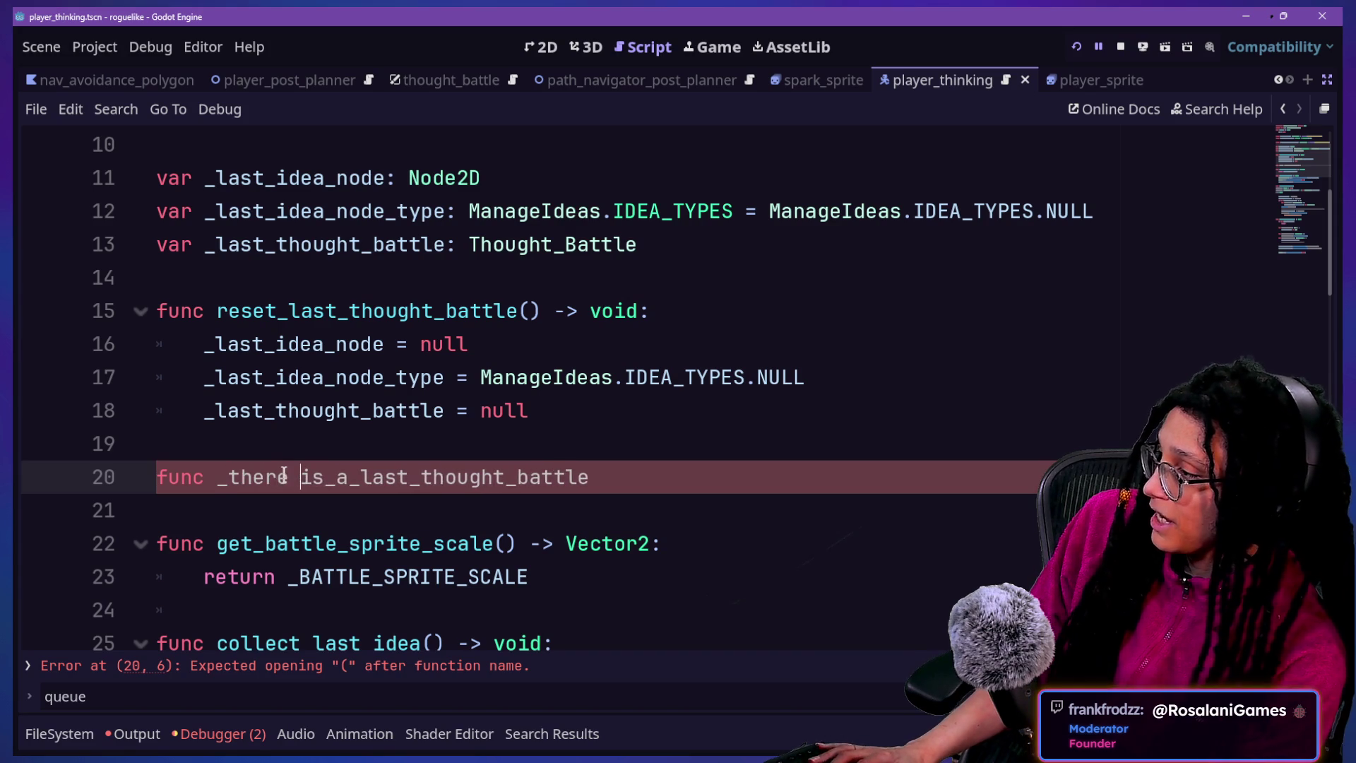
key(Up)
key(Down)
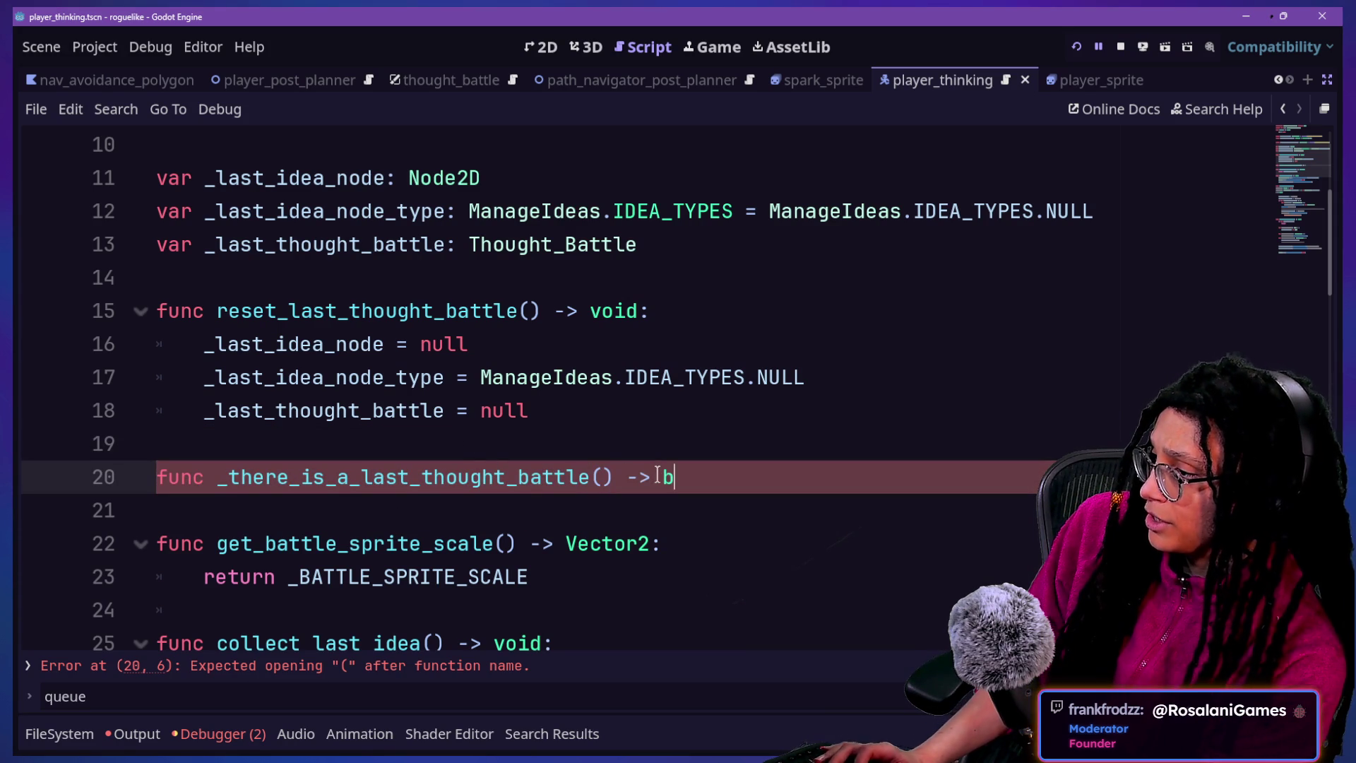
text(ool:)
key(Return)
text(return i)
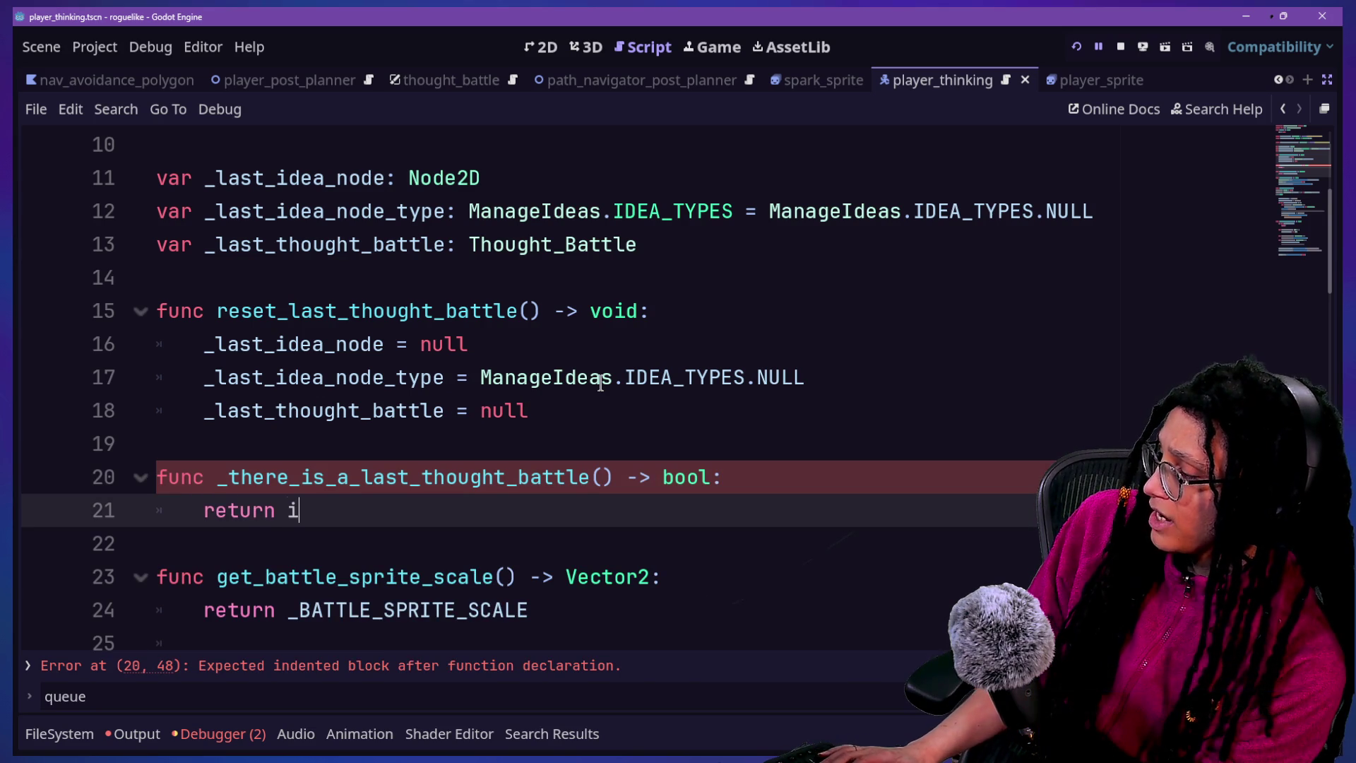
Make its body return _last_idea_node or _last_idea_node_type or _last_thought_battle
text(f)
key(BackSpace)
key(BackSpace)
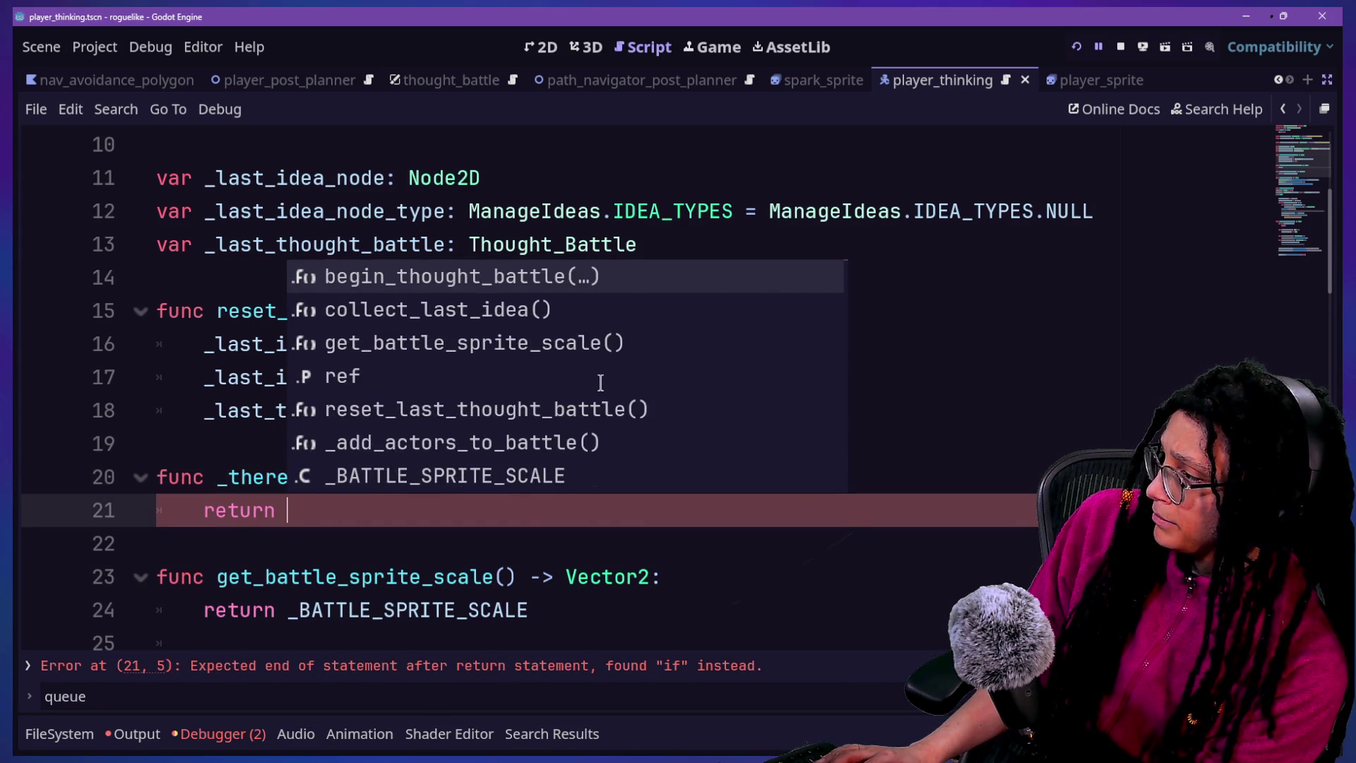
text(_last)
key(Return)
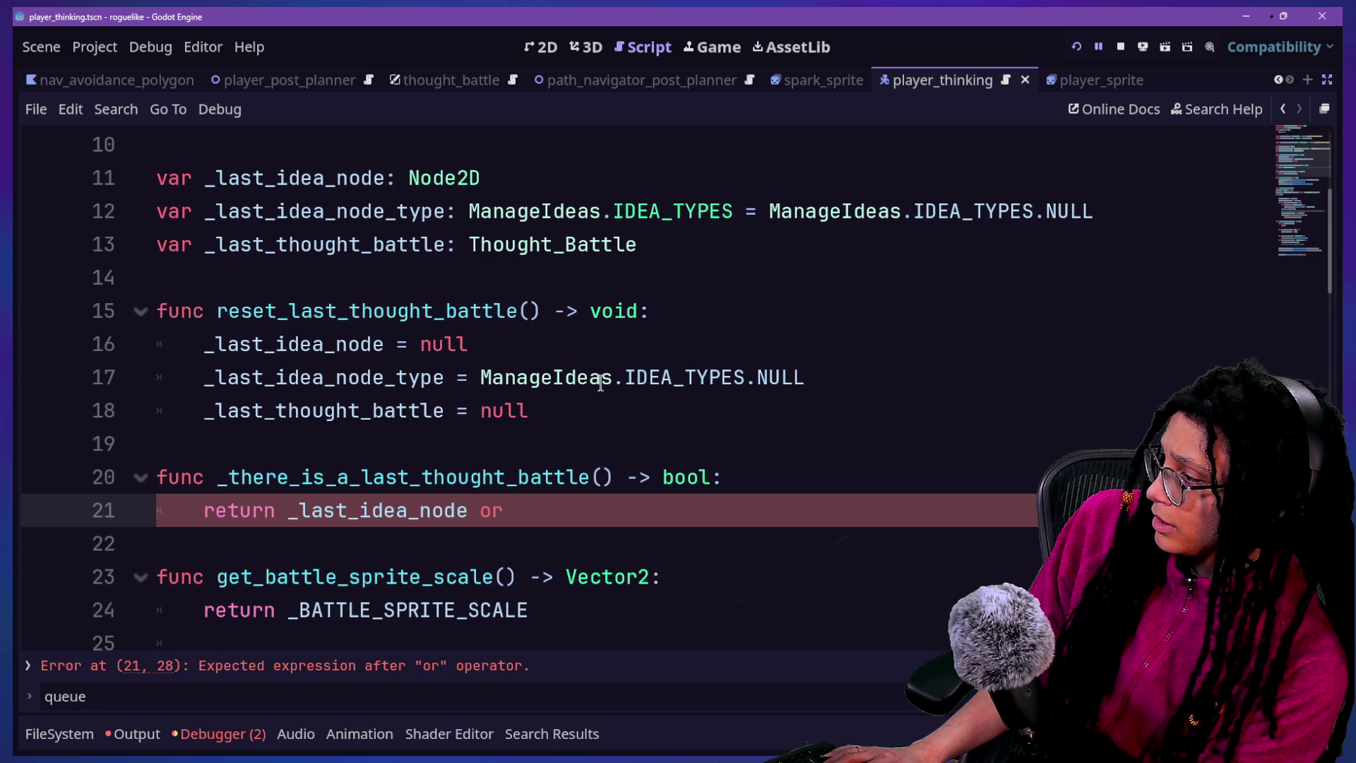
text(_last_ide)
text(a_node_type or)
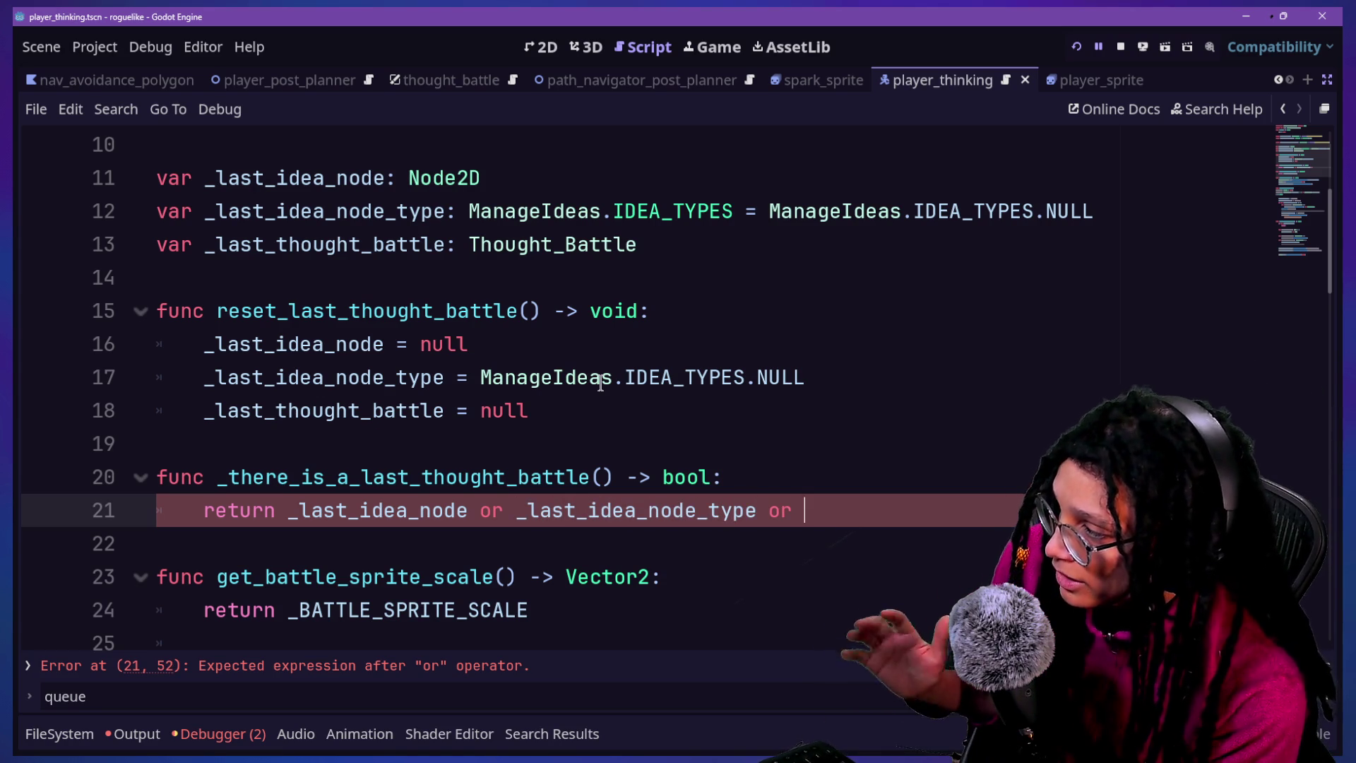
text(_last_tho)
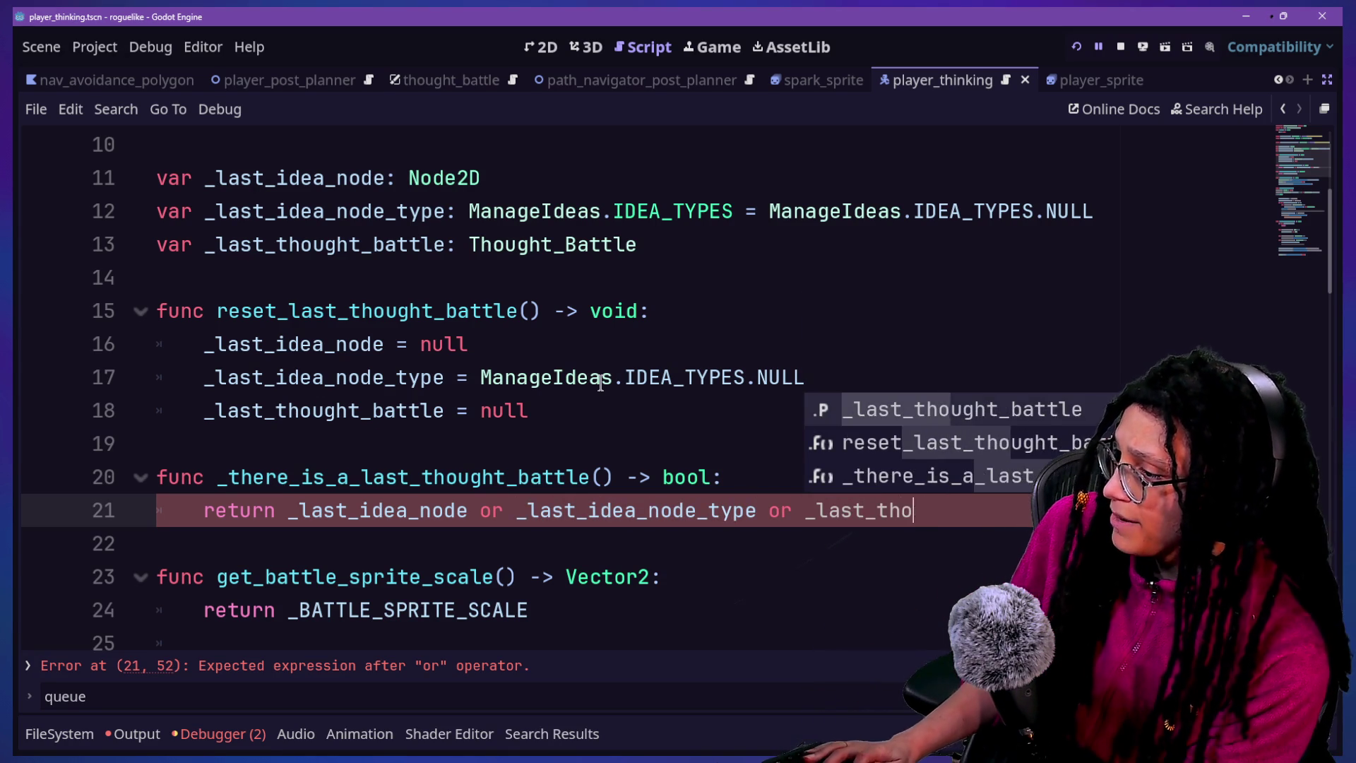
text(ught_battle)
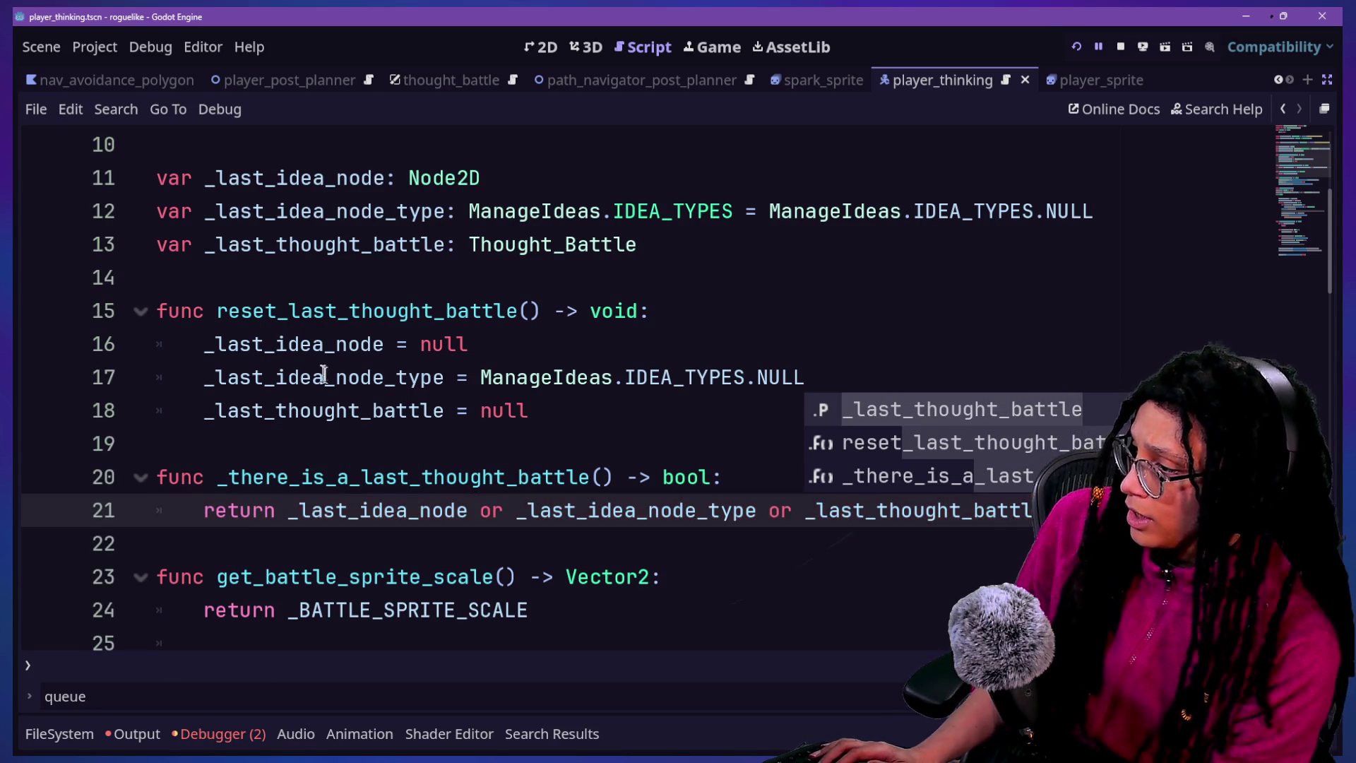
click(511, 369)
scroll(511, 369, down, 7)
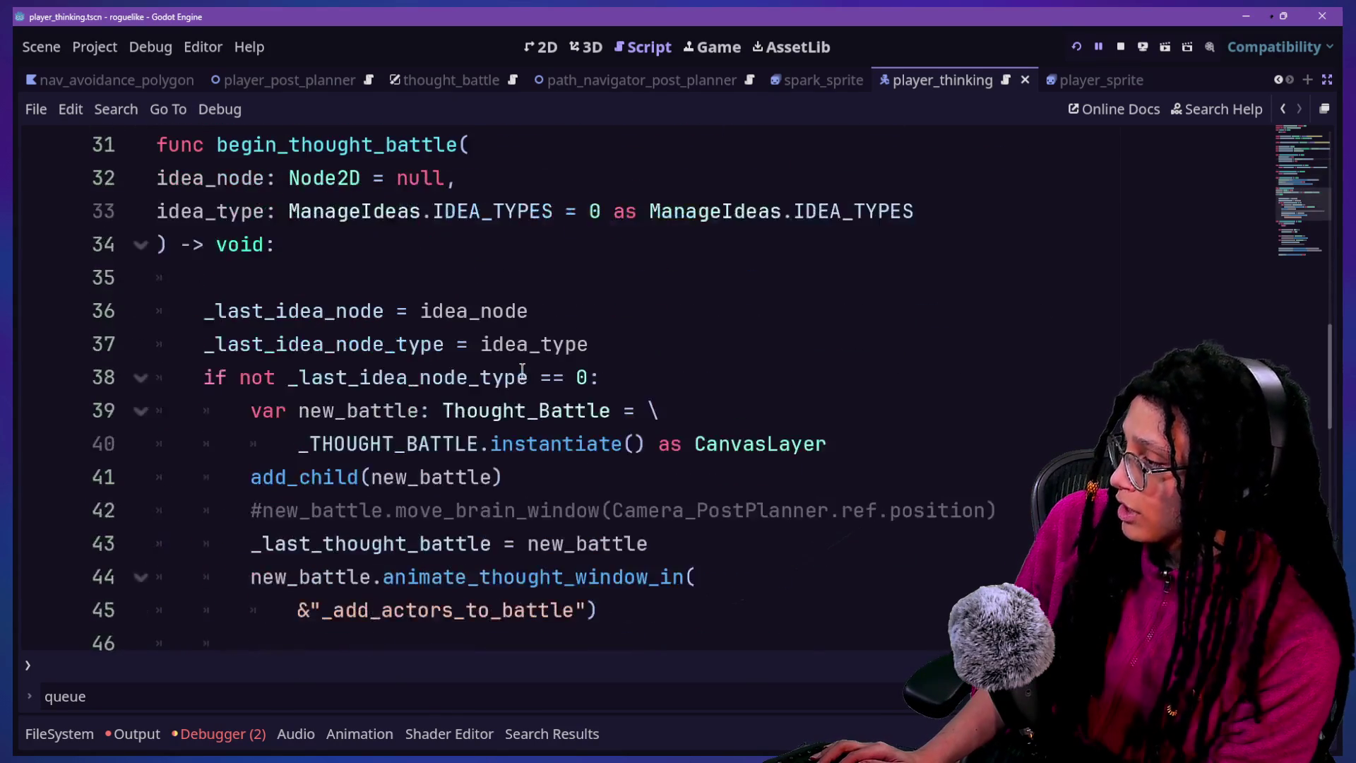
Guard begin_thought_battle with 'if not _there_is_a_last_thought_battle(): return' and save
click(524, 290)
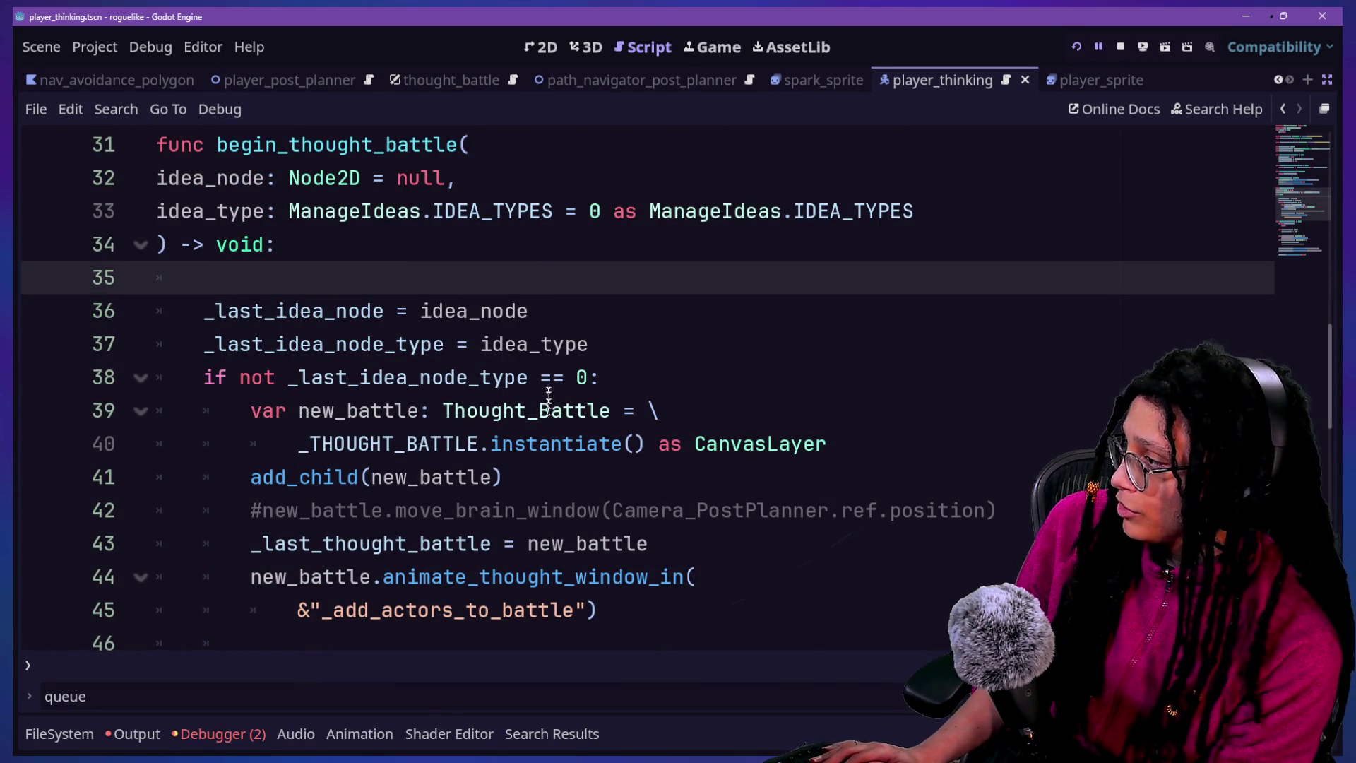
text(r)
key(BackSpace)
text(retu)
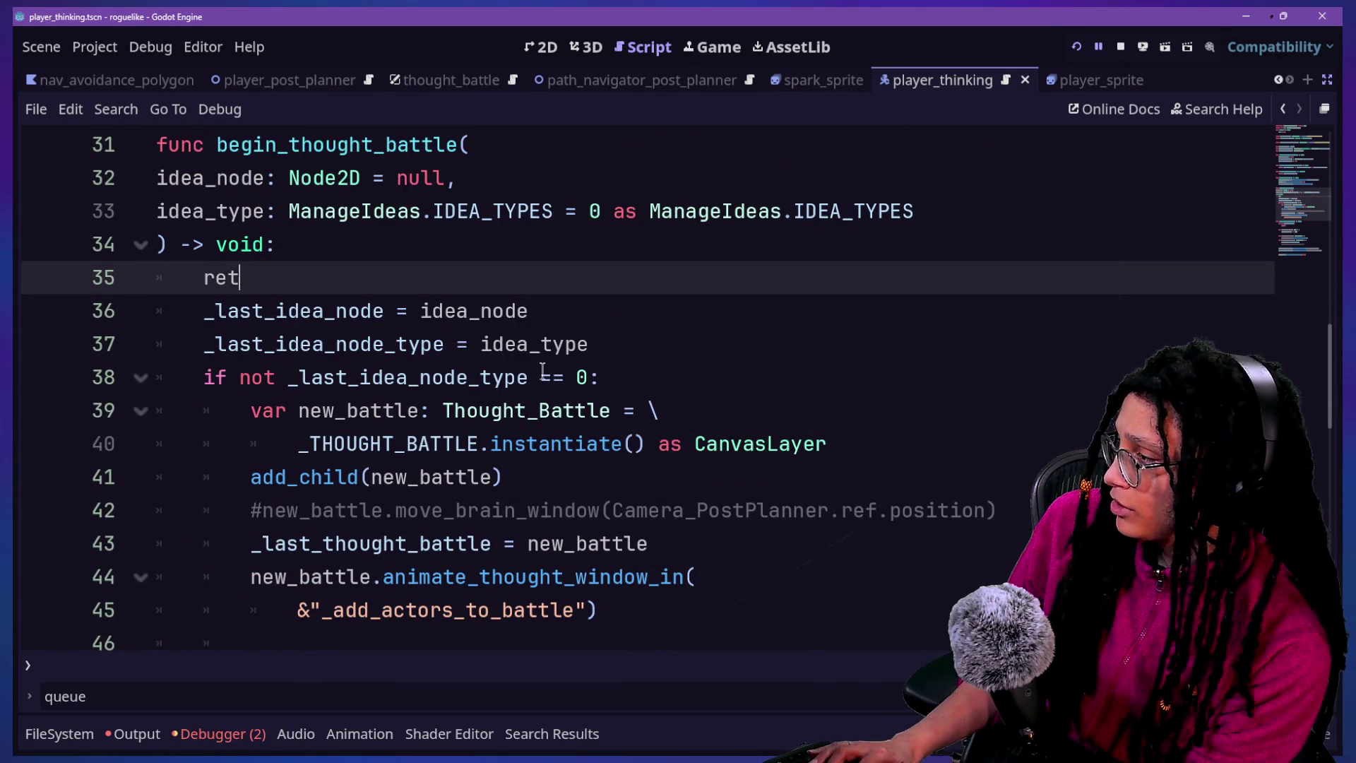
key(BackSpace)
key(BackSpace)
key(BackSpace)
text(if _)
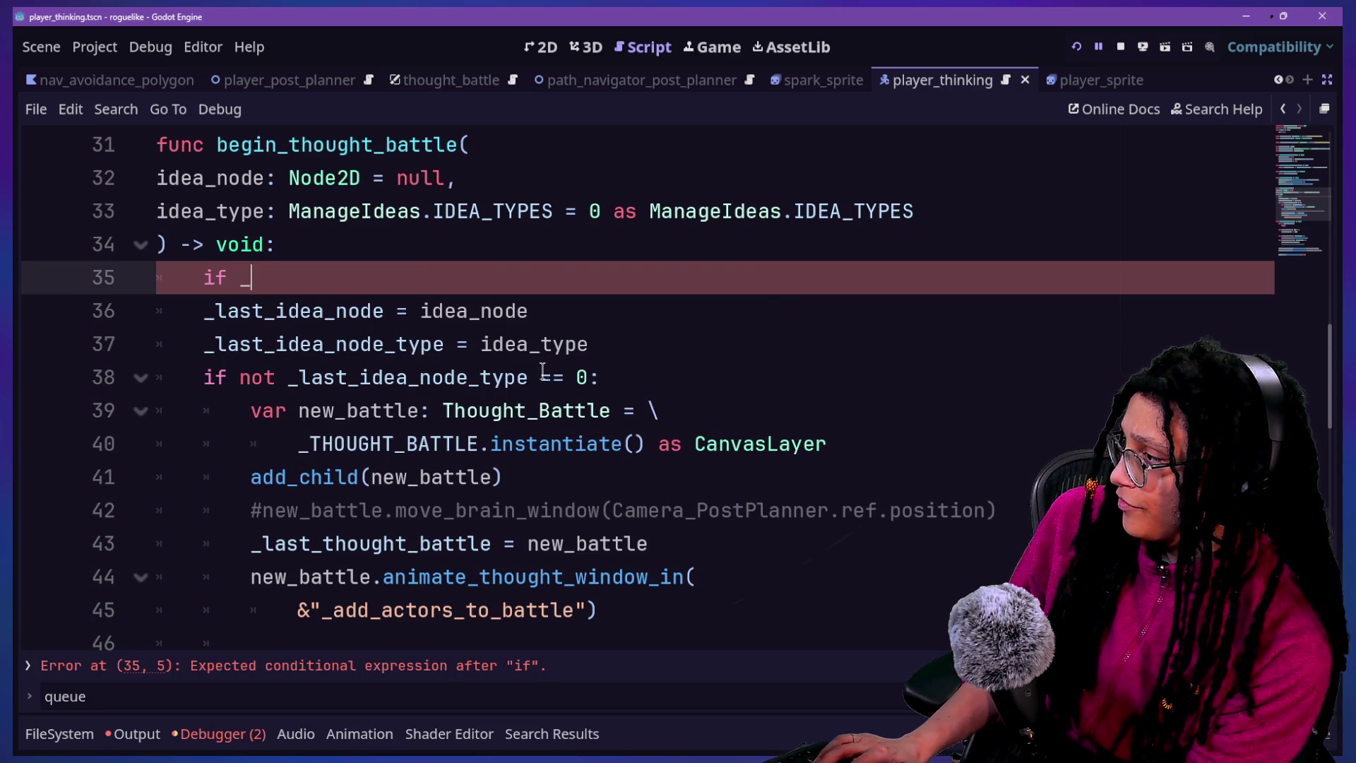
text(the)
key(Return)
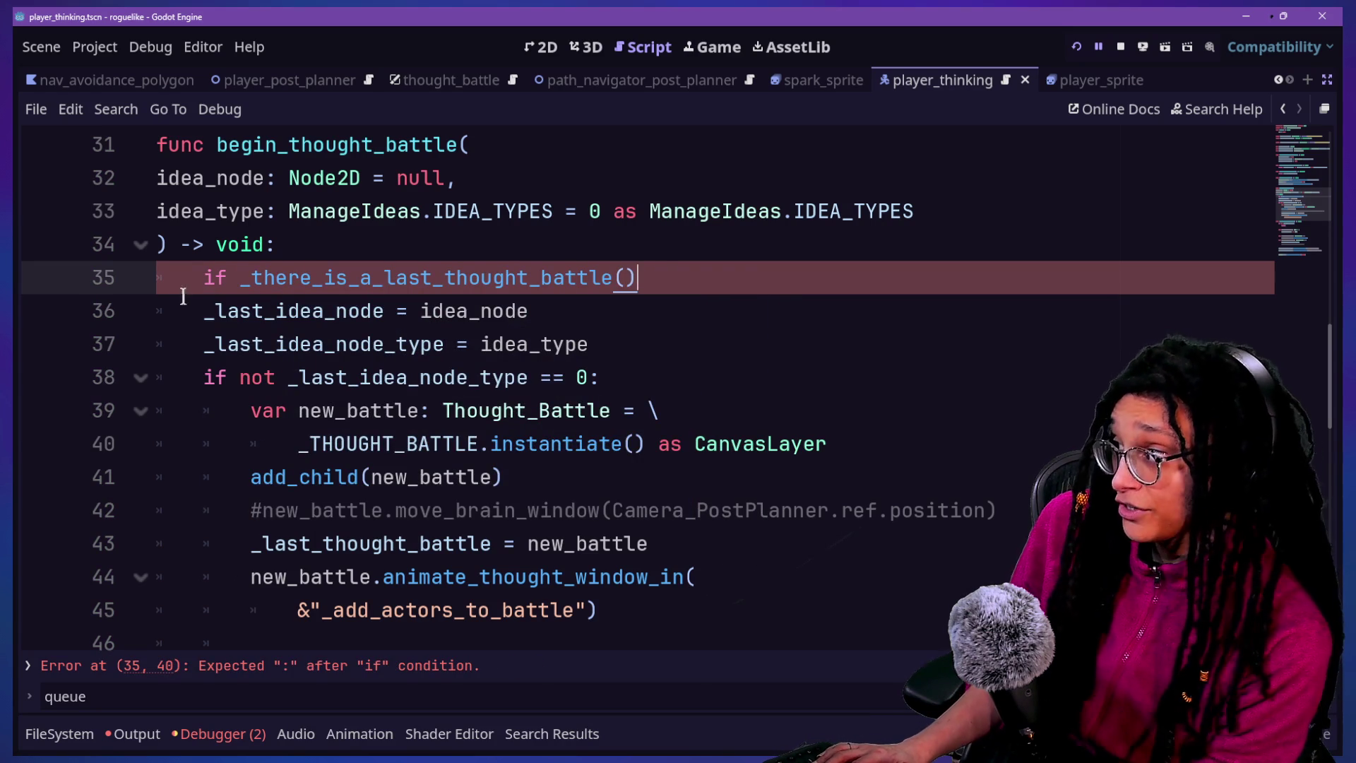
click(238, 277)
text(not)
click(796, 272)
text(:)
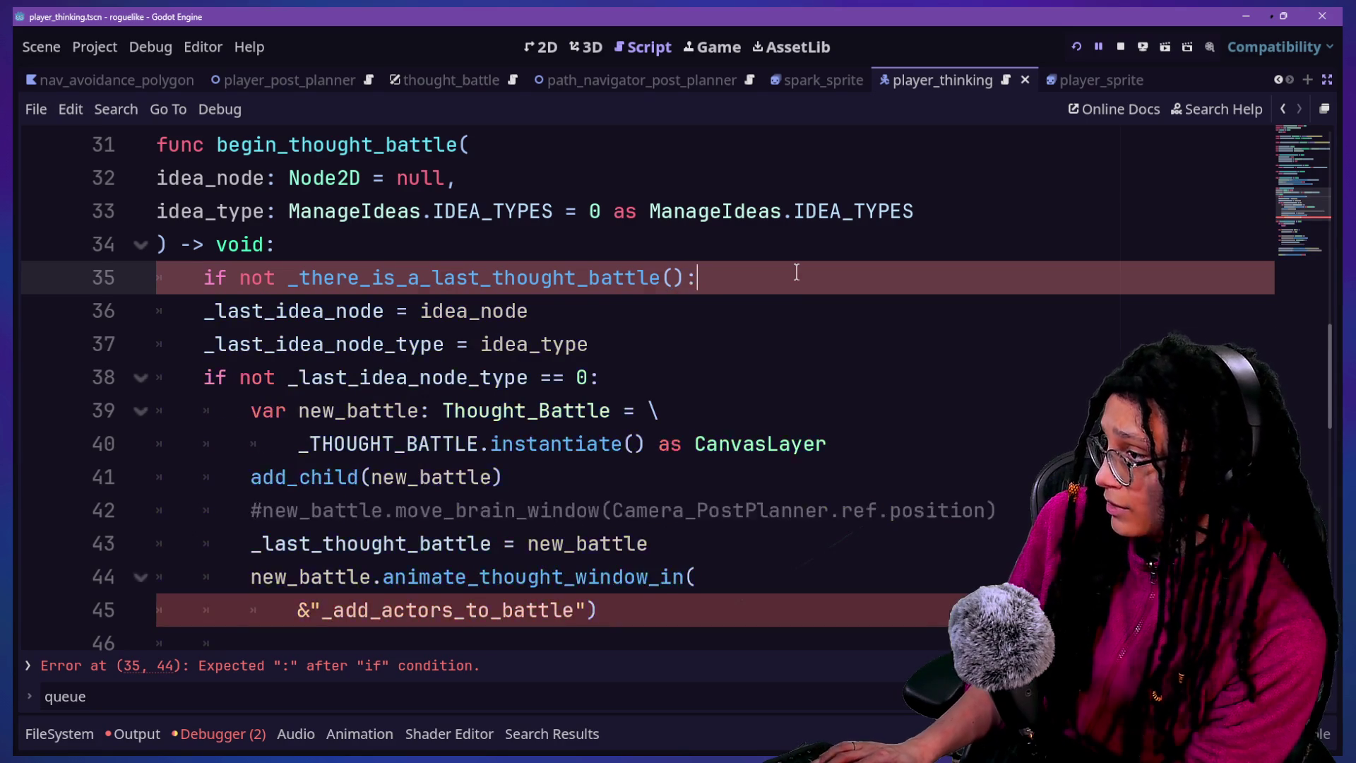
key(Return)
text(return)
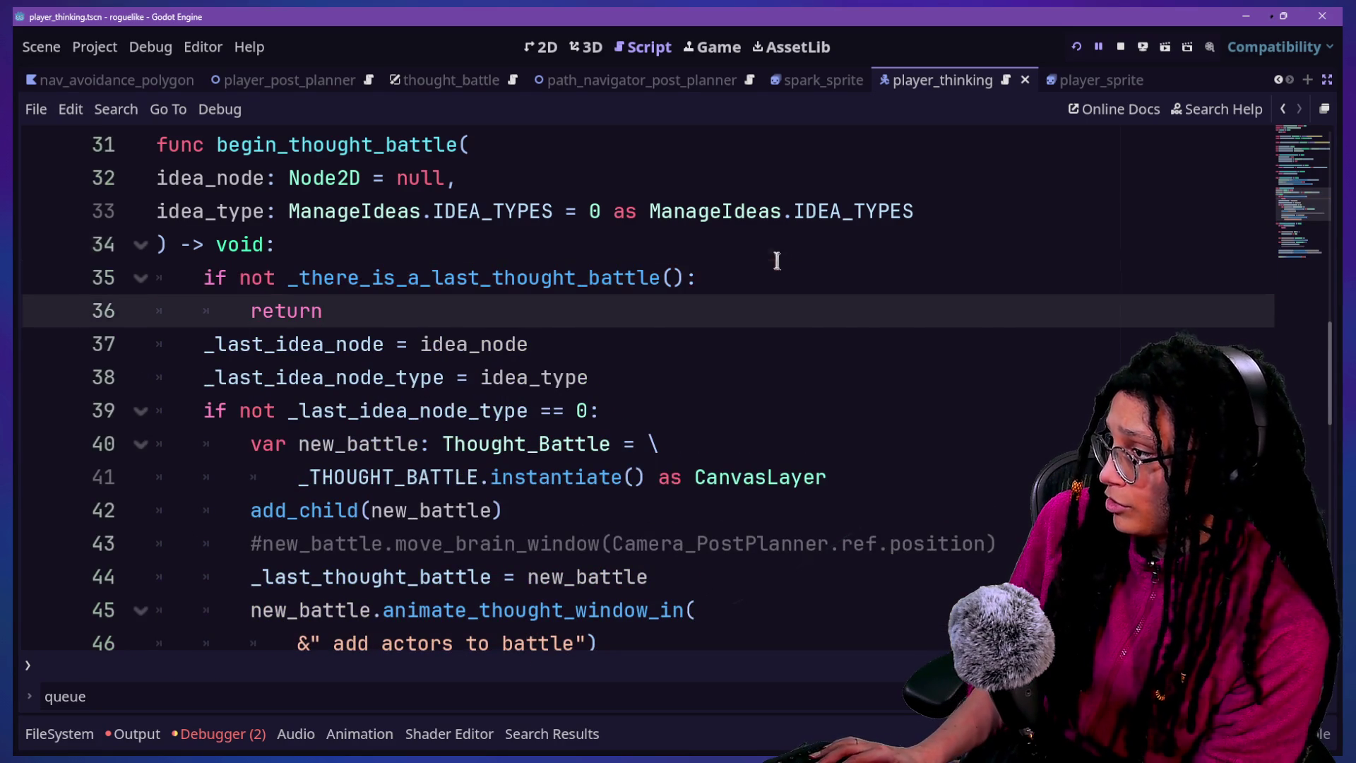
click(591, 254)
key(ctrl+s)
Start a print.fancy([FFX.HIG line above the return statement
click(774, 269)
key(Return)
text(pri)
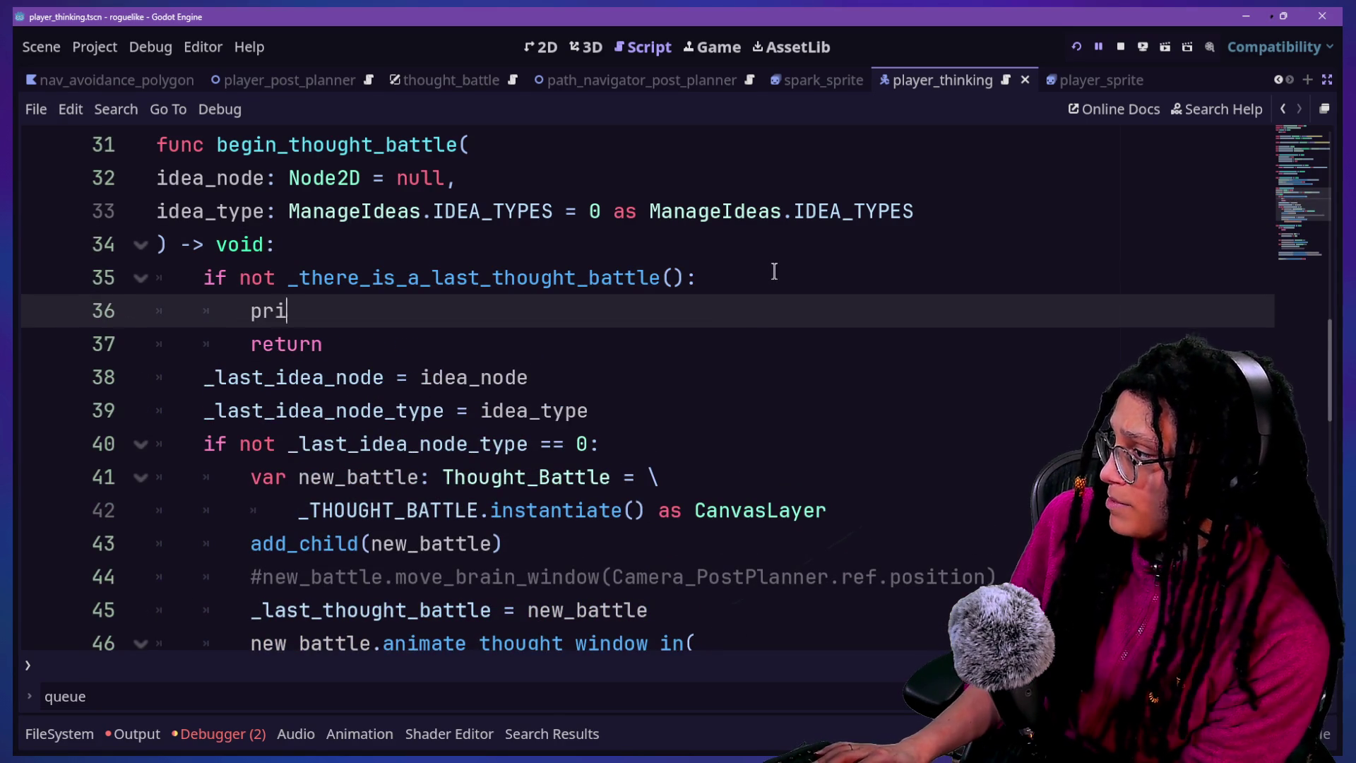
text(nt.fancy)
key(Return)
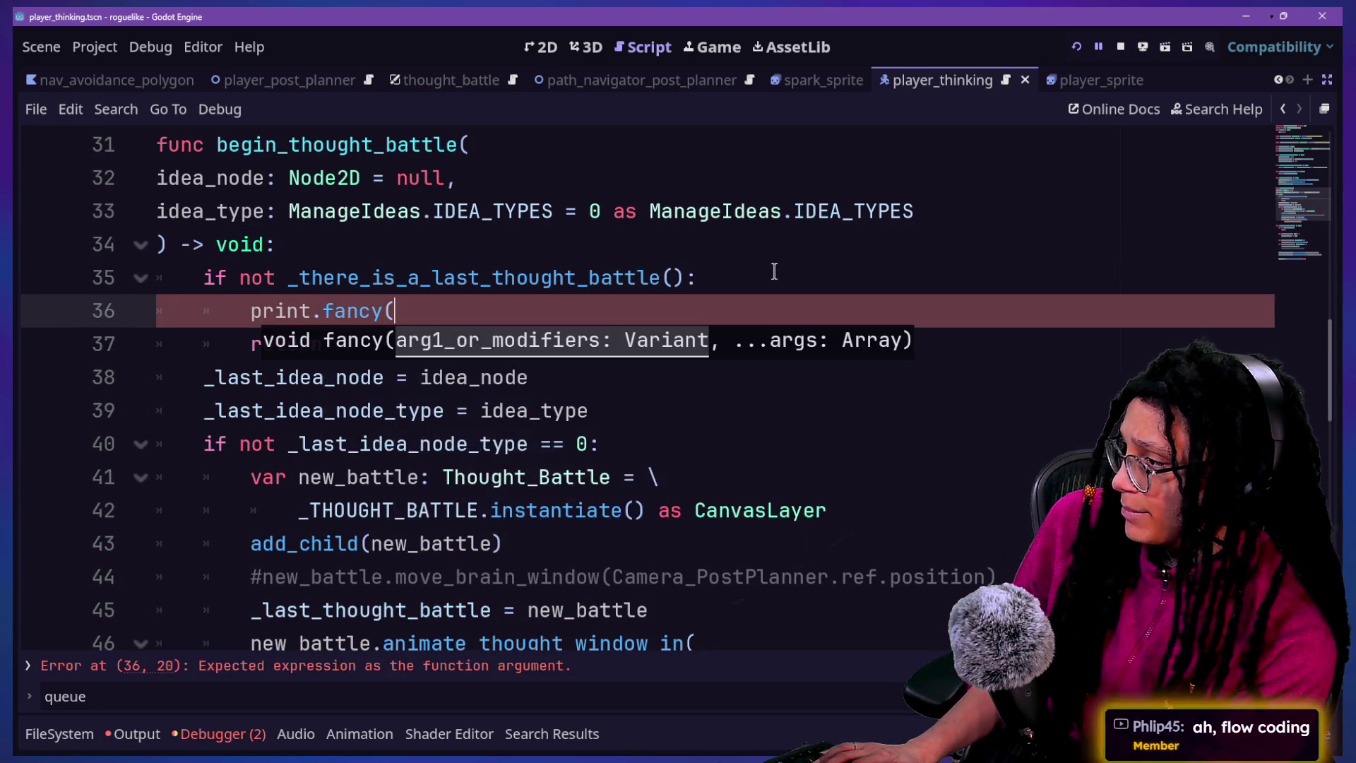
text())
key(BackSpace)
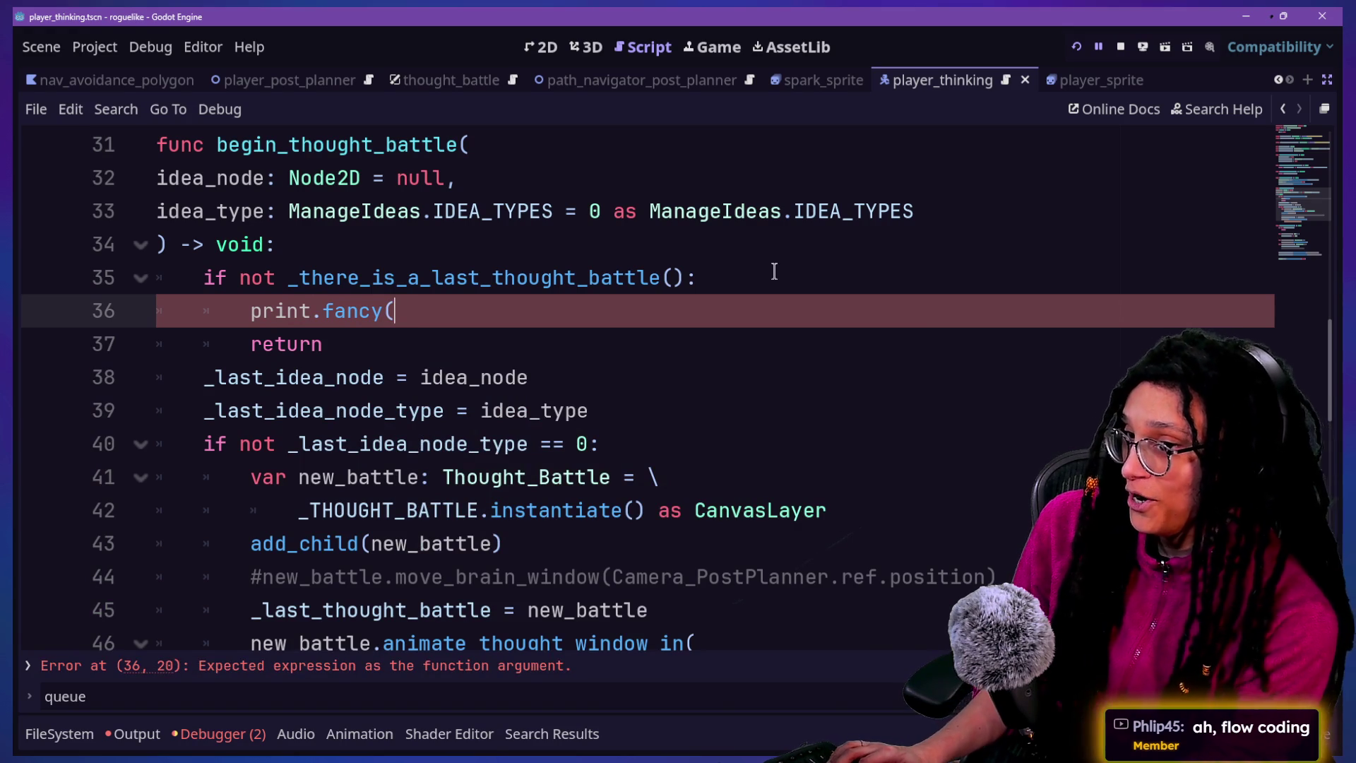
key(BackSpace)
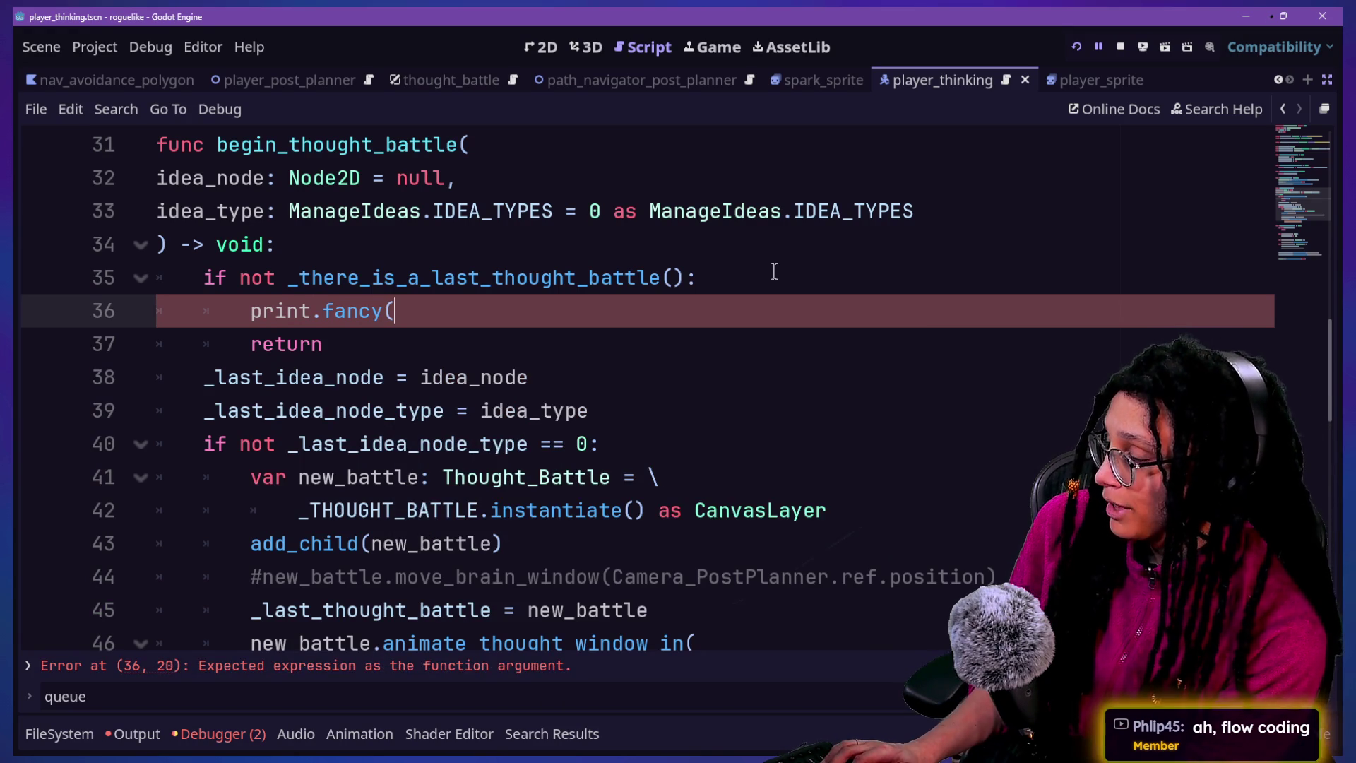
text(pF)
key(BackSpace)
key(BackSpace)
text(X)
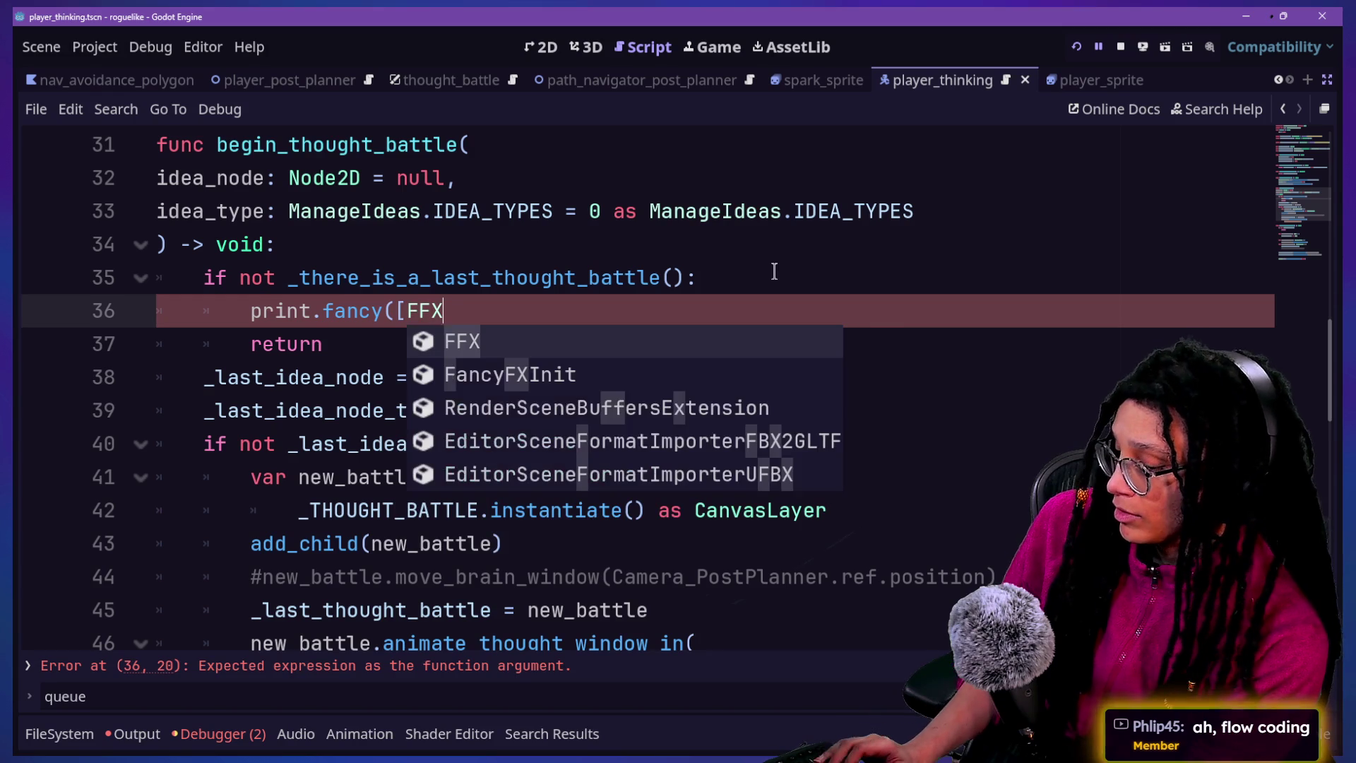
text(.F)
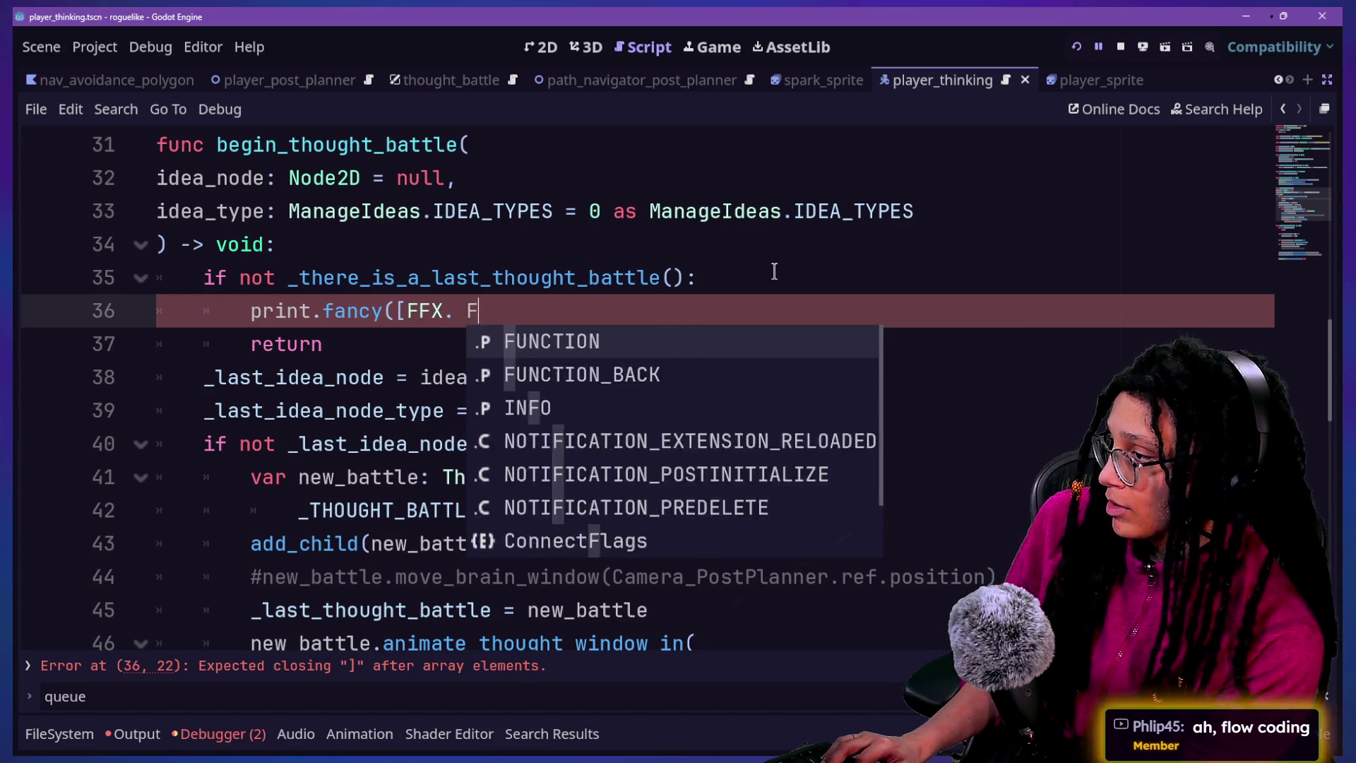
key(BackSpace)
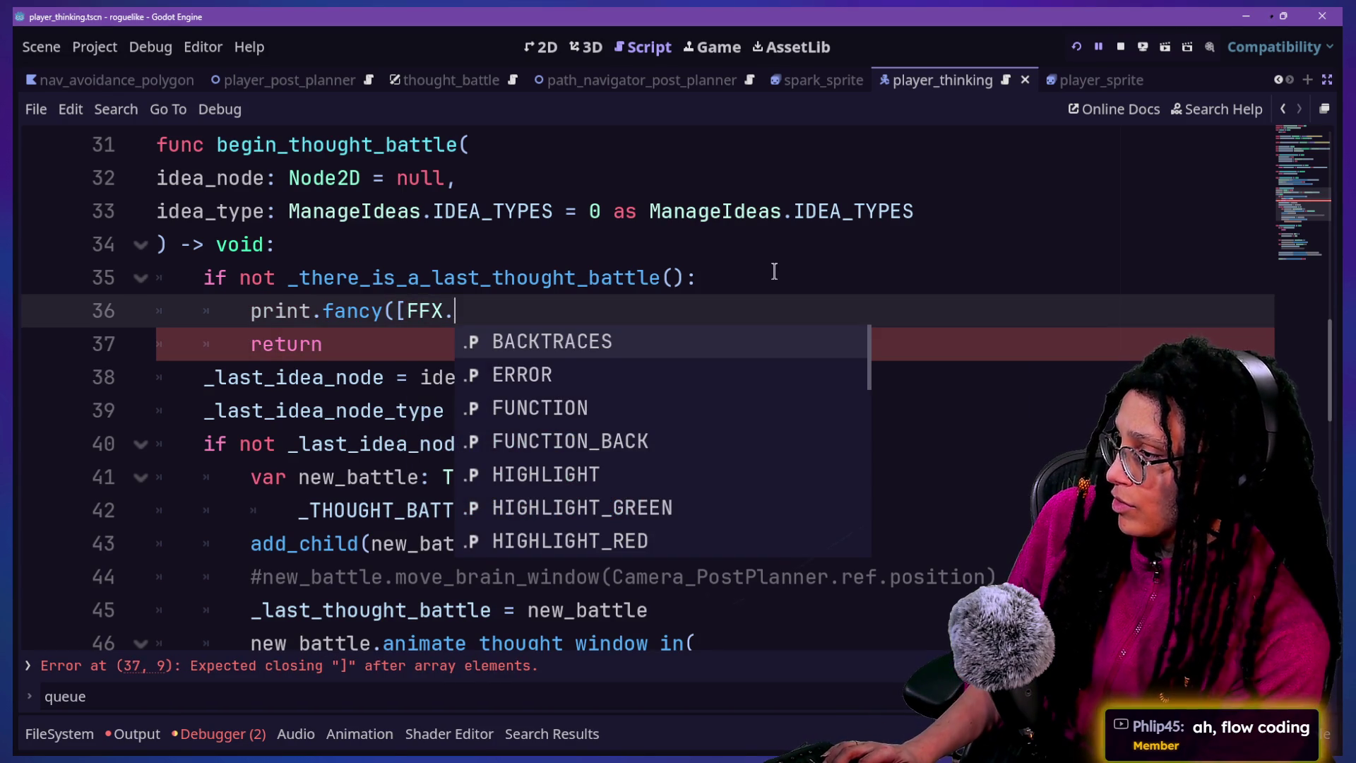
text(HIG)
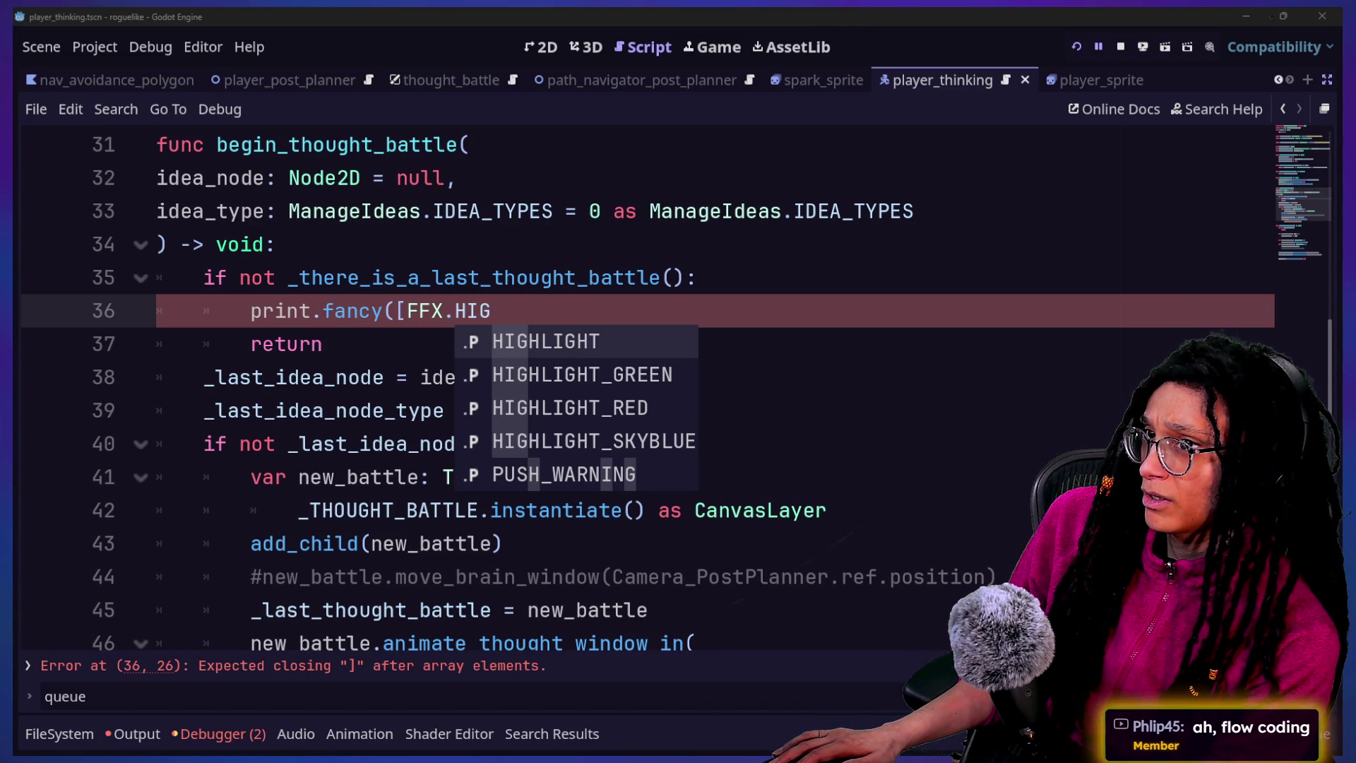
click(1178, 222)
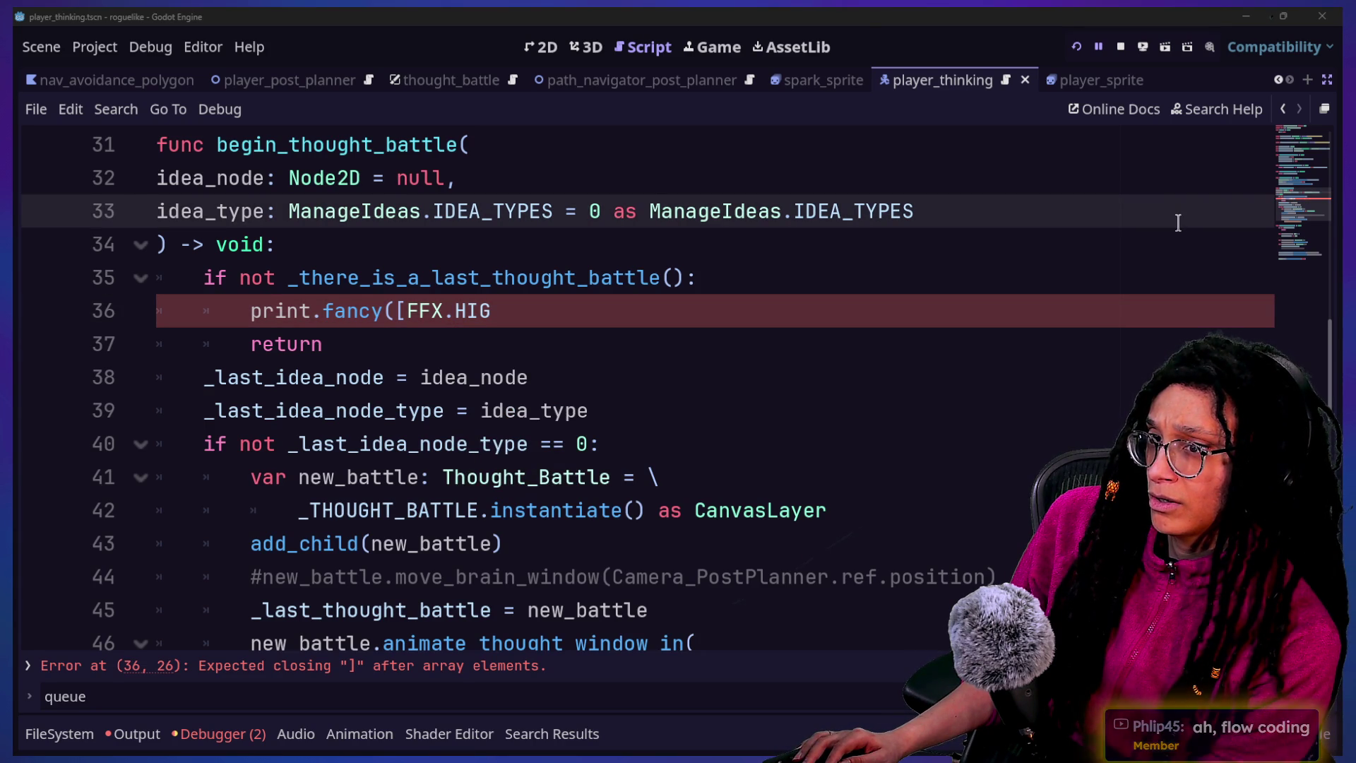
key(alt+Tab)
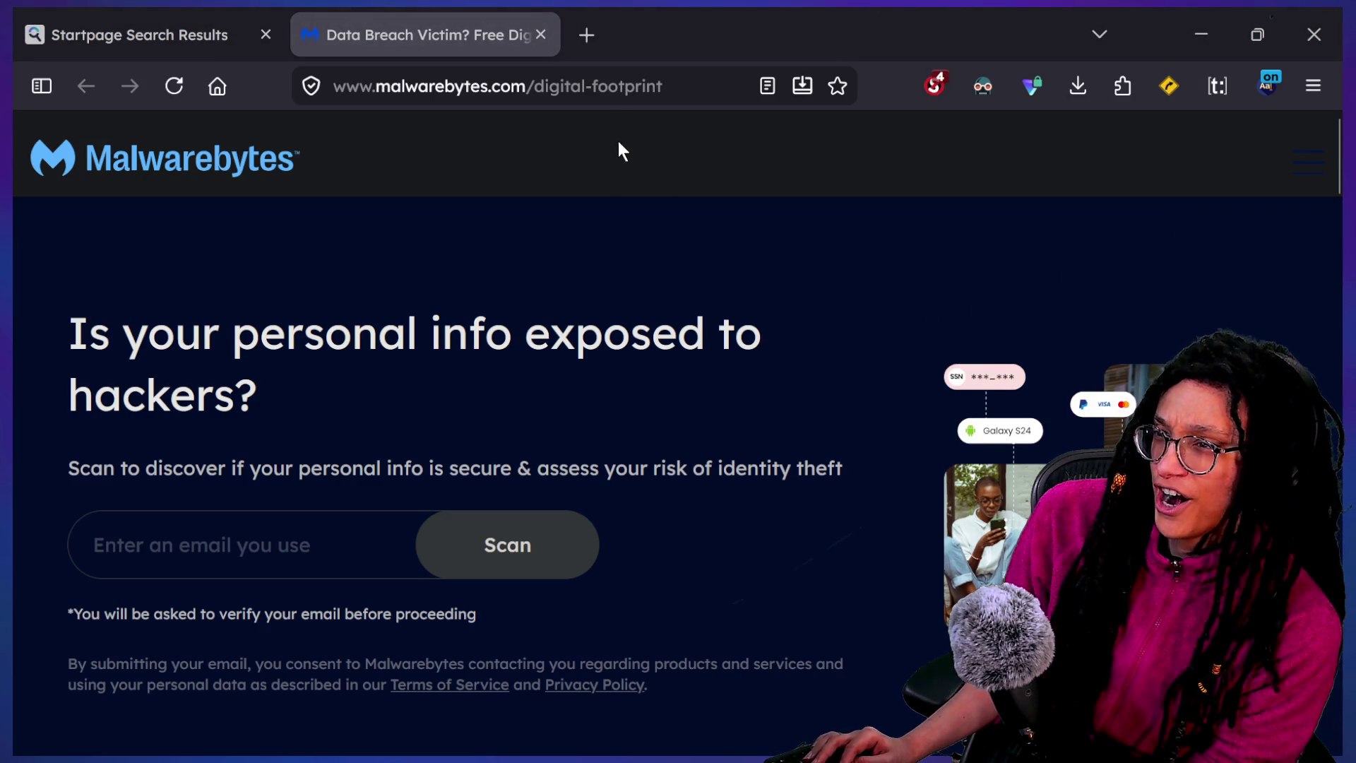
Open a new Firefox window showing a blank New Tab page
key(ctrl+n)
key(alt)
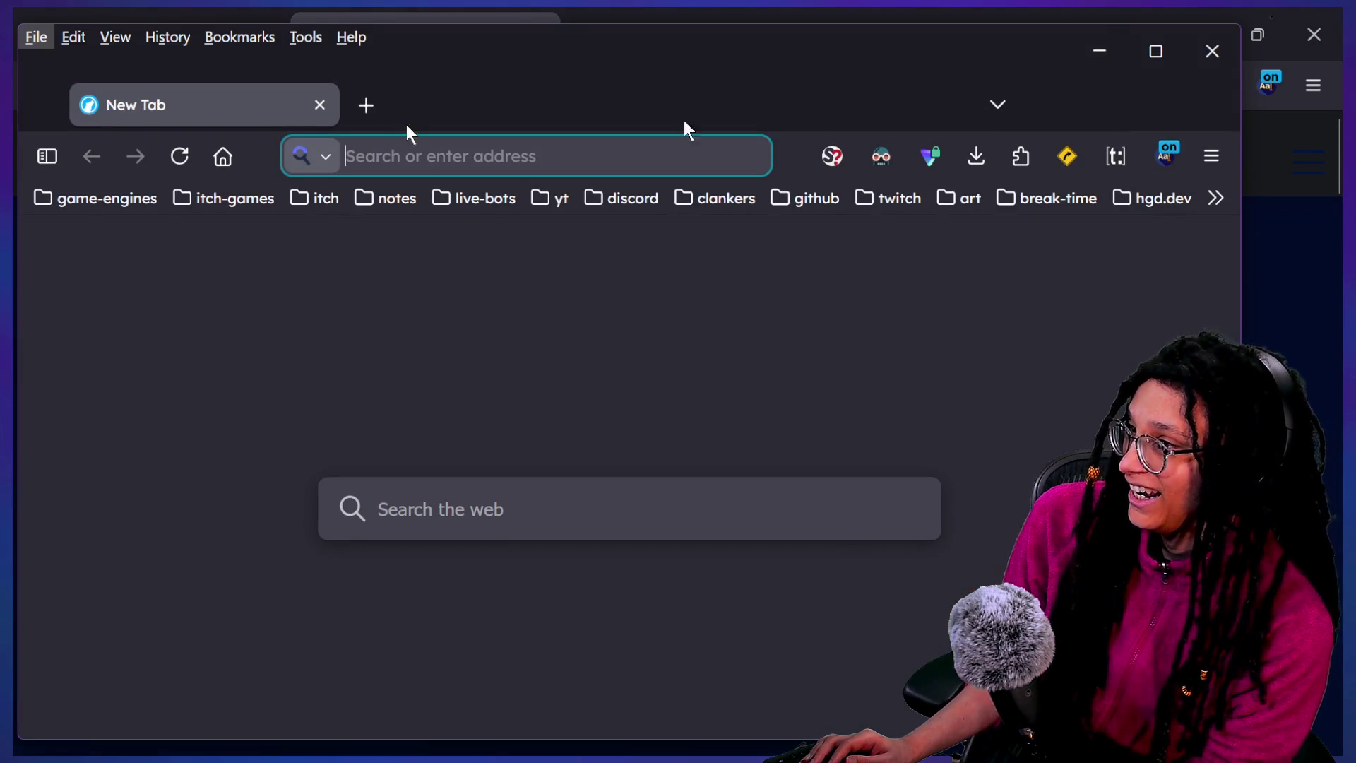
key(alt)
click(1116, 240)
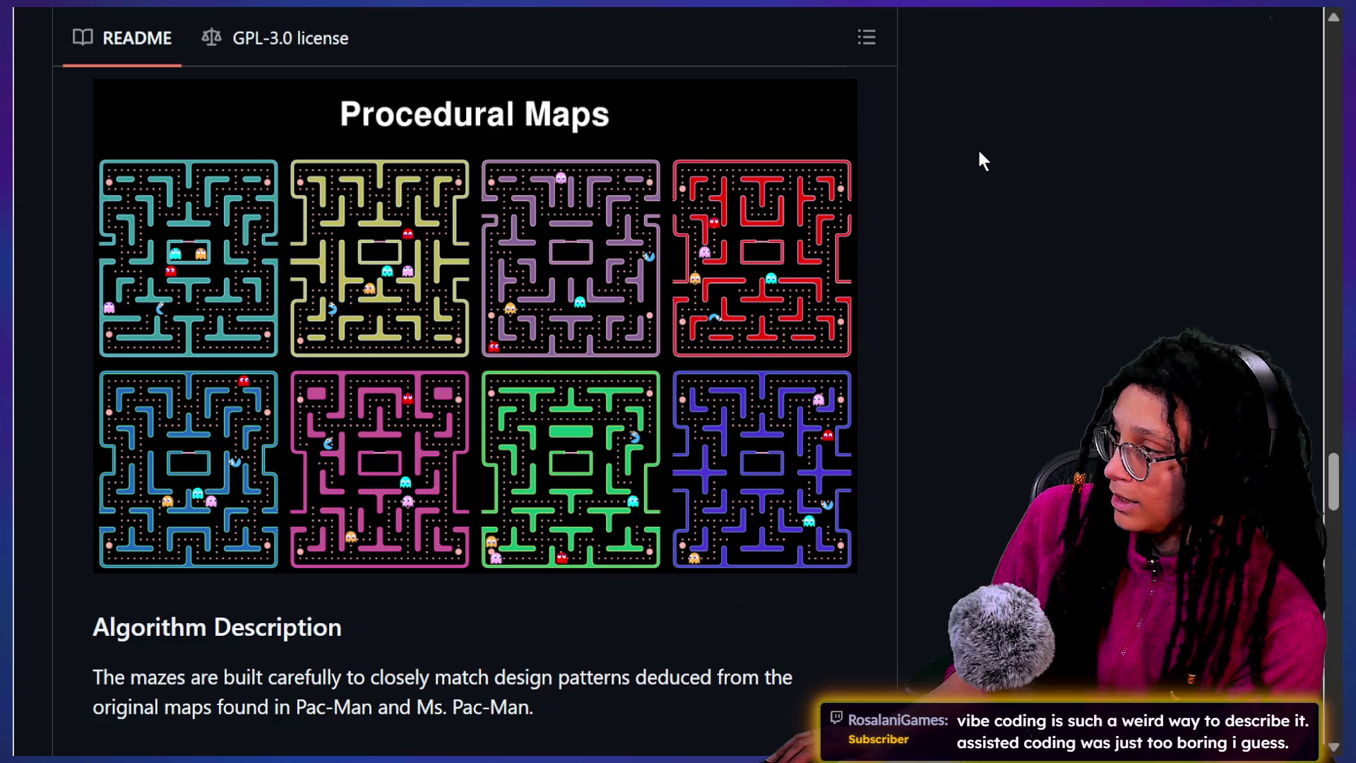
Exit fullscreen, maximize Chrome, and close the picoCAD, retrogames, Startpage, archive.org and GitHub tabs
key(Escape)
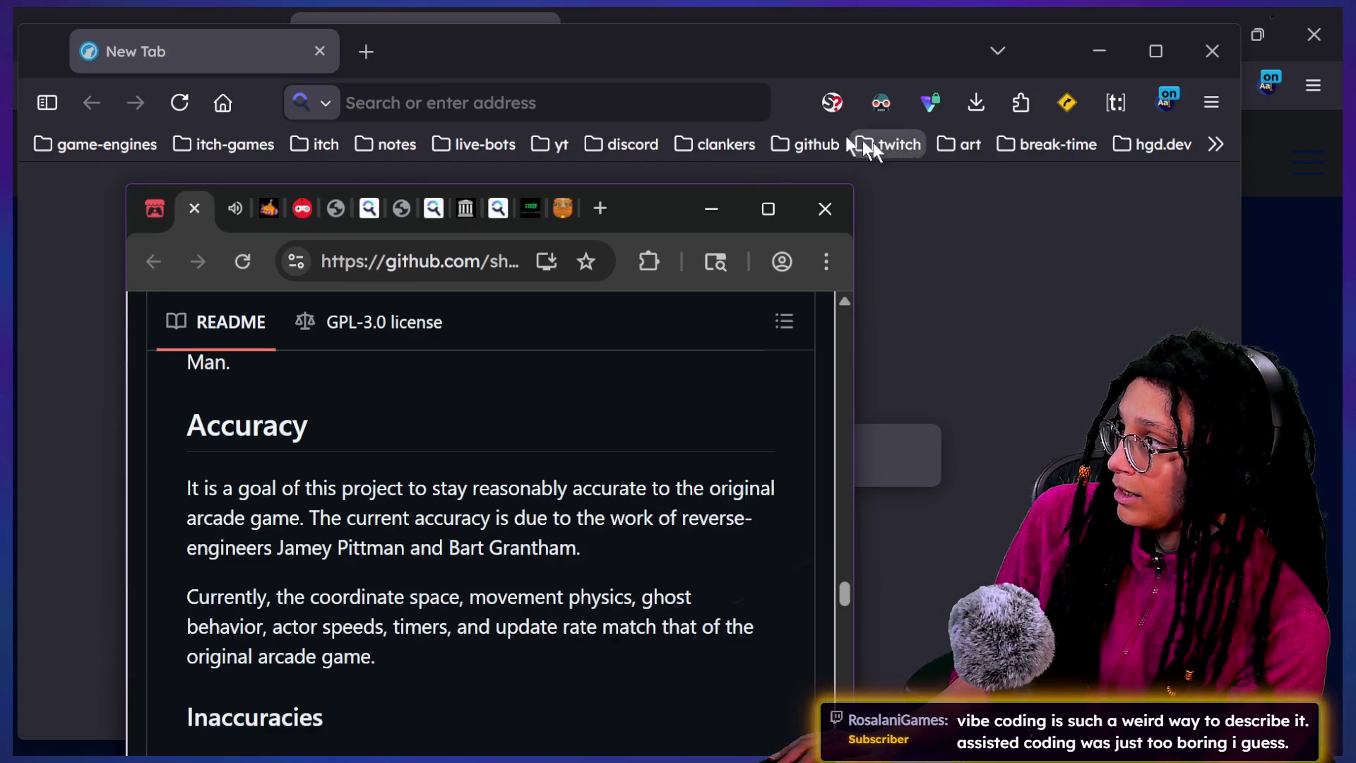
double_click(651, 221)
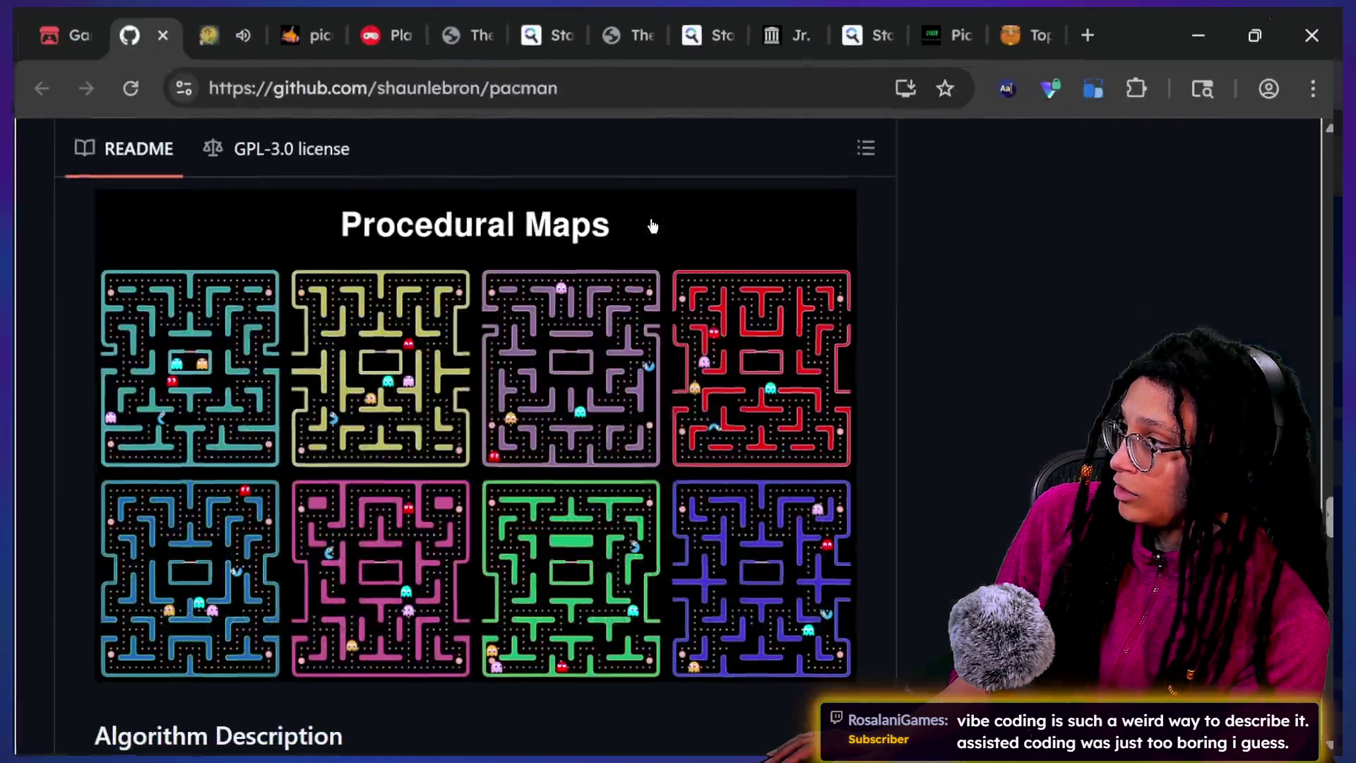
click(211, 29)
click(243, 32)
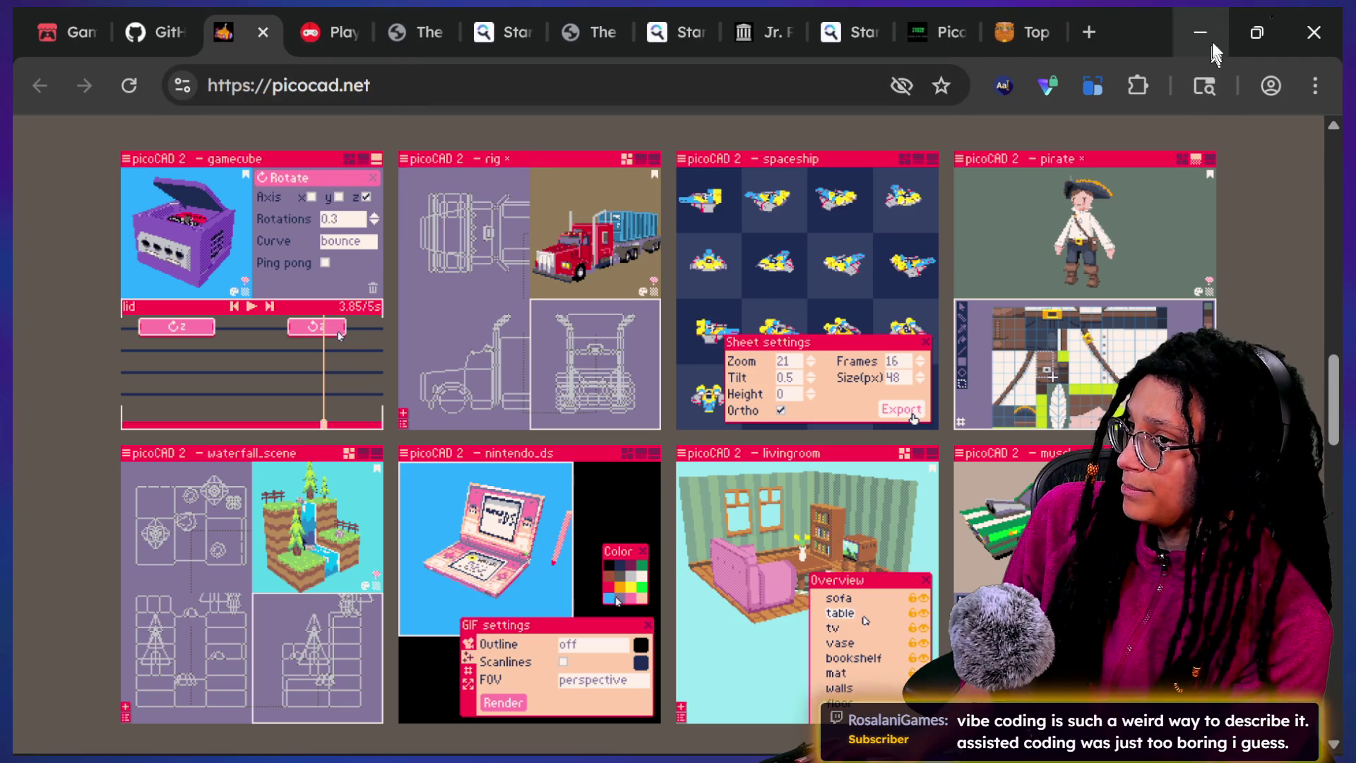
key(ctrl+w)
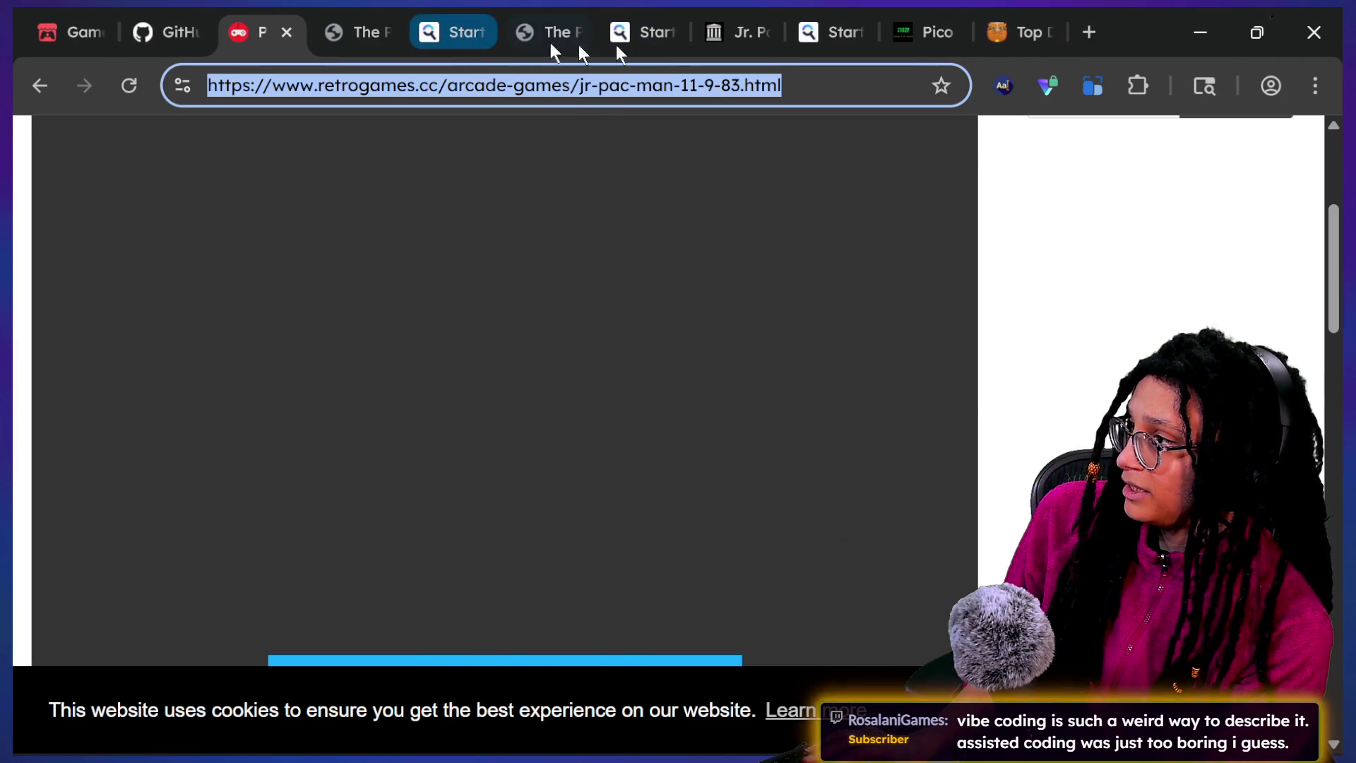
key(ctrl+w)
key(ctrl+w)
key(ctrl+w)
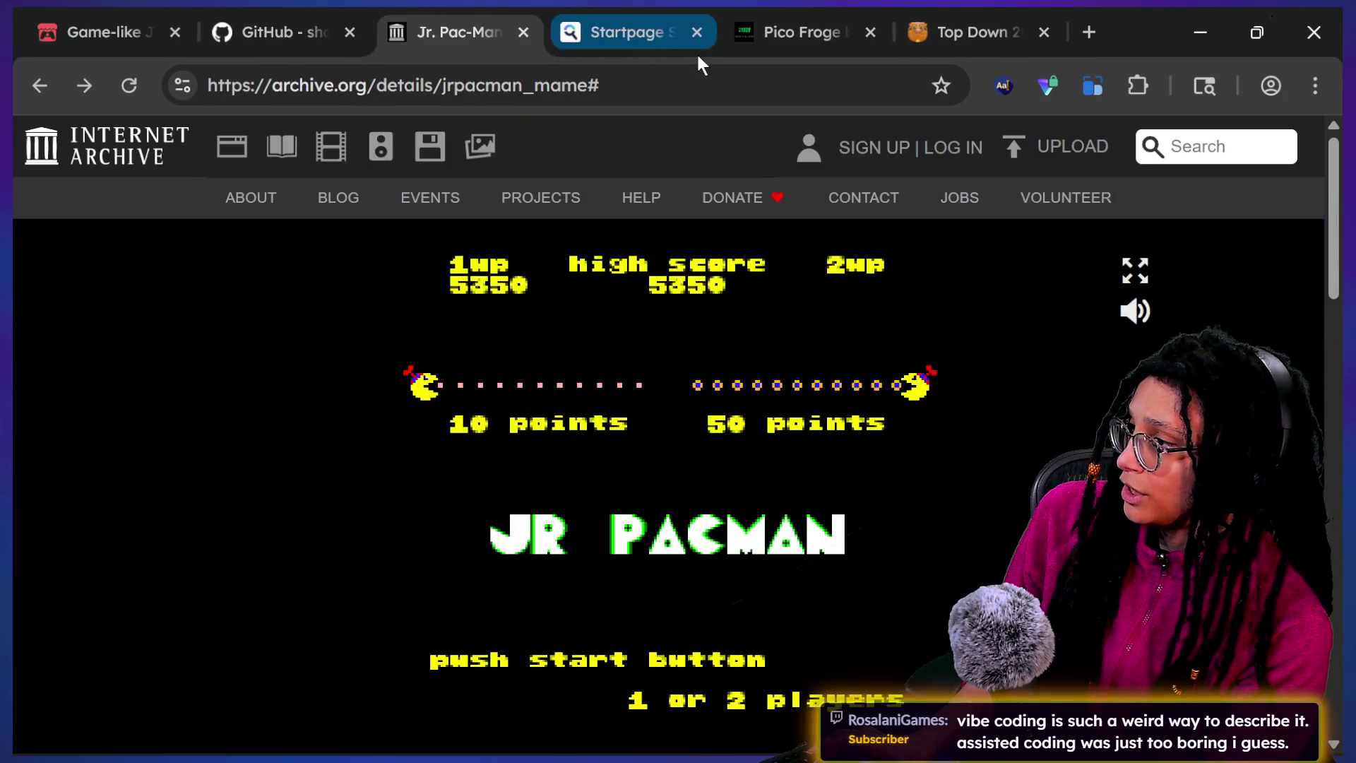
key(ctrl+w)
key(ctrl+w)
key(ctrl+w)
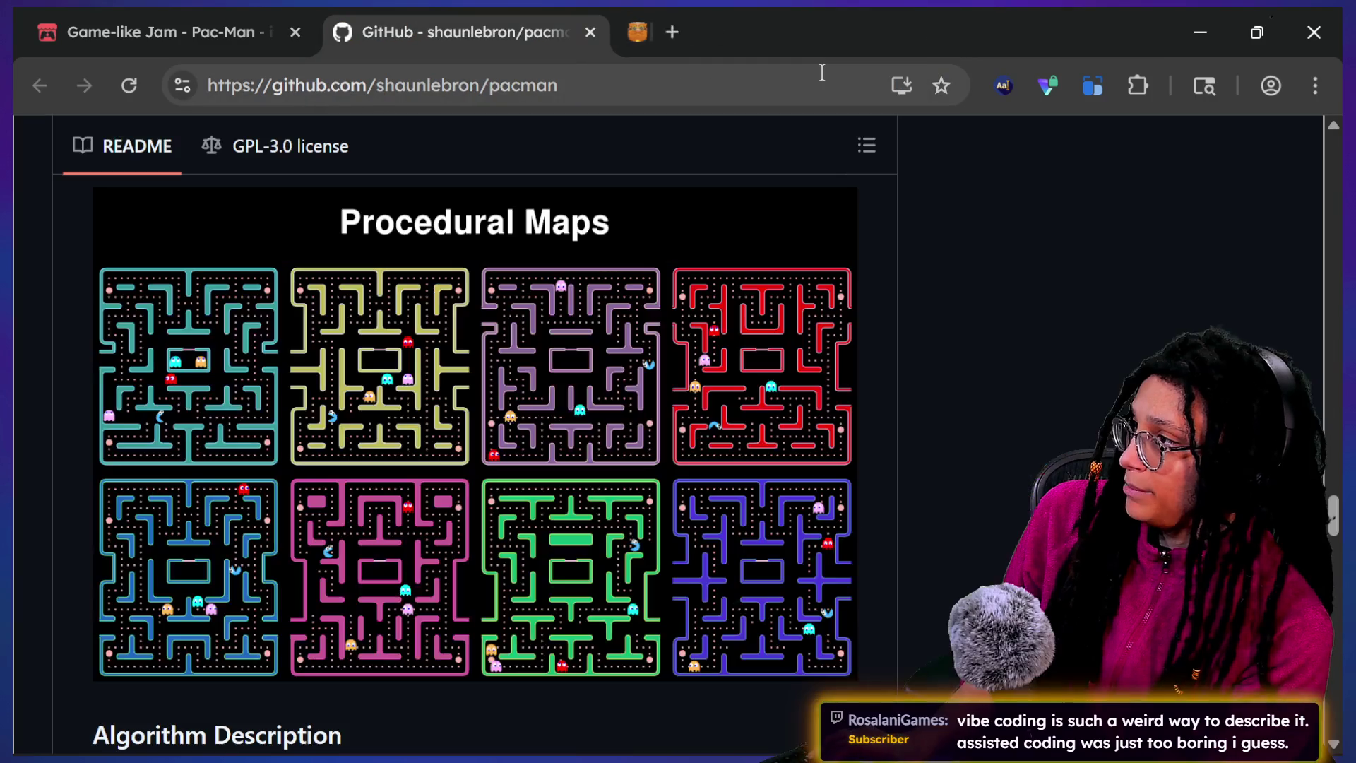
key(ctrl+w)
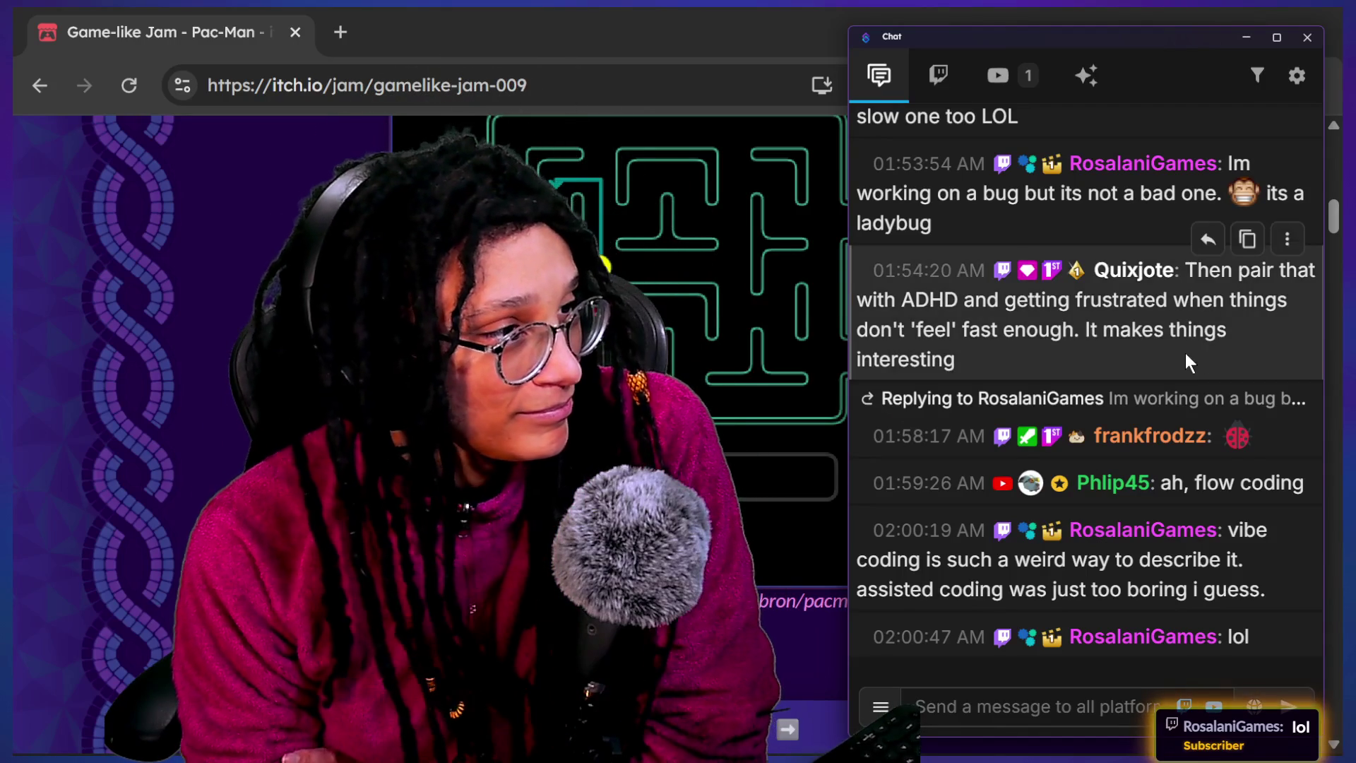
scroll(1185, 353, up, 10)
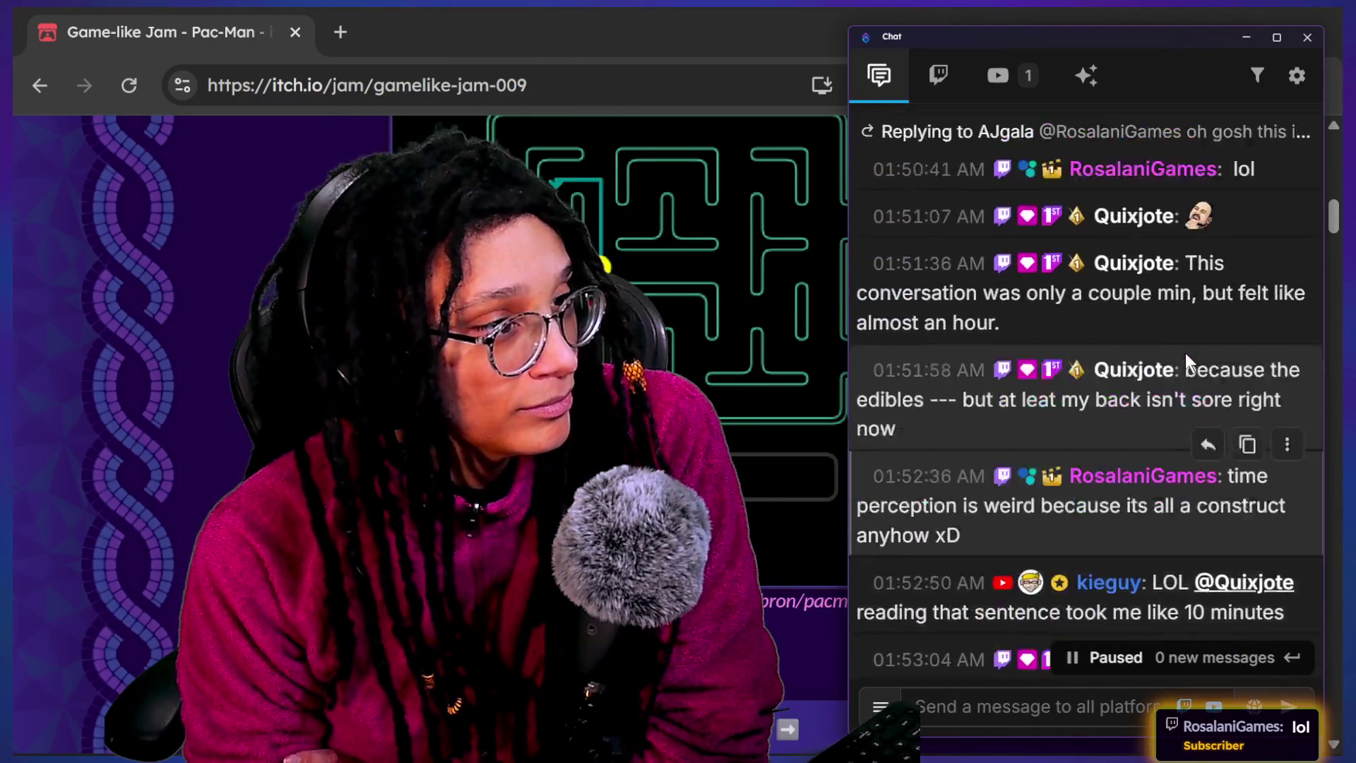
scroll(1185, 353, up, 5)
scroll(1185, 353, down, 6)
scroll(1185, 353, up, 3)
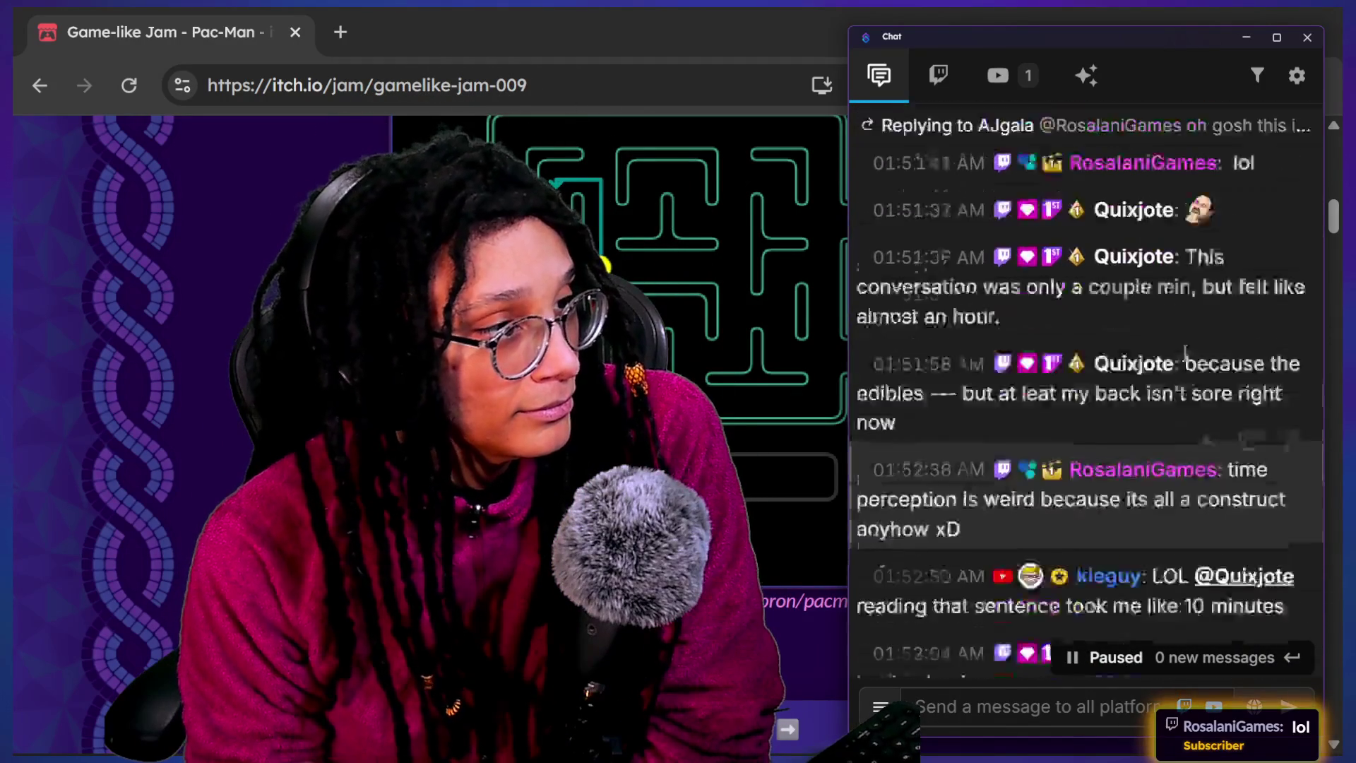
scroll(1185, 353, up, 3)
scroll(1144, 384, down, 3)
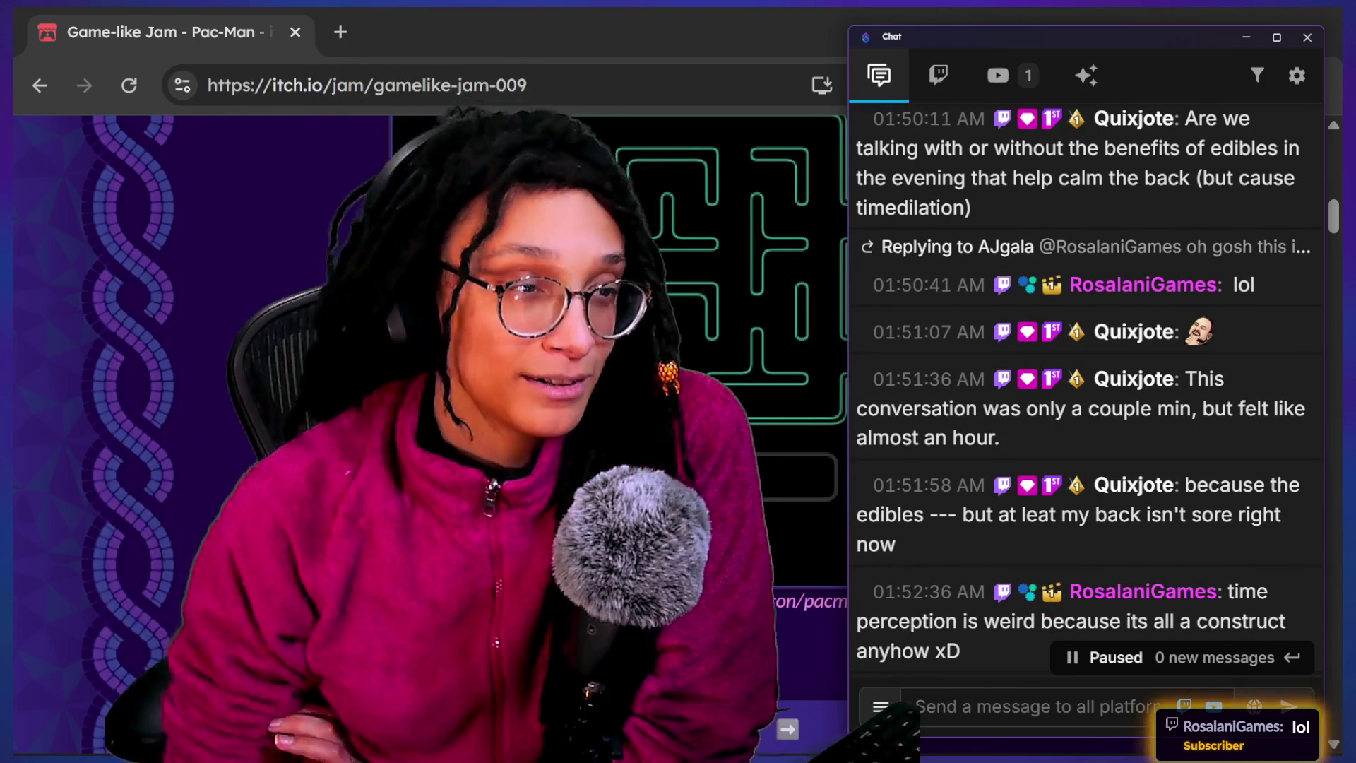
scroll(1100, 579, down, 2)
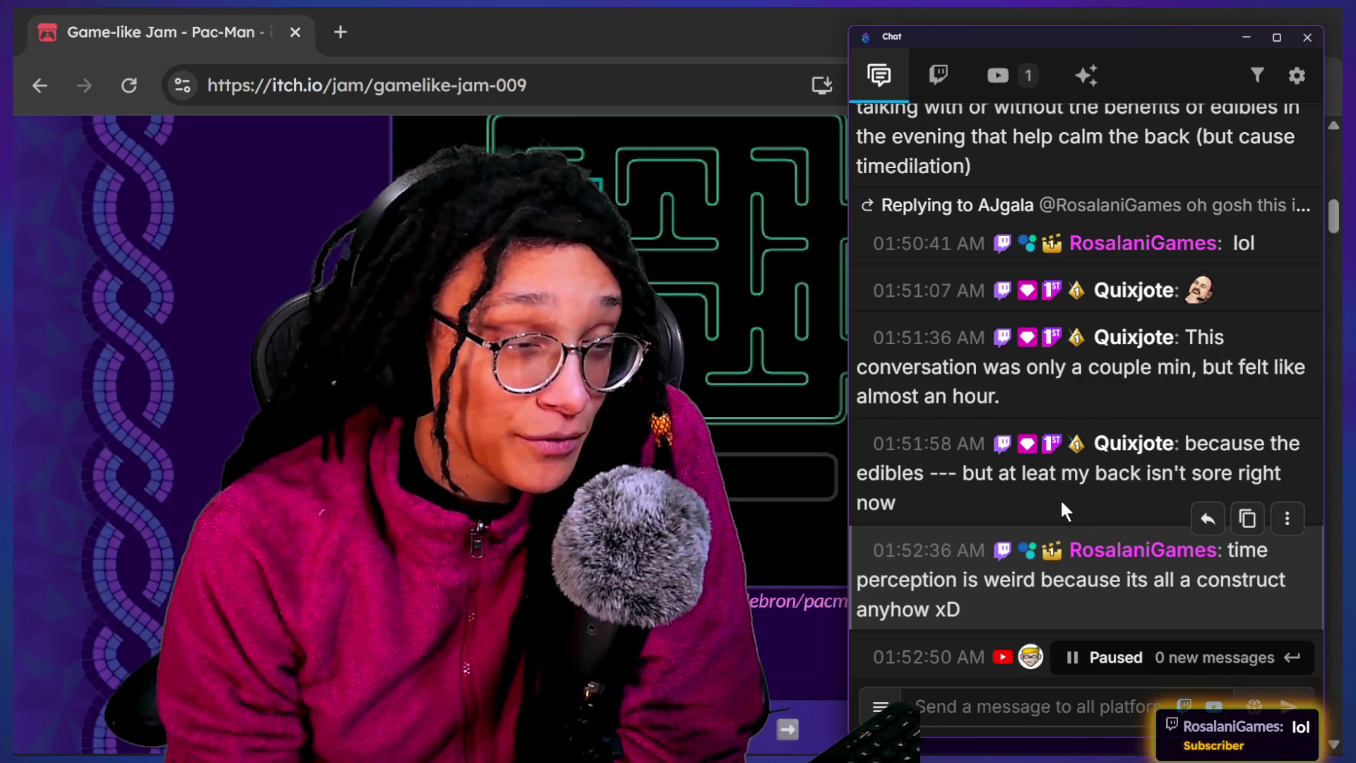
scroll(1058, 414, down, 1)
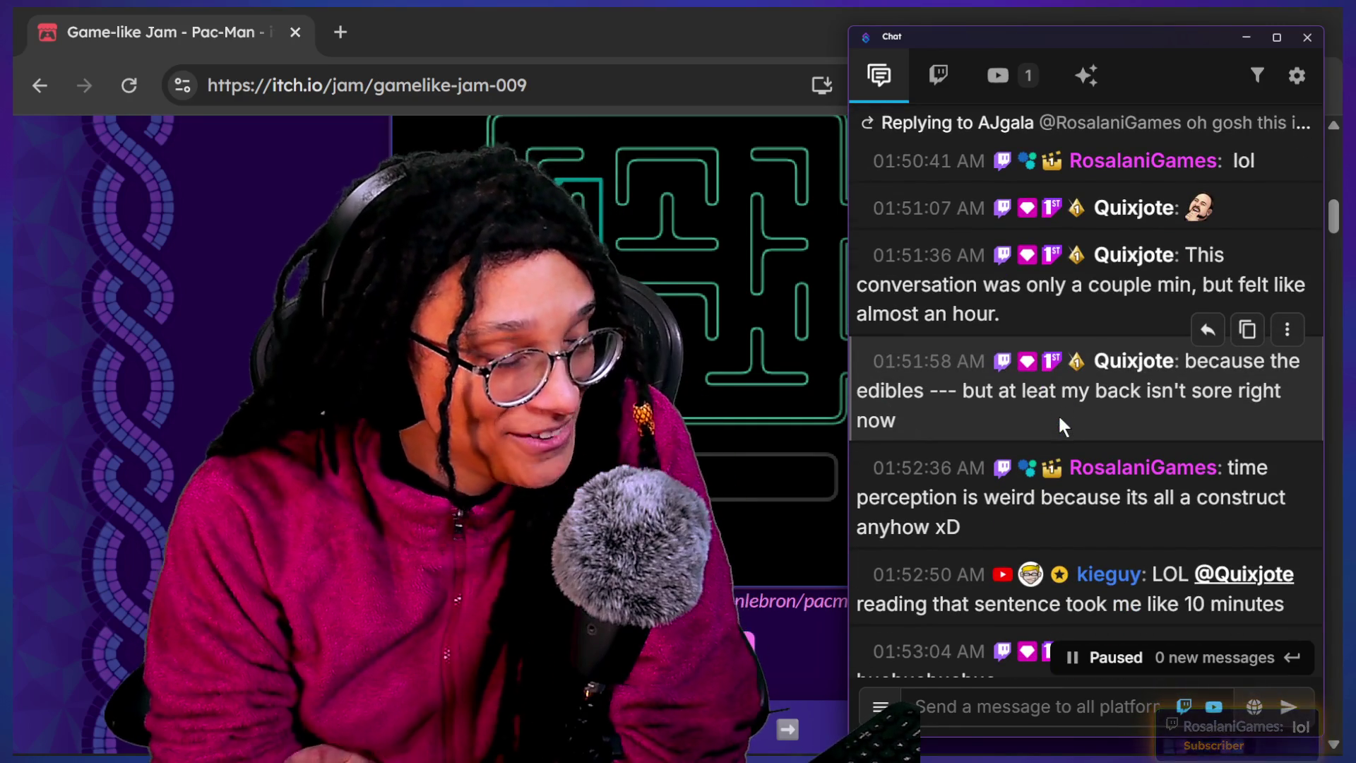
scroll(1057, 413, down, 1)
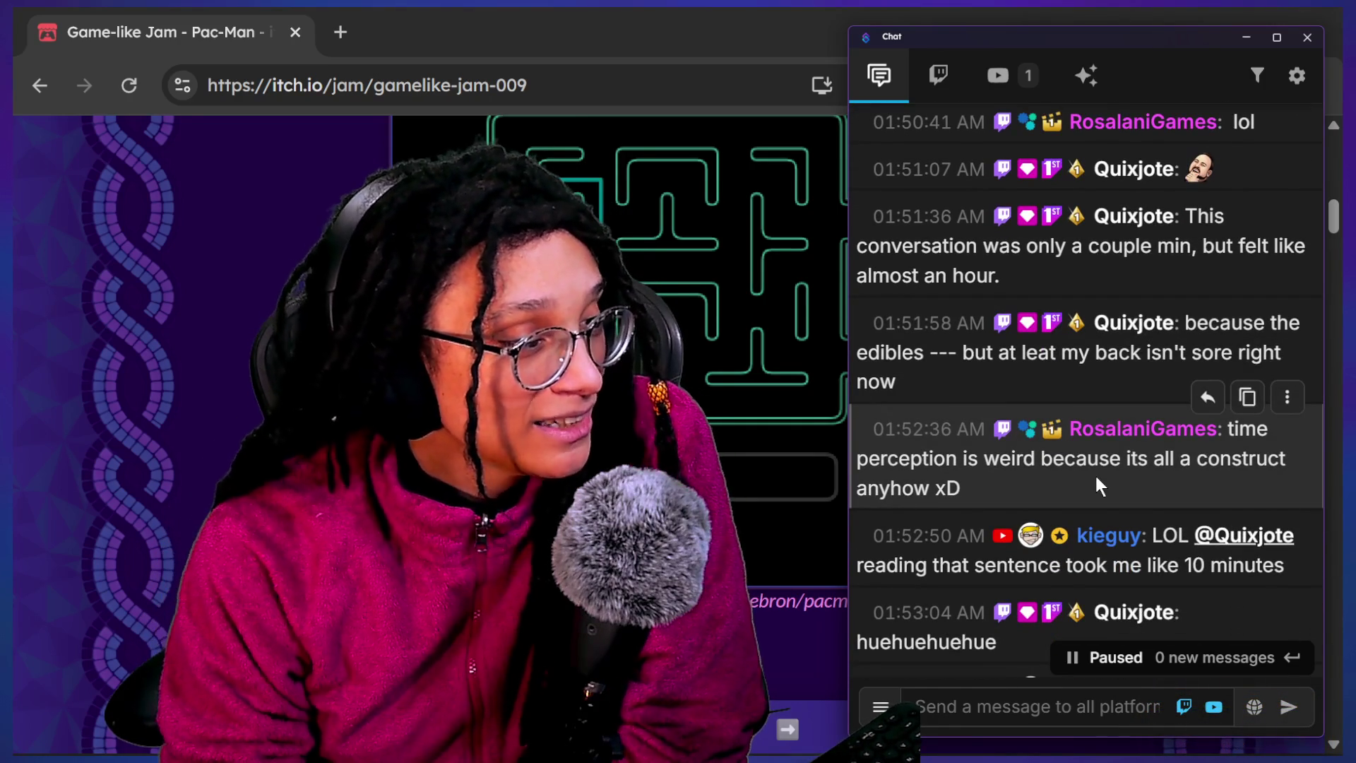
scroll(1096, 478, down, 1)
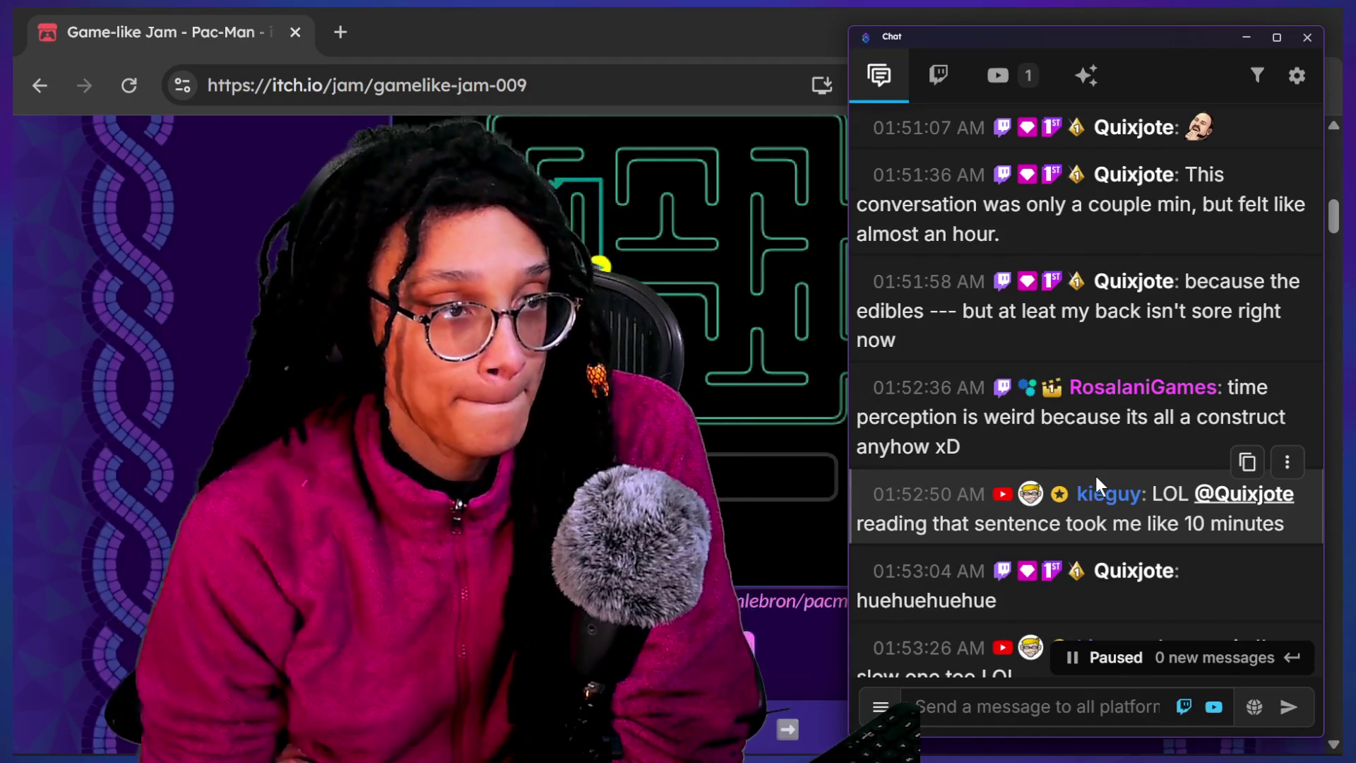
scroll(1060, 444, down, 1)
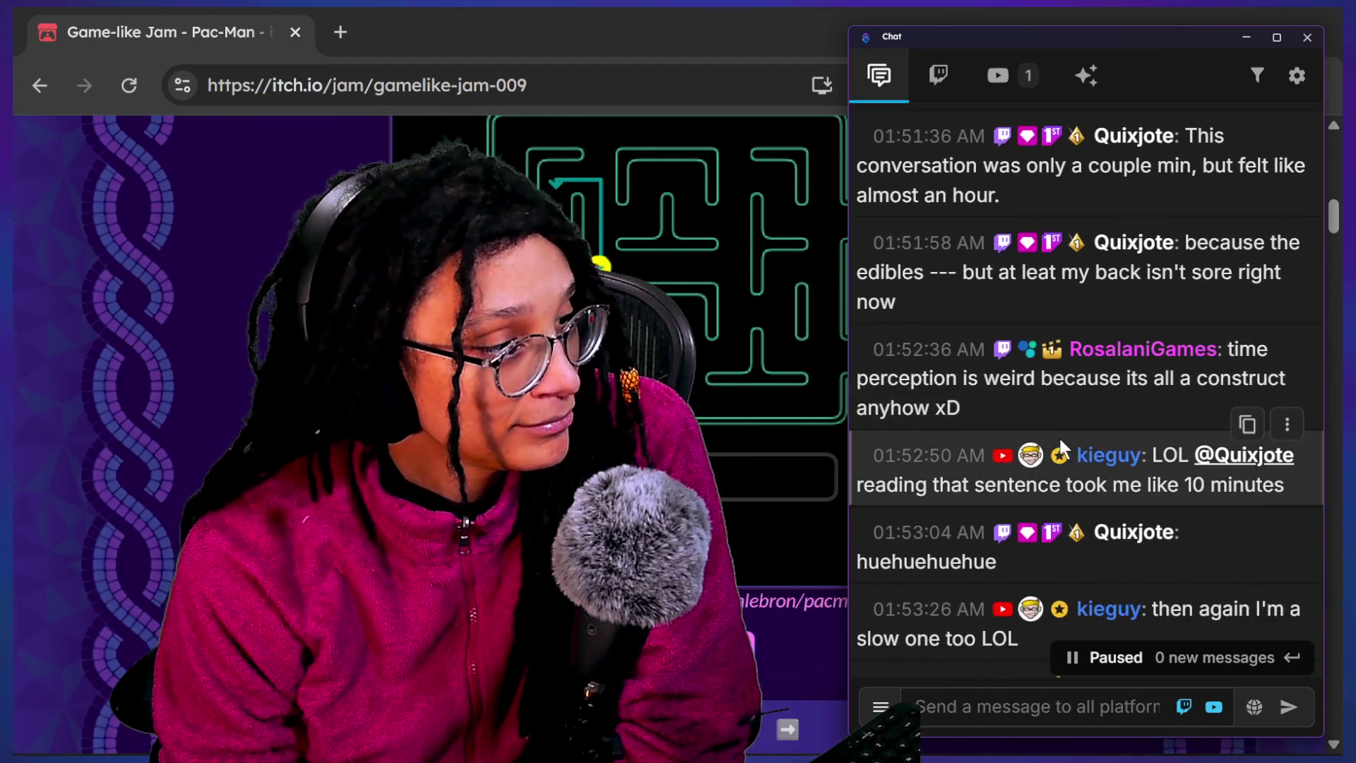
scroll(1059, 442, down, 1)
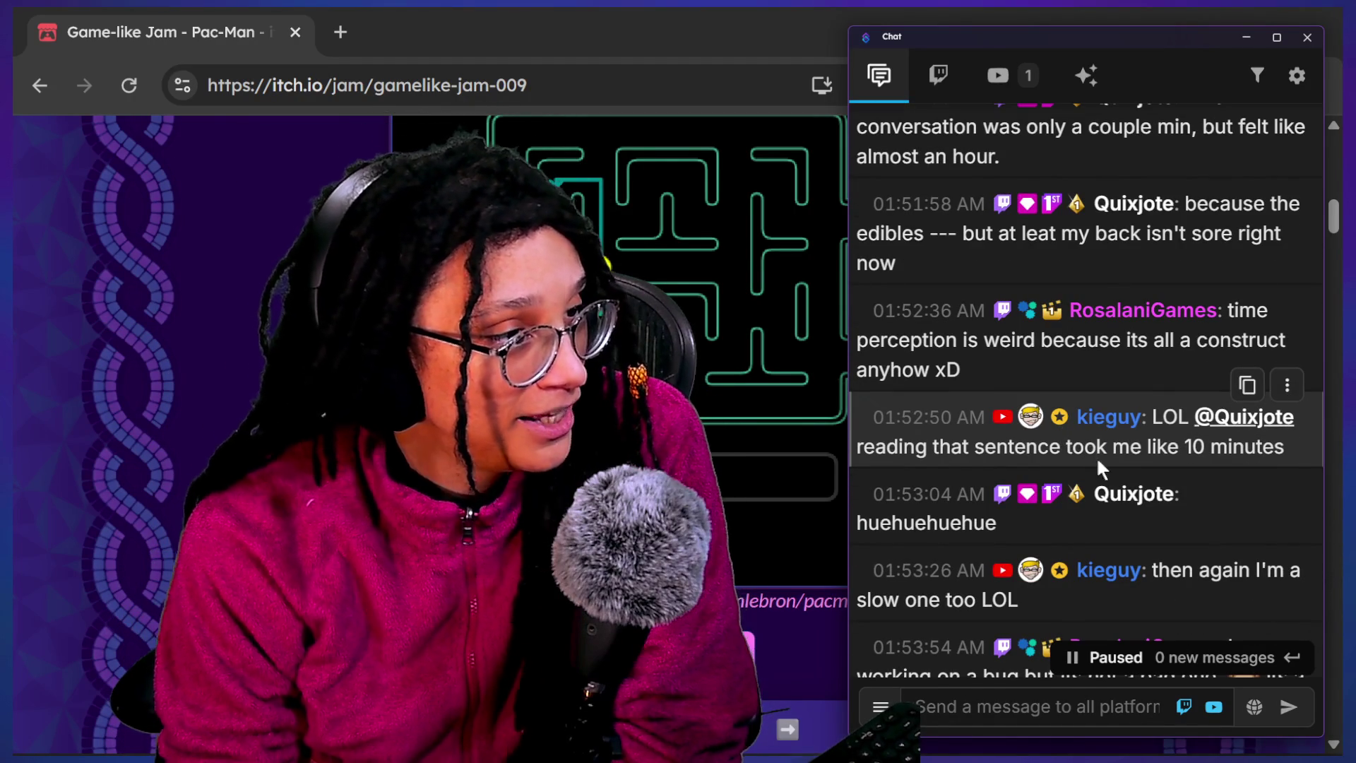
drag(1096, 456, 1237, 459)
scroll(1236, 456, down, 4)
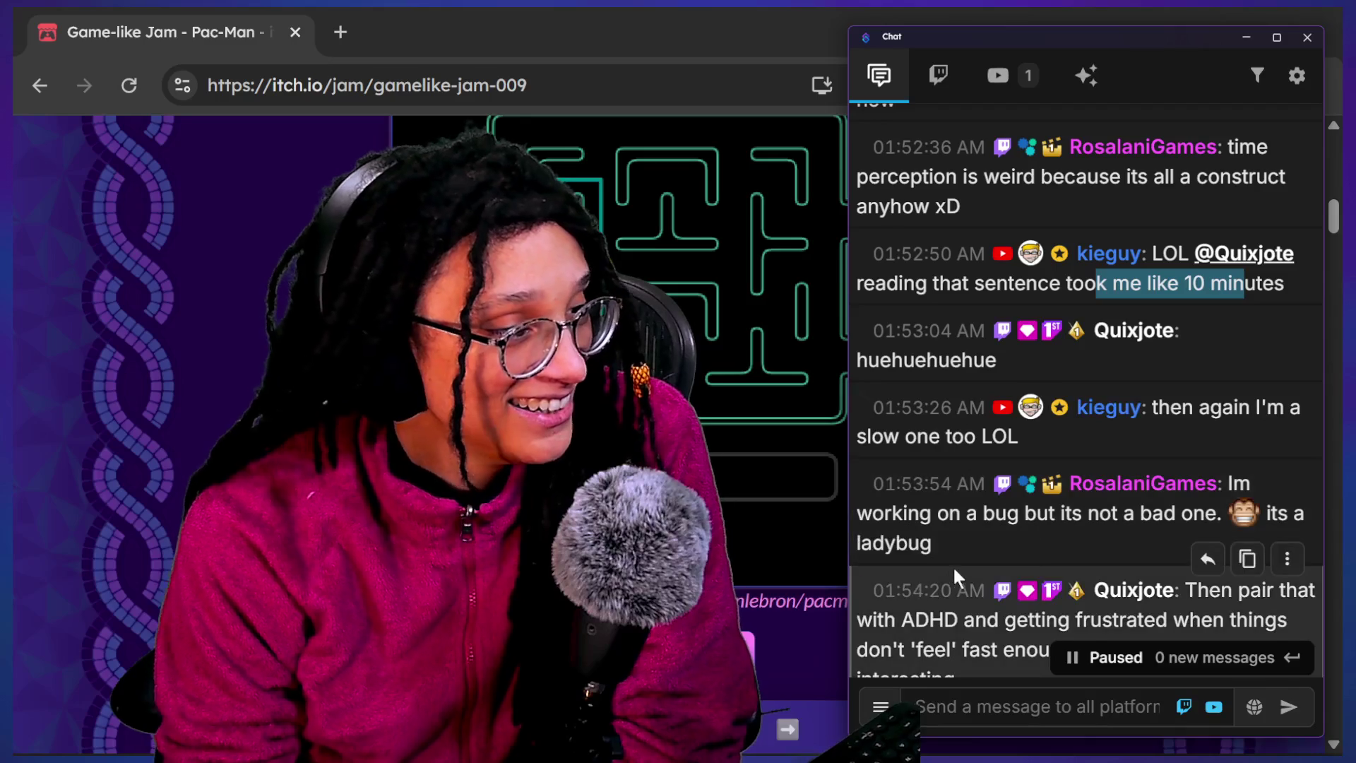
click(1208, 448)
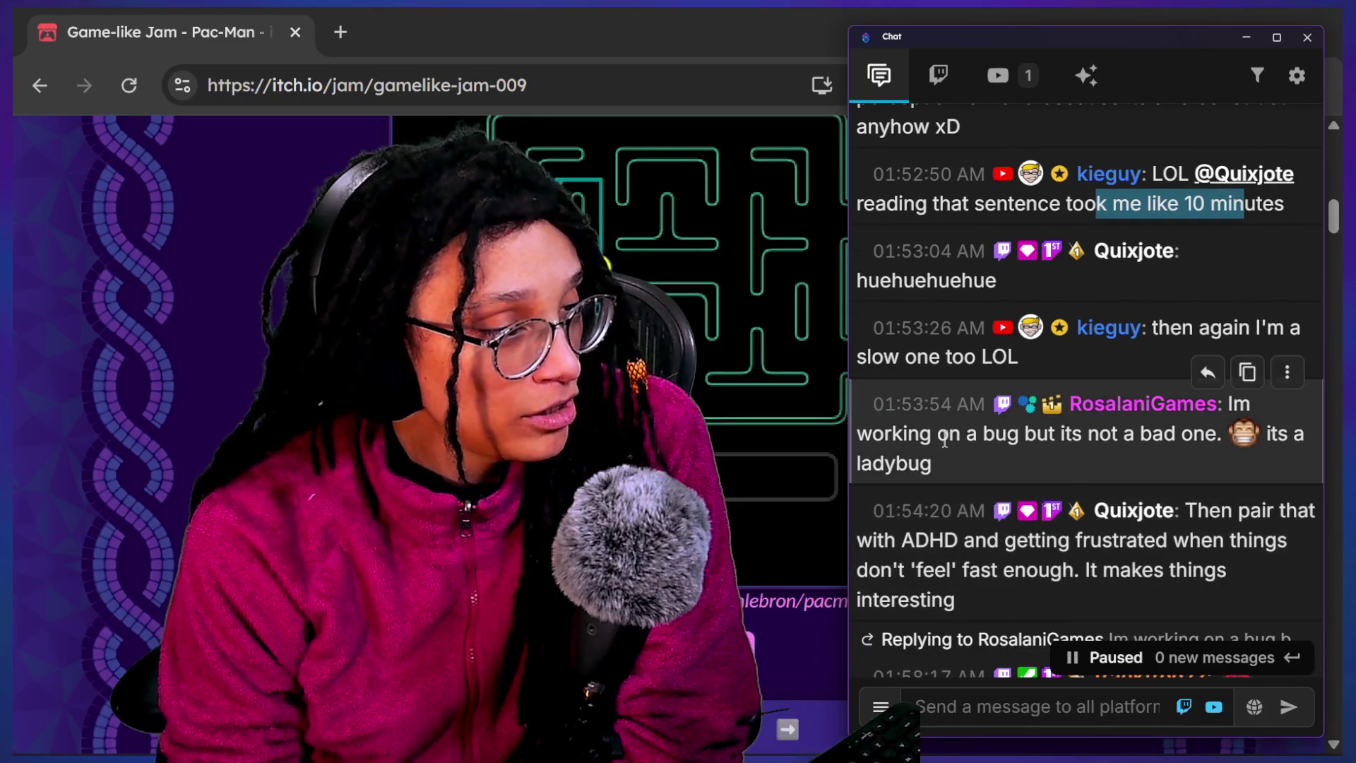
drag(855, 357, 1020, 358)
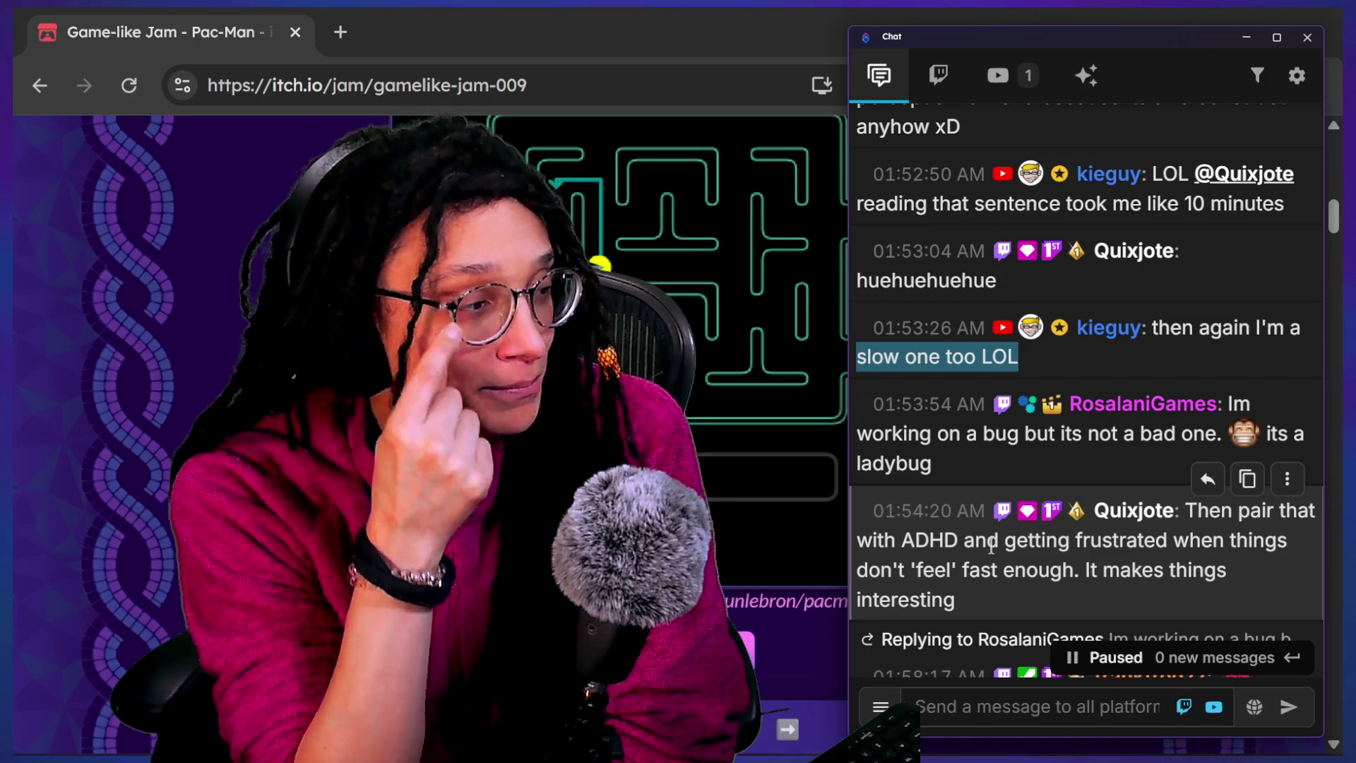
scroll(1044, 366, down, 2)
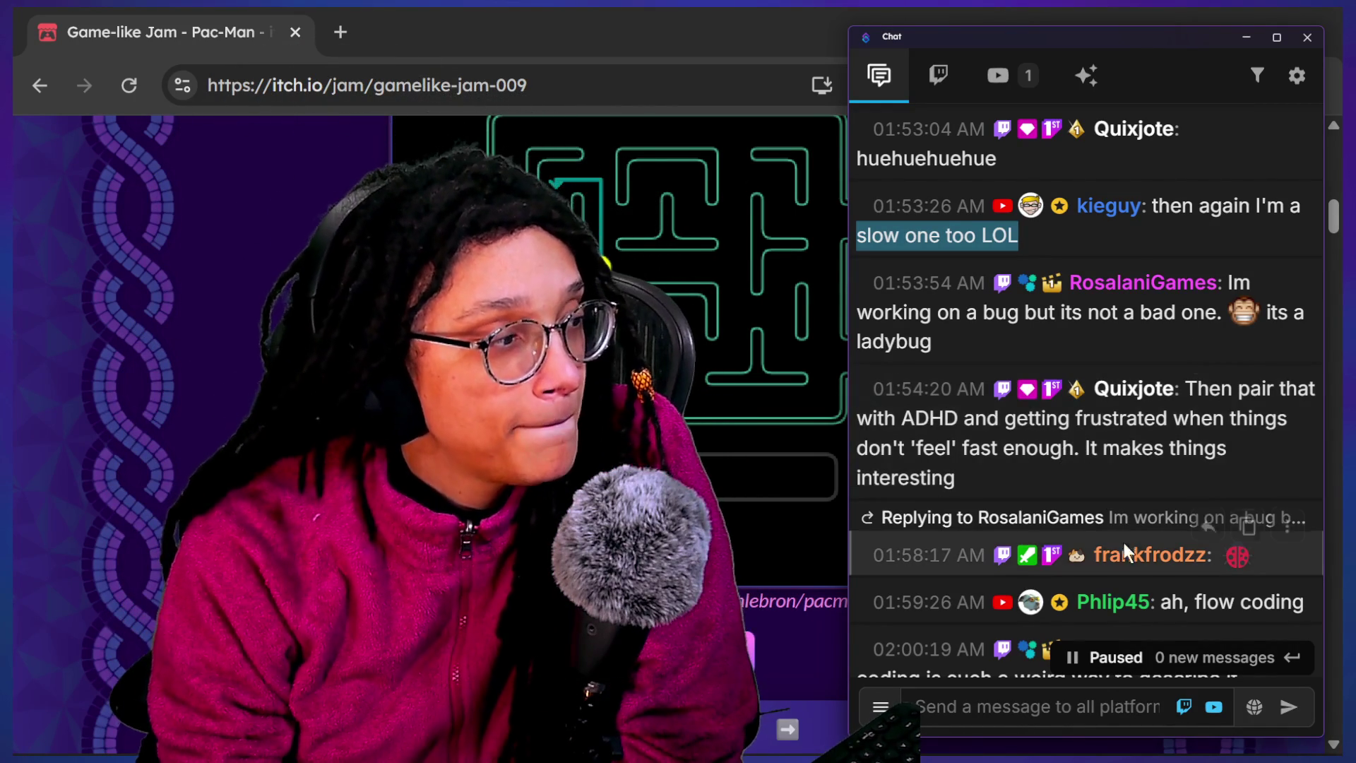
scroll(1088, 519, down, 1)
scroll(1086, 512, down, 2)
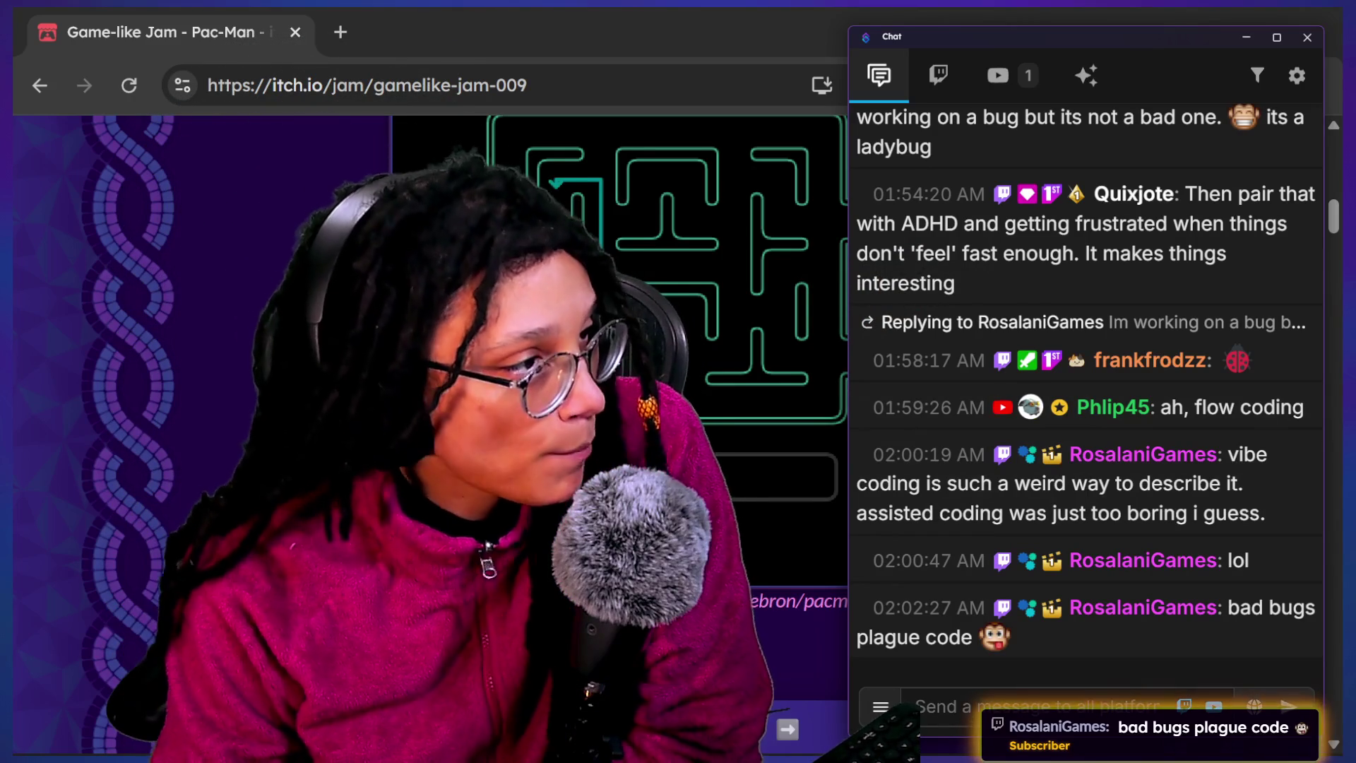
scroll(1248, 359, up, 3)
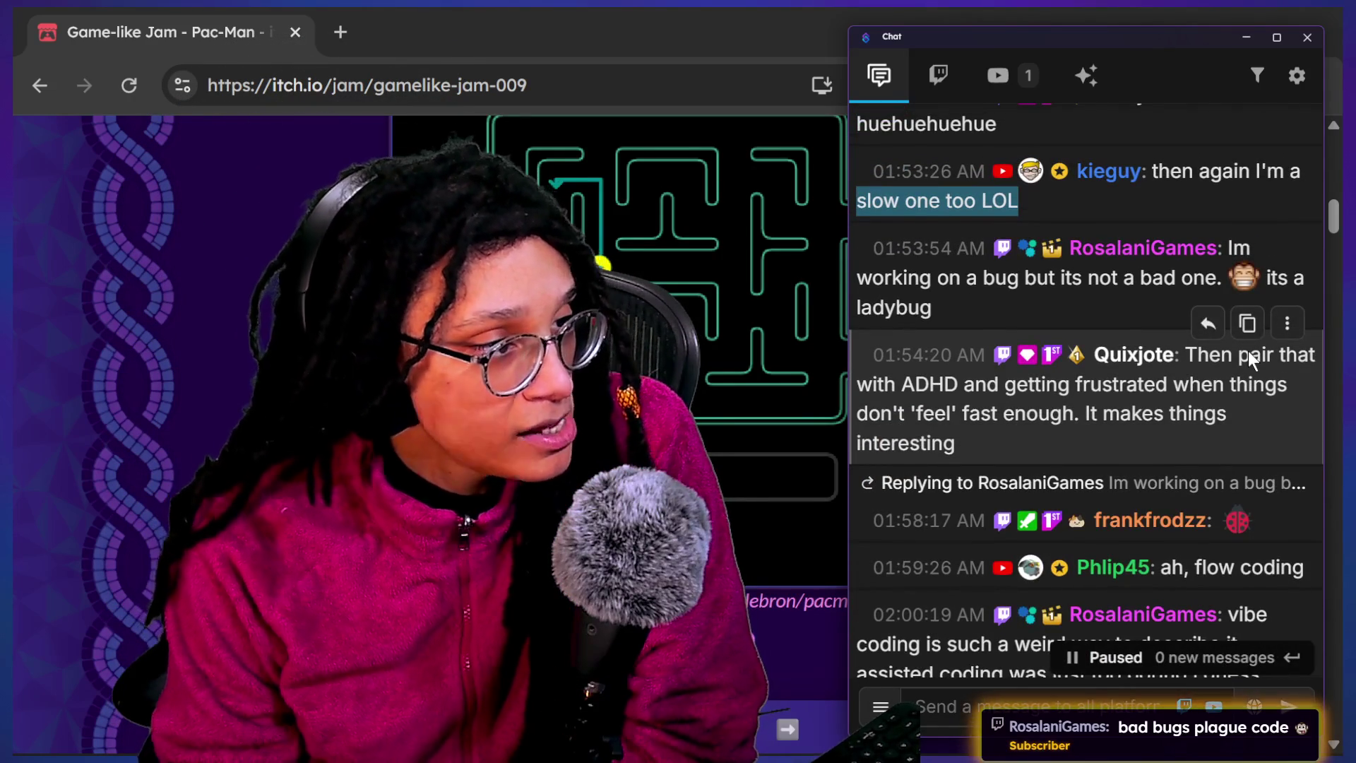
scroll(1249, 359, up, 2)
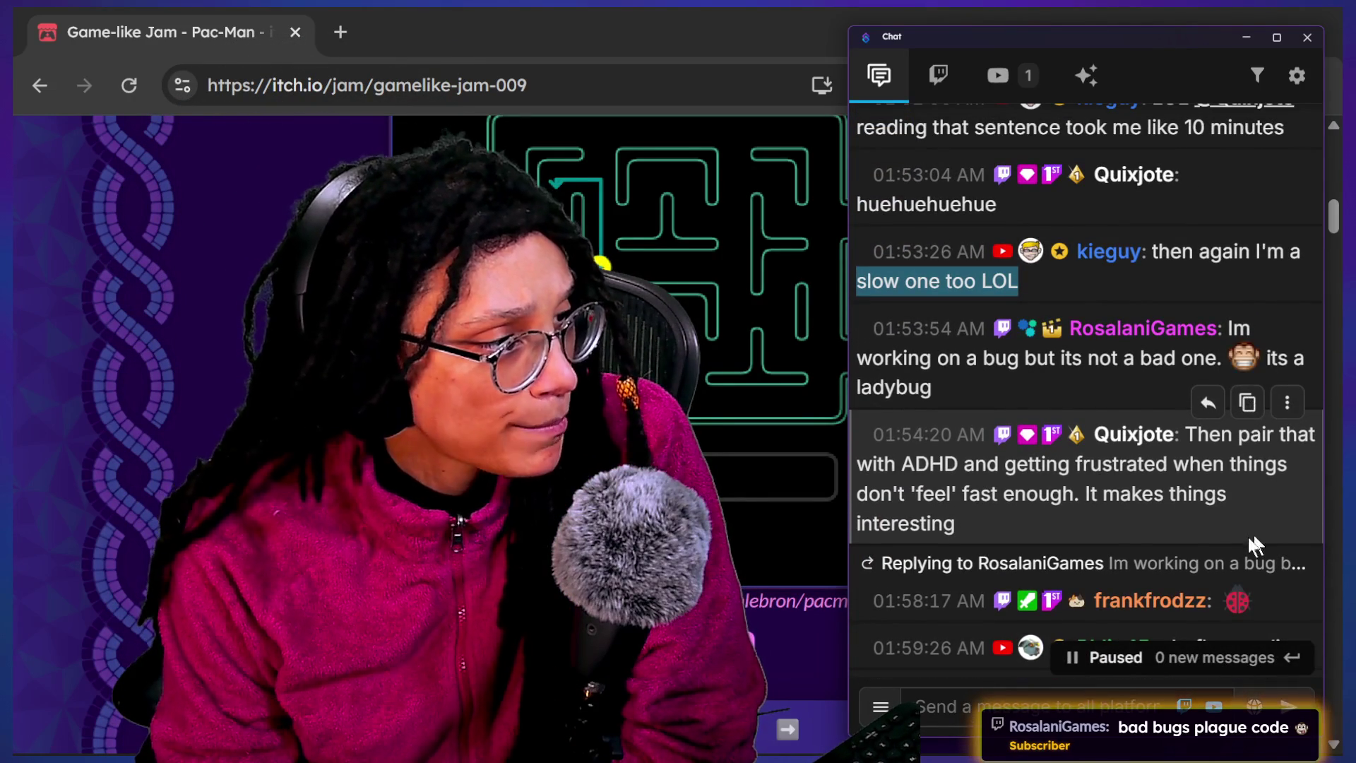
scroll(1222, 550, down, 5)
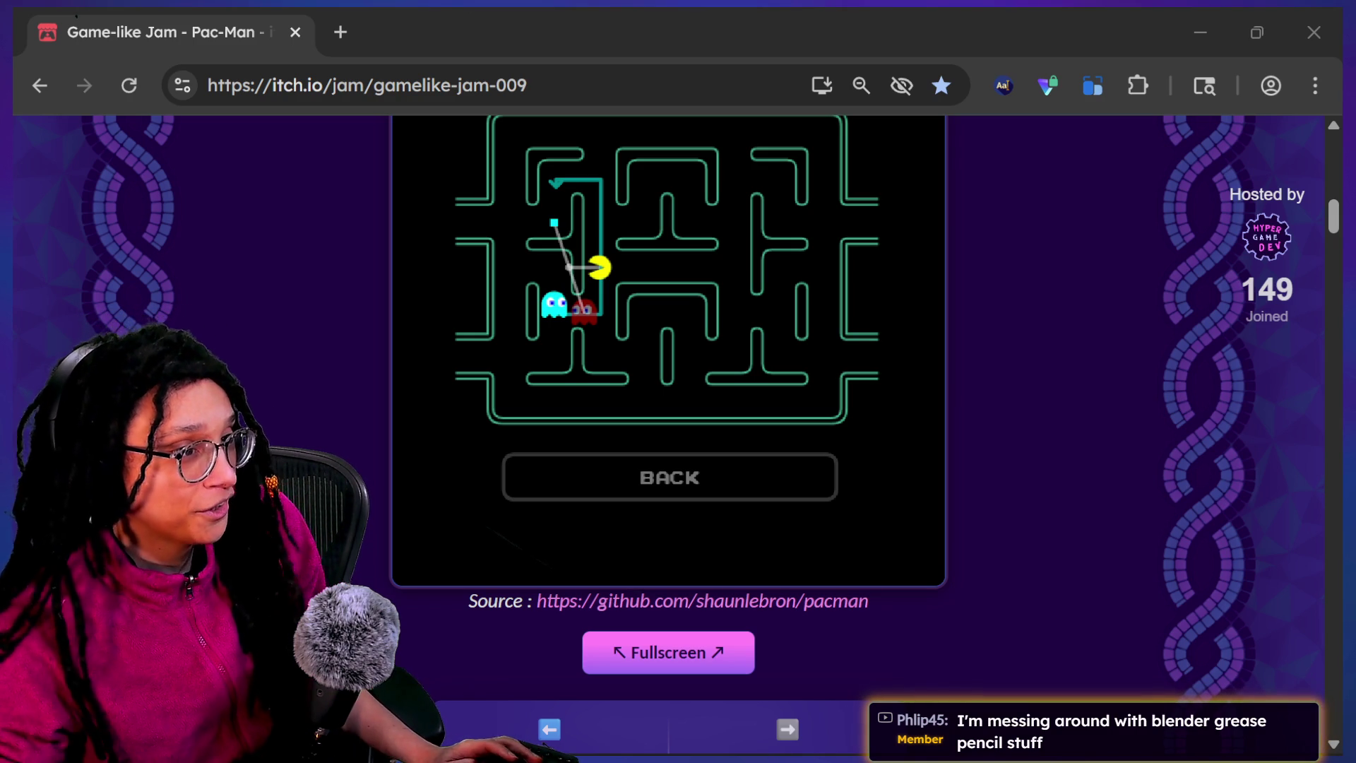
In line 36's print.fancy call, try FFX.HIGHLIGHT_RED as the style, then remove it
key(alt+Tab)
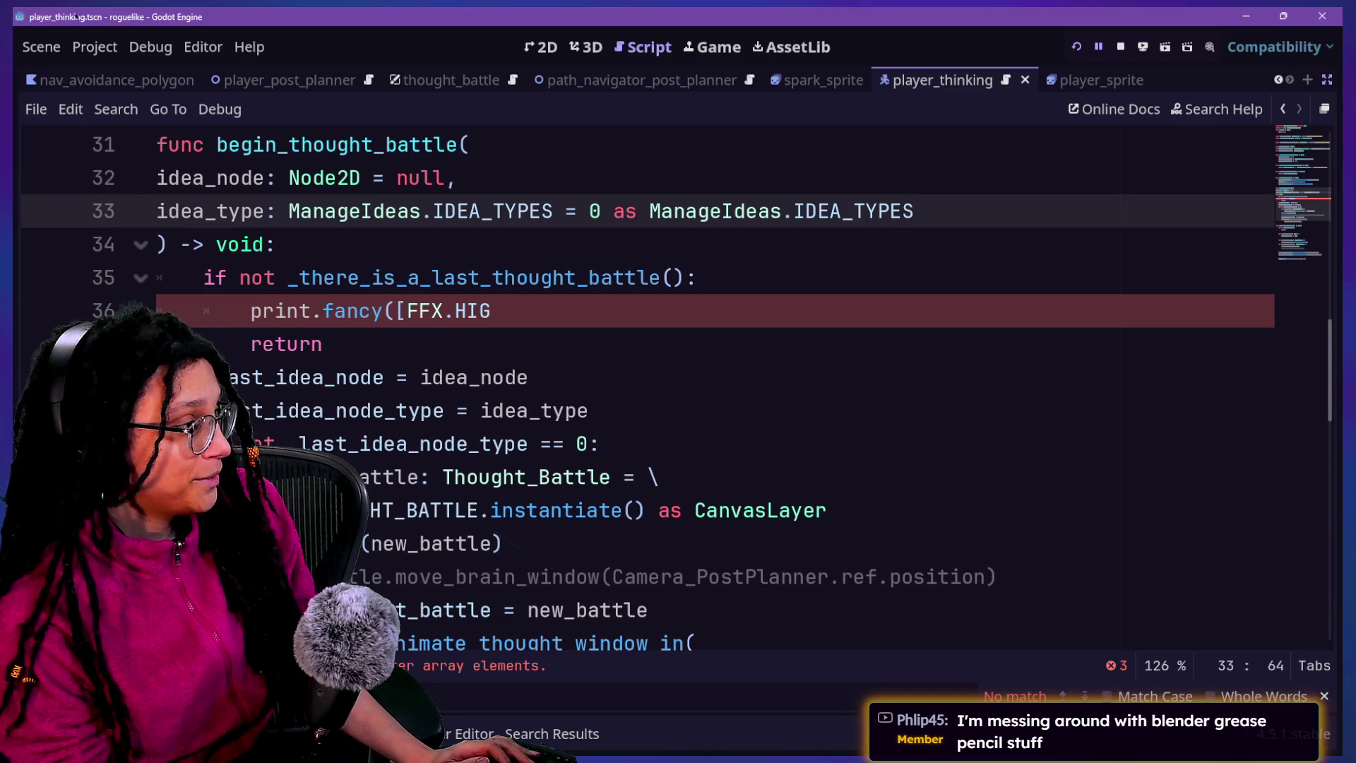
mouse_move(445, 285)
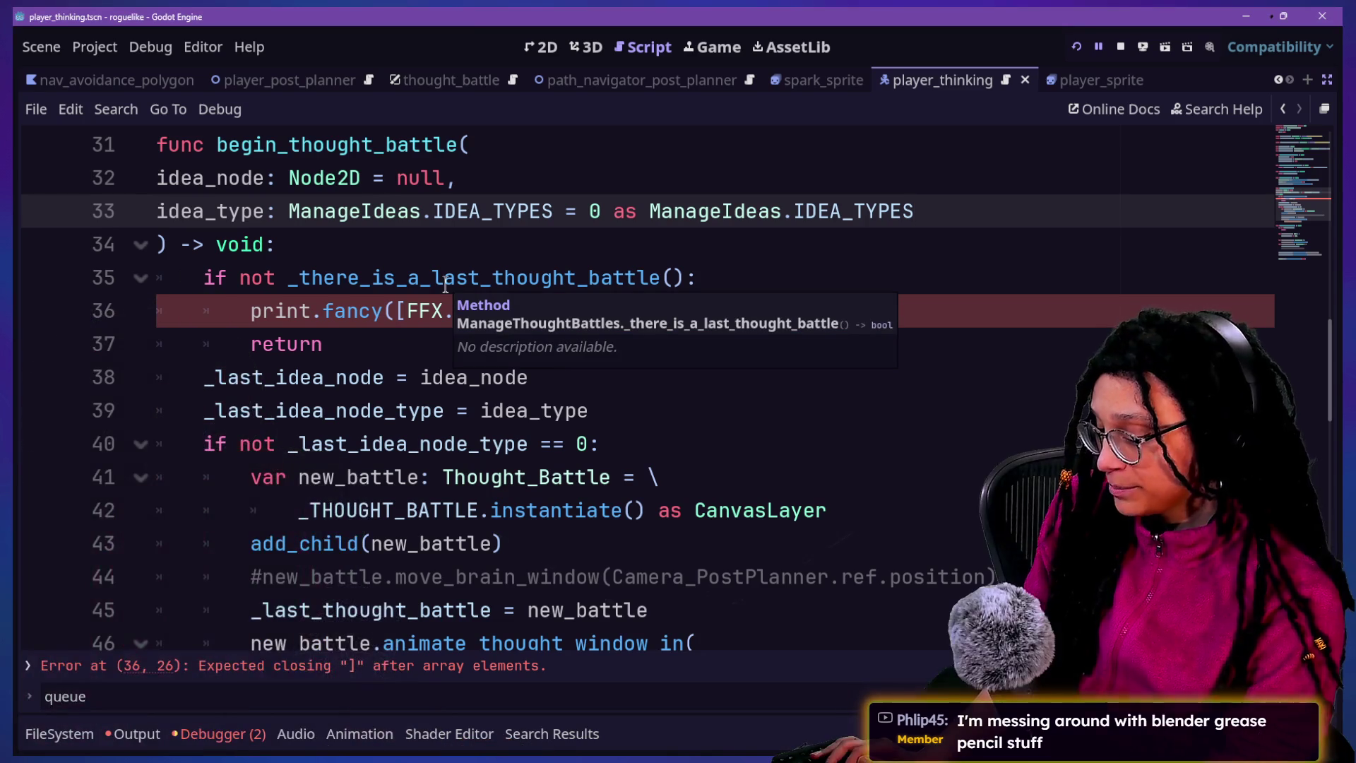
click(565, 316)
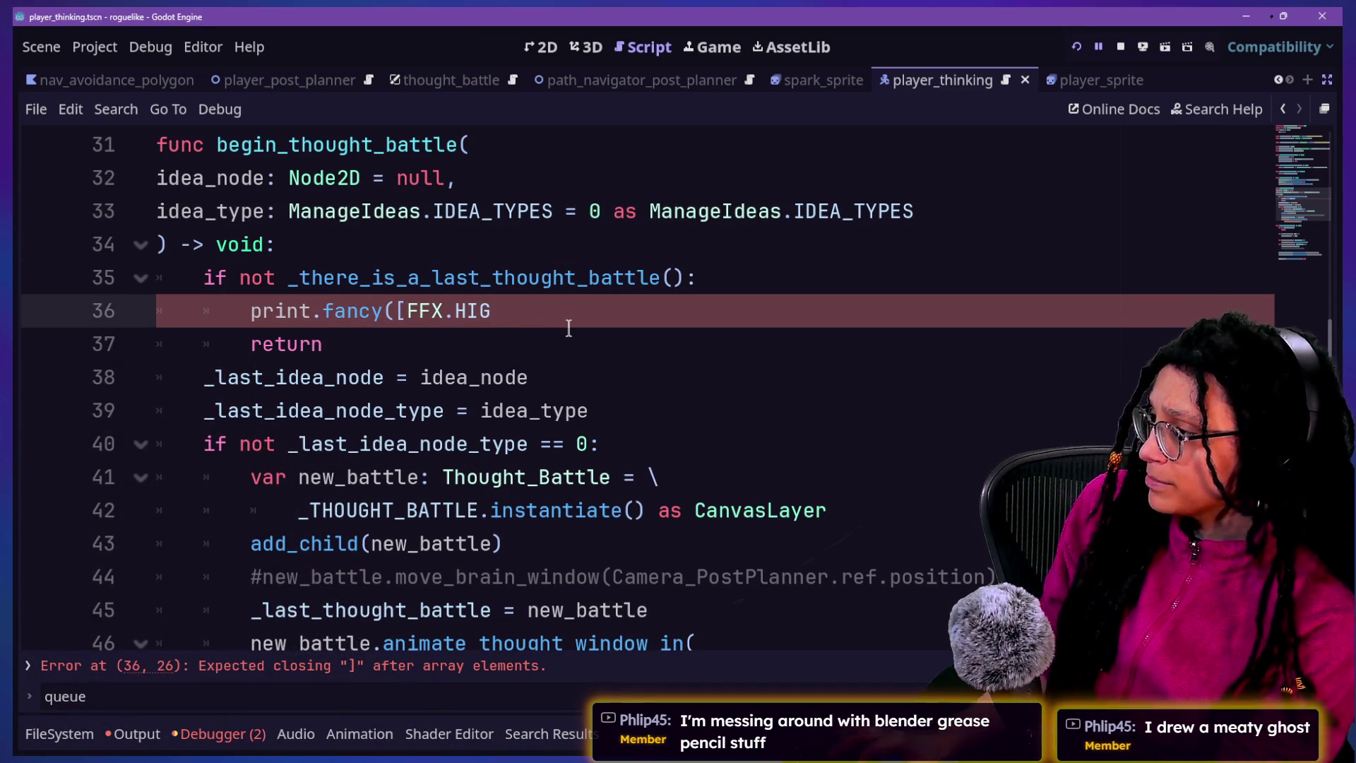
text(J)
key(BackSpace)
text(H)
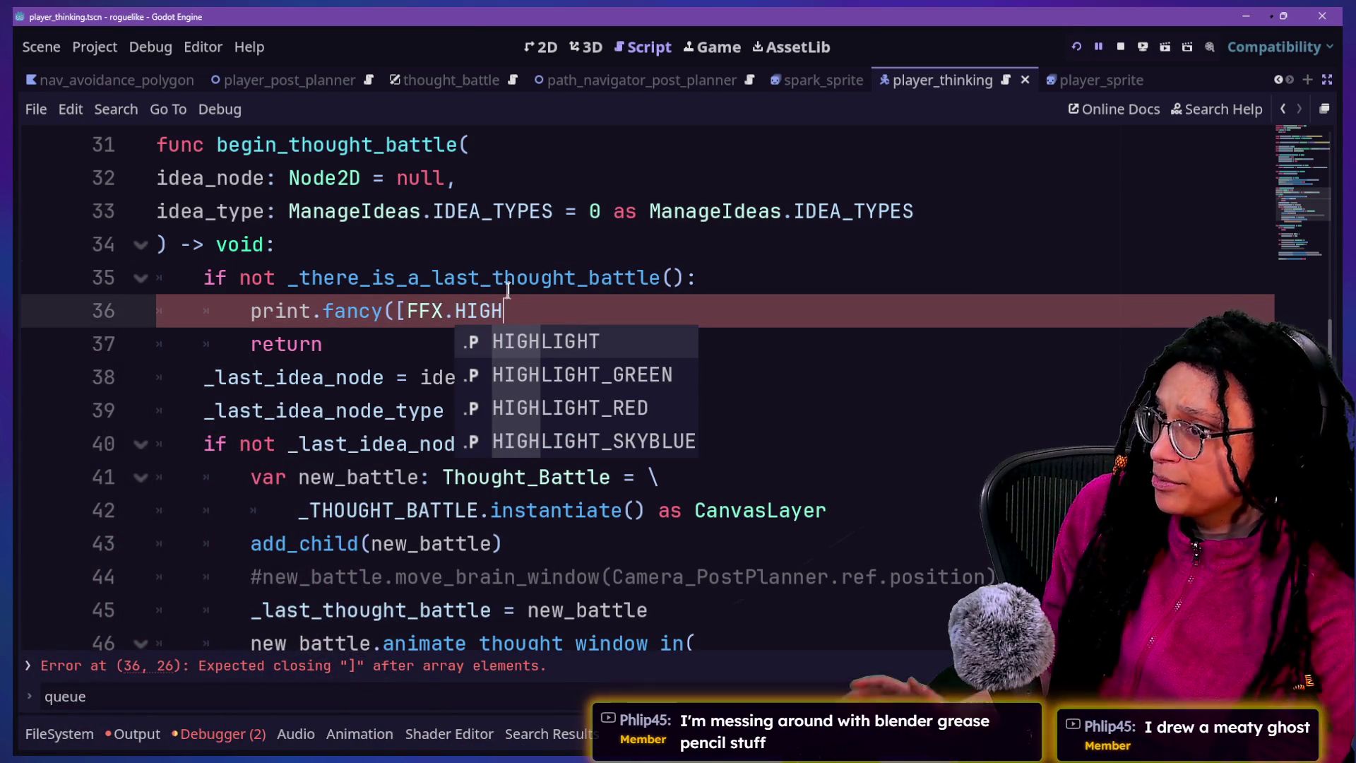
key(Escape)
ctrl+scroll(415, 270, up, 3)
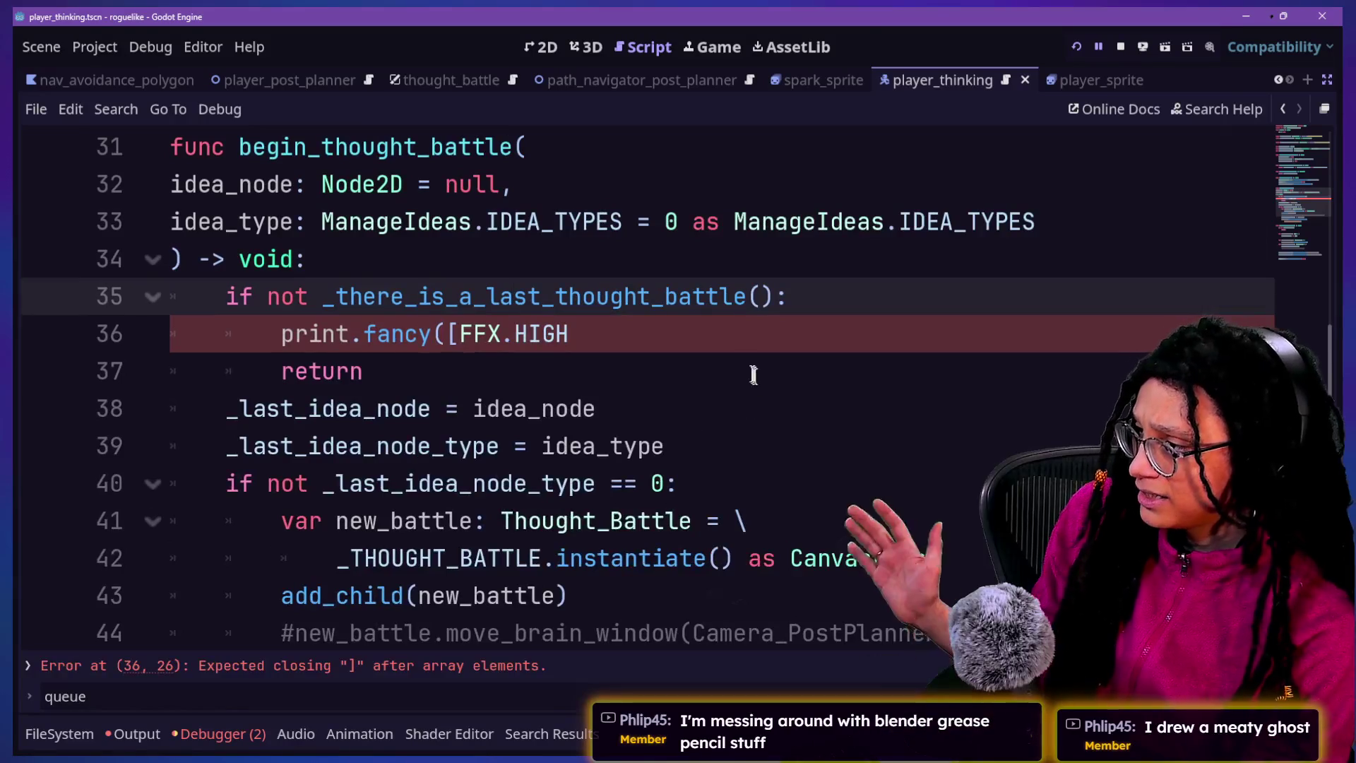
click(754, 375)
click(733, 345)
key(BackSpace)
key(BackSpace)
key(BackSpace)
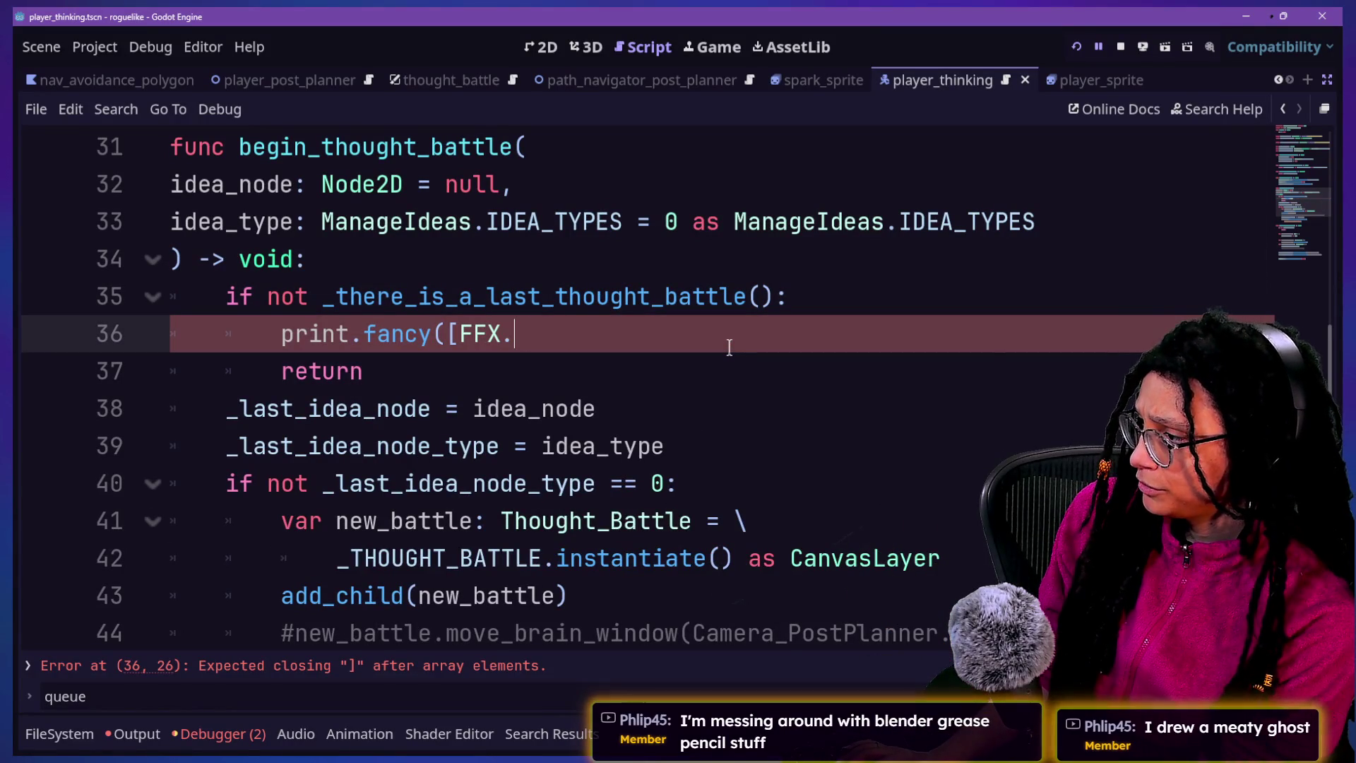
text(HIG)
key(Down)
key(Down)
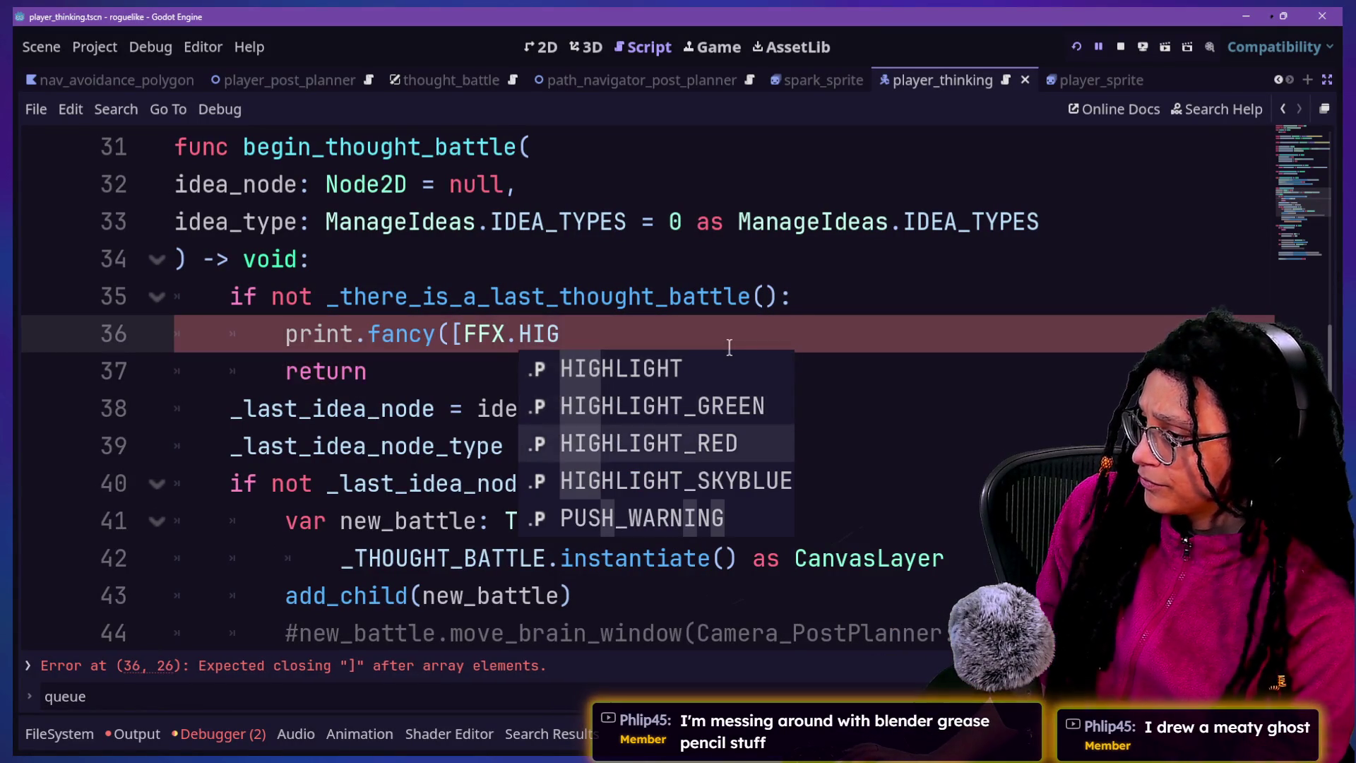
key(Return)
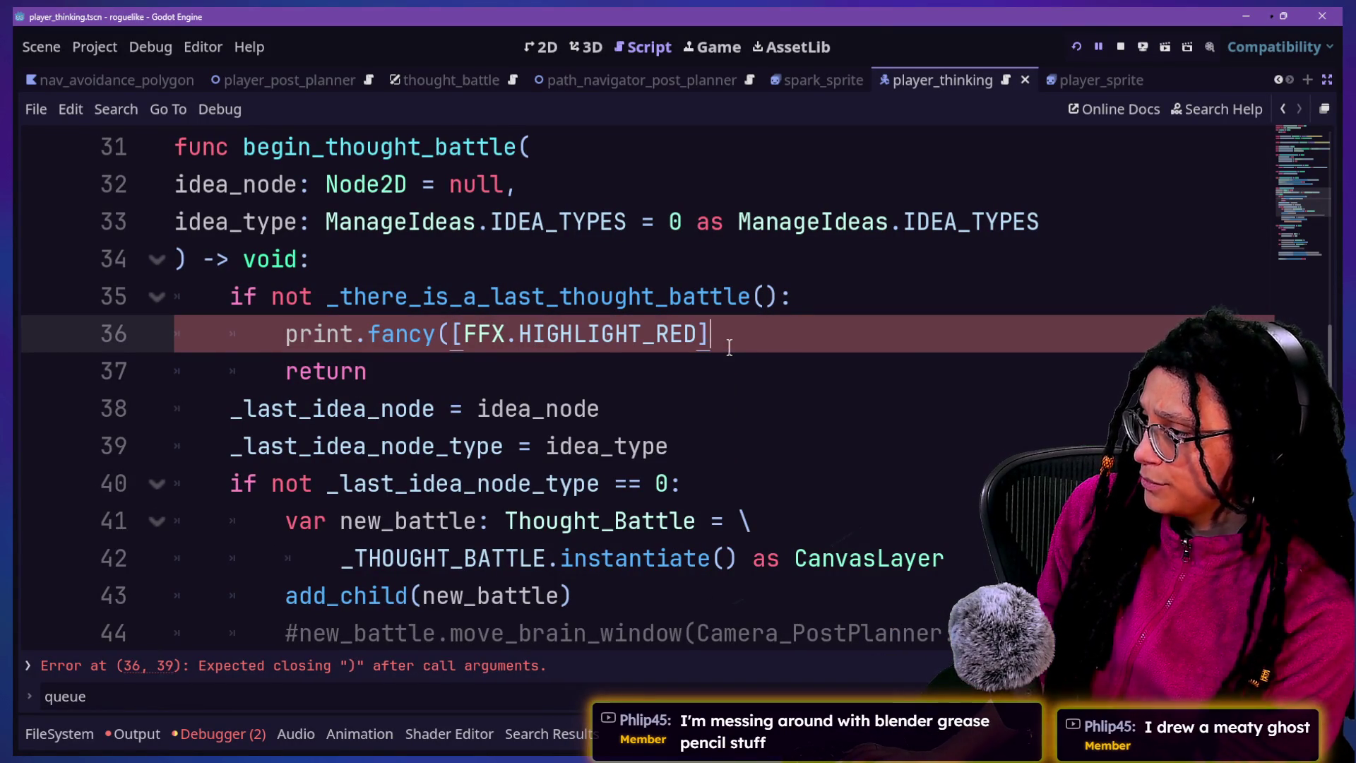
text(,)
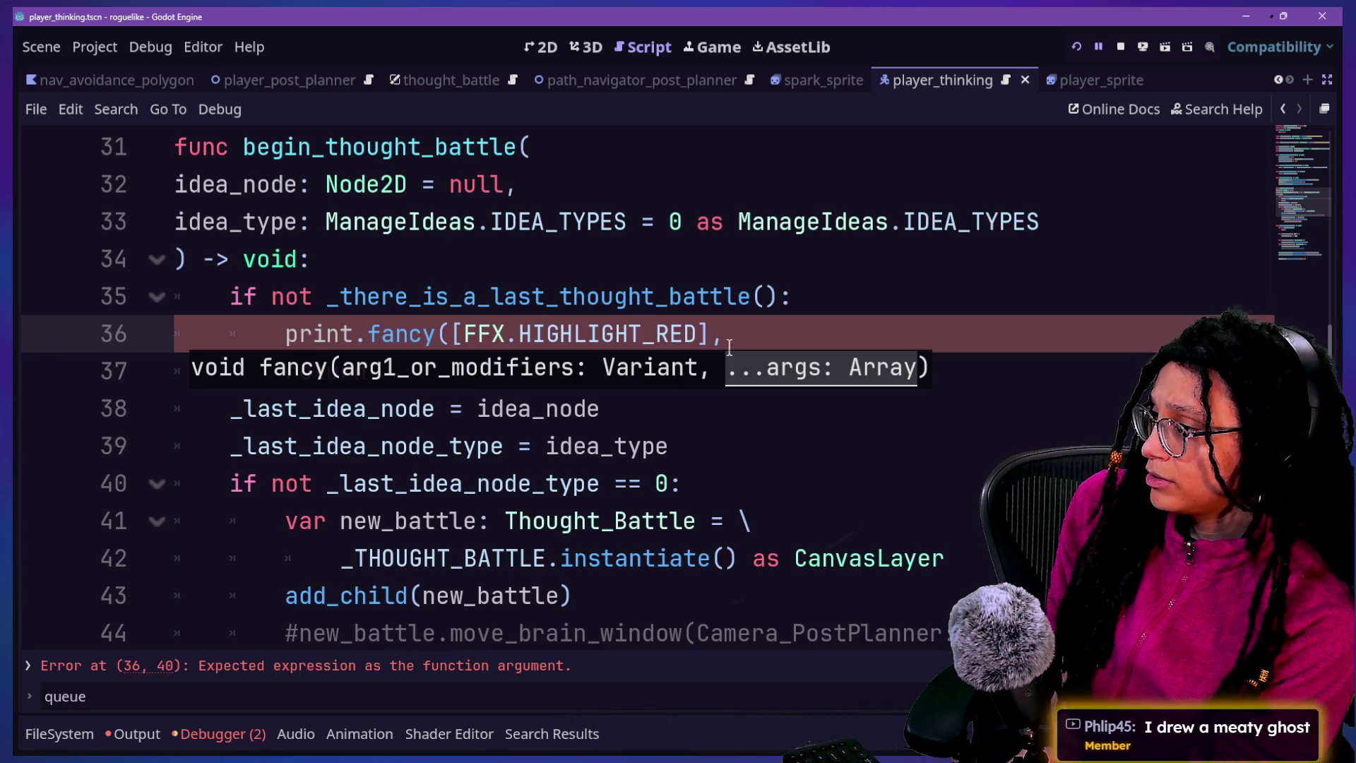
key(BackSpace)
key(BackSpace)
key(BackSpace)
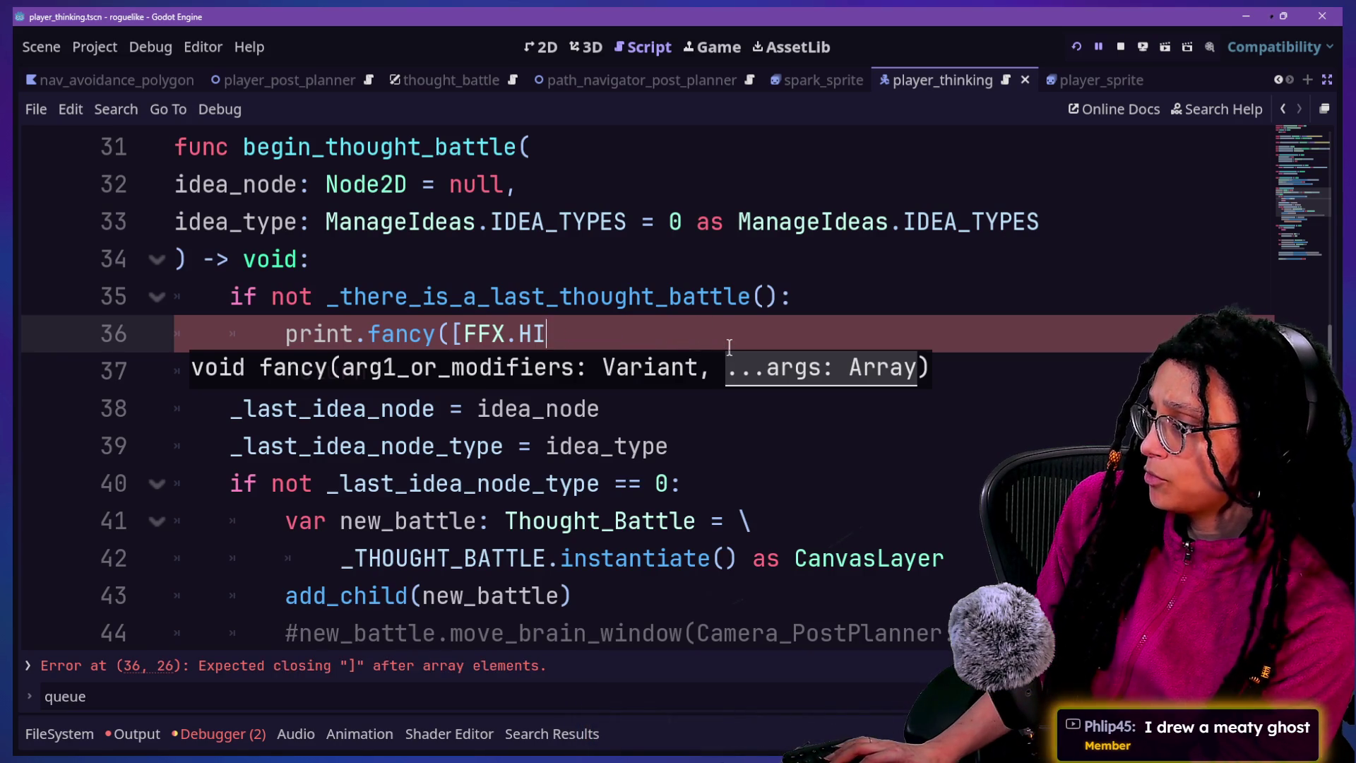
Set the style to FFX.PUSH_WARNING and add a comma ready for the message
text(P)
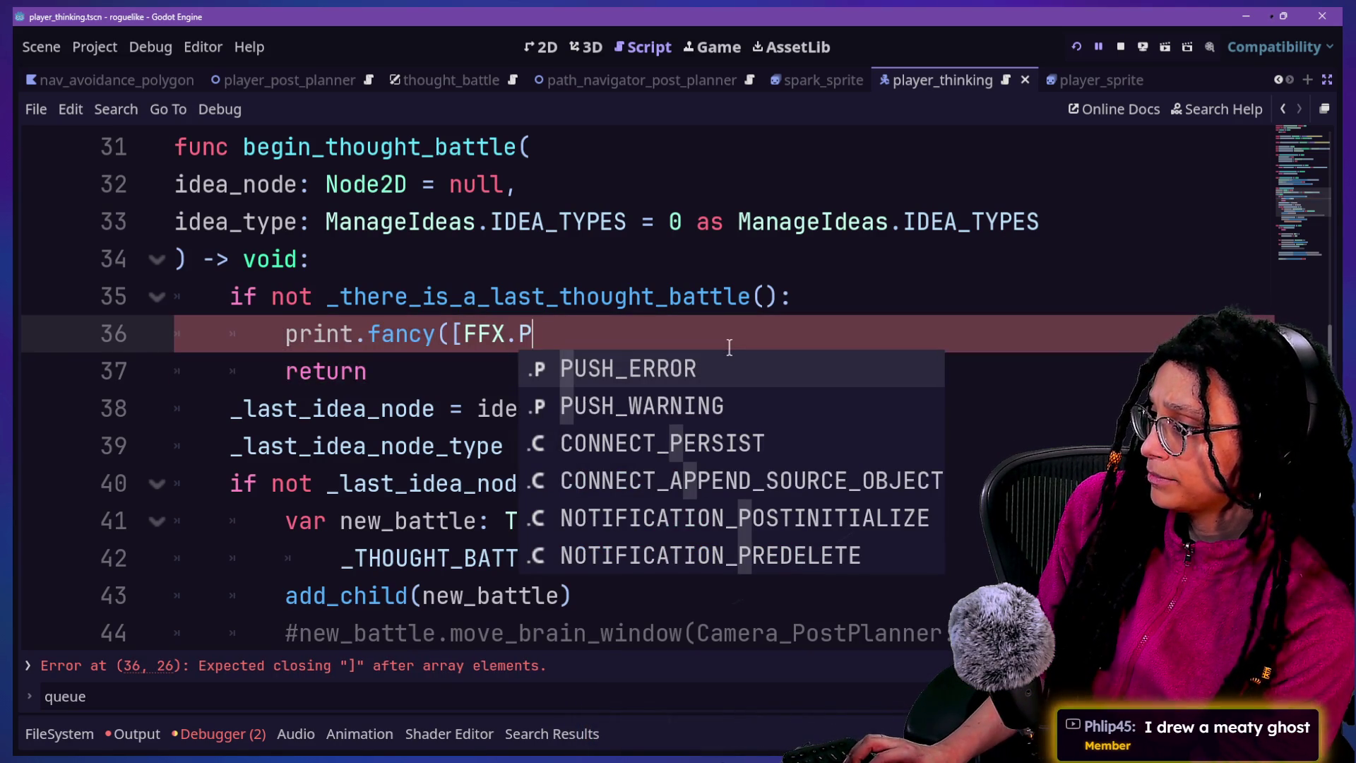
key(Down)
key(Return)
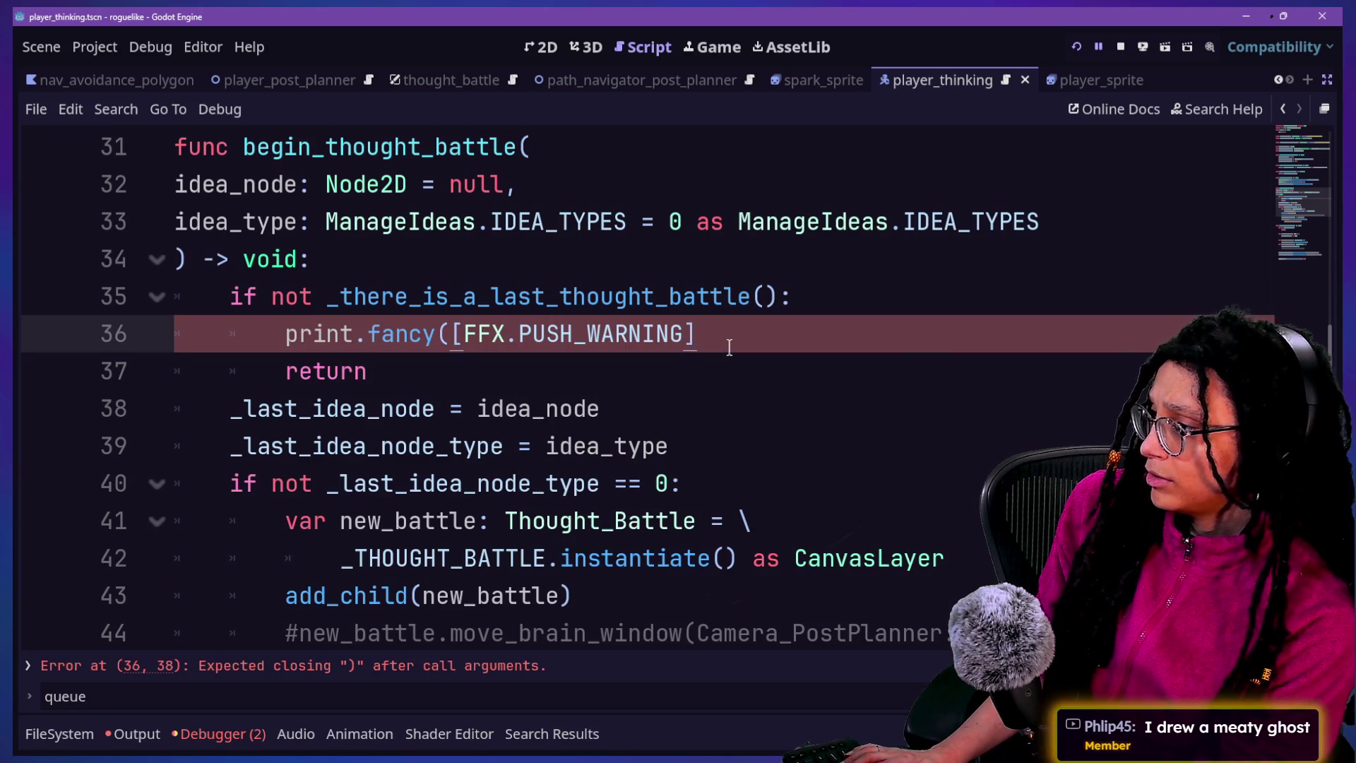
text(.)
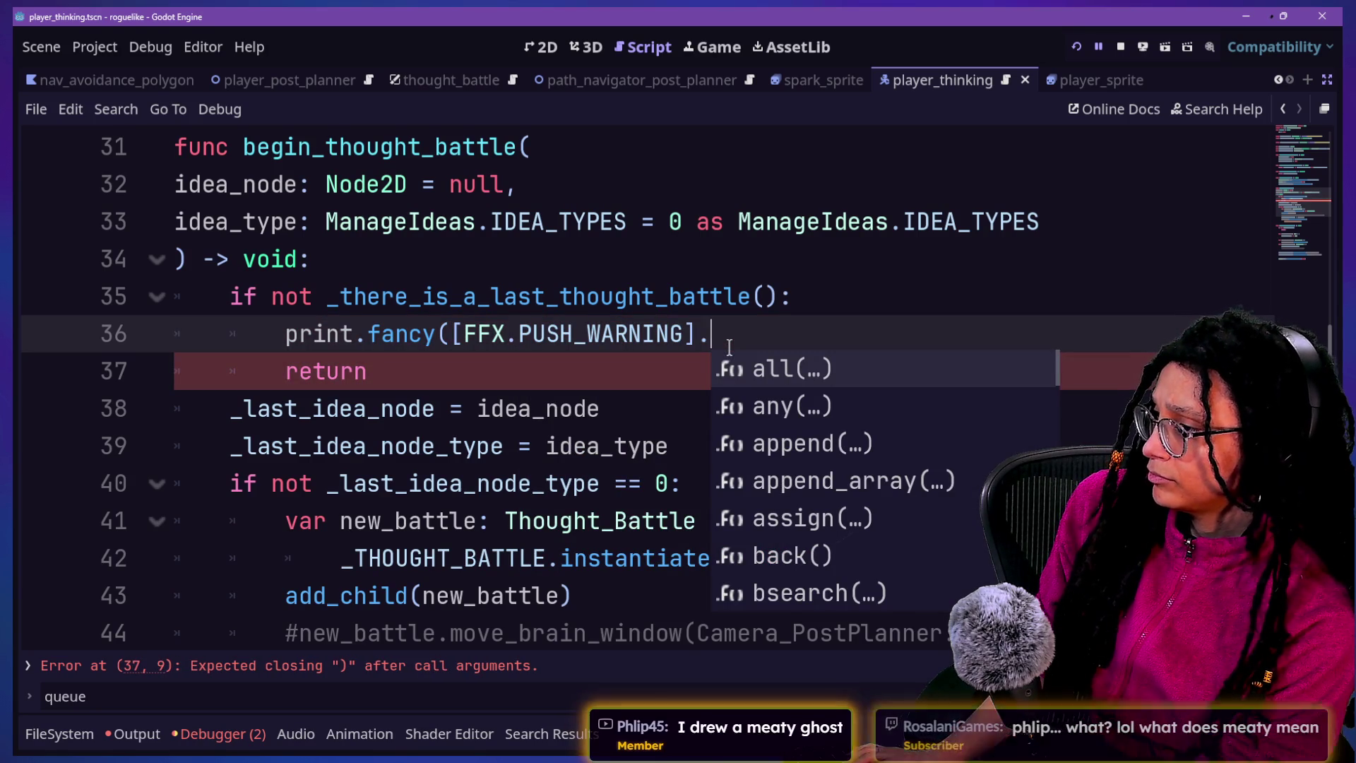
key(BackSpace)
text(,)
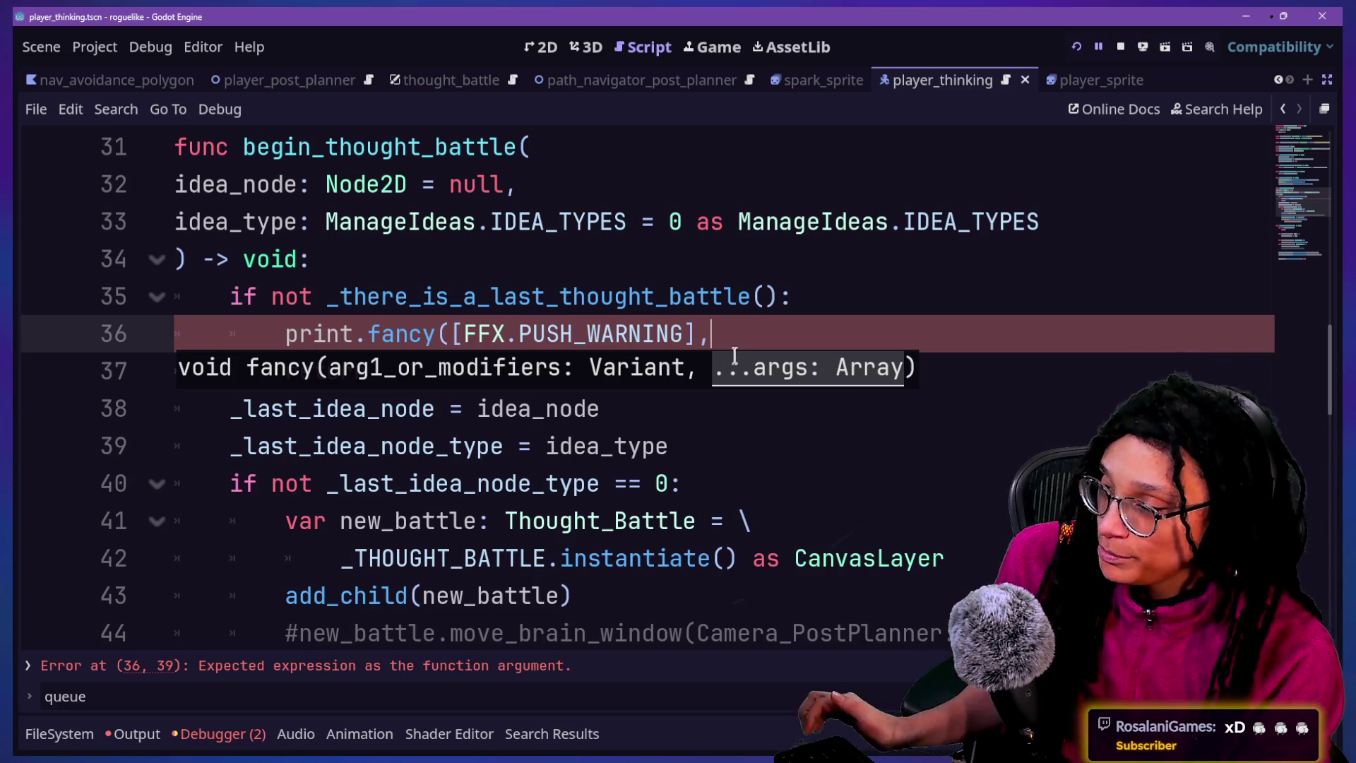
click(738, 339)
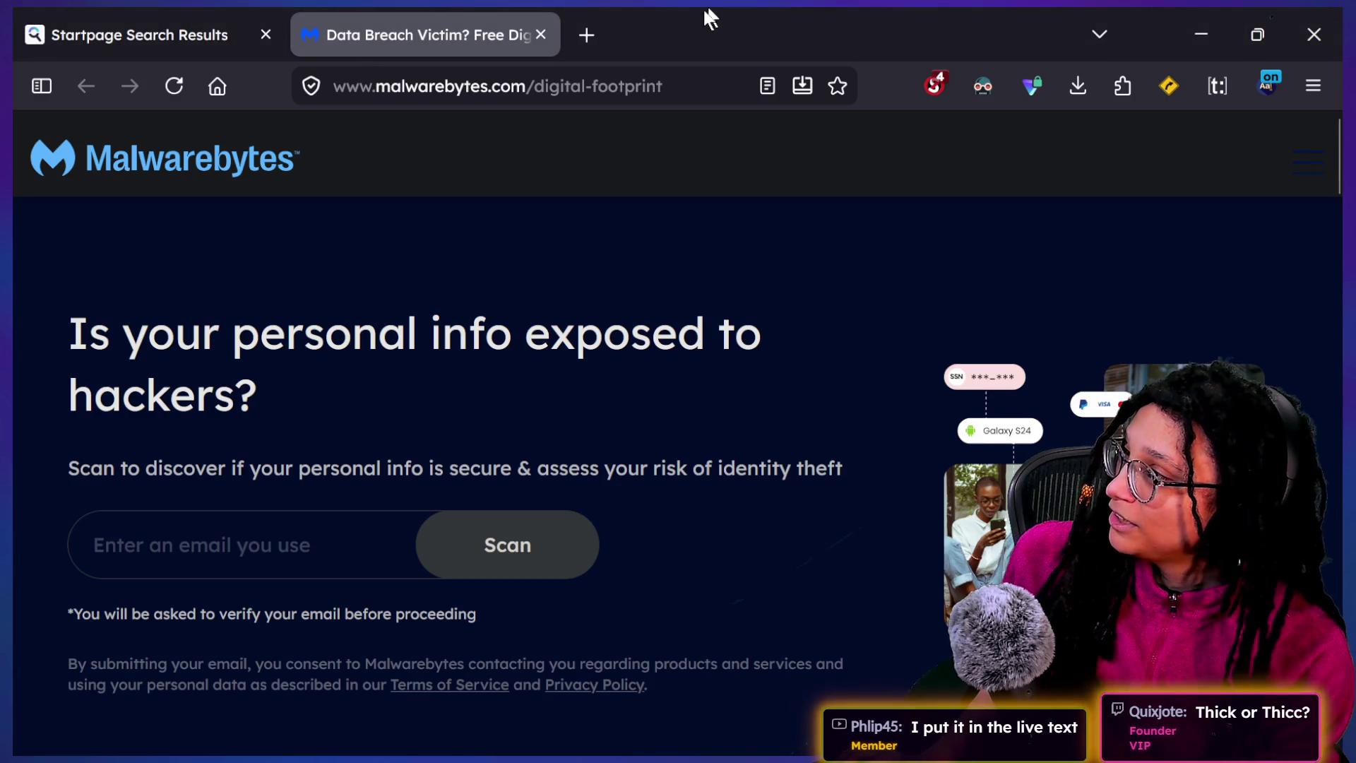
click(587, 34)
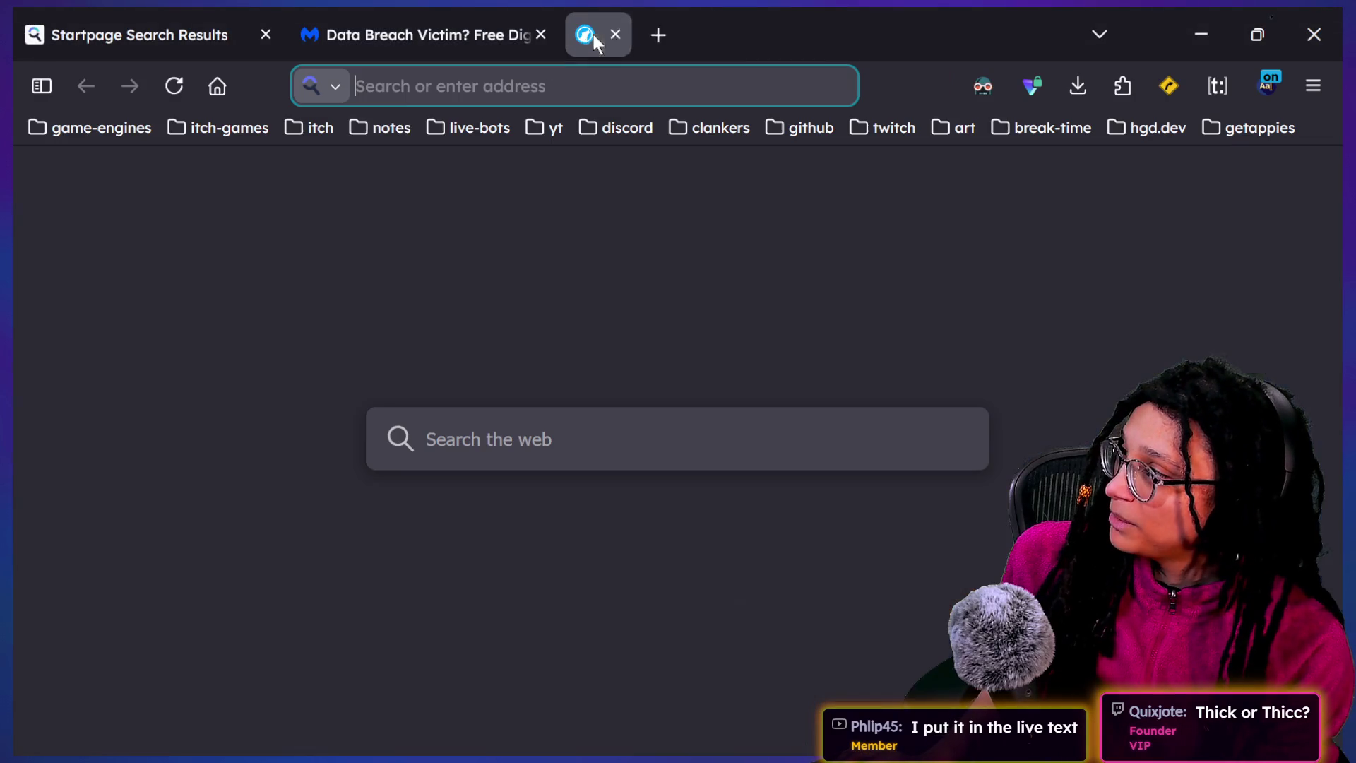
Load the Hyper Game Dev! #live_text channel from the discord bookmarks folder in a new tab
click(609, 134)
click(611, 182)
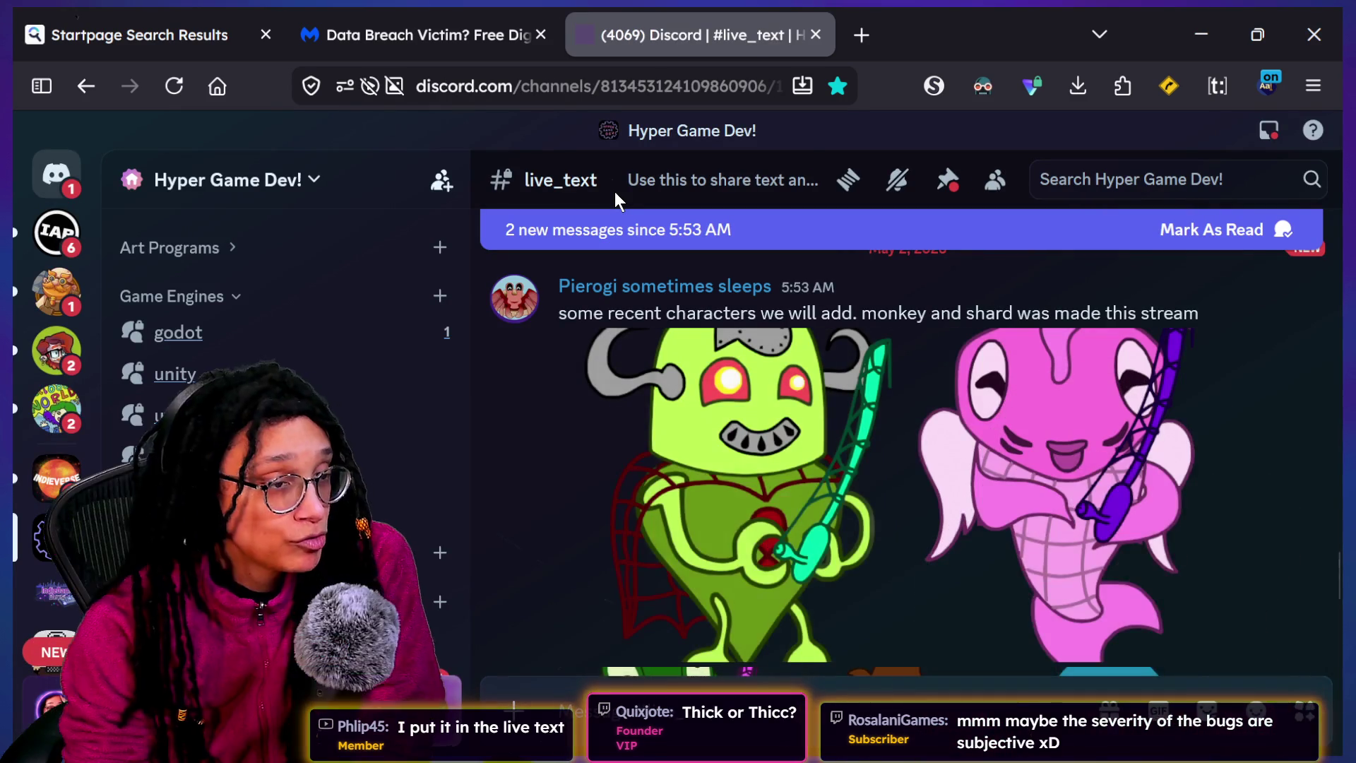
scroll(655, 455, down, 5)
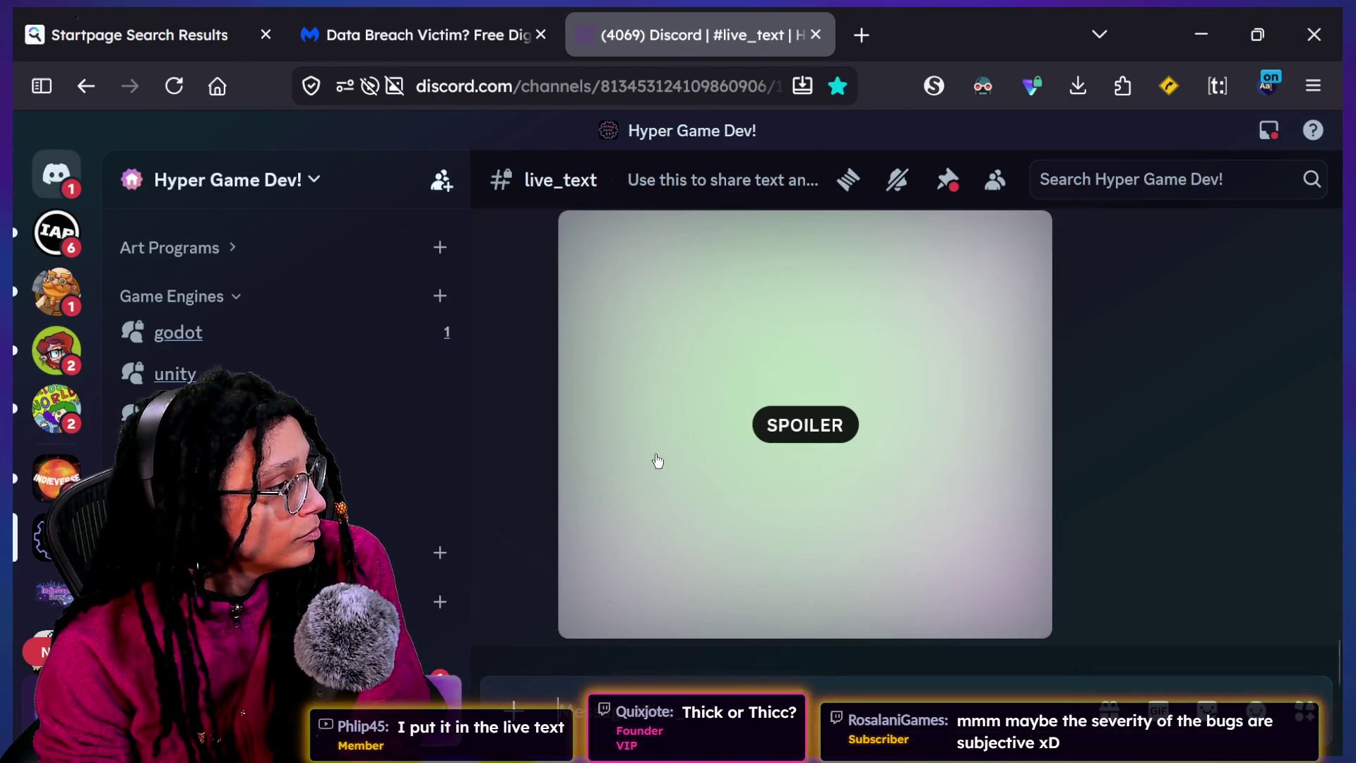
scroll(655, 463, up, 2)
Reveal the spoiler-hidden green zombie Pac-Man ghost drawing in the channel
click(732, 521)
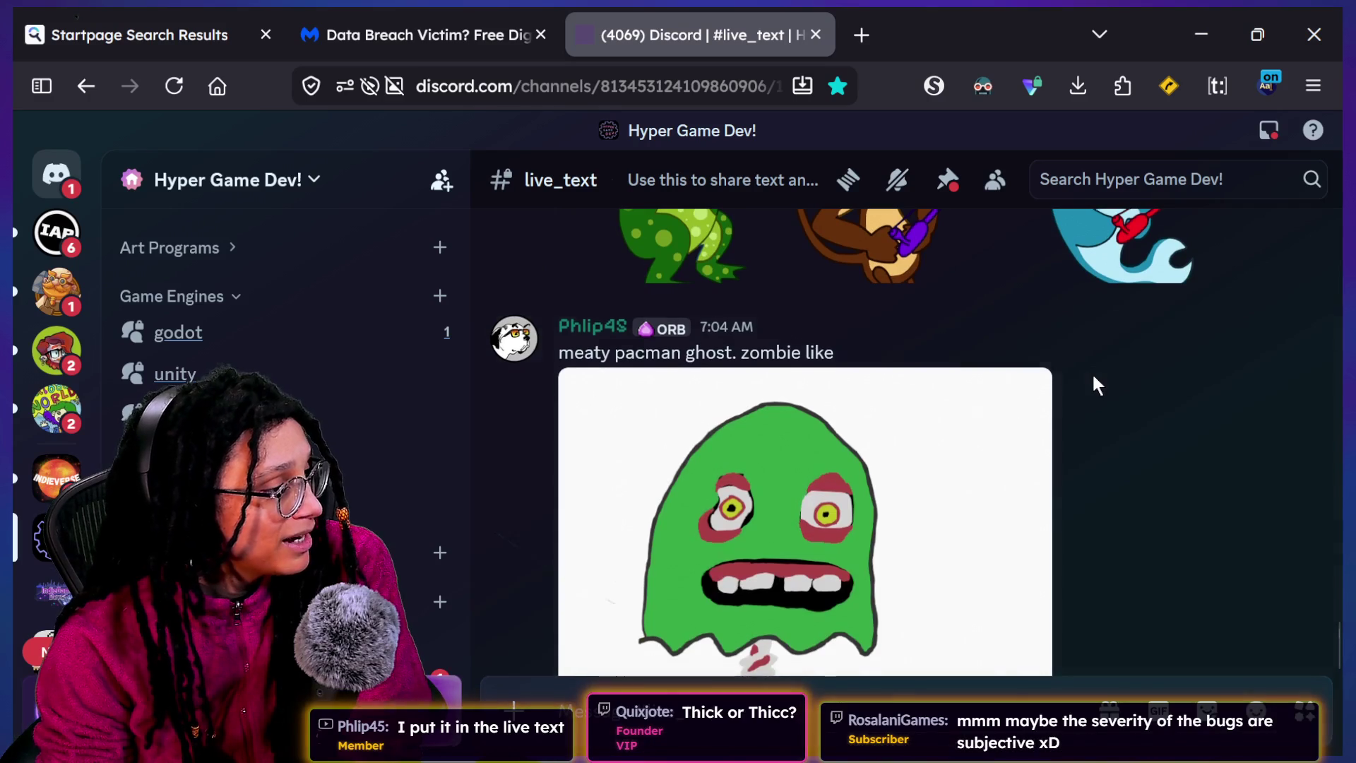
scroll(1094, 376, down, 2)
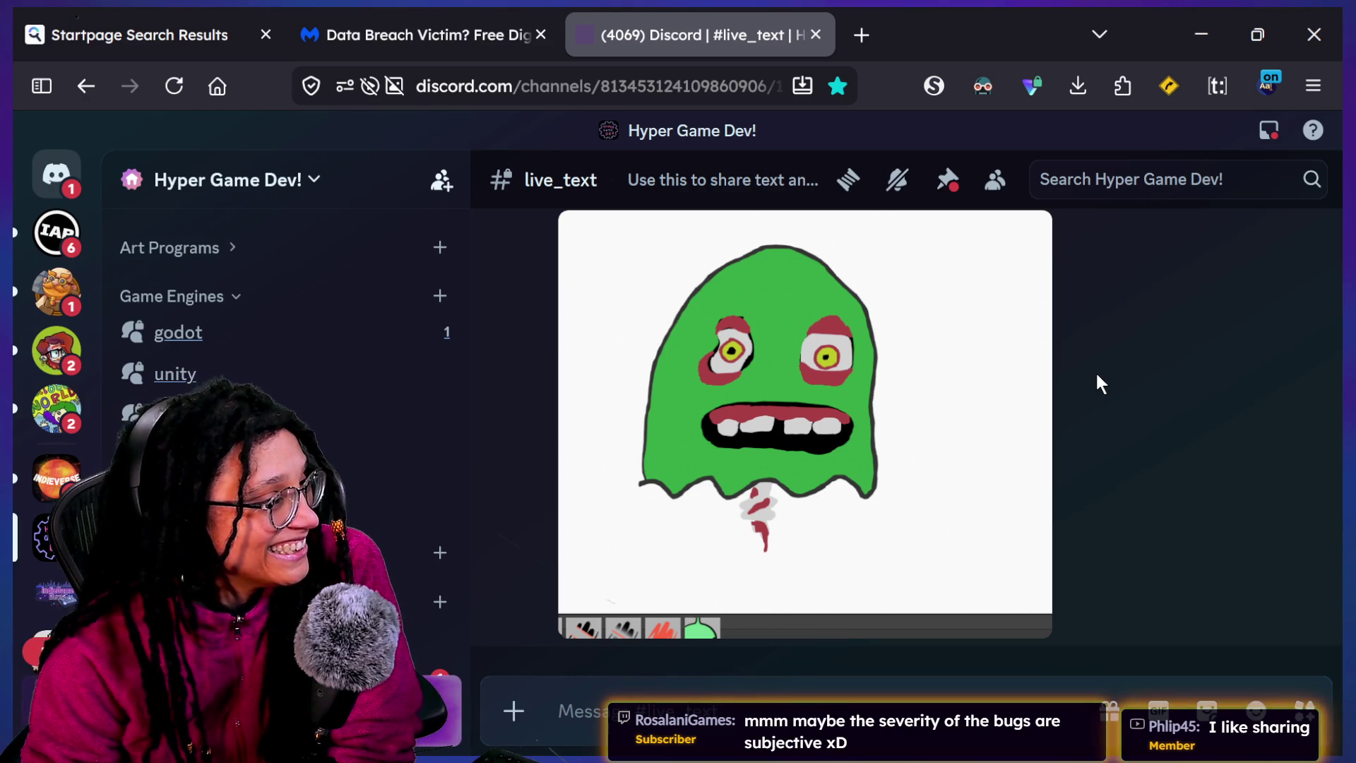
scroll(1096, 376, up, 1)
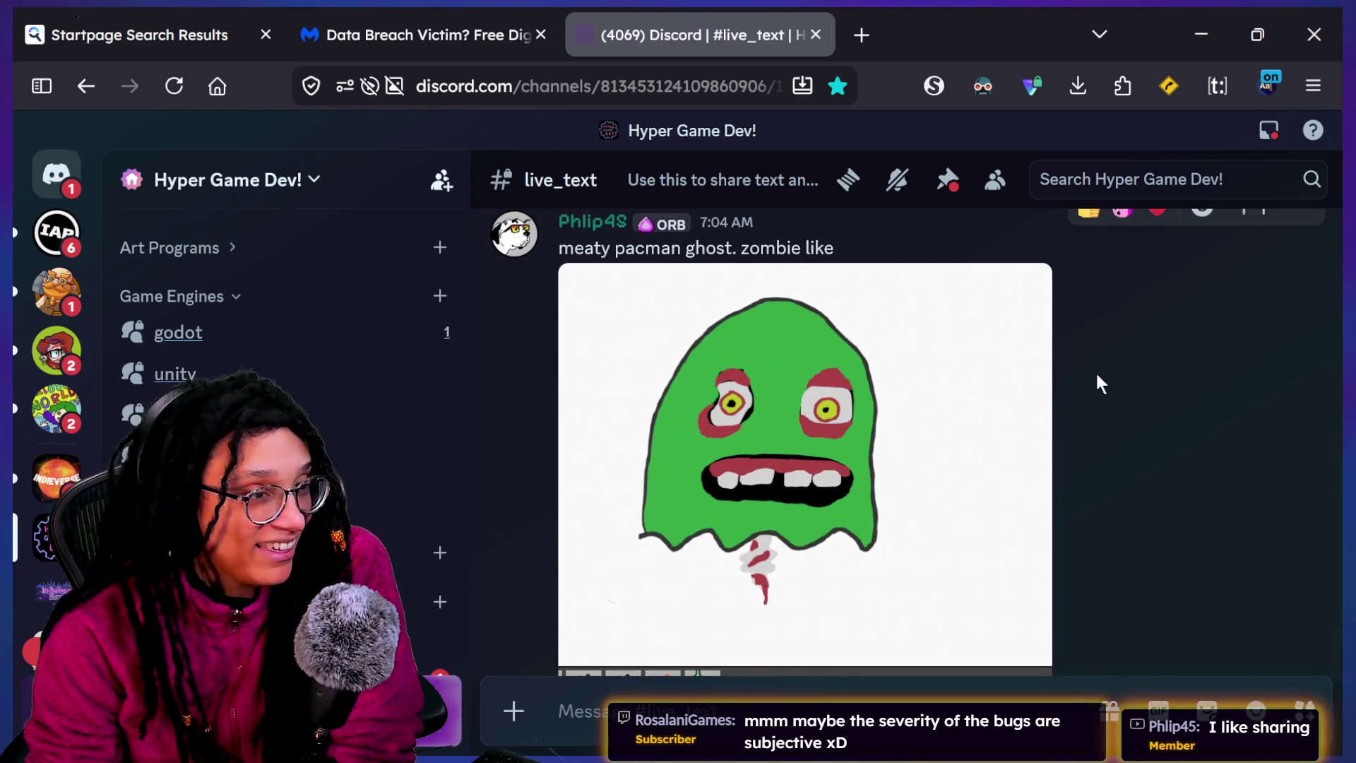
scroll(1096, 375, down, 1)
scroll(1097, 376, up, 2)
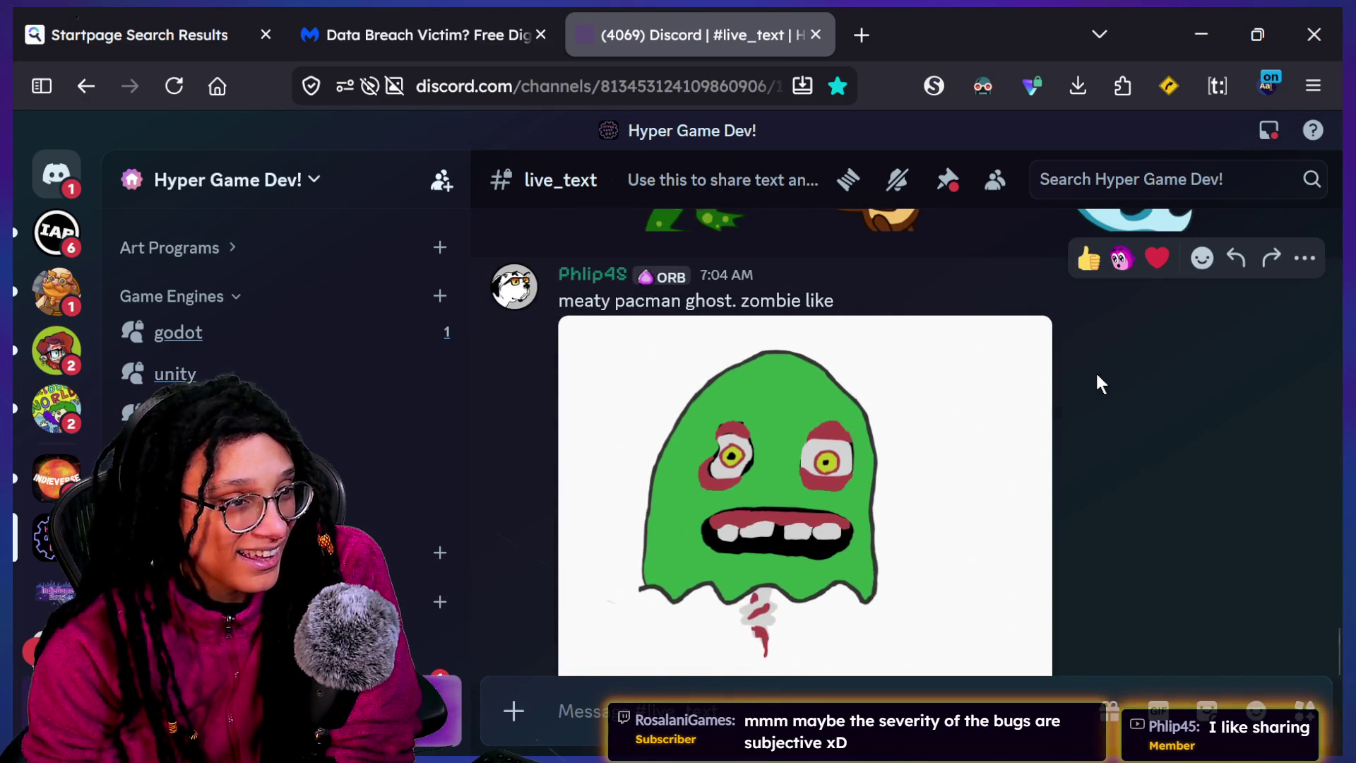
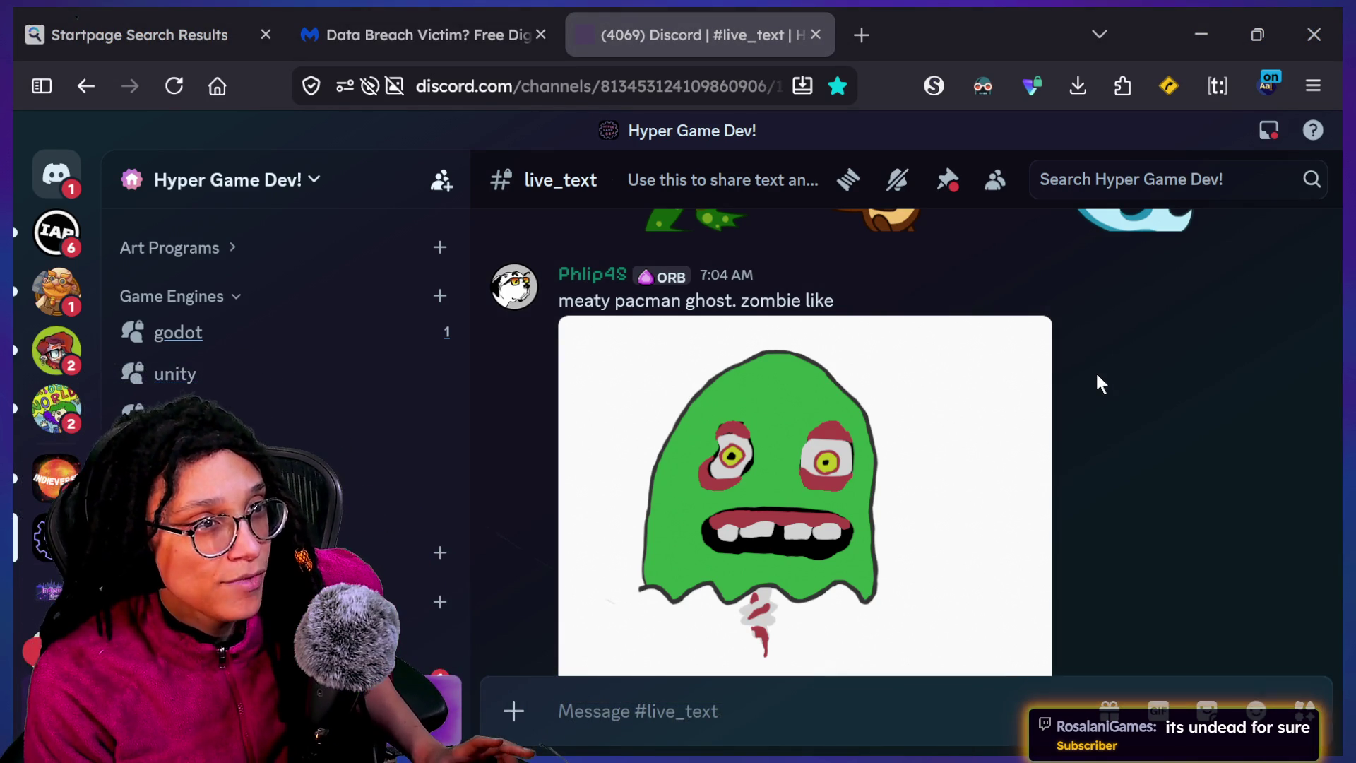
Switch from the Discord tab in Firefox back to Godot's player_thinking script
key(alt+Tab)
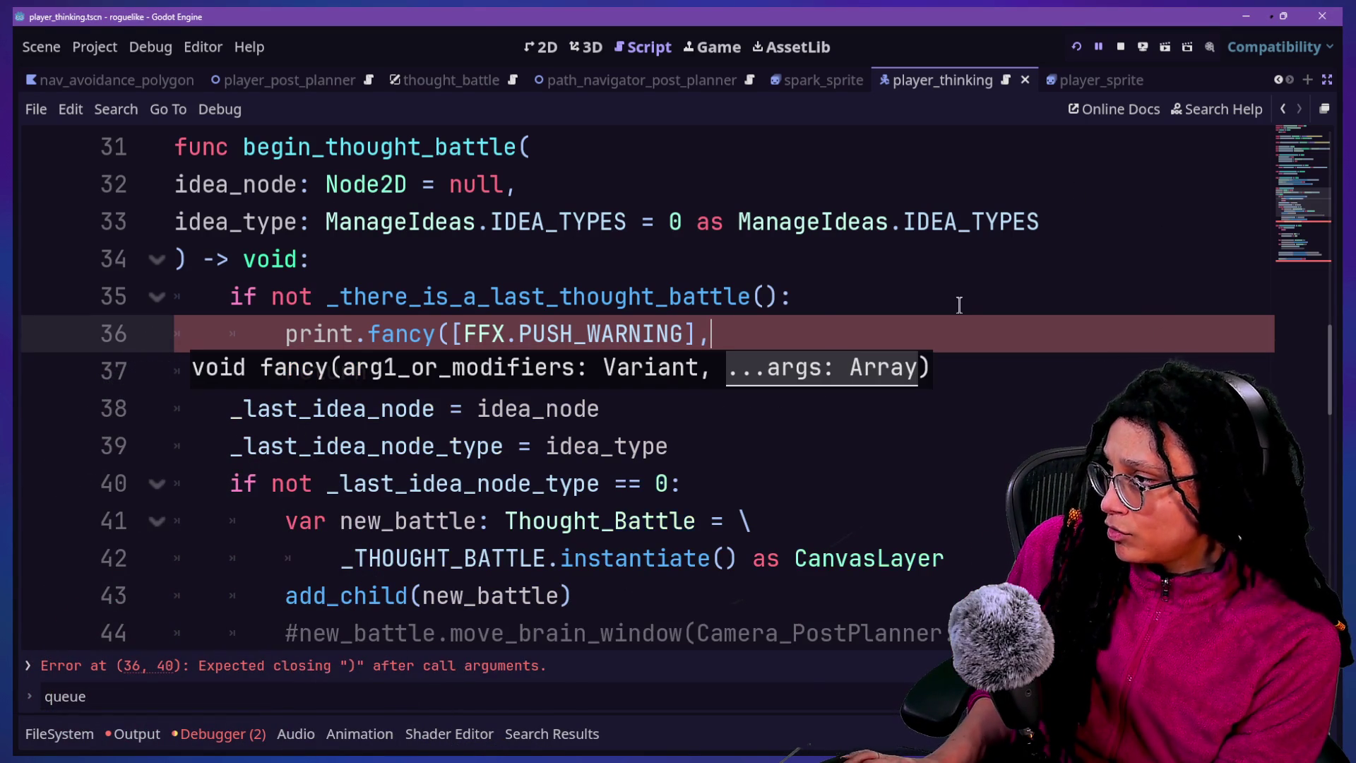
Add idea_node, "tried to initiate" and "with type" arguments to line 36's print.fancy warning
key(BackSpace)
key(BackSpace)
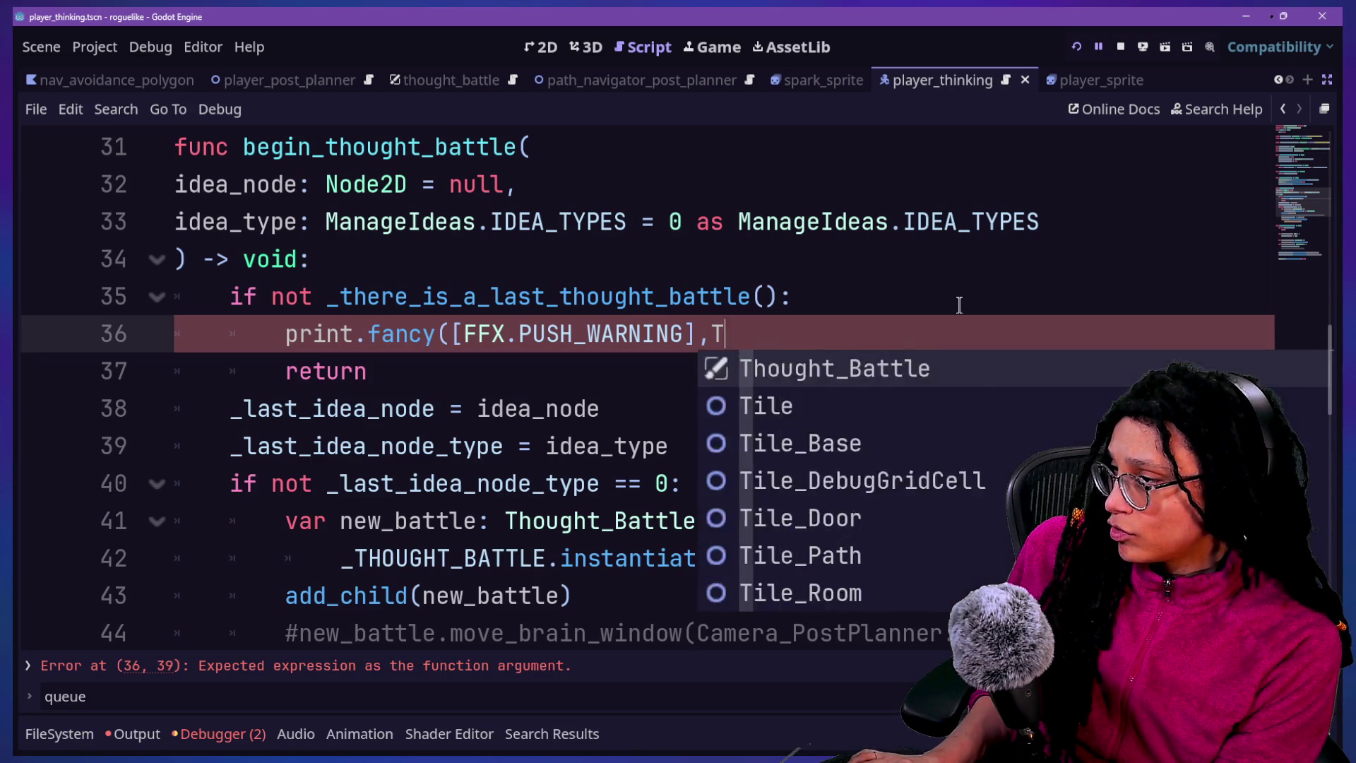
key(BackSpace)
text("A )
text(le)
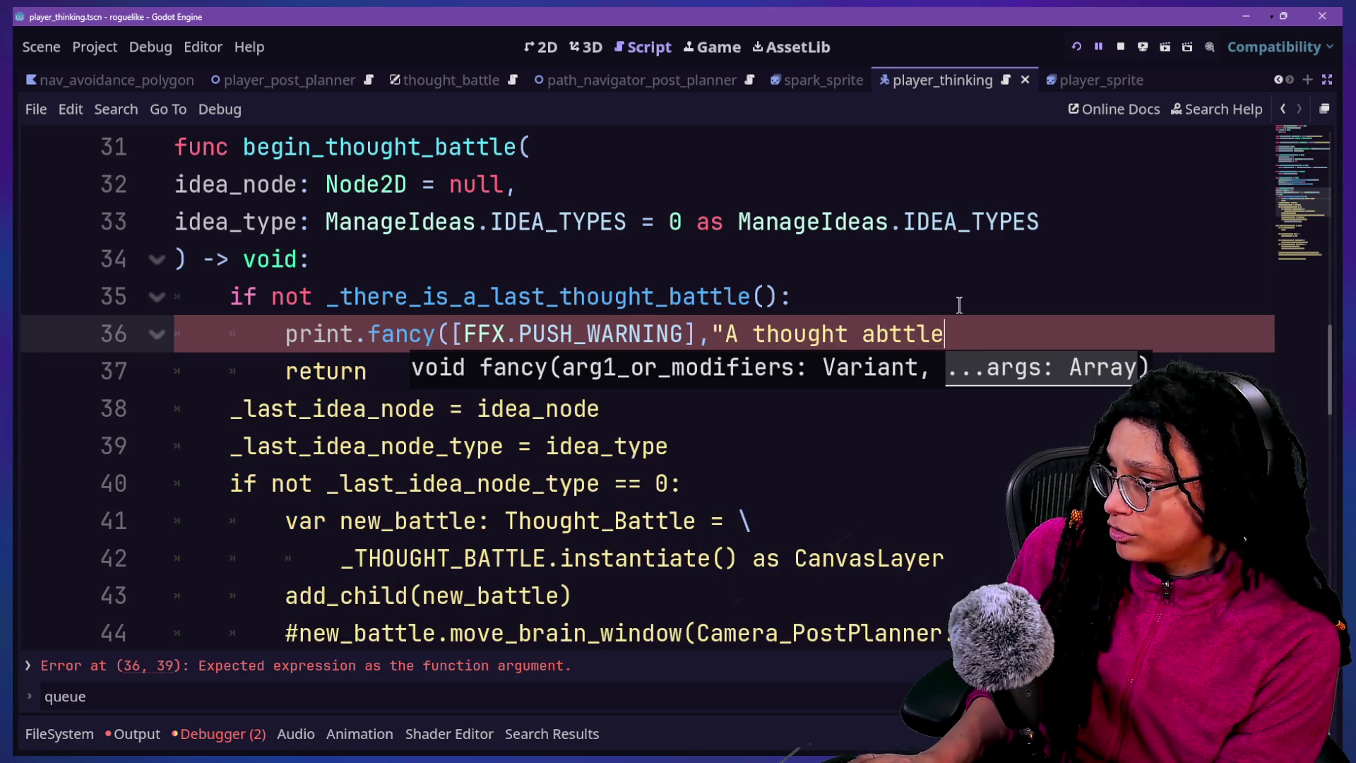
key(BackSpace)
key(BackSpace)
key(BackSpace)
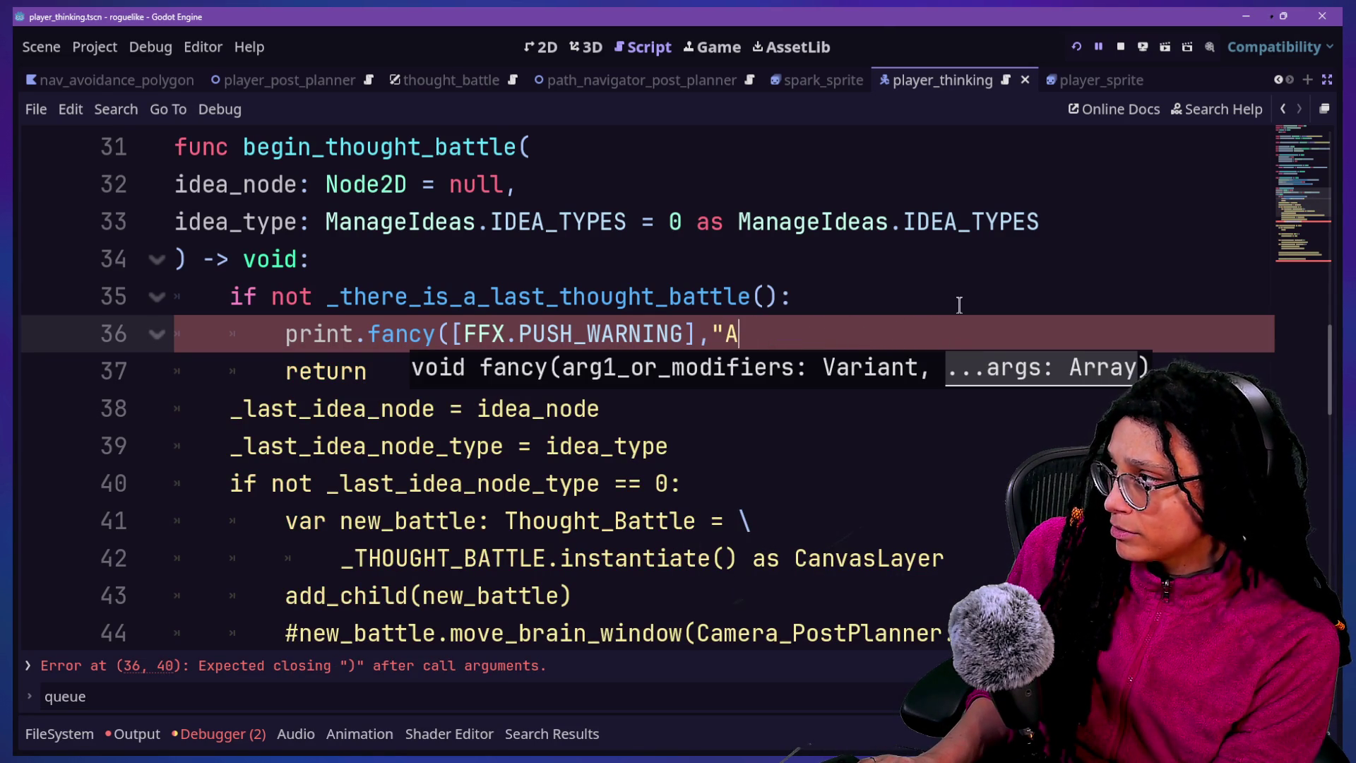
text( ba)
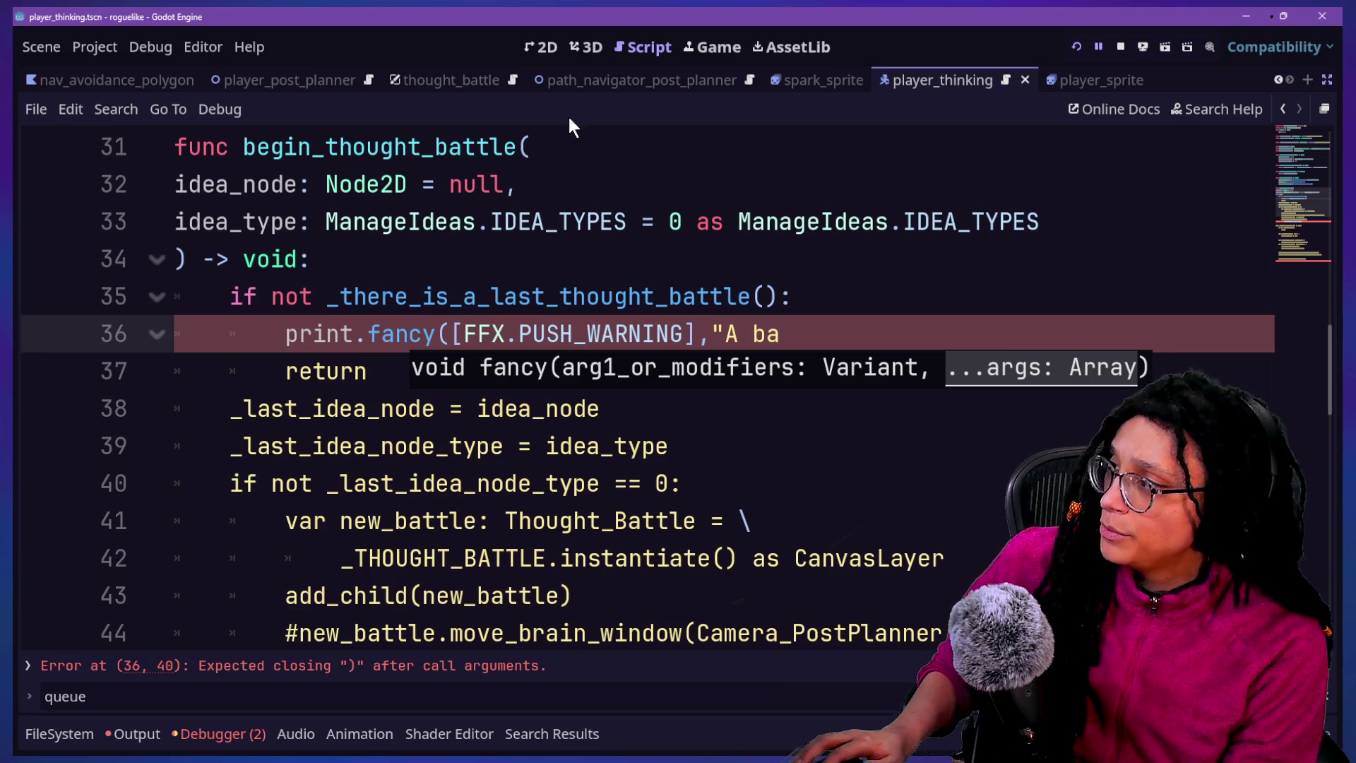
key(BackSpace)
key(BackSpace)
key(BackSpace)
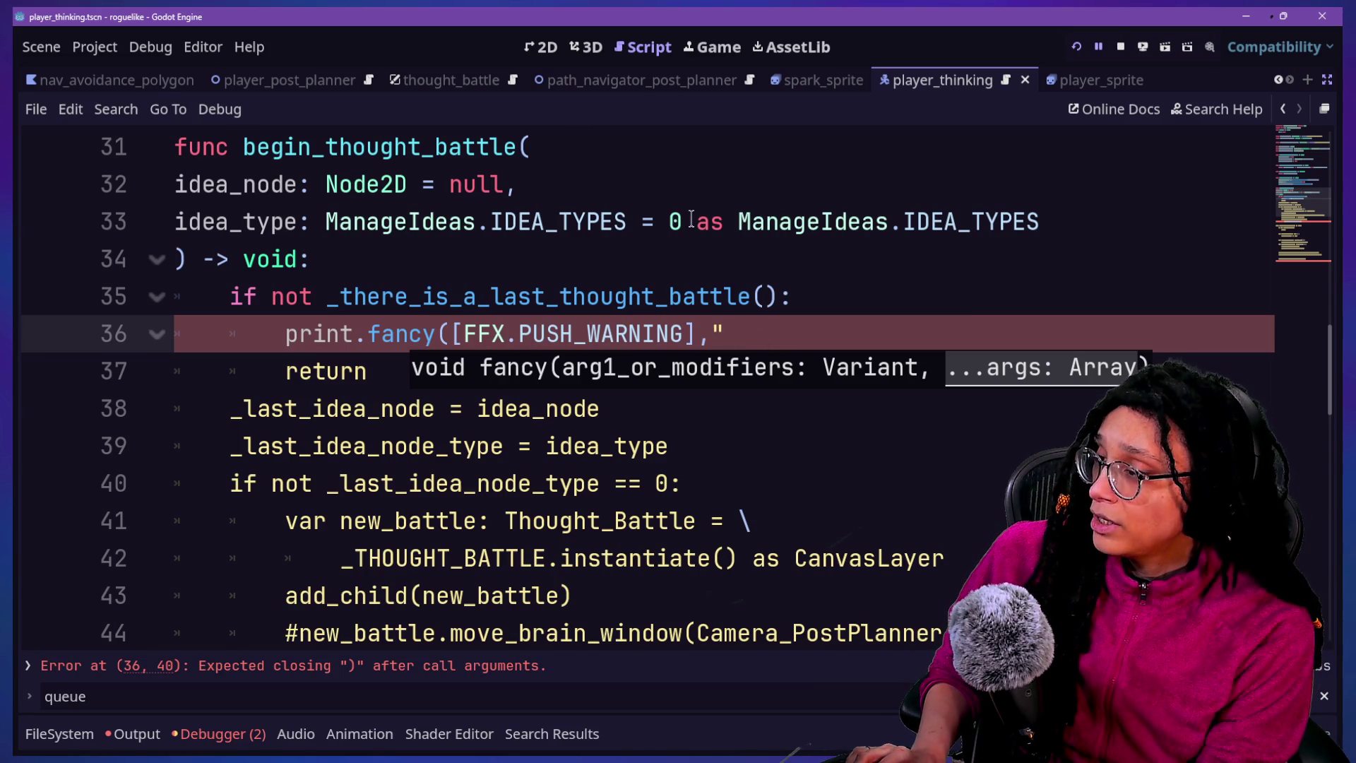
text(Idea",id)
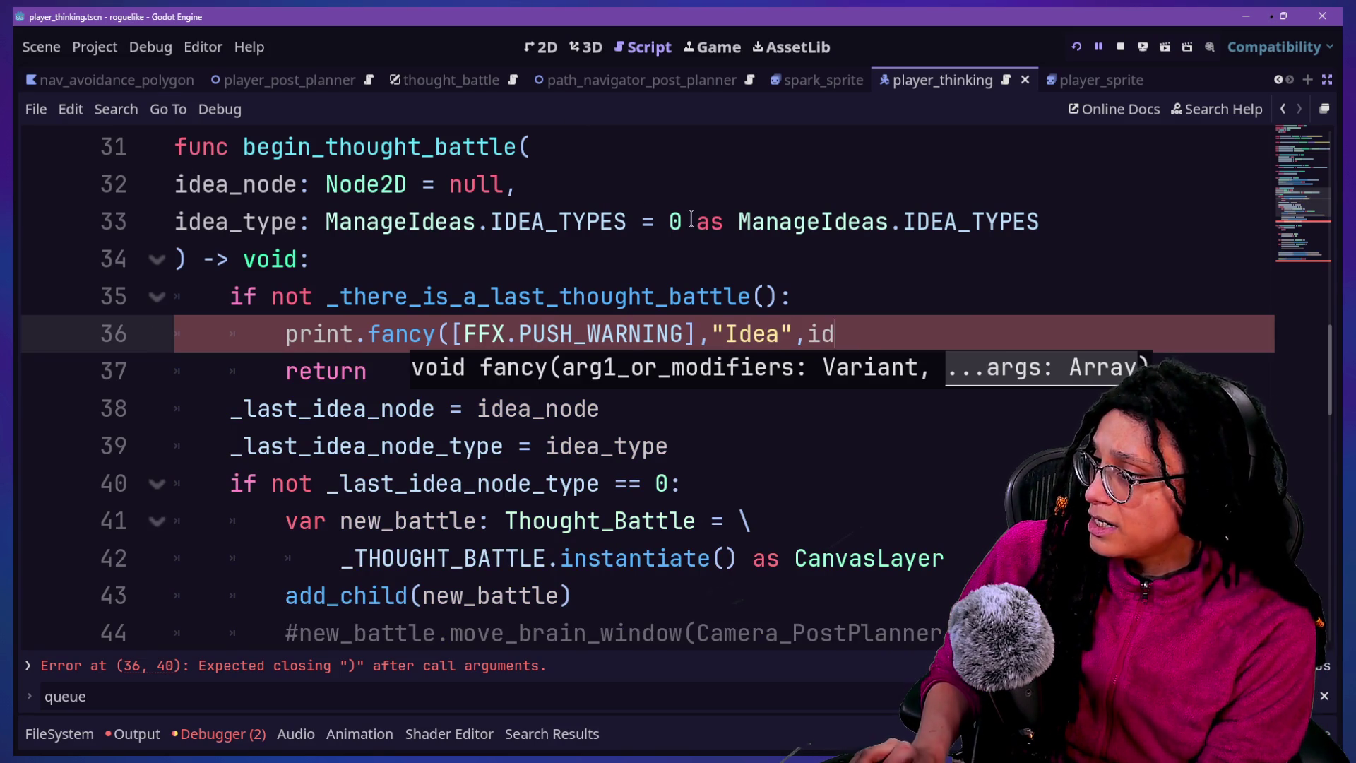
text(ea_node)
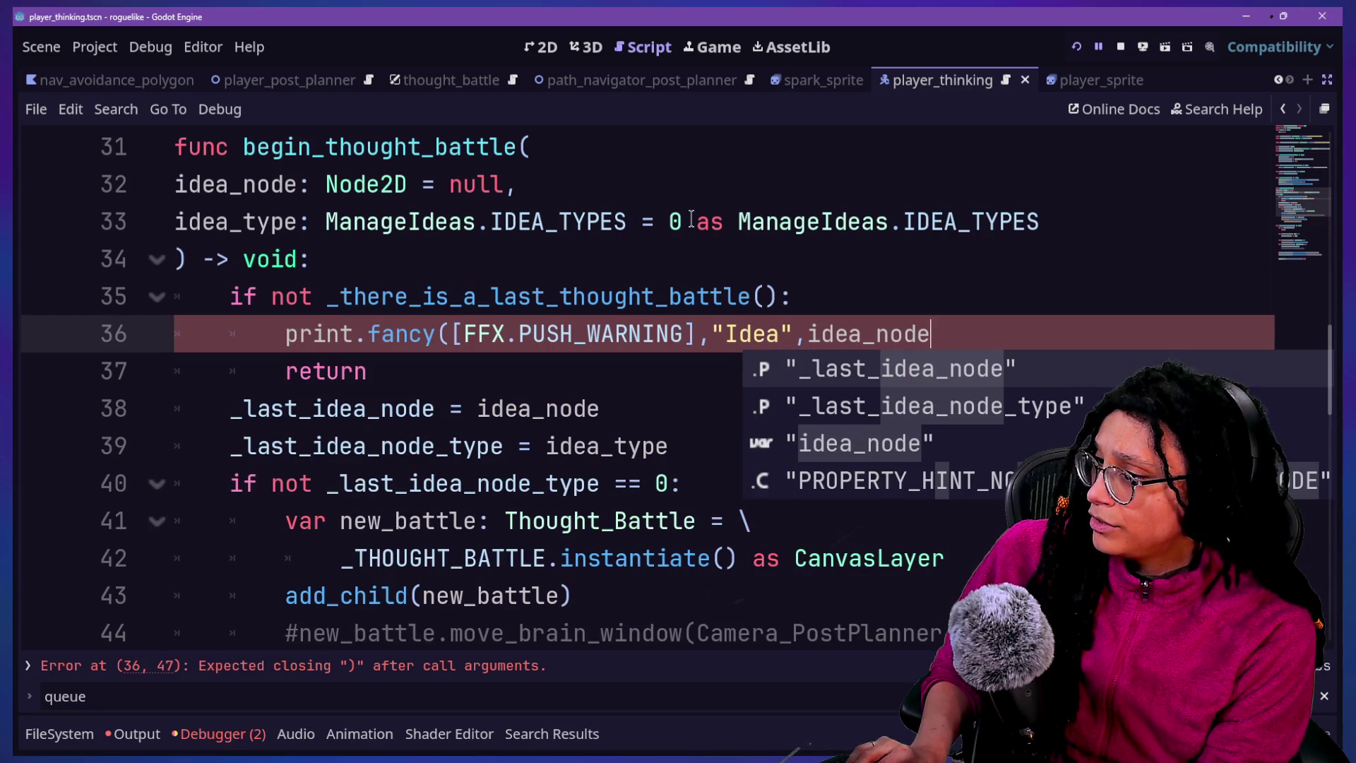
key(BackSpace)
text(e)
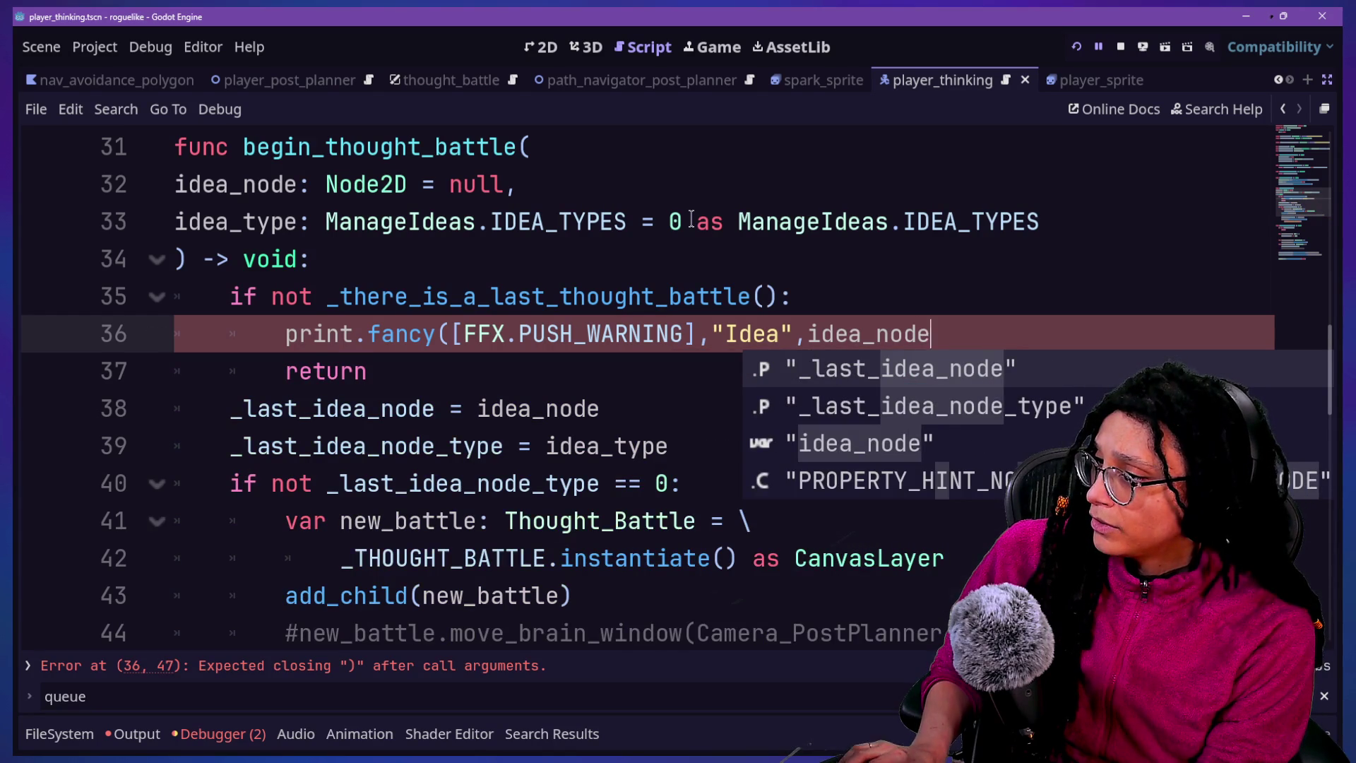
key(BackSpace)
key(BackSpace)
key(BackSpace)
key(BackSpace)
key(BackSpace)
key(BackSpace)
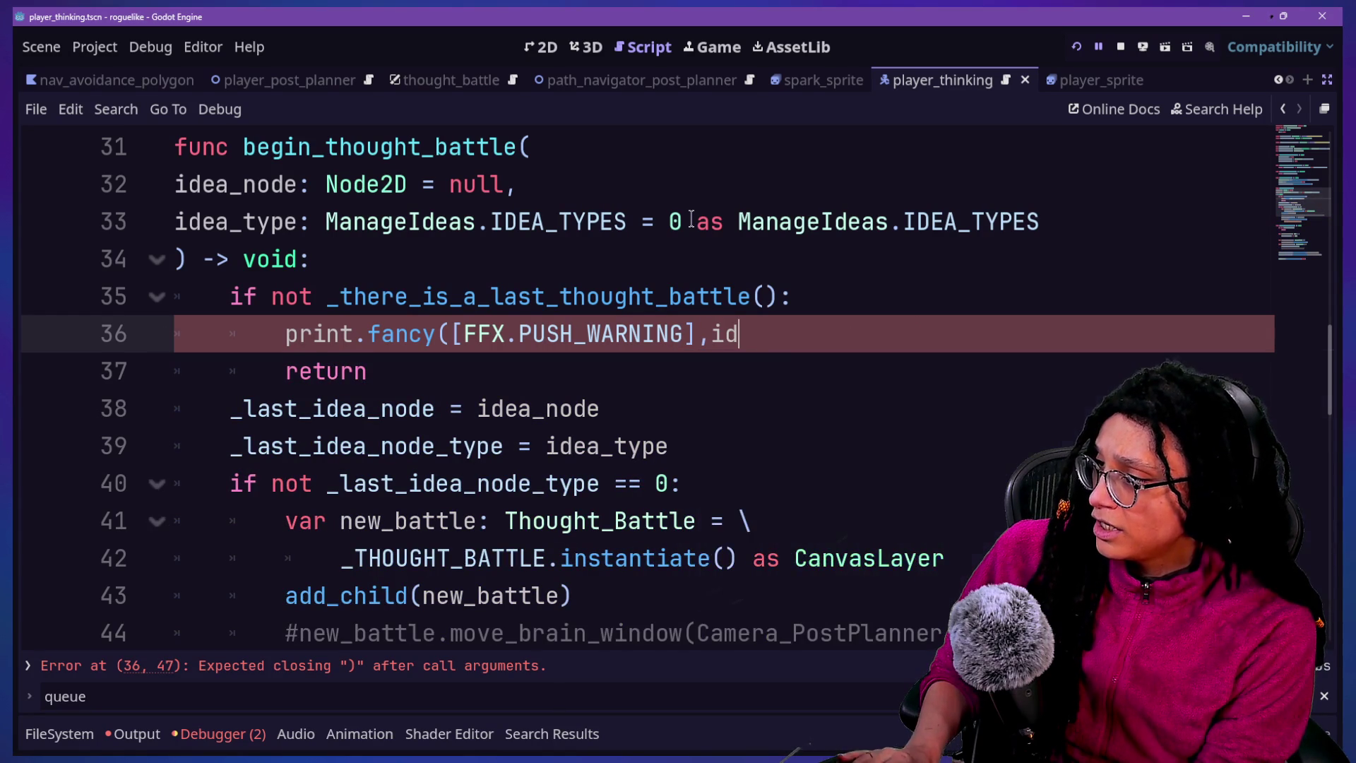
text(ea_node)
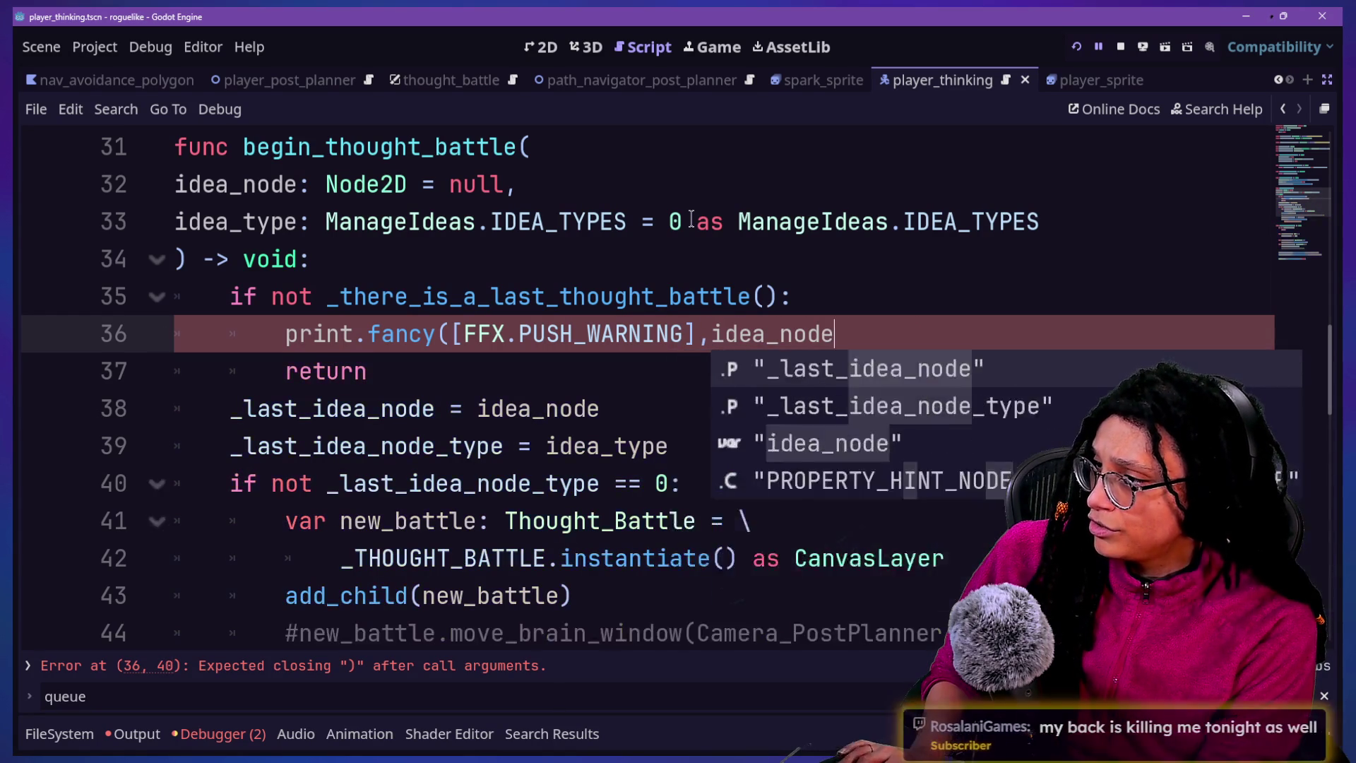
text(,"tried to )
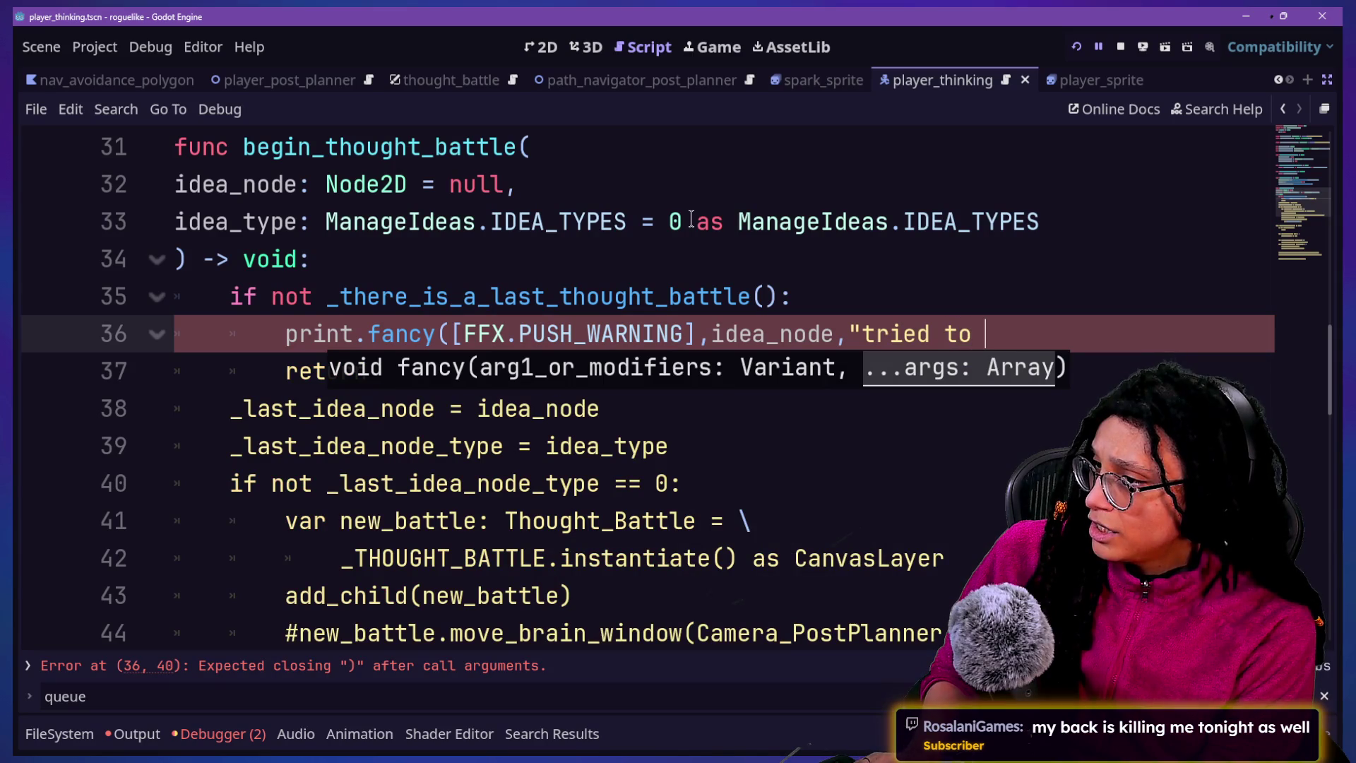
text(initiate)
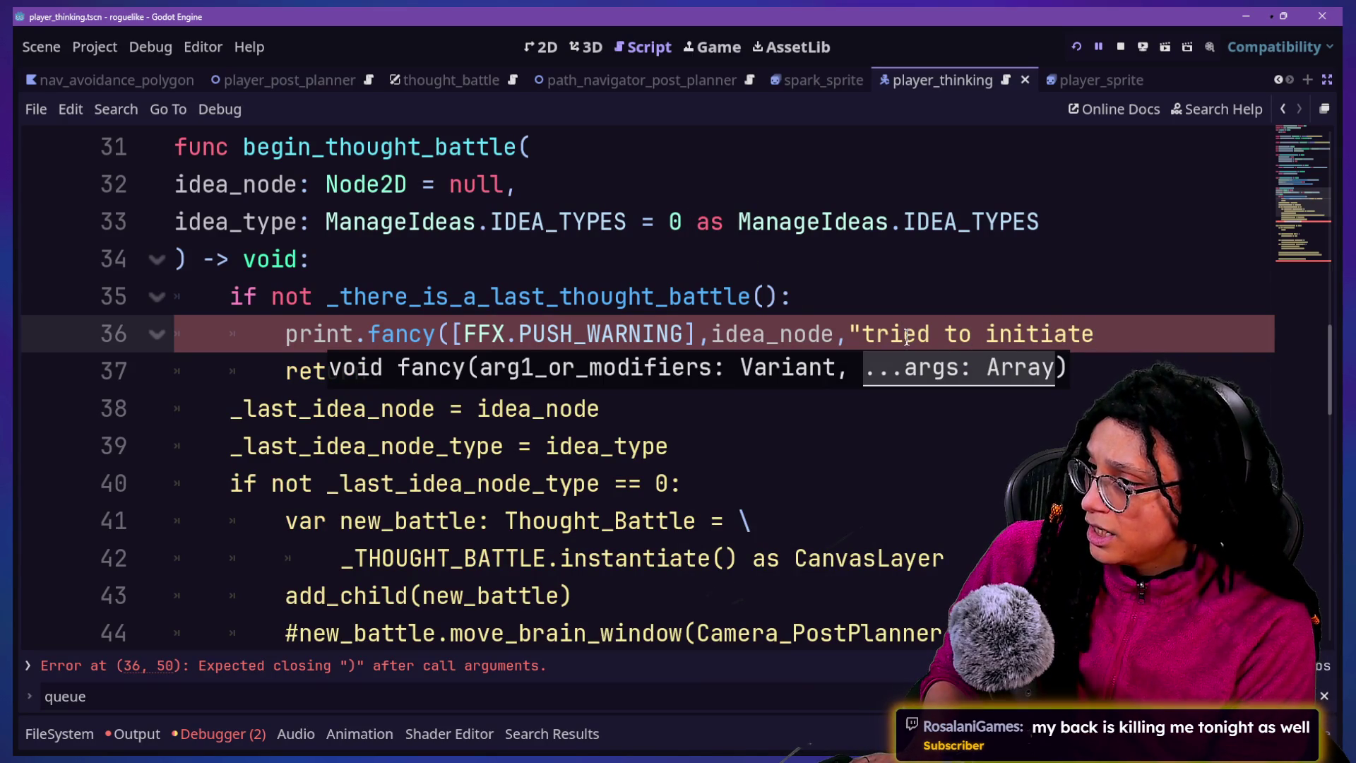
key(Escape)
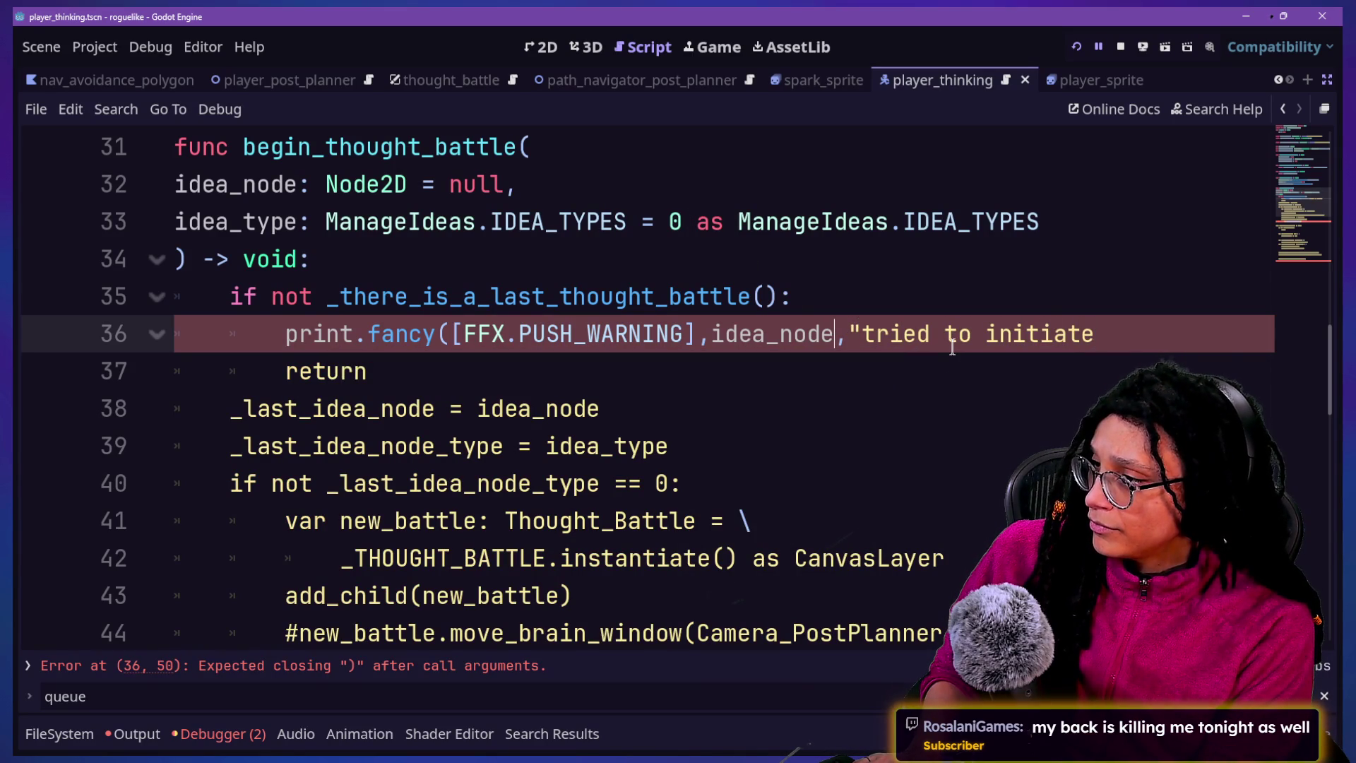
text(with type)
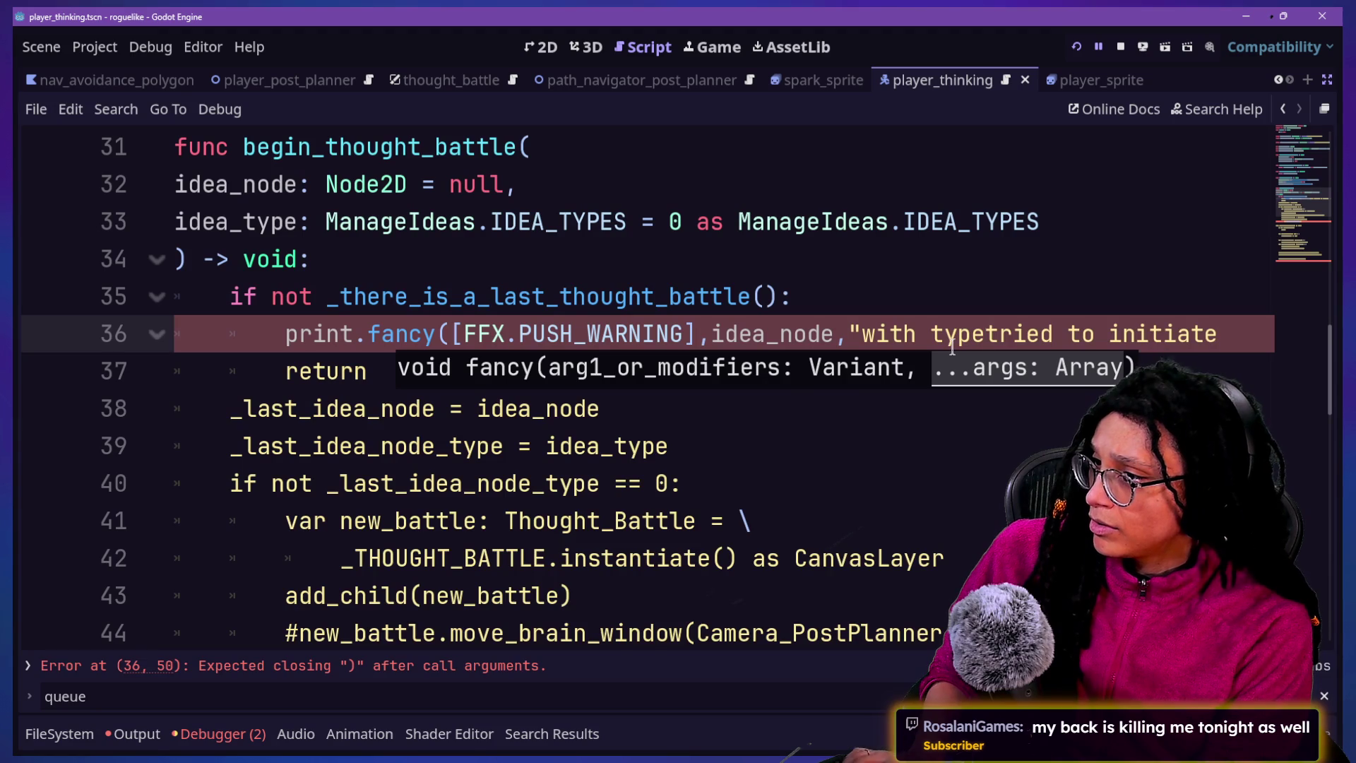
text(",)
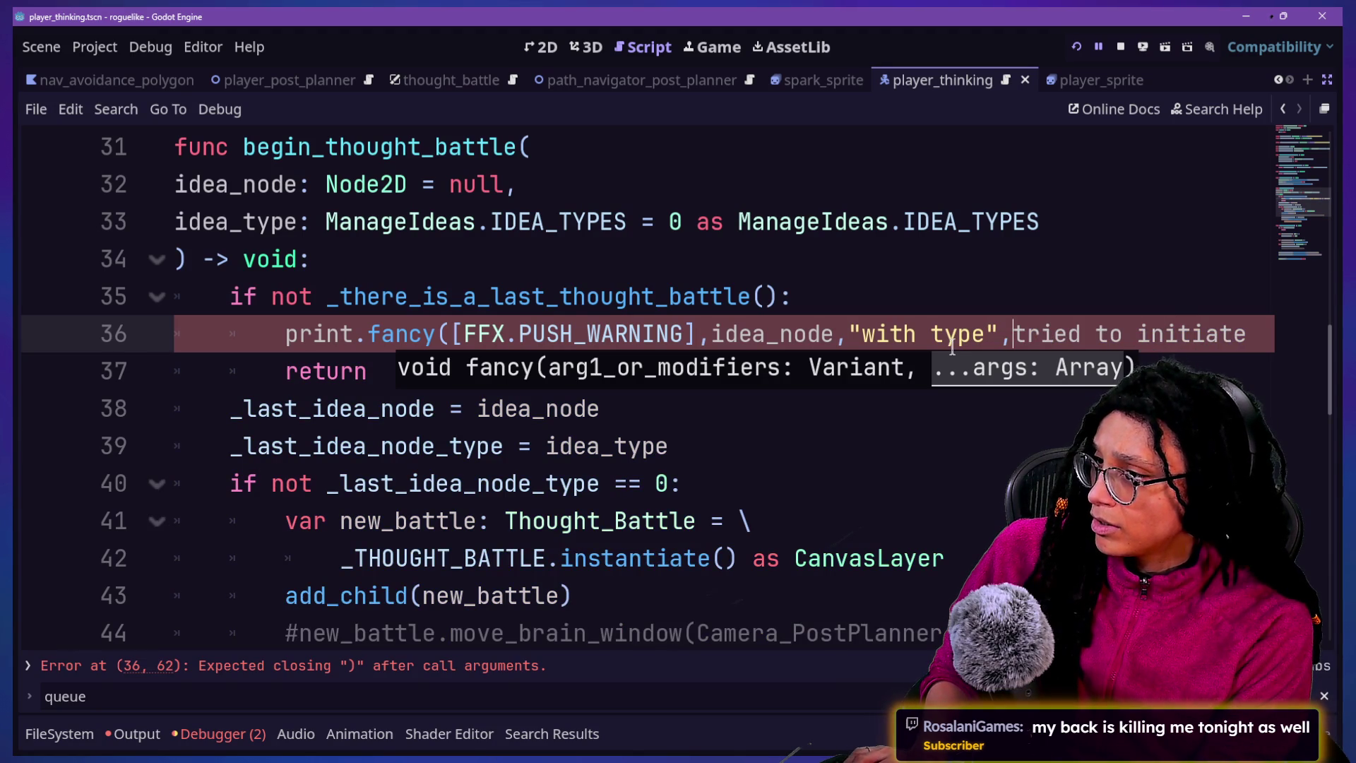
key(Return)
Add ManageIdeas.IDEA_TYPE.find_key(idea_type) to the warning and move the message onto its own line
text(ManageI)
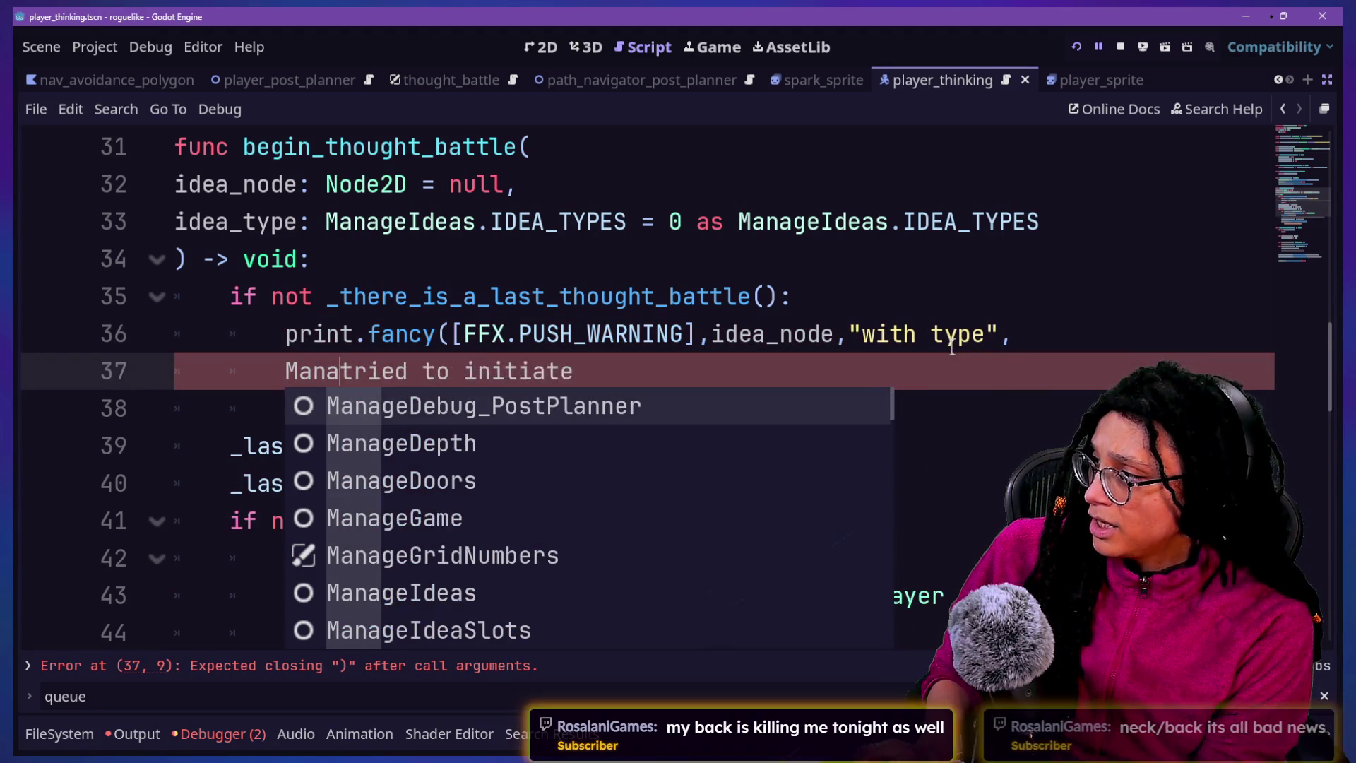
text(deas.IDE)
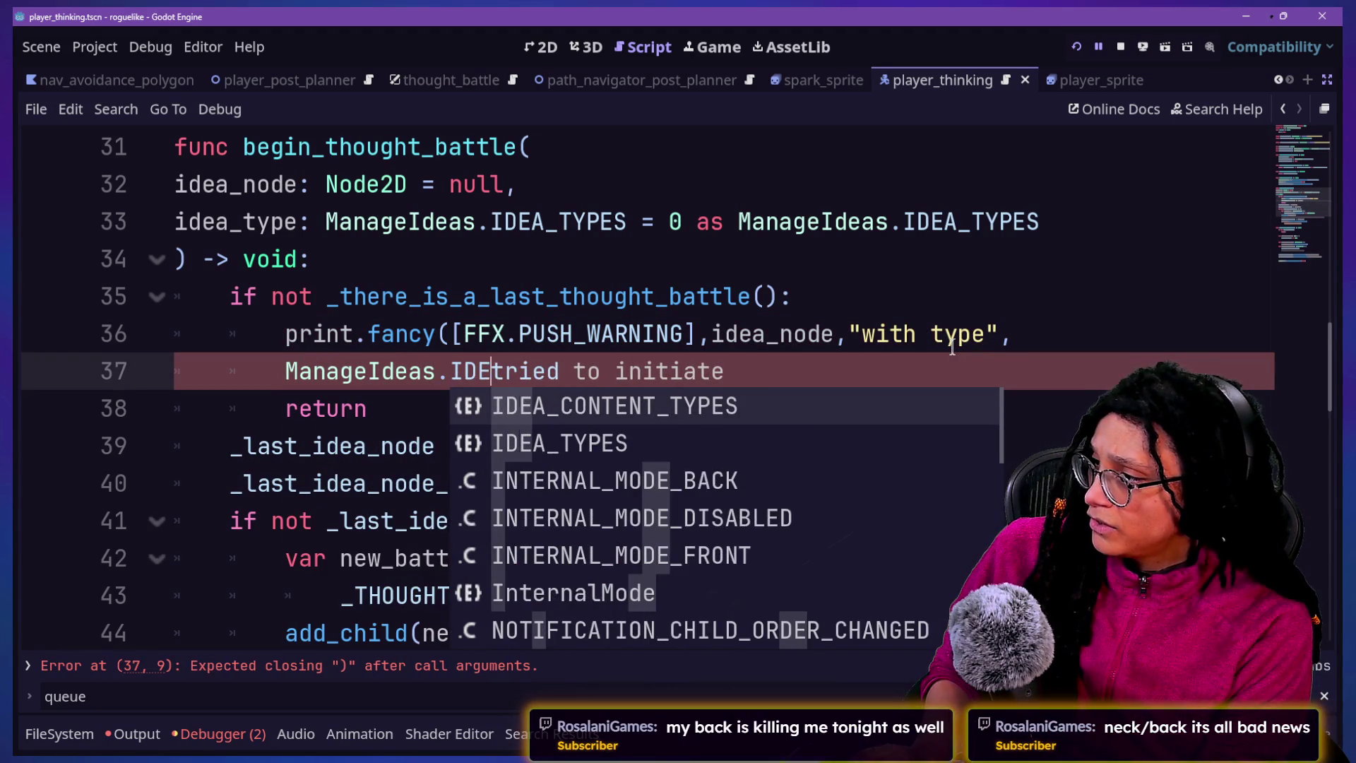
text(A_TY)
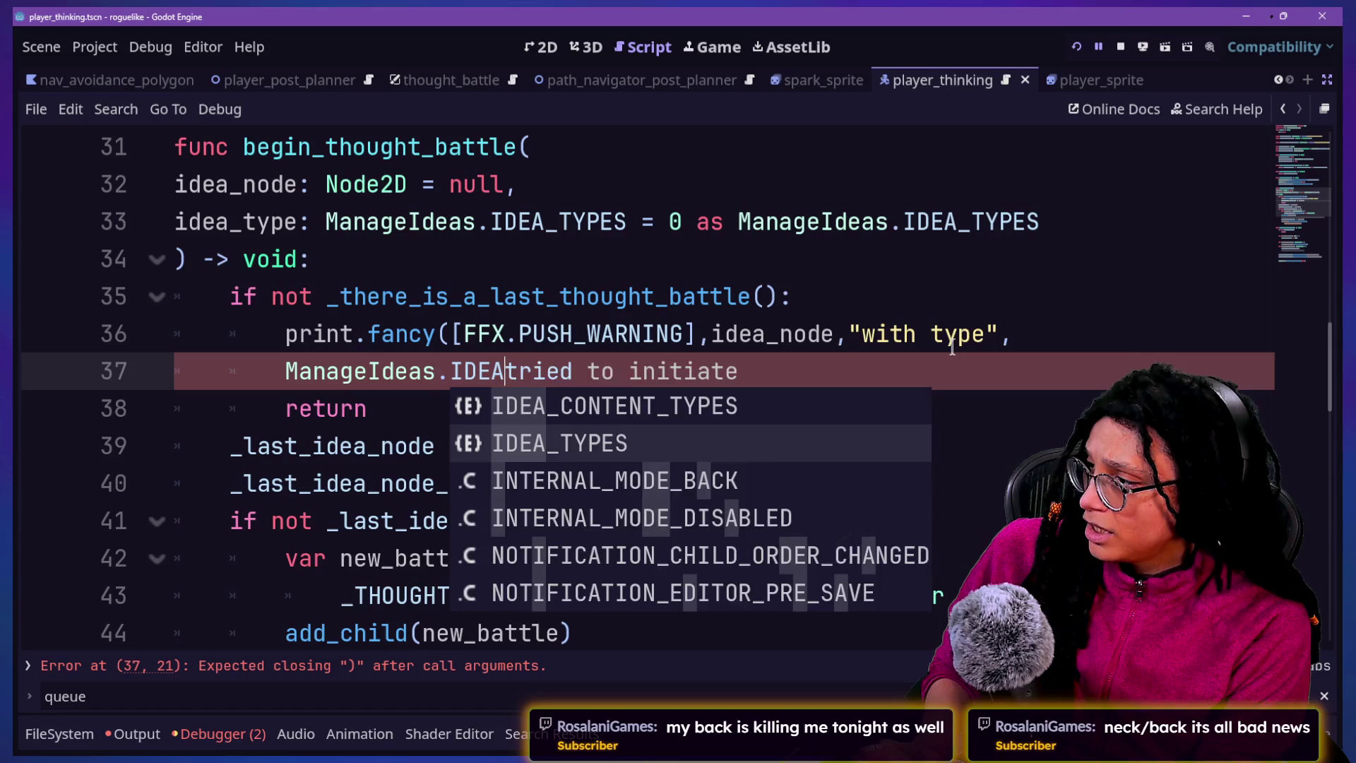
text(PE.find_ke)
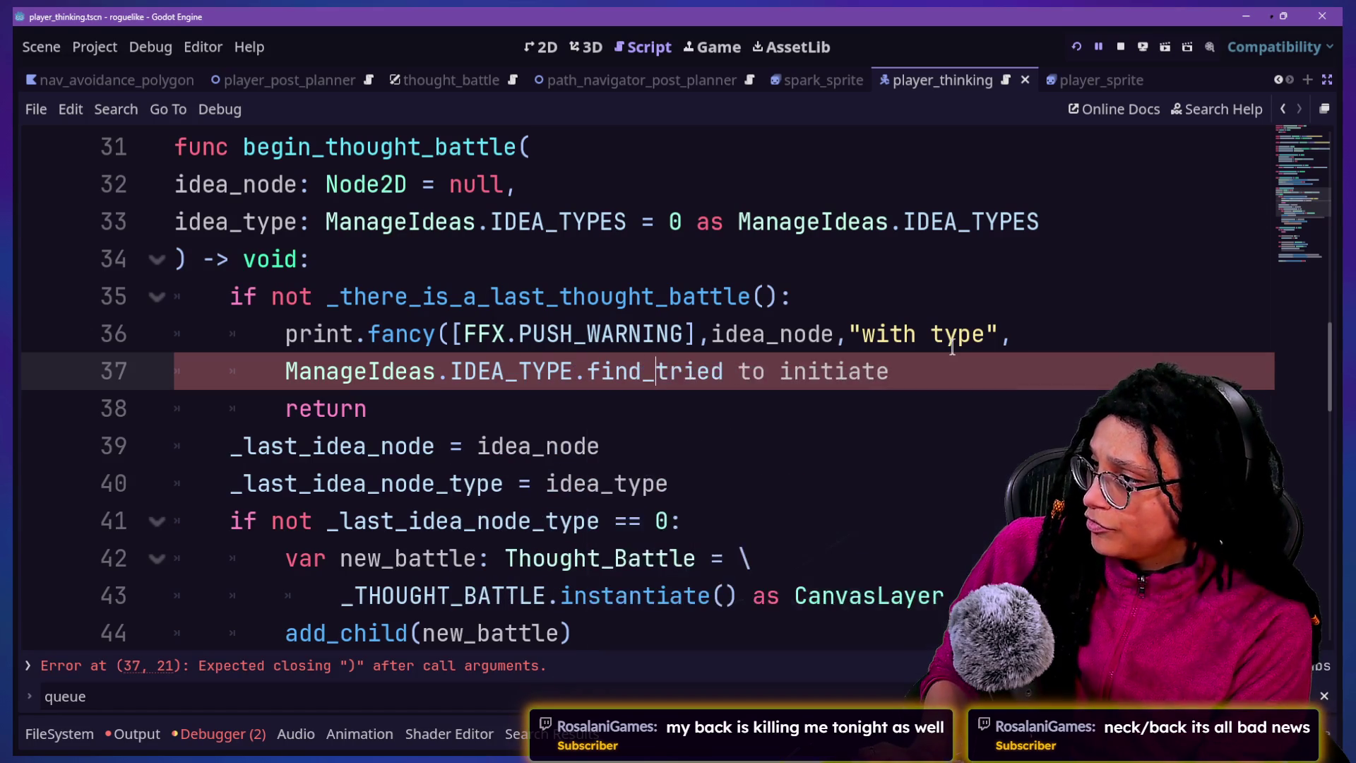
text(y()
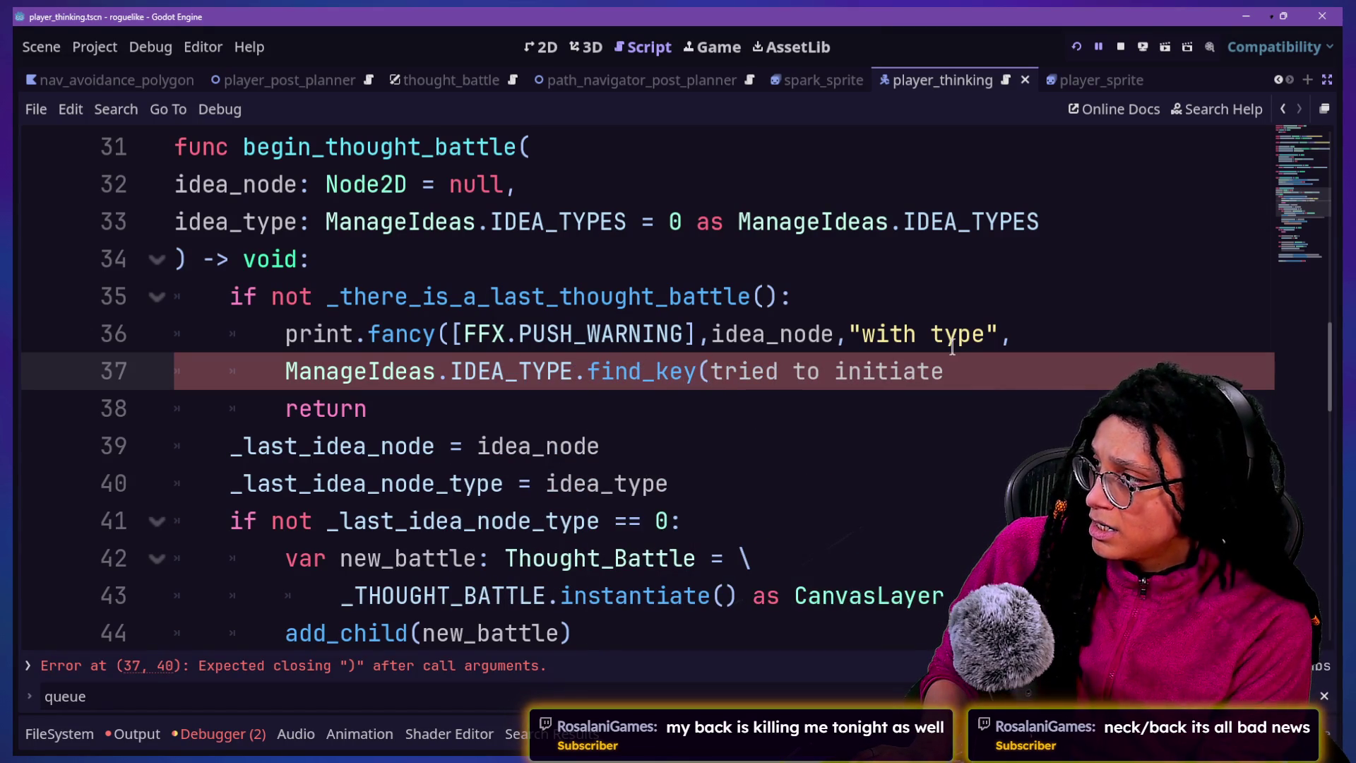
text(idea_type))
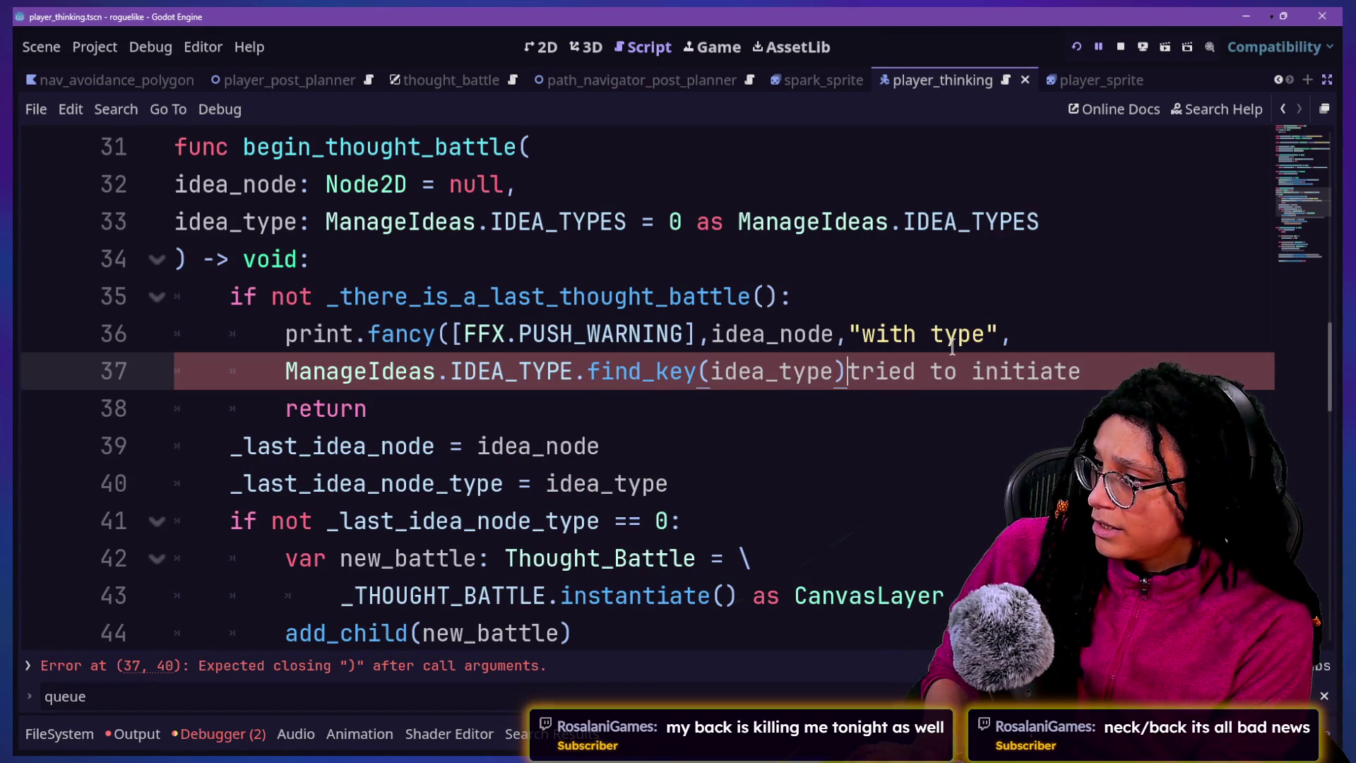
text(,)
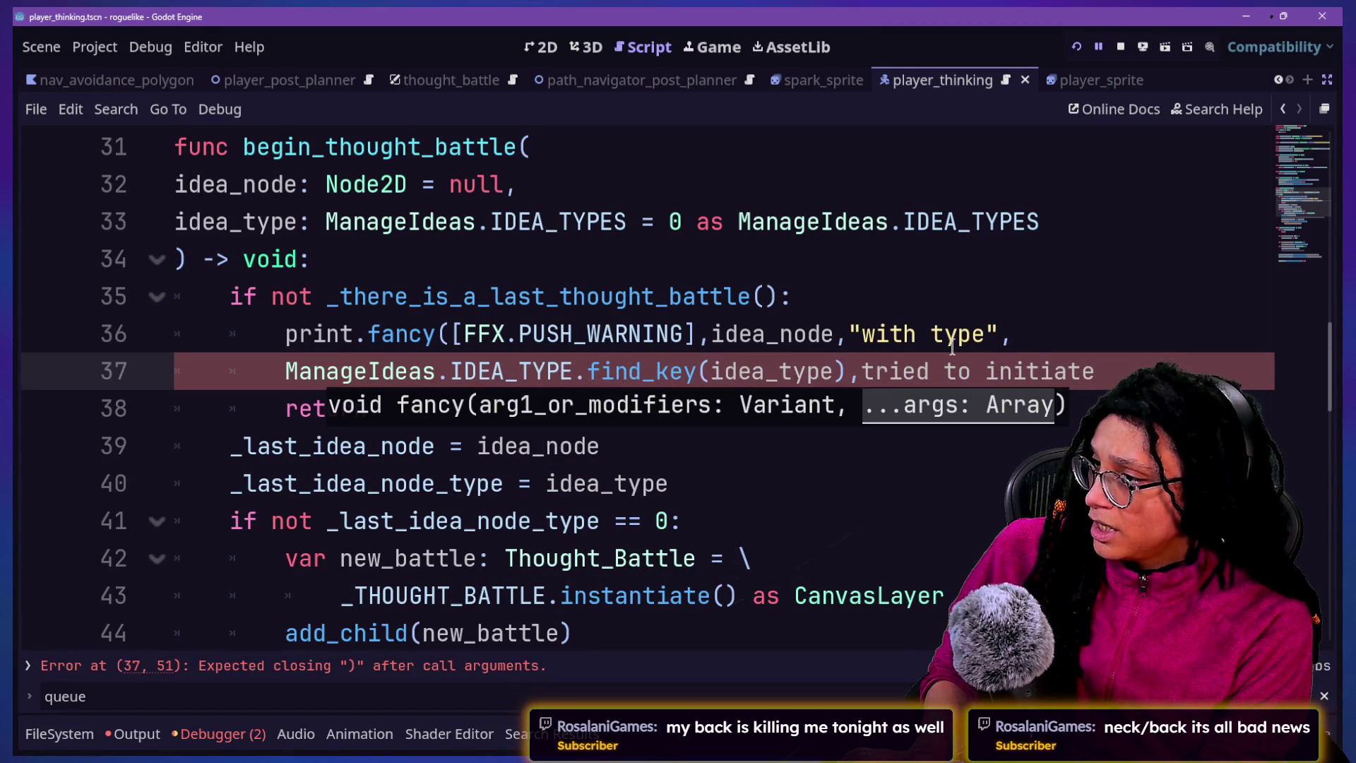
text(")
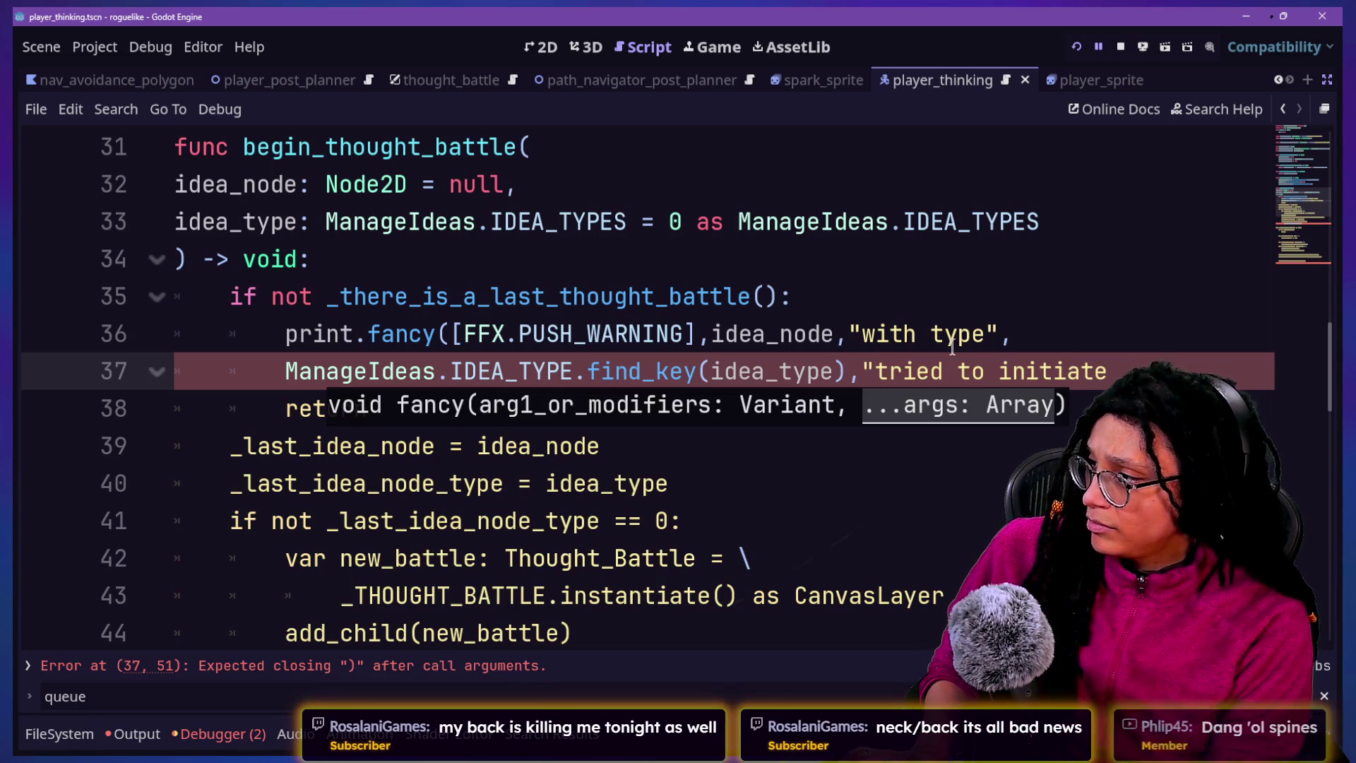
click(1139, 363)
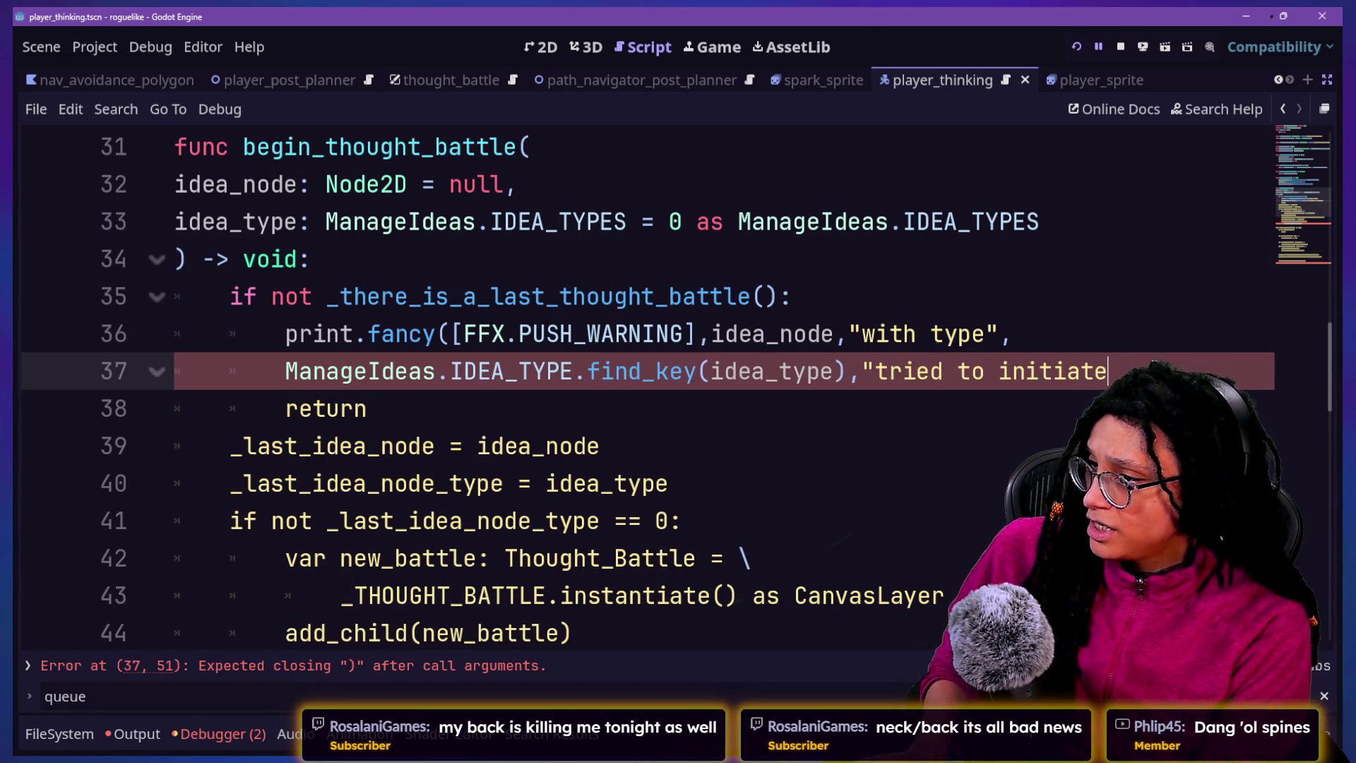
click(862, 371)
key(Return)
Complete the message text so it ends "thought battle already existed! ("
click(748, 435)
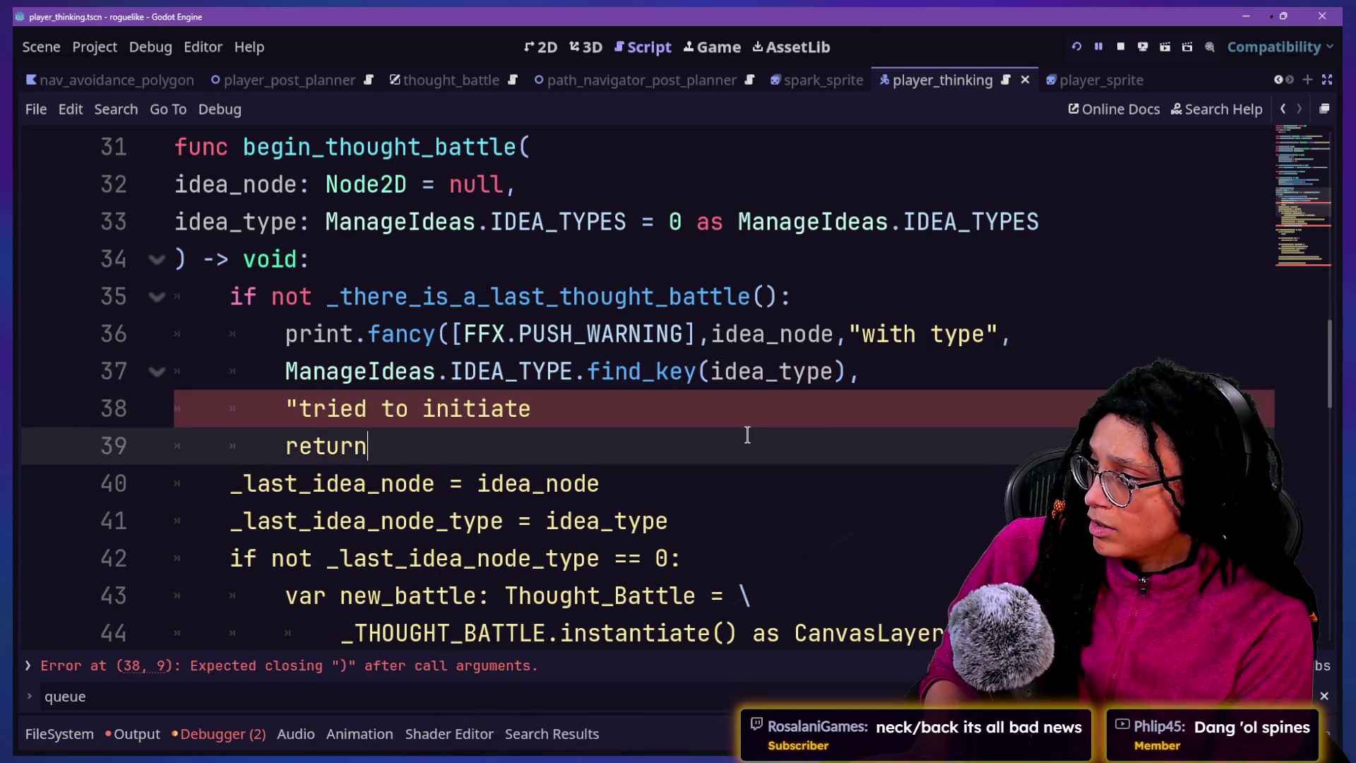
click(772, 415)
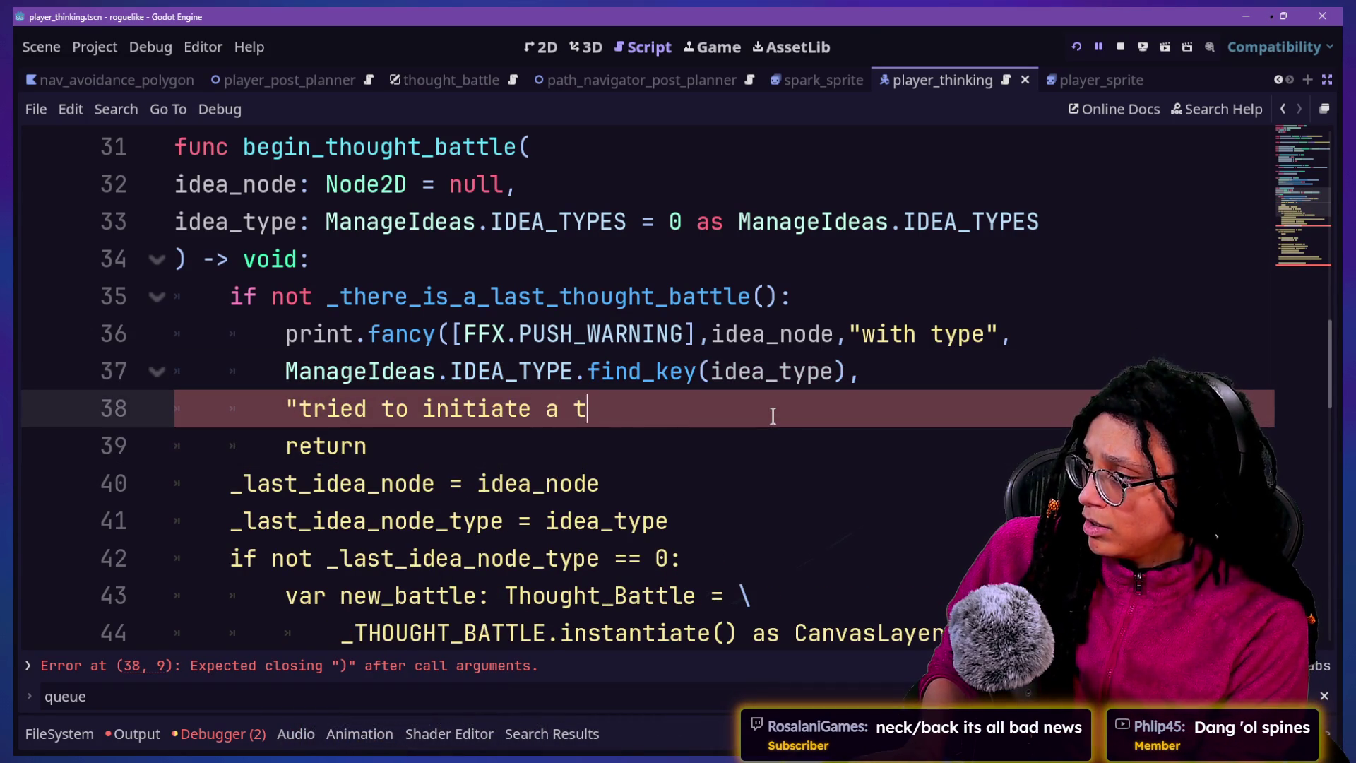
text(hought battle but)
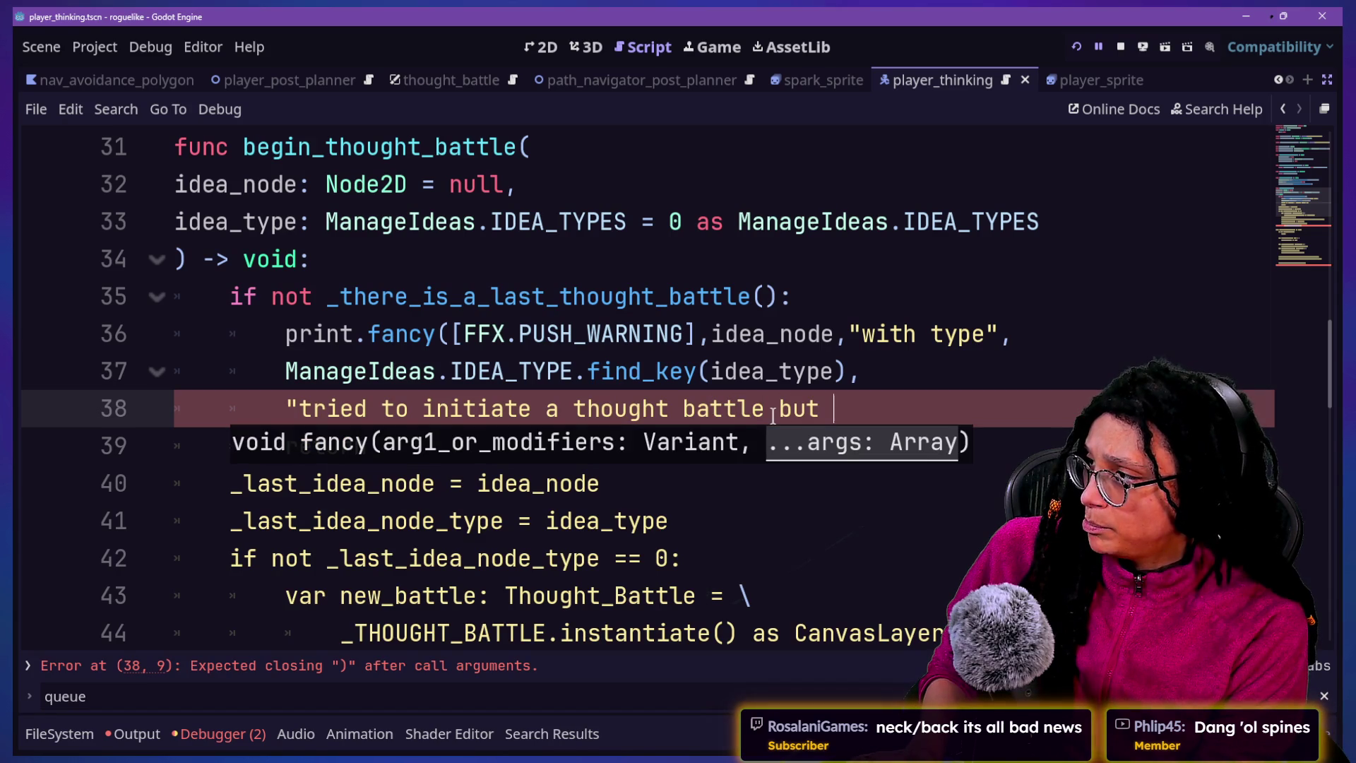
text(ou)
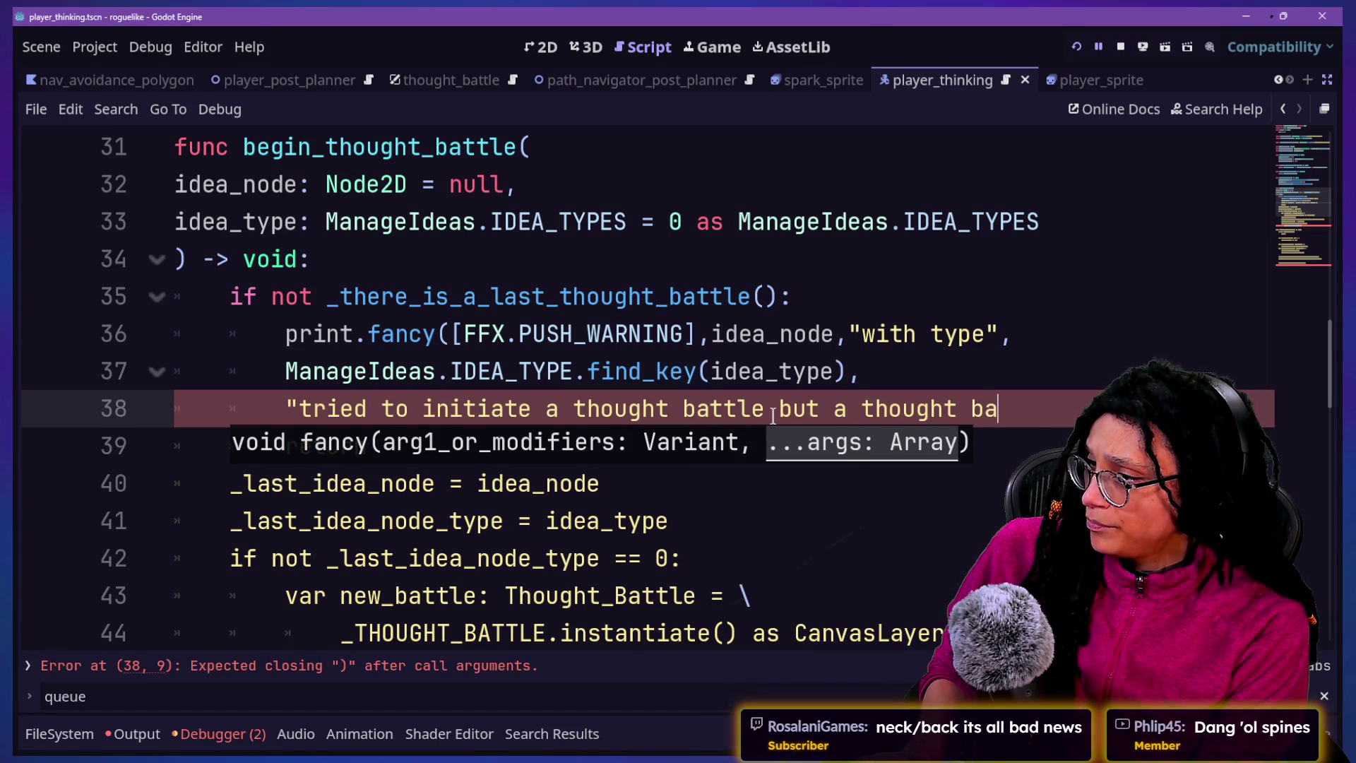
text(ttle al)
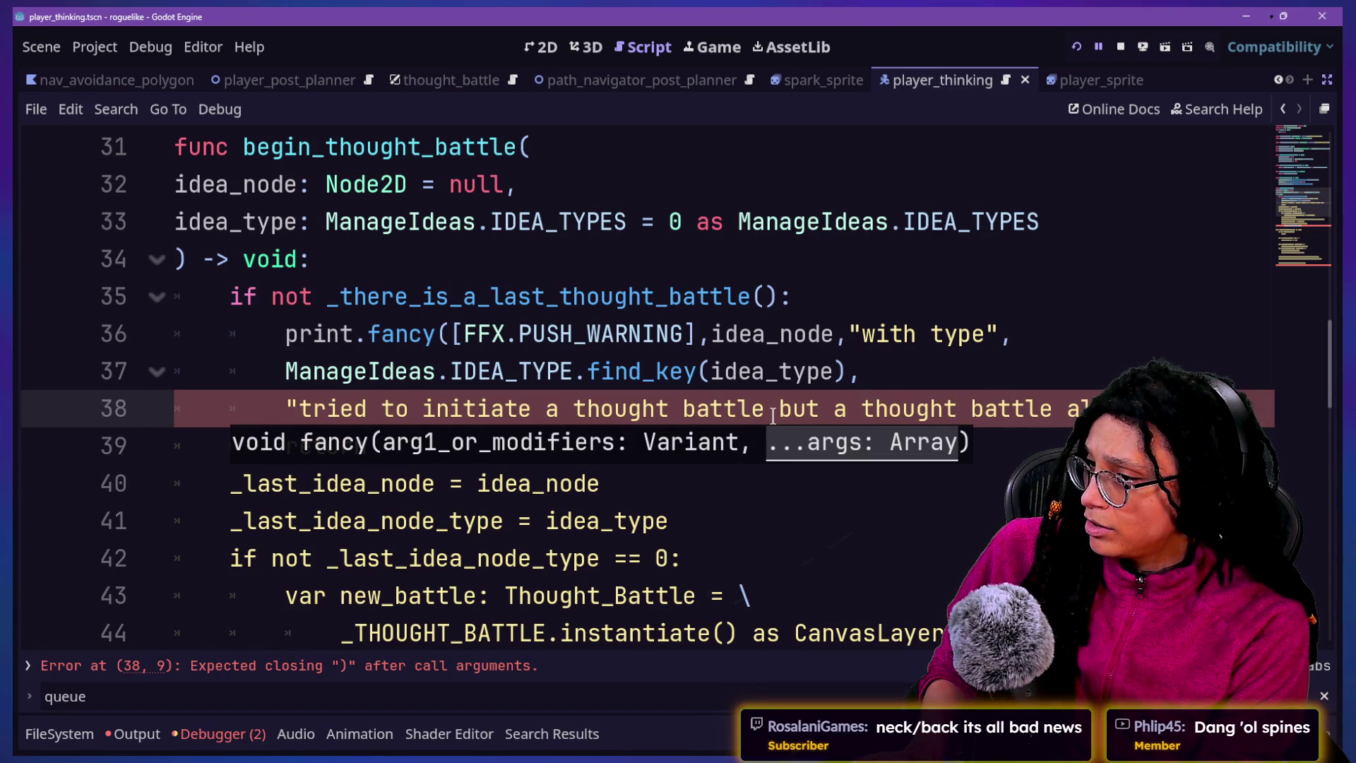
text(ready existes)
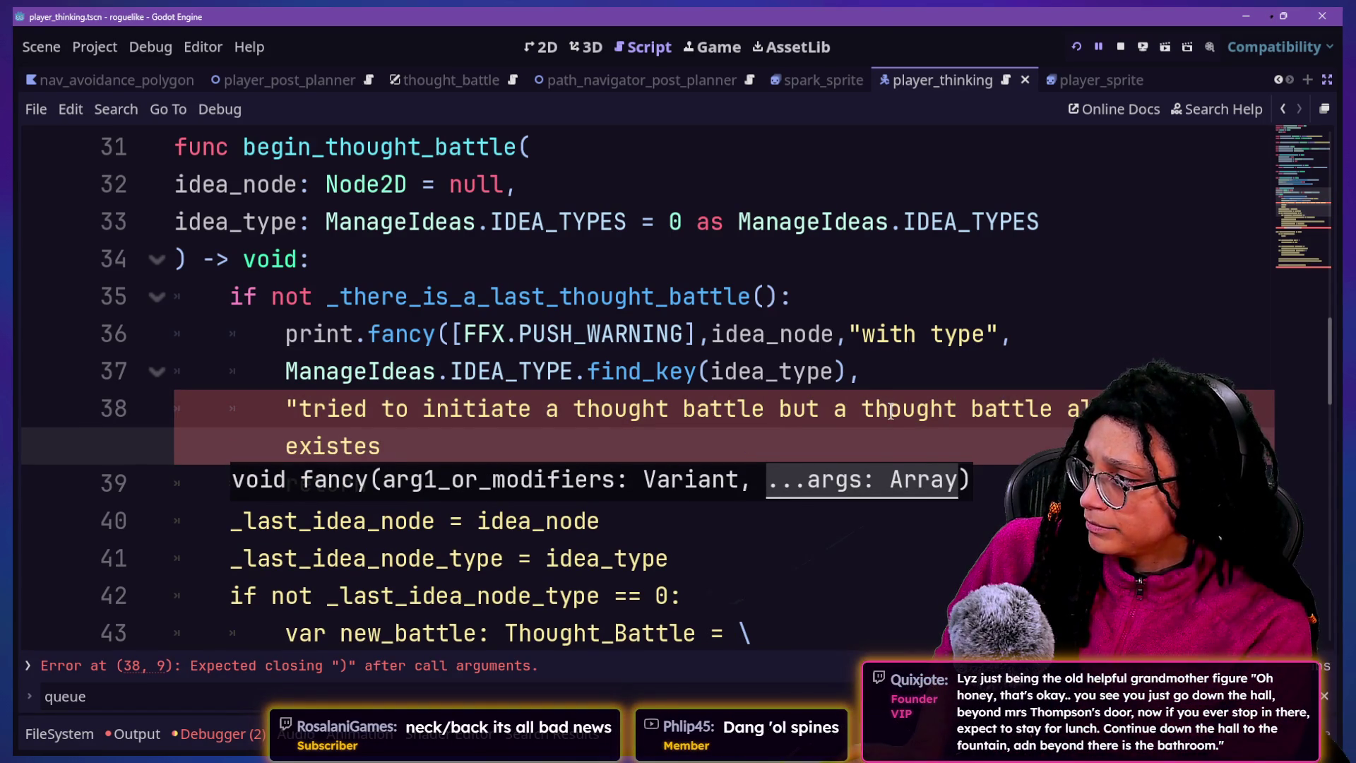
key(BackSpace)
text(d!)
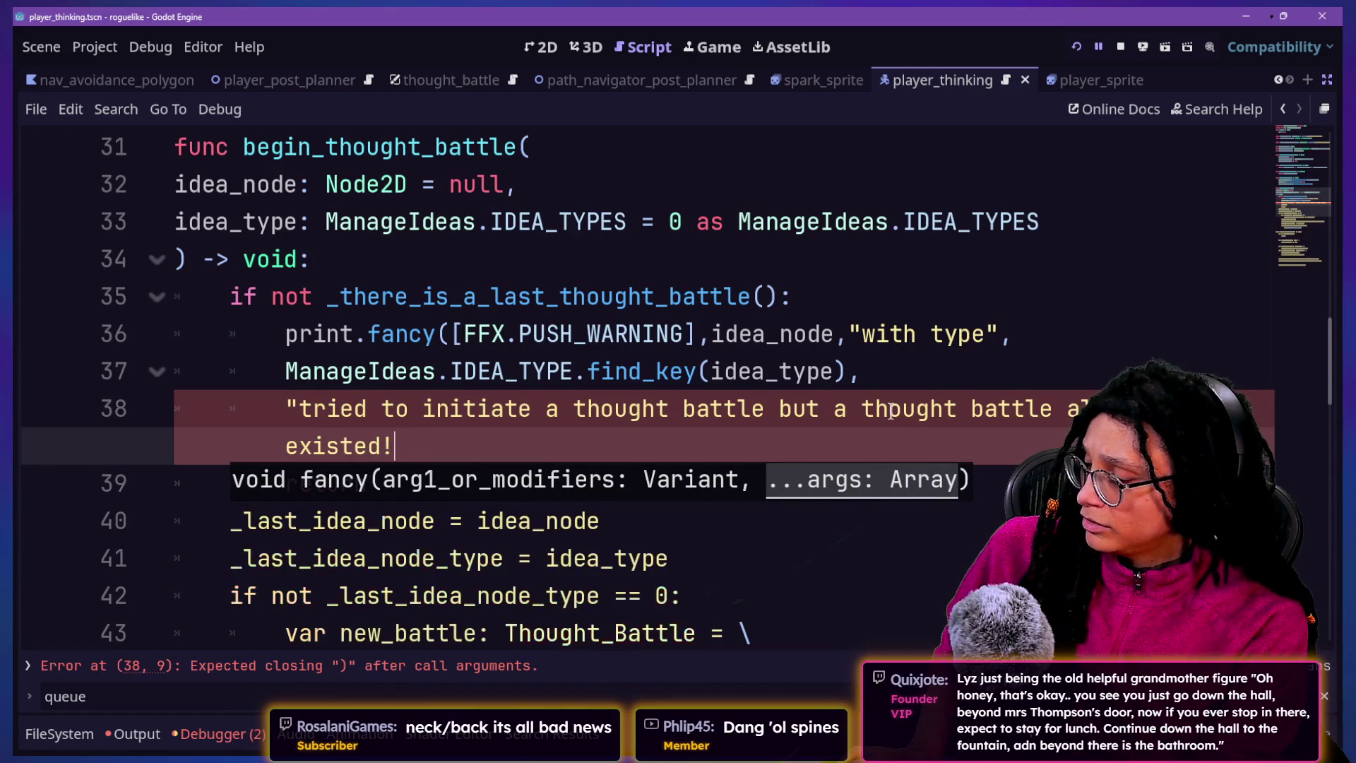
text( ()
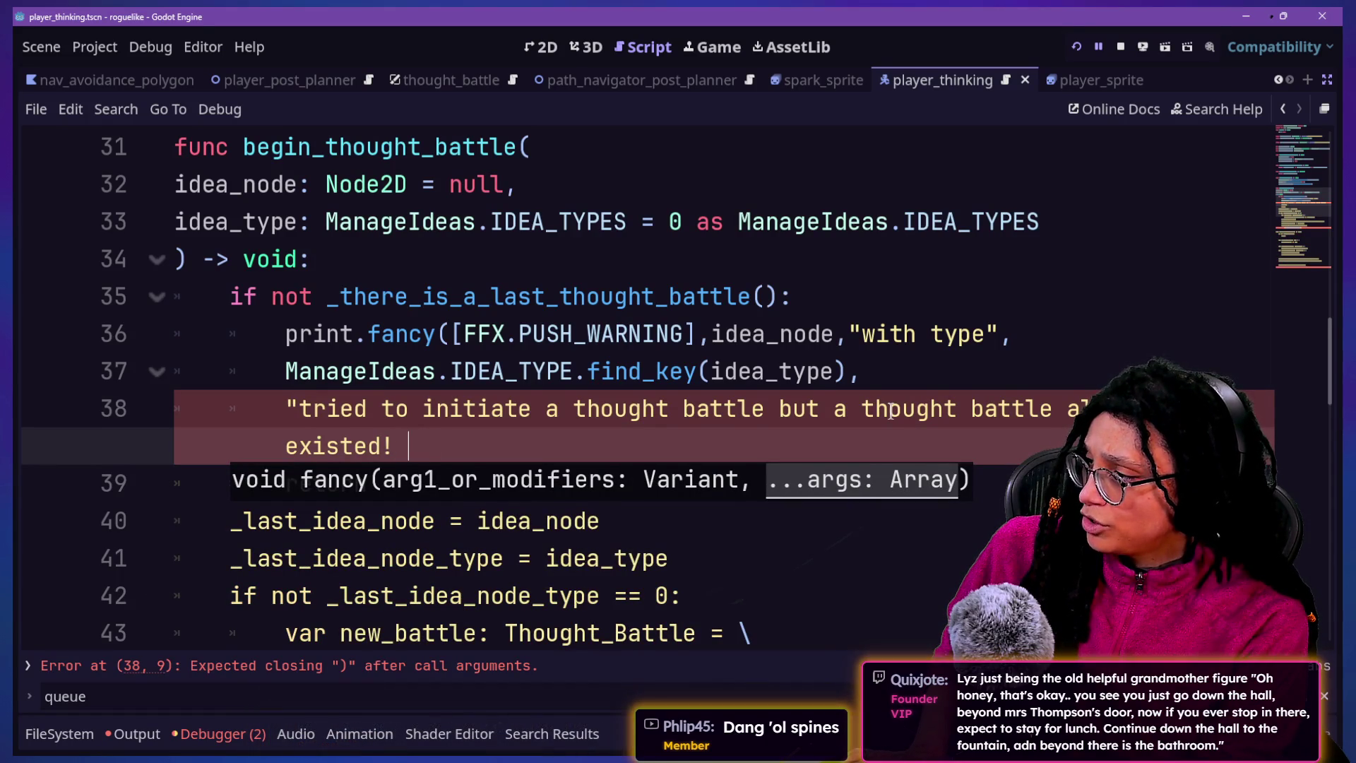
text(")
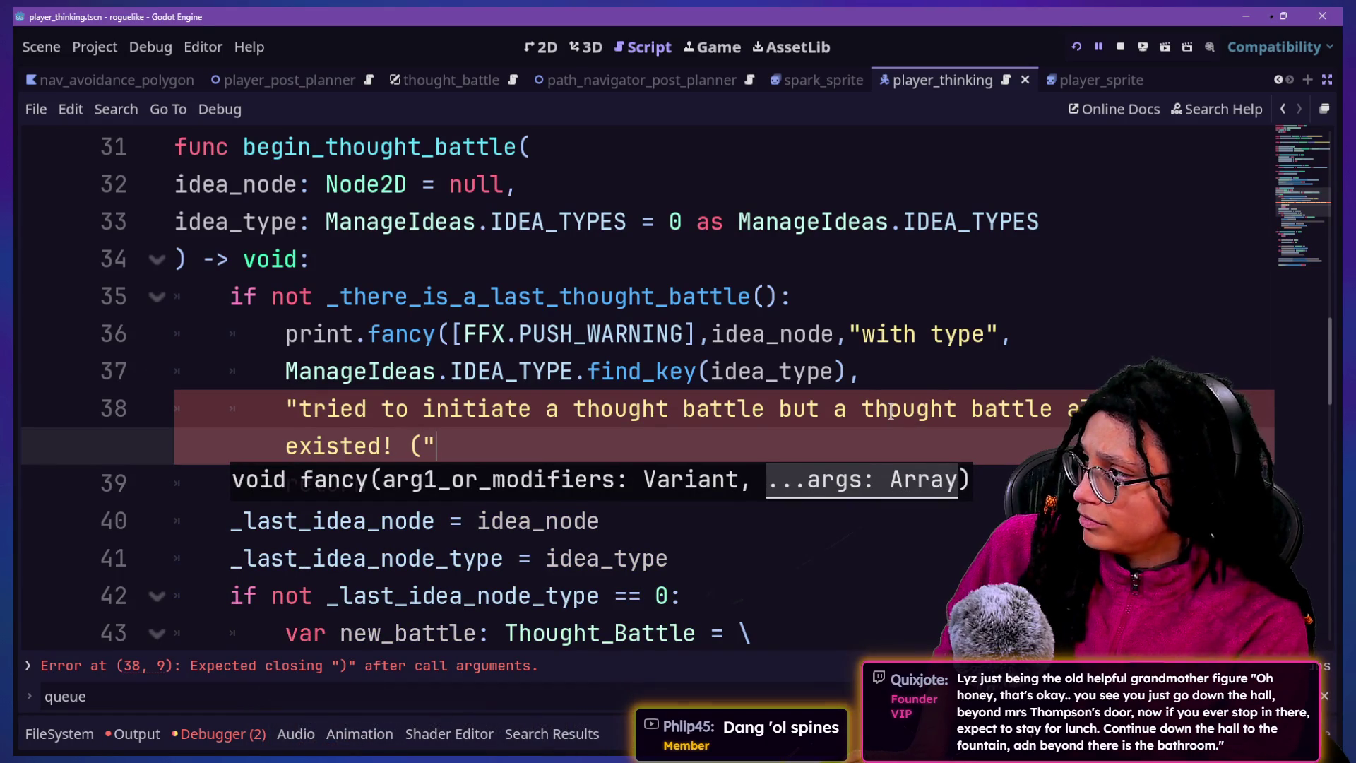
scroll(487, 305, up, 10)
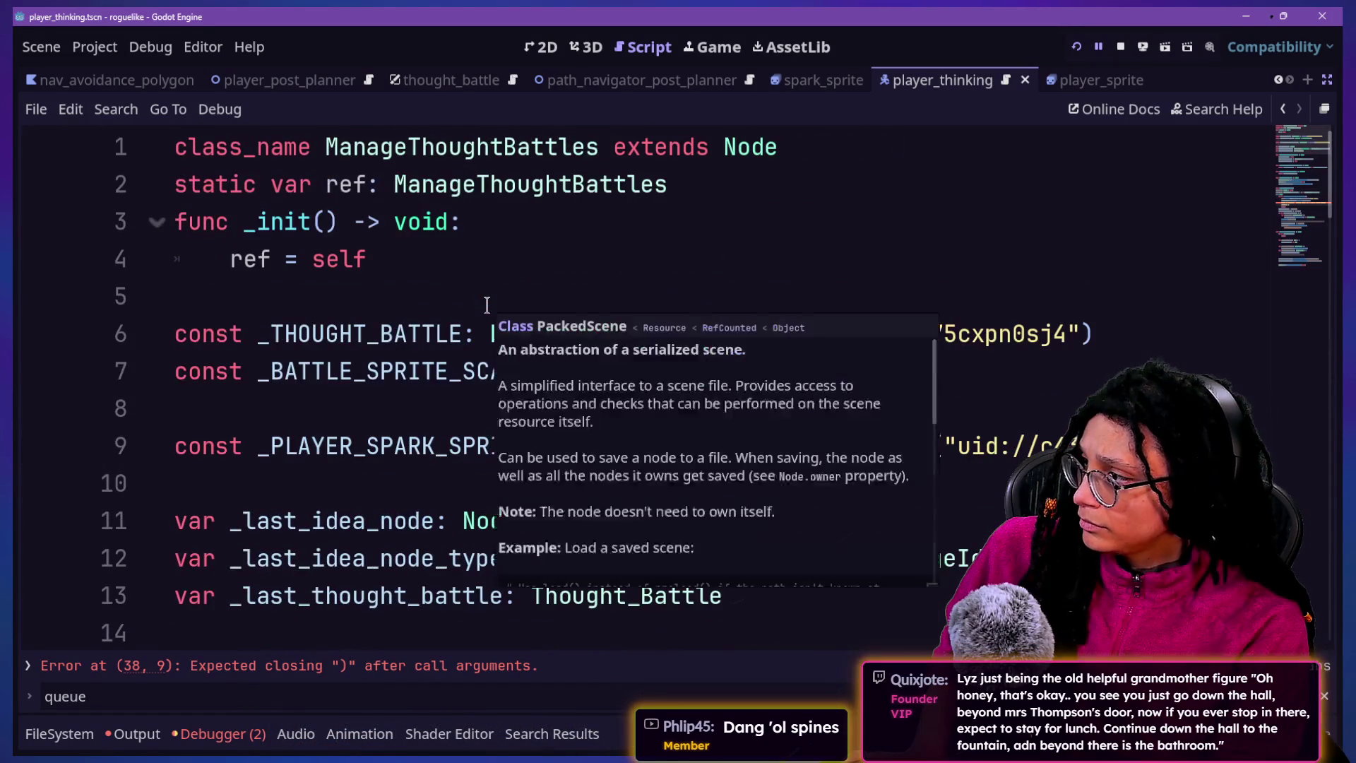
Append _last_thought_battle after the warning string, separated by a comma
scroll(486, 306, down, 2)
scroll(487, 304, down, 9)
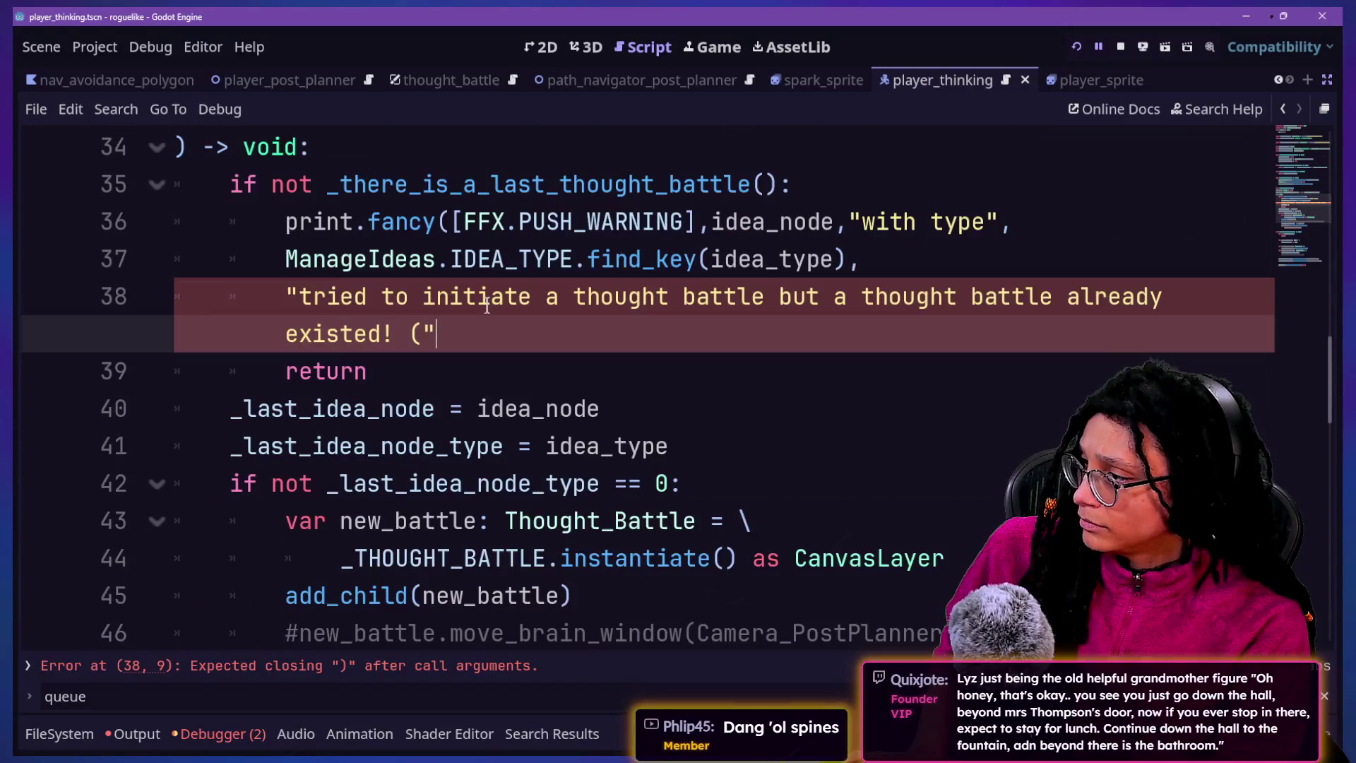
text(_last_thought)
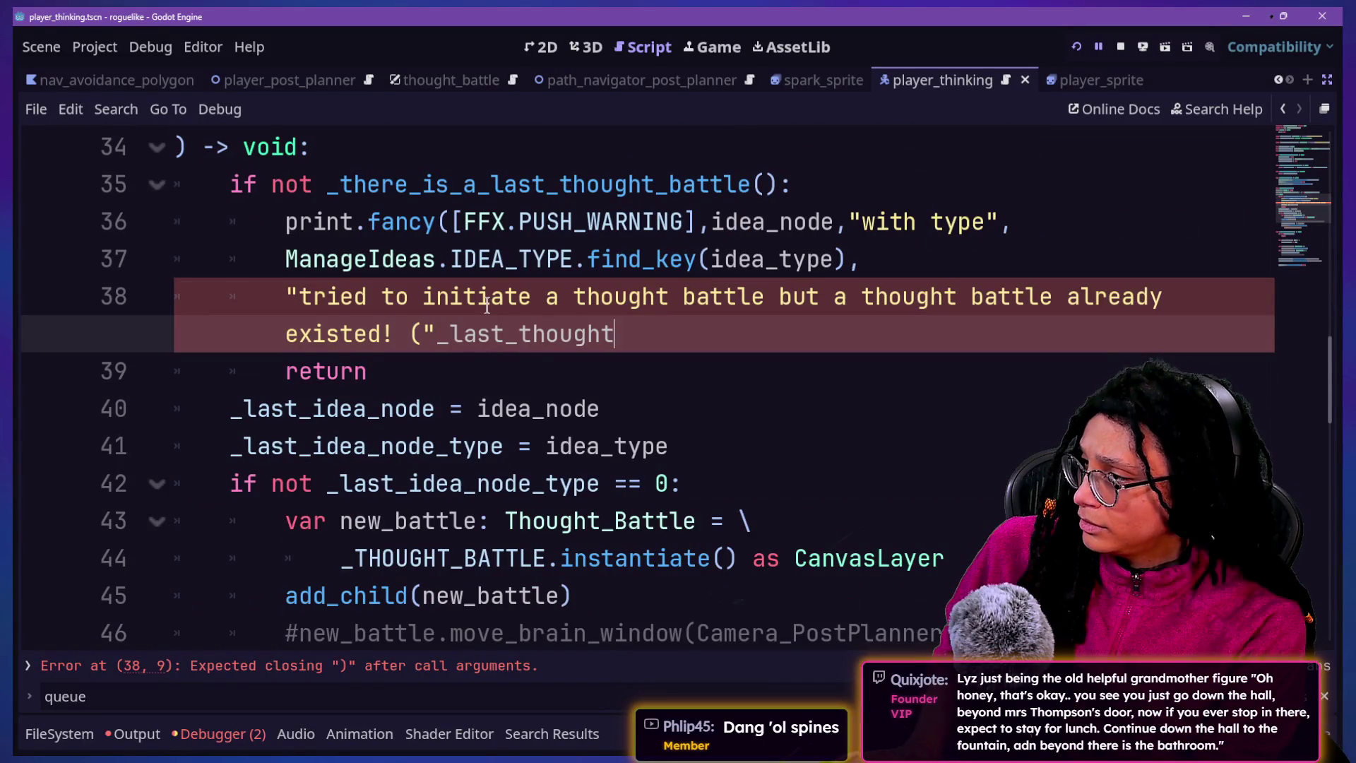
text(_battle)
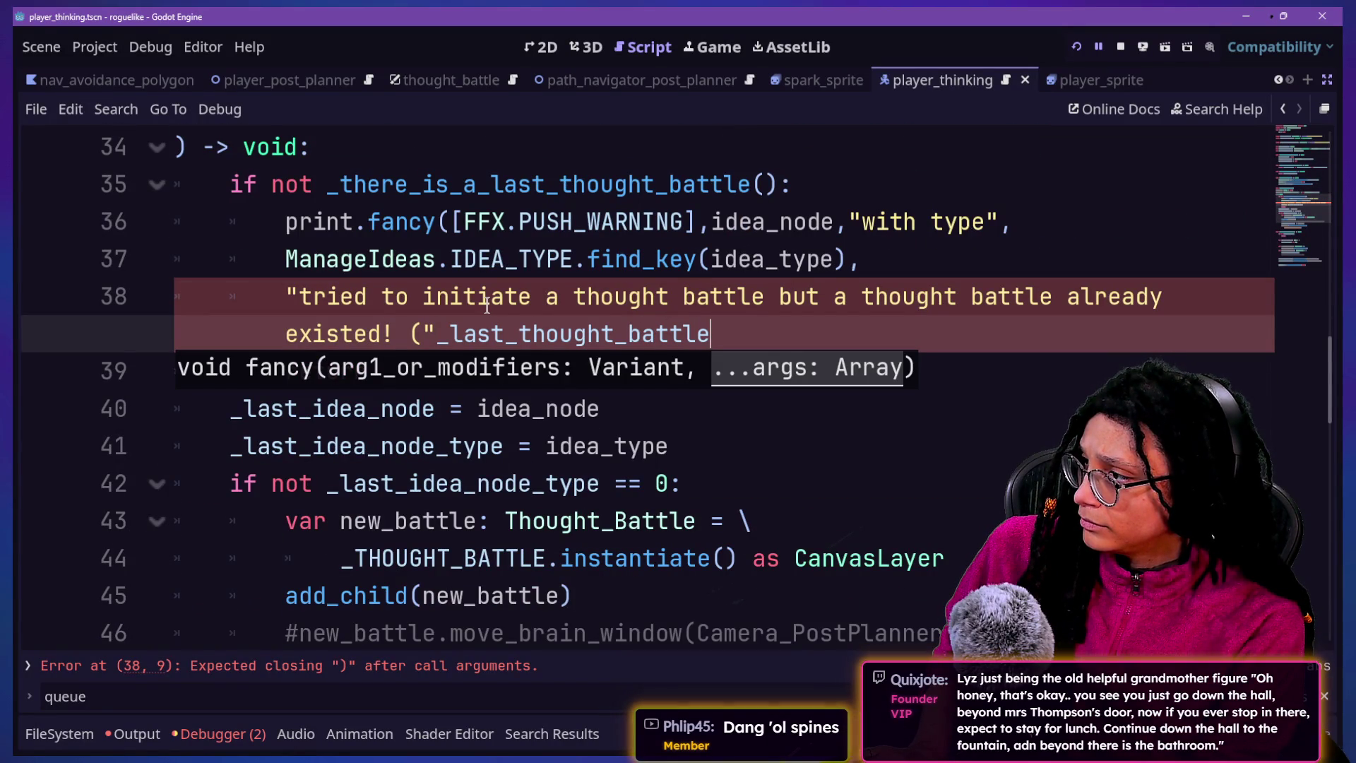
click(433, 346)
text(,)
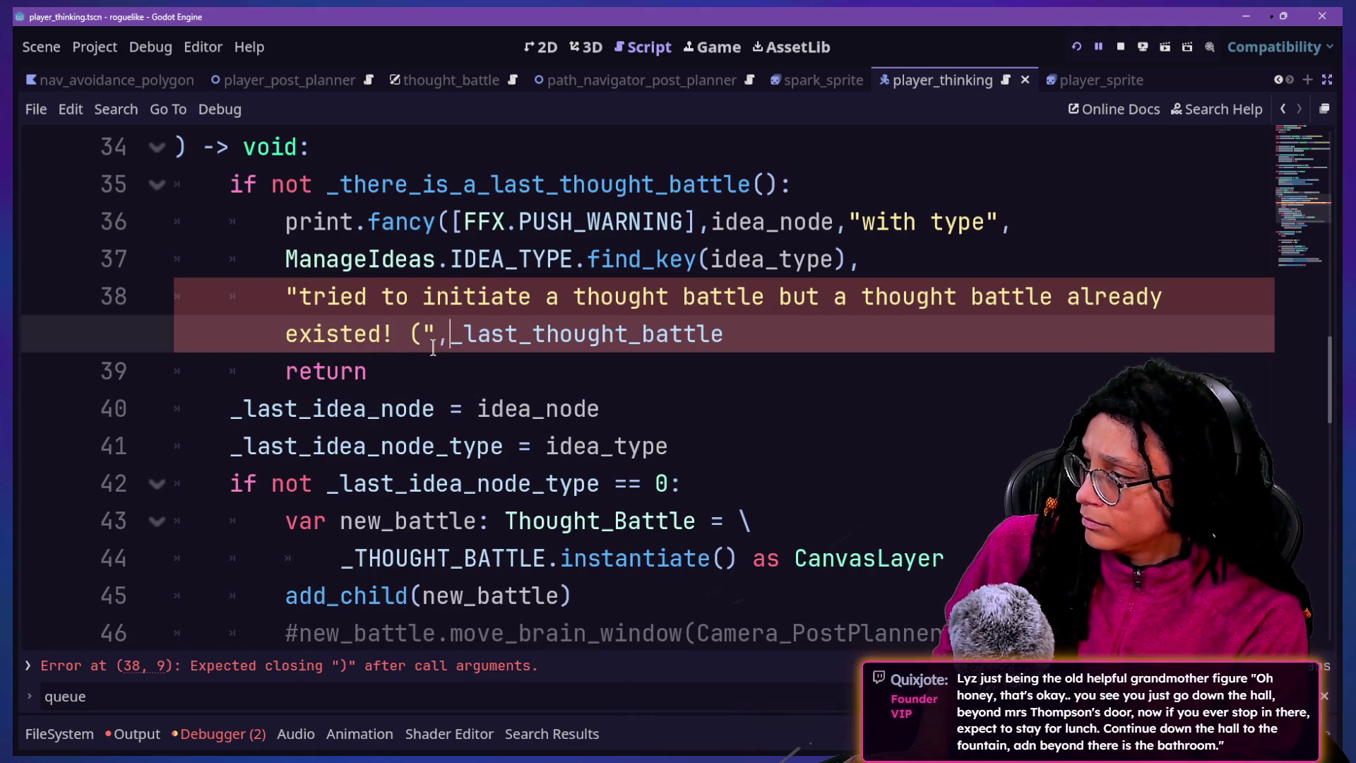
click(810, 330)
text())
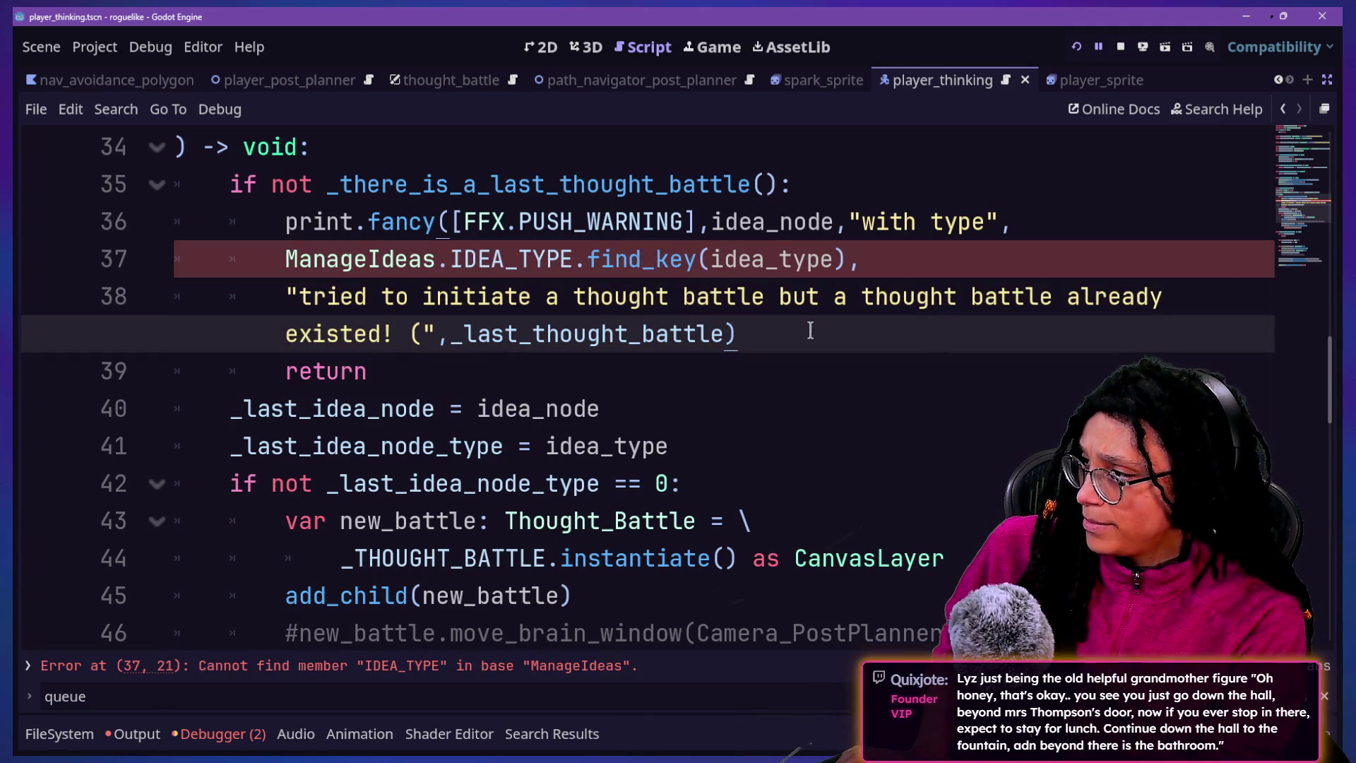
Correct IDEA_TYPE to IDEA_TYPES on line 37, then save and run with F5
click(588, 259)
text(S)
click(733, 419)
key(F5)
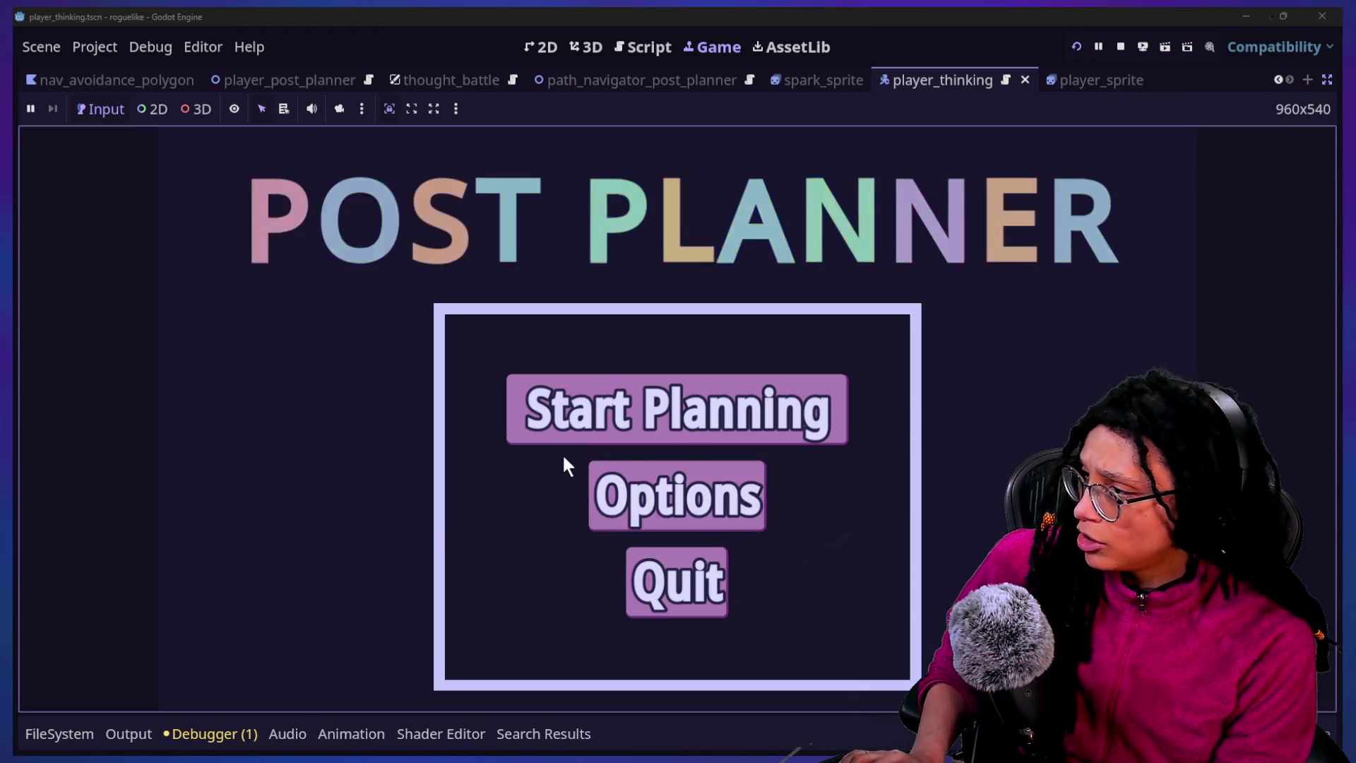
Play into the Catstagram level, review the 11 debugger errors, then return to the script
click(545, 417)
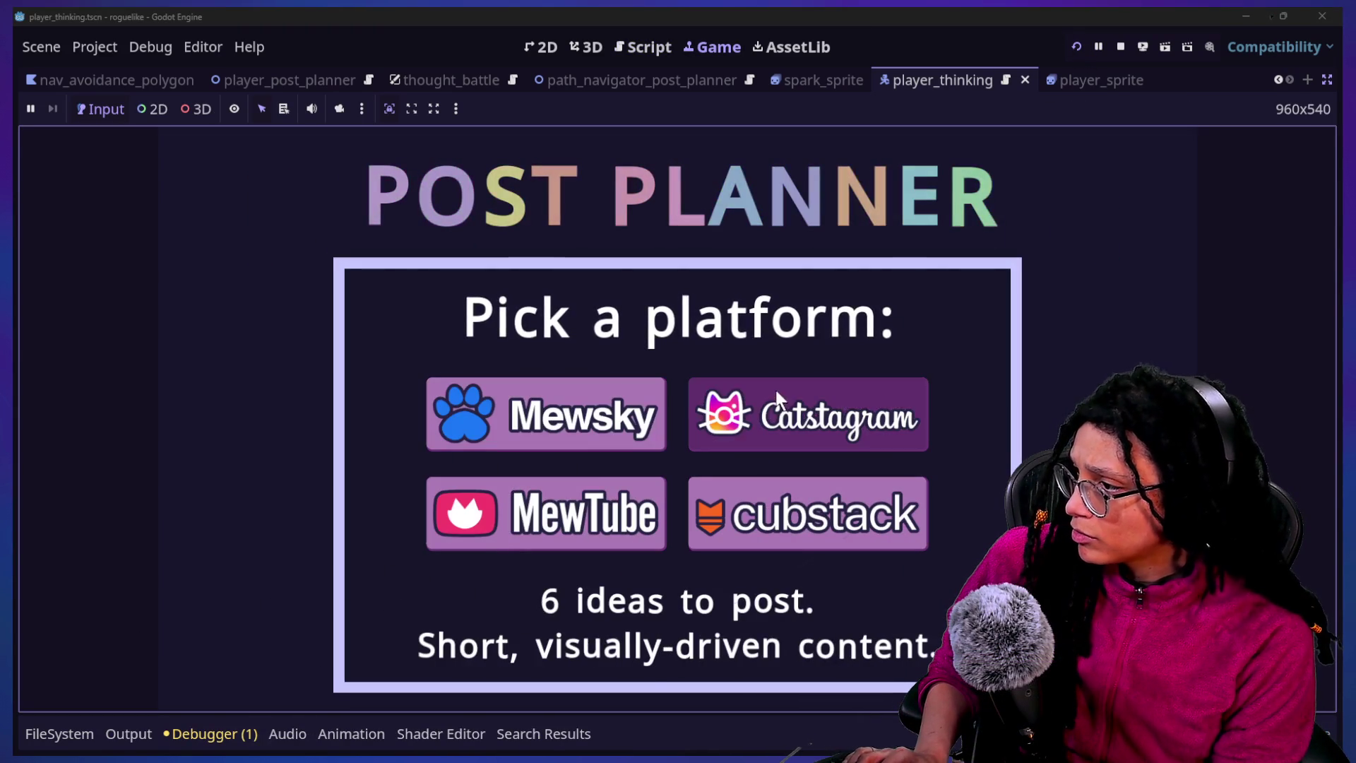
click(802, 424)
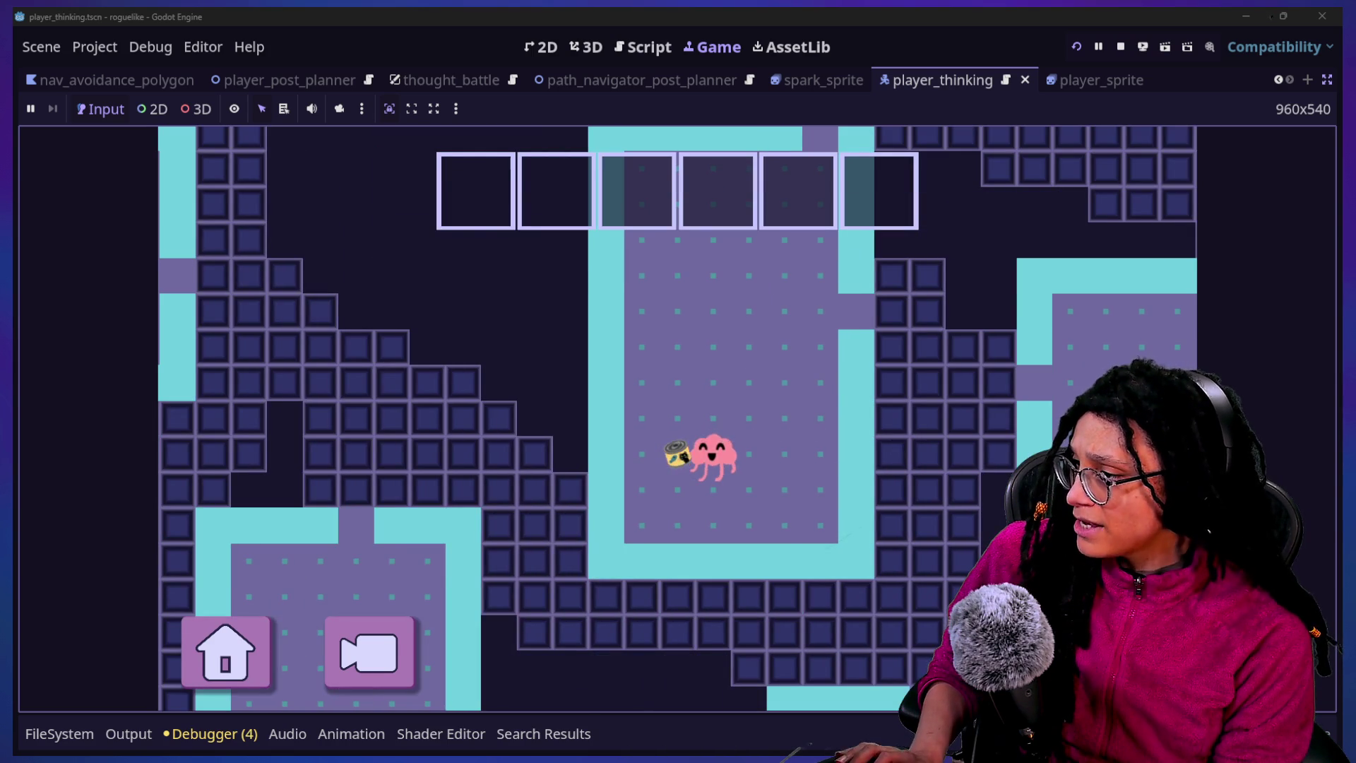
click(188, 734)
click(146, 522)
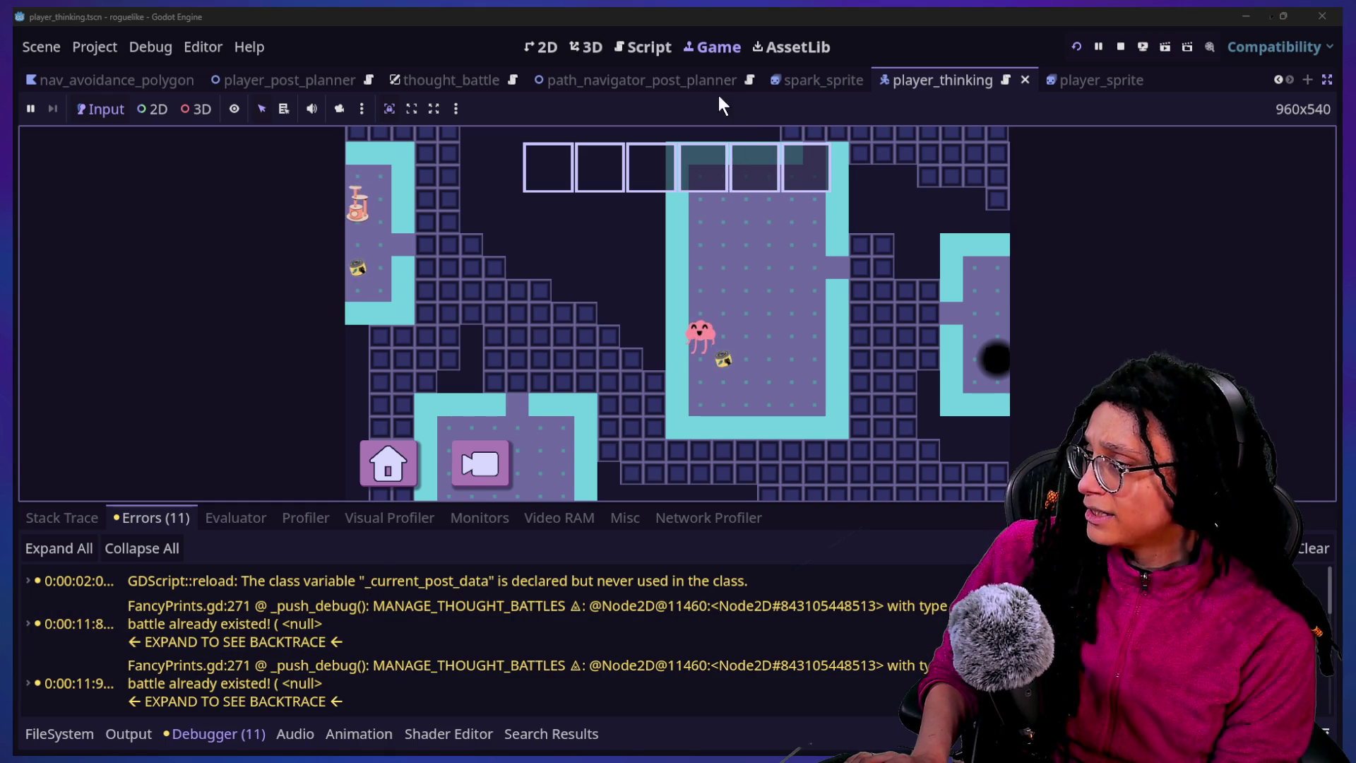
click(650, 48)
scroll(788, 366, up, 8)
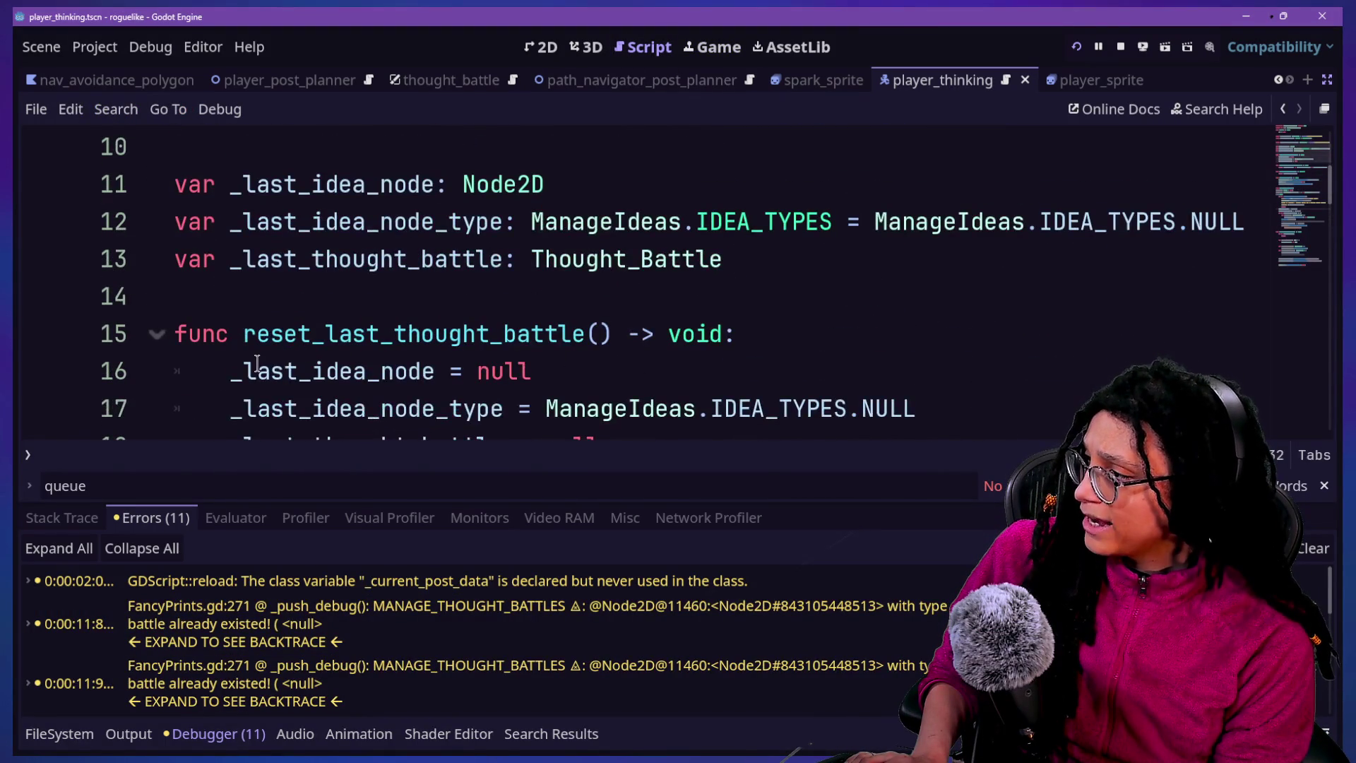
Delete the extra idea node and type conditions from line 21's return and save
scroll(256, 363, down, 1)
click(388, 259)
drag(244, 296, 420, 319)
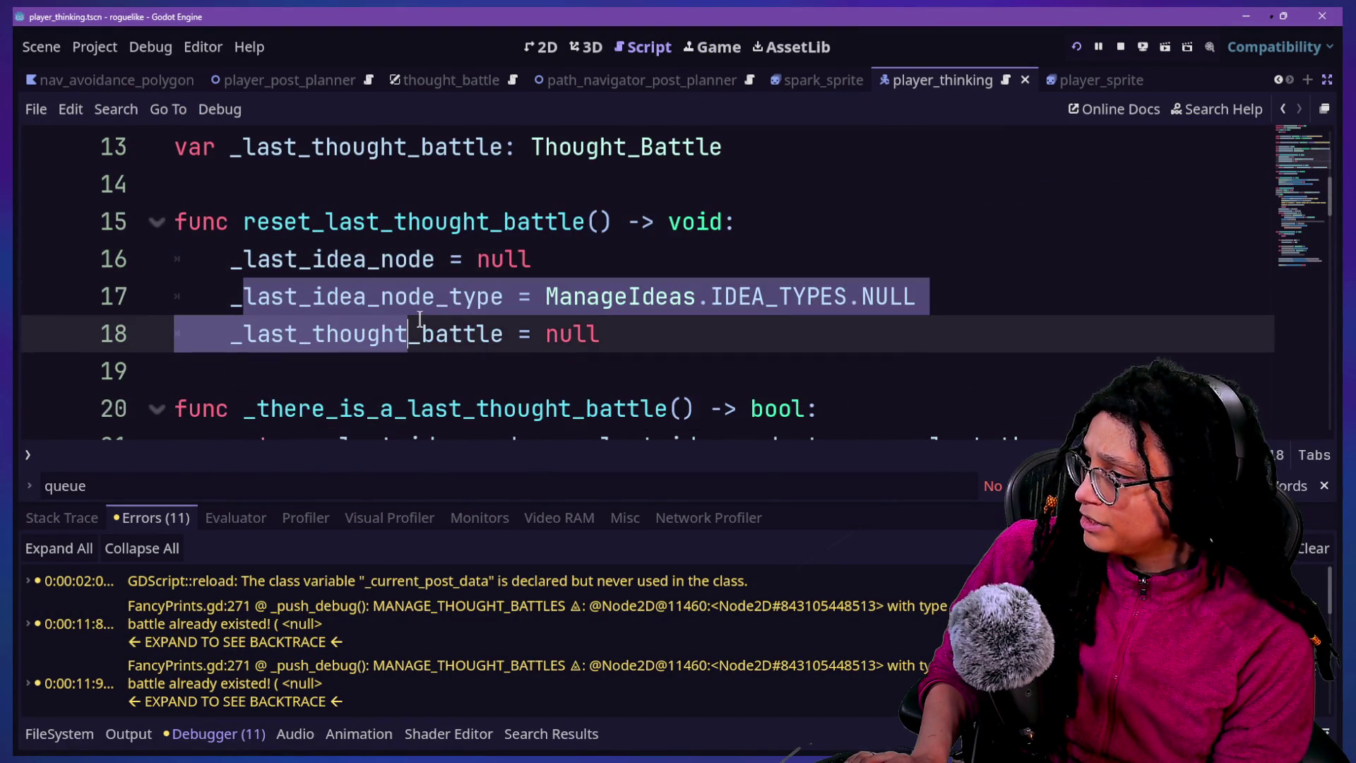
scroll(445, 325, down, 1)
click(502, 333)
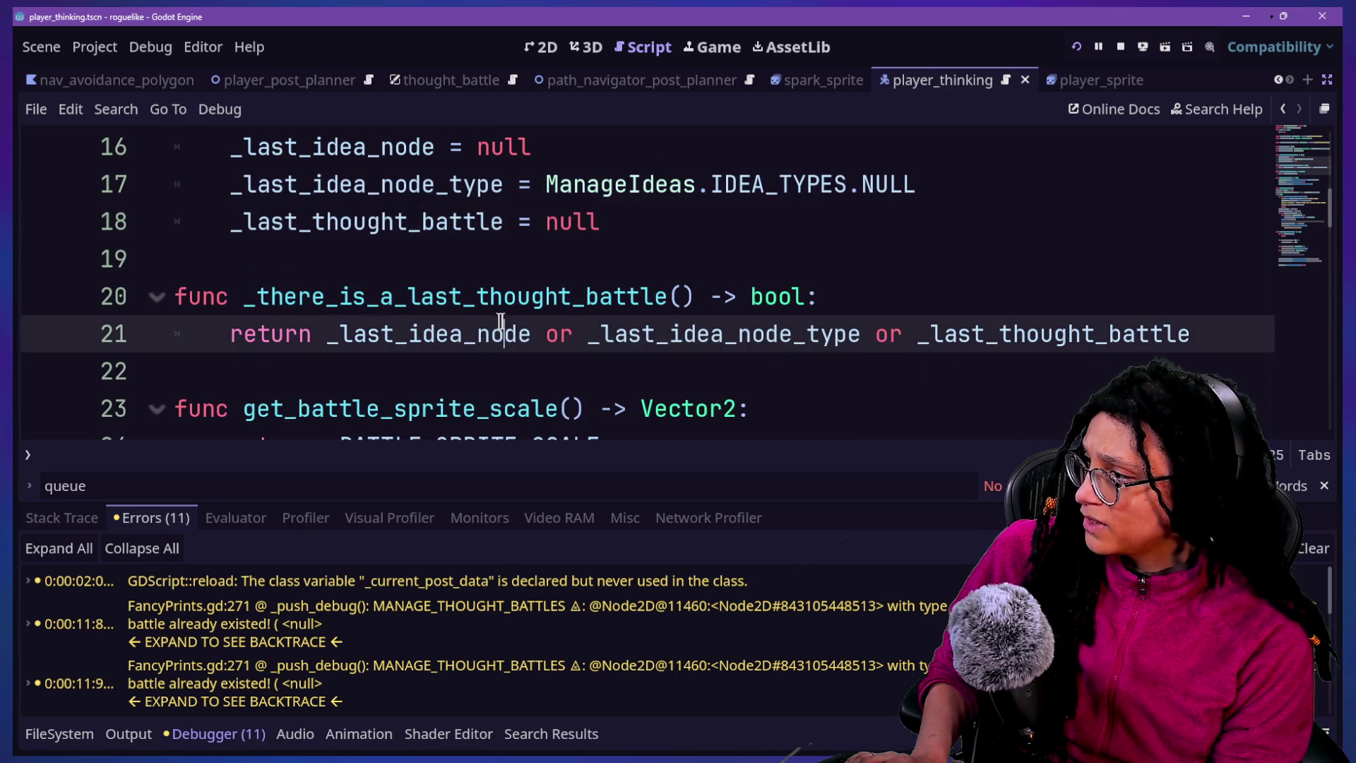
drag(317, 332, 916, 338)
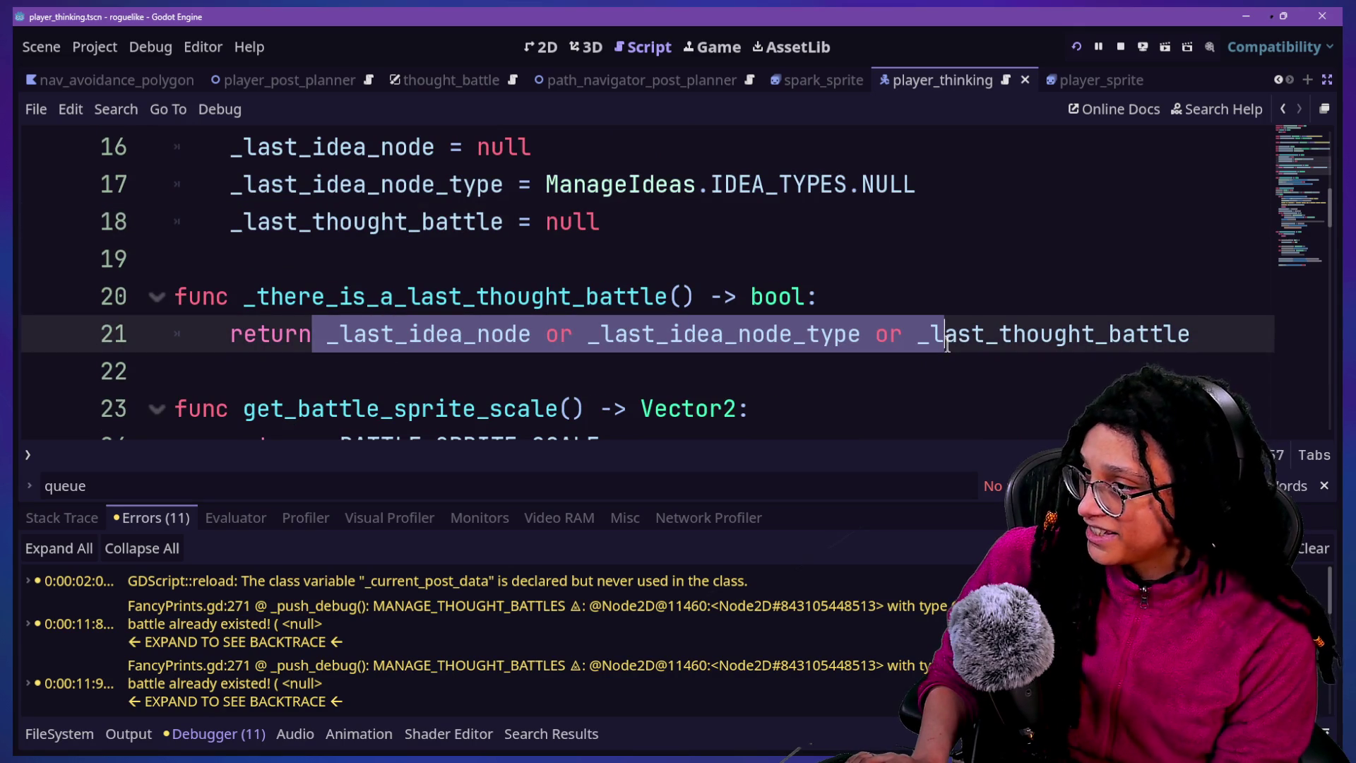
key(BackSpace)
key(ctrl+s)
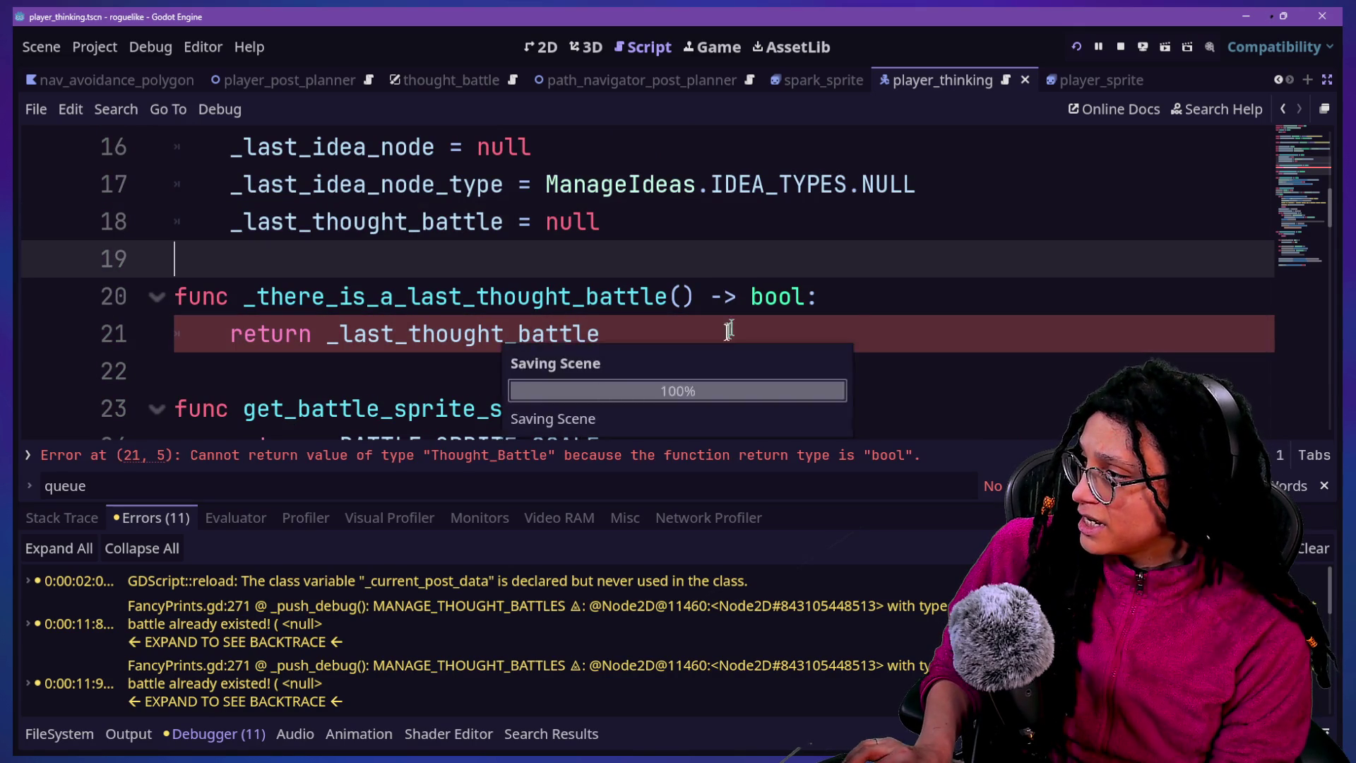
Make line 21 return not _last_thought_battle == null, then relaunch the game
click(578, 334)
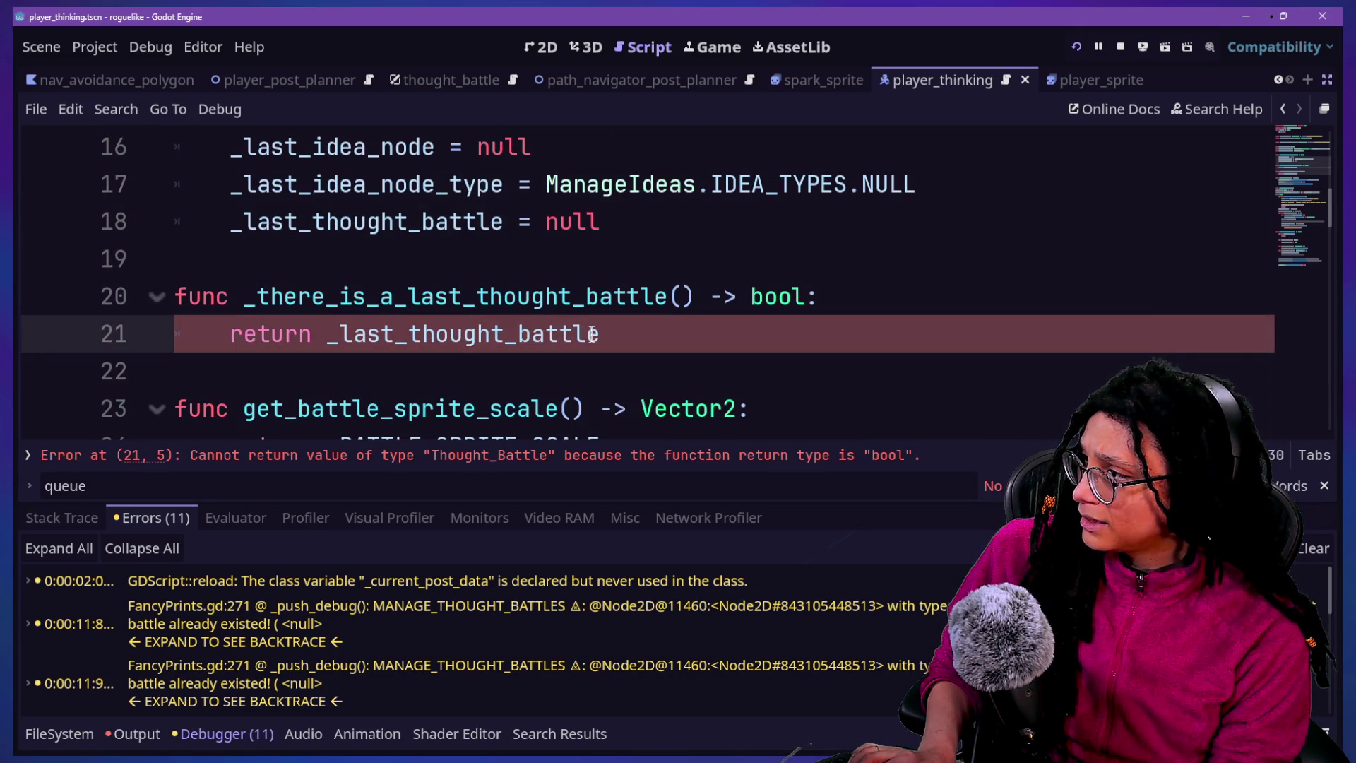
click(339, 334)
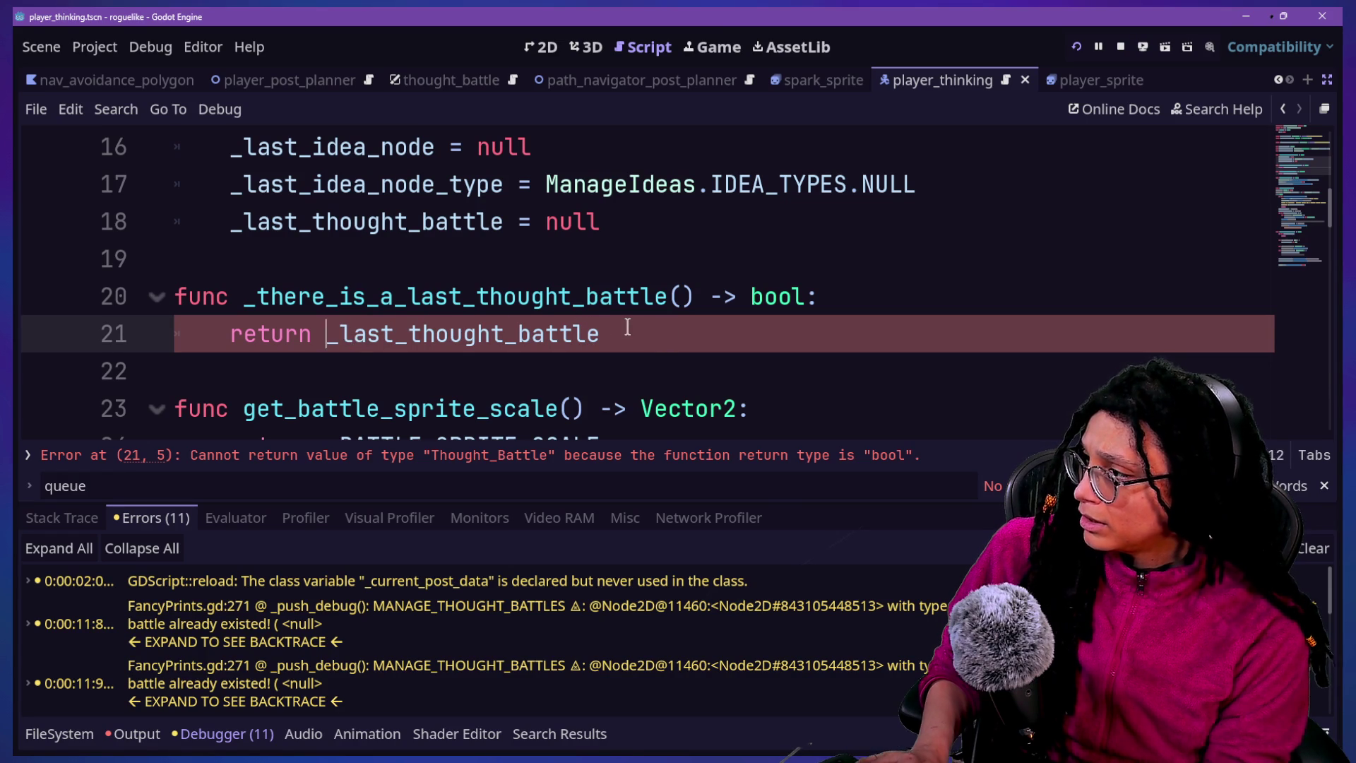
text(if)
click(529, 267)
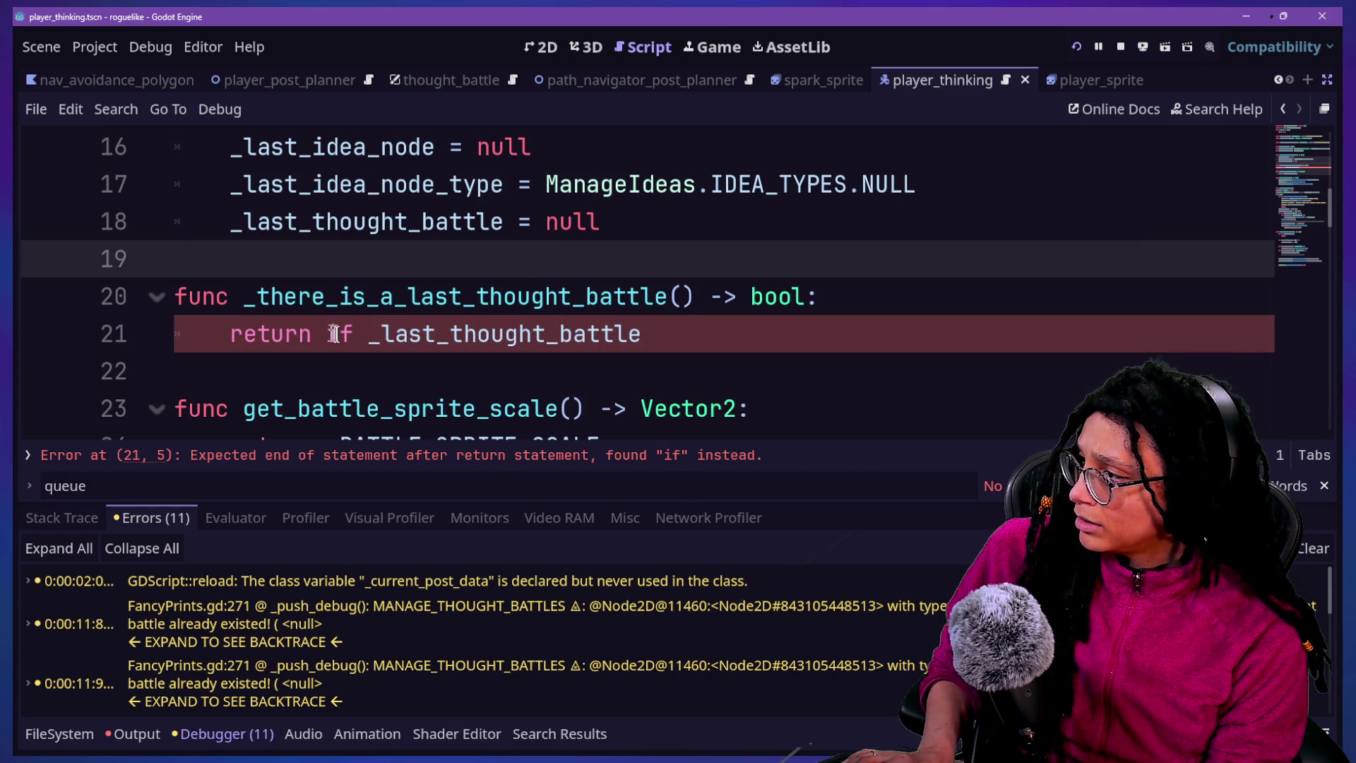
click(334, 334)
key(Delete)
key(BackSpace)
key(BackSpace)
key(BackSpace)
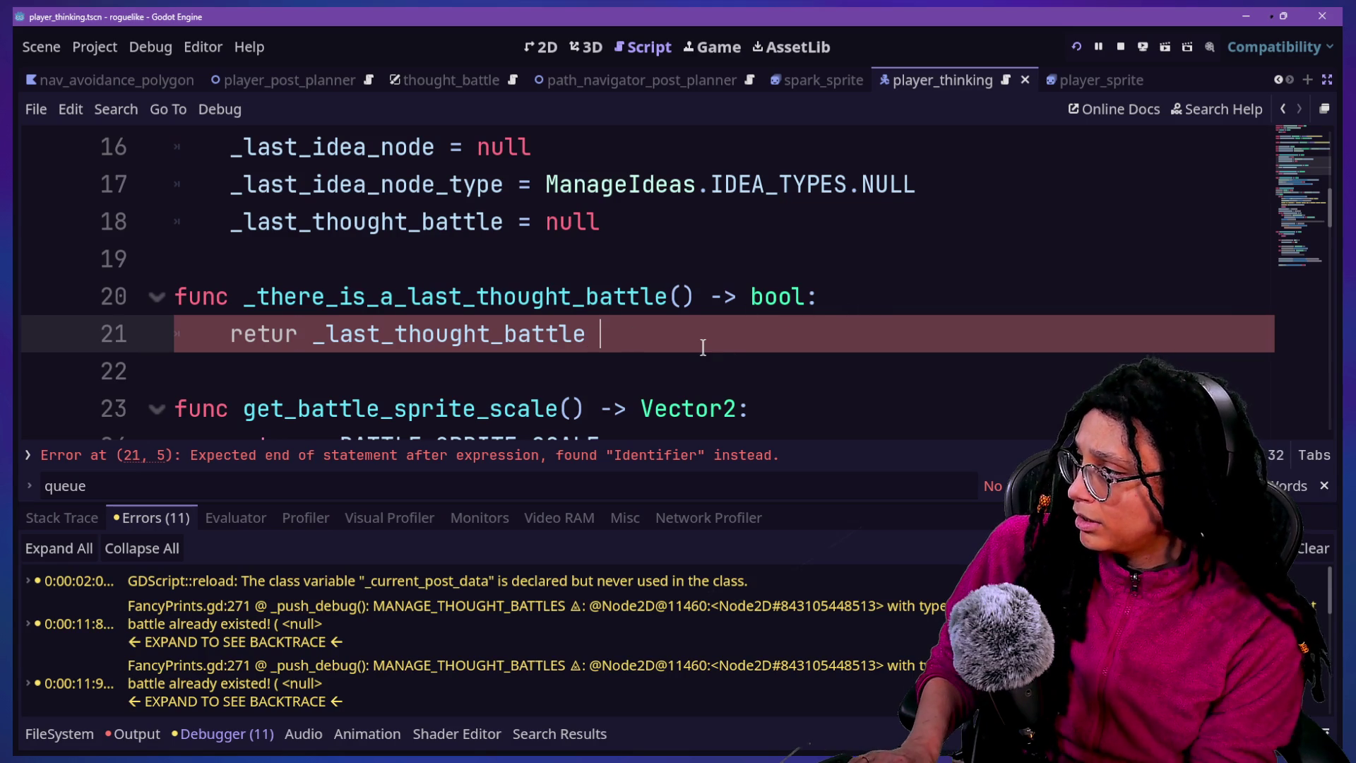
text(n)
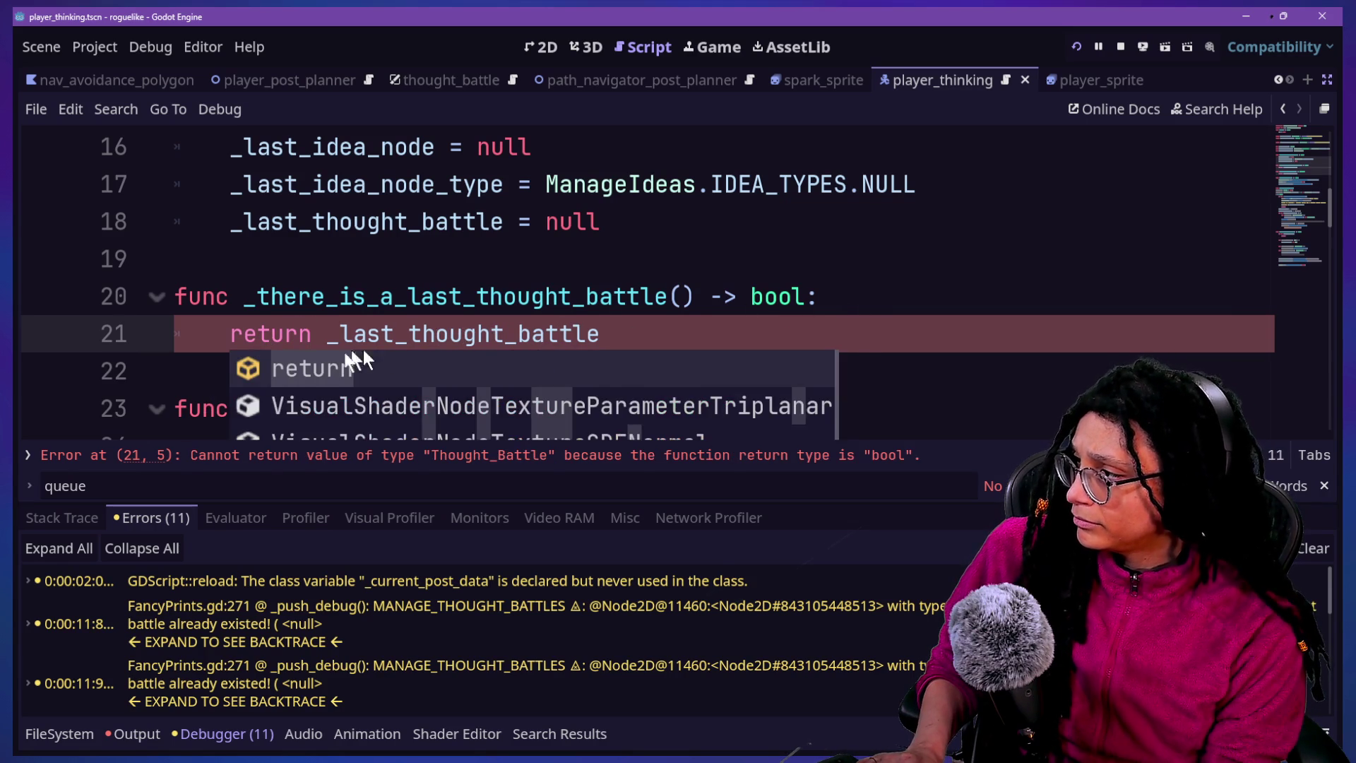
click(321, 334)
text(not)
click(771, 322)
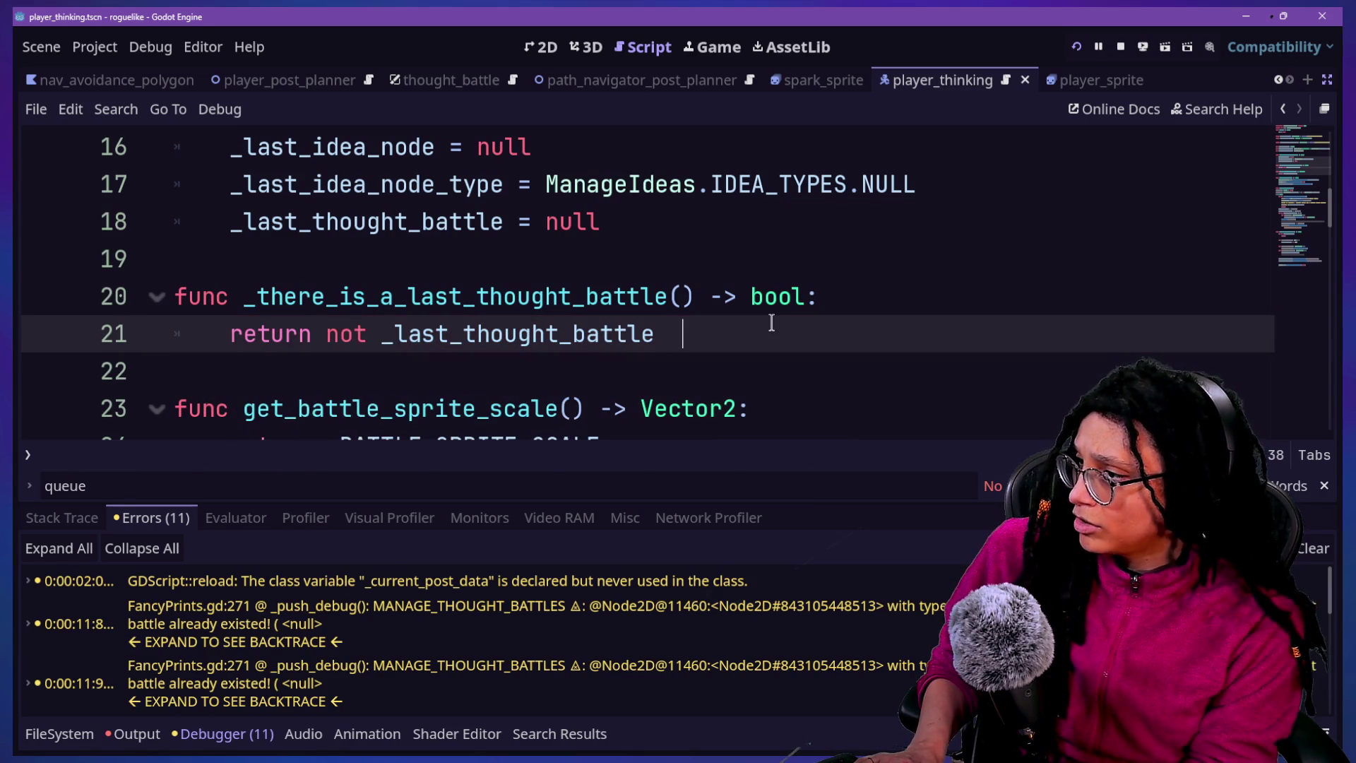
key(BackSpace)
key(BackSpace)
text(ll)
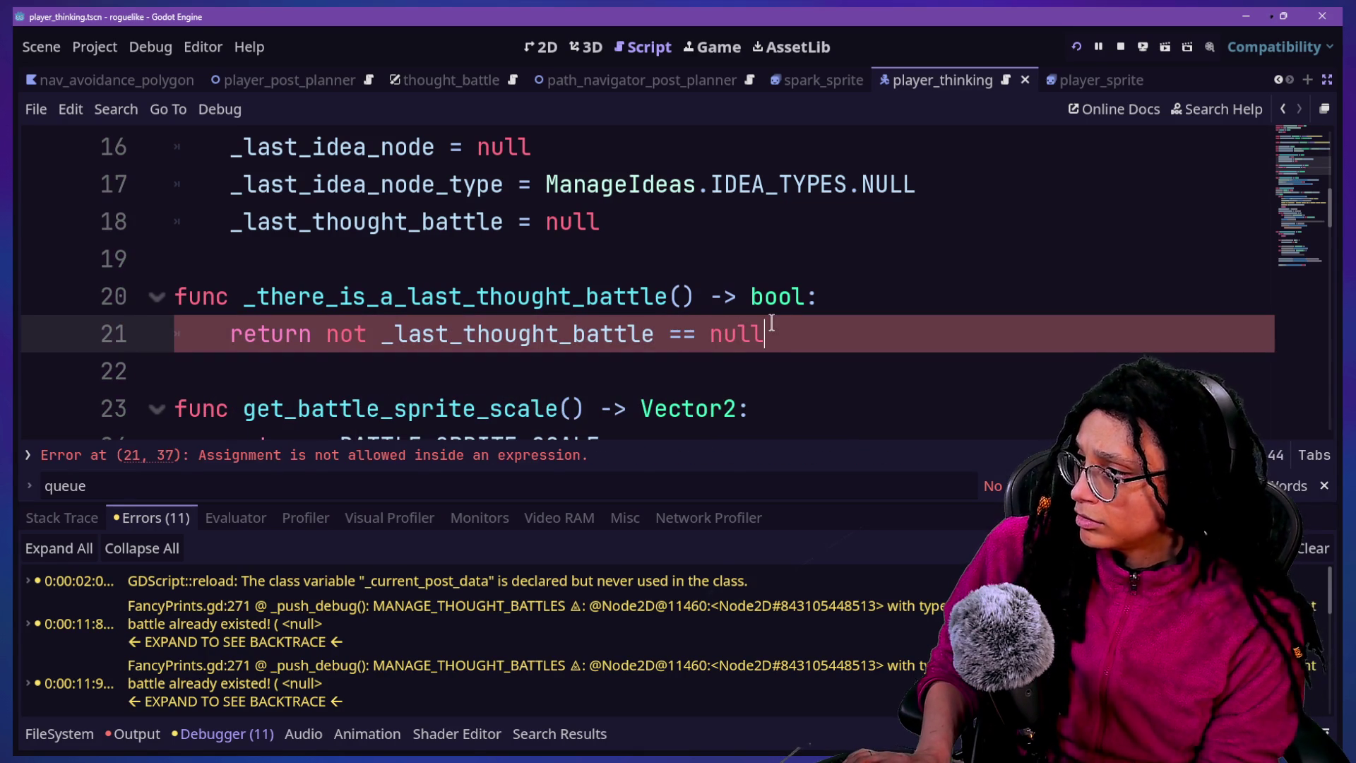
click(1071, 51)
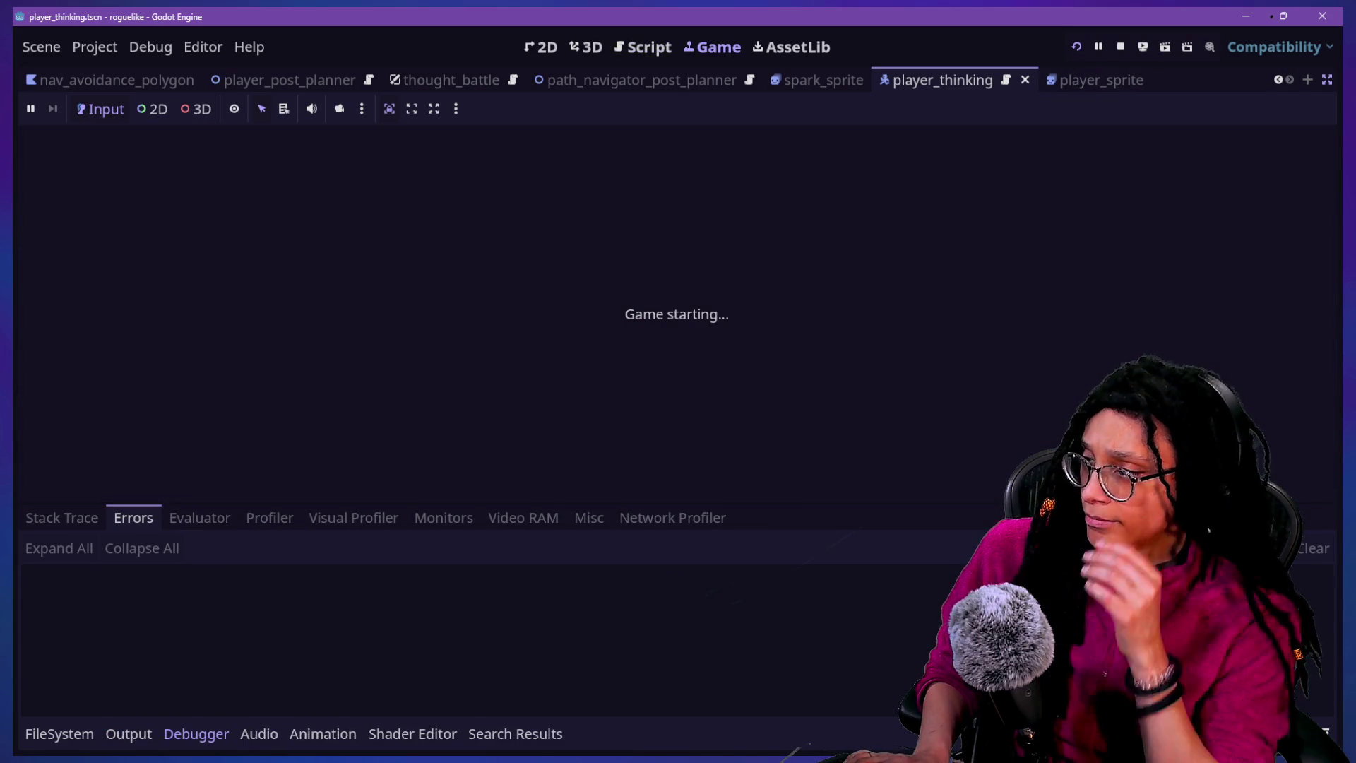
Relaunch into a level, check the 10 'battle already existed' errors, and return to the code
click(688, 325)
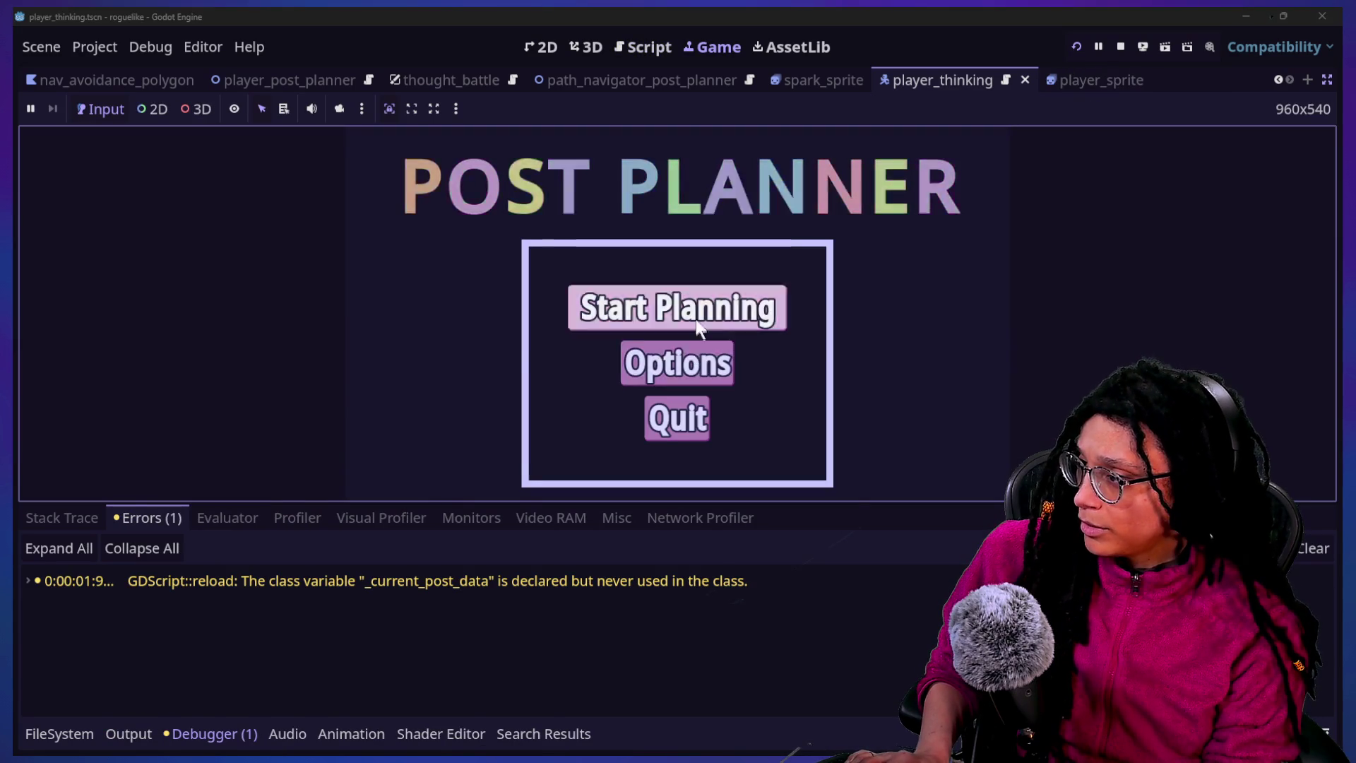
click(873, 580)
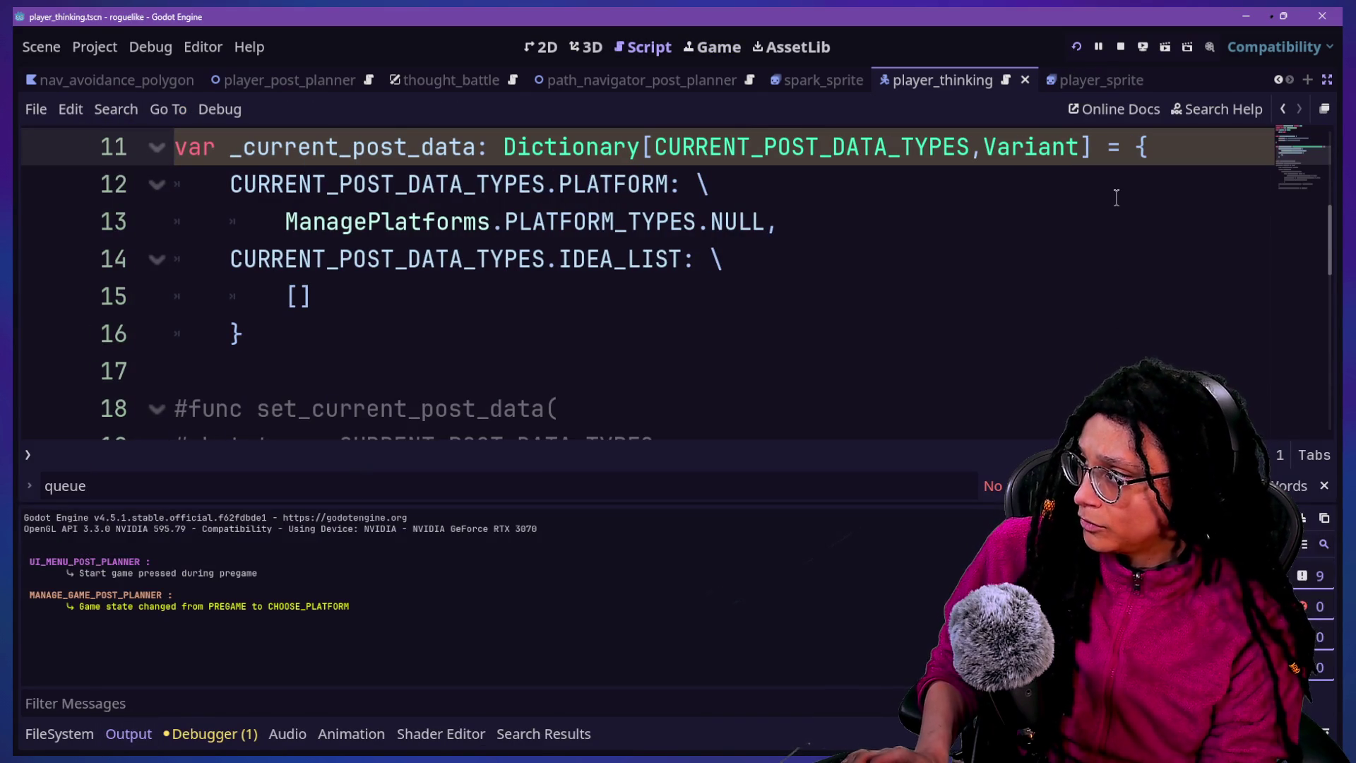
scroll(740, 221, up, 2)
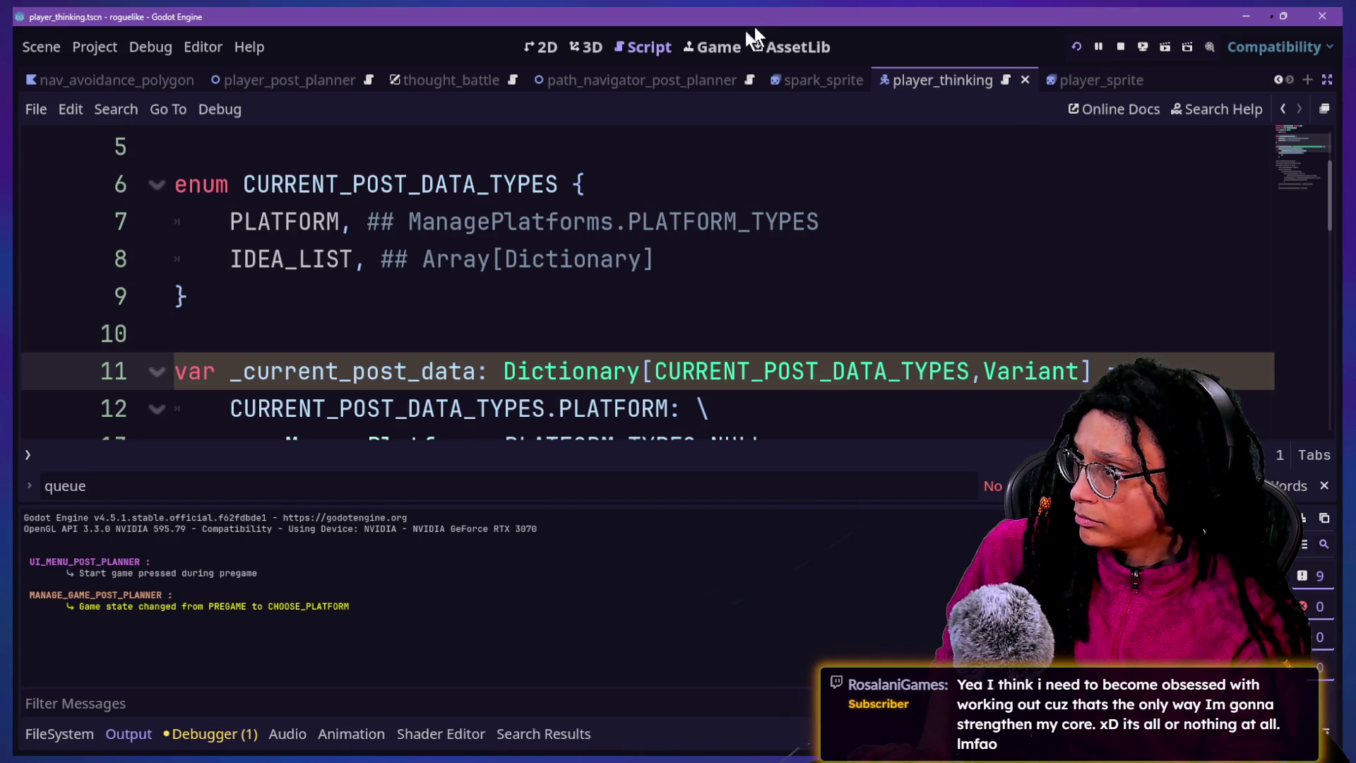
click(710, 48)
click(778, 313)
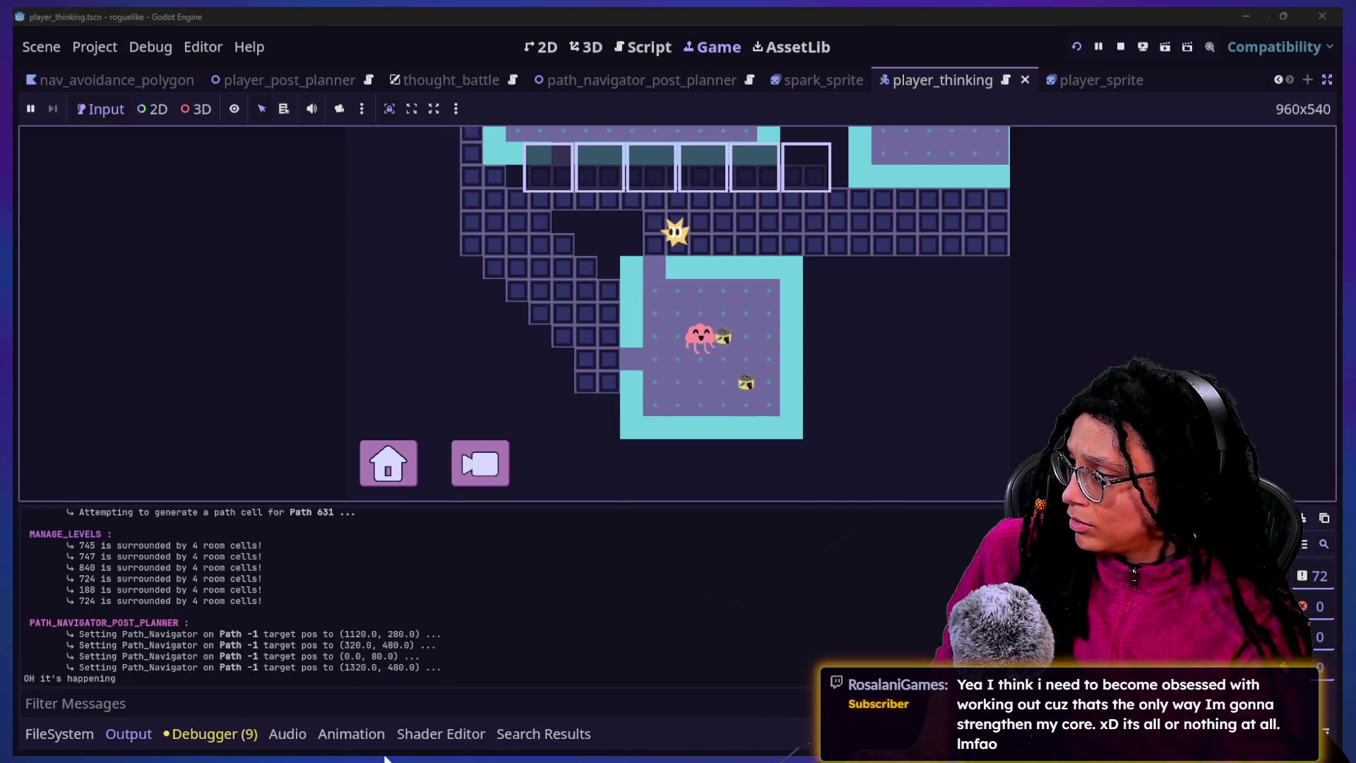
click(219, 735)
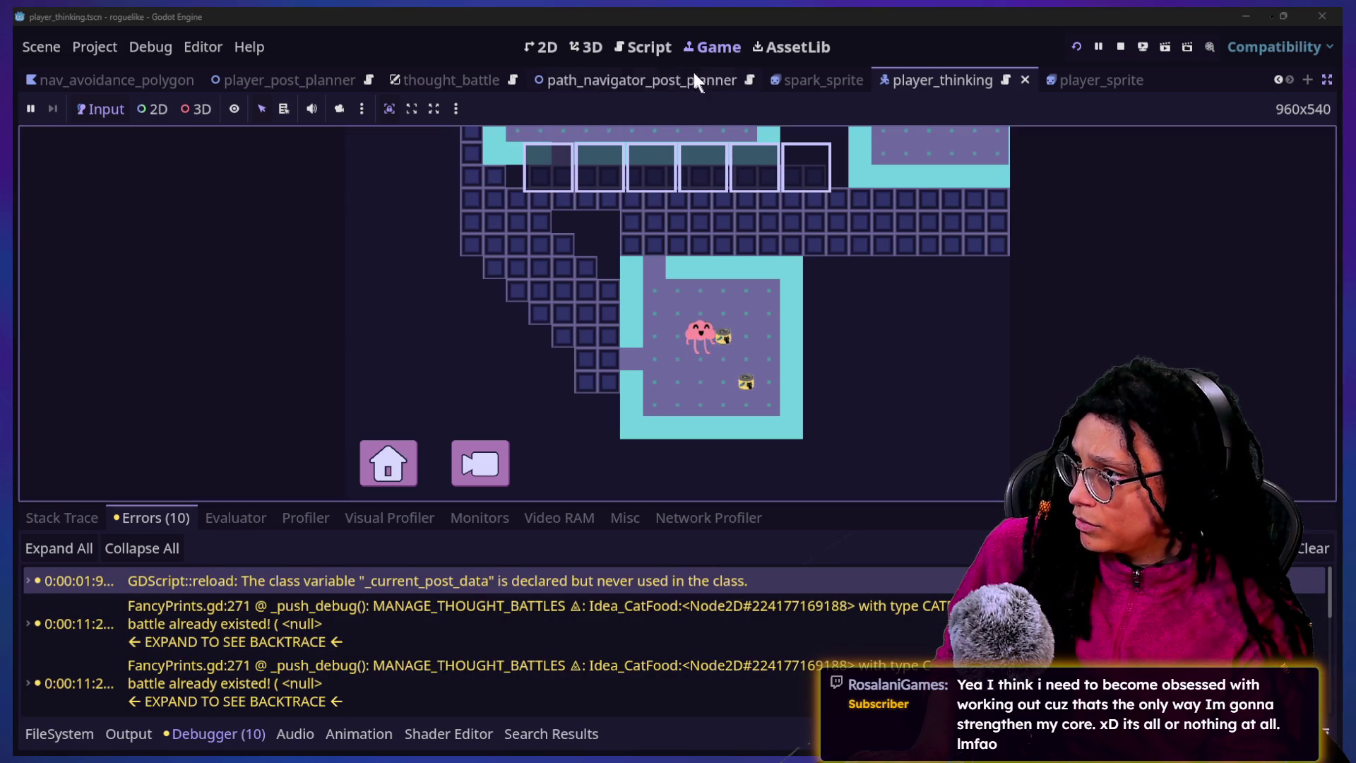
click(643, 47)
click(811, 322)
key(shift+alt+o)
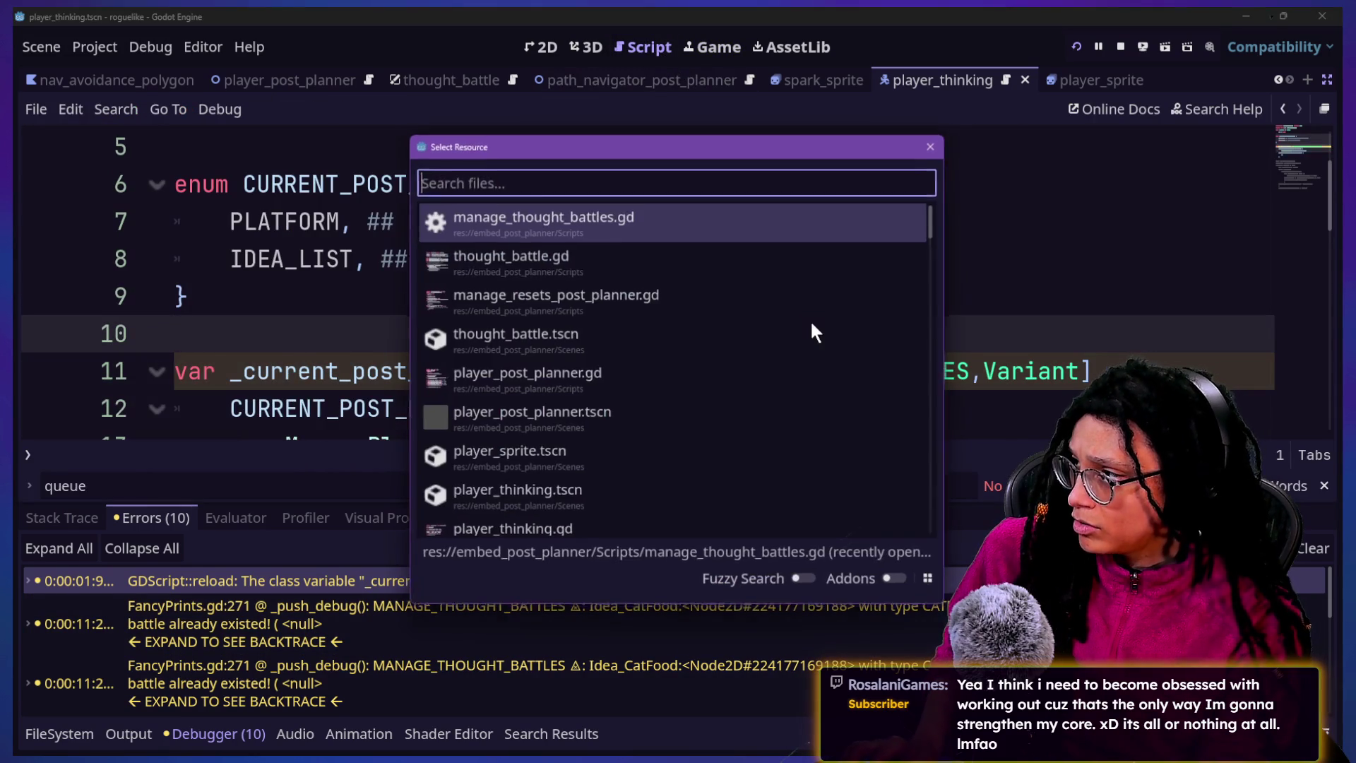
Quick-open thought_battle.gd, then manage_thought_battles.gd
text(thought)
key(Down)
key(Return)
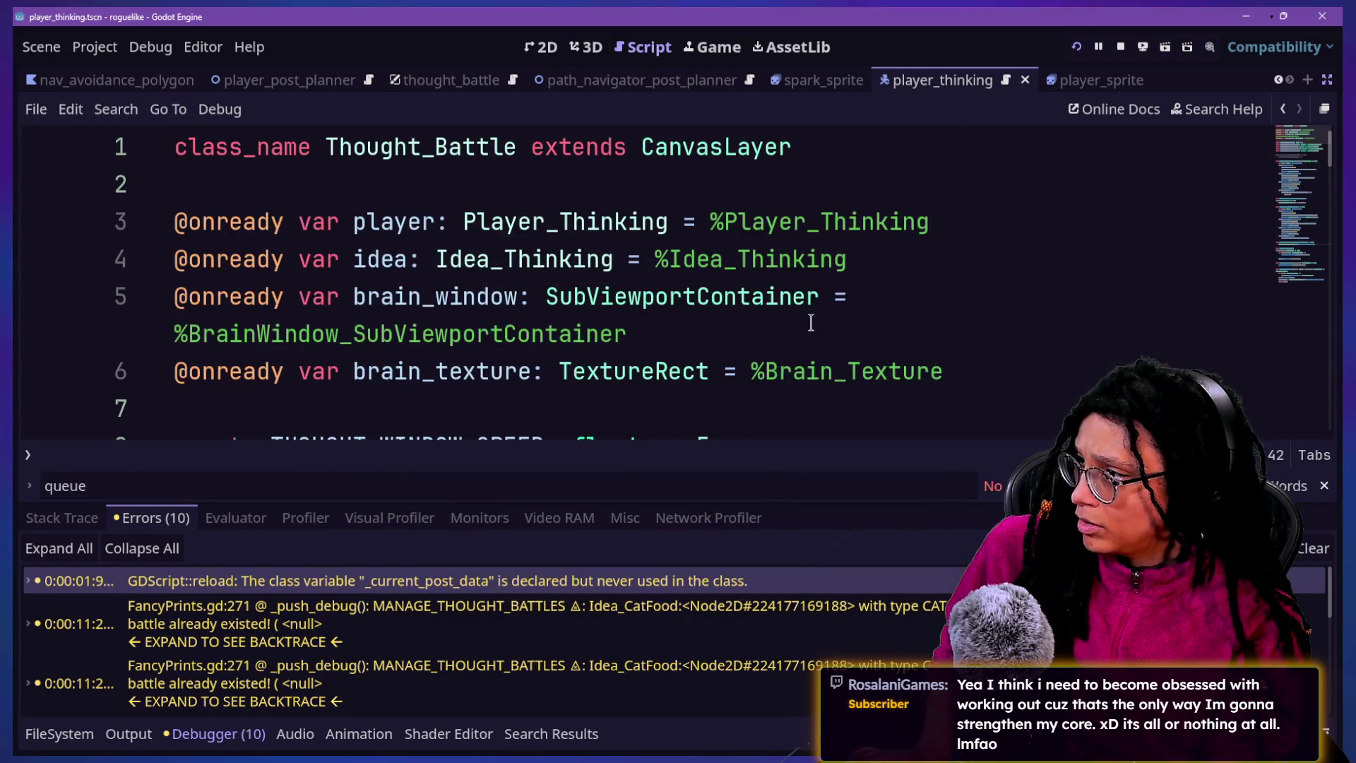
key(shift+alt+o)
text(manag)
key(Down)
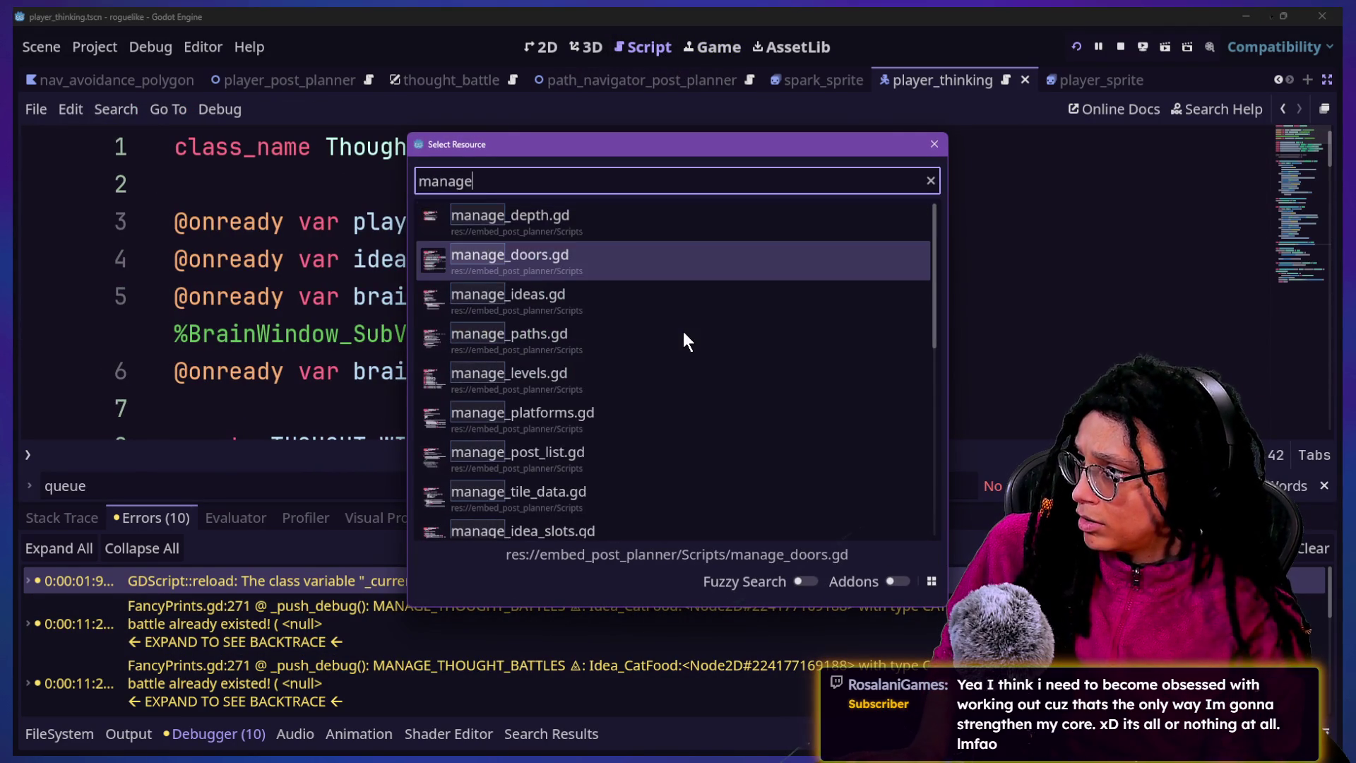
key(Up)
text(e_thou)
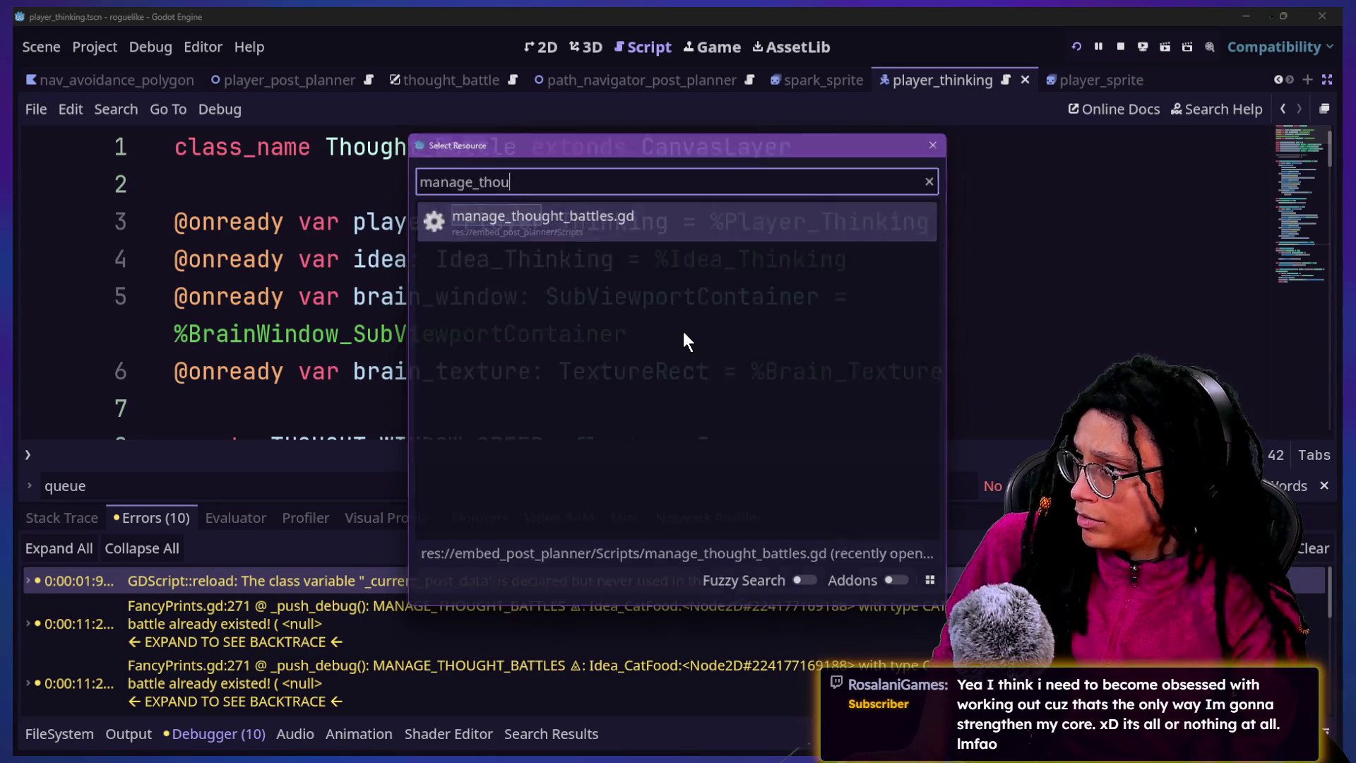
key(Return)
Hide the bottom panel and scroll down to the begin_thought_battle function
key(ctrl+j)
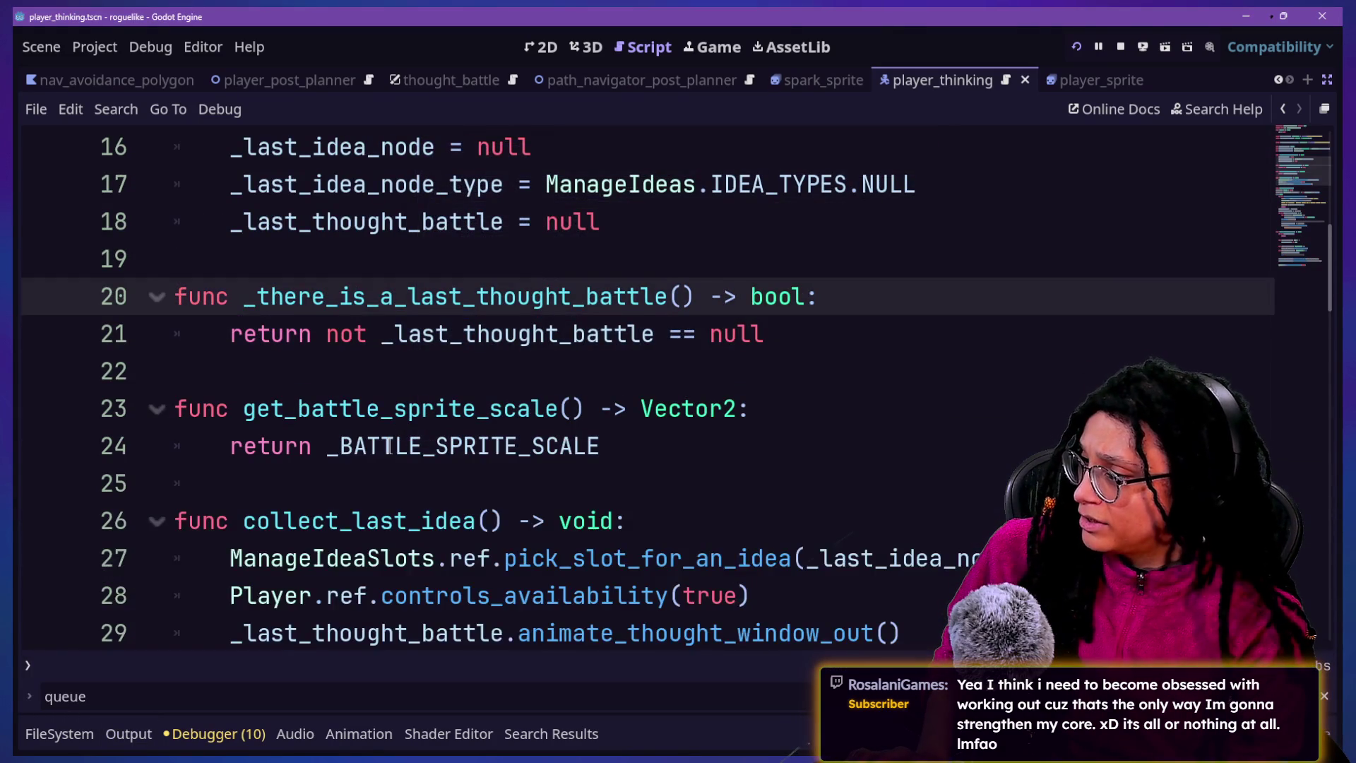
scroll(482, 464, down, 1)
scroll(412, 252, down, 2)
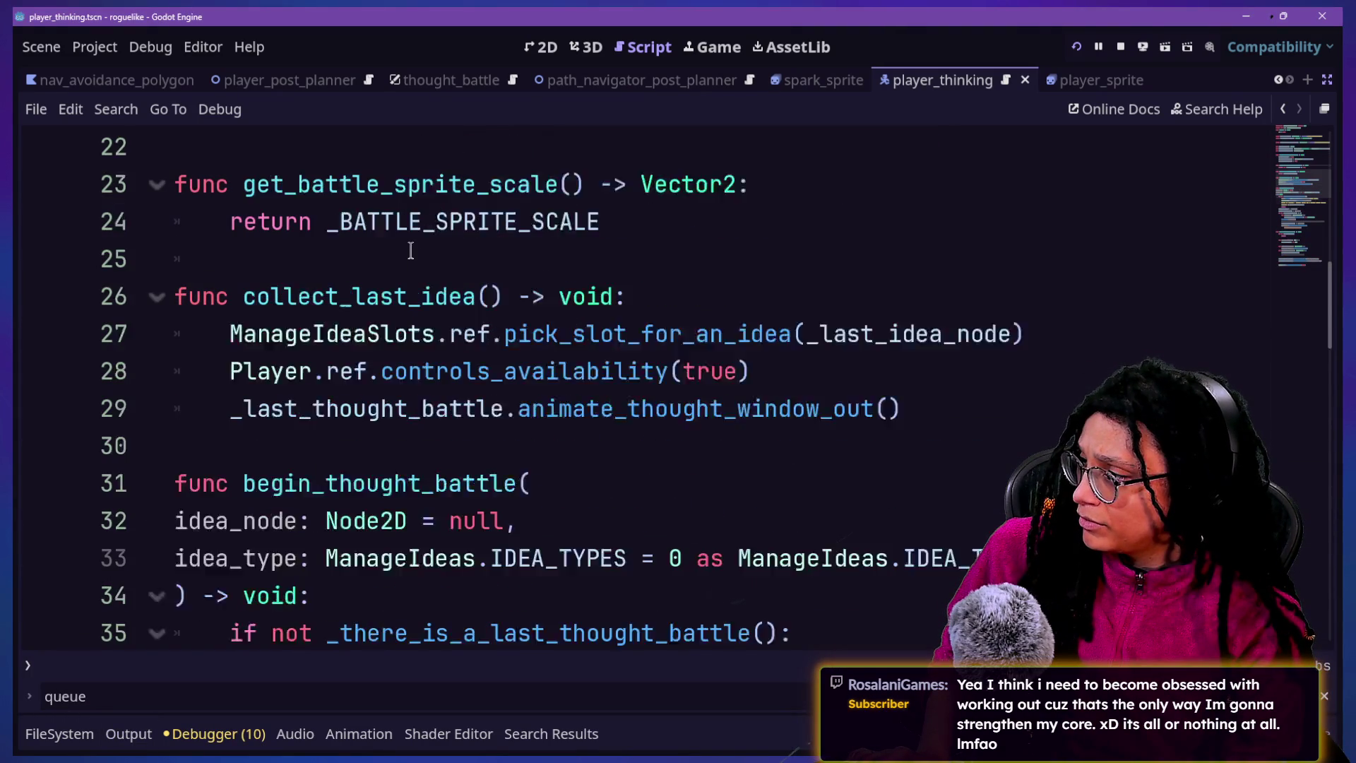
click(395, 382)
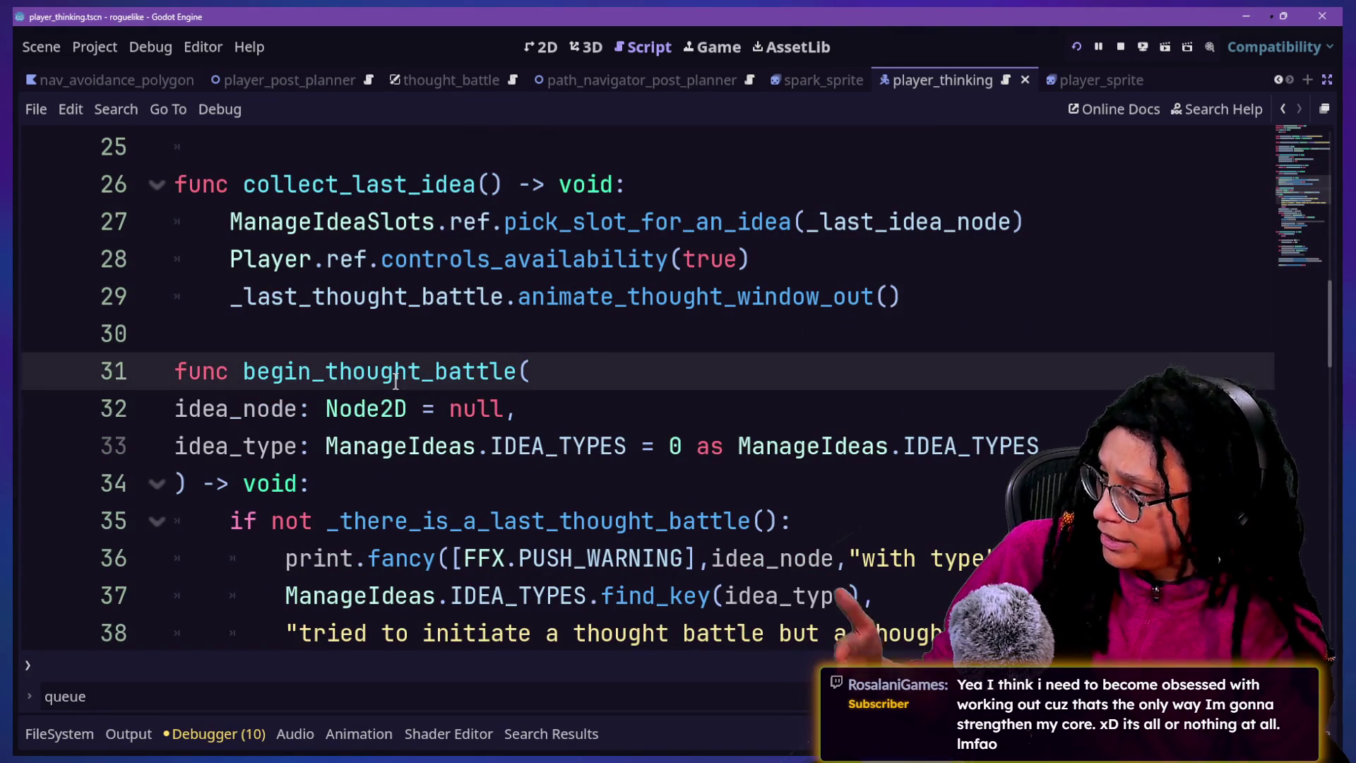
key(Down)
key(Down)
key(Down)
key(Down)
key(Down)
key(Down)
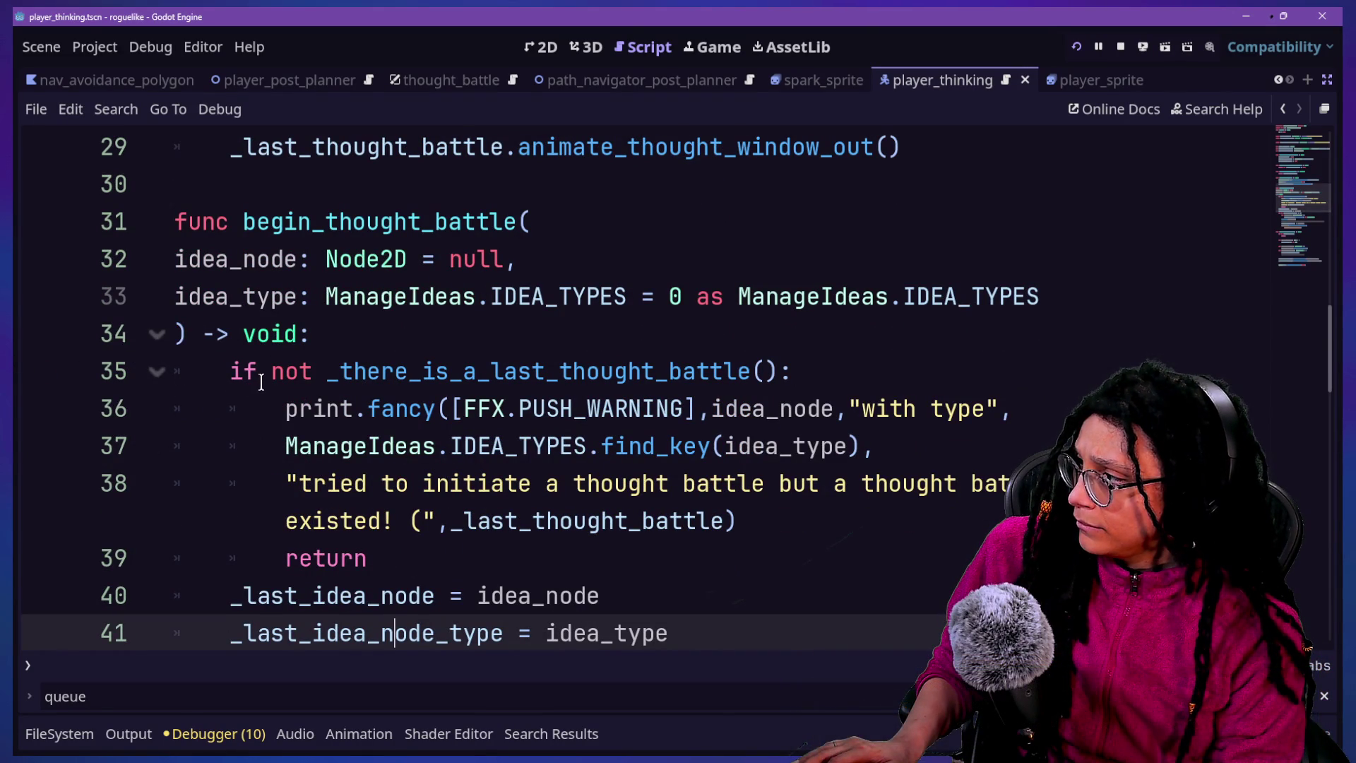
Delete 'not' from line 35's existing-battle check and save
drag(277, 372, 339, 483)
click(339, 483)
drag(284, 409, 751, 521)
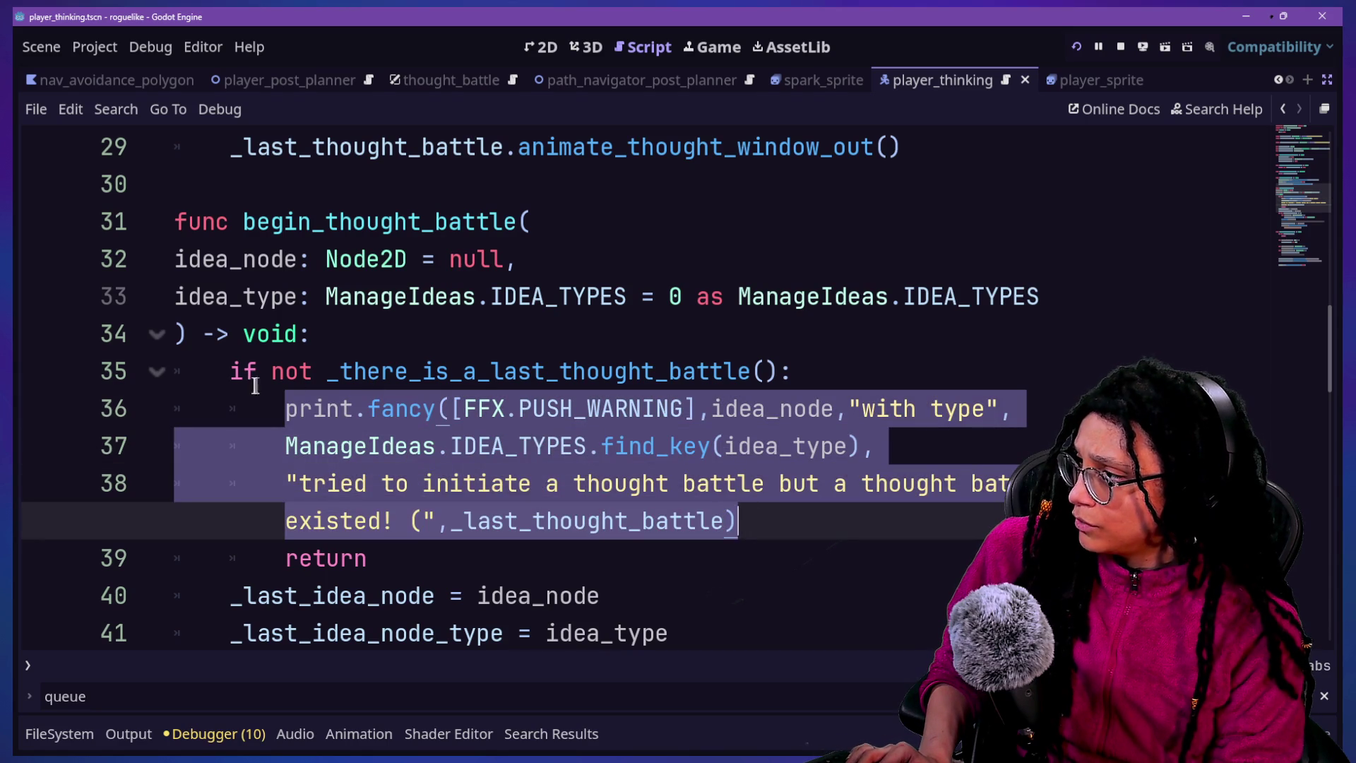
drag(271, 373, 288, 377)
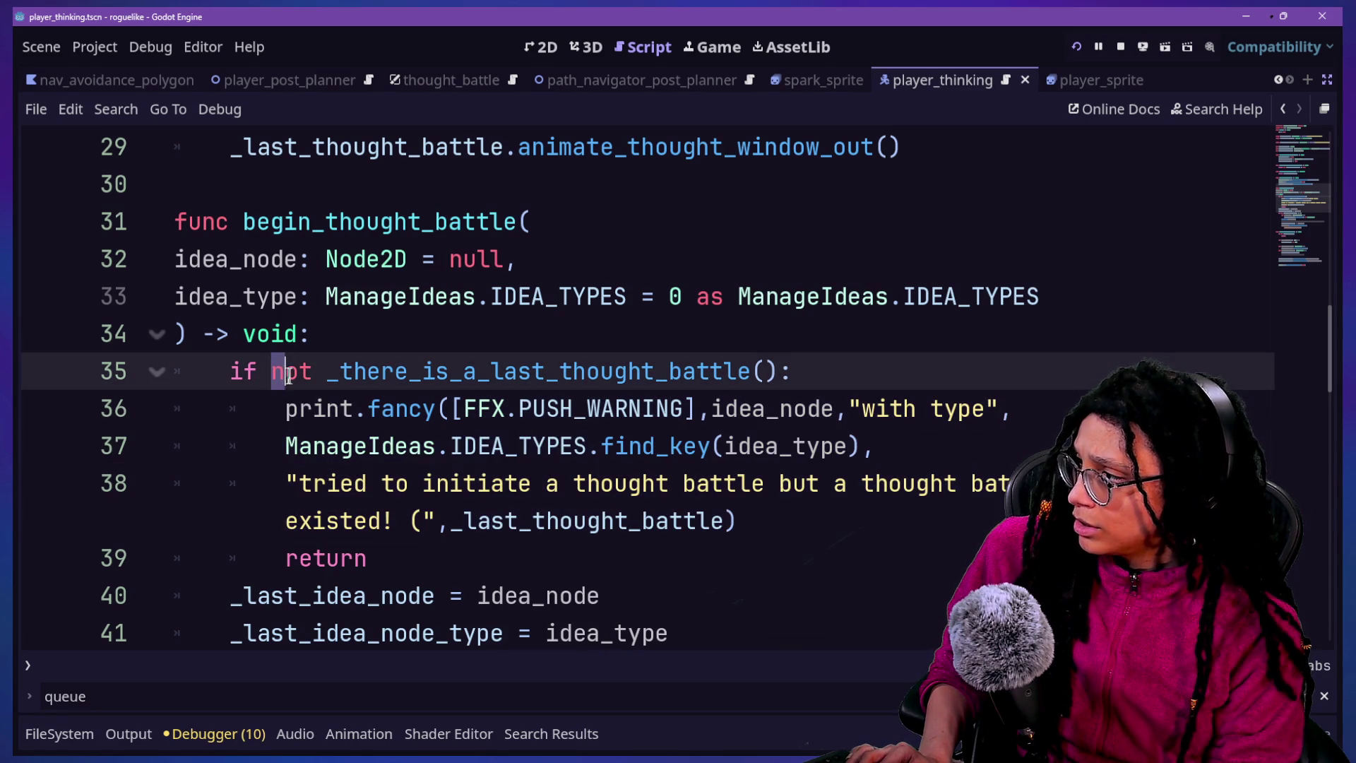
key(BackSpace)
key(BackSpace)
click(501, 355)
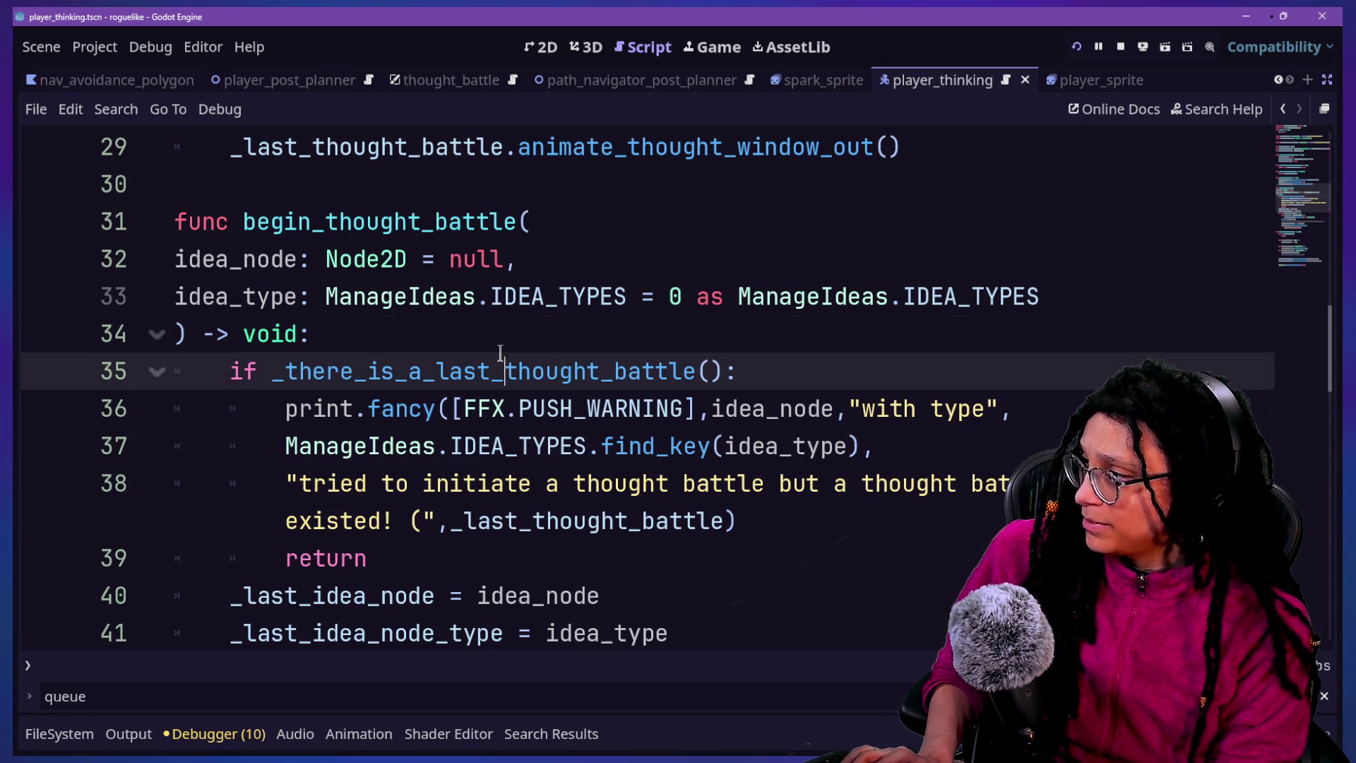
drag(230, 374, 341, 371)
click(442, 371)
key(ctrl+s)
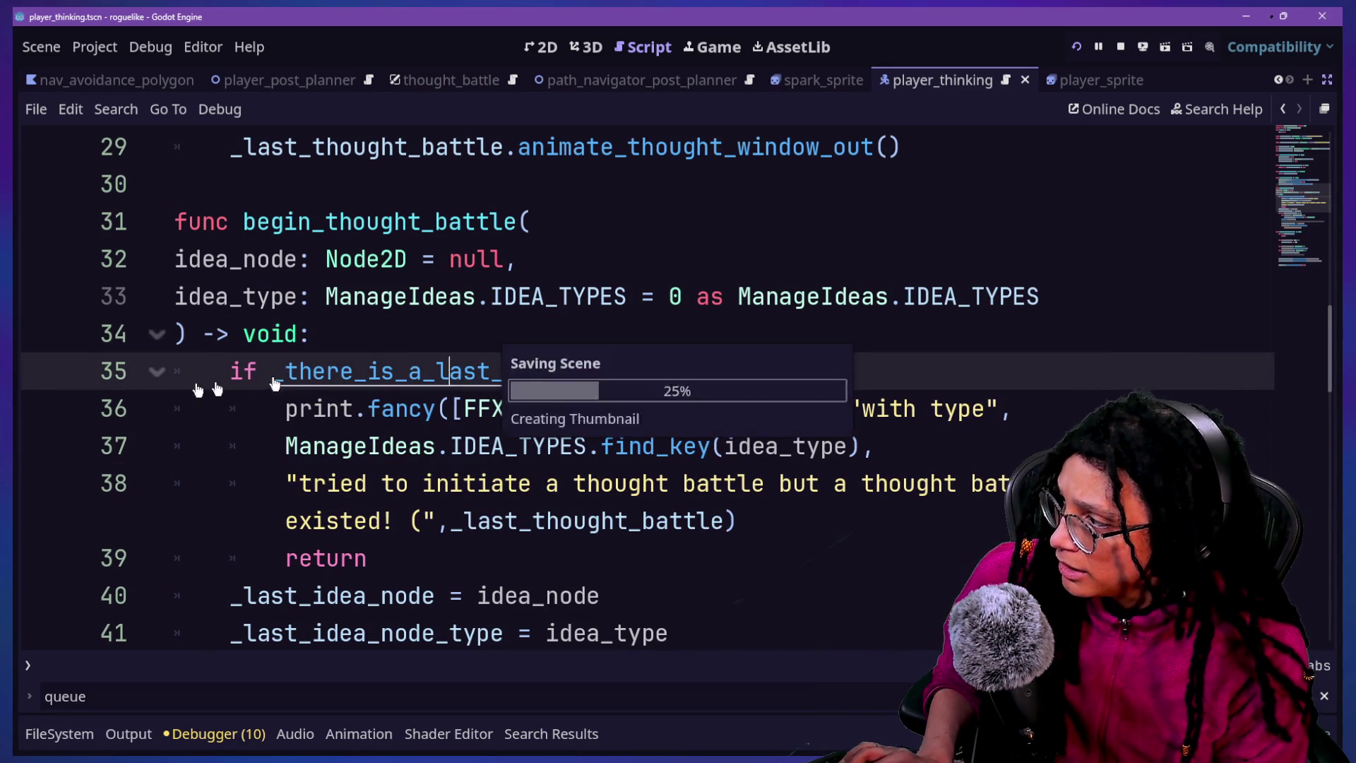
Rework line 21's return, removing the == null comparison and the not
scroll(708, 202, up, 2)
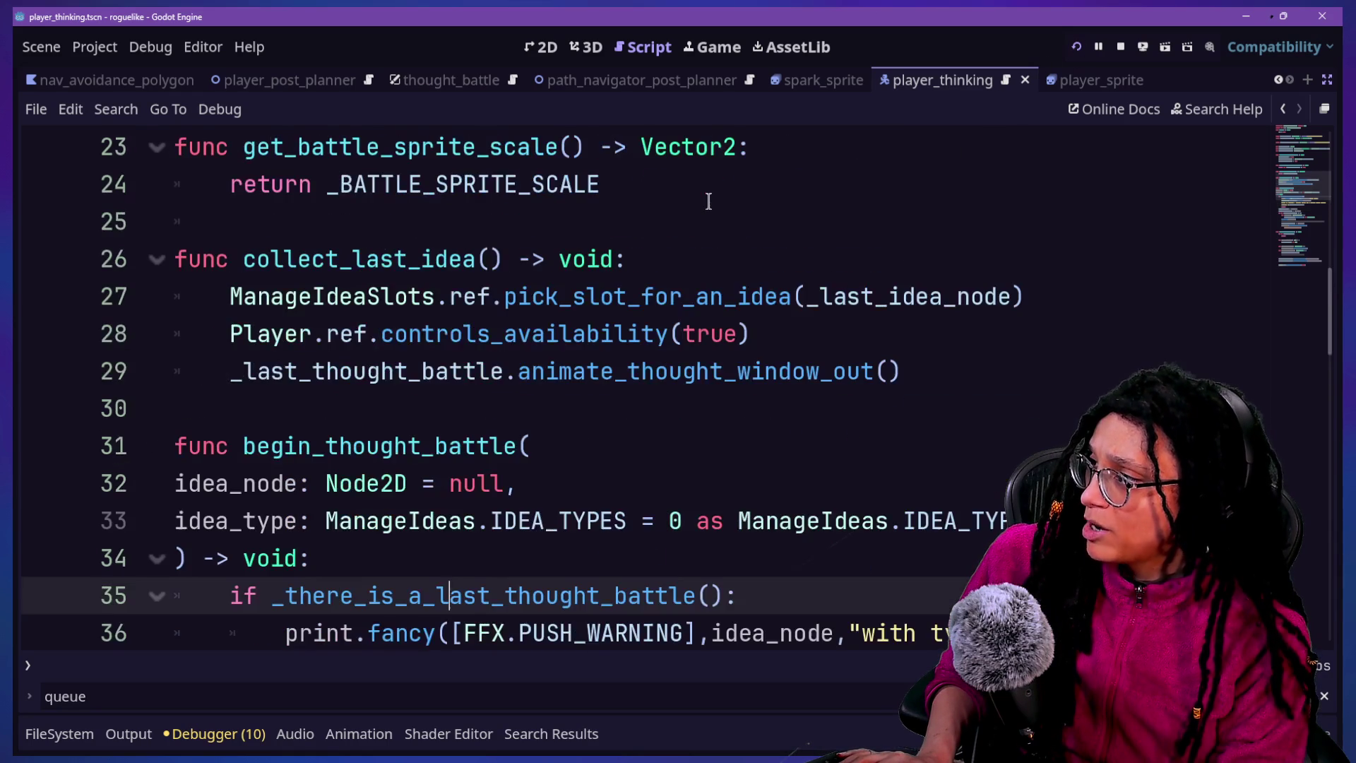
scroll(708, 202, up, 4)
click(627, 512)
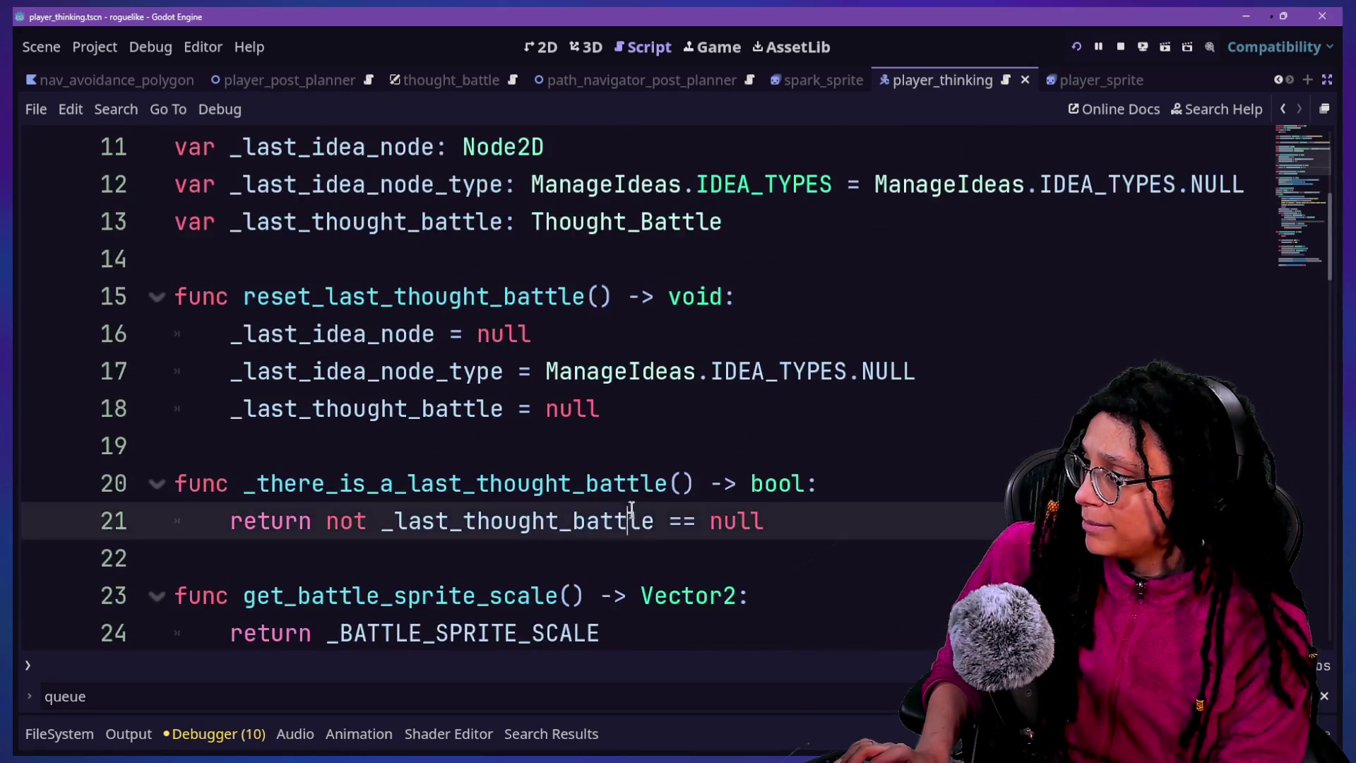
key(End)
key(BackSpace)
key(BackSpace)
key(BackSpace)
scroll(633, 517, down, 3)
text(=)
key(BackSpace)
key(ctrl+Left)
key(Left)
key(BackSpace)
key(BackSpace)
key(BackSpace)
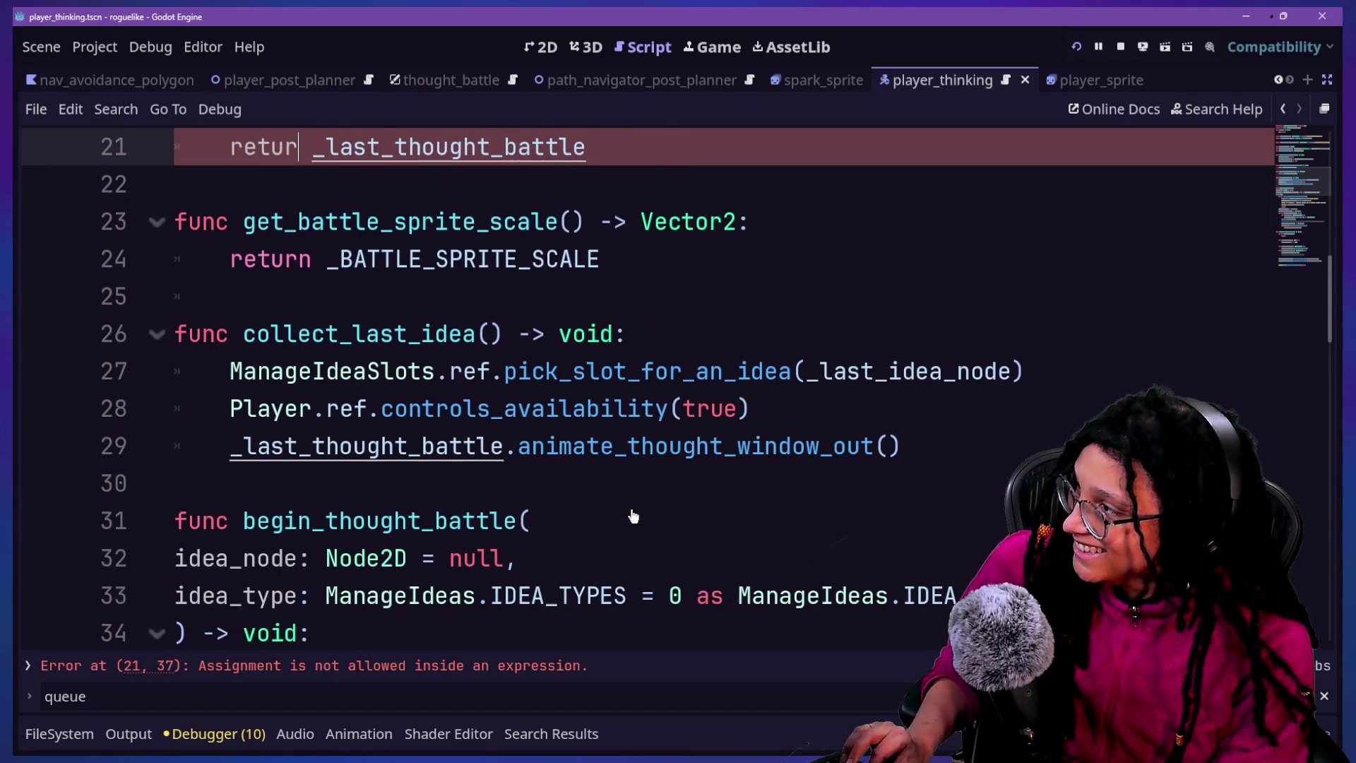
text(n)
text(_last_idea_node or _last_idea_node_type or)
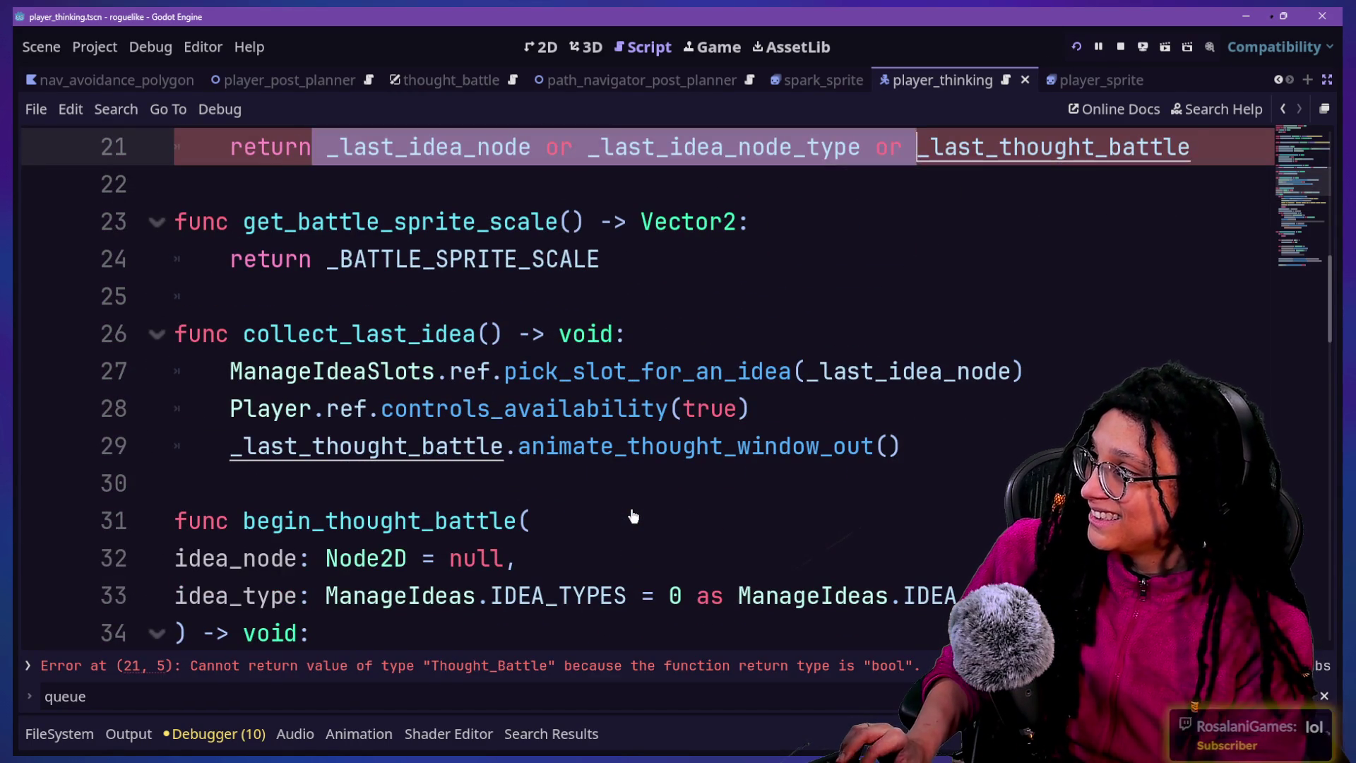
Remove the not on line 35 again, save, and run the game
scroll(633, 516, down, 3)
double_click(284, 335)
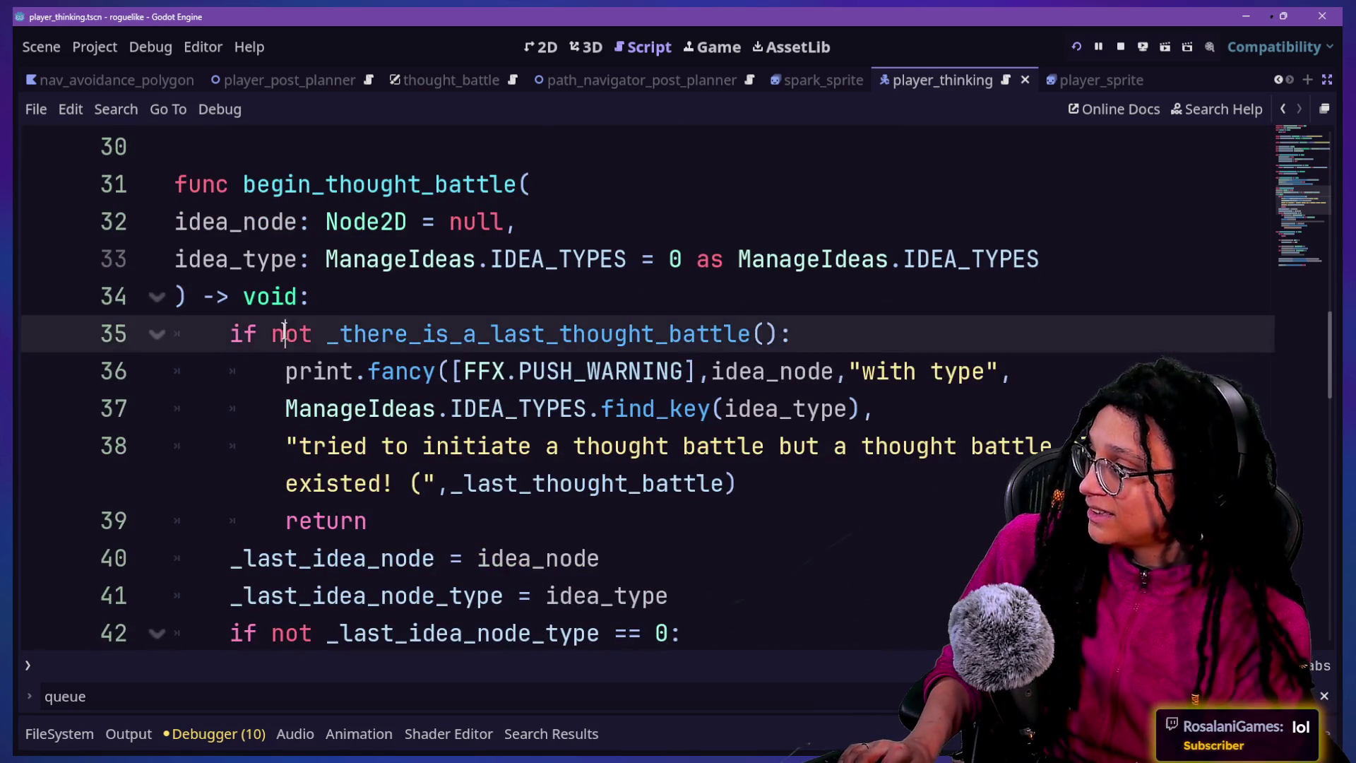
key(BackSpace)
key(BackSpace)
key(ctrl+s)
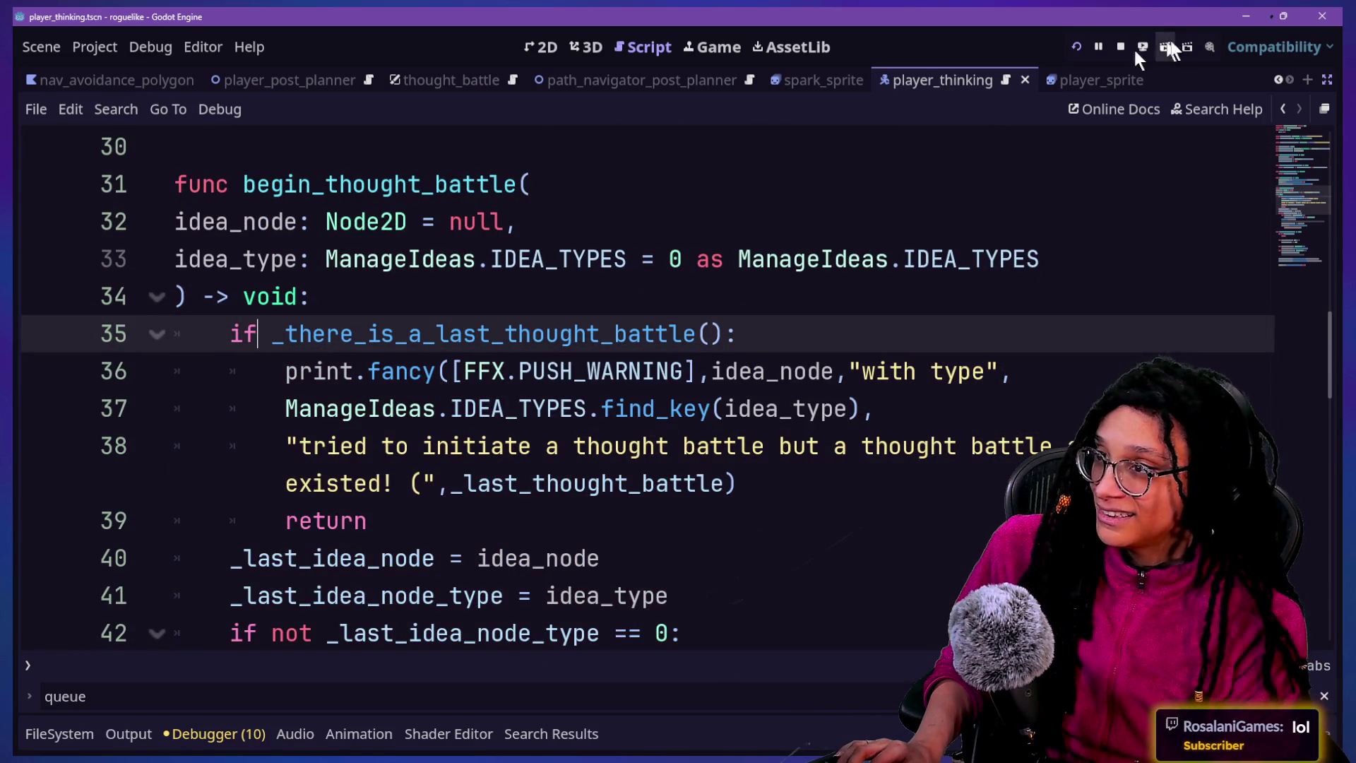
click(1087, 47)
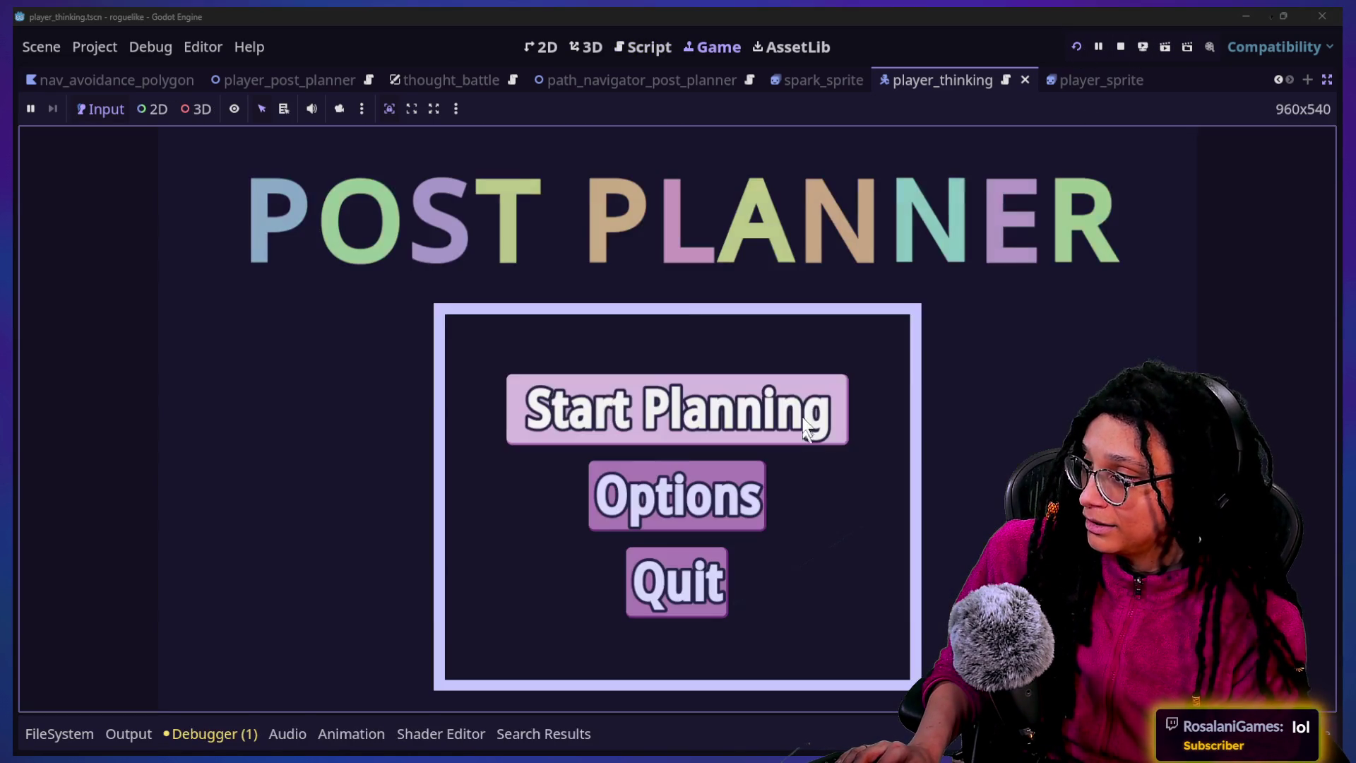
Play into Catstagram and move the pink character with arrow keys to collect the cat food can
click(801, 393)
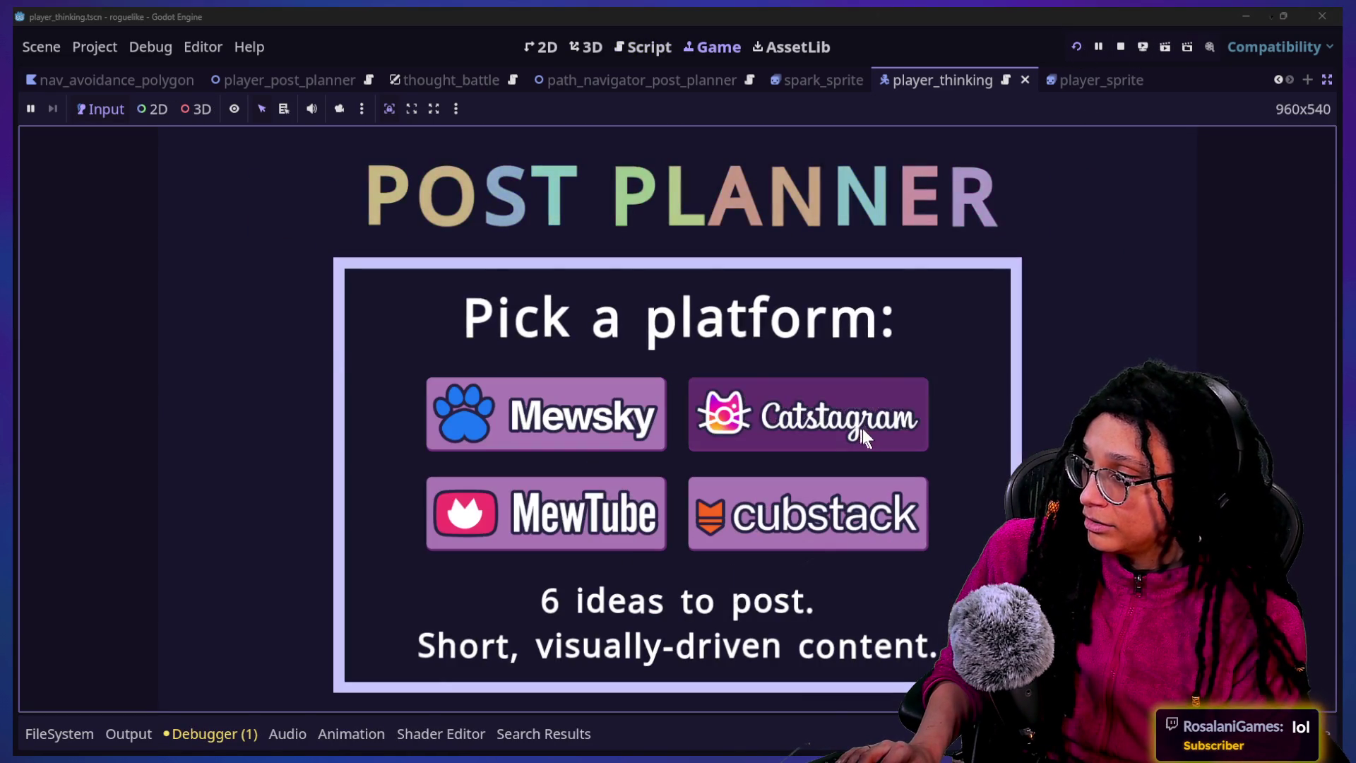
click(862, 428)
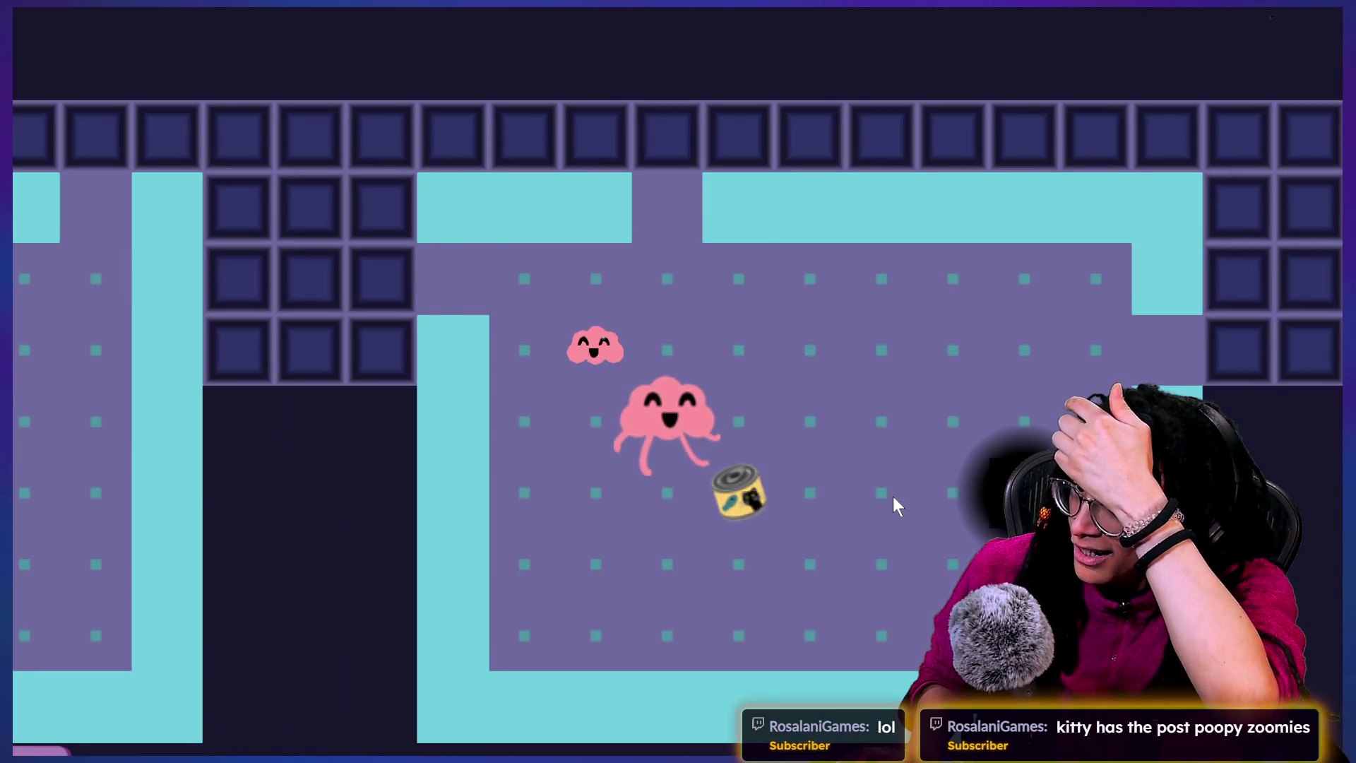
key(Down)
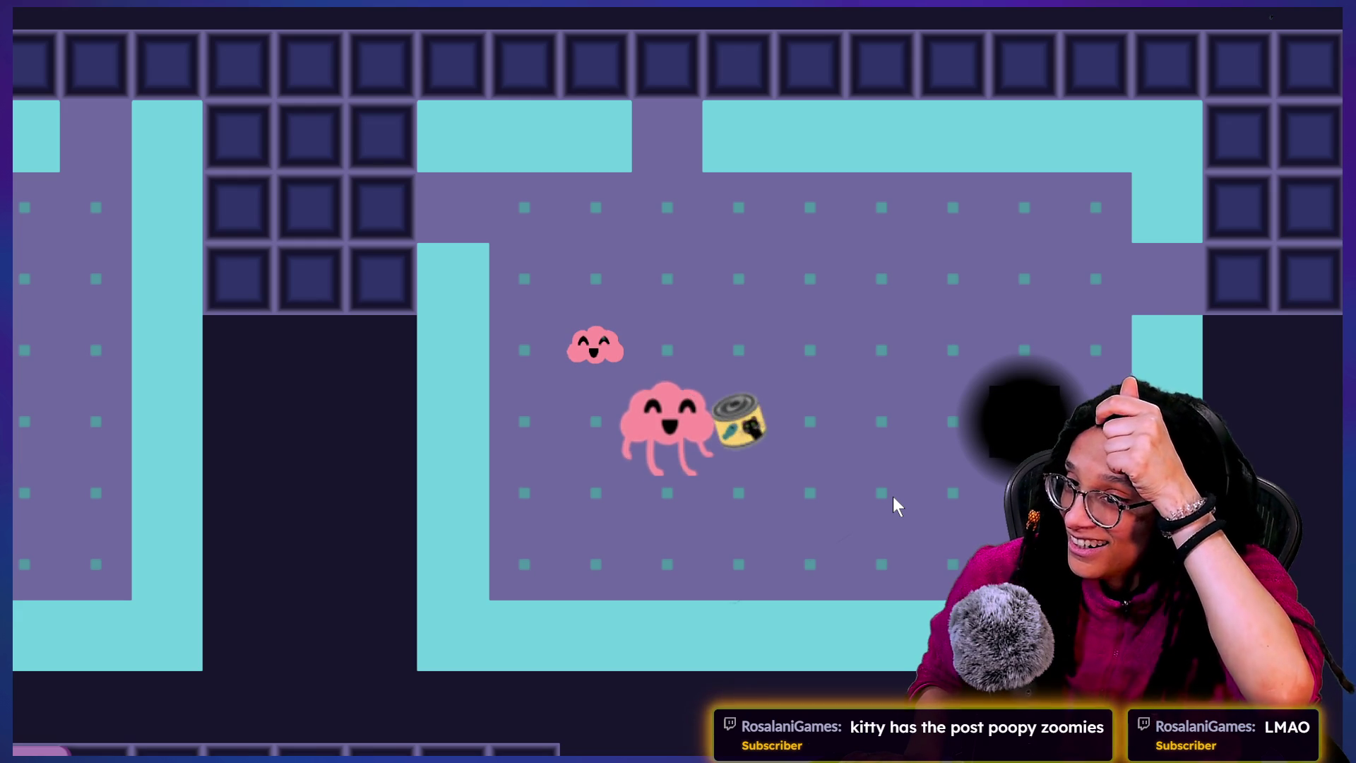
key(Up)
key(Up)
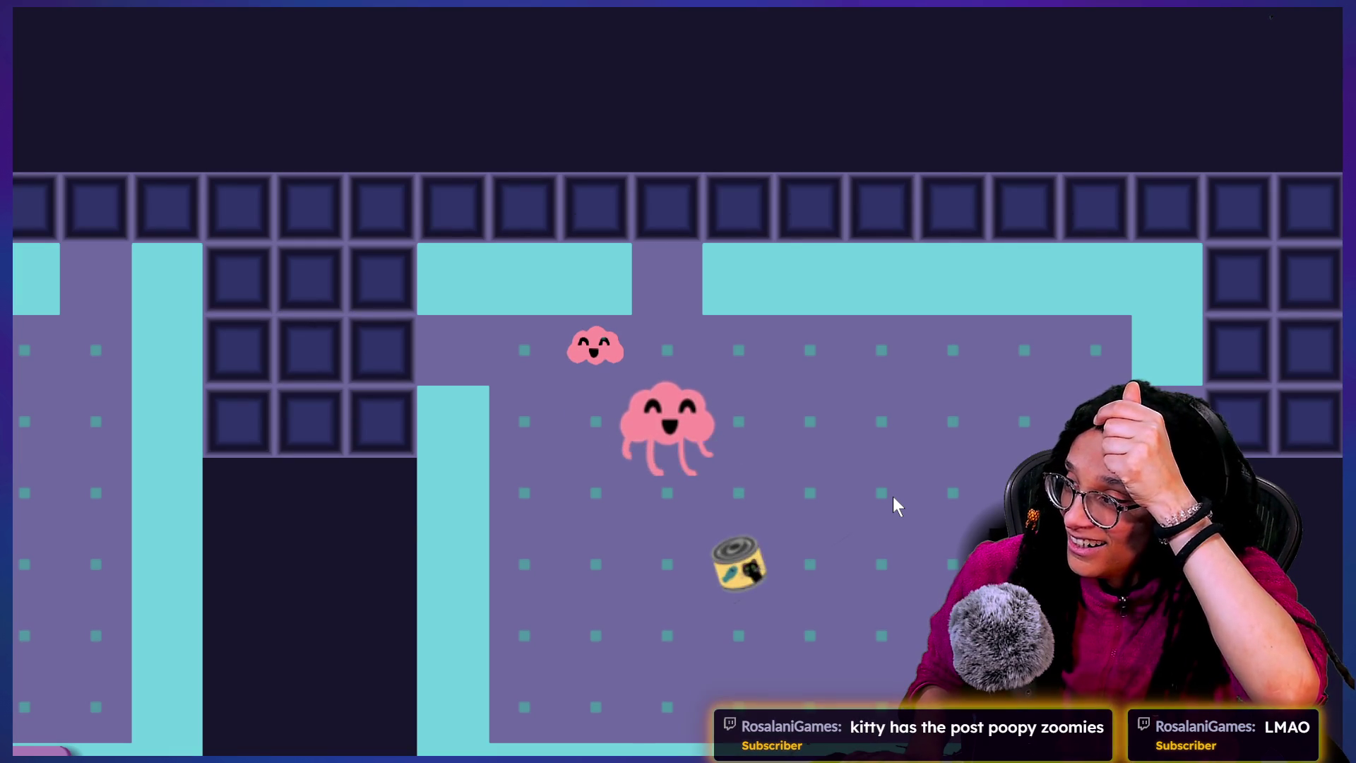
key(Down)
key(Down)
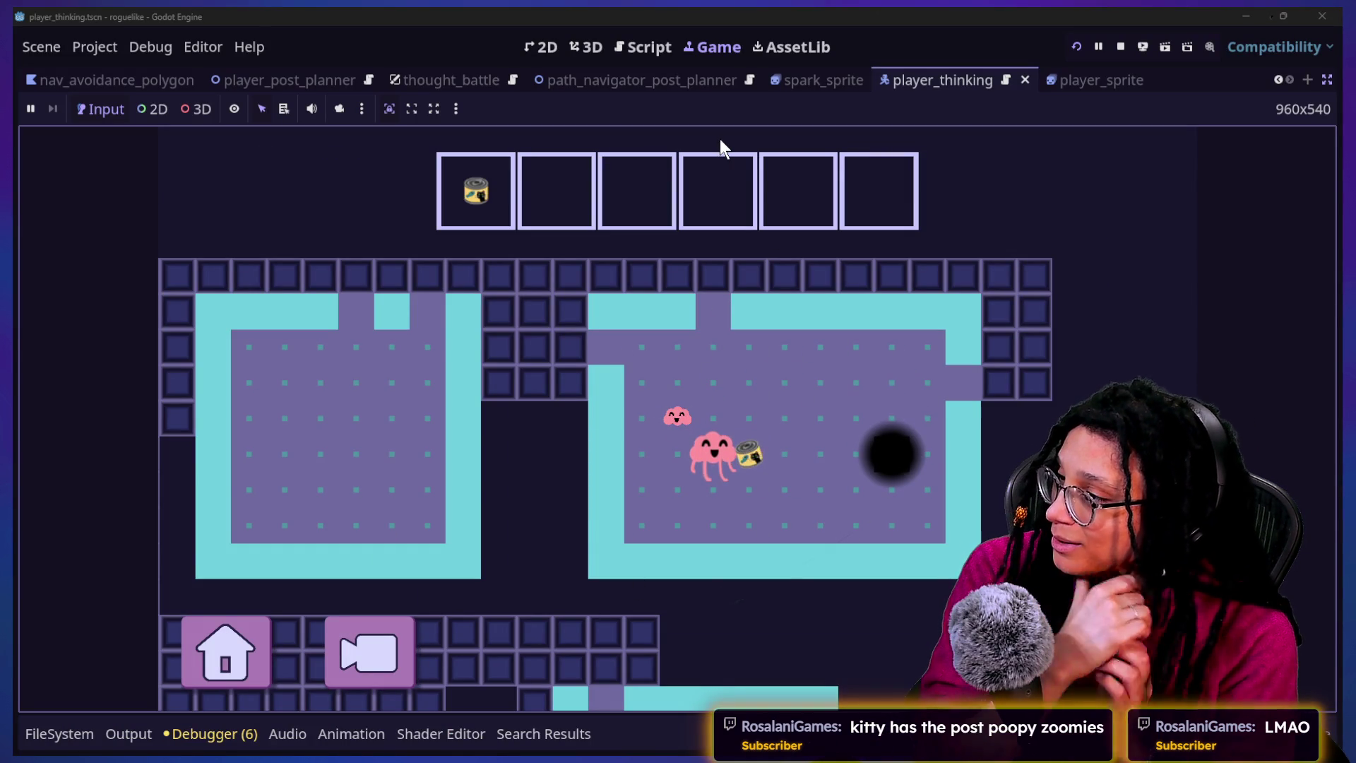
Return to the script editor and quick-search for manage_resets_post_planner.gd
click(646, 48)
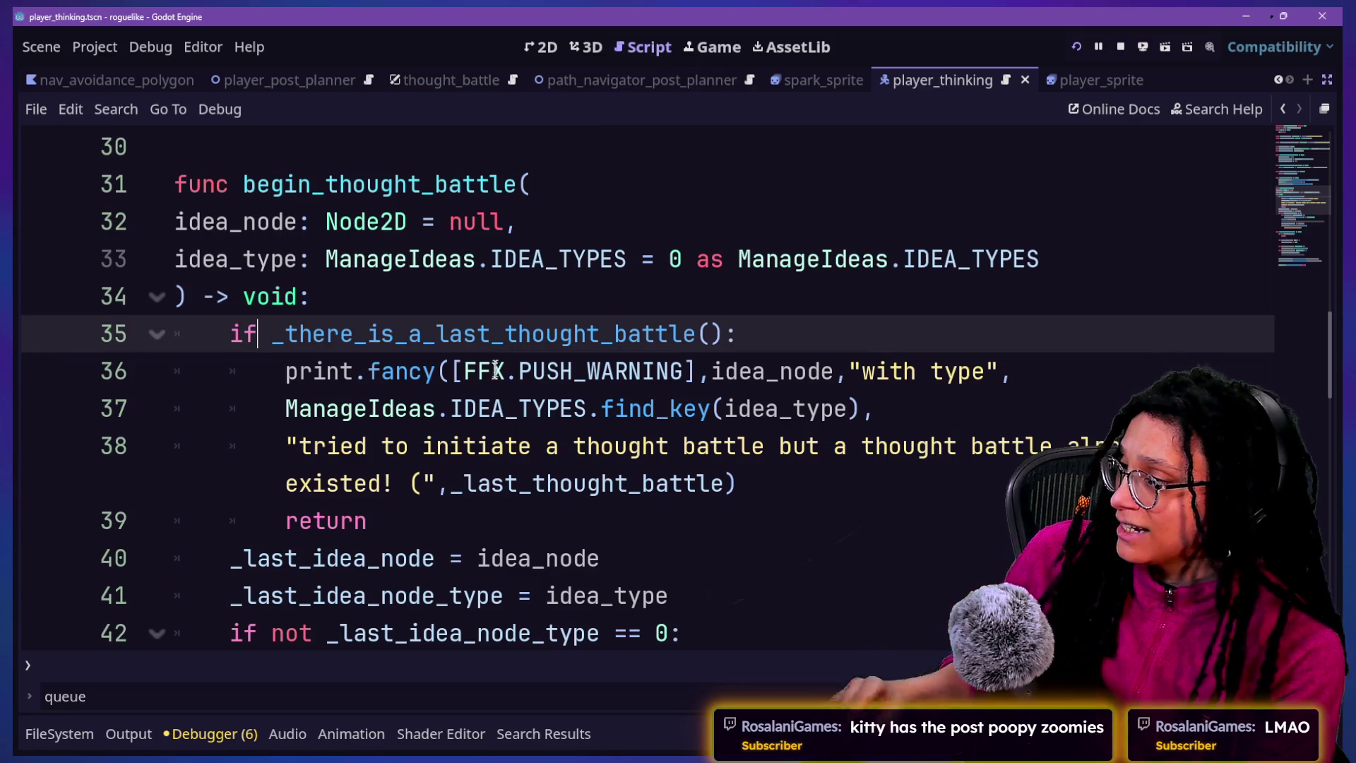
scroll(493, 372, down, 3)
key(shift+alt+o)
key(Down)
key(Down)
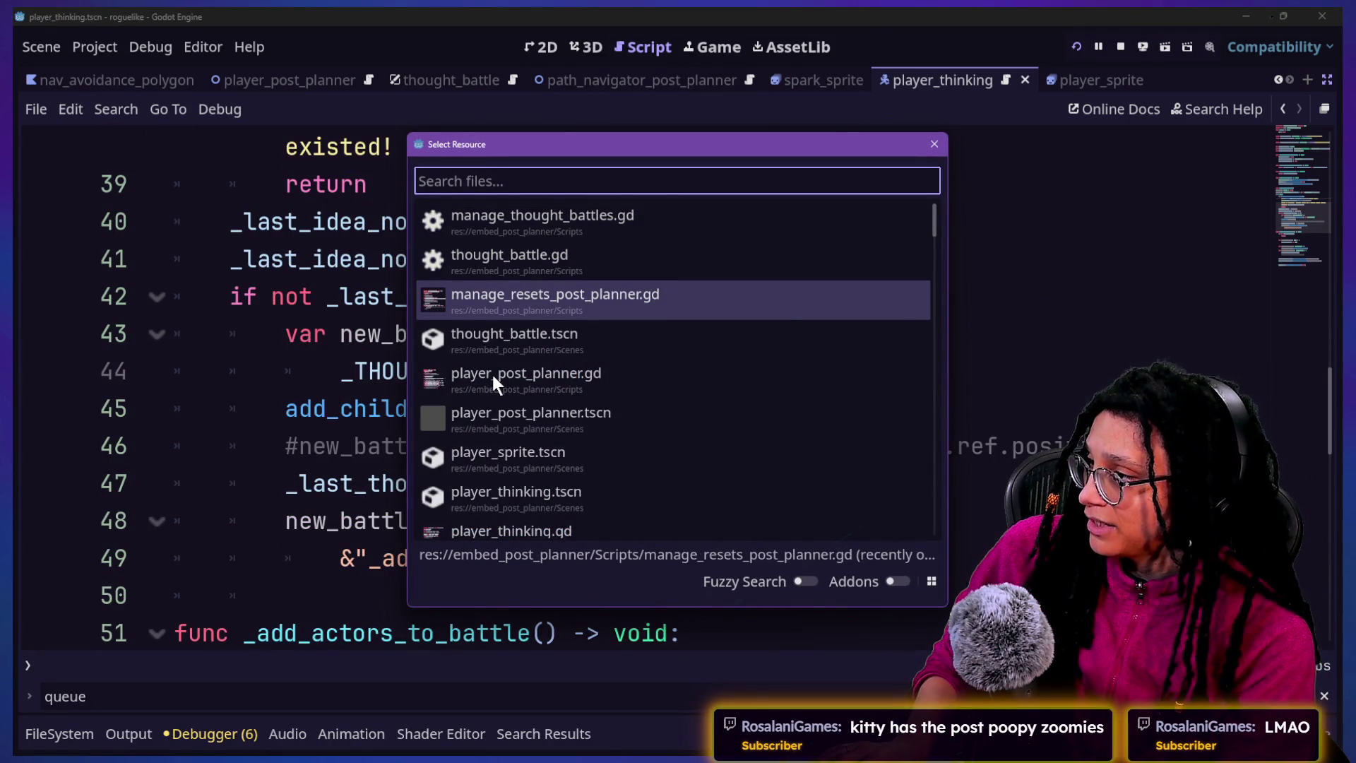
Open manage_resets_post_planner.gd and select the line below the remove_thought_battle placeholder
key(Return)
key(Down)
key(Down)
key(shift+End)
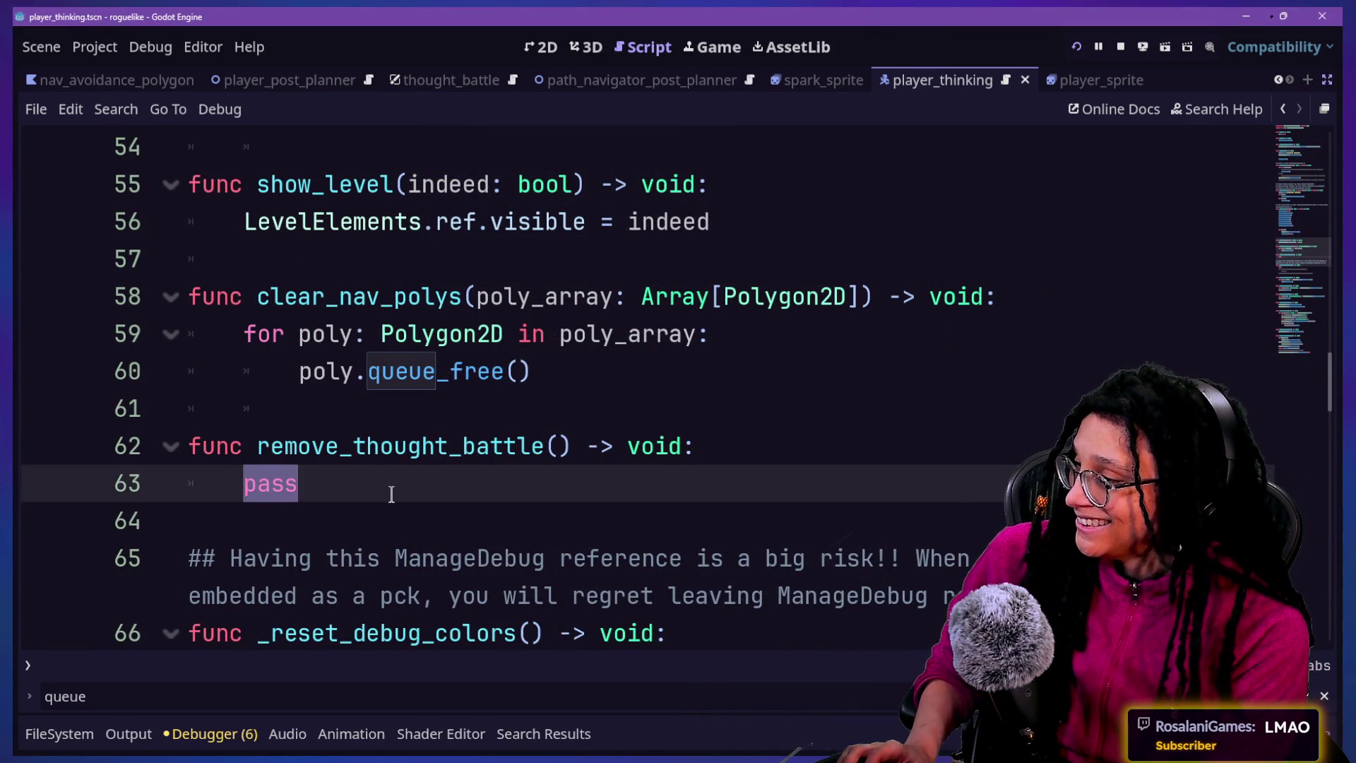
Quick-open manage_thought_battles.gd and look through its code
key(shift+alt+o)
key(Down)
key(Return)
scroll(642, 468, down, 6)
scroll(642, 468, up, 1)
scroll(642, 468, down, 2)
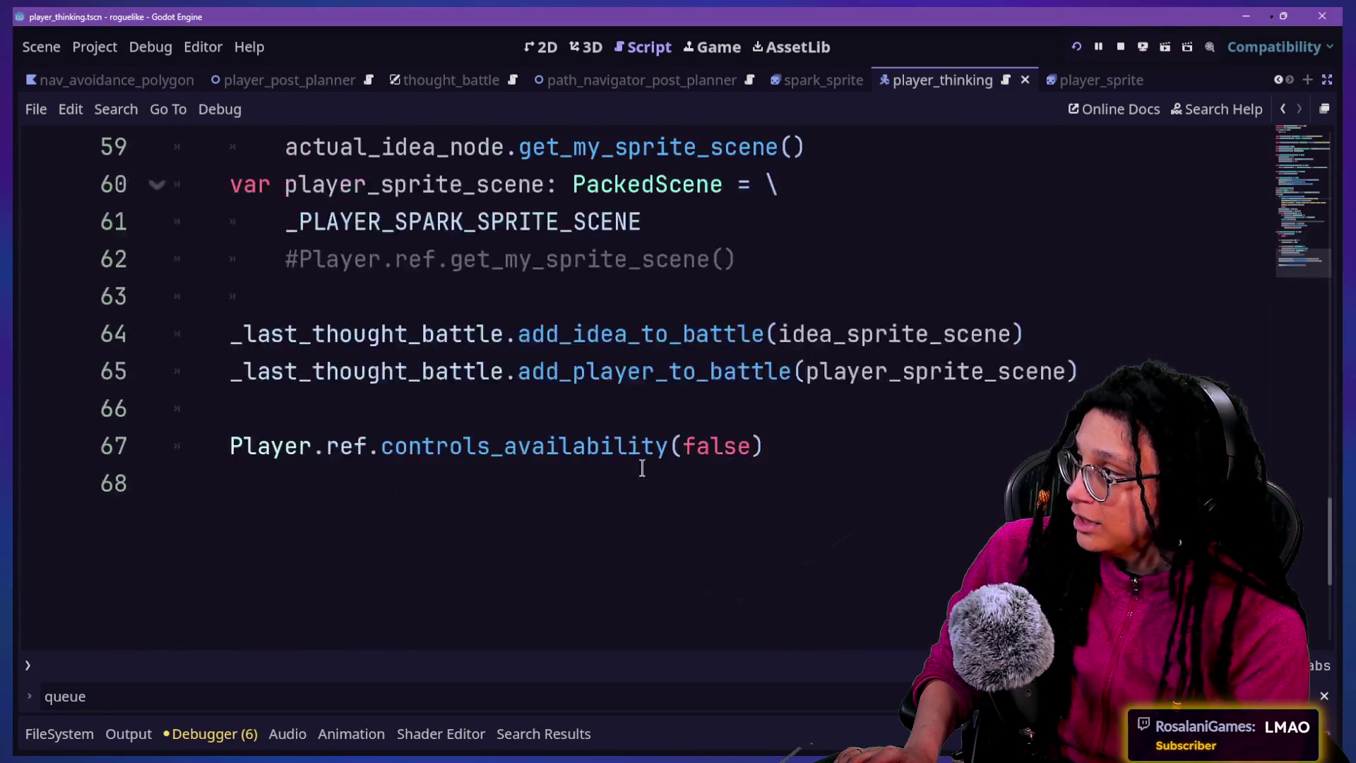
scroll(645, 463, up, 2)
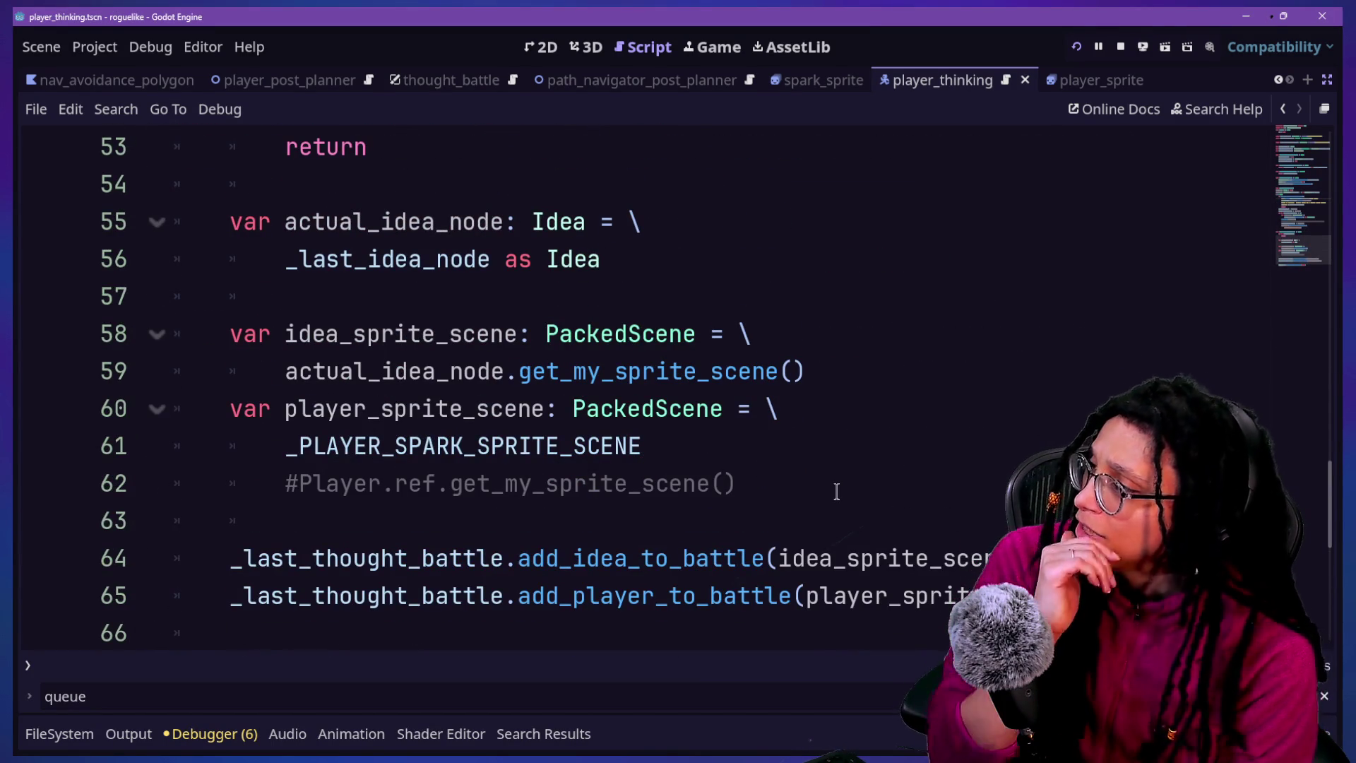
scroll(836, 491, up, 5)
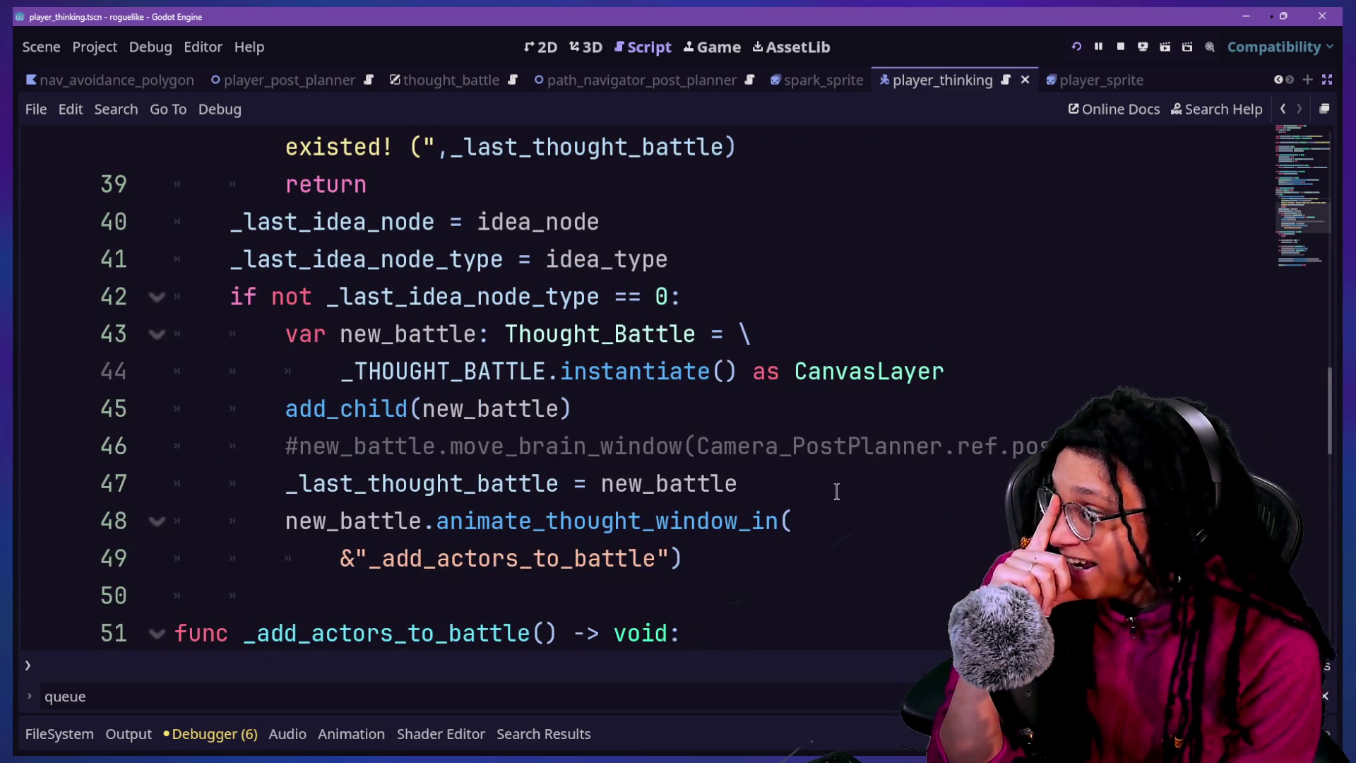
scroll(836, 491, up, 4)
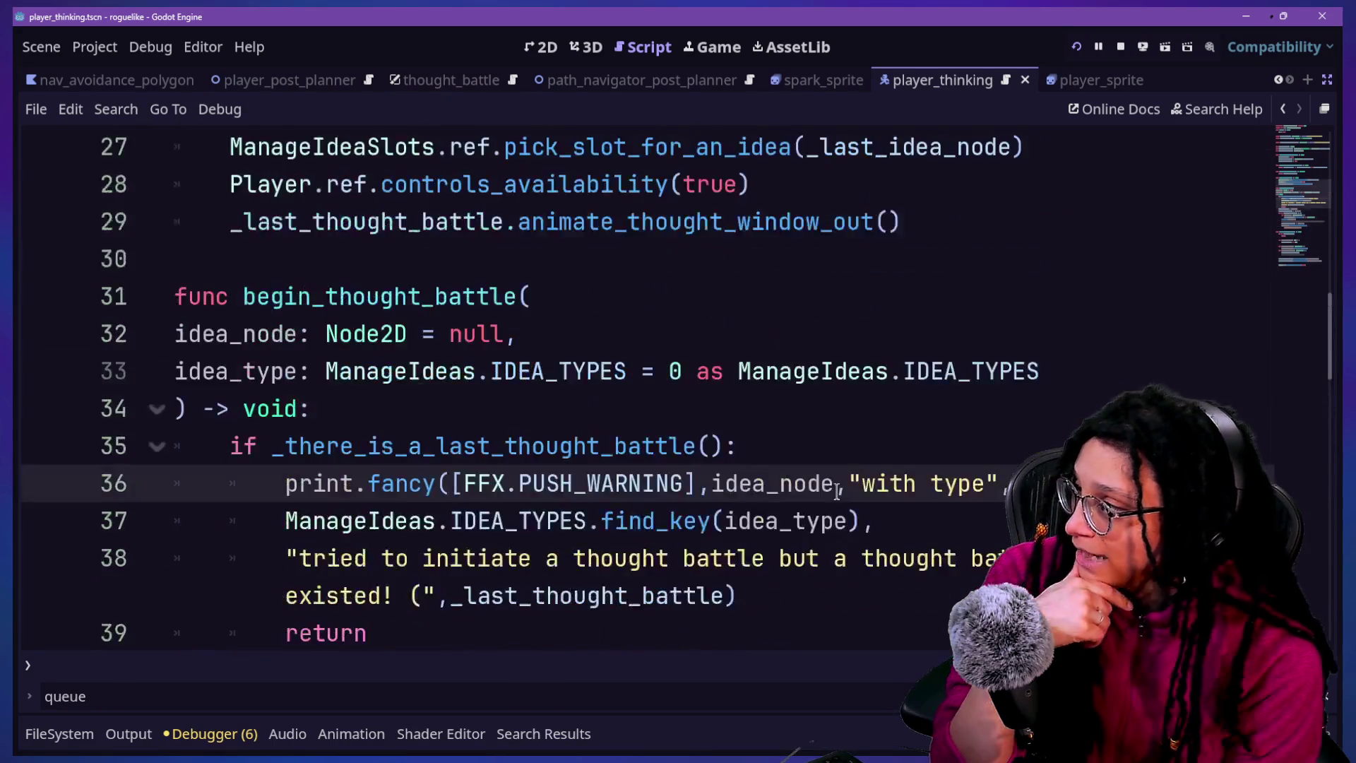
scroll(837, 491, down, 6)
scroll(837, 491, up, 1)
scroll(837, 491, up, 2)
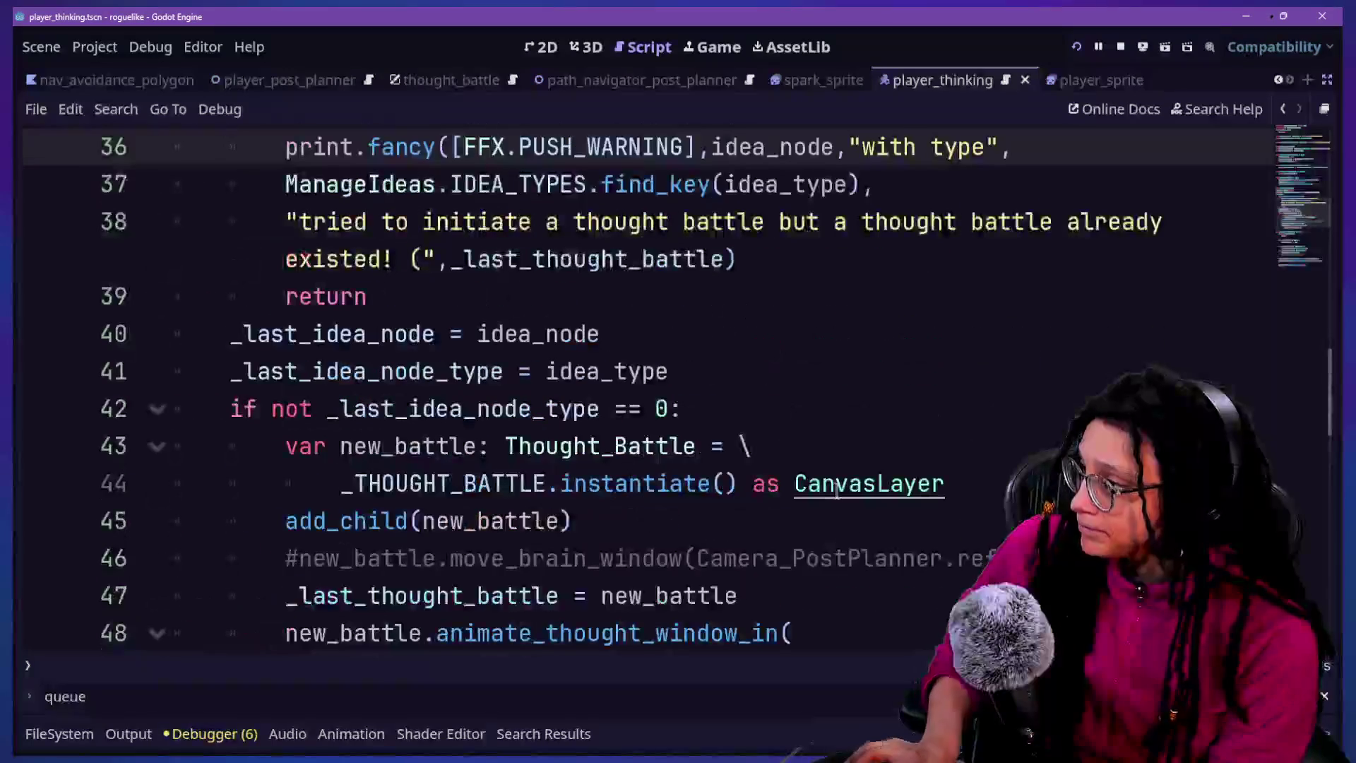
Search the whole project for '= null' with Find in Files
key(ctrl+f)
text(-> void:)
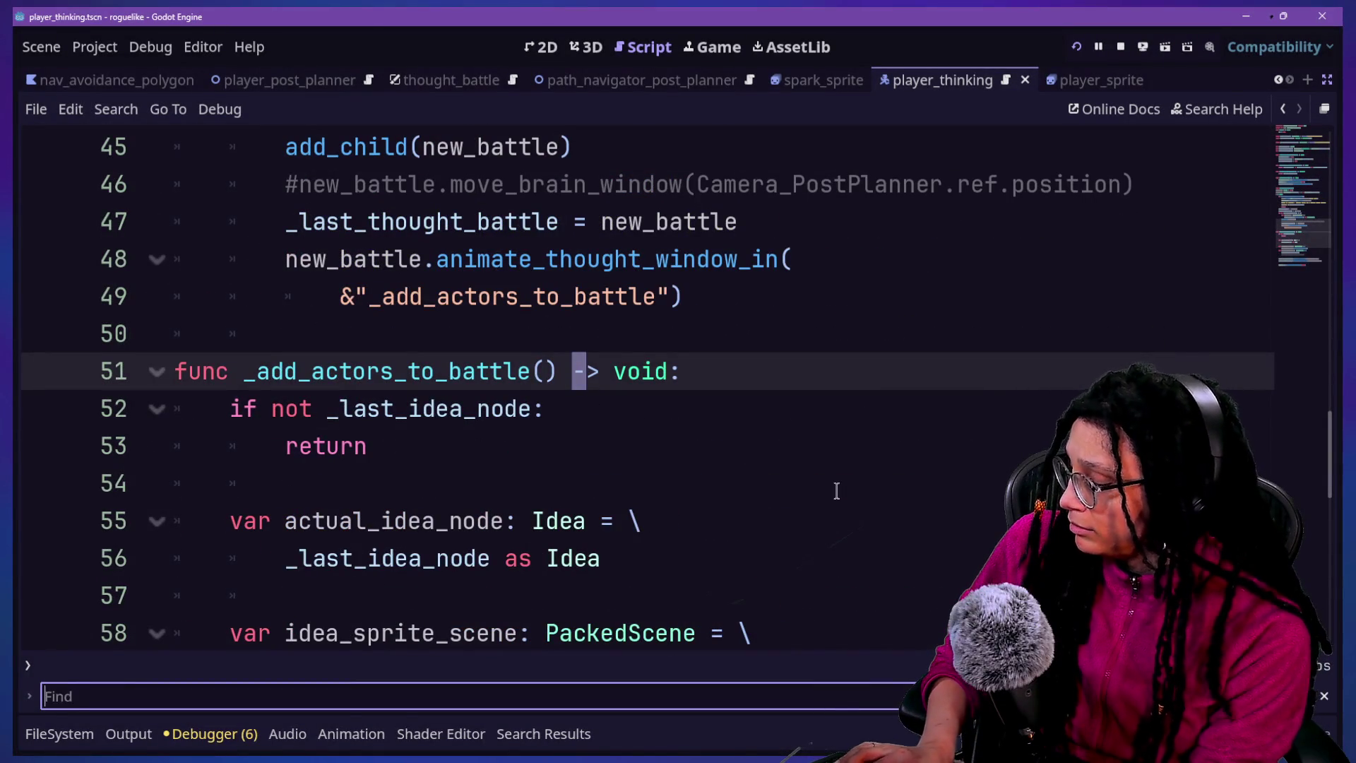
key(ctrl+shift+f)
text(ll)
key(Return)
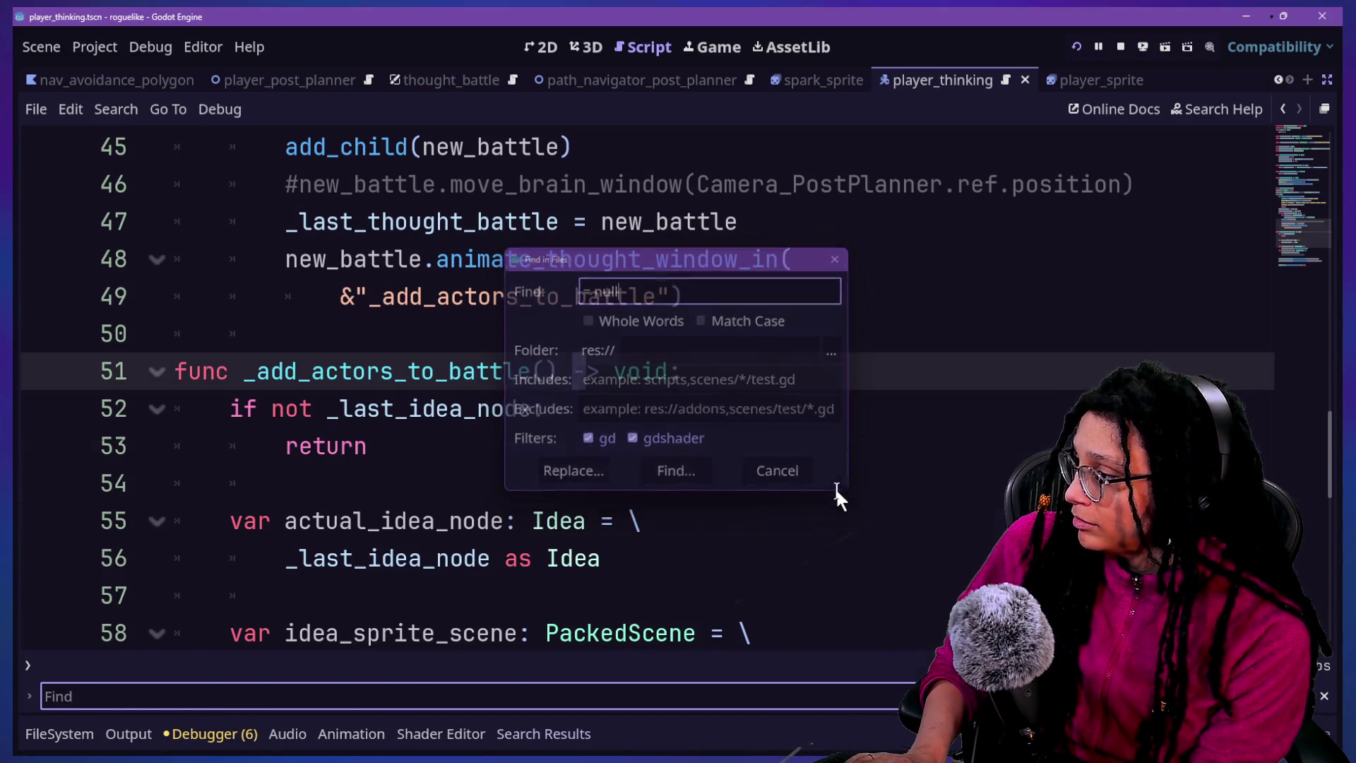
Go to the '_last_thought_battle = null' match on line 18 of manage_thought_battles.gd
scroll(361, 631, down, 5)
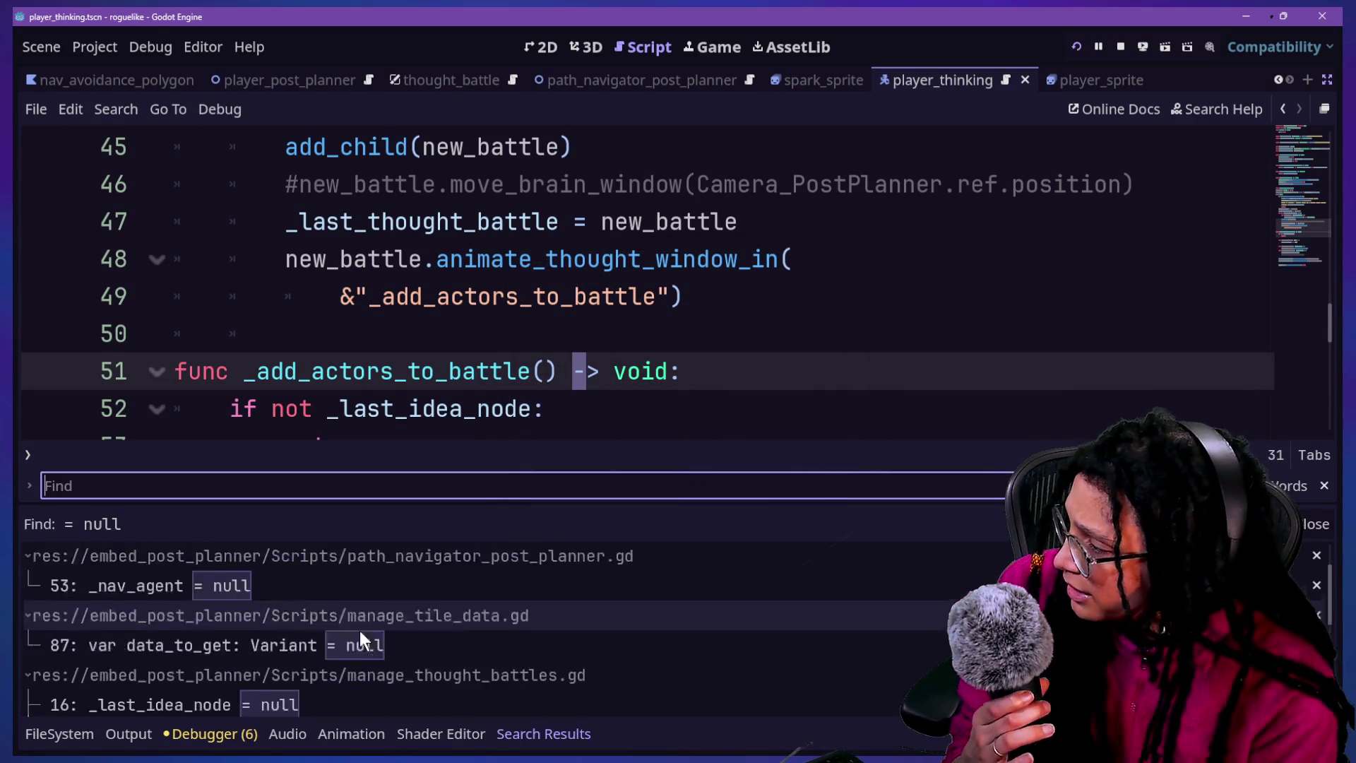
click(358, 628)
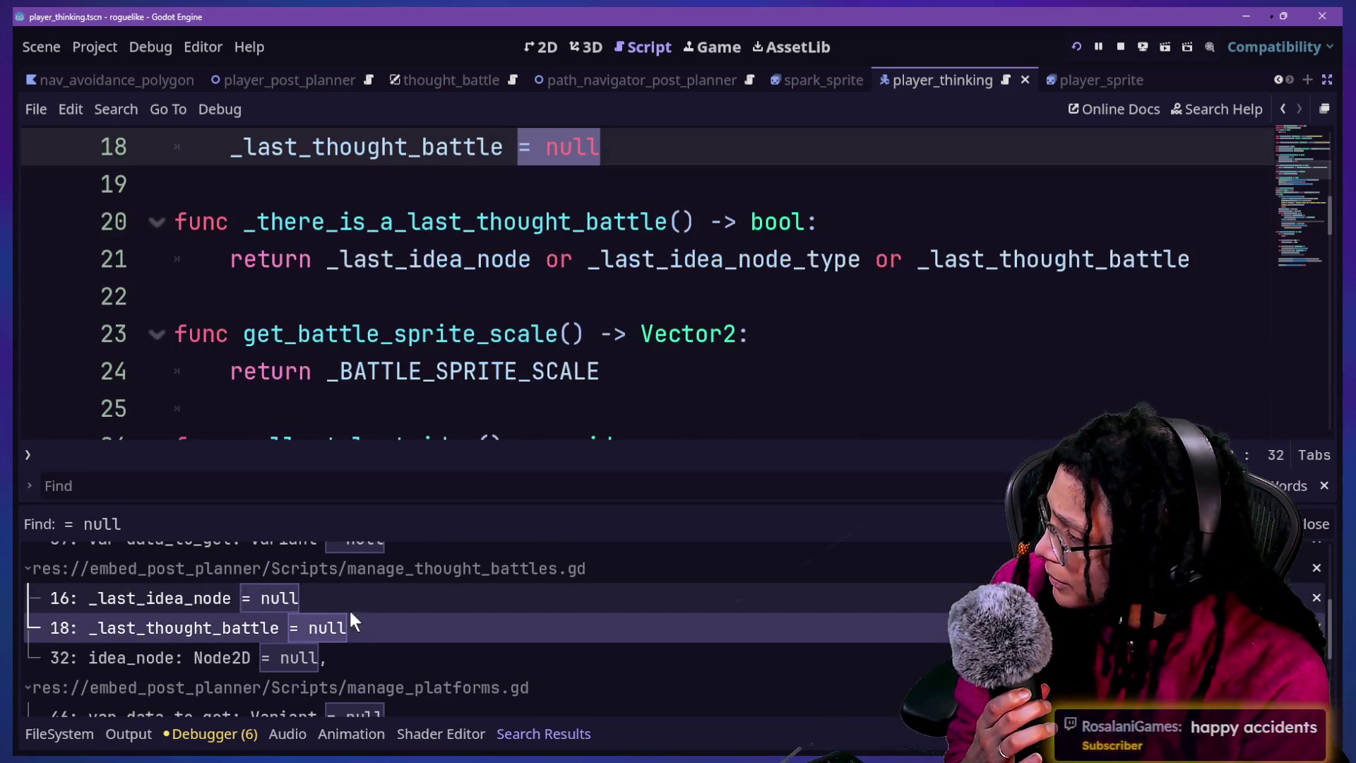
click(474, 423)
key(ctrl+j)
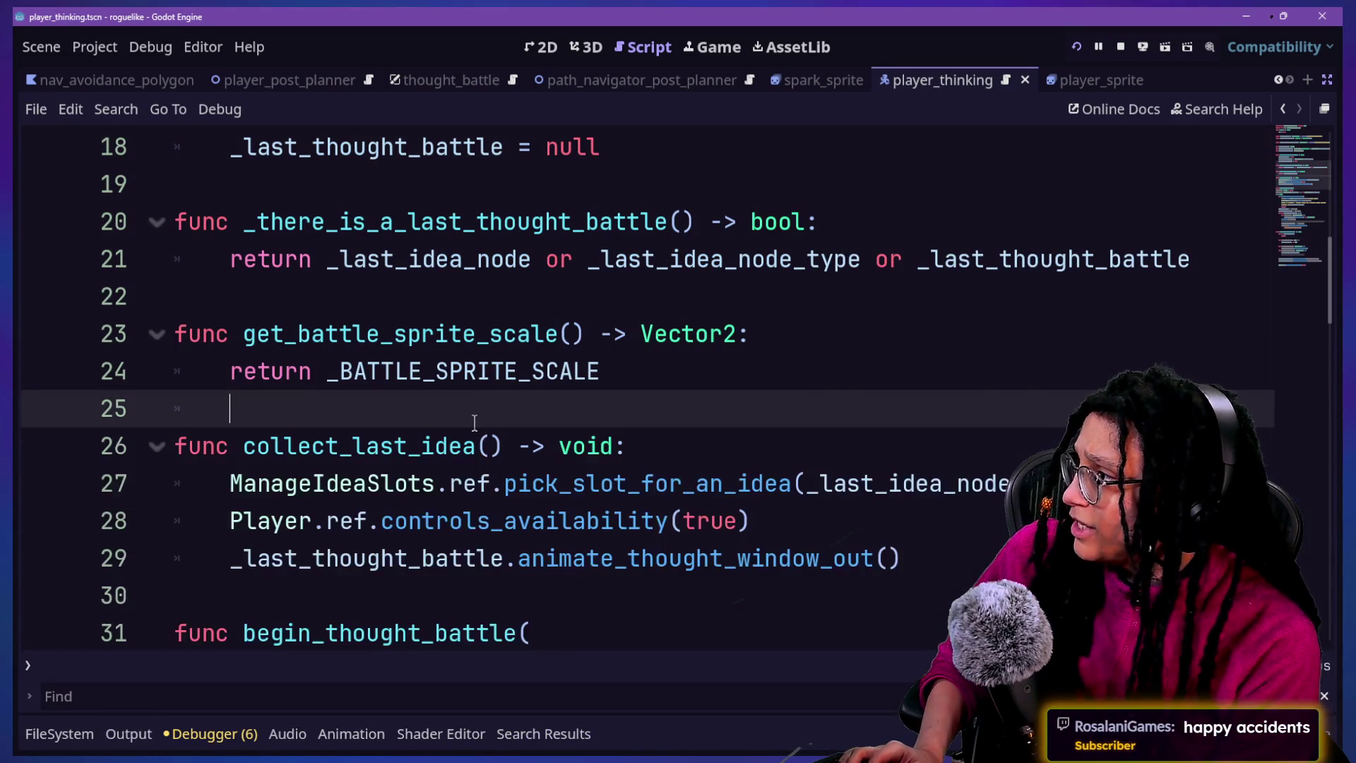
scroll(475, 422, up, 2)
click(689, 370)
mouse_move(701, 368)
mouse_down()
mouse_move(357, 296)
mouse_move(230, 293)
mouse_up()
click(297, 259)
click(695, 379)
Add '_last_thought_battle.queue_free()' as a new line 19 using autocomplete
key(Return)
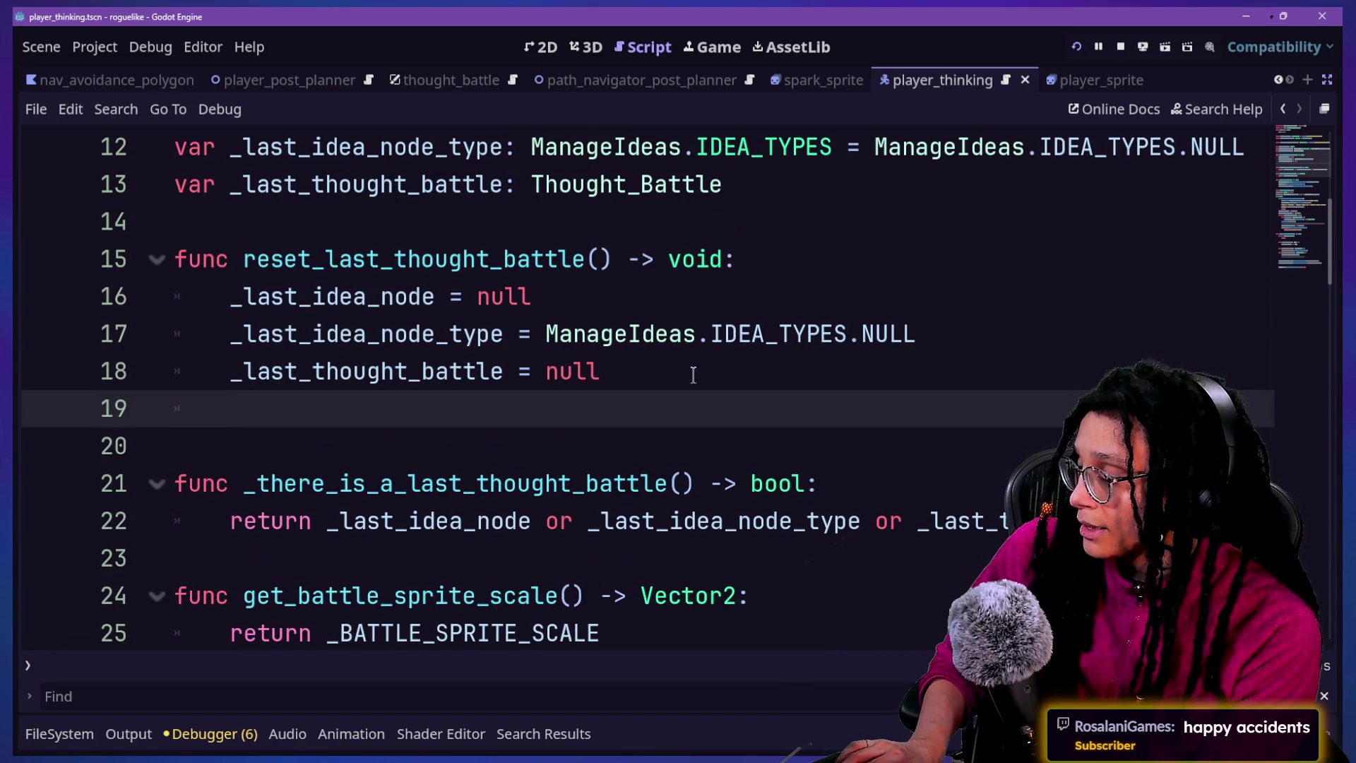
text(.)
key(BackSpace)
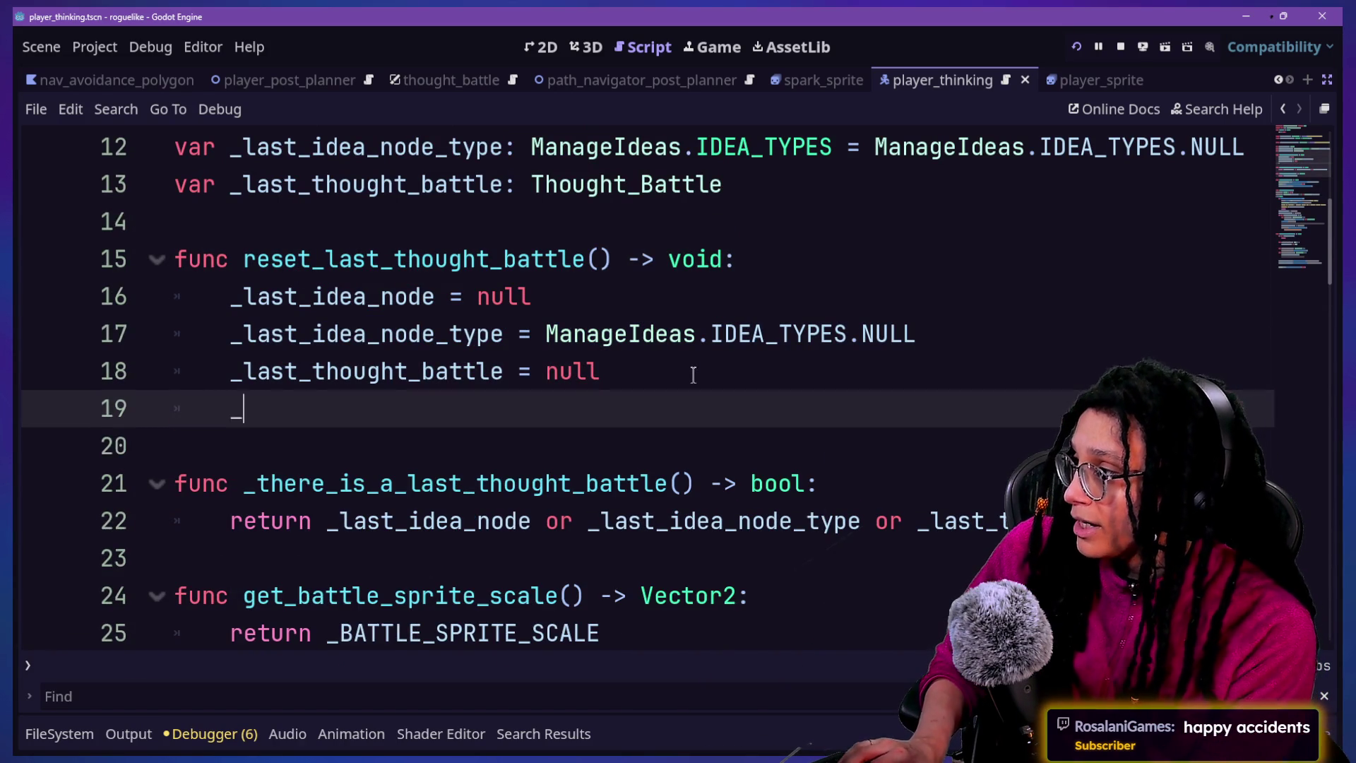
text(last)
key(Down)
key(Down)
key(Return)
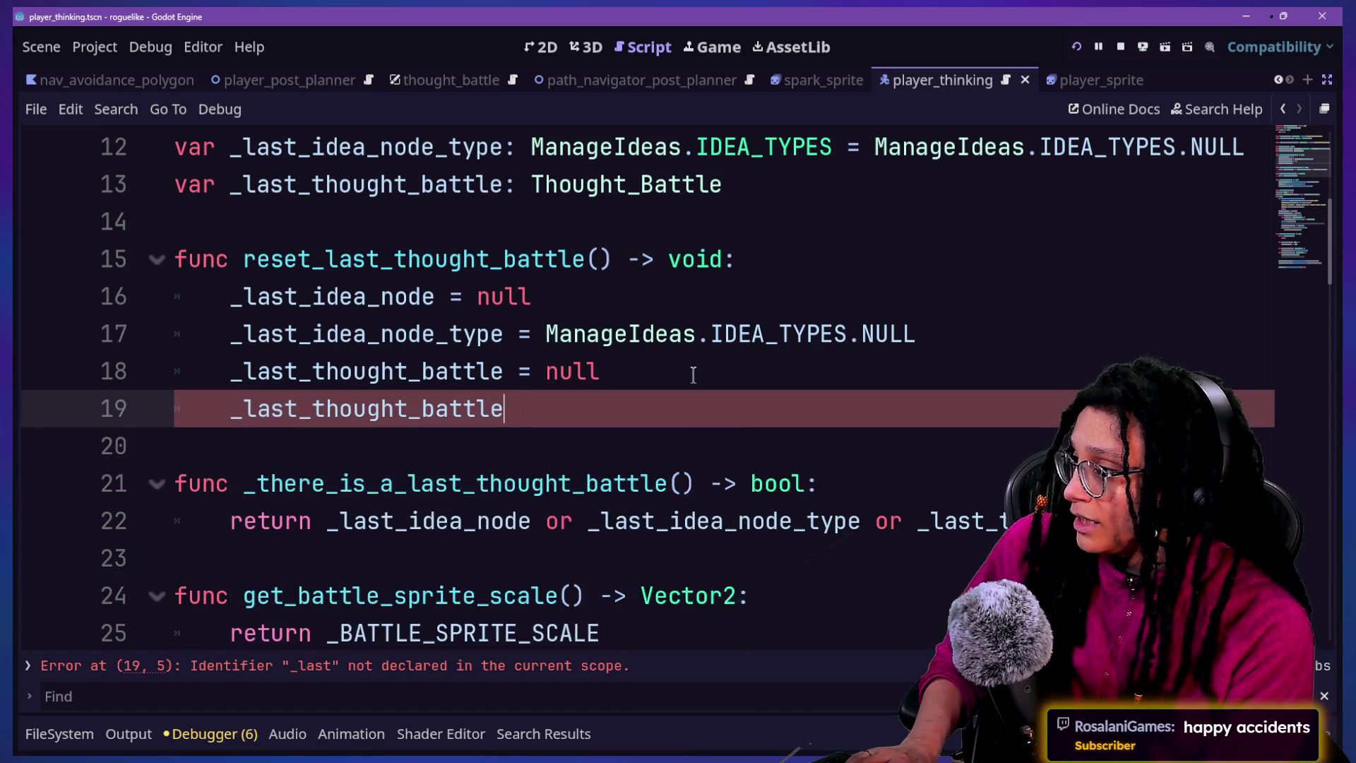
text(.queue)
key(Down)
key(Return)
click(614, 333)
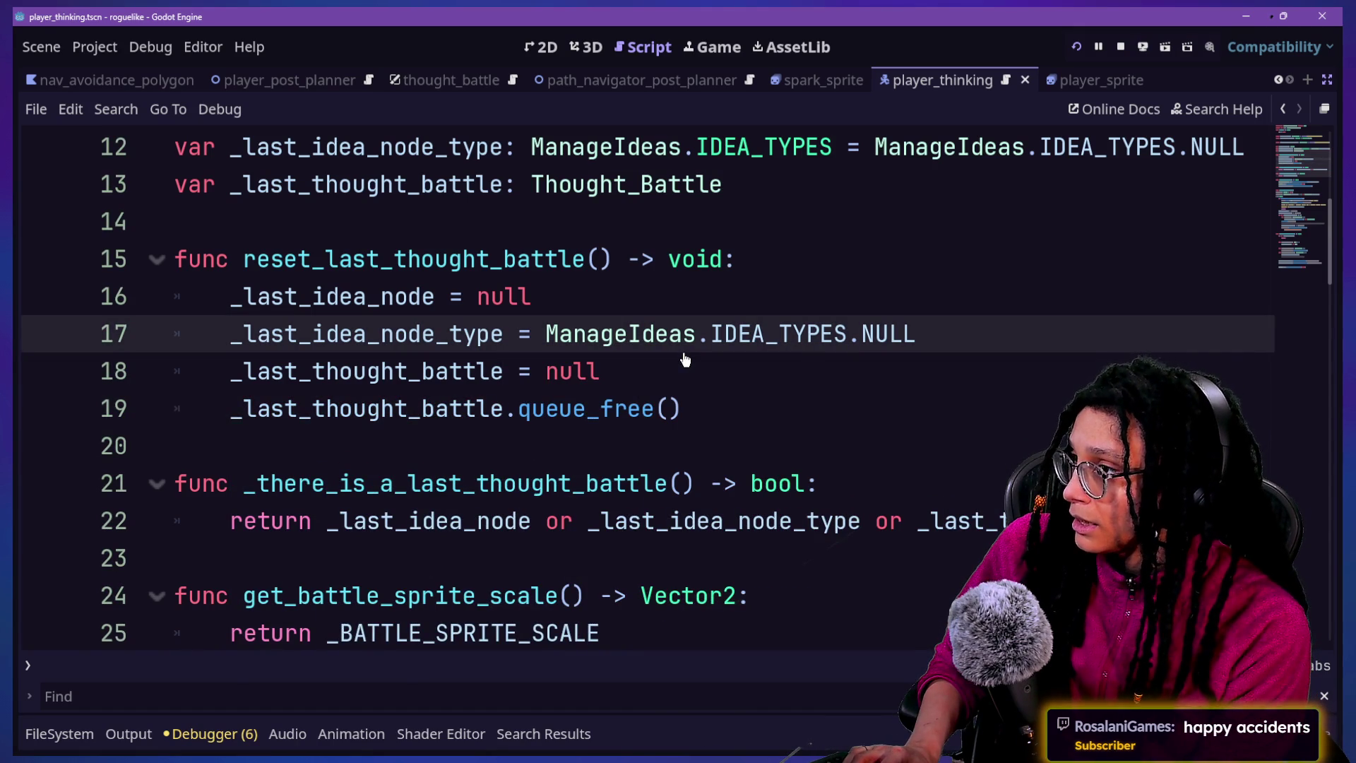
key(alt+shift+o)
Open manage_resets_post_planner.gd and search the project for remove_thought_battle
text(manage_res)
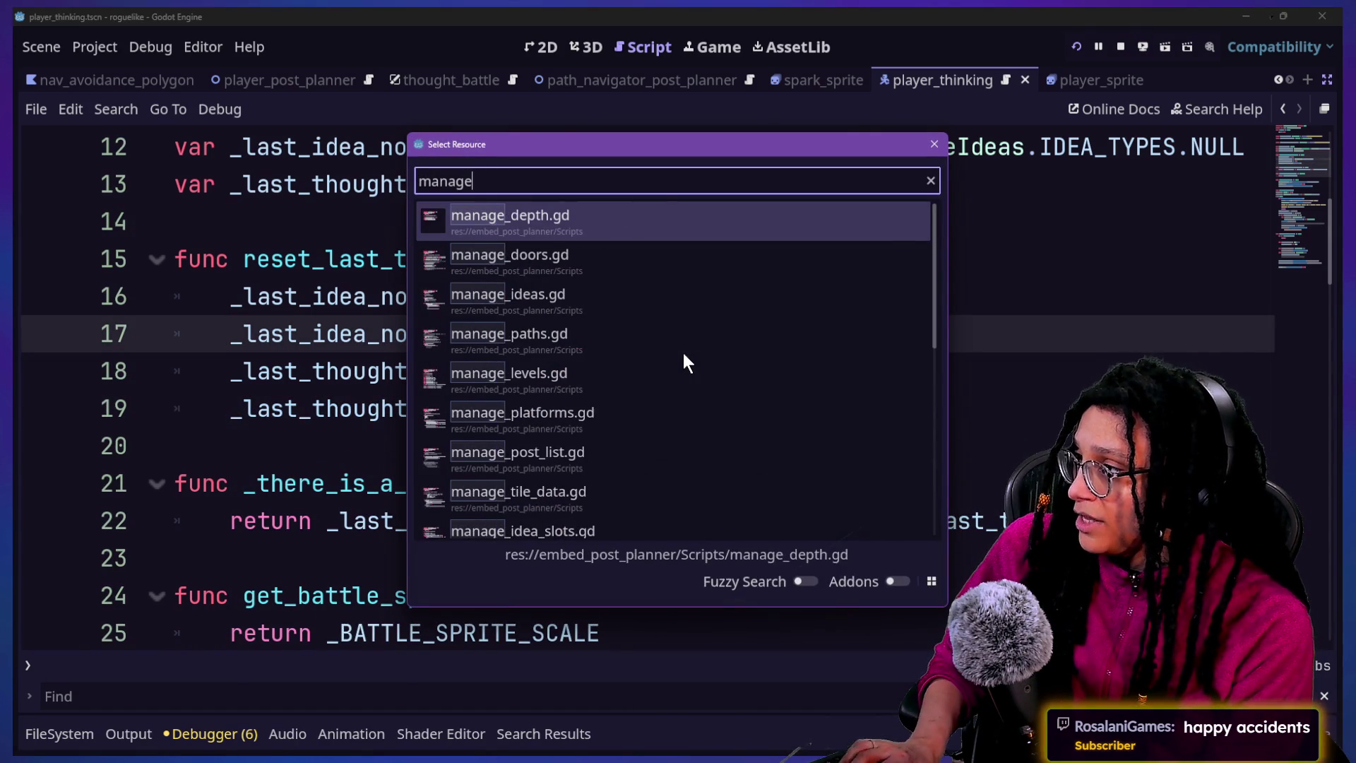
key(Return)
drag(257, 446, 542, 446)
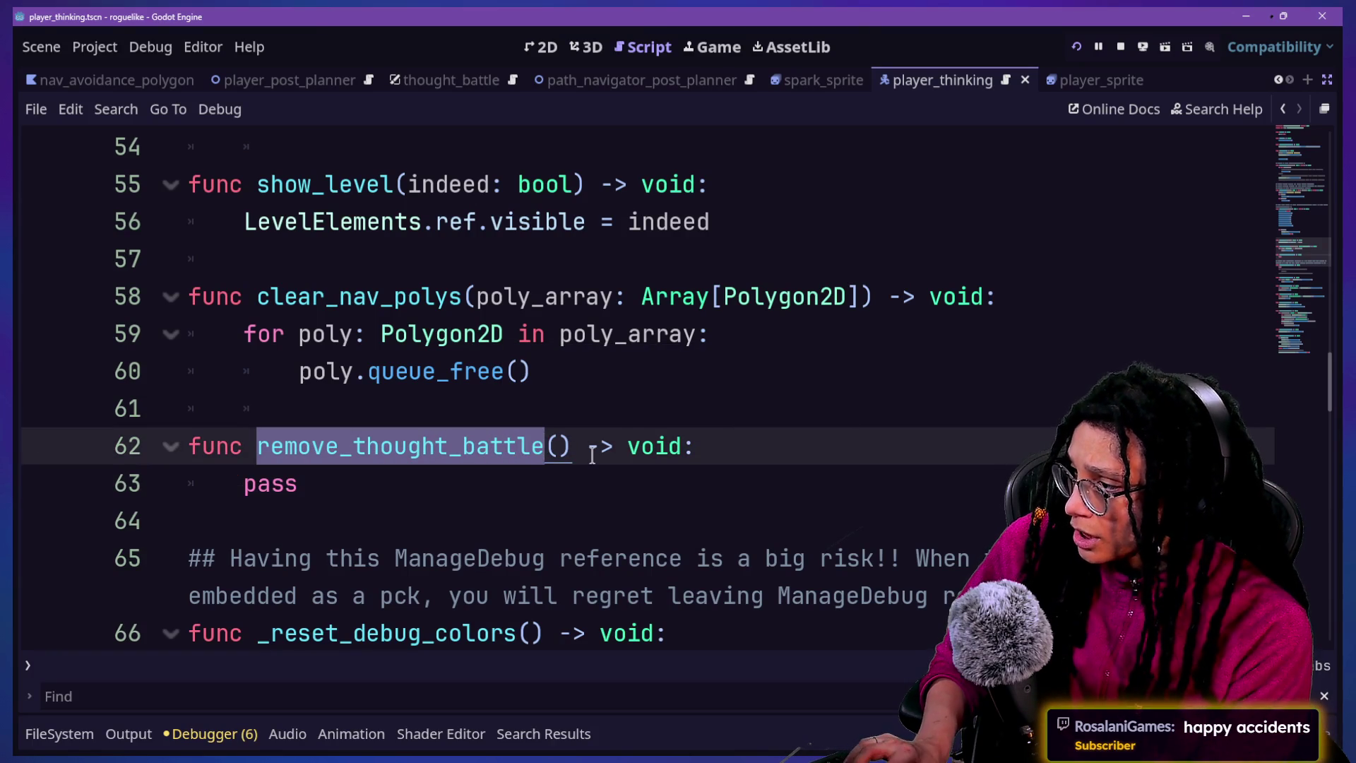
key(ctrl+shift+f)
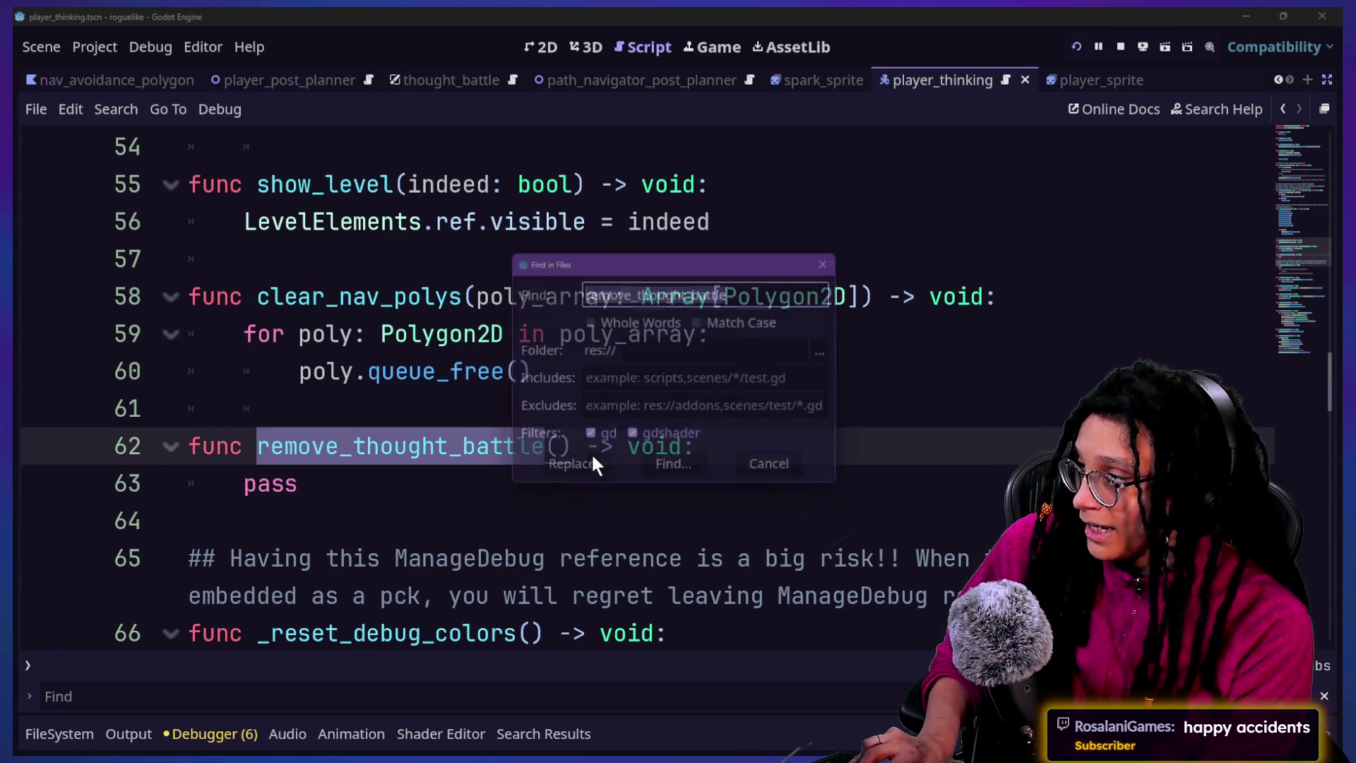
key(Return)
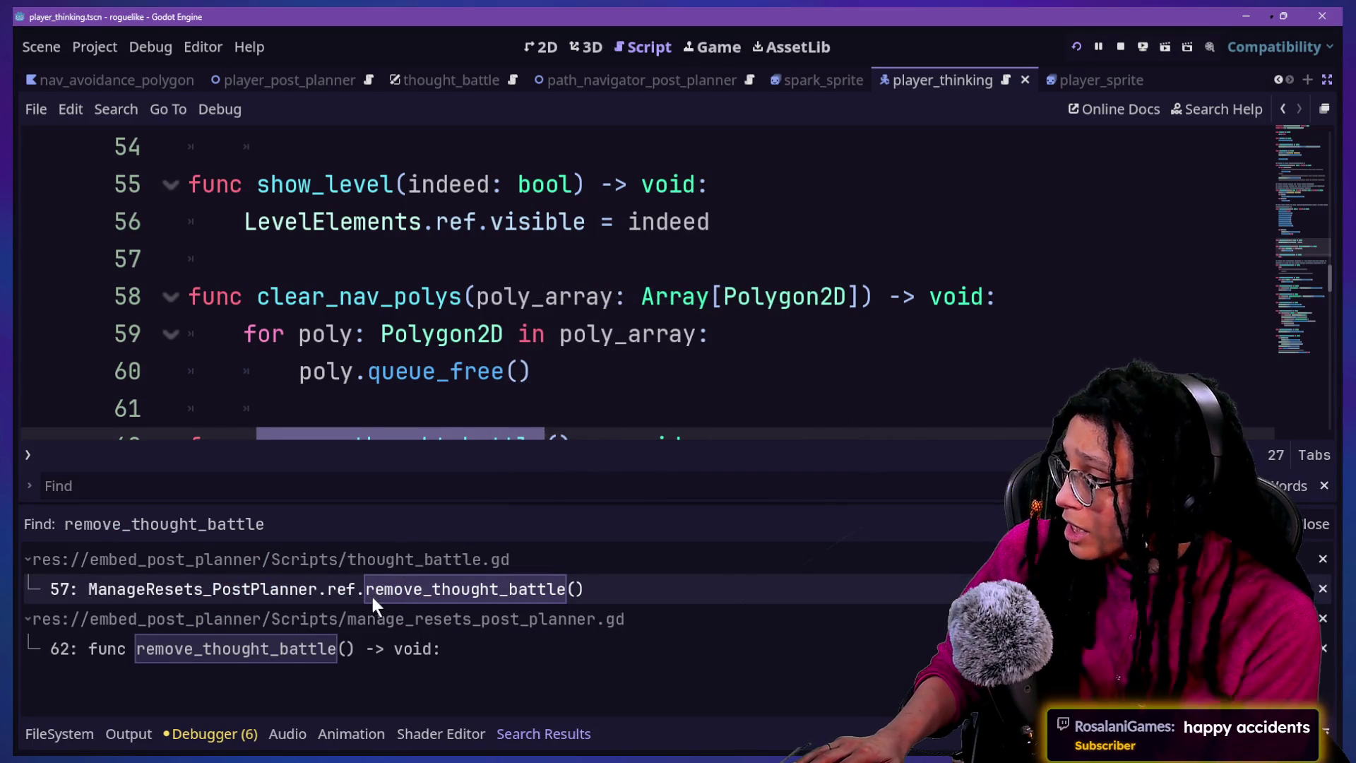
Check the remove_thought_battle call in thought_battle.gd, then select the placeholder pass in its definition
click(378, 596)
click(473, 422)
scroll(598, 418, down, 1)
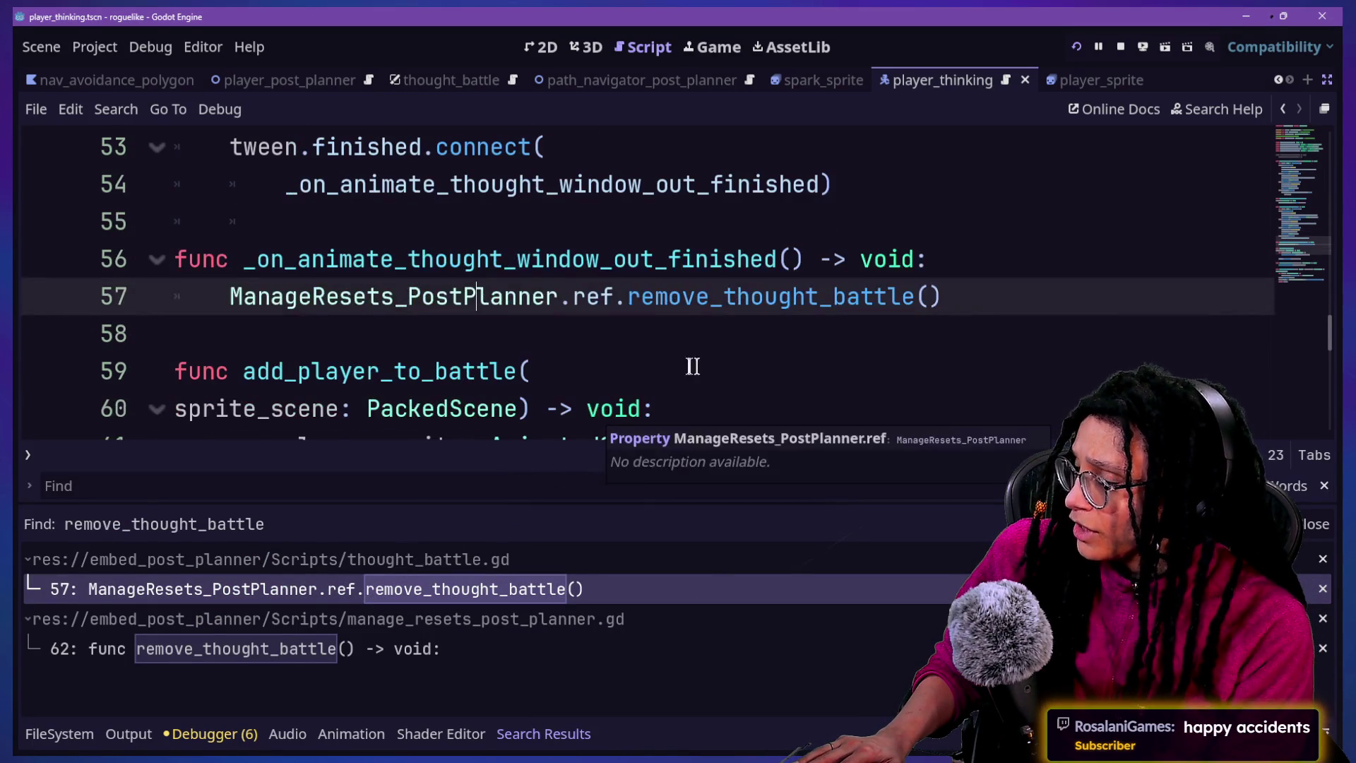
ctrl+click(693, 308)
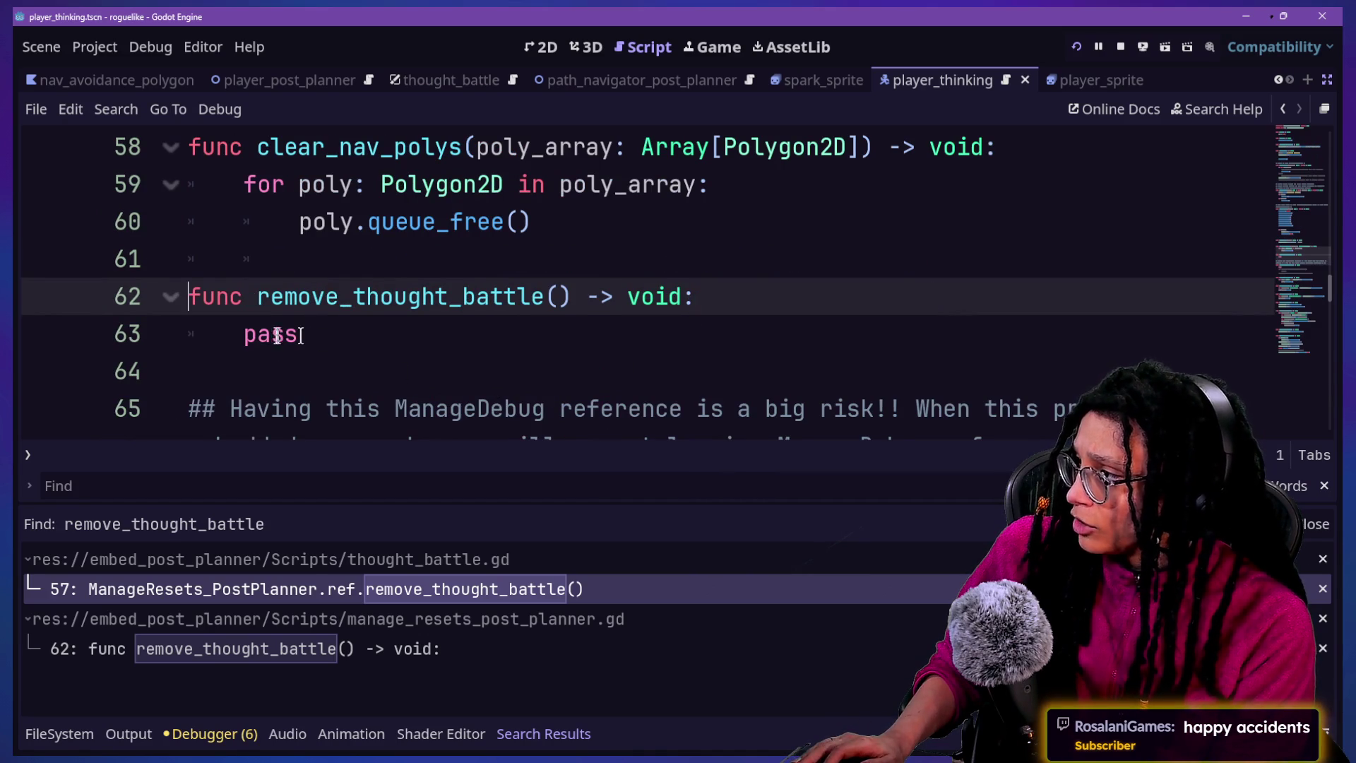
double_click(274, 335)
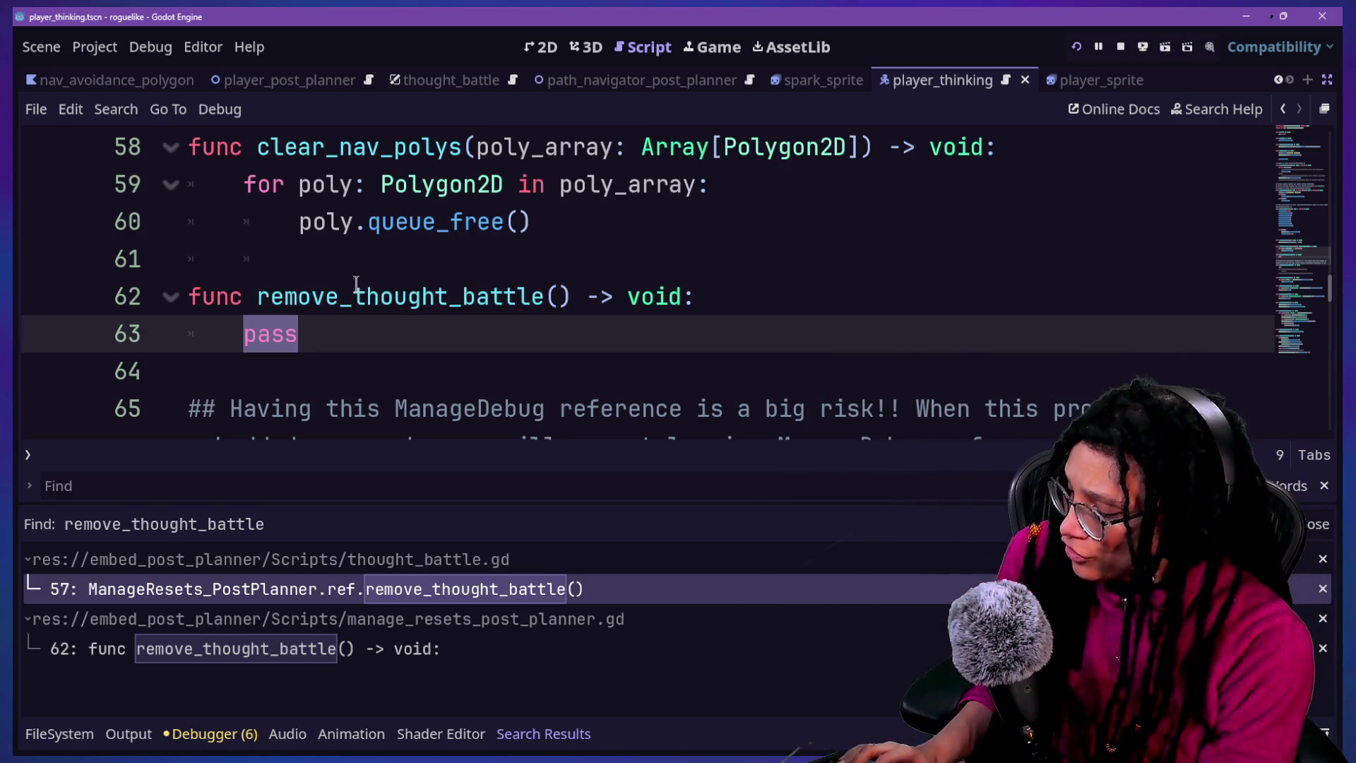
Replace pass with 'ManageThoughtBattles.ref.' using autocomplete
text(Manage)
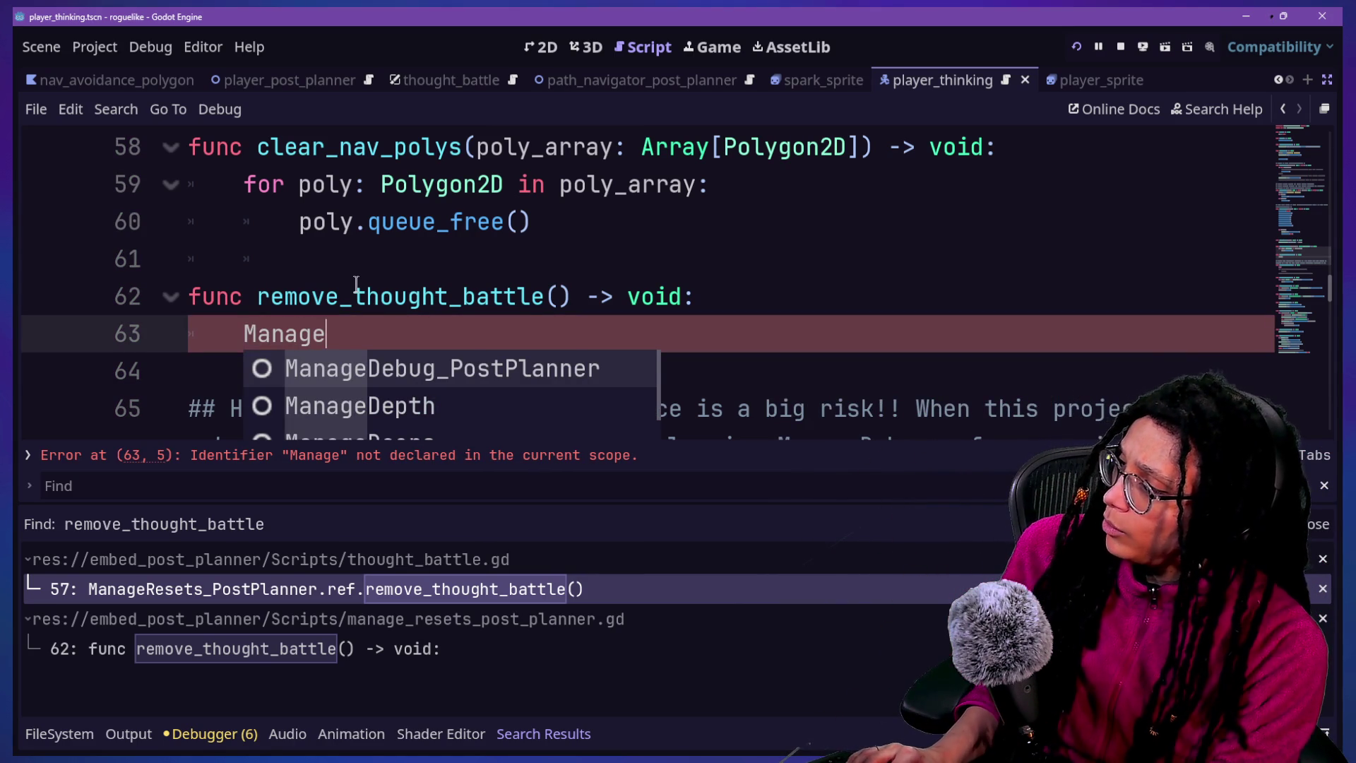
text(Thou)
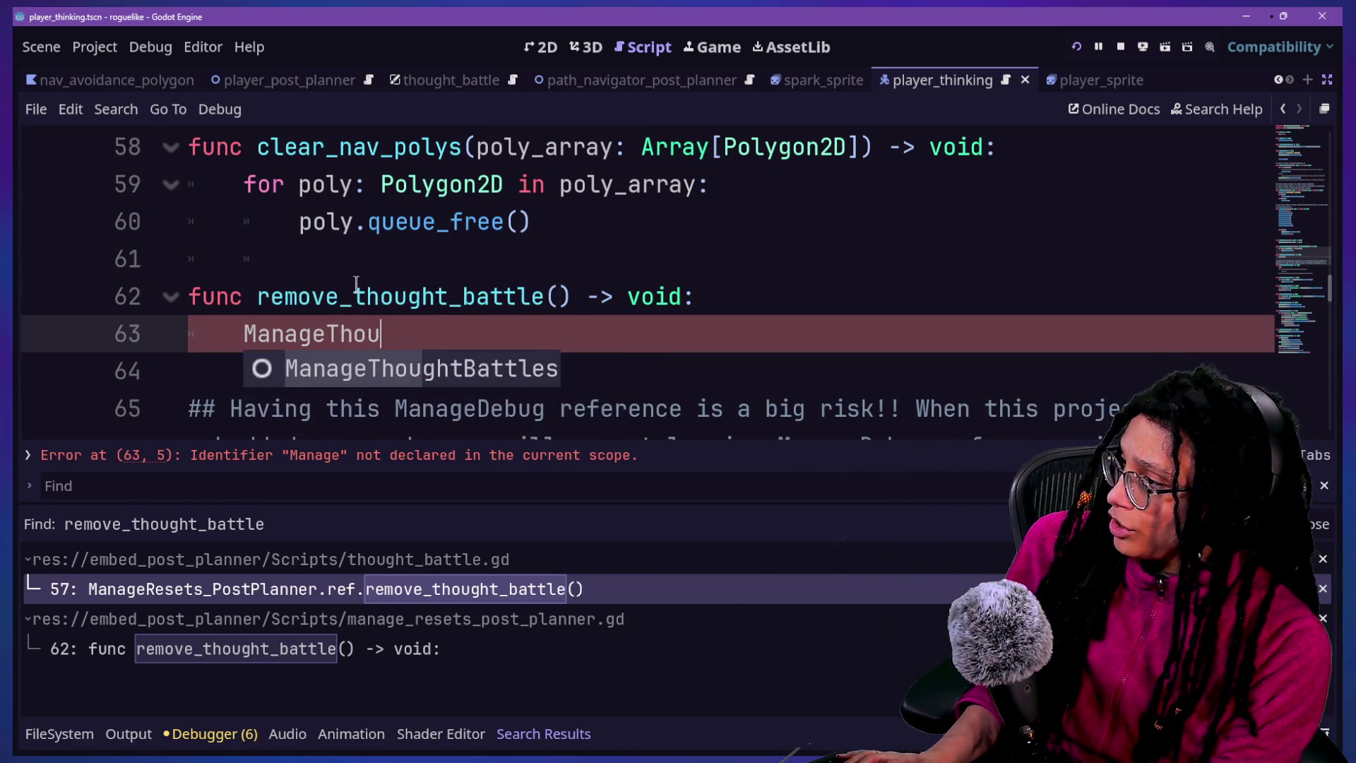
key(Return)
text(.ref.rem)
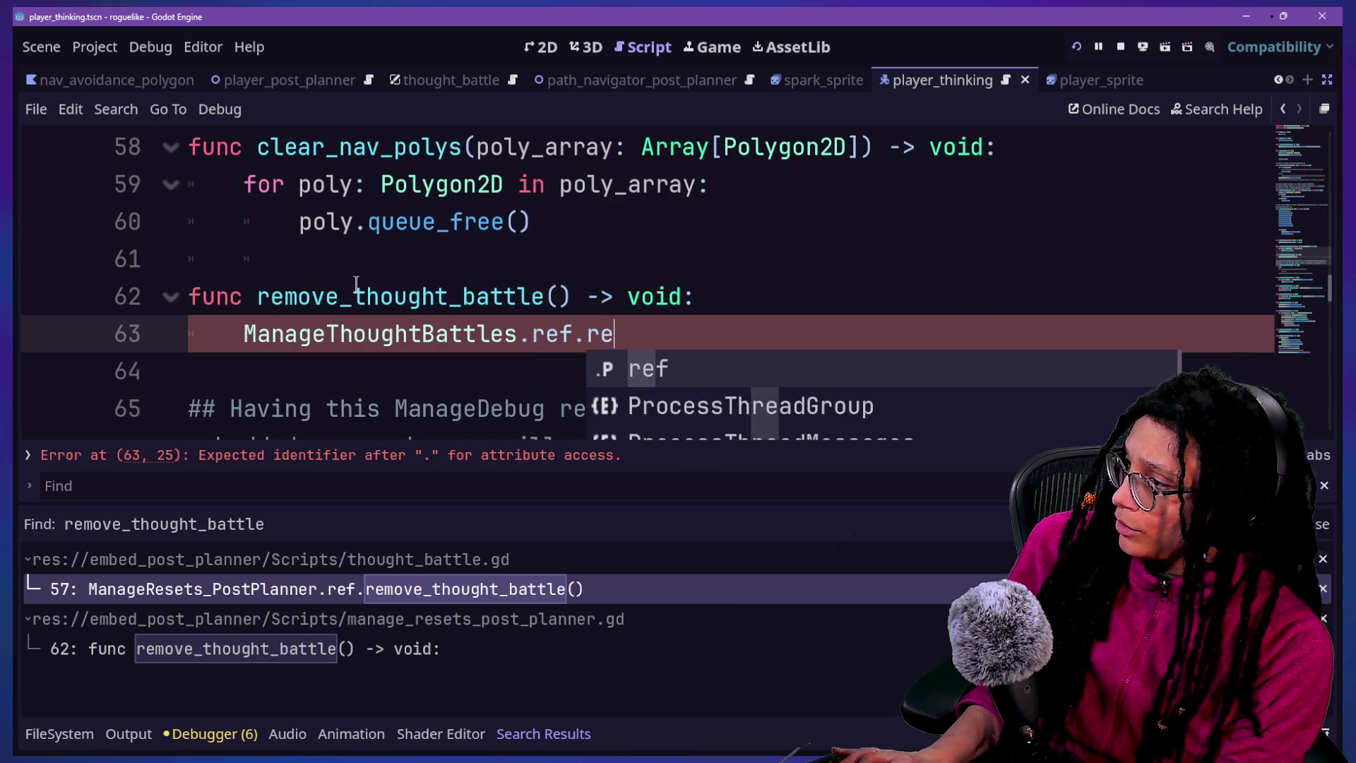
key(BackSpace)
key(BackSpace)
key(BackSpace)
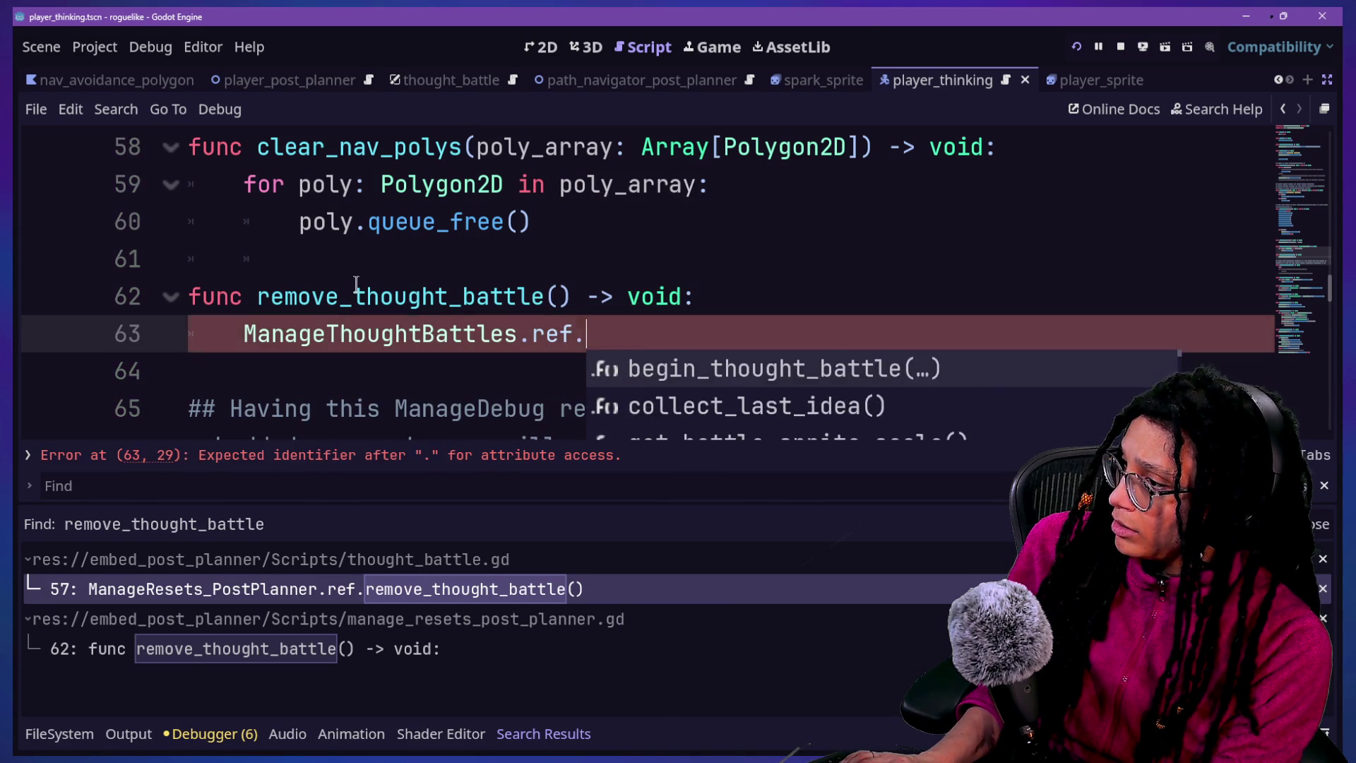
text(r)
key(BackSpace)
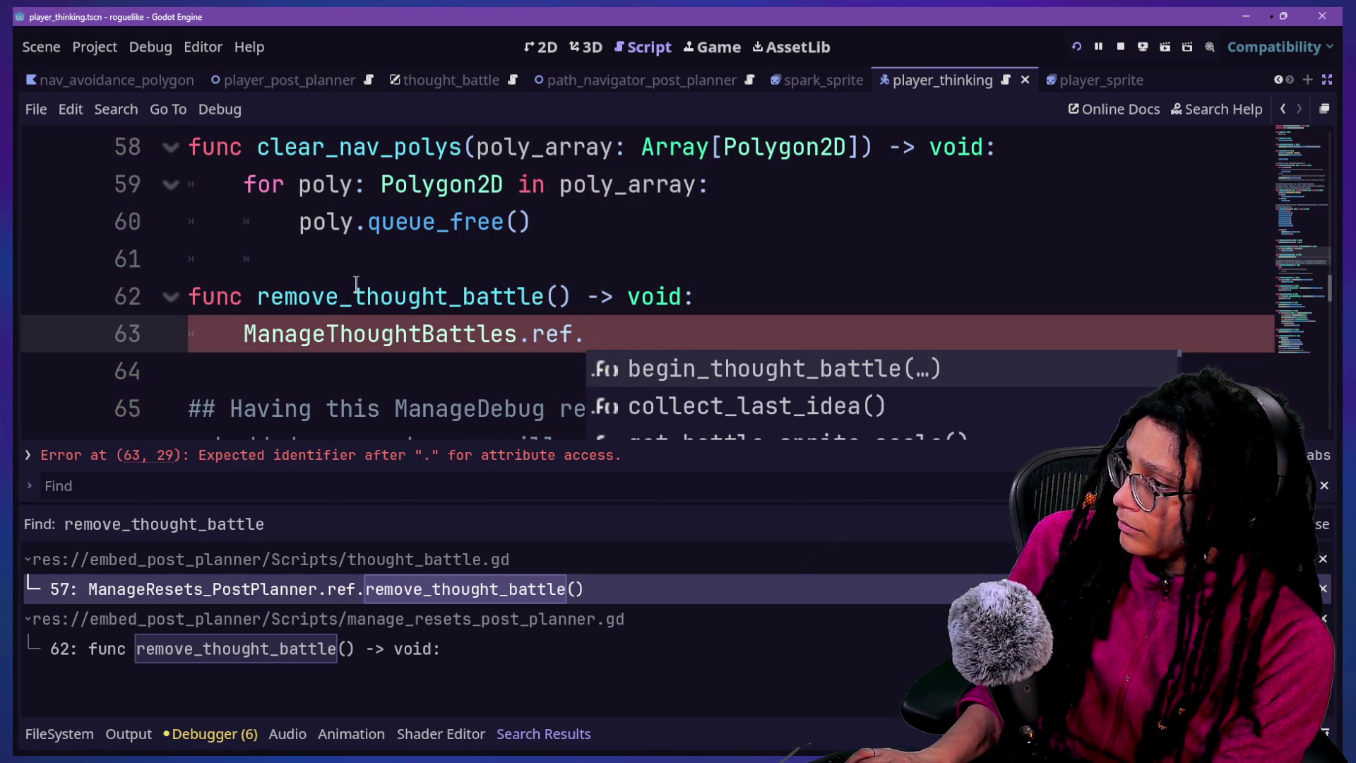
Check ManageThoughtBattles' reset function, finish the call with reset_last_thought_battle(), and run the game
click(358, 334)
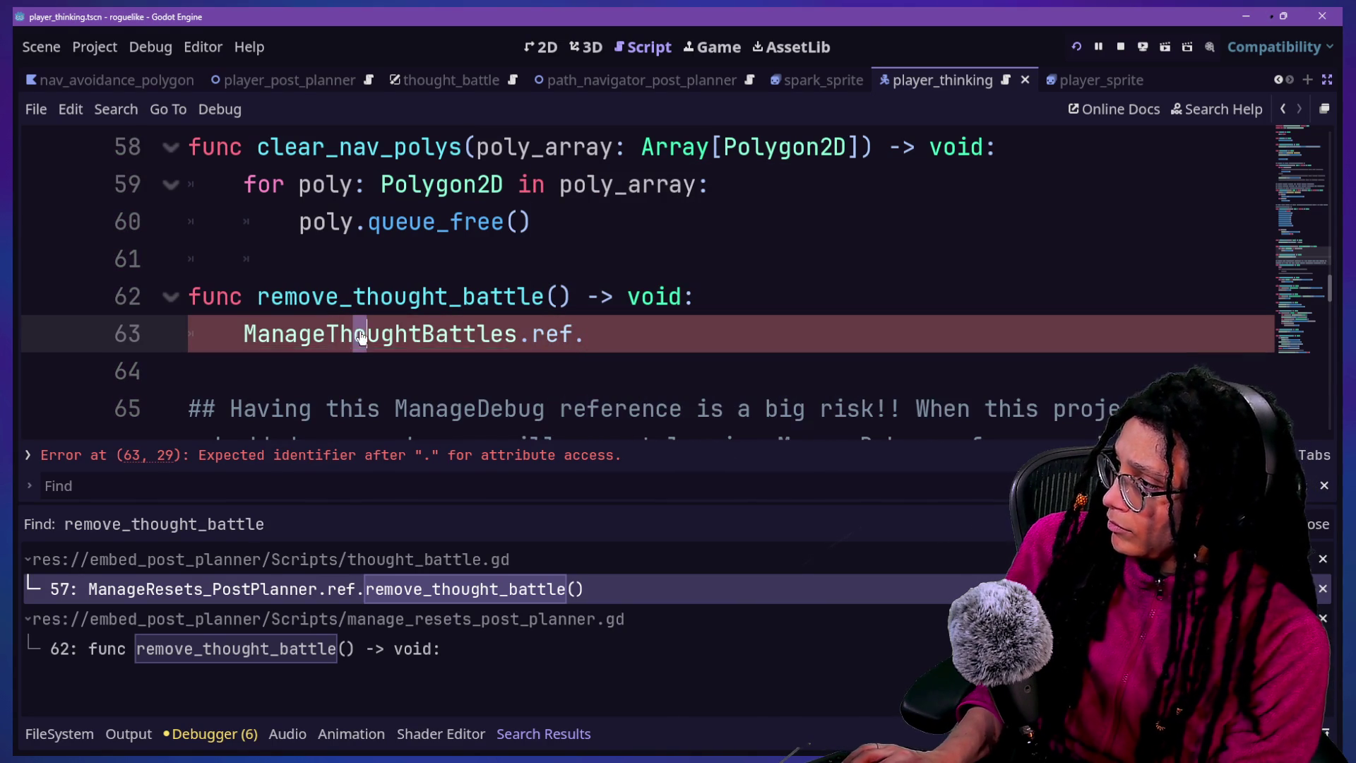
key(alt+Left)
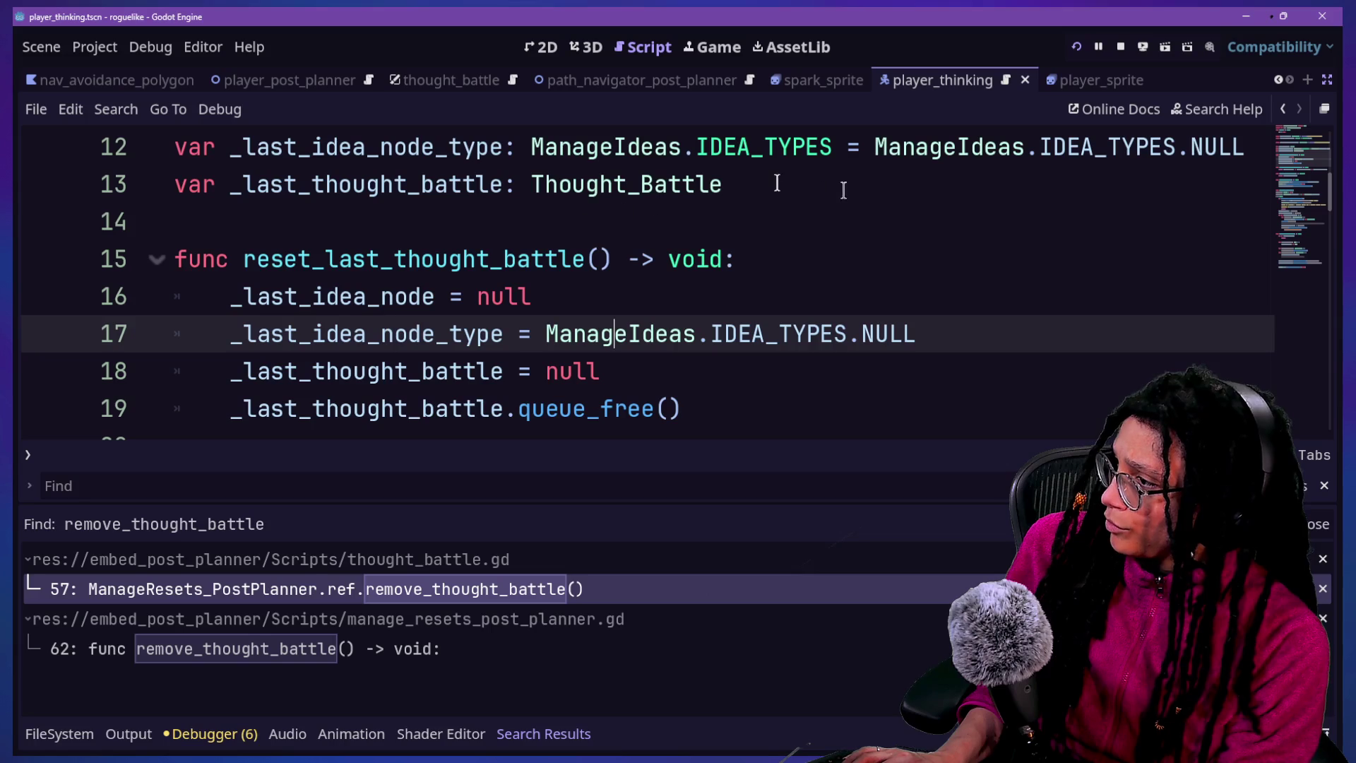
click(1283, 109)
click(701, 347)
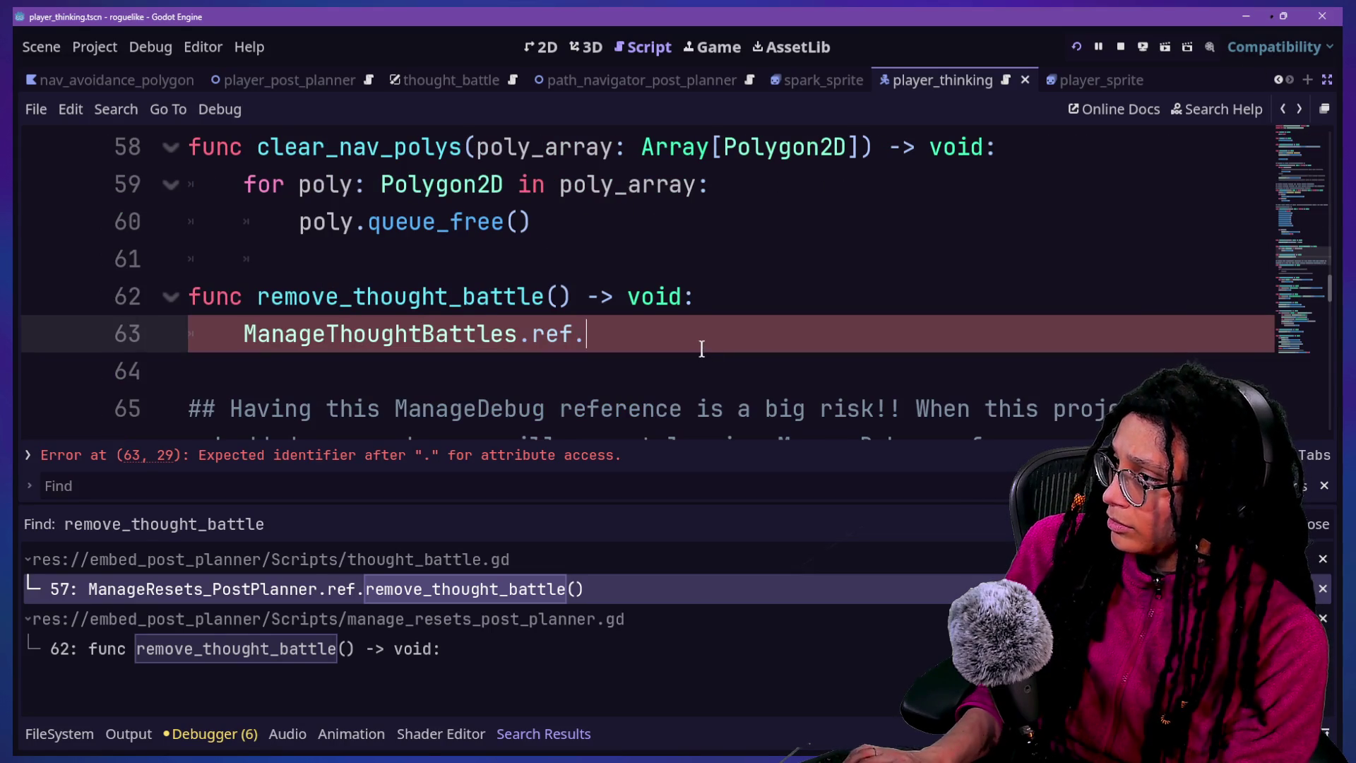
text(reset)
key(Return)
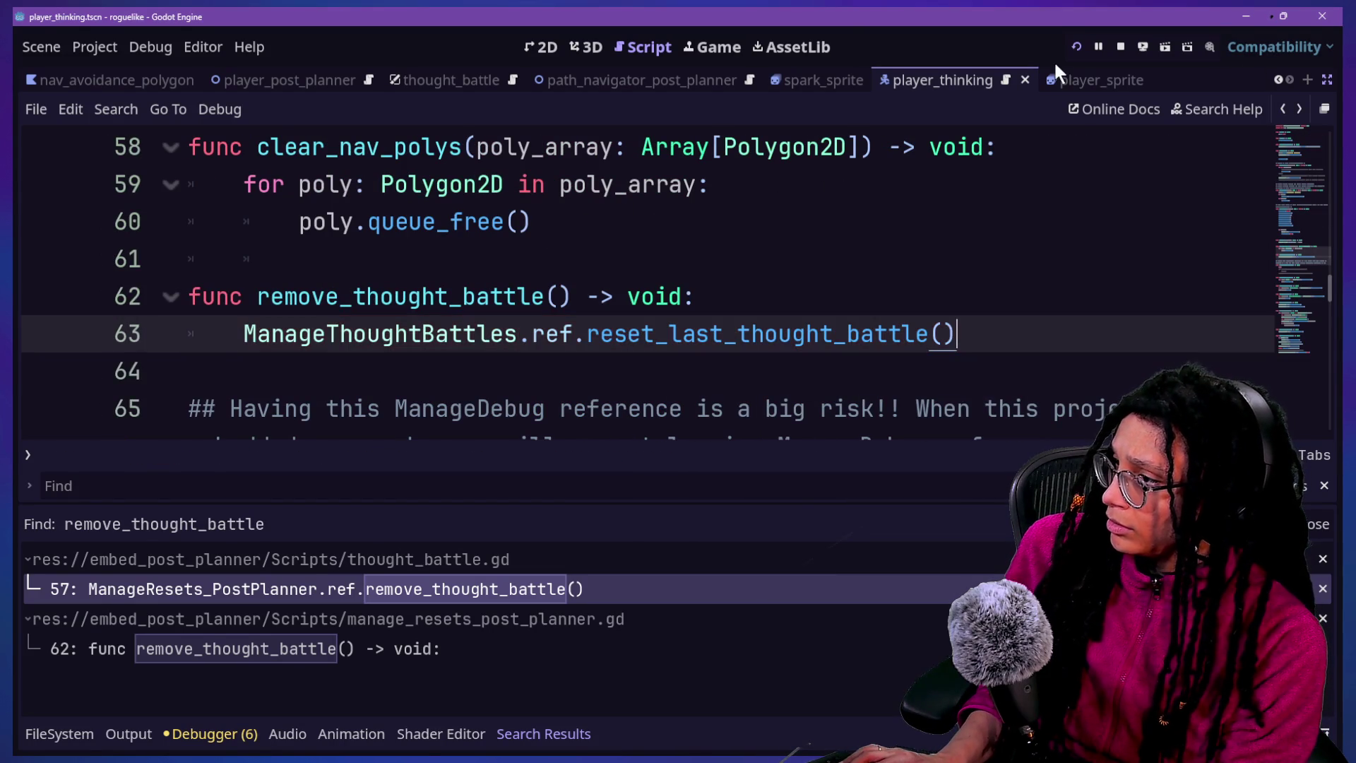
click(1070, 46)
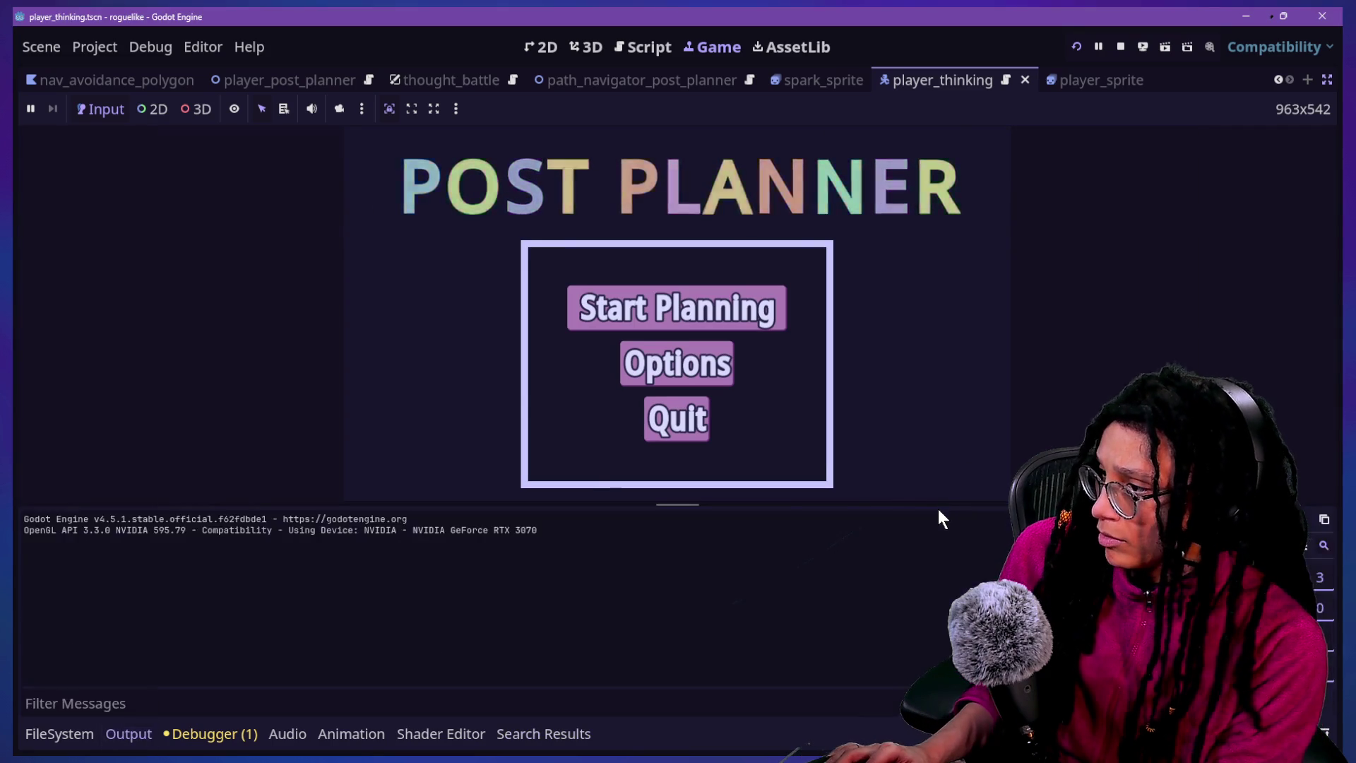
Start planning as Catstagram in the game, then locate the failing queue_free line in the reset function
click(828, 441)
click(831, 431)
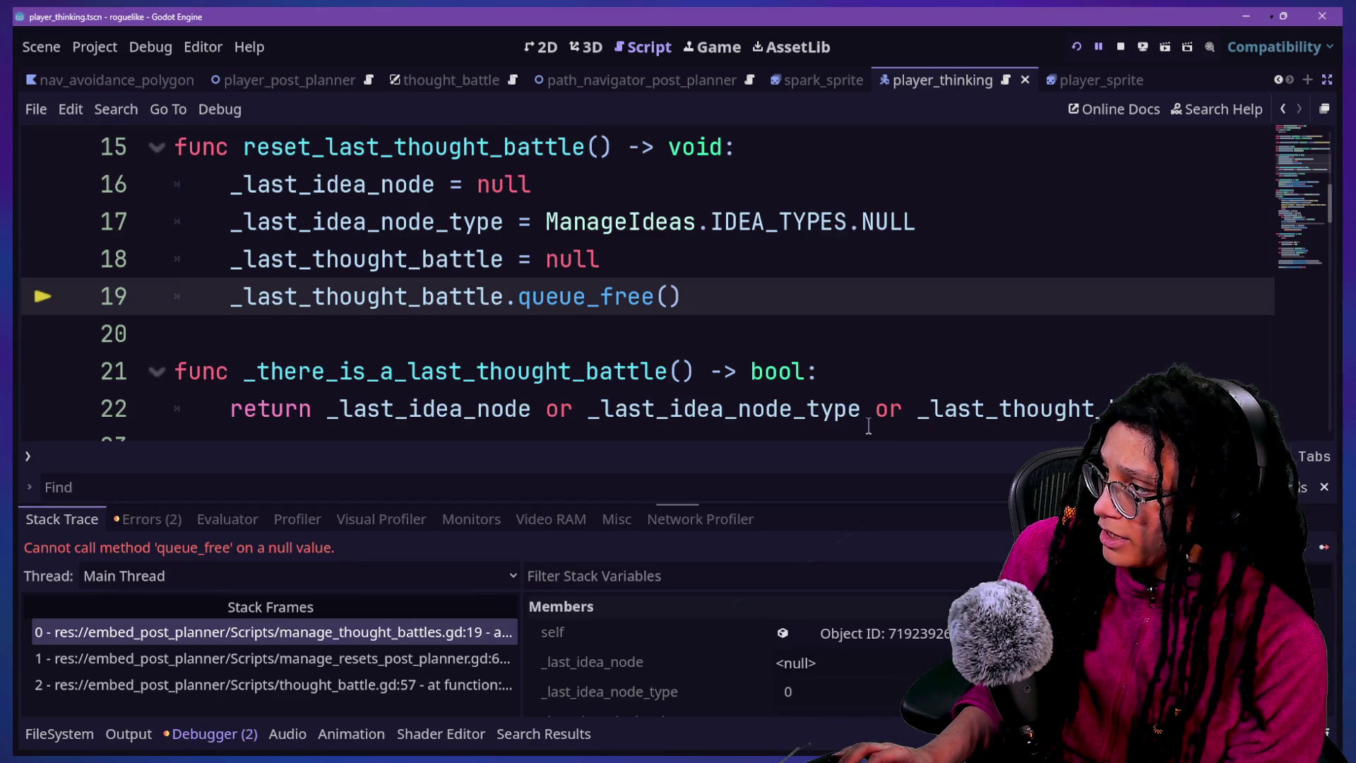
click(404, 371)
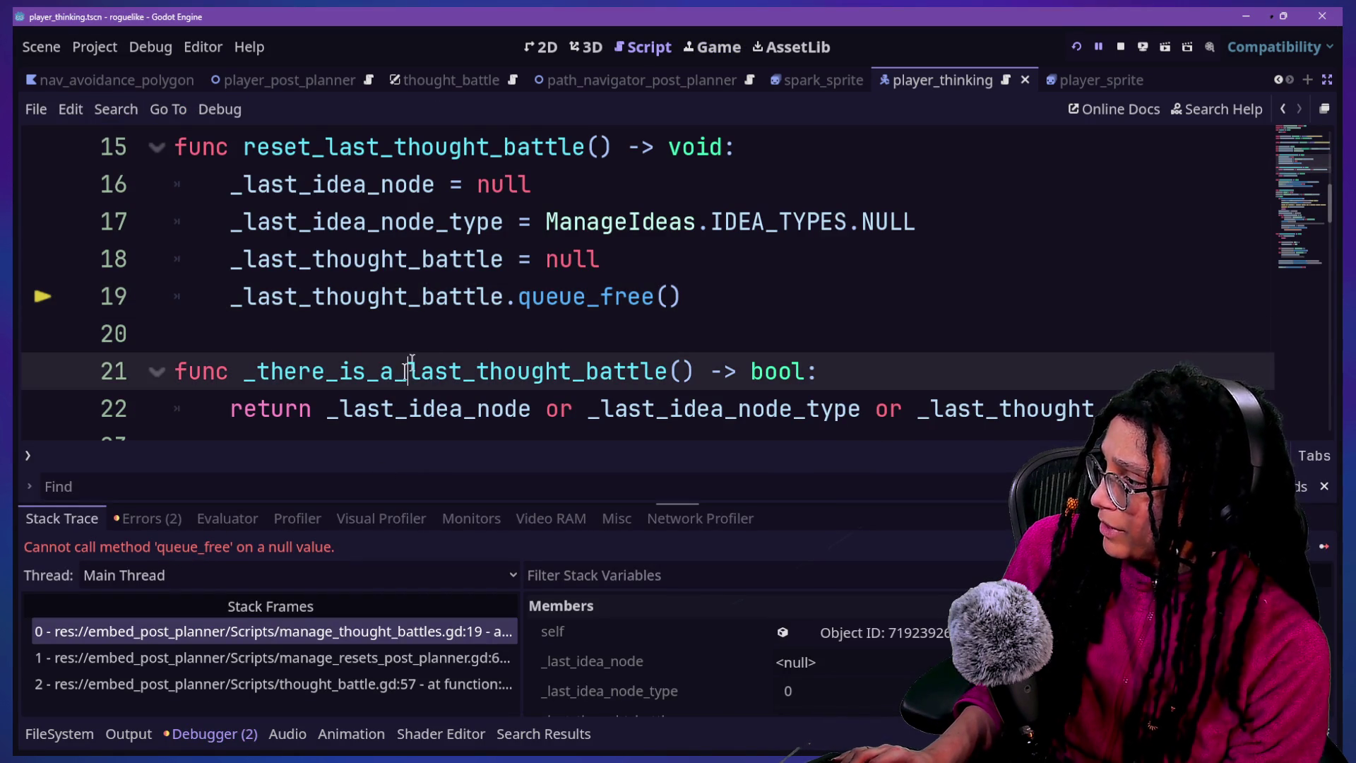
click(789, 266)
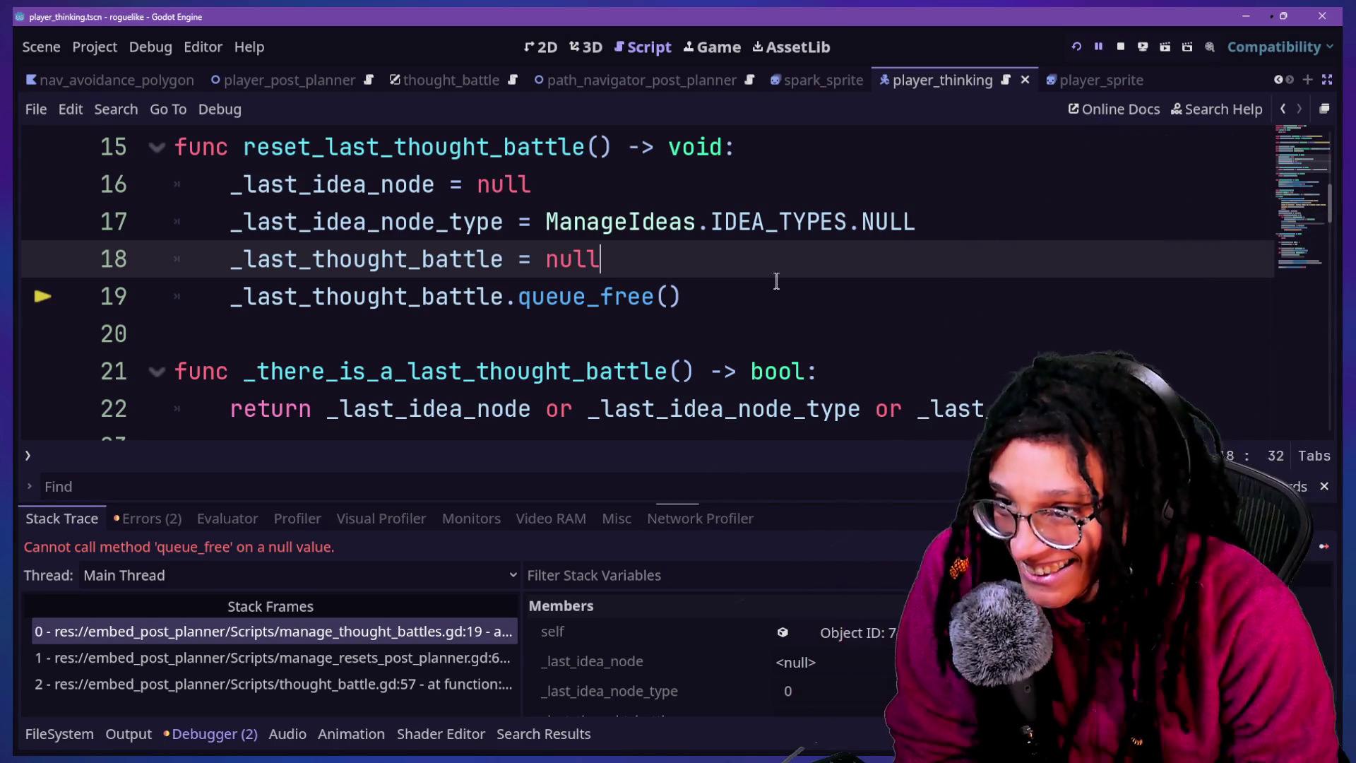
click(702, 295)
Move the queue_free() line above '_last_thought_battle = null', save, and relaunch the game
key(ctrl+shift+k)
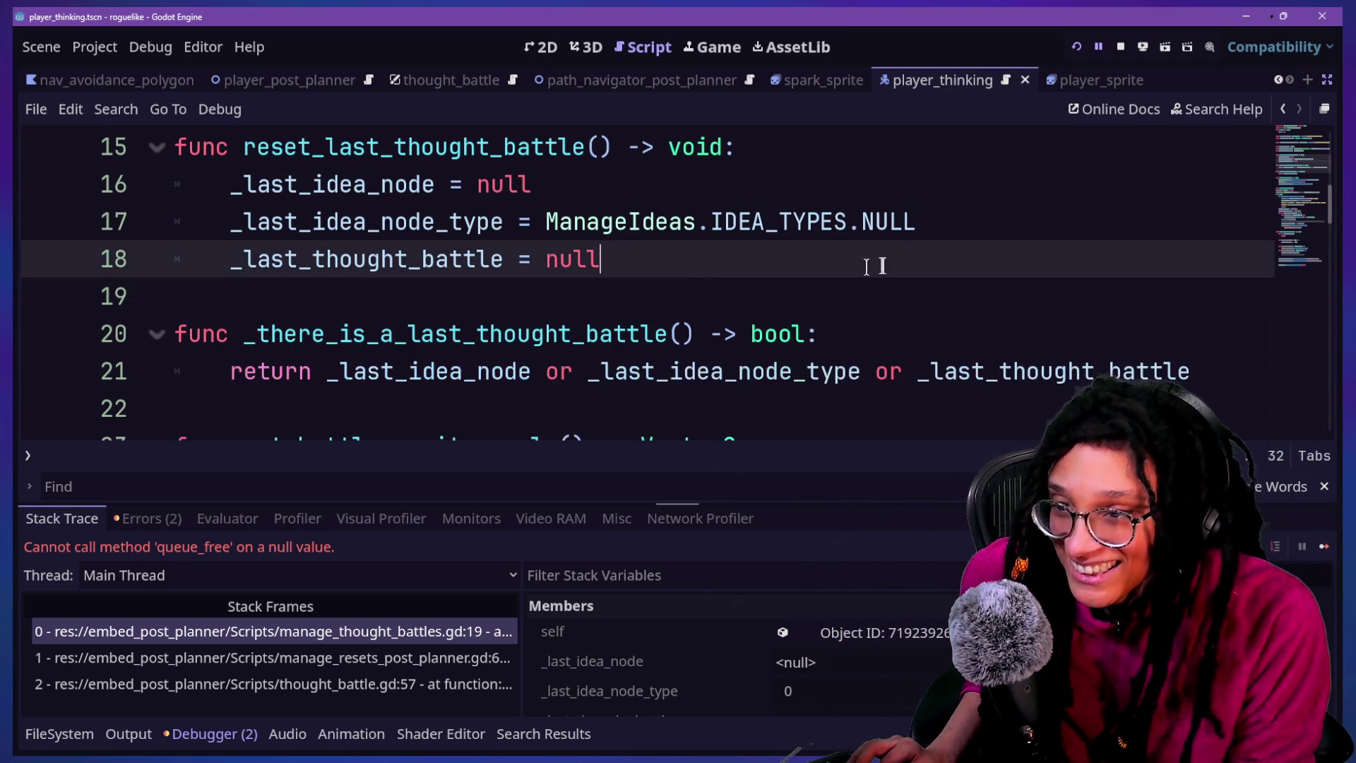
click(929, 225)
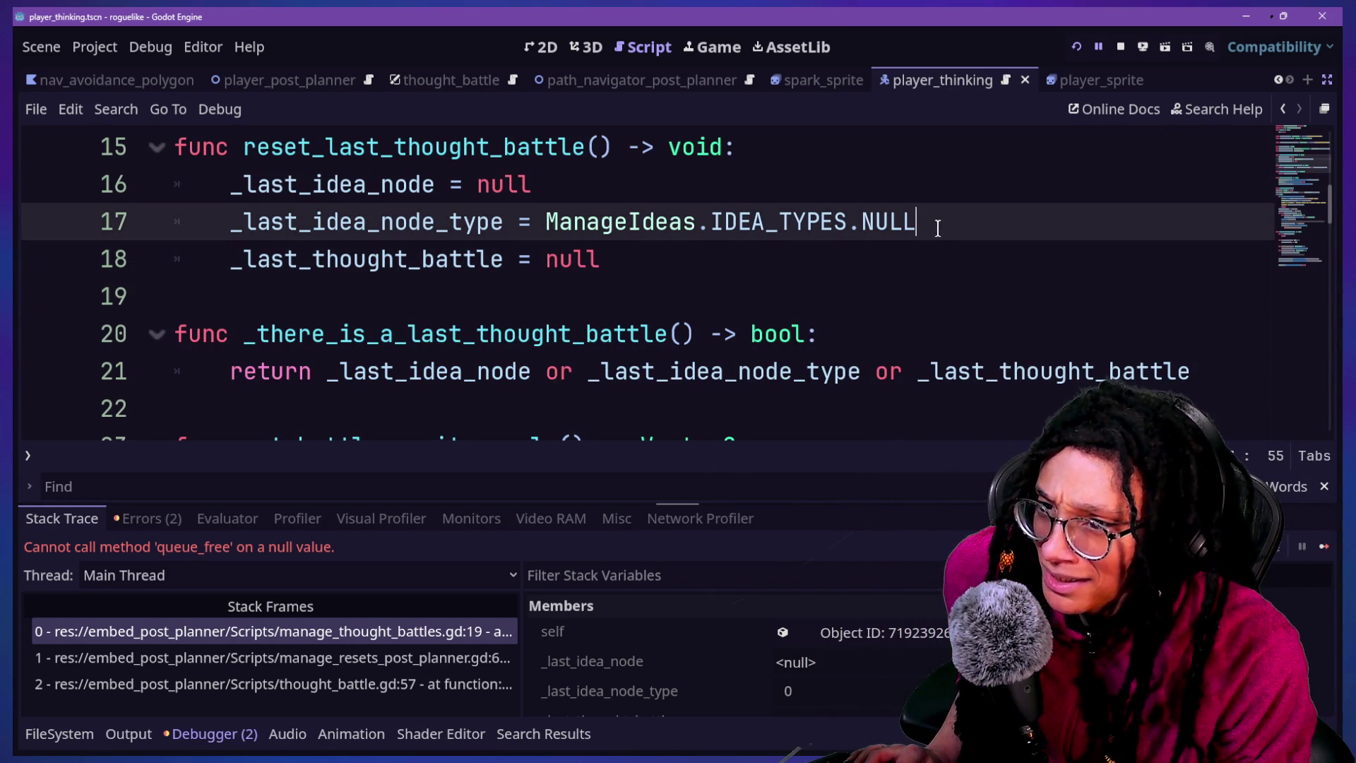
text(_last_thought_battle.queue_free())
key(ctrl+s)
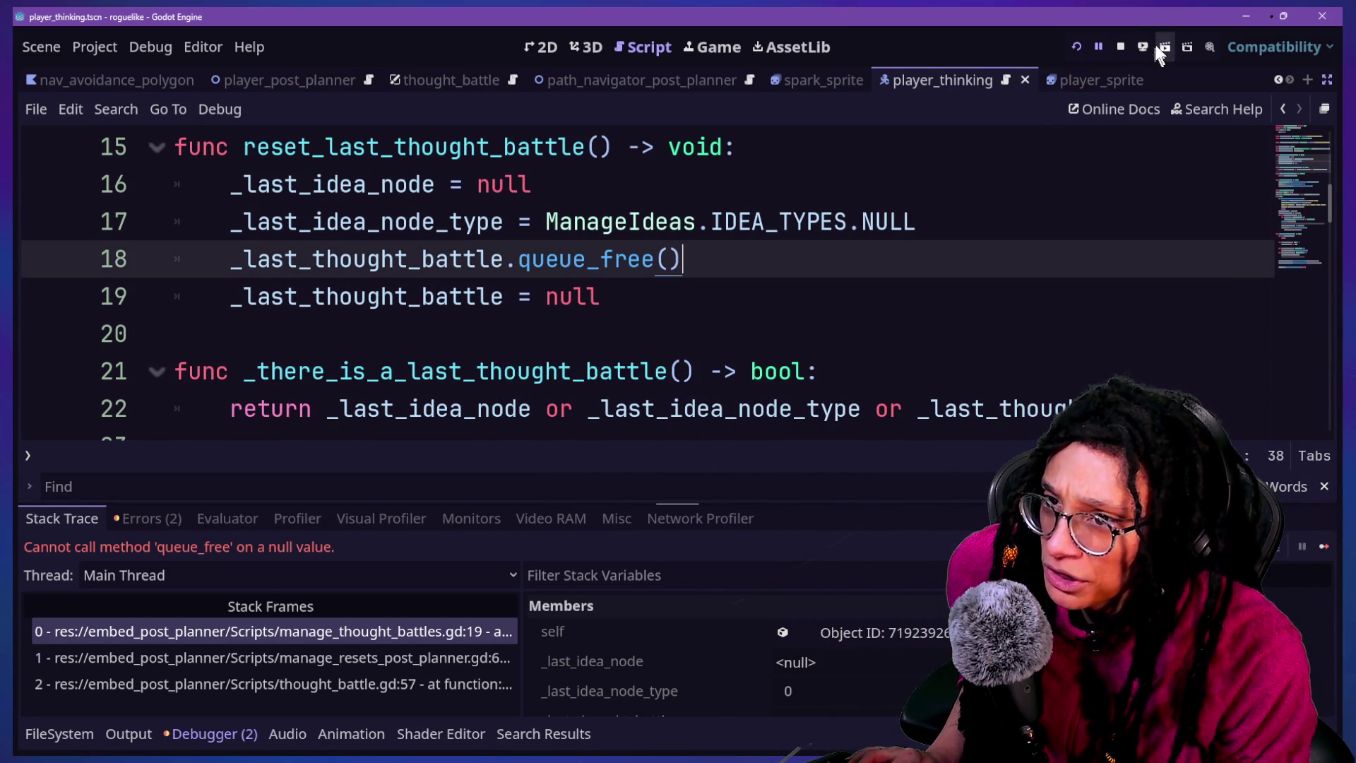
click(1075, 47)
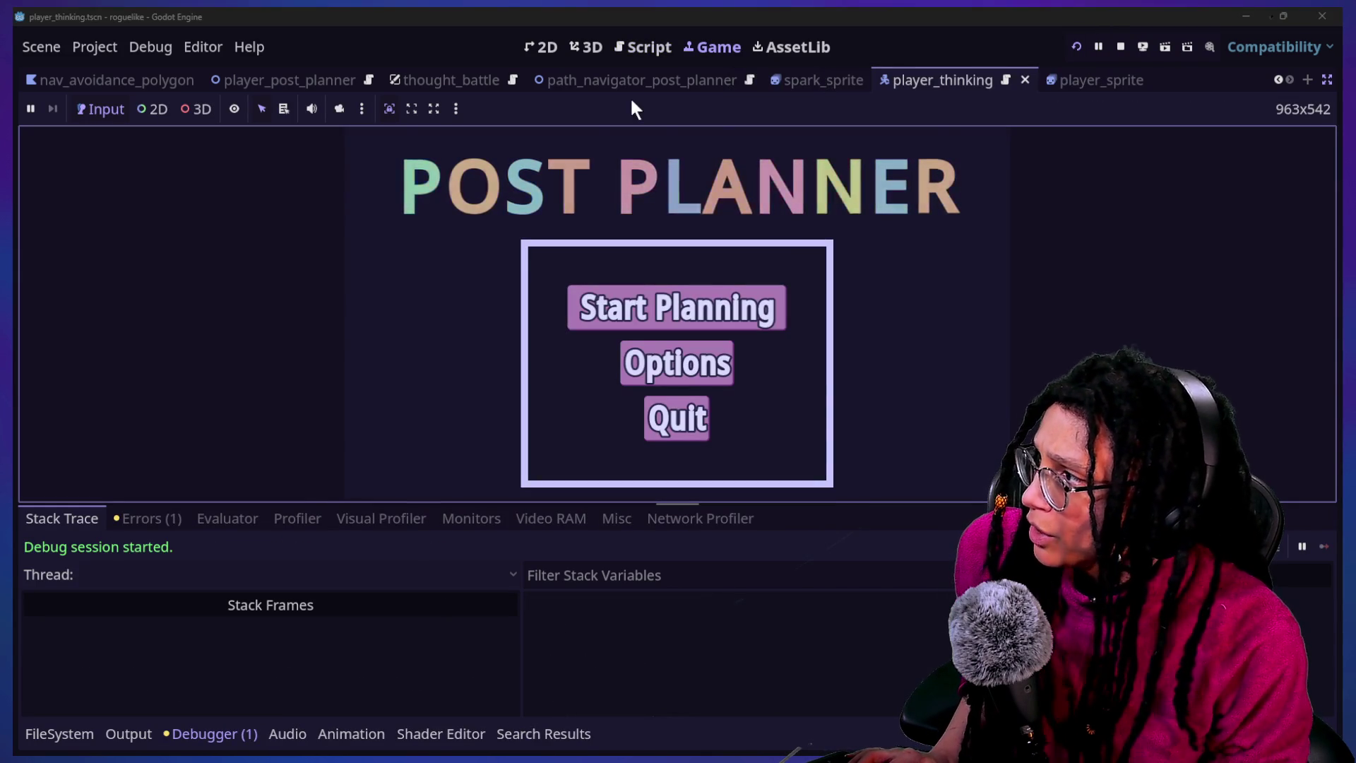
Play through Start Planning, Catstagram and a thought battle in the game, then stop it
click(642, 56)
scroll(481, 297, up, 5)
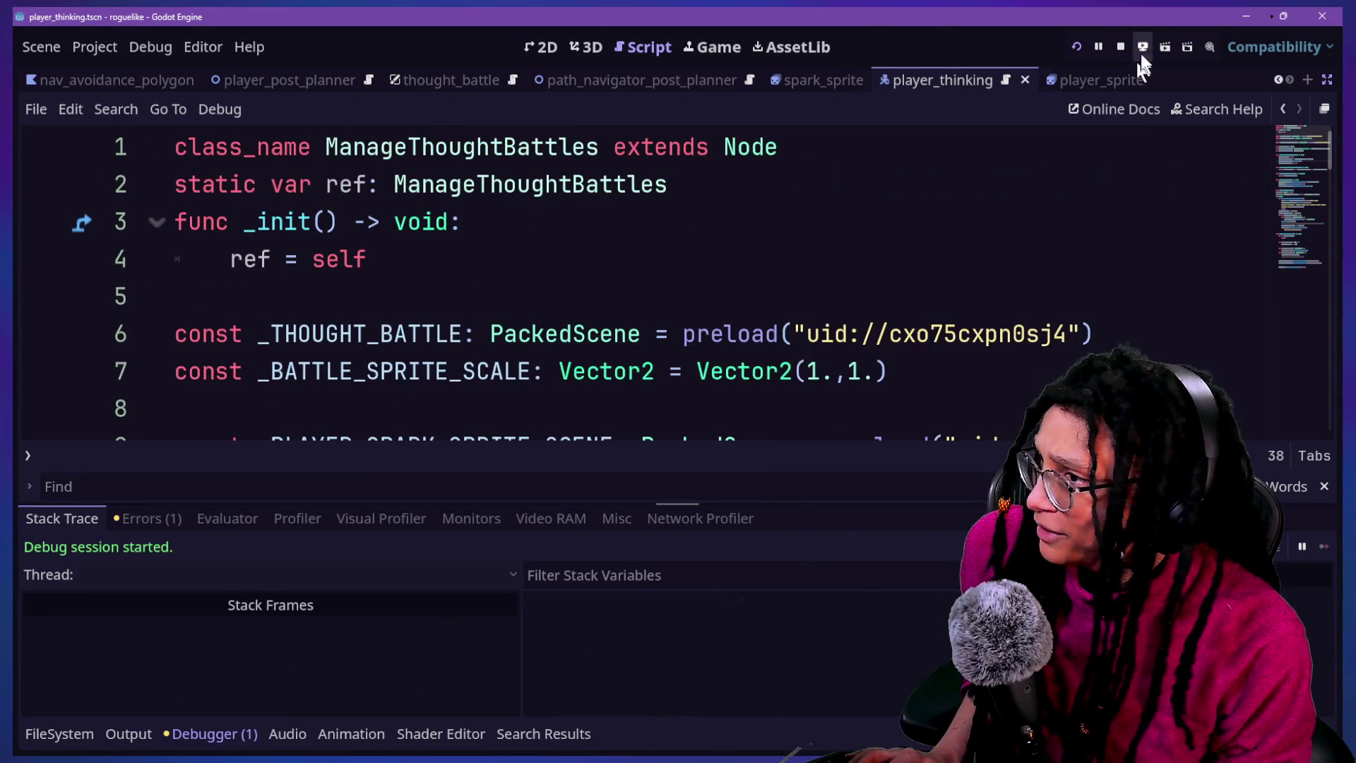
click(713, 48)
click(780, 317)
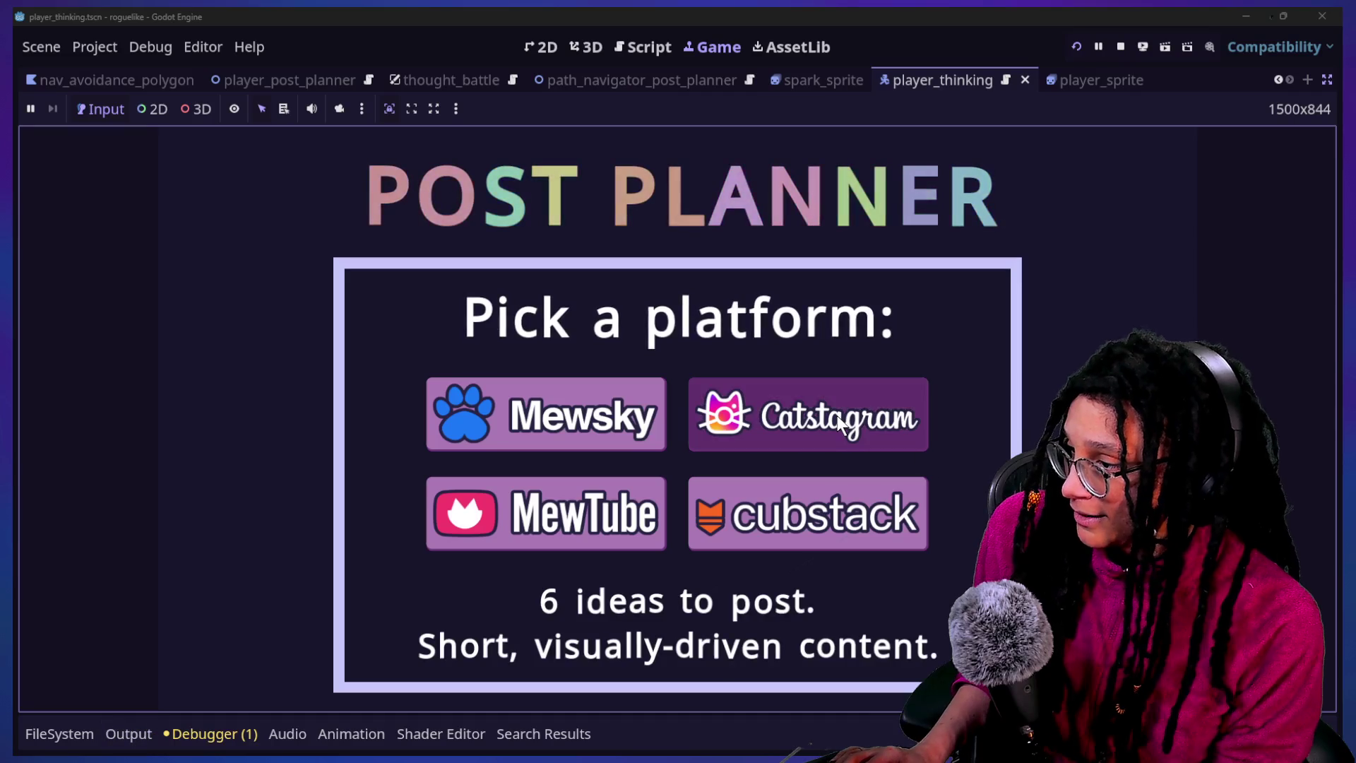
click(837, 415)
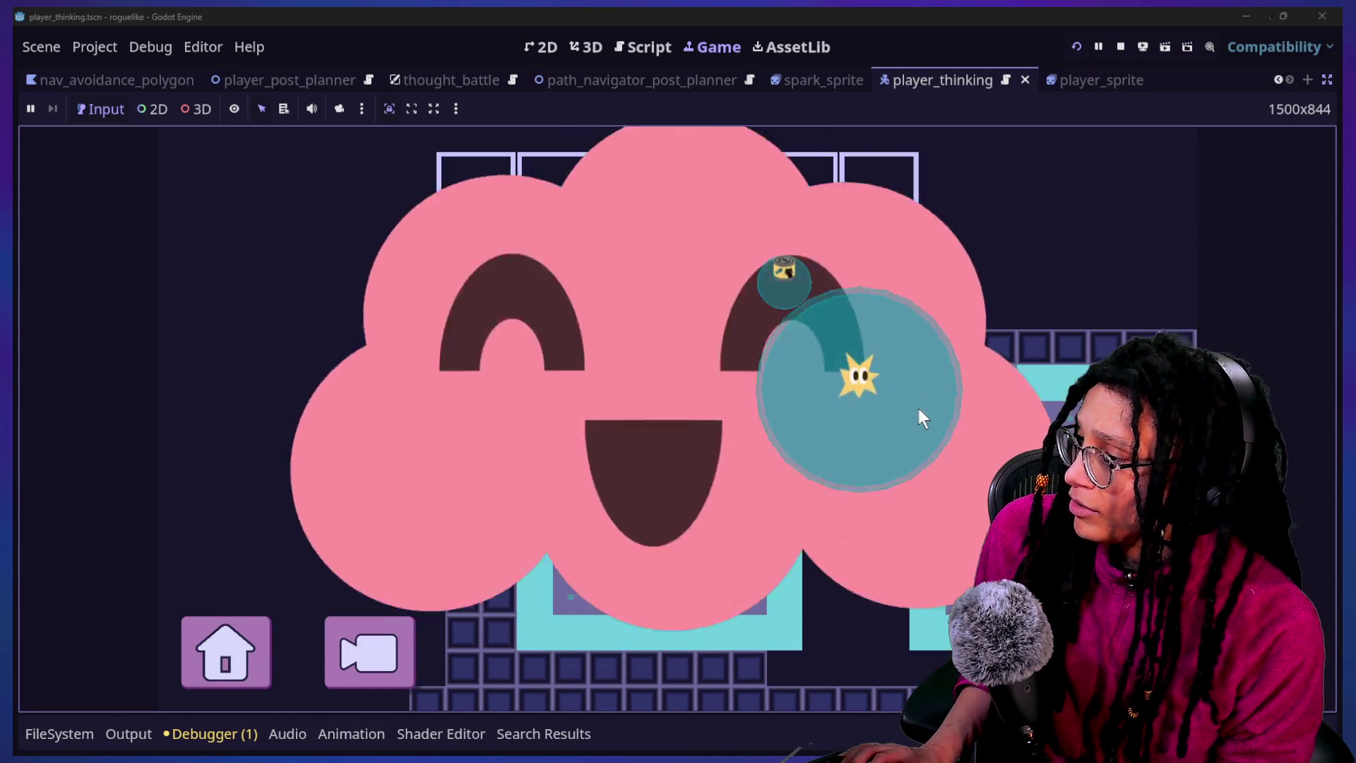
click(919, 410)
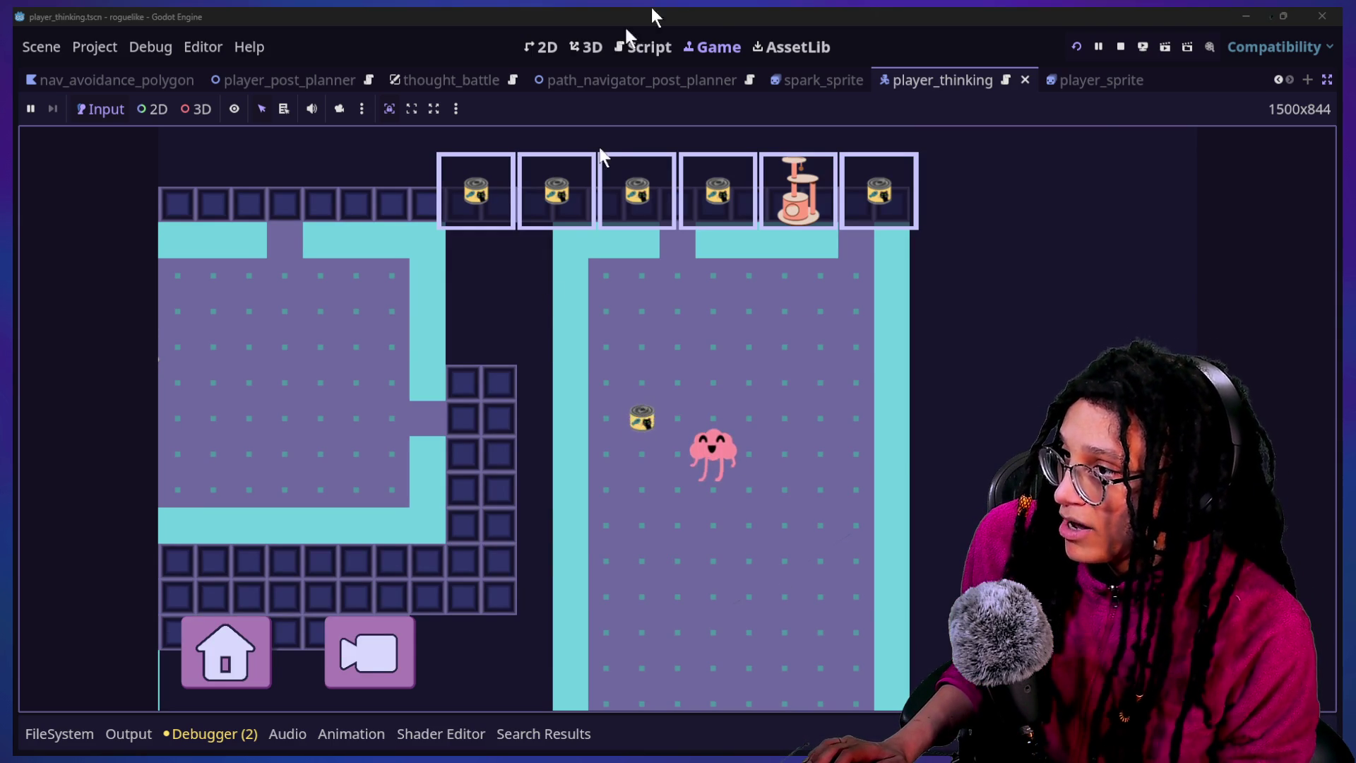
click(1121, 46)
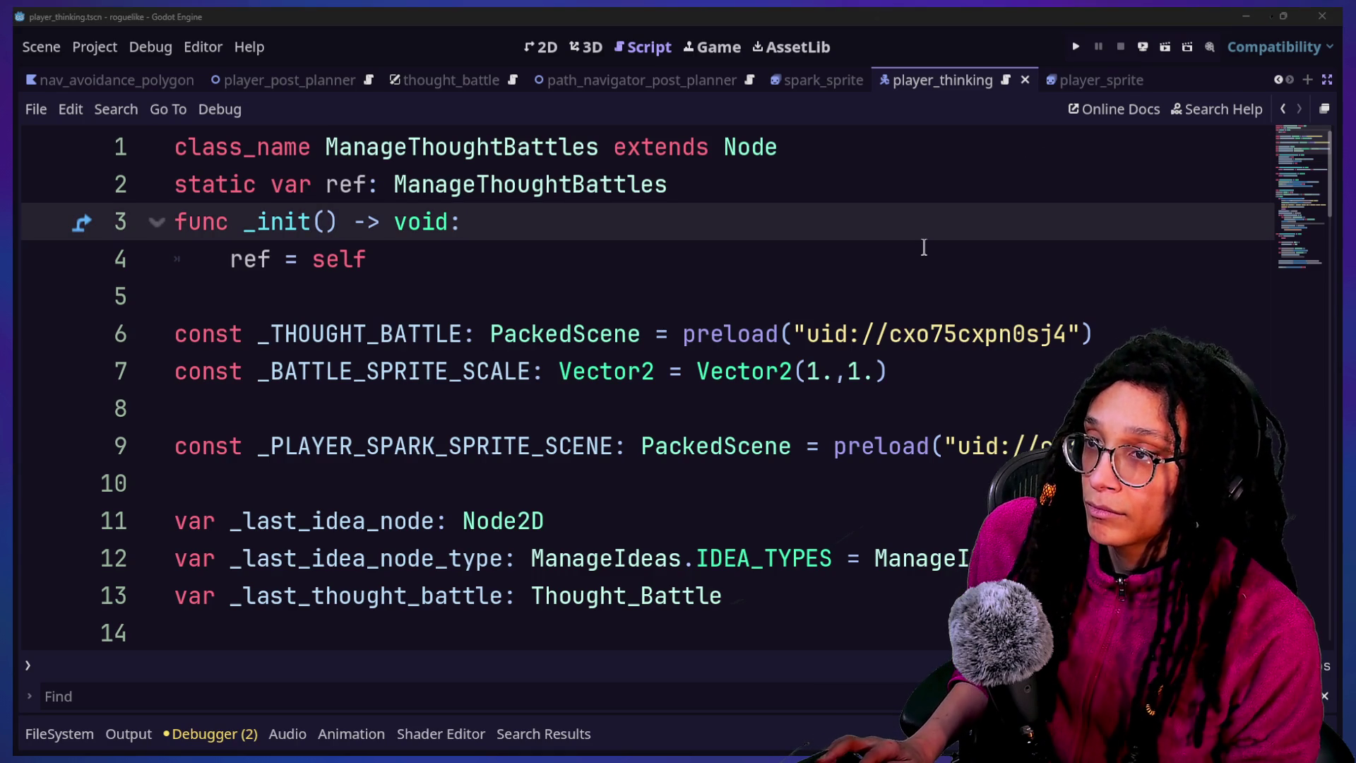
Enter a summary about thought battle sprite sizes and resets, commit the 5 files to main, and push to origin
click(1246, 16)
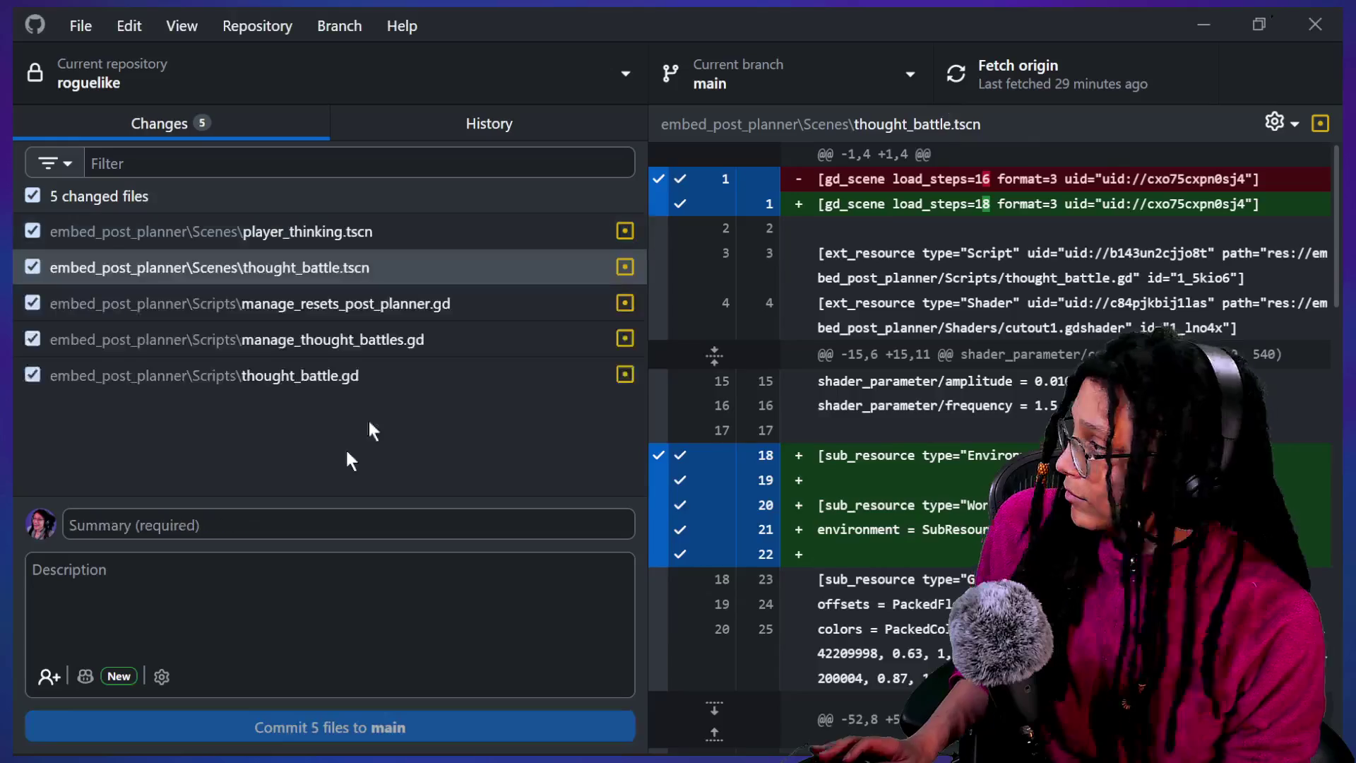
click(338, 524)
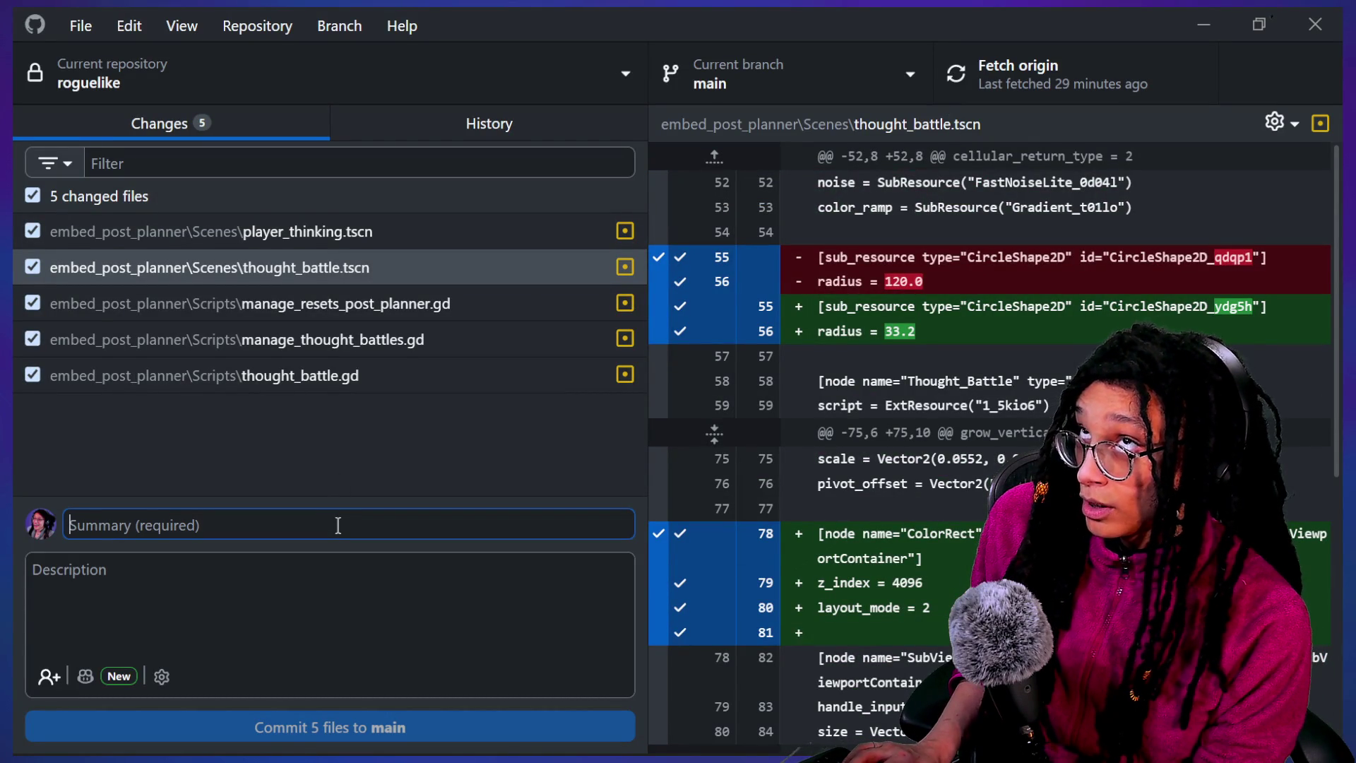
text(T)
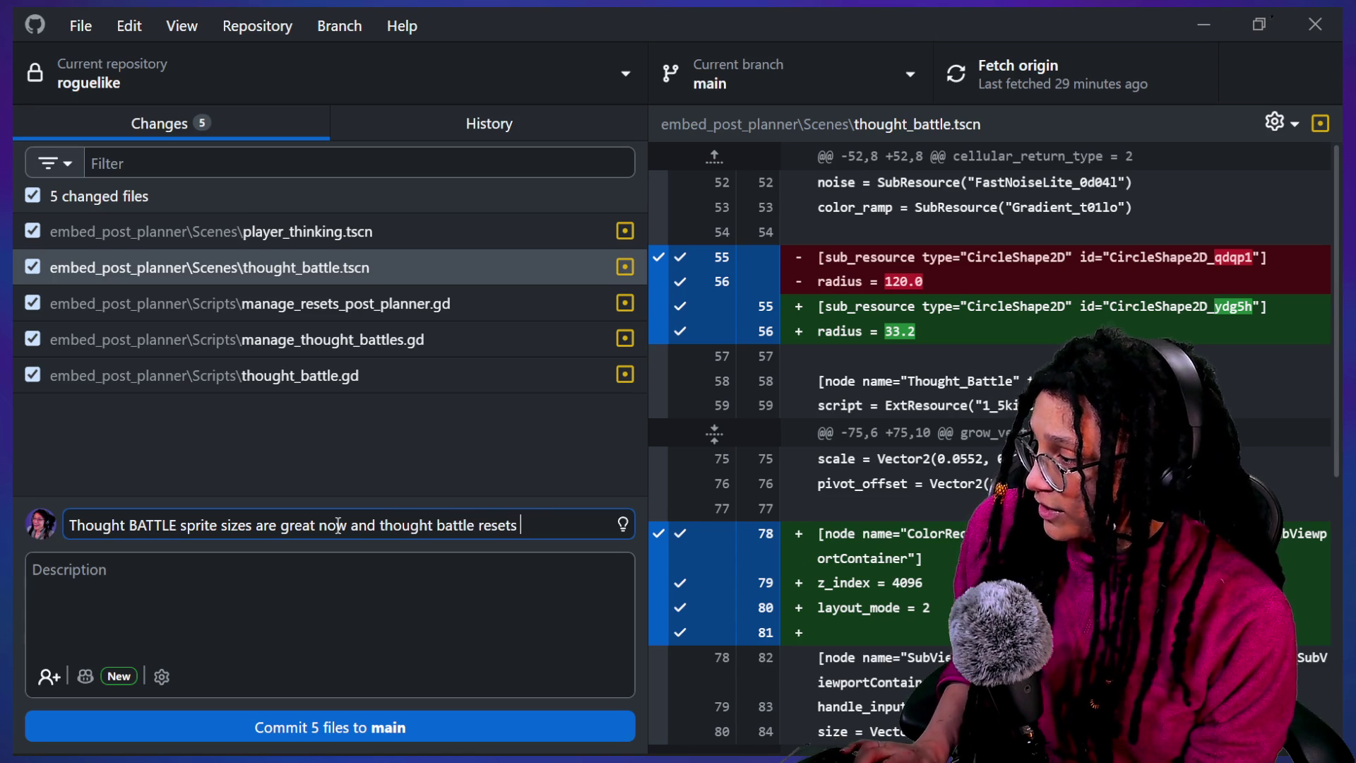
text(m pre)
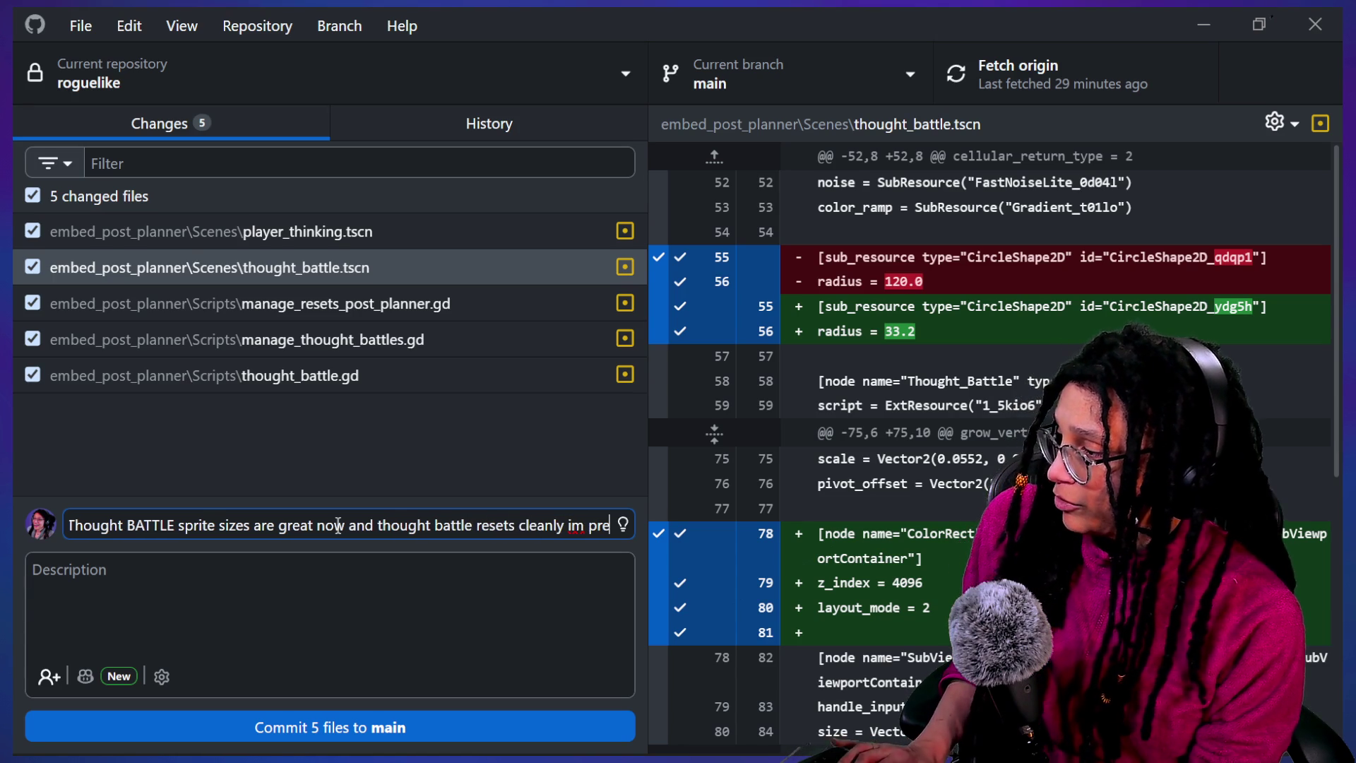
text(tty sure)
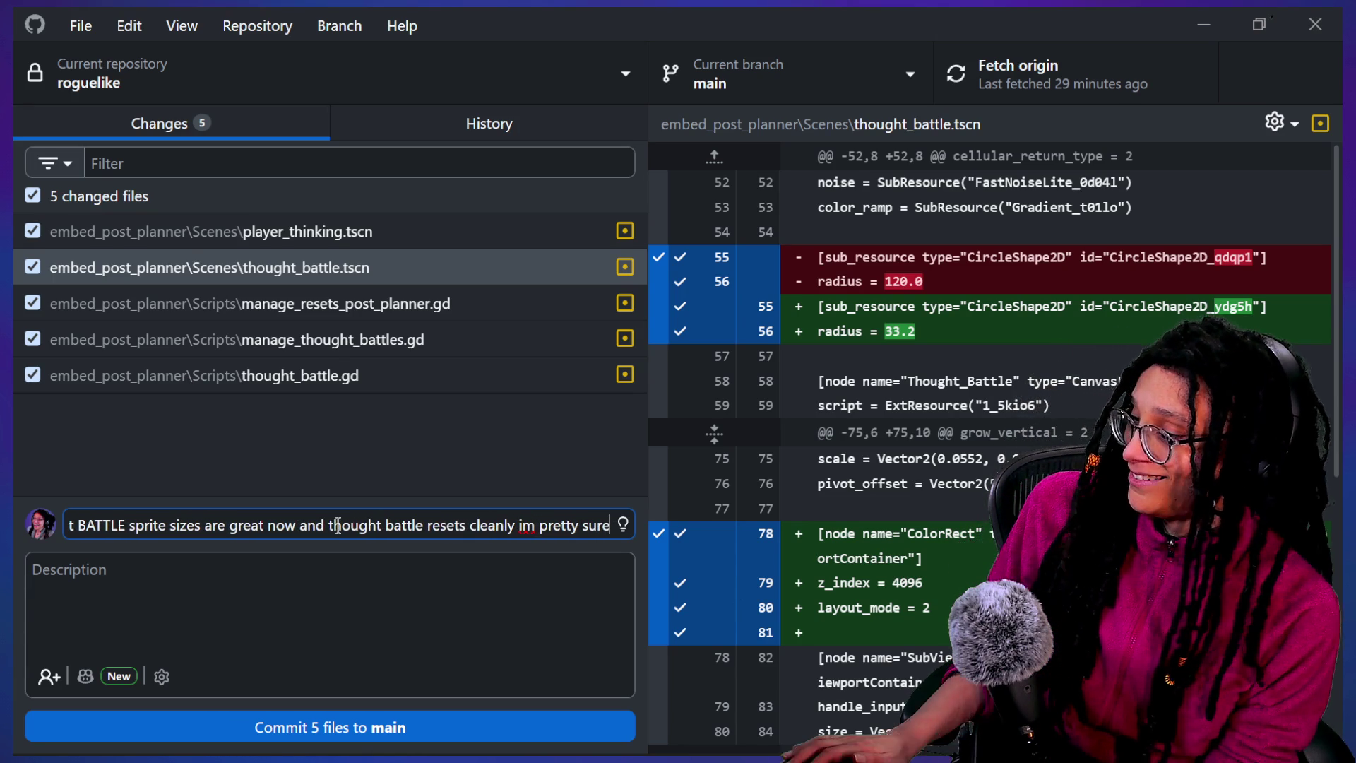
click(423, 724)
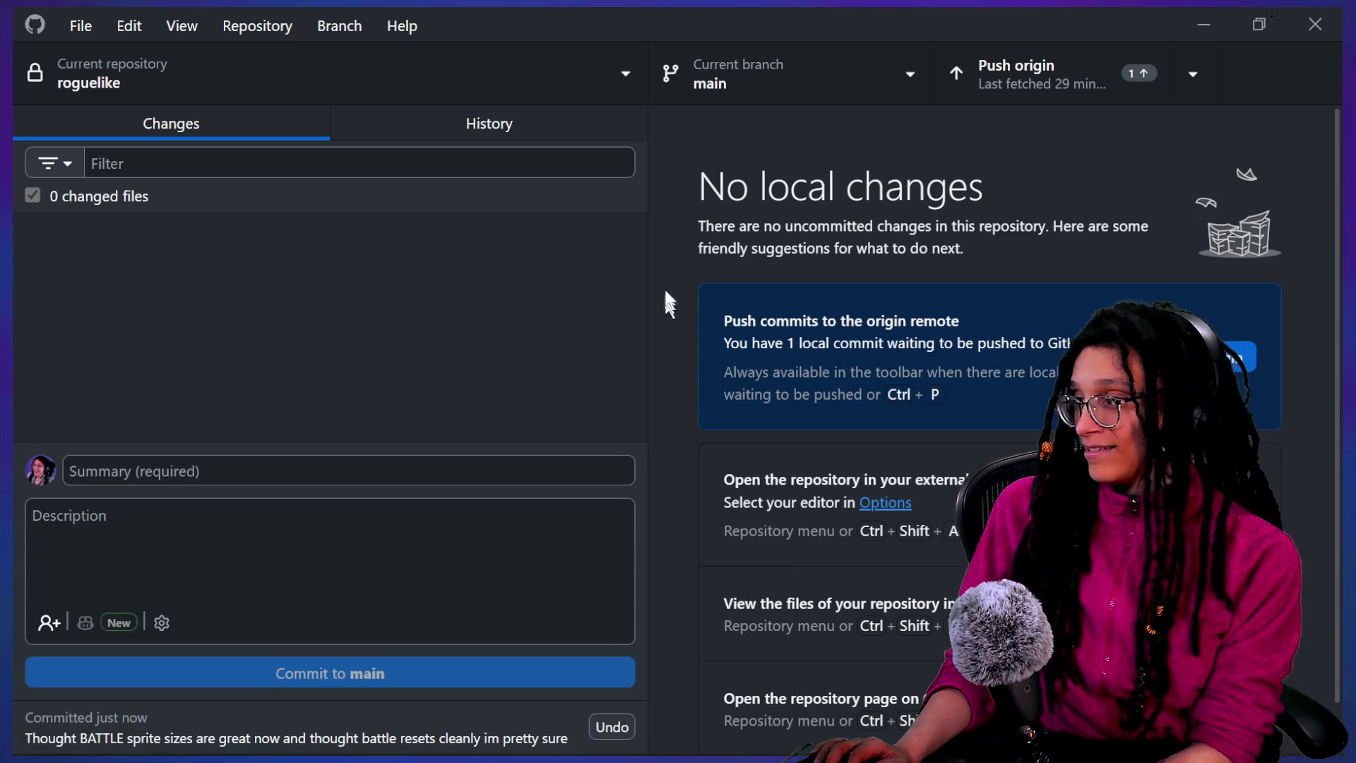
click(1218, 357)
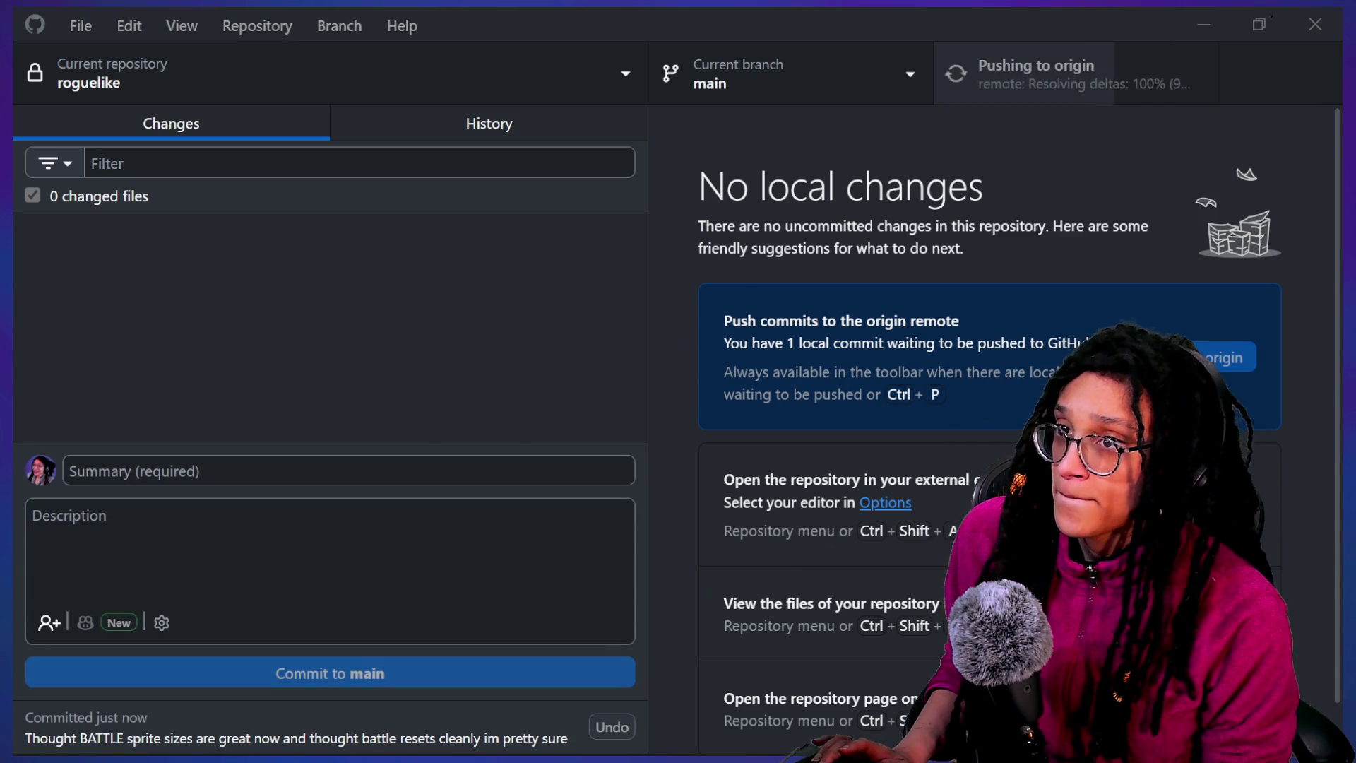
key(alt+Tab)
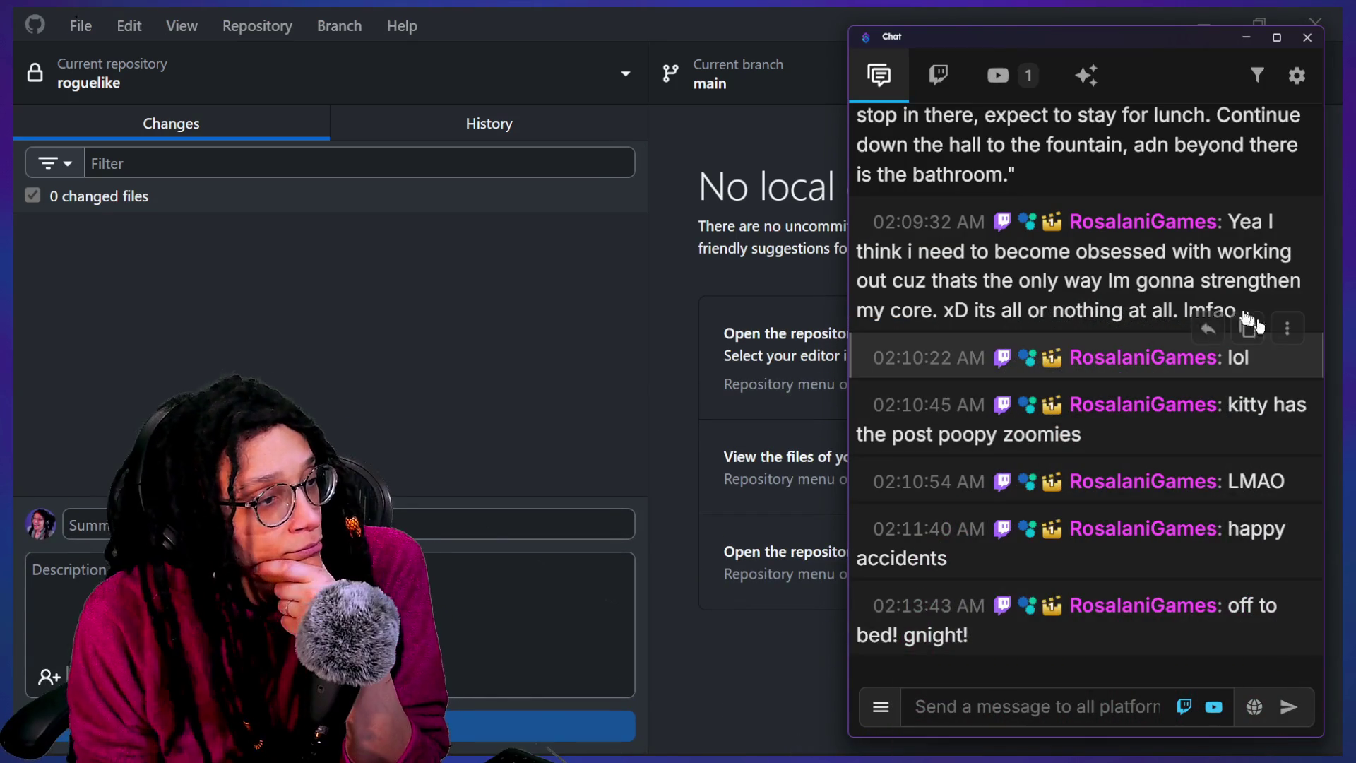
Scroll back through earlier chat messages and select some message text
scroll(1200, 323, up, 5)
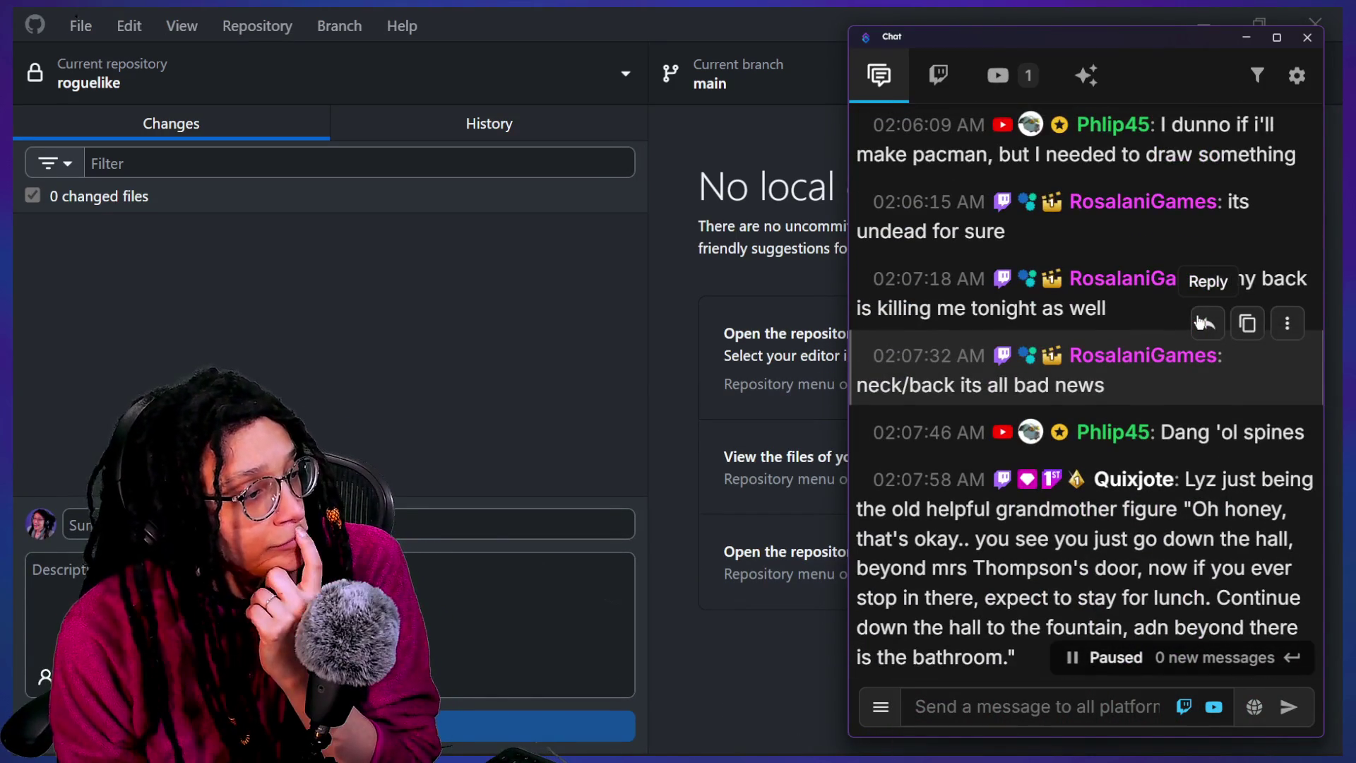
scroll(1031, 434, up, 1)
mouse_move(1031, 435)
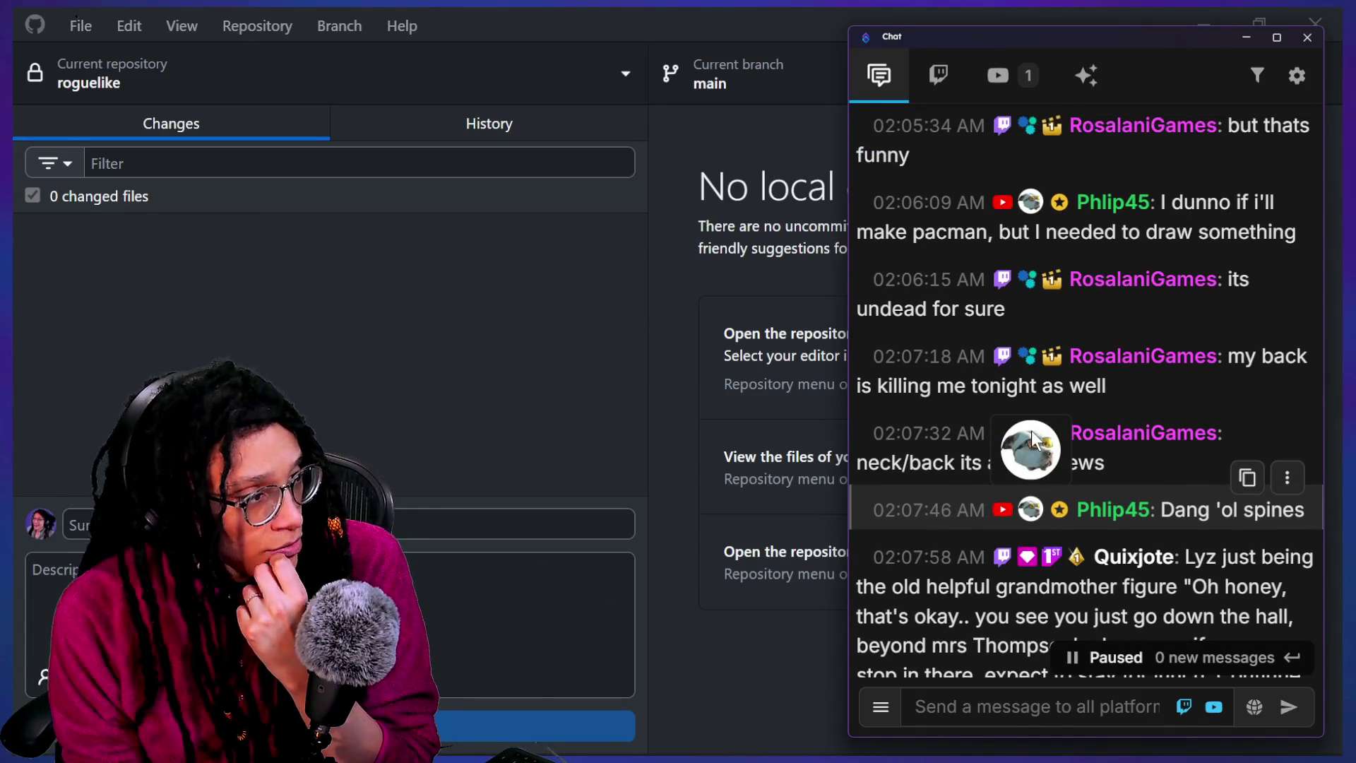
scroll(1033, 439, up, 1)
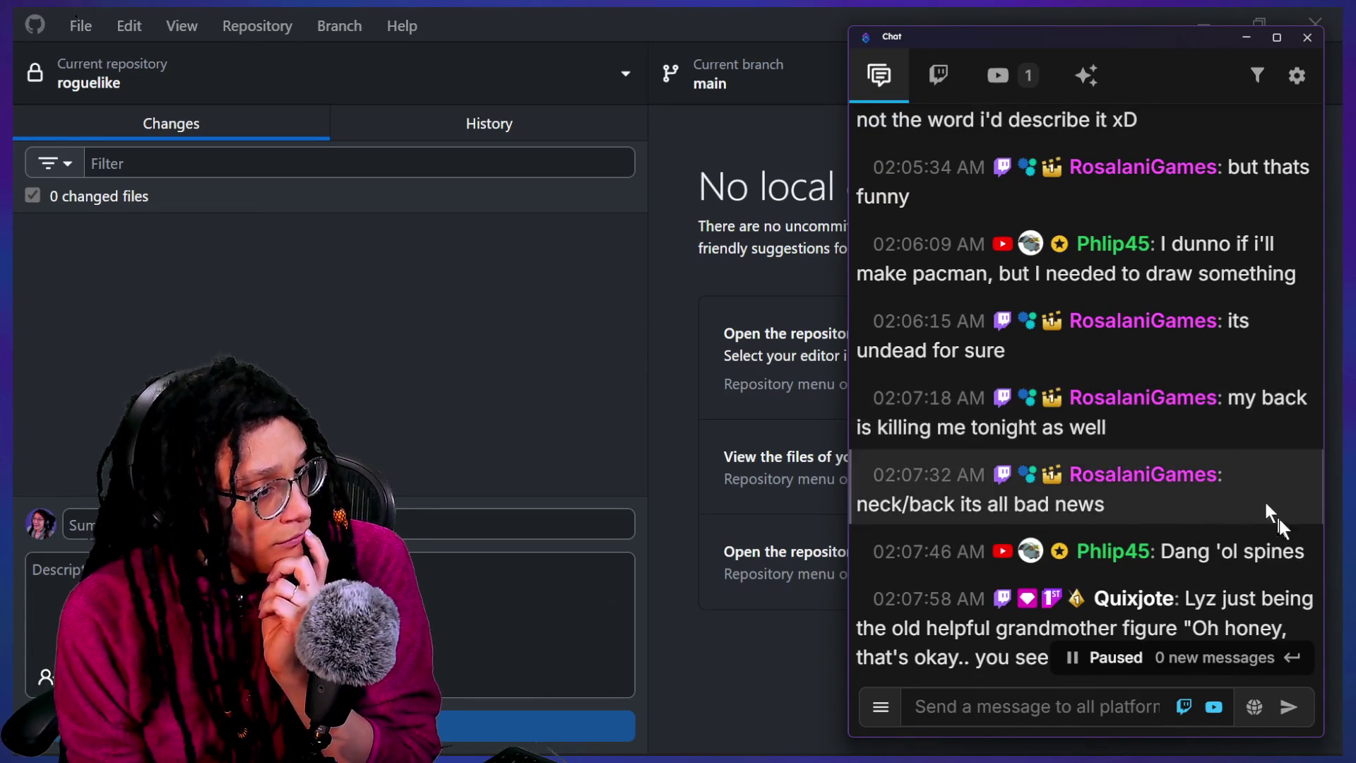
scroll(1269, 540, down, 1)
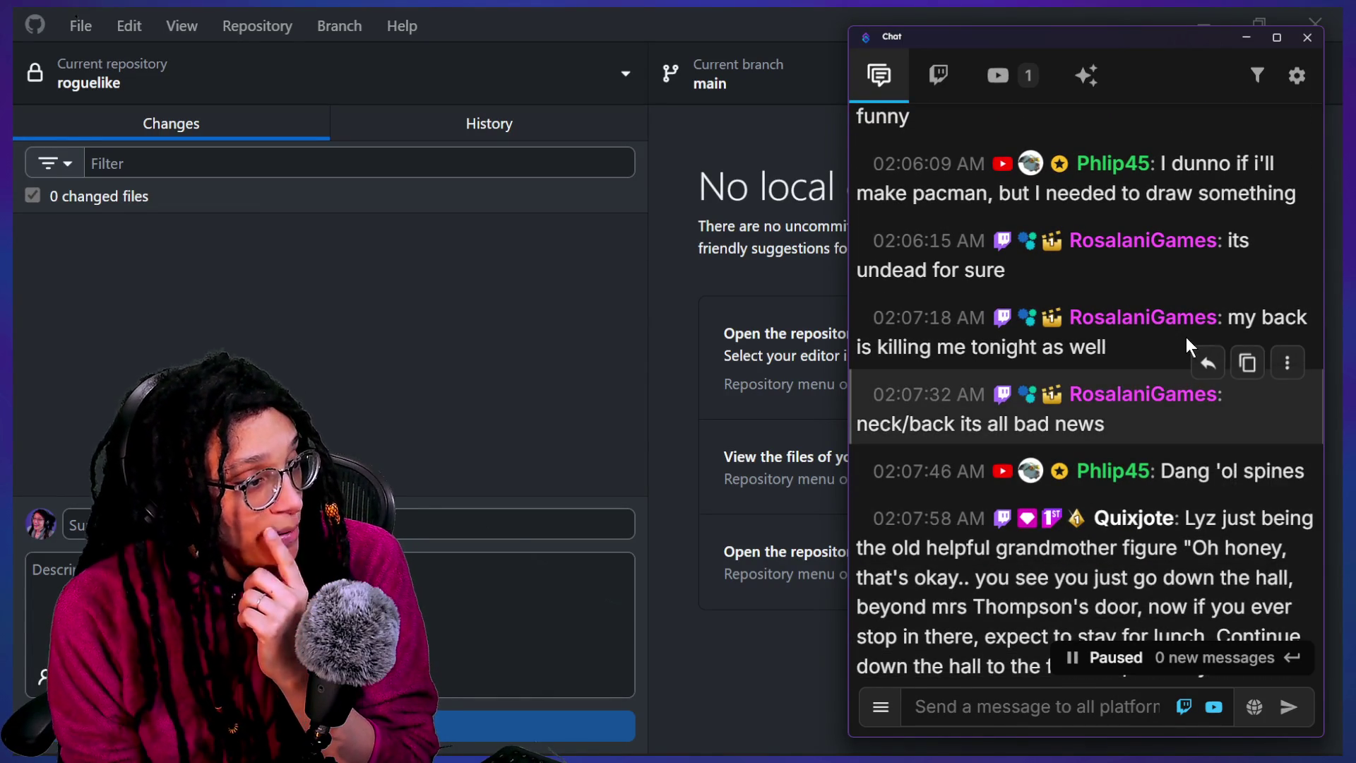
click(1247, 362)
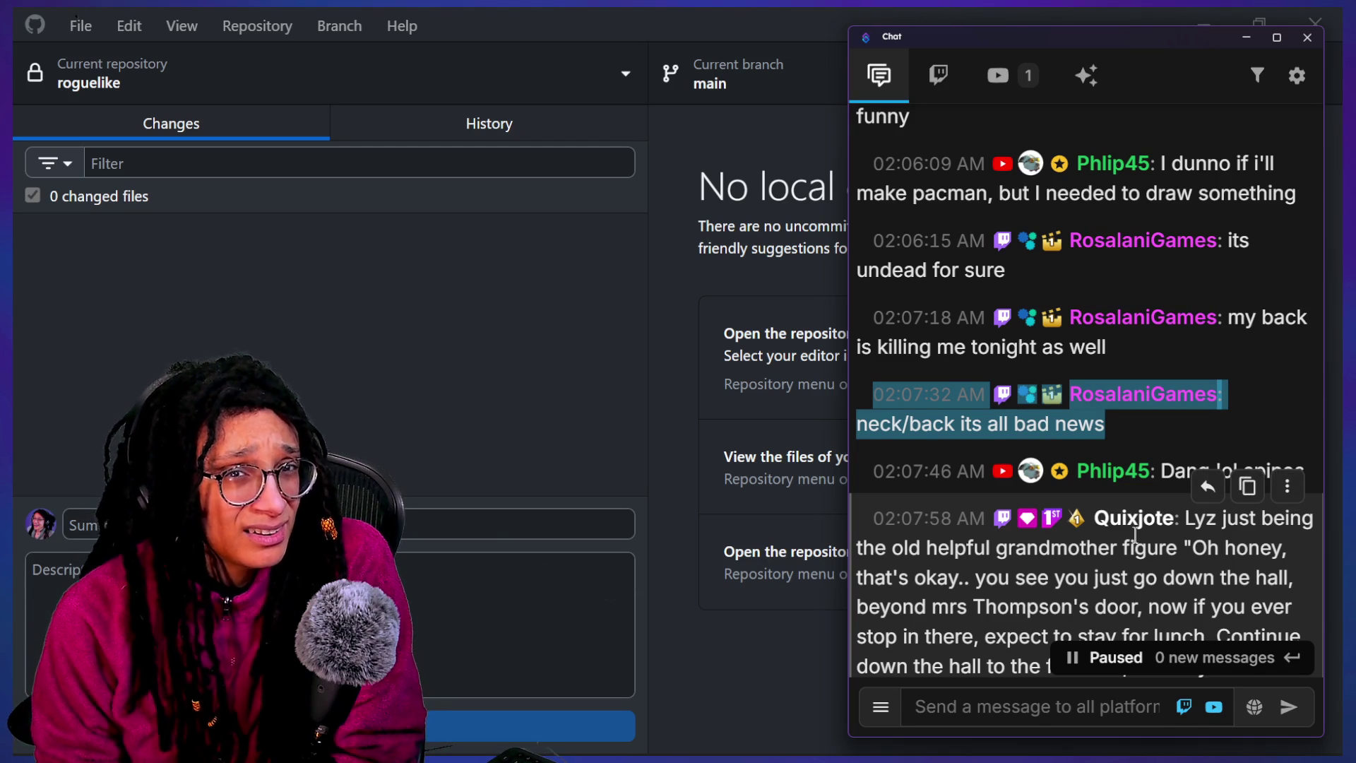
click(942, 505)
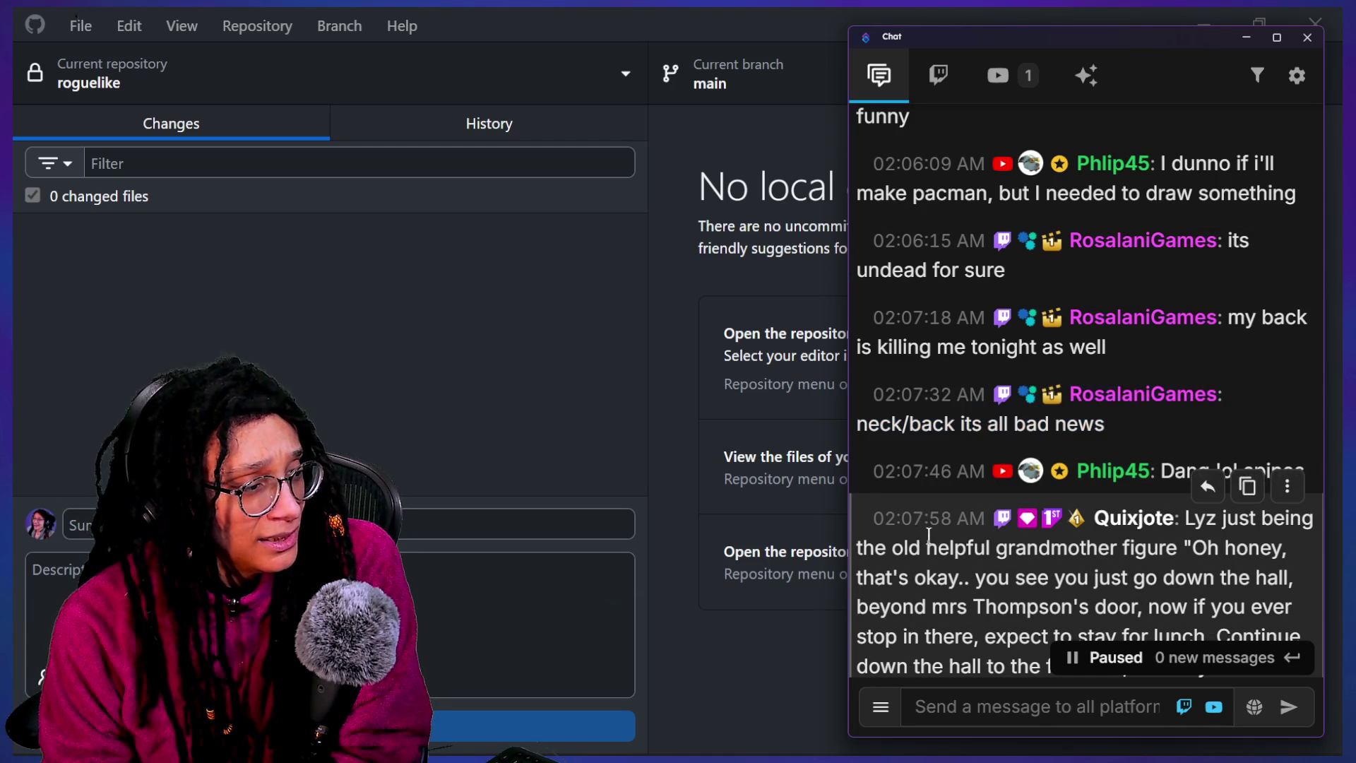
drag(903, 423, 1013, 424)
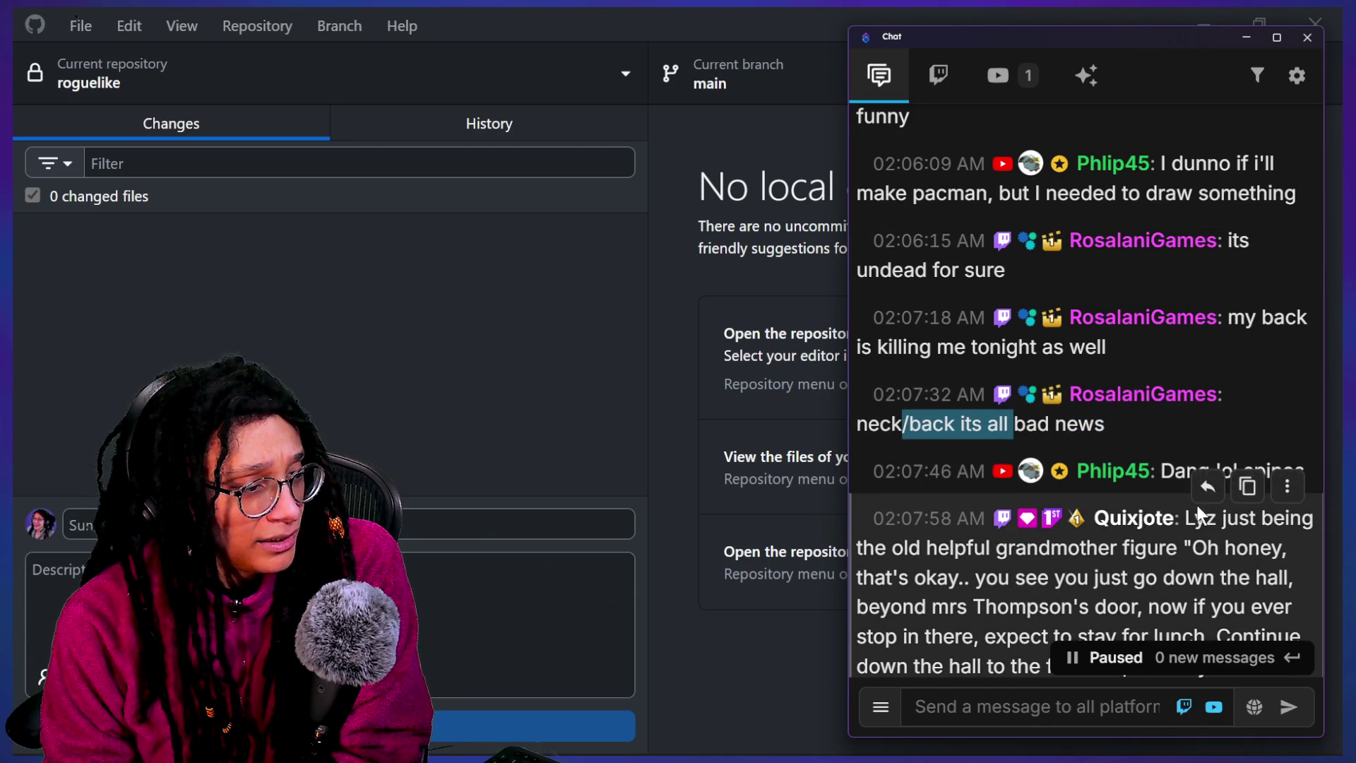
Read down to the newest chat messages, then close the chat window
scroll(1206, 538, down, 1)
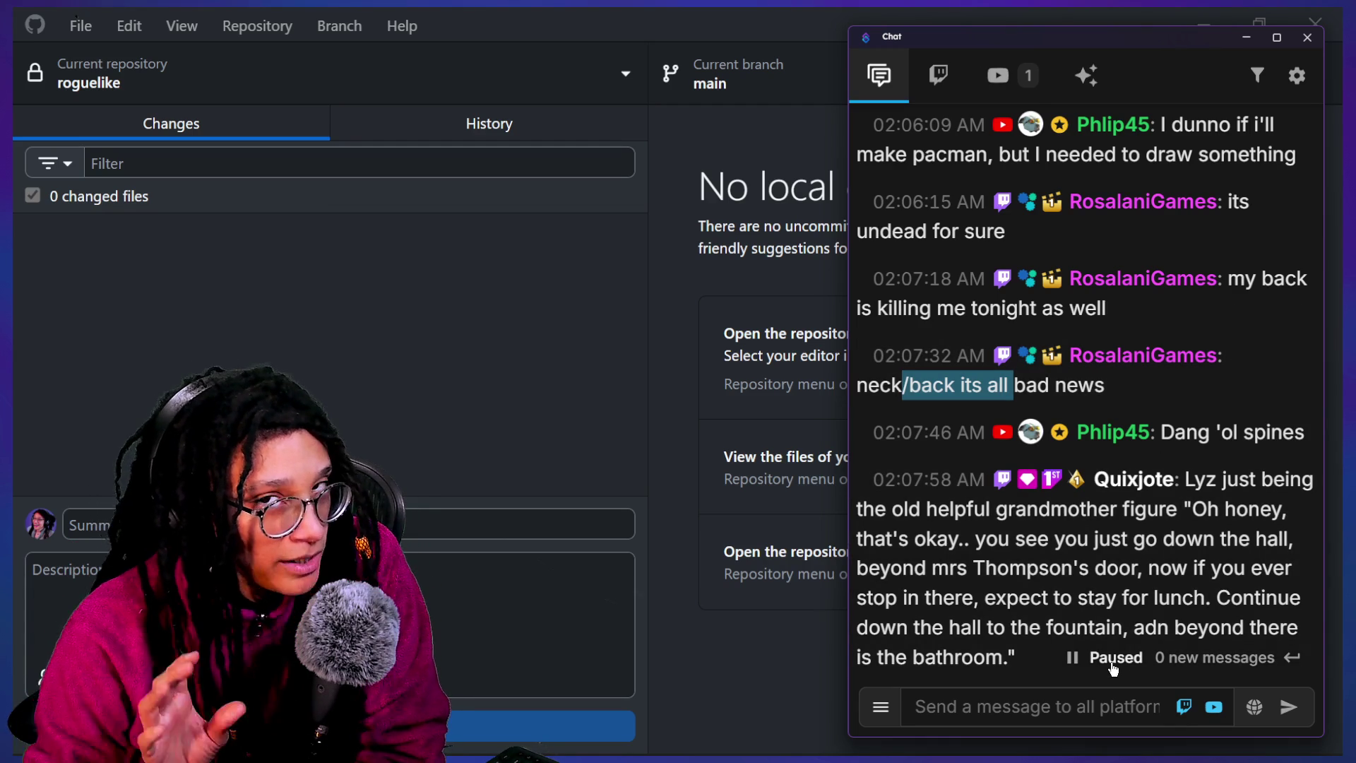
scroll(1159, 417, down, 3)
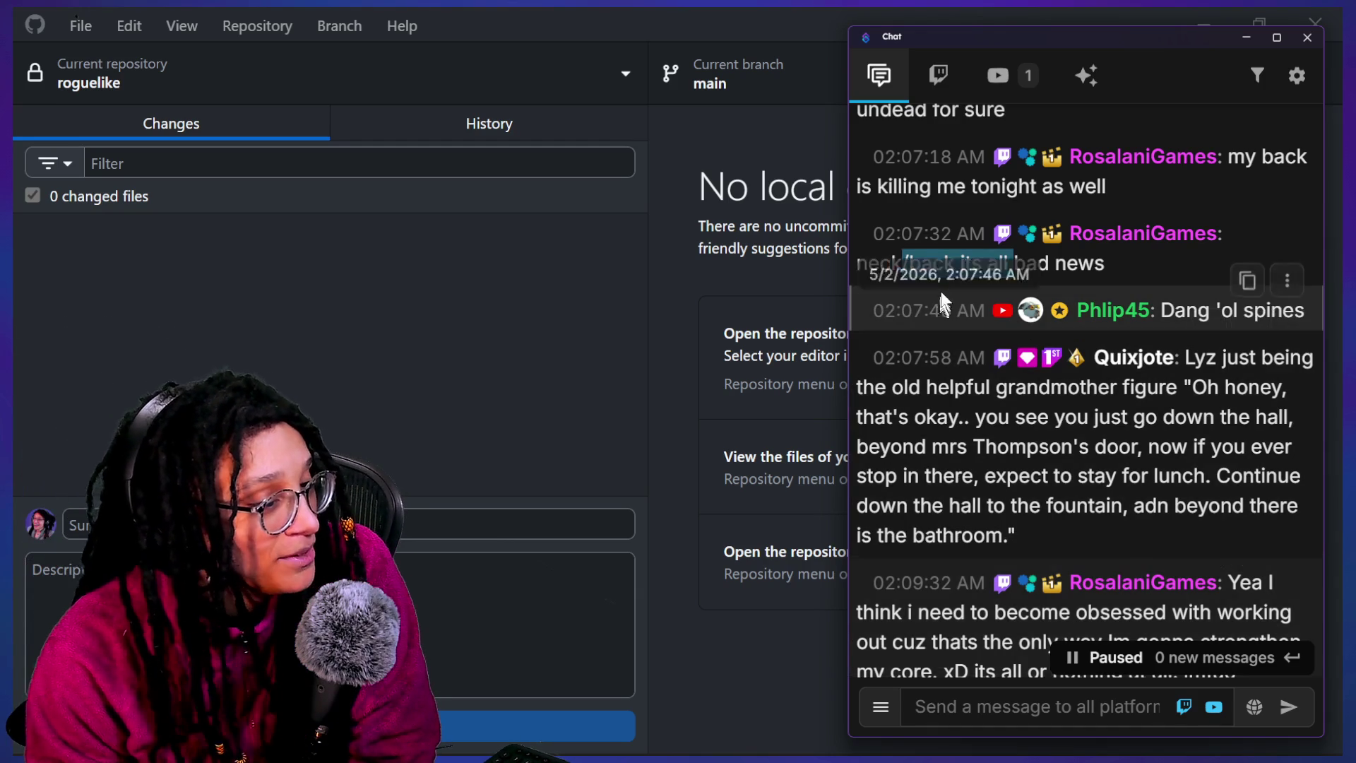
scroll(985, 381, down, 1)
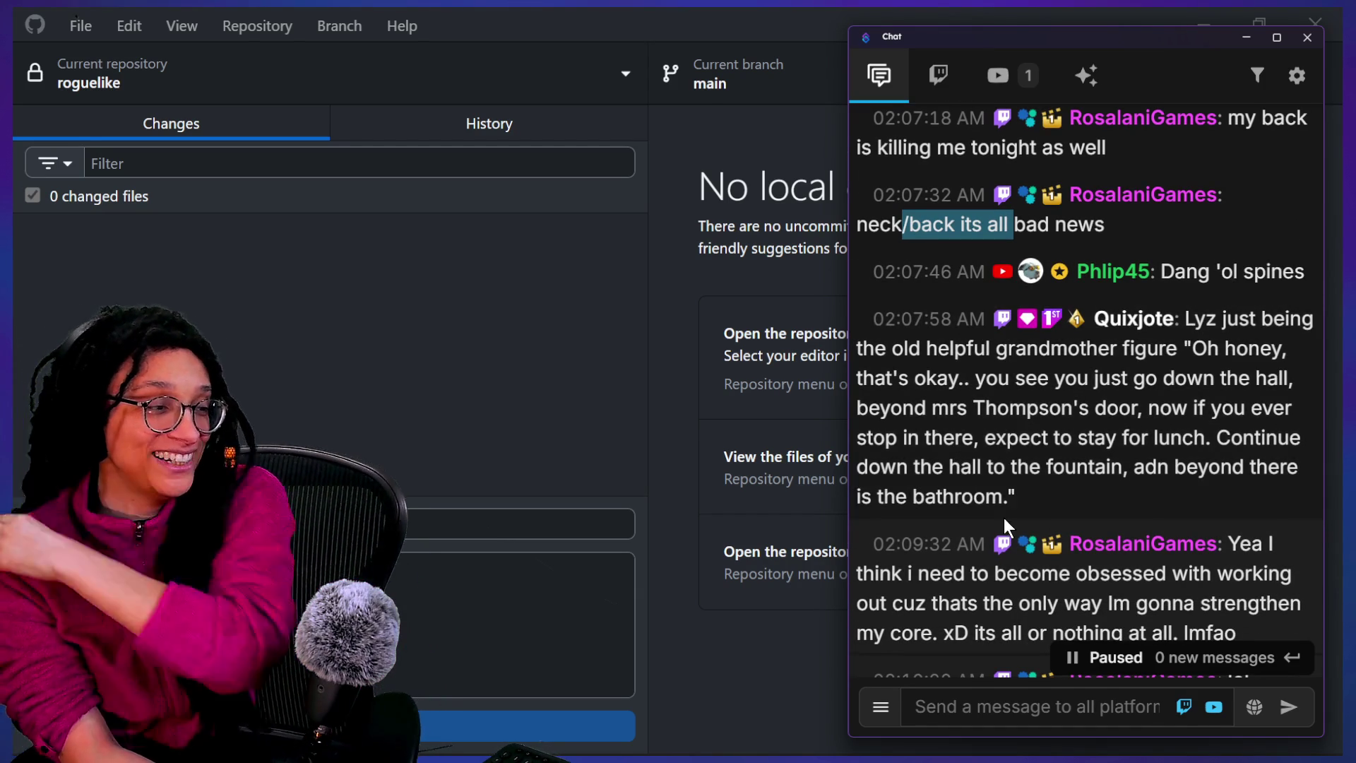
scroll(981, 459, down, 2)
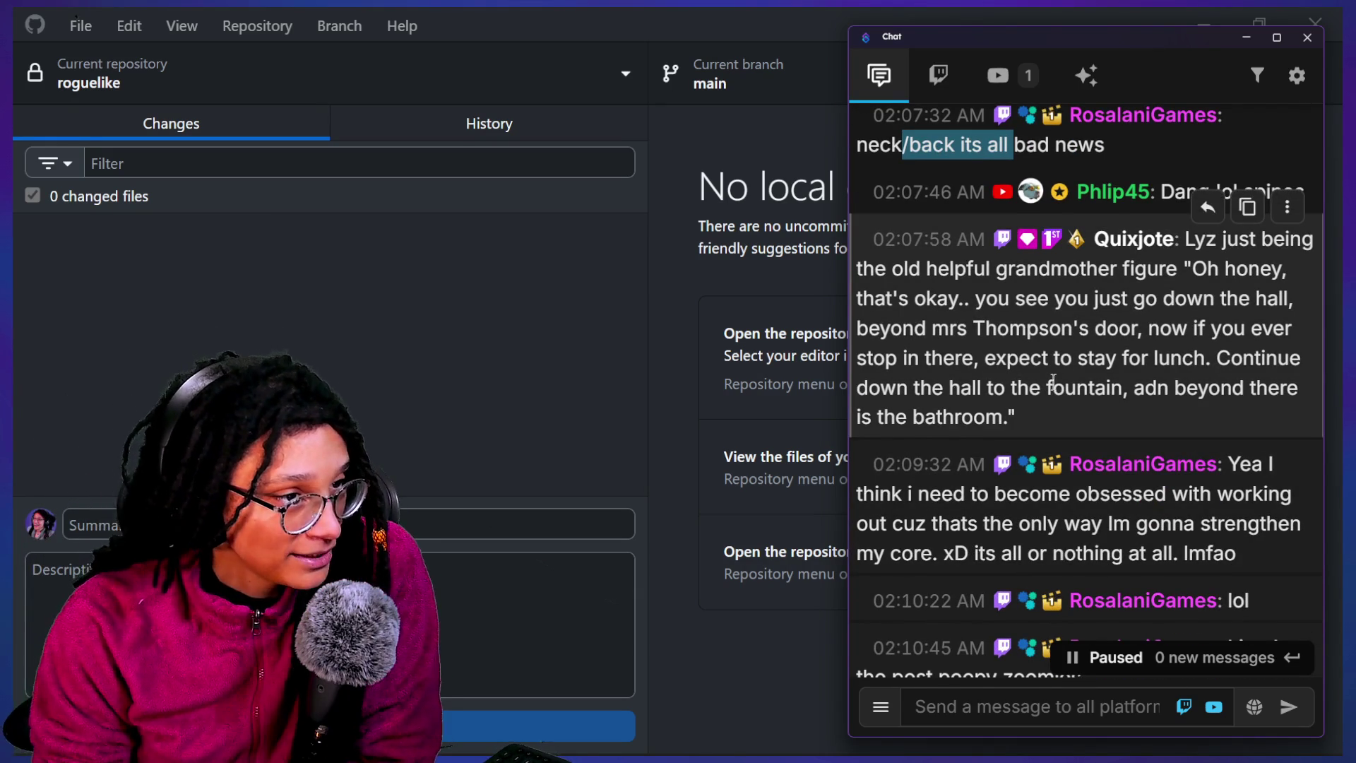
scroll(1053, 382, down, 2)
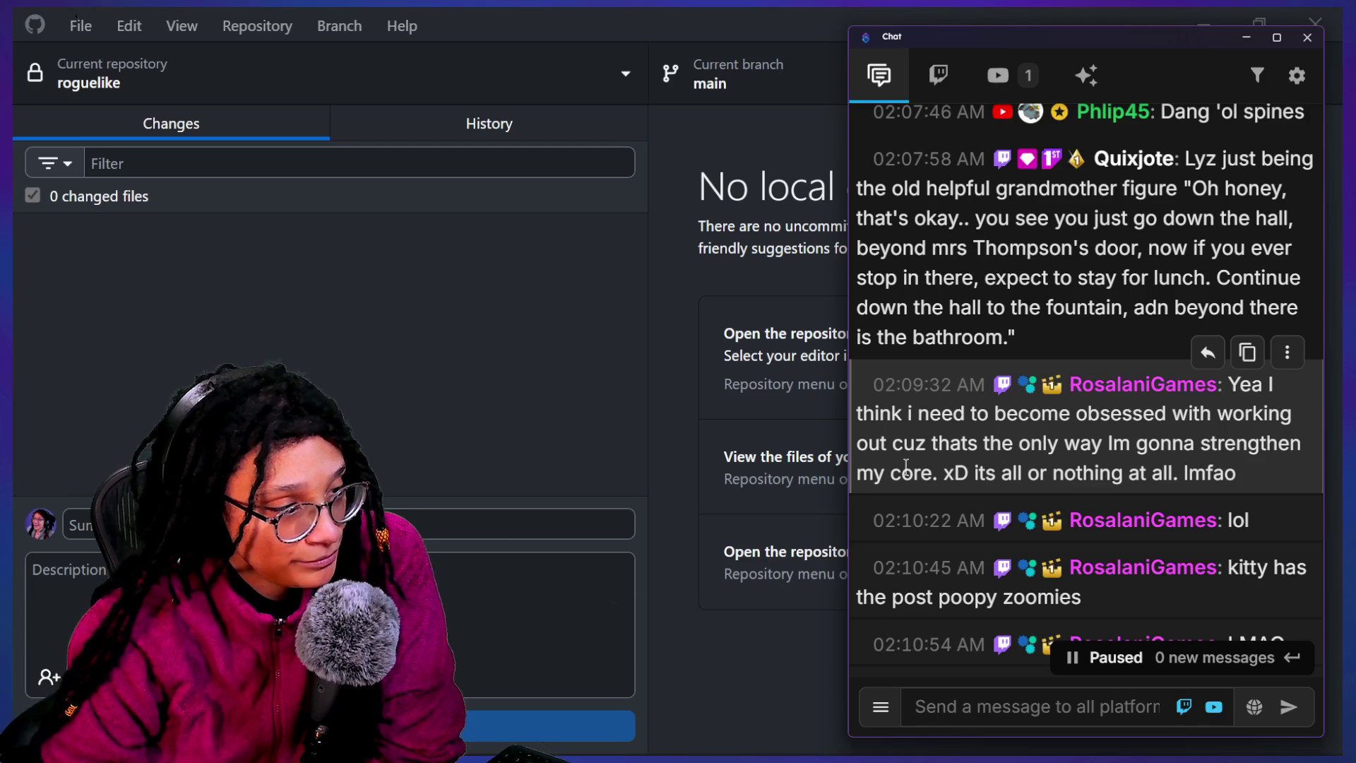
scroll(906, 466, down, 1)
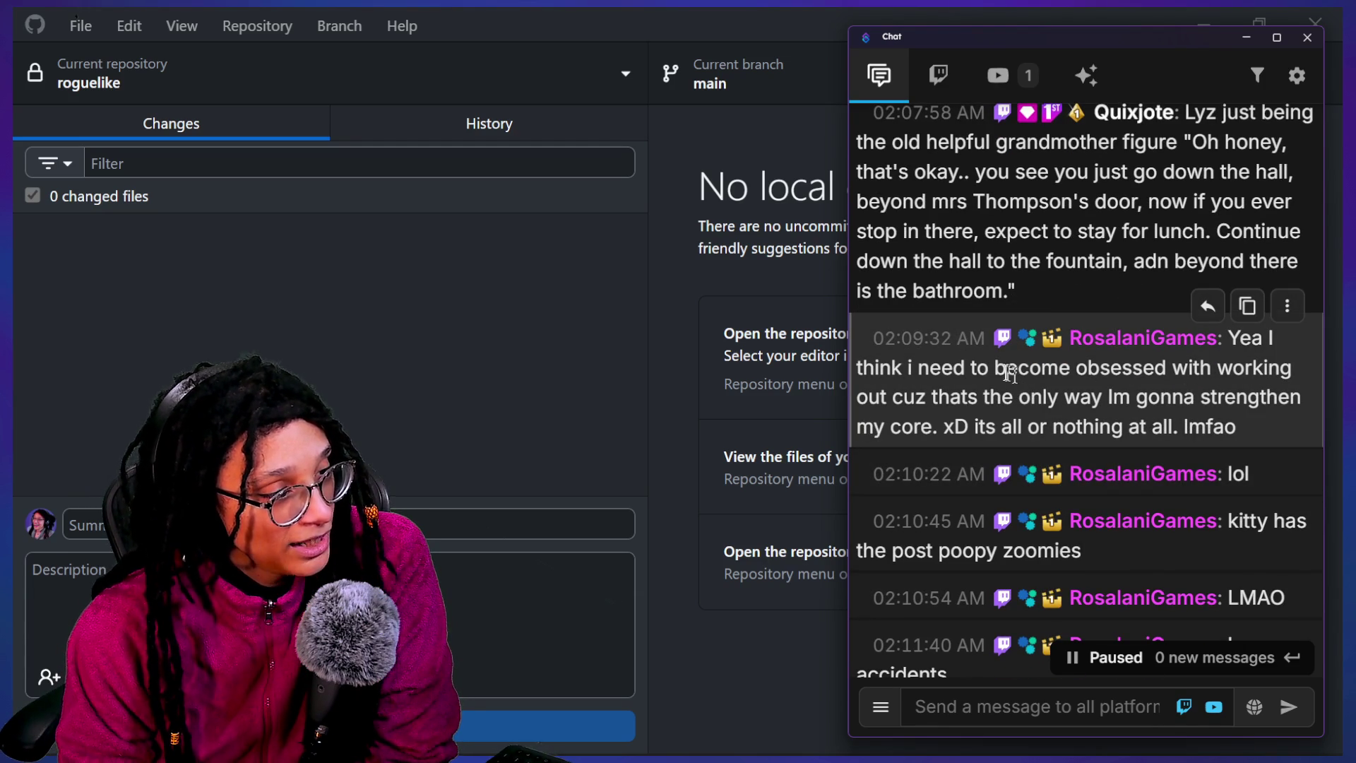
mouse_move(906, 366)
mouse_down()
mouse_move(1087, 368)
mouse_move(1190, 392)
mouse_move(1165, 367)
mouse_up()
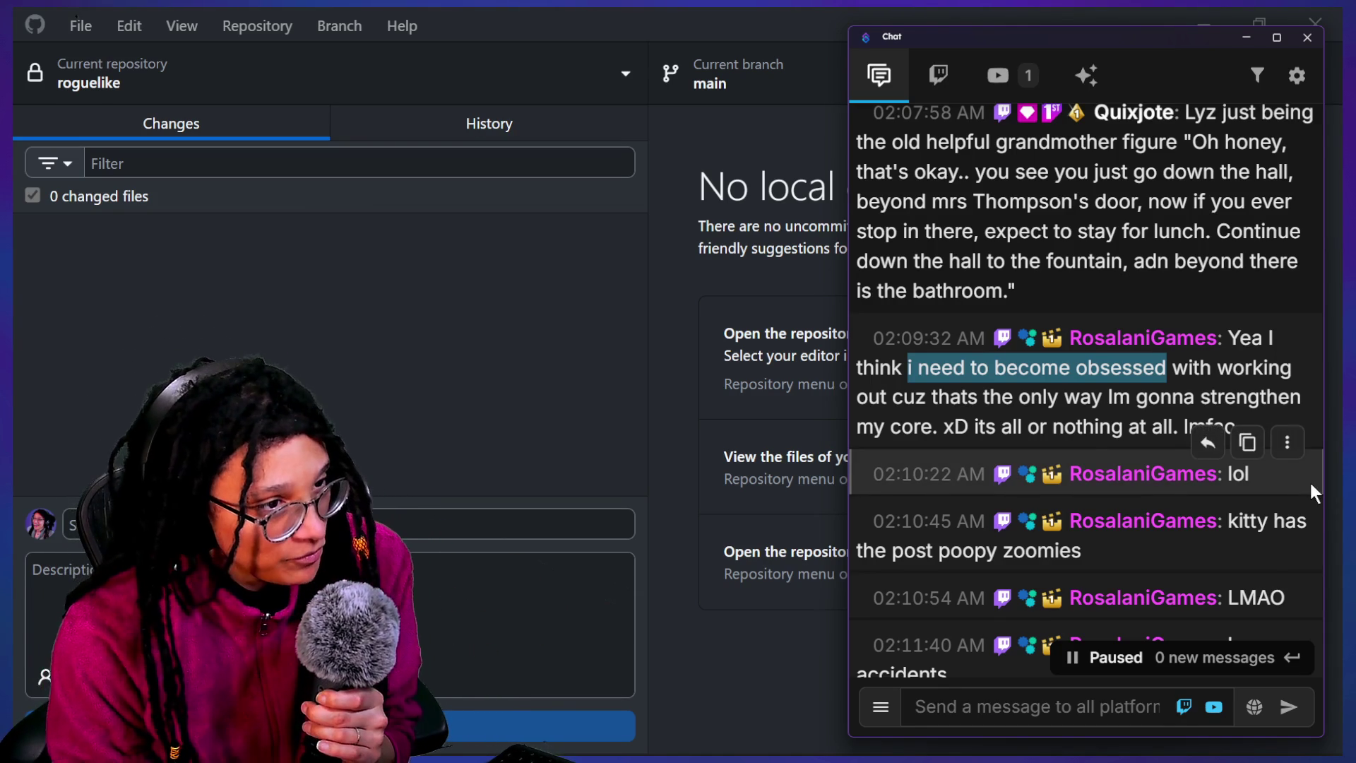
scroll(1185, 364, down, 3)
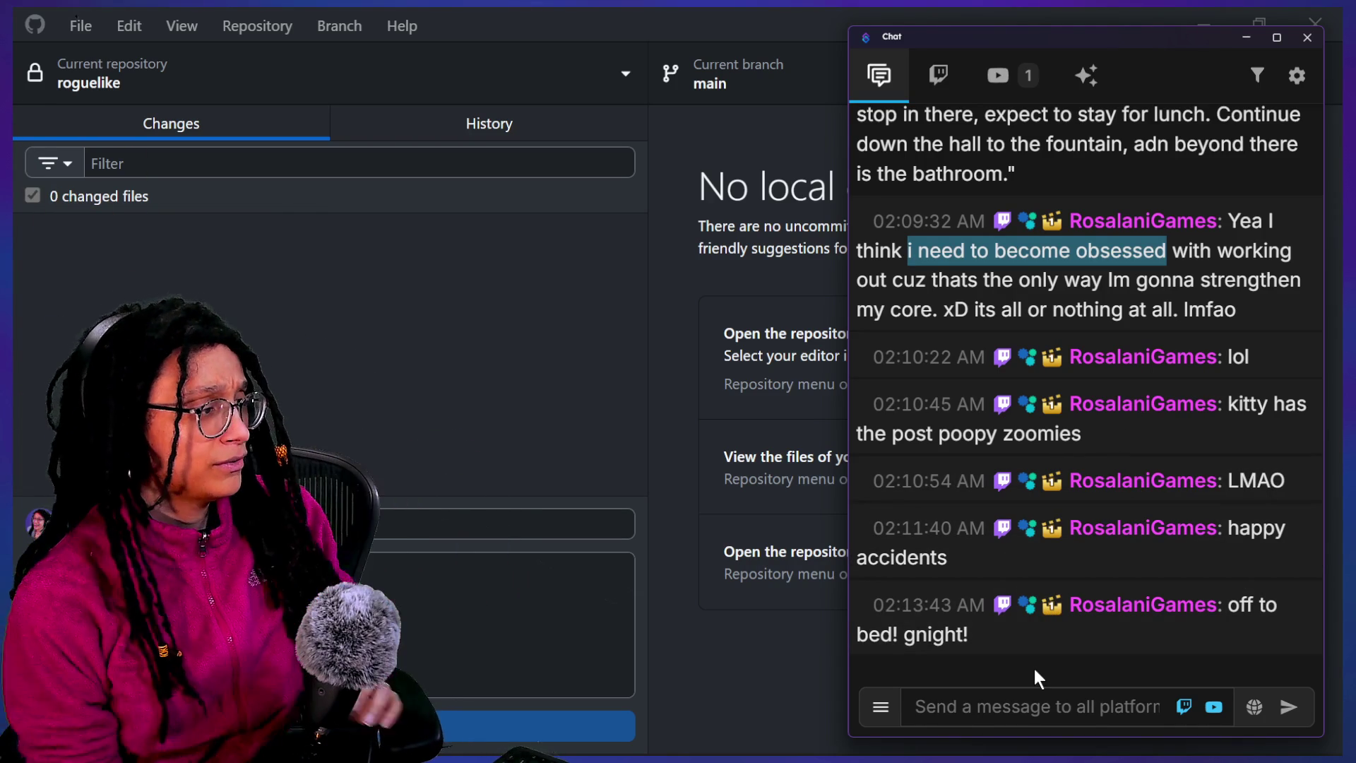
click(610, 444)
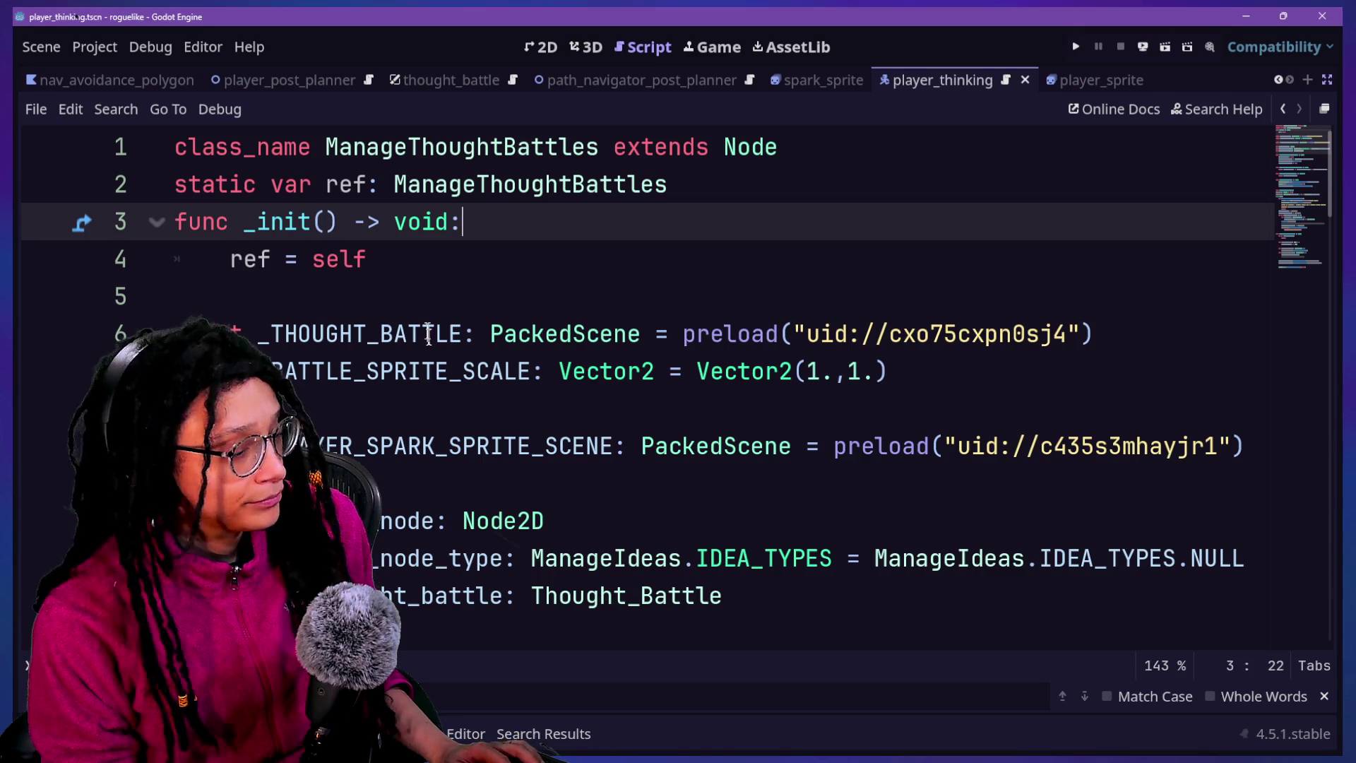
Run and stop the game, then restore the Scene and Inspector docks and the 2D view
click(494, 370)
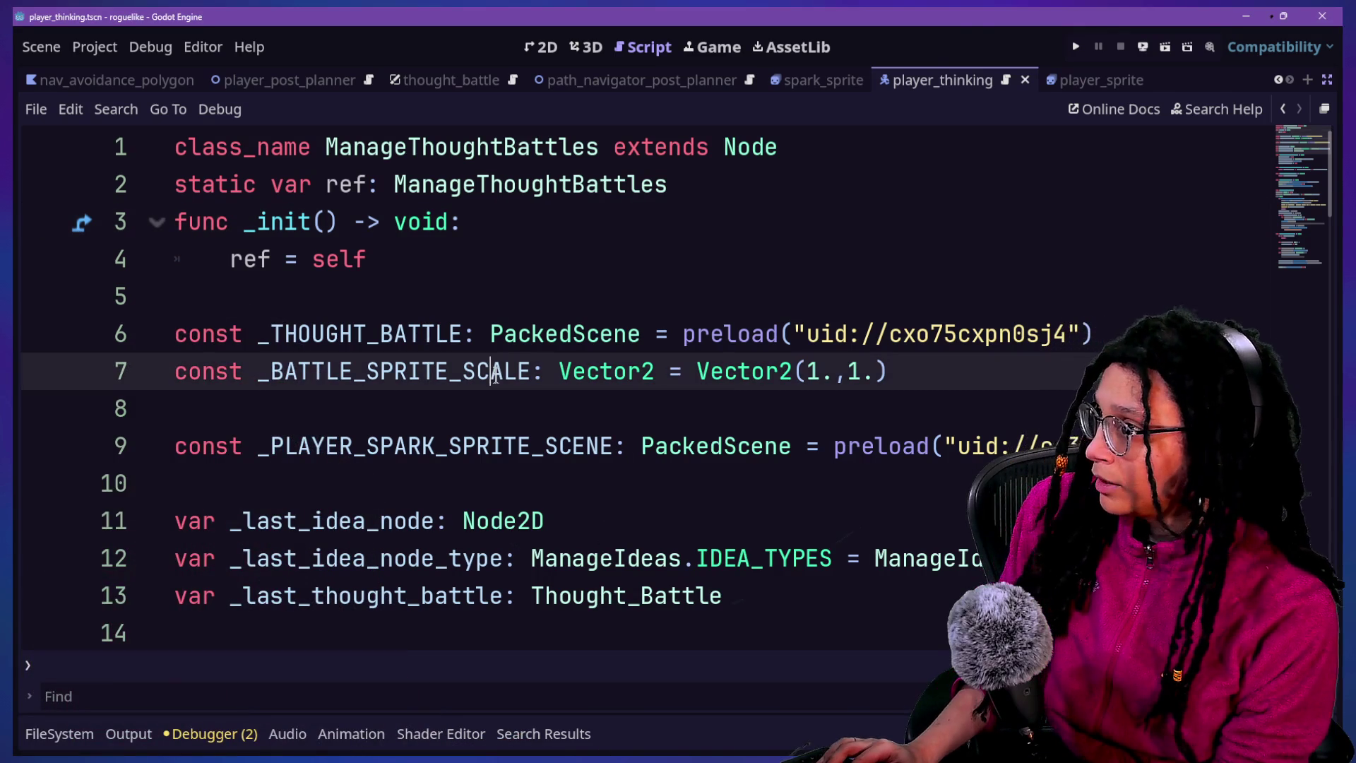
click(1076, 47)
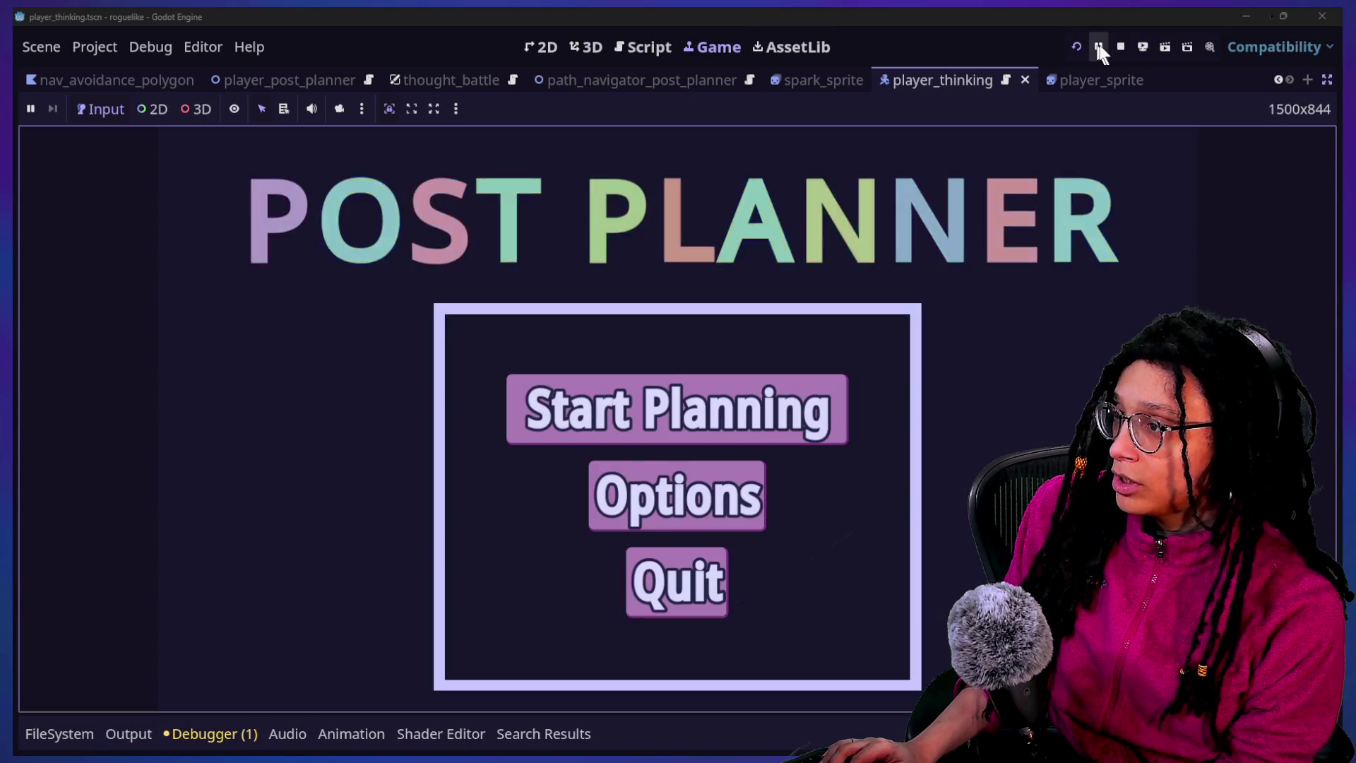
click(1120, 47)
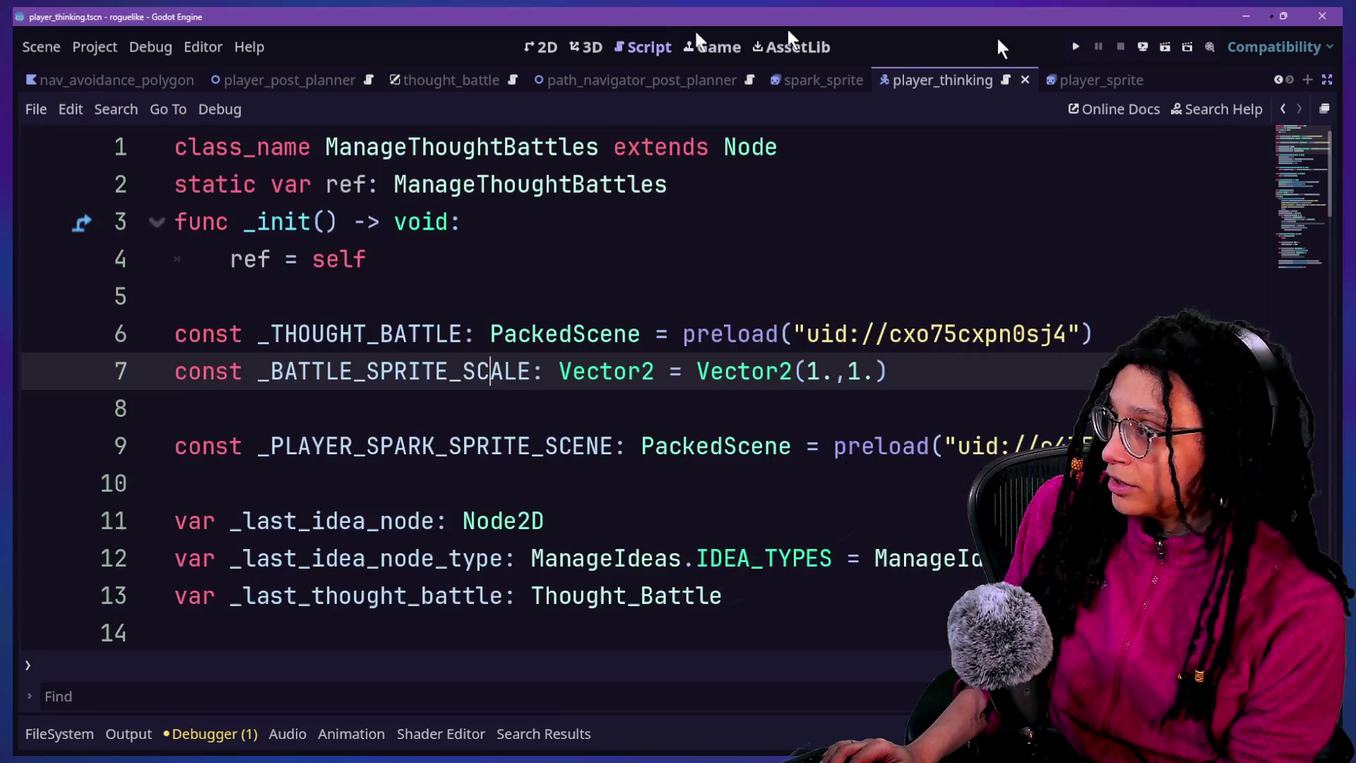
click(1325, 80)
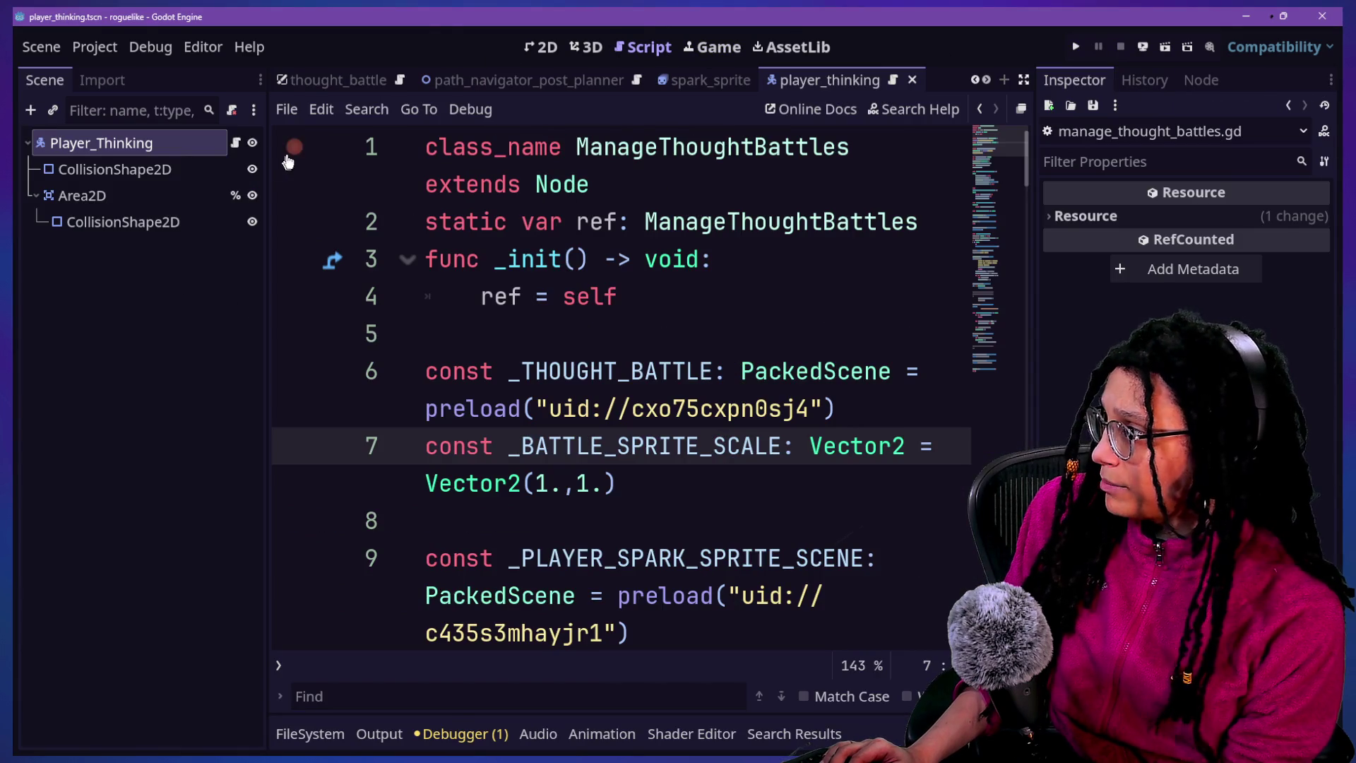
click(541, 46)
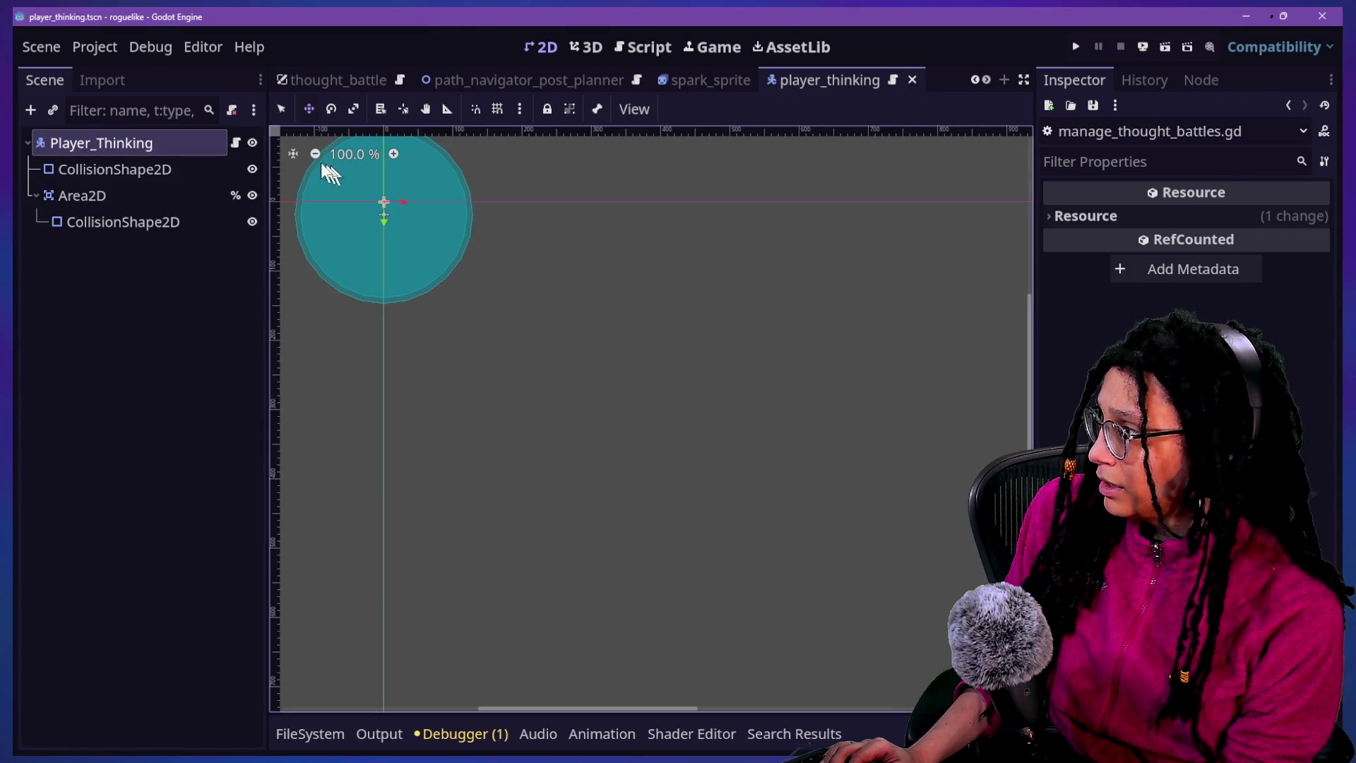
Set the player's top-level CollisionShape2D circle radius to 20
scroll(317, 156, up, 10)
click(159, 171)
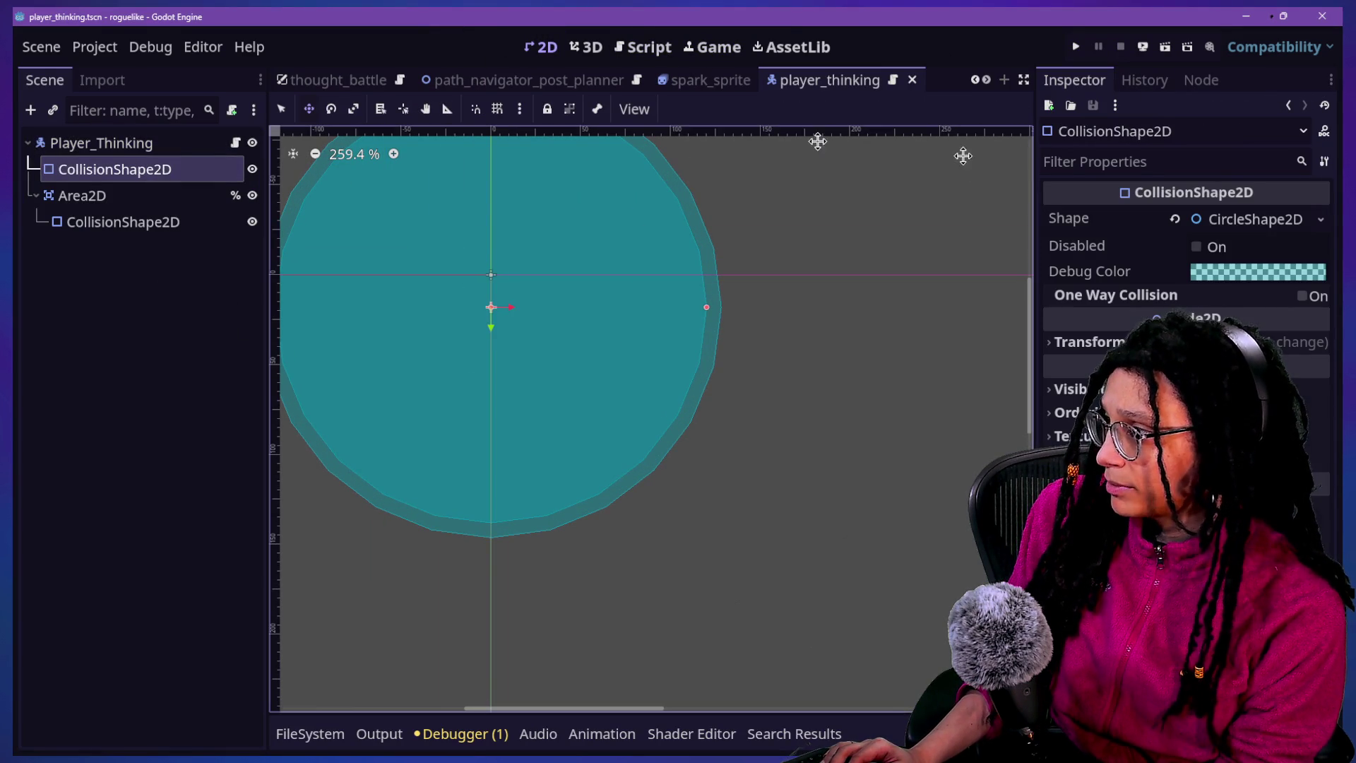
click(1268, 221)
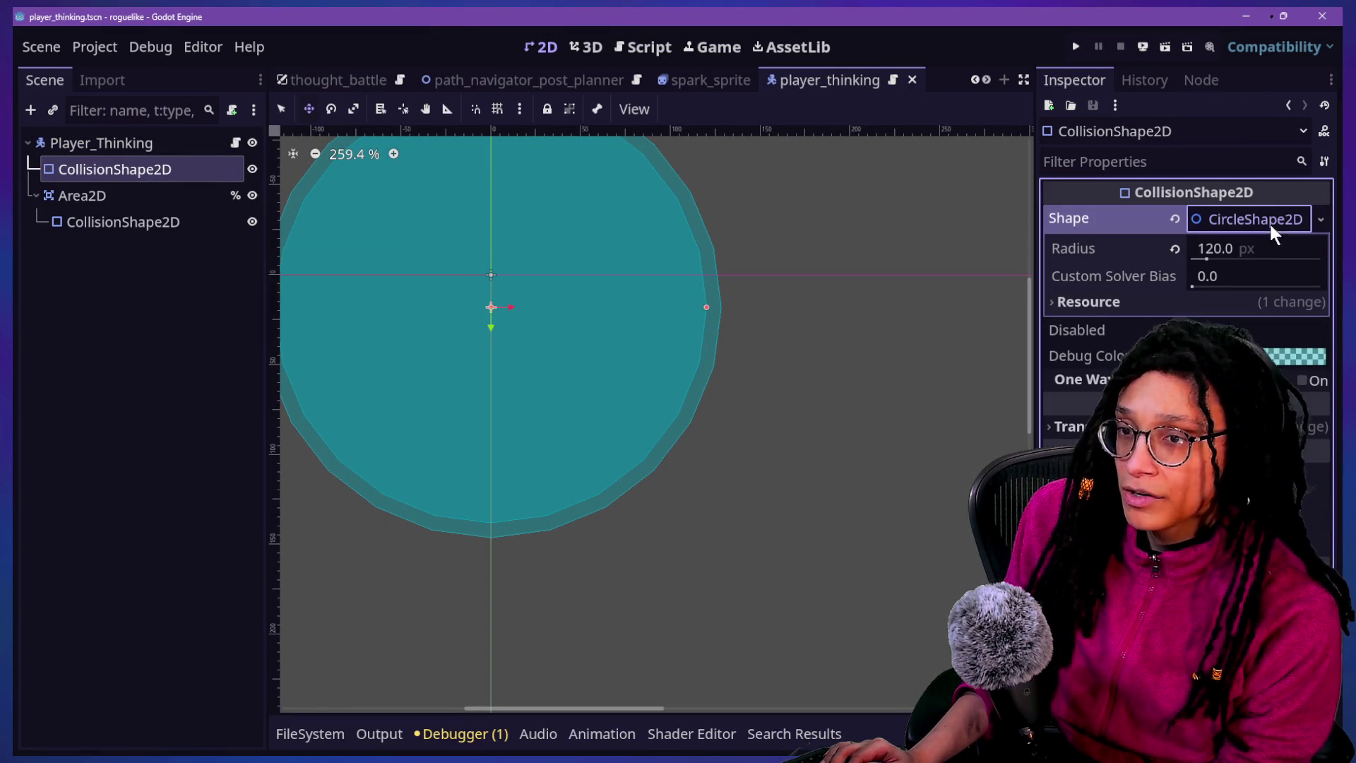
click(1226, 263)
text(2)
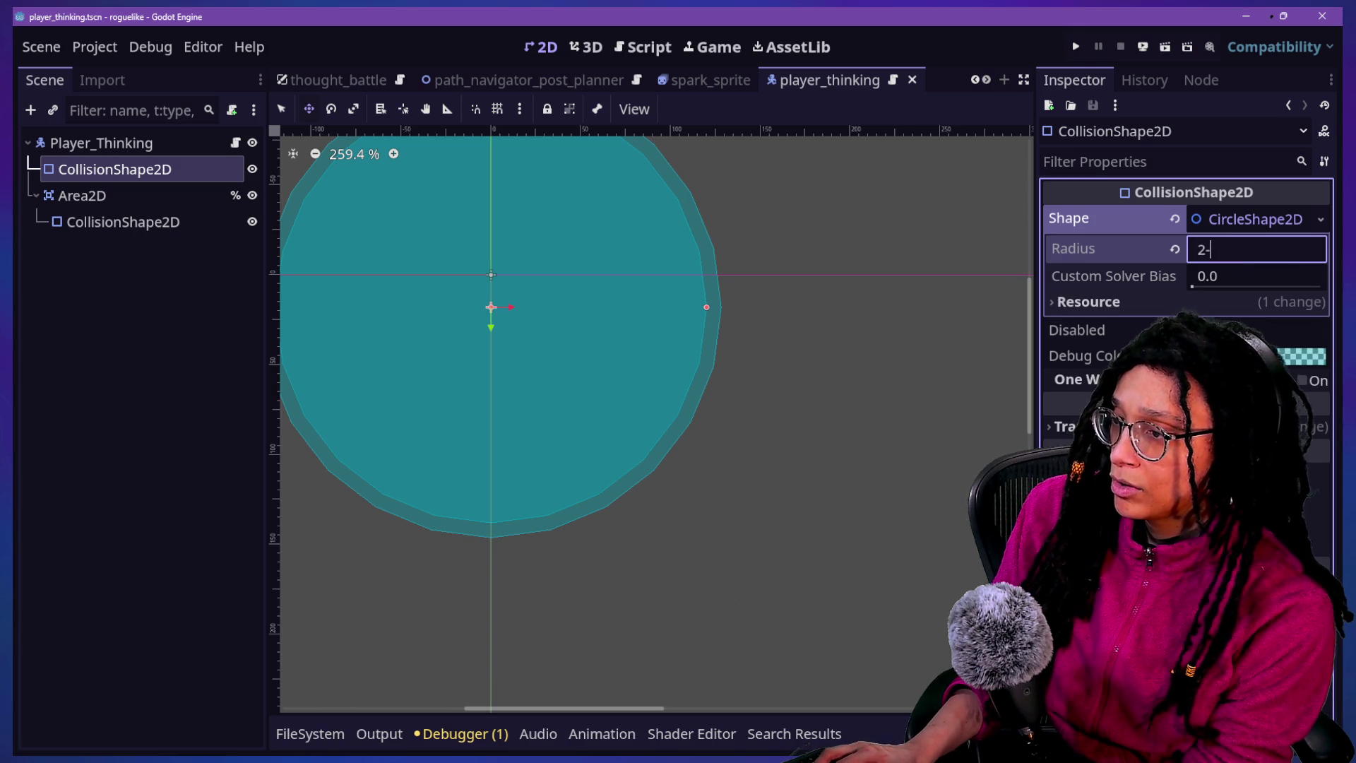
text(0)
key(Return)
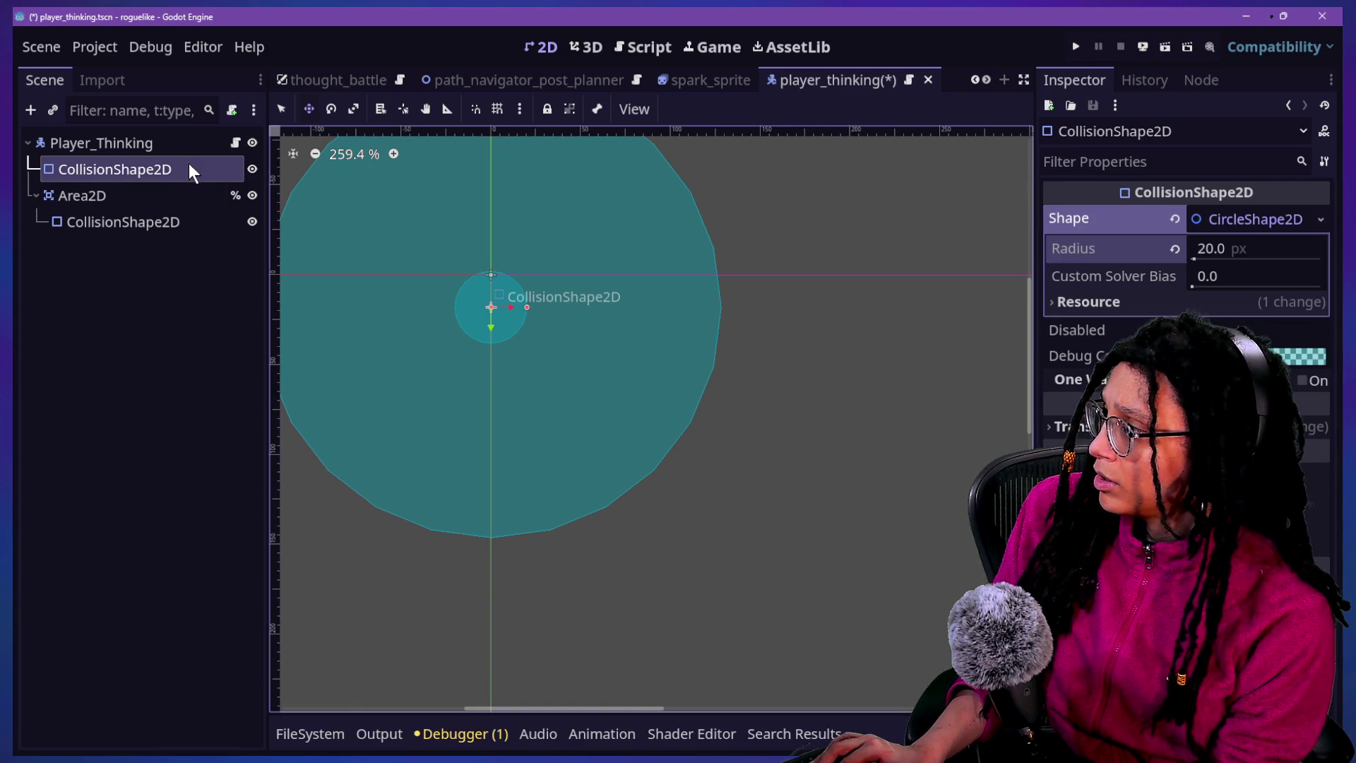
Set the Area2D's collision circle radius to 30, save the scene, and run the game
click(191, 221)
click(1267, 225)
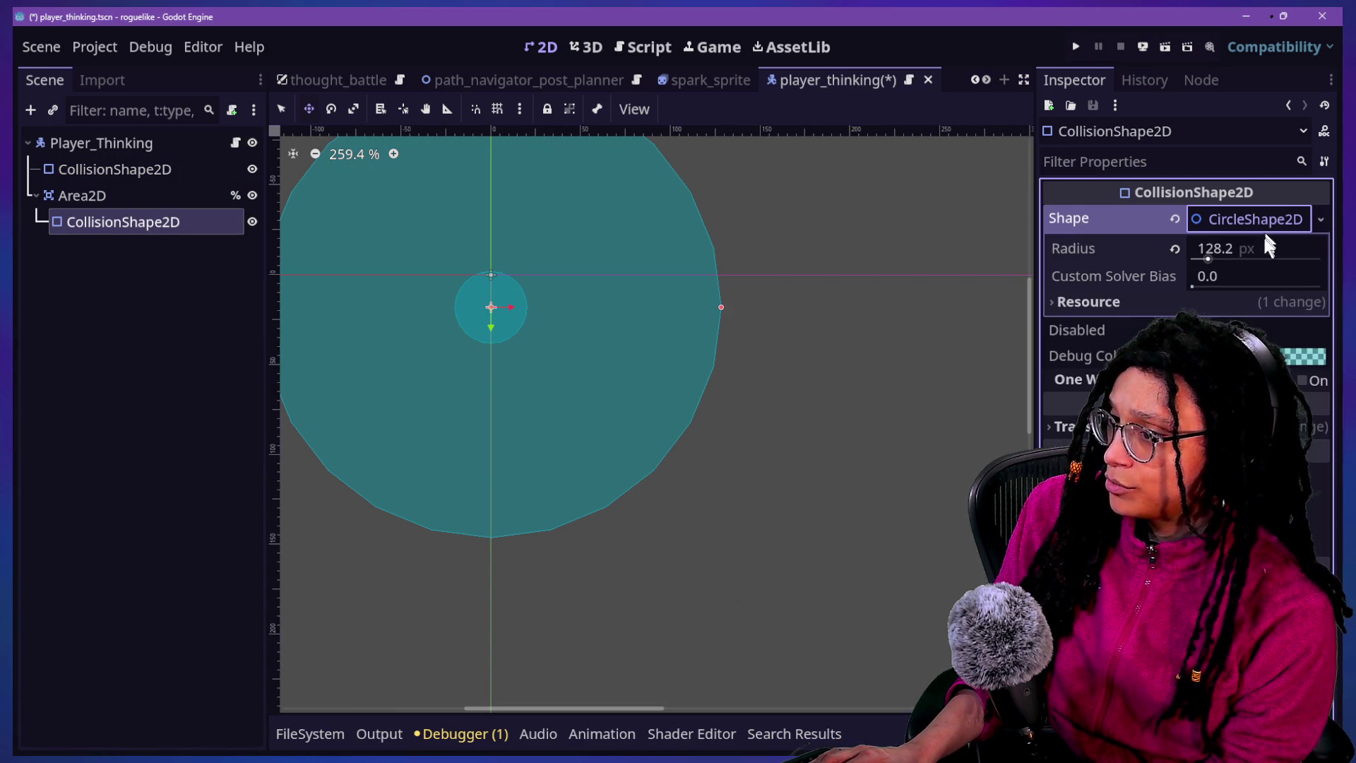
click(1264, 244)
text(30)
key(Return)
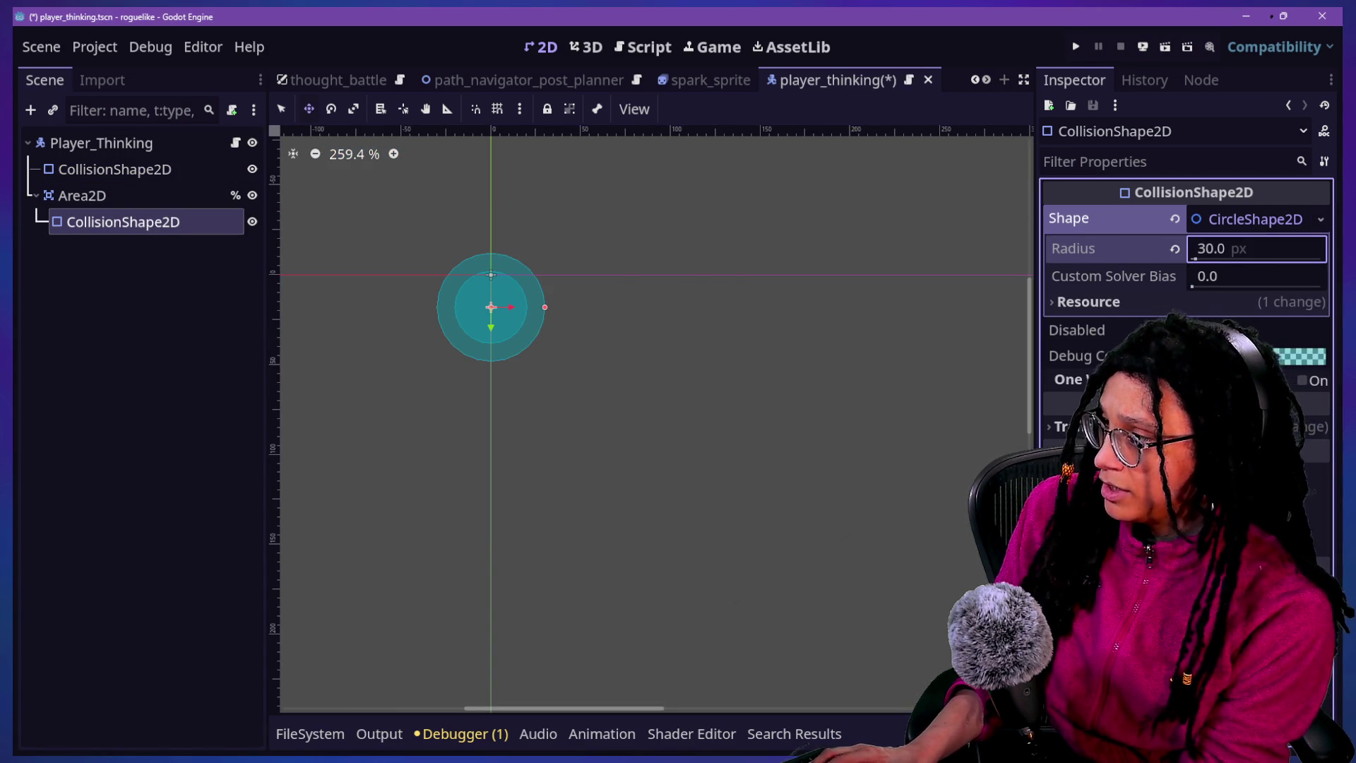
key(ctrl+a)
key(Escape)
key(ctrl+s)
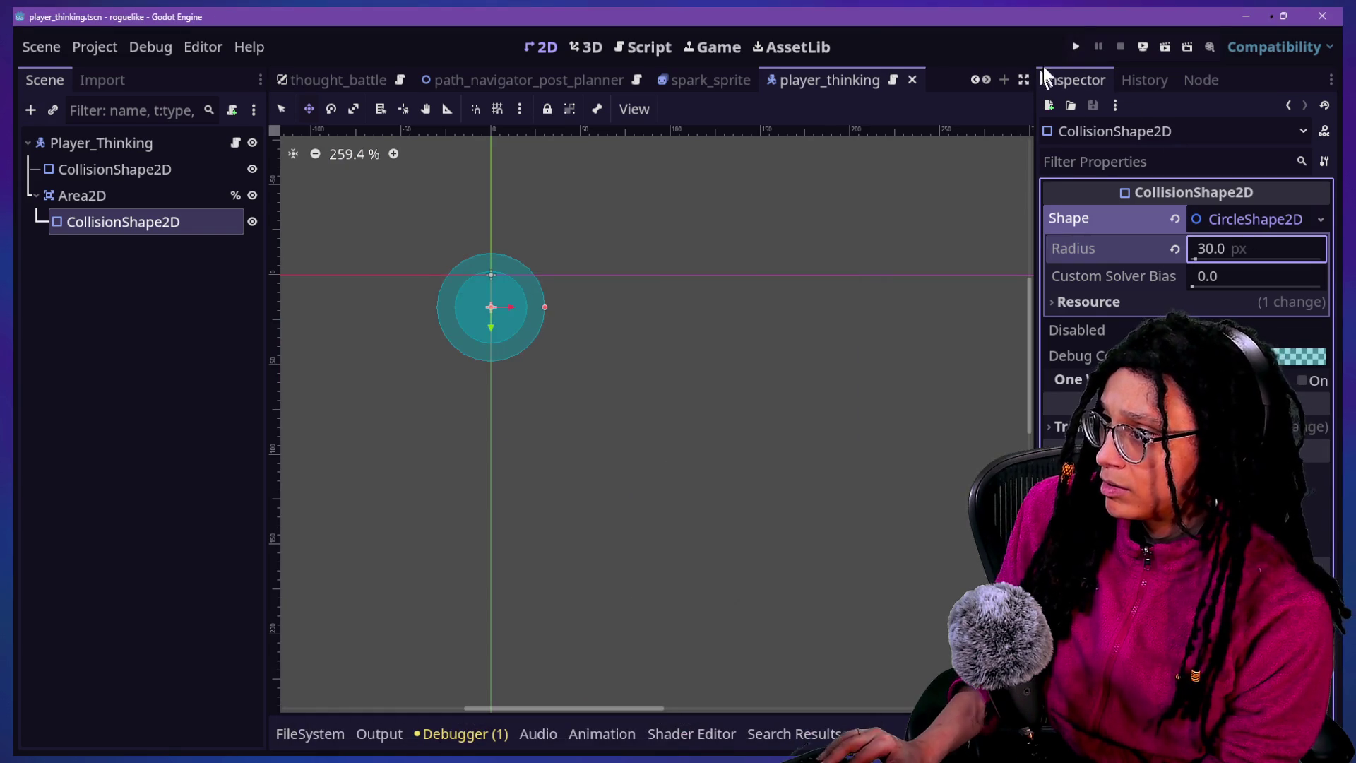
click(1074, 46)
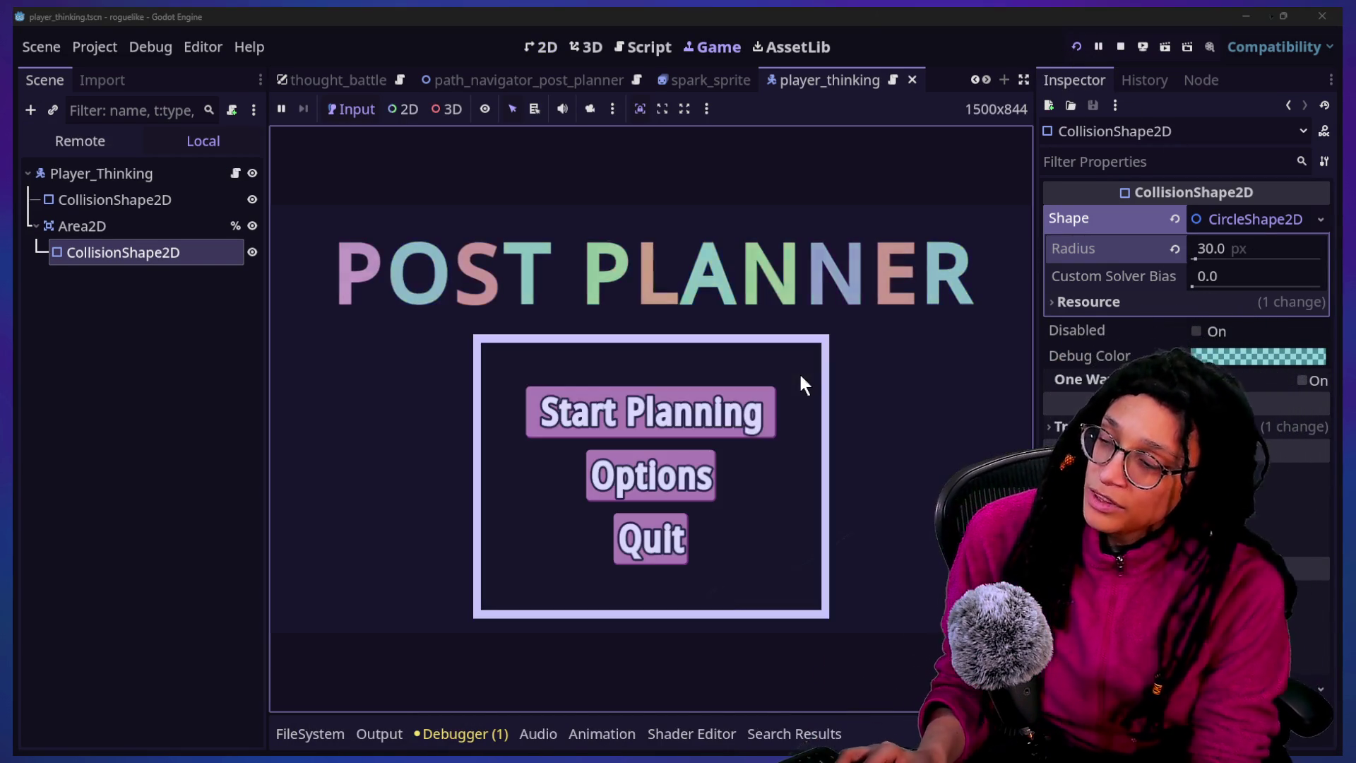
click(693, 419)
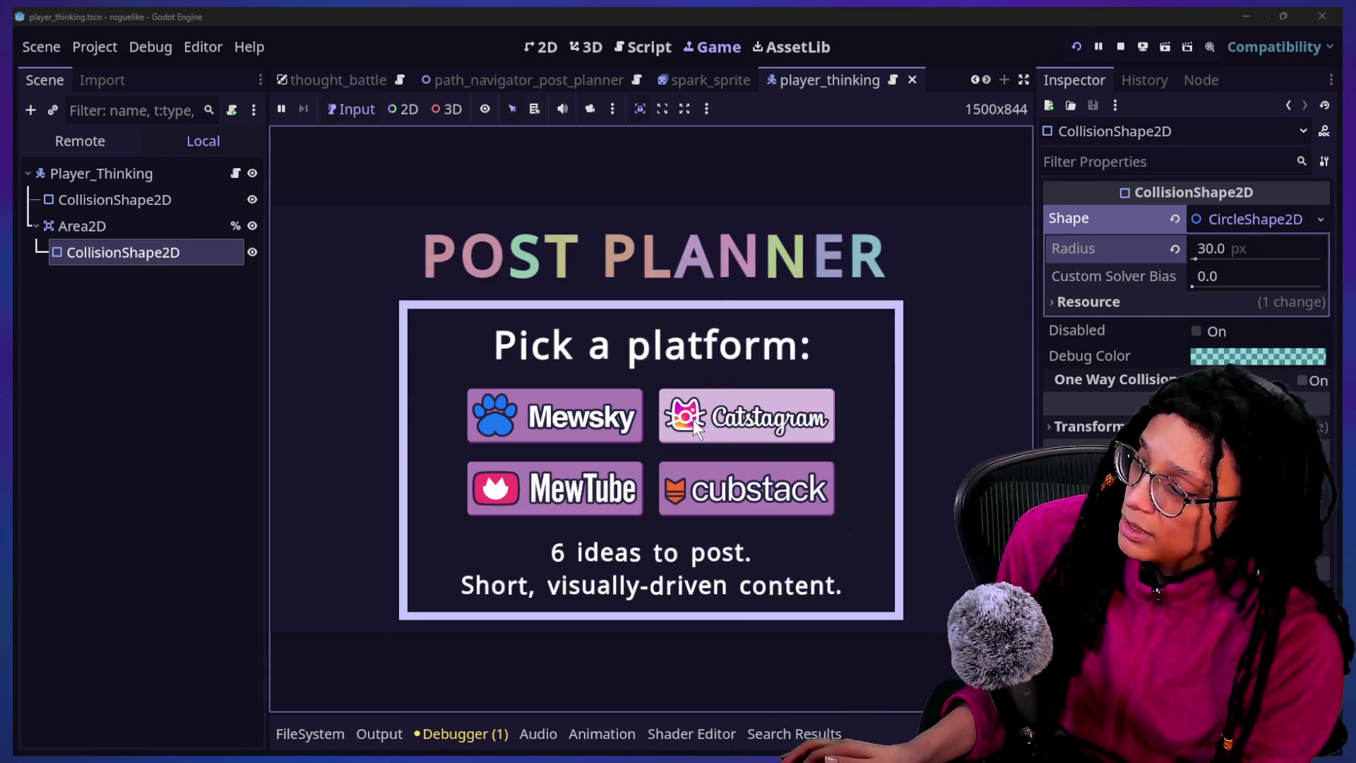
click(745, 409)
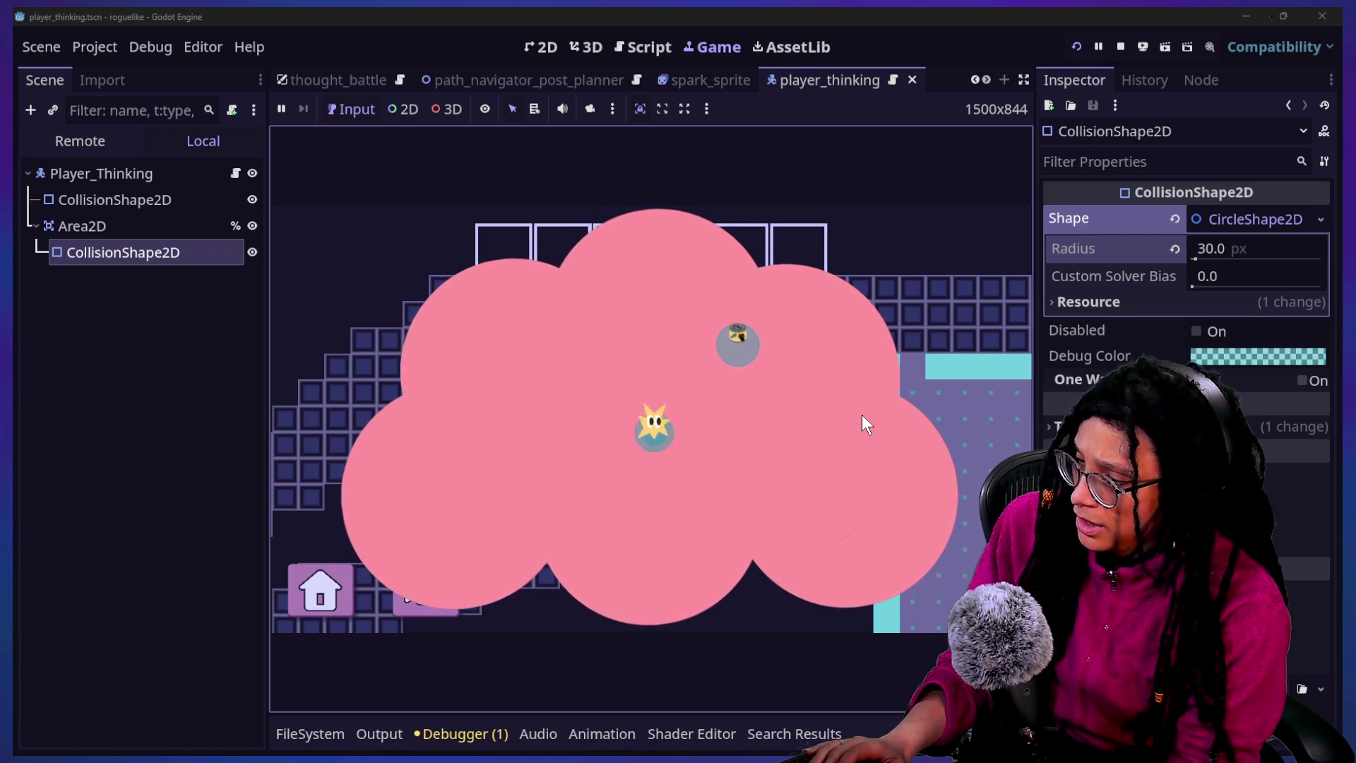
click(1123, 44)
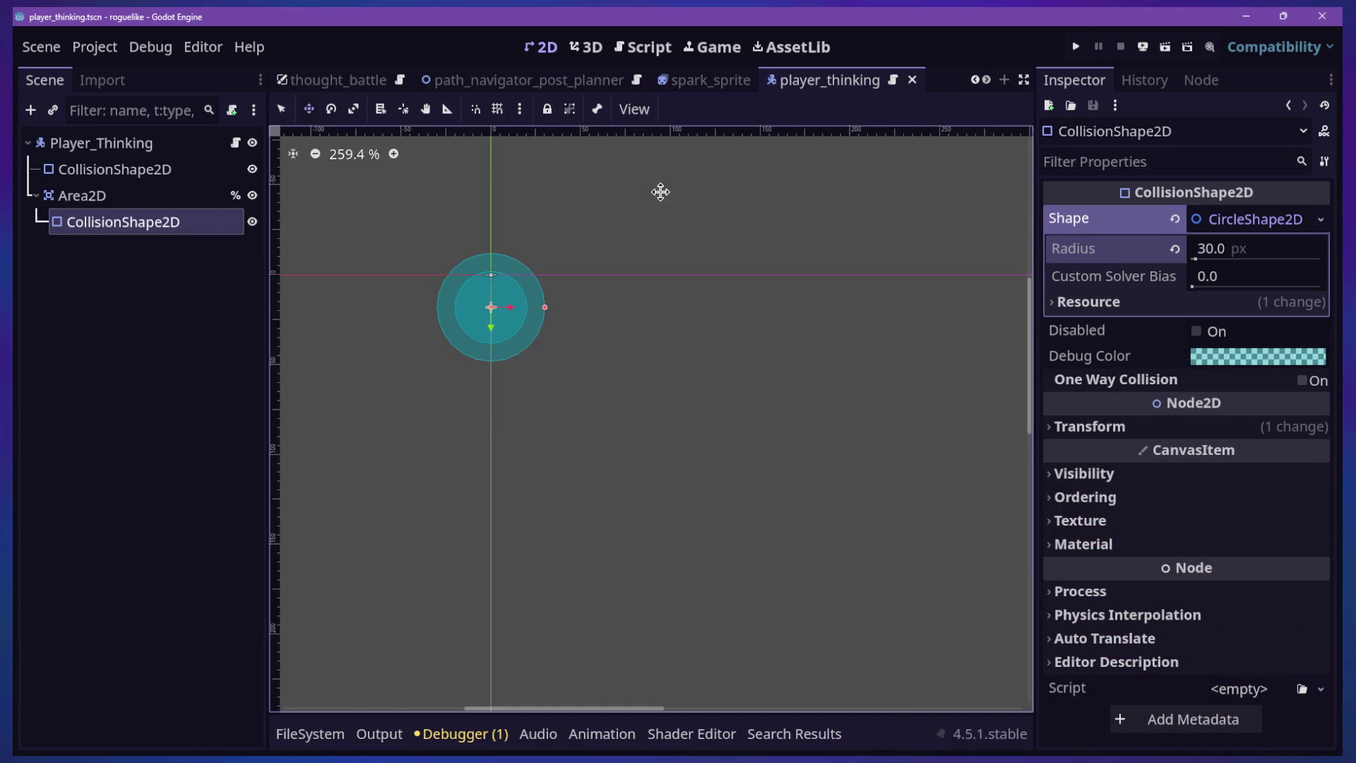
click(157, 570)
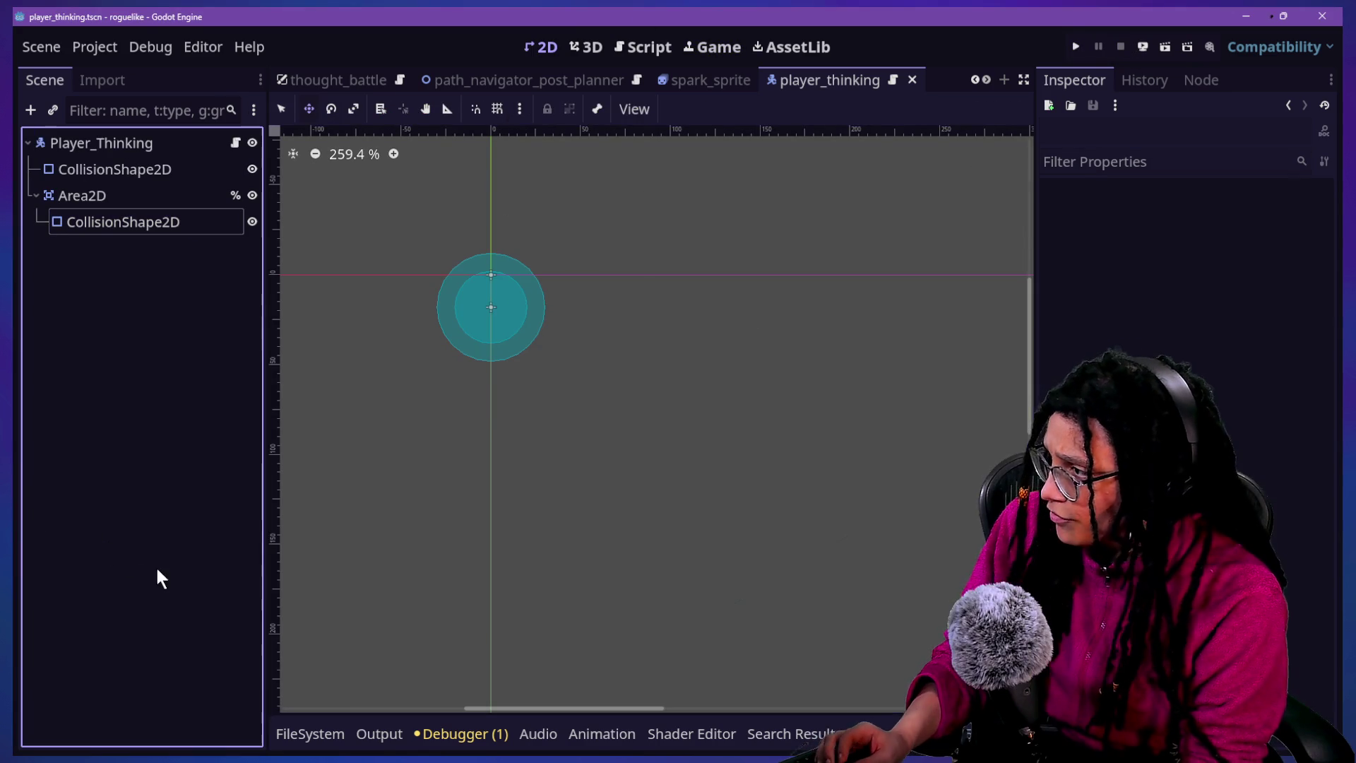
key(alt+shift+o)
text(game)
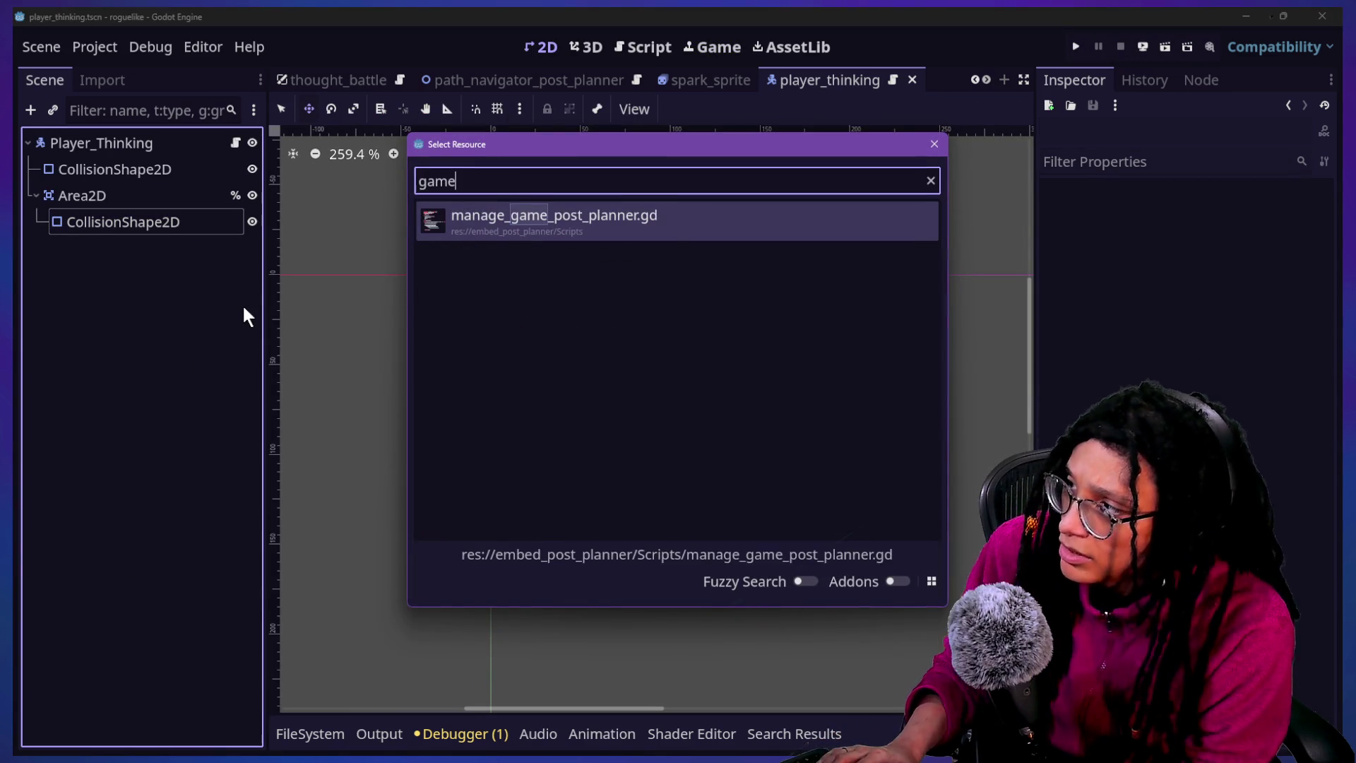
key(Escape)
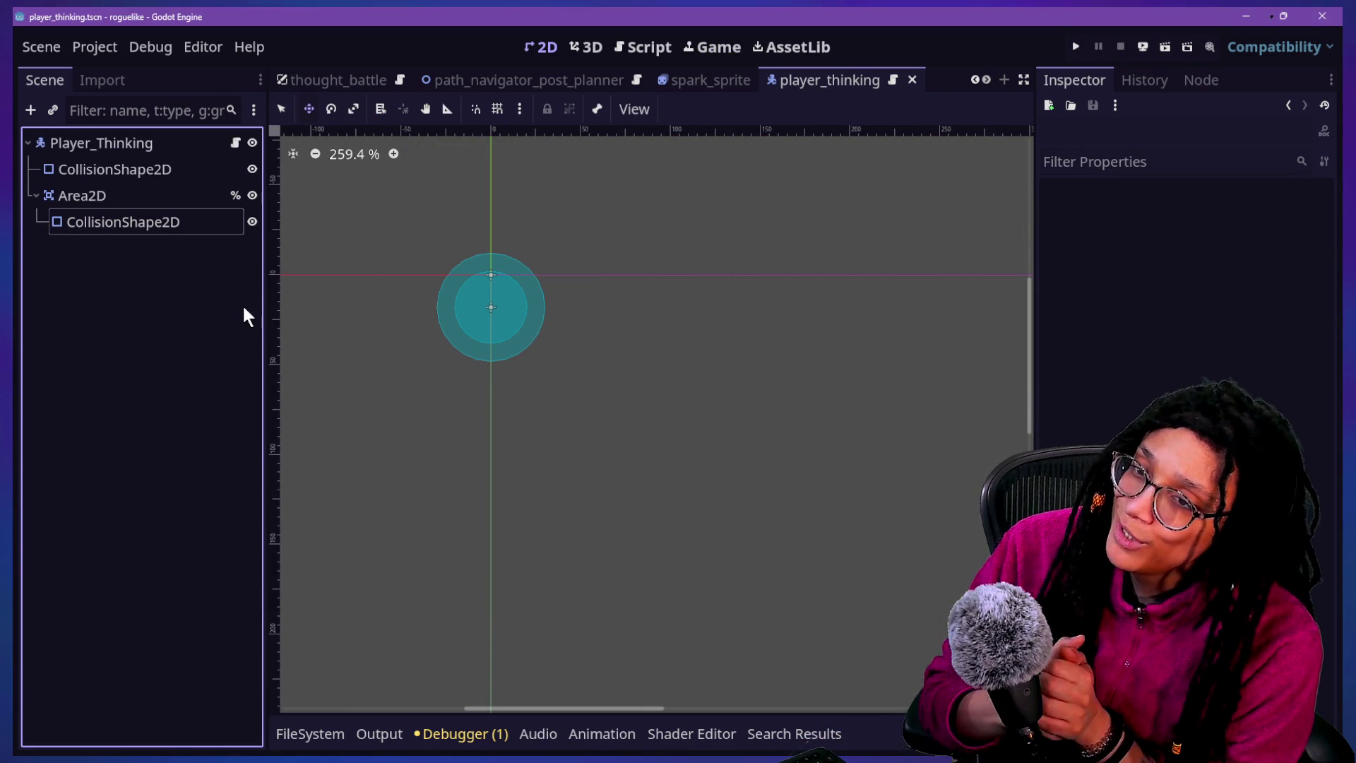